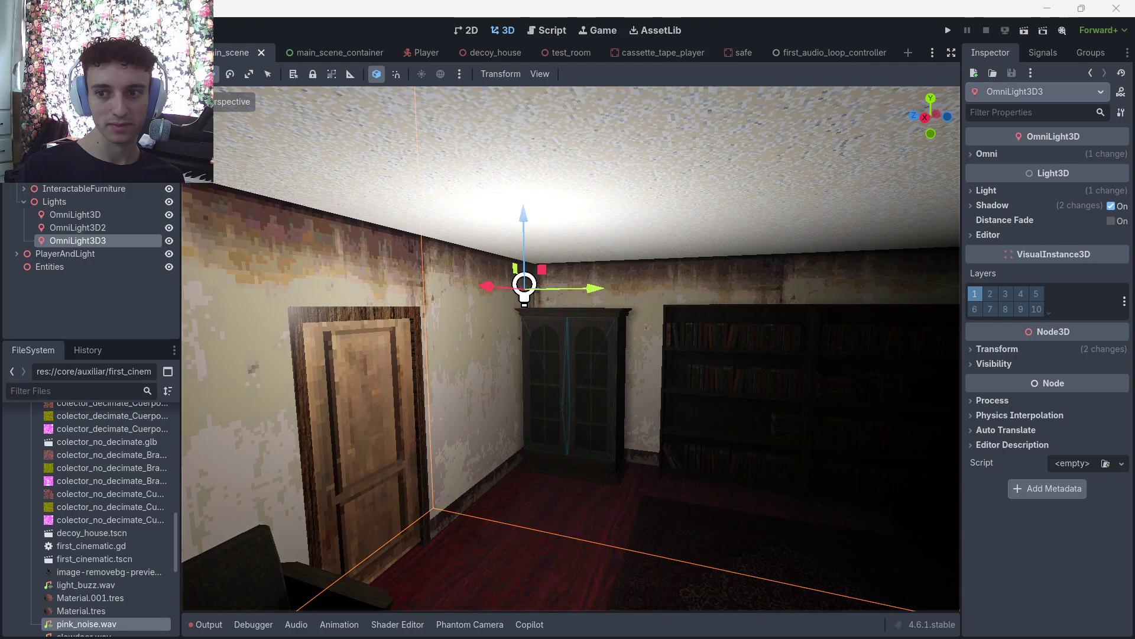
# Frame the furniture group, check the HouseExterior node, then clear the selection to survey the room.
pyautogui.click(732, 356)
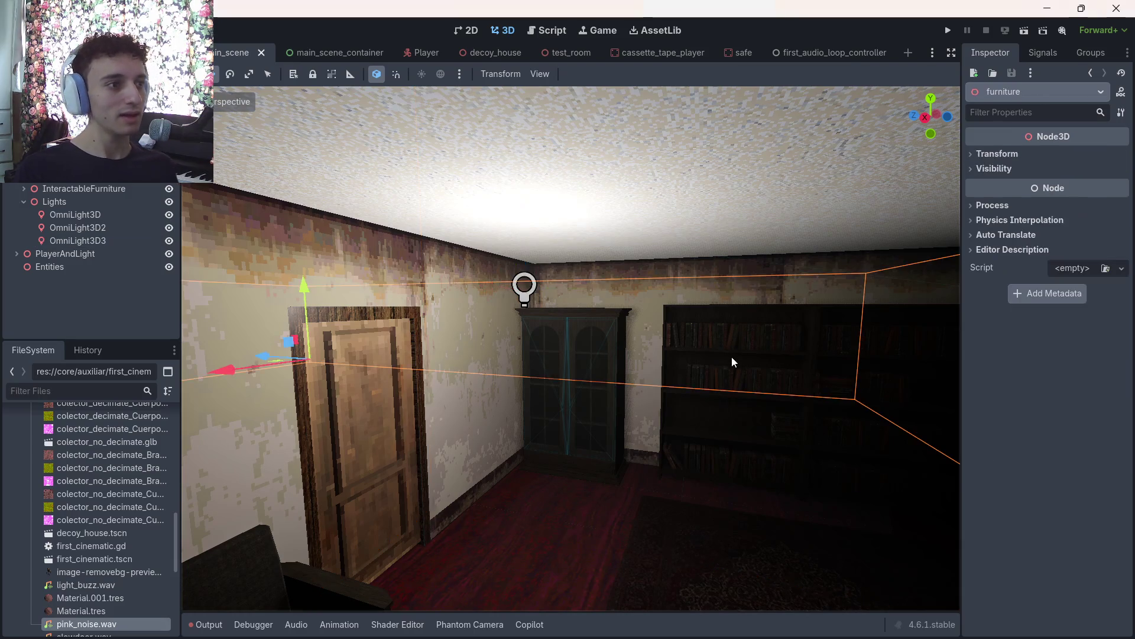
pyautogui.press('f')
pyautogui.click(585, 270)
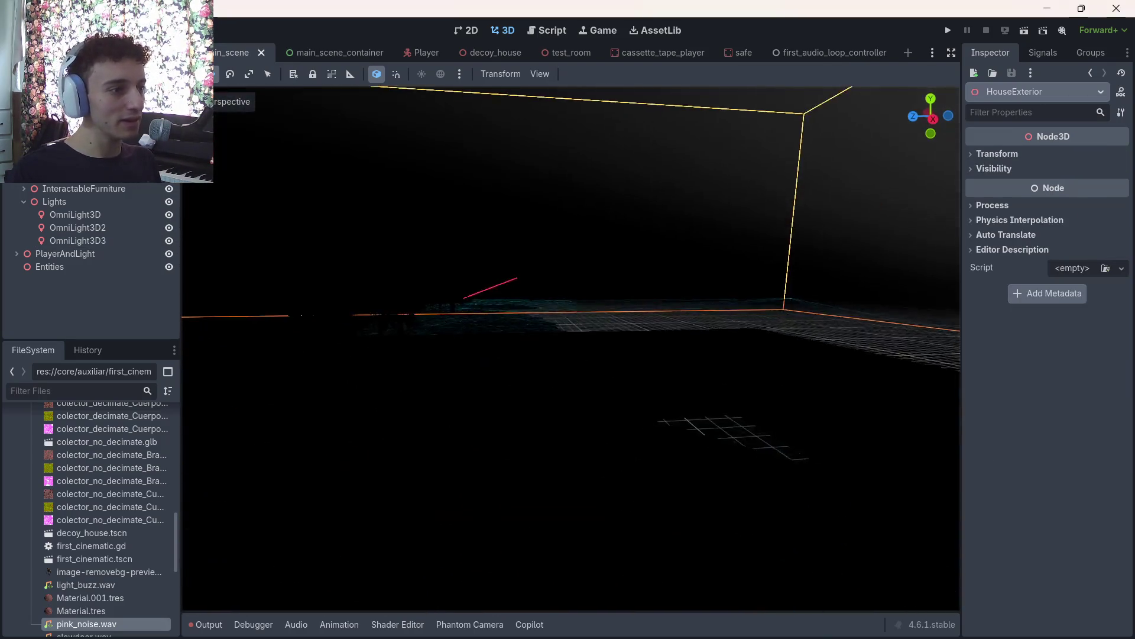
pyautogui.click(533, 328)
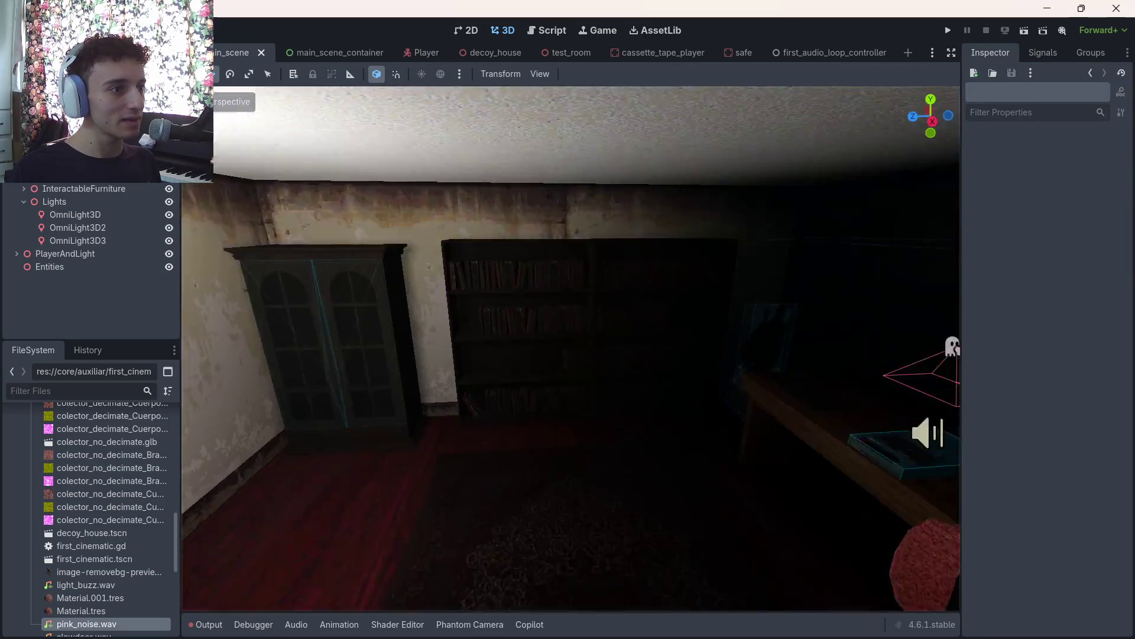
pyautogui.press('w')
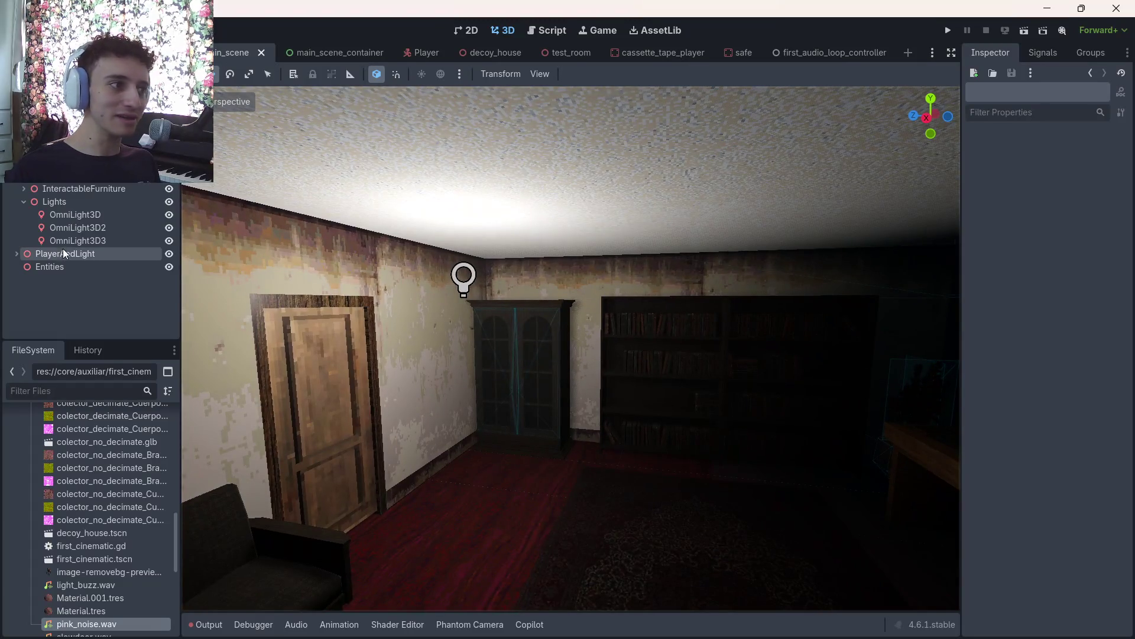
# Nudge OmniLight3D3 slightly along its horizontal and depth axes below the ceiling.
pyautogui.click(75, 241)
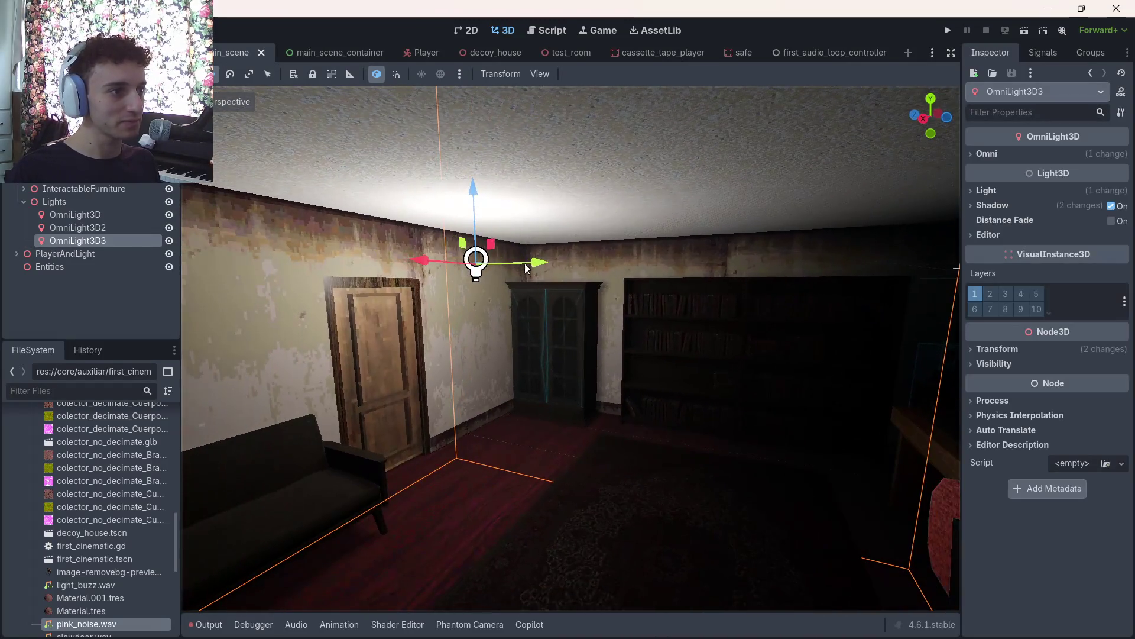
pyautogui.moveTo(526, 268)
pyautogui.mouseDown()
pyautogui.moveTo(686, 278)
pyautogui.moveTo(679, 311)
pyautogui.moveTo(563, 349)
pyautogui.mouseUp()
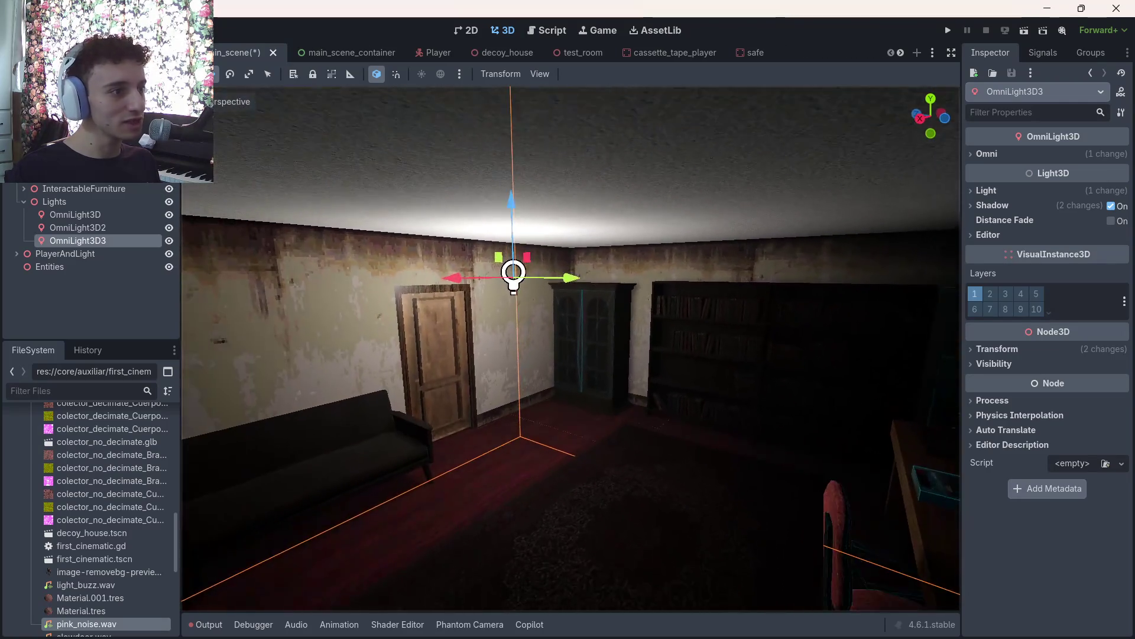
pyautogui.moveTo(548, 280)
pyautogui.mouseDown()
pyautogui.moveTo(732, 293)
pyautogui.moveTo(676, 292)
pyautogui.moveTo(758, 304)
pyautogui.mouseUp()
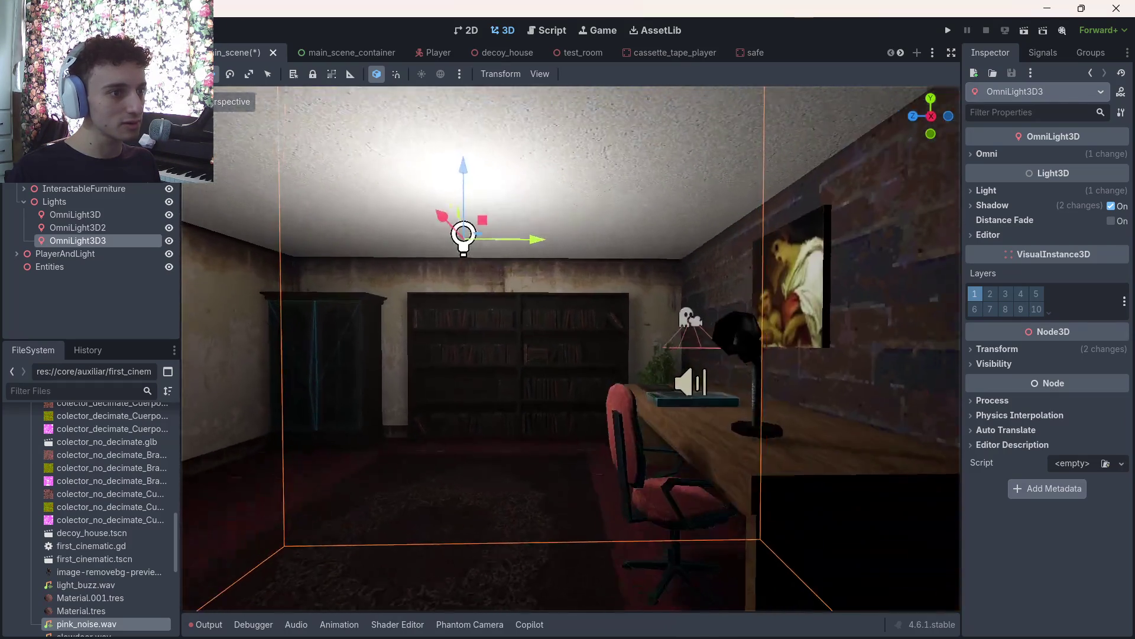
pyautogui.press('g')
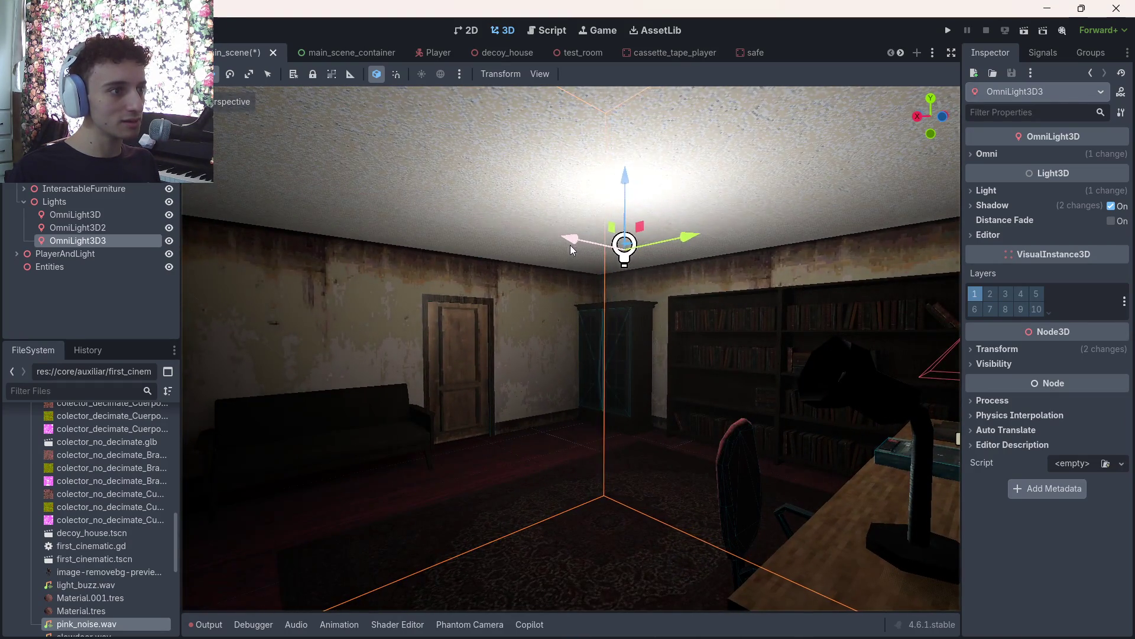
pyautogui.click(570, 245)
pyautogui.moveTo(570, 245); pyautogui.dragTo(273, 333)
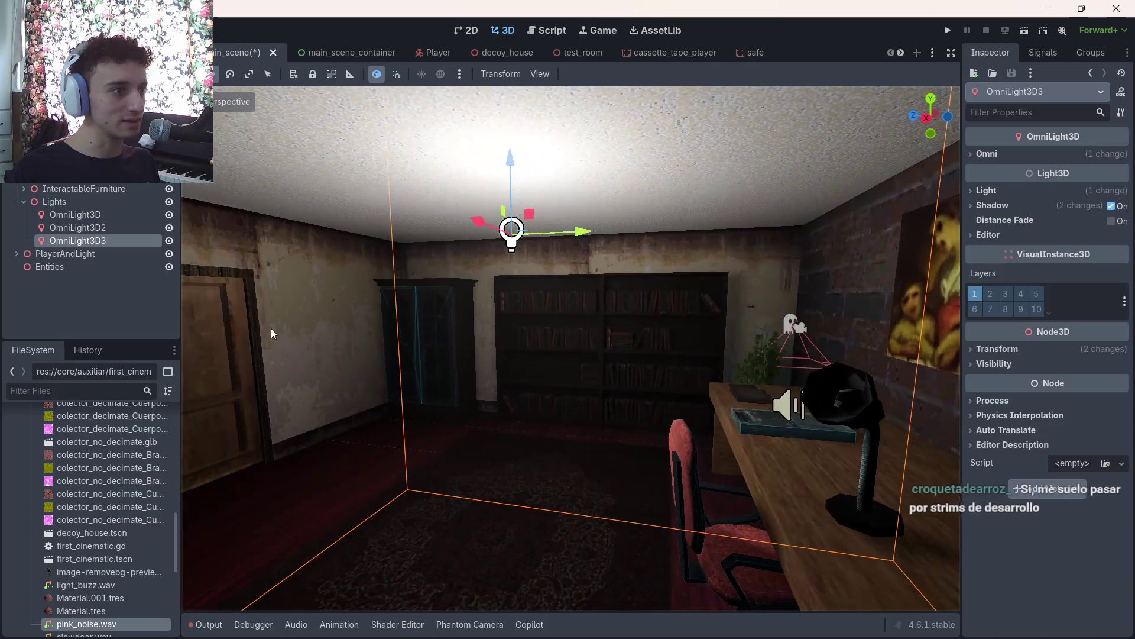
# Change OmniLight3D3's light Bake Mode from Static to Dynamic.
pyautogui.click(1005, 192)
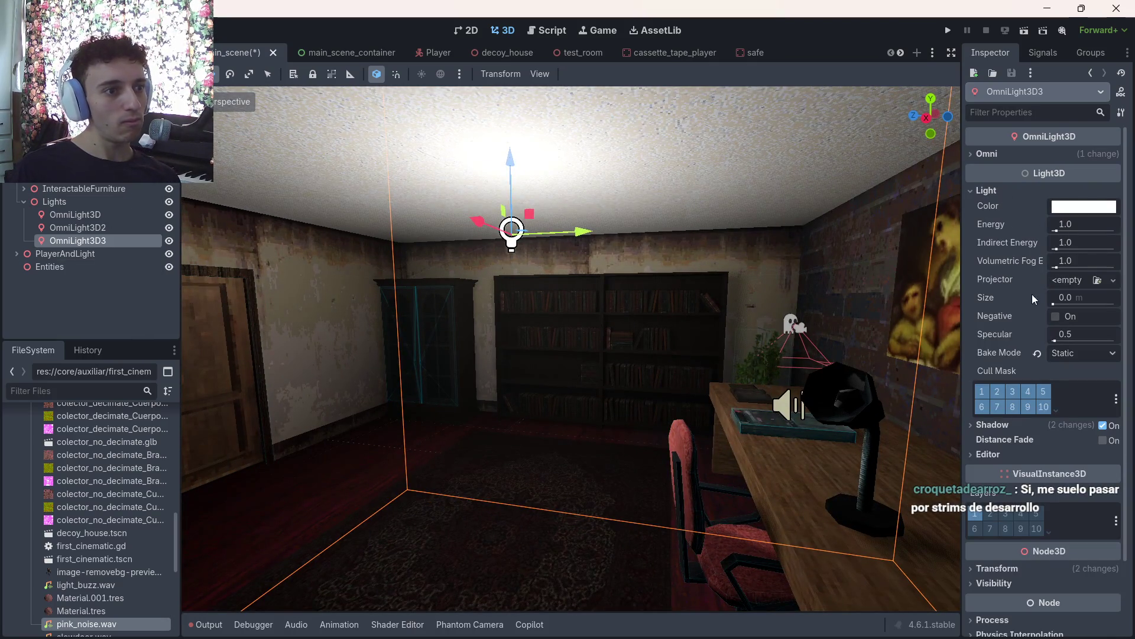
pyautogui.click(1065, 355)
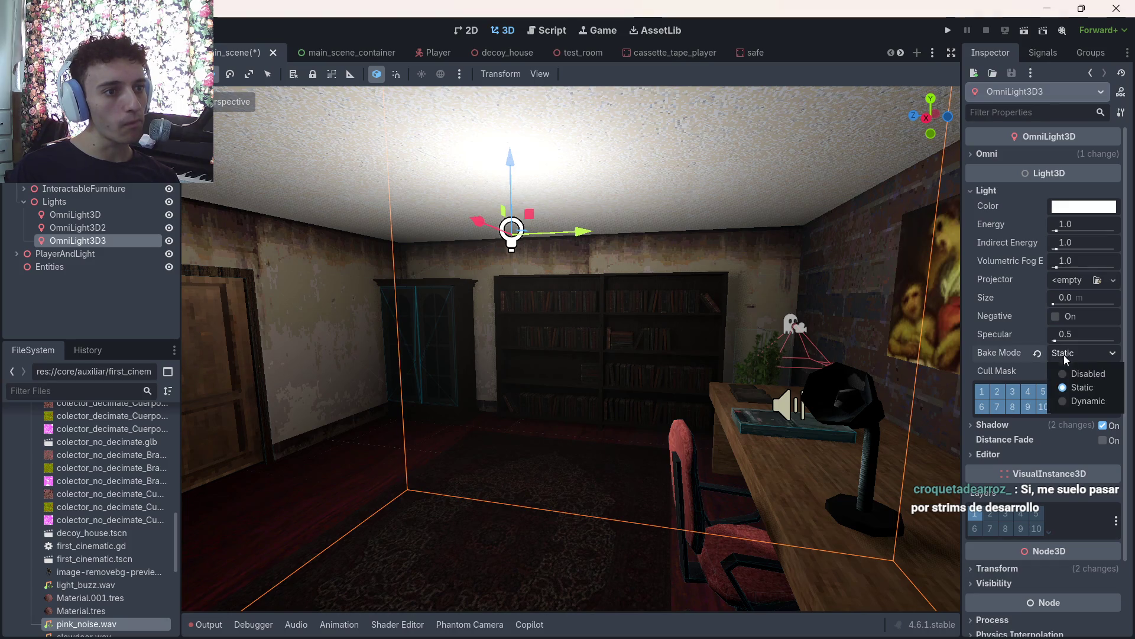
pyautogui.click(1087, 401)
# Compare OmniLight3D2 and OmniLight3D's light settings, then reselect OmniLight3D3.
pyautogui.click(97, 227)
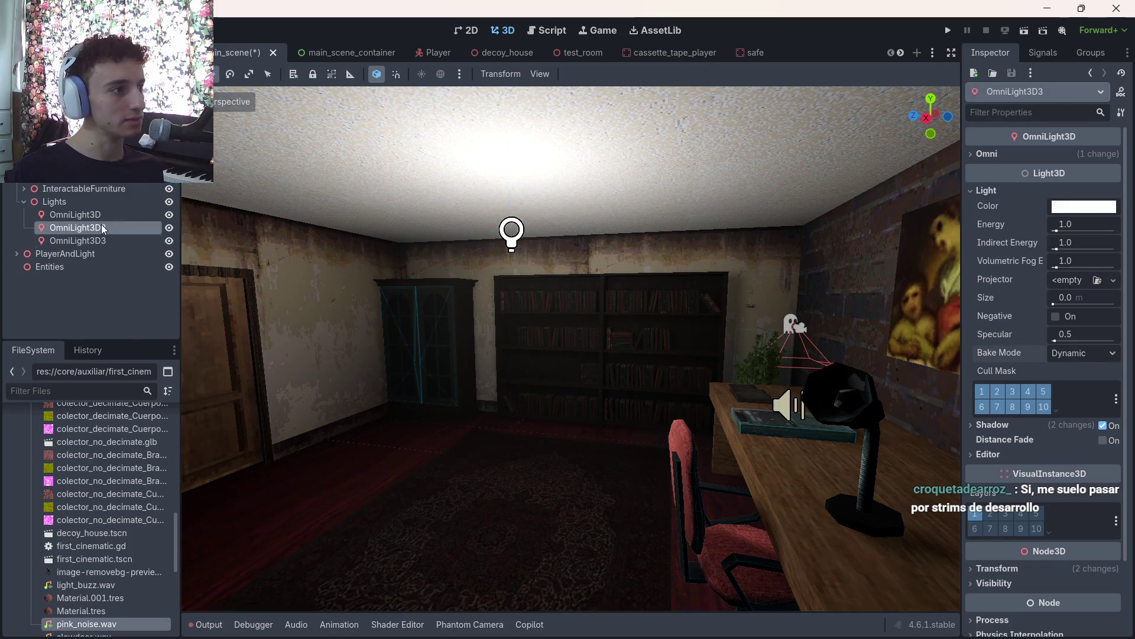
pyautogui.keyDown('ctrl'); pyautogui.click(105, 214); pyautogui.keyUp('ctrl')
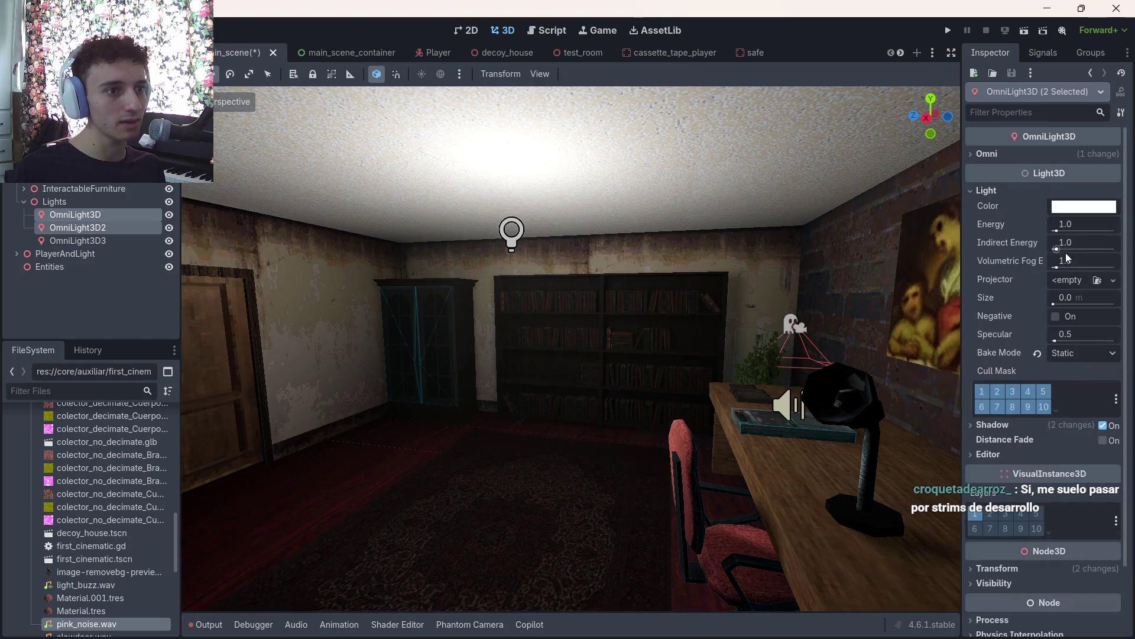
pyautogui.click(974, 199)
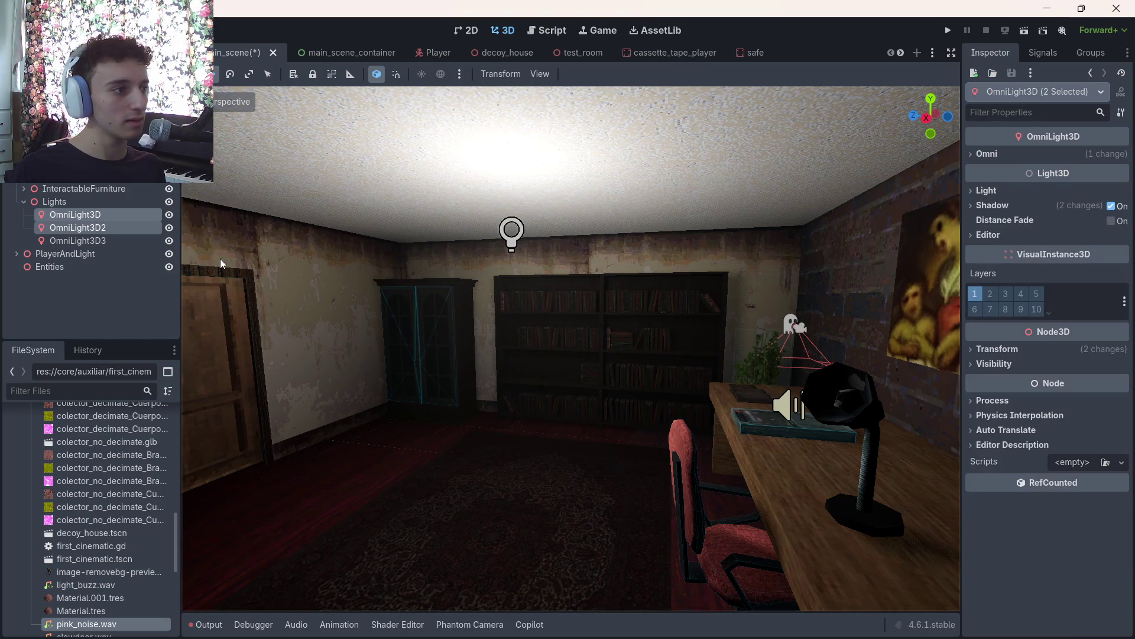
pyautogui.click(112, 239)
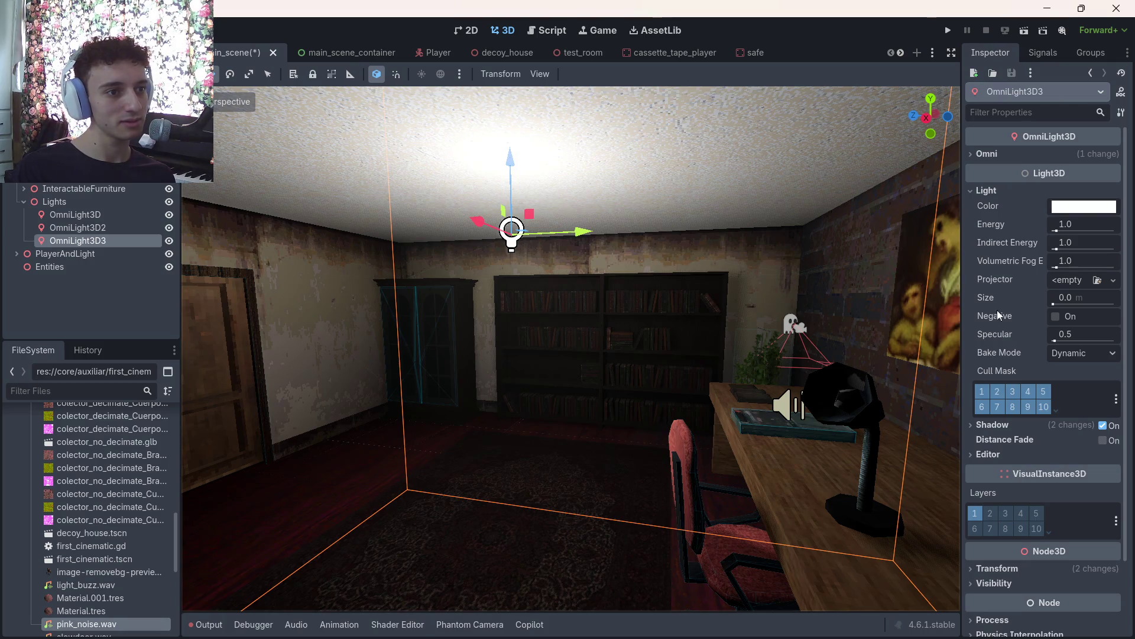
pyautogui.scroll(-10, 733, 344)
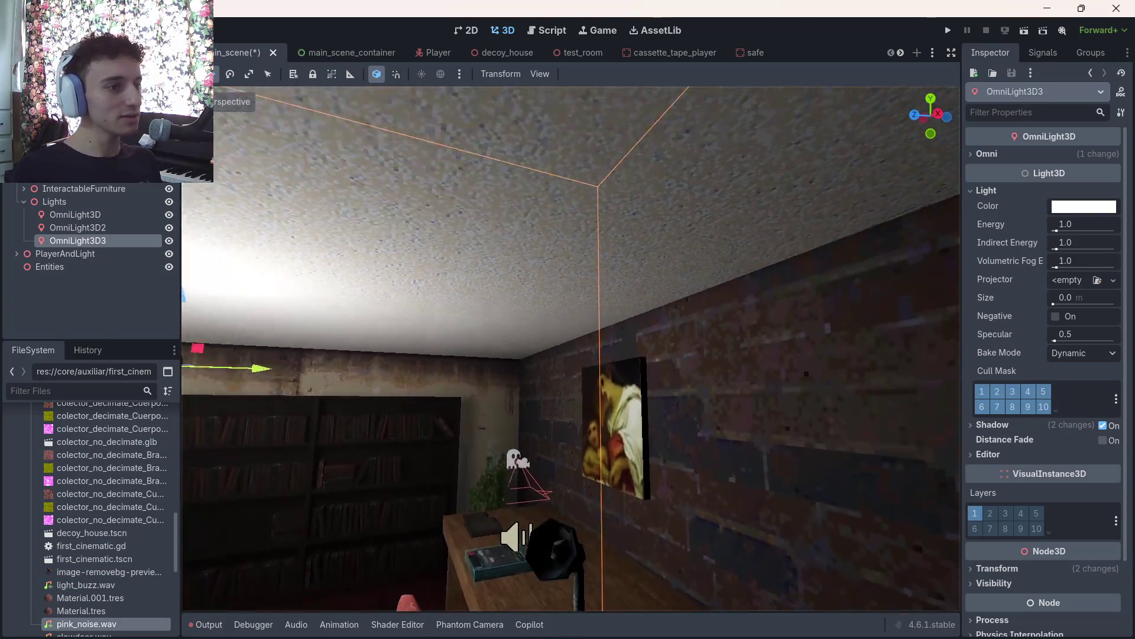
pyautogui.press('f')
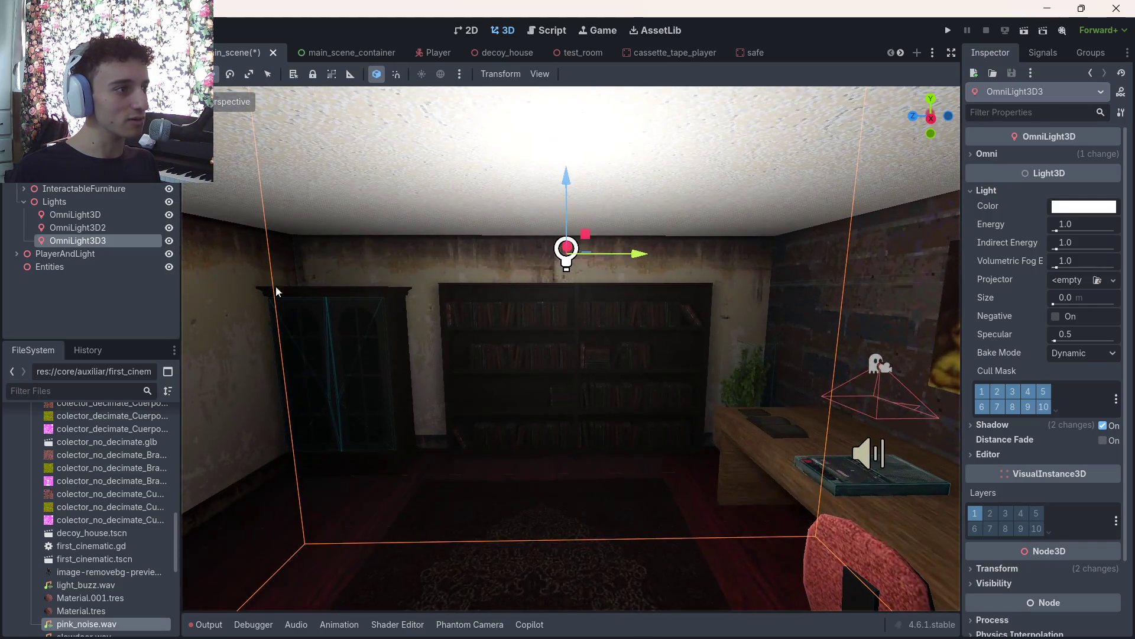
pyautogui.click(144, 287)
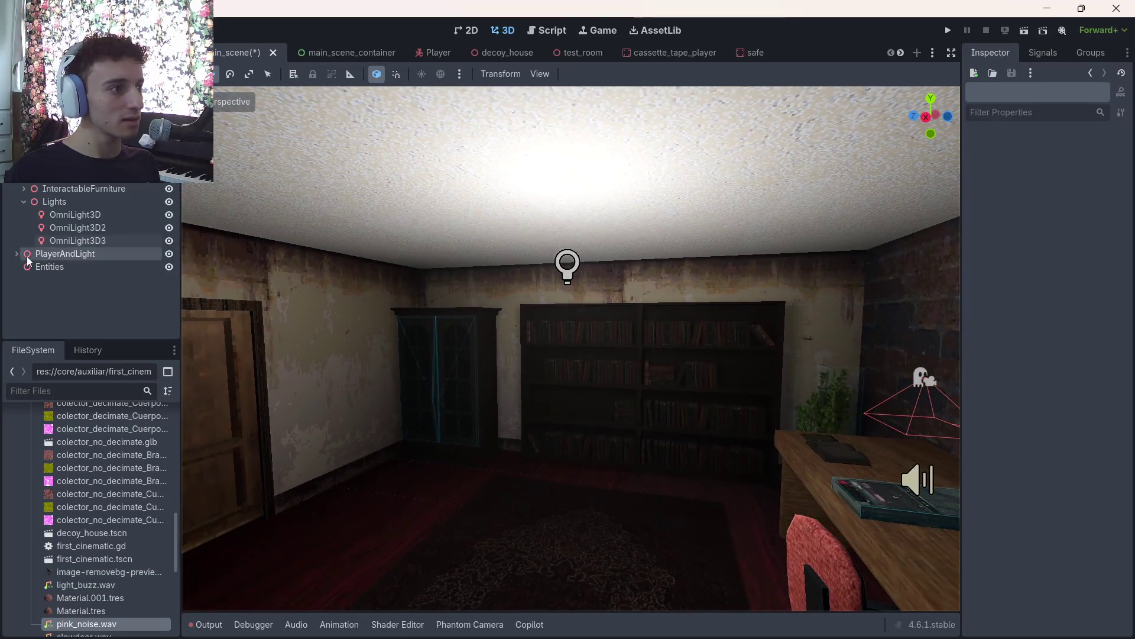
pyautogui.click(75, 241)
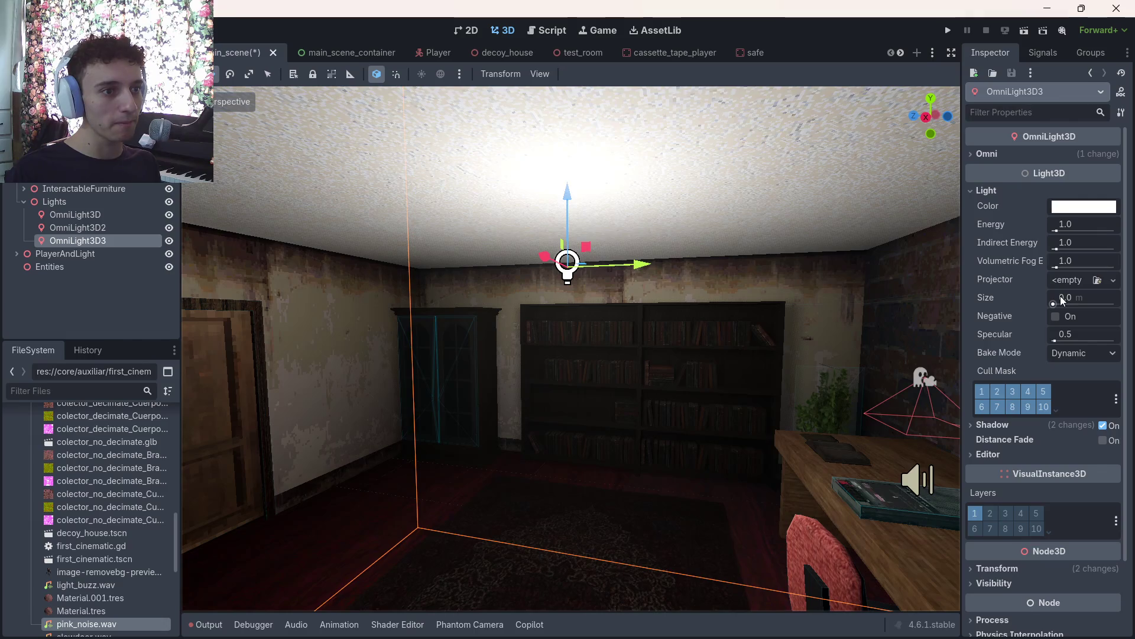
pyautogui.moveTo(1077, 230)
pyautogui.mouseDown()
pyautogui.moveTo(1059, 229)
pyautogui.moveTo(1076, 230)
pyautogui.mouseUp()
pyautogui.click(1037, 224)
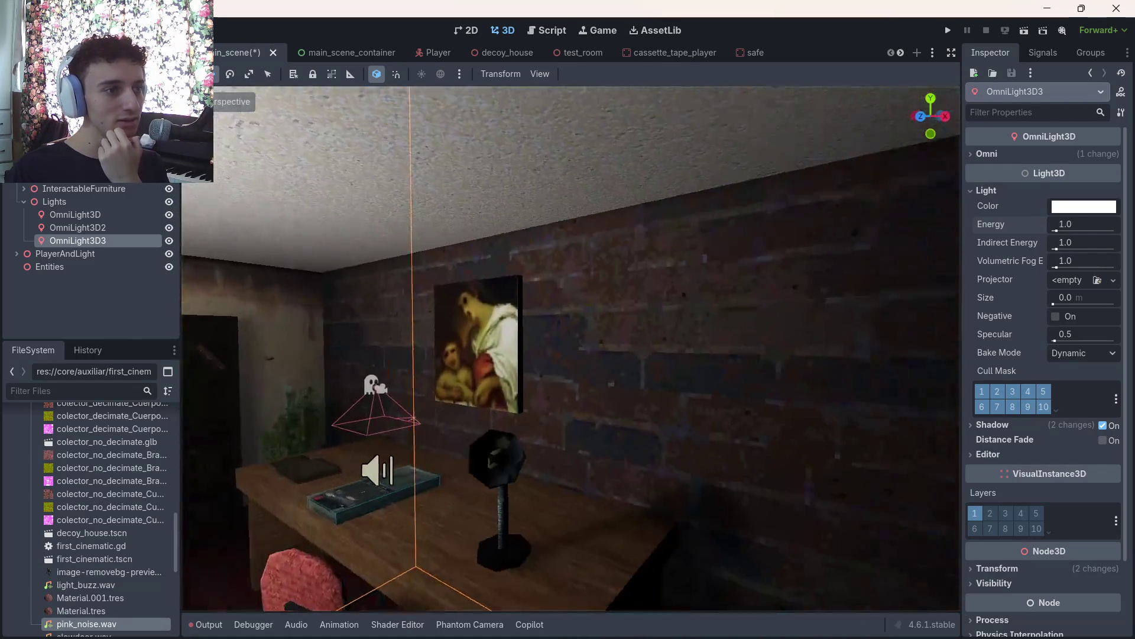
pyautogui.press('w')
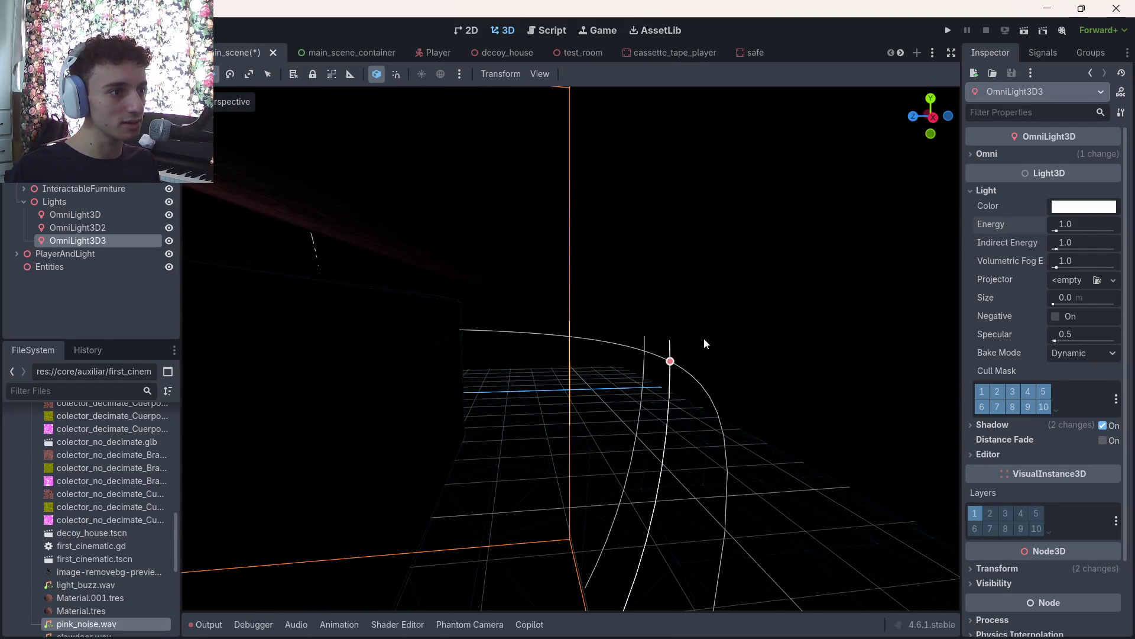
# Widen OmniLight3D3's range from 2.72 using its radius handle.
pyautogui.moveTo(666, 356)
pyautogui.mouseDown()
pyautogui.moveTo(482, 369)
pyautogui.moveTo(666, 356)
pyautogui.mouseUp()
pyautogui.click(75, 240)
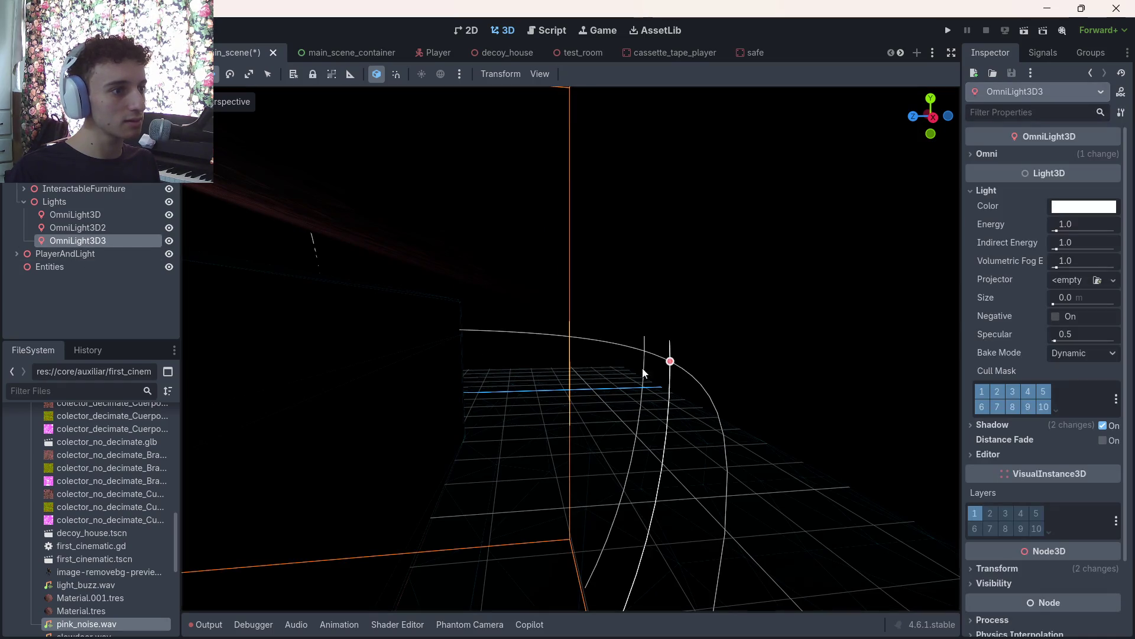
pyautogui.click(671, 361)
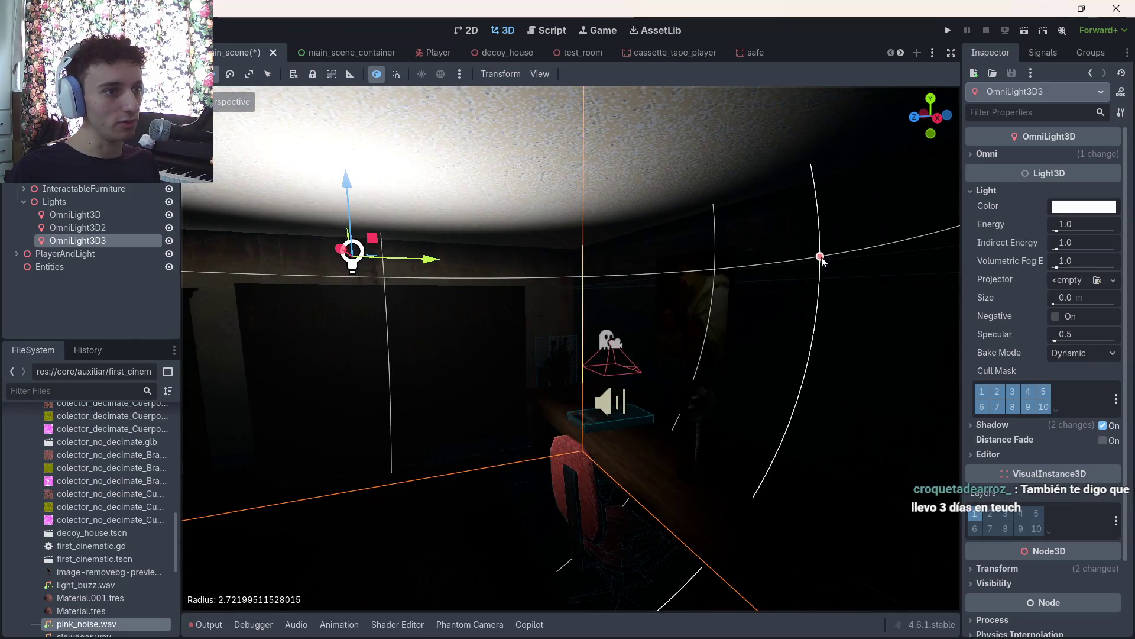
pyautogui.moveTo(823, 263); pyautogui.dragTo(959, 272)
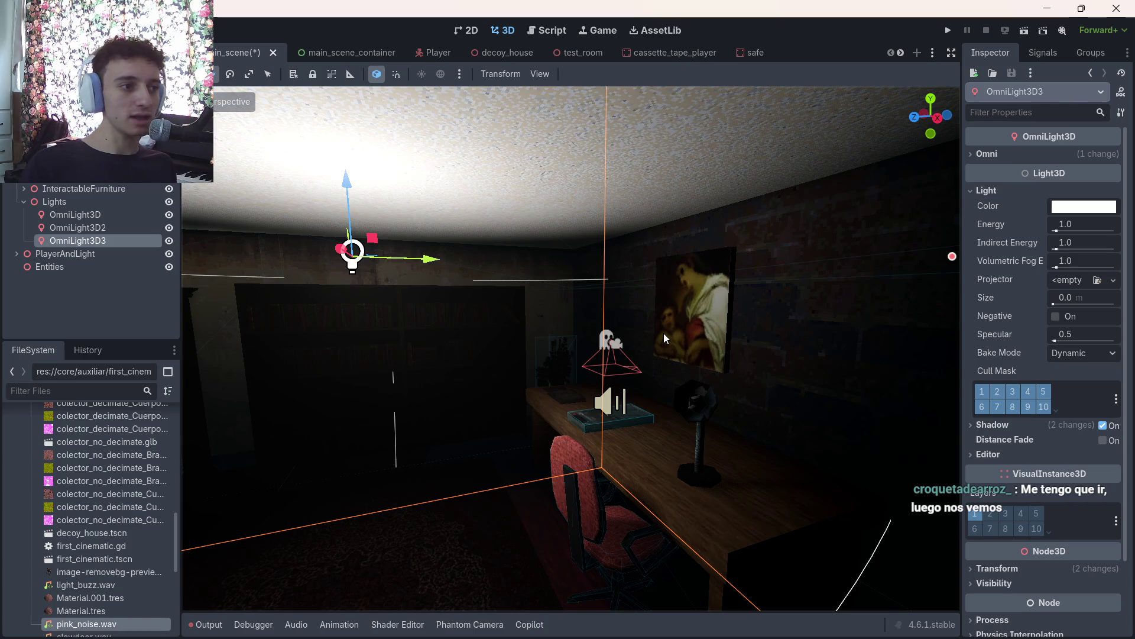
# Lower the light slightly on the Y axis, save the scene, and open the furniture scene.
pyautogui.press('f')
pyautogui.press('s')
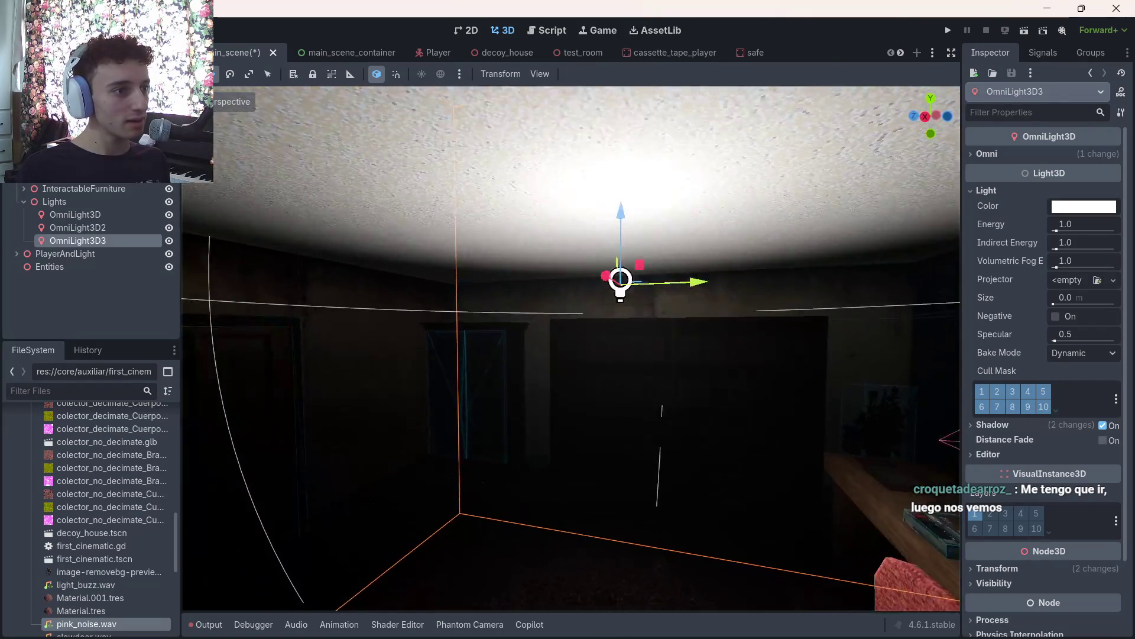
pyautogui.press('g')
pyautogui.press('y')
pyautogui.click(610, 199)
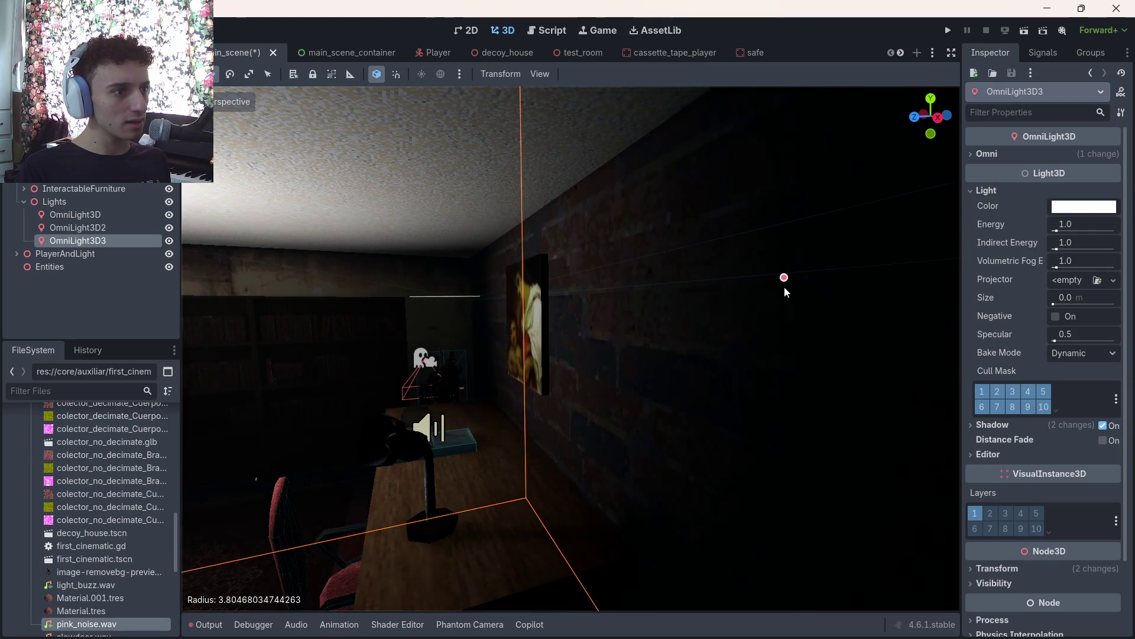
pyautogui.press('f')
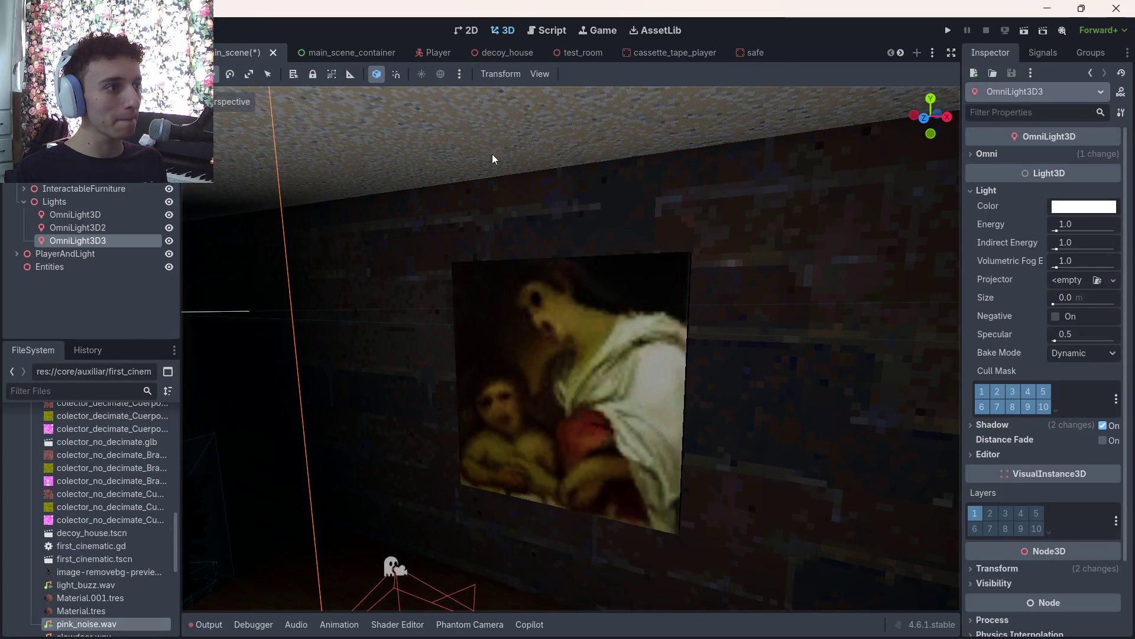
pyautogui.hotkey('ctrl', 's')
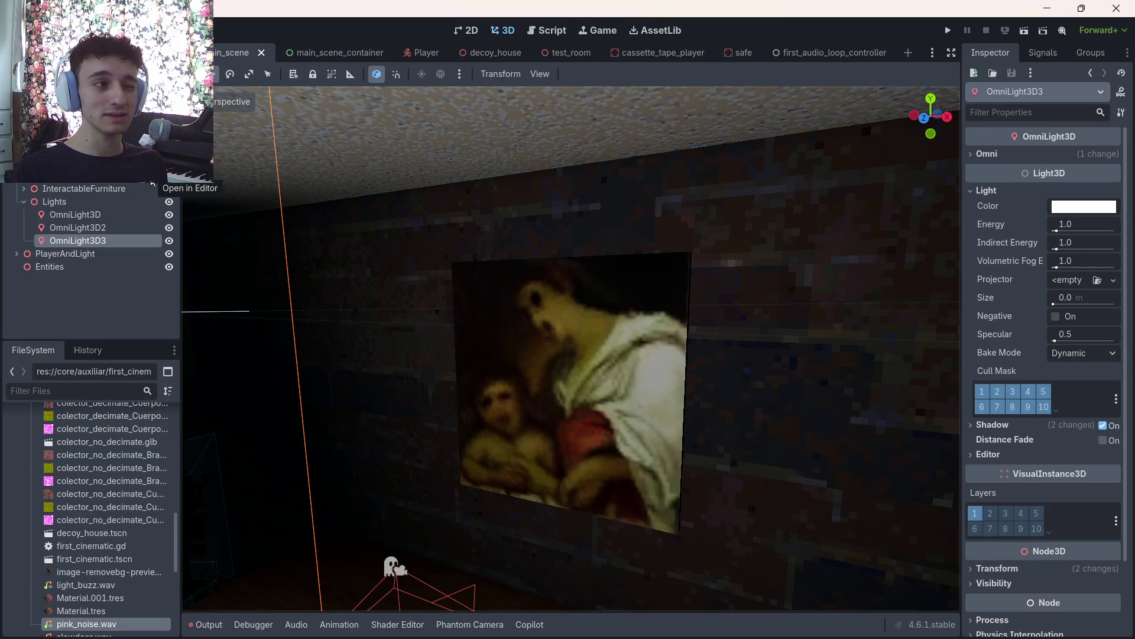
pyautogui.click(157, 186)
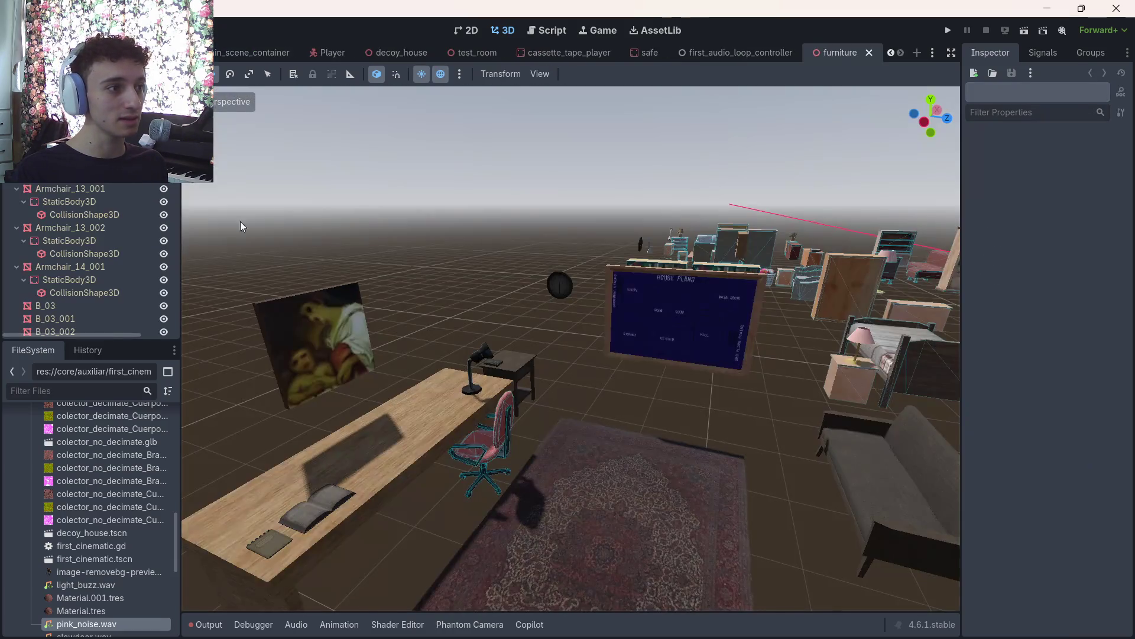
# Select and frame the Painting, filter its properties by 'mater', then clear the filter.
pyautogui.click(529, 337)
pyautogui.press('f')
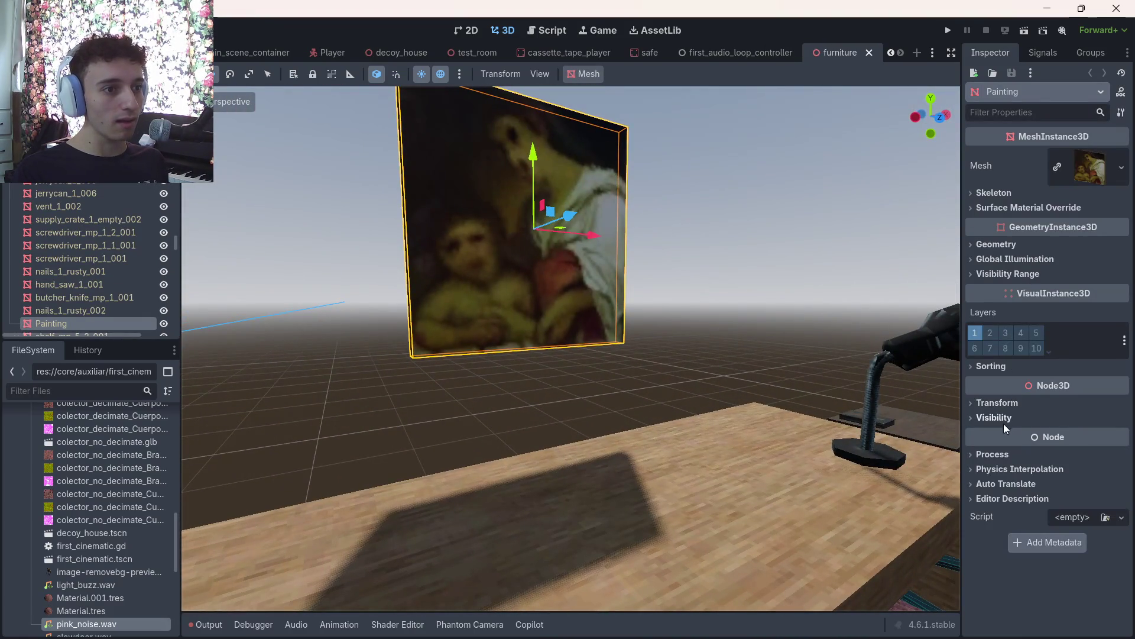
pyautogui.click(1002, 418)
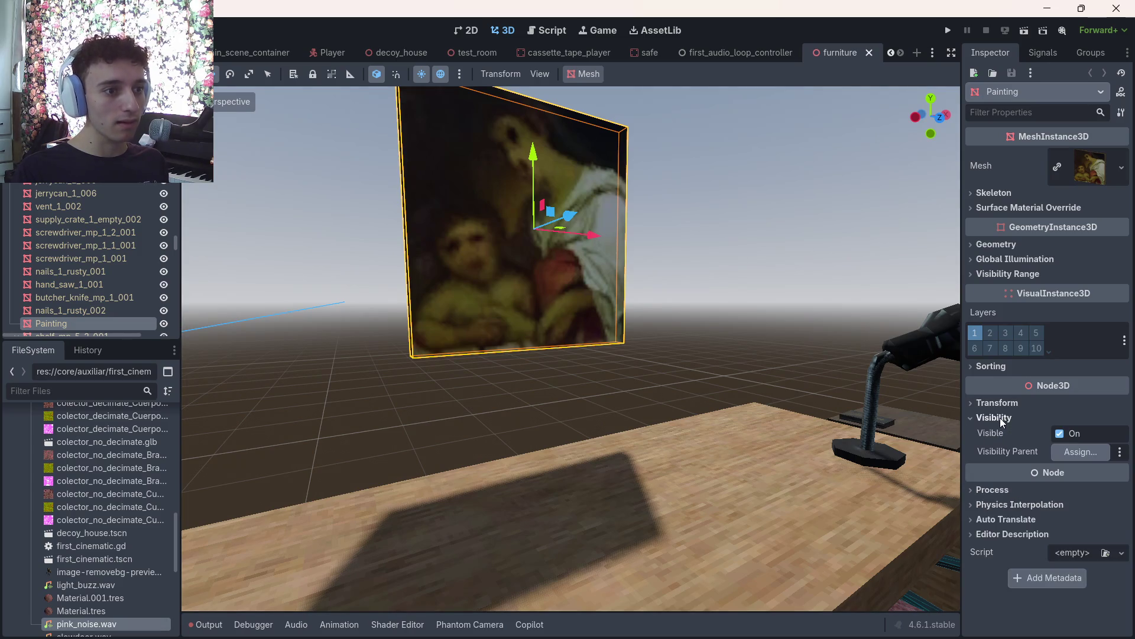
pyautogui.click(1002, 419)
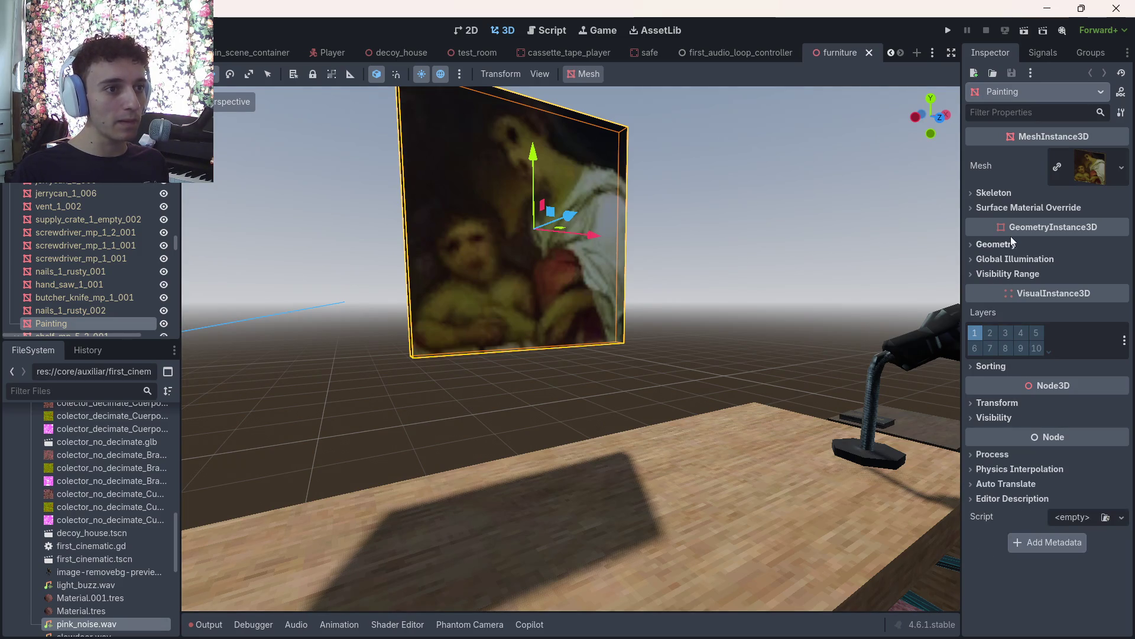
pyautogui.click(1046, 117)
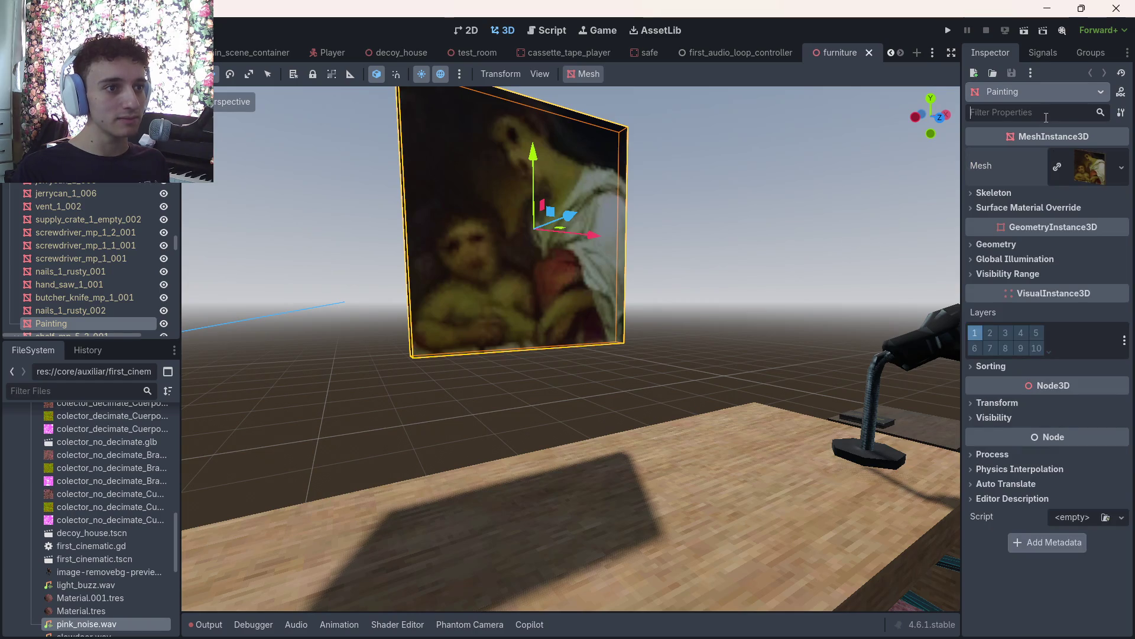
pyautogui.write('mater')
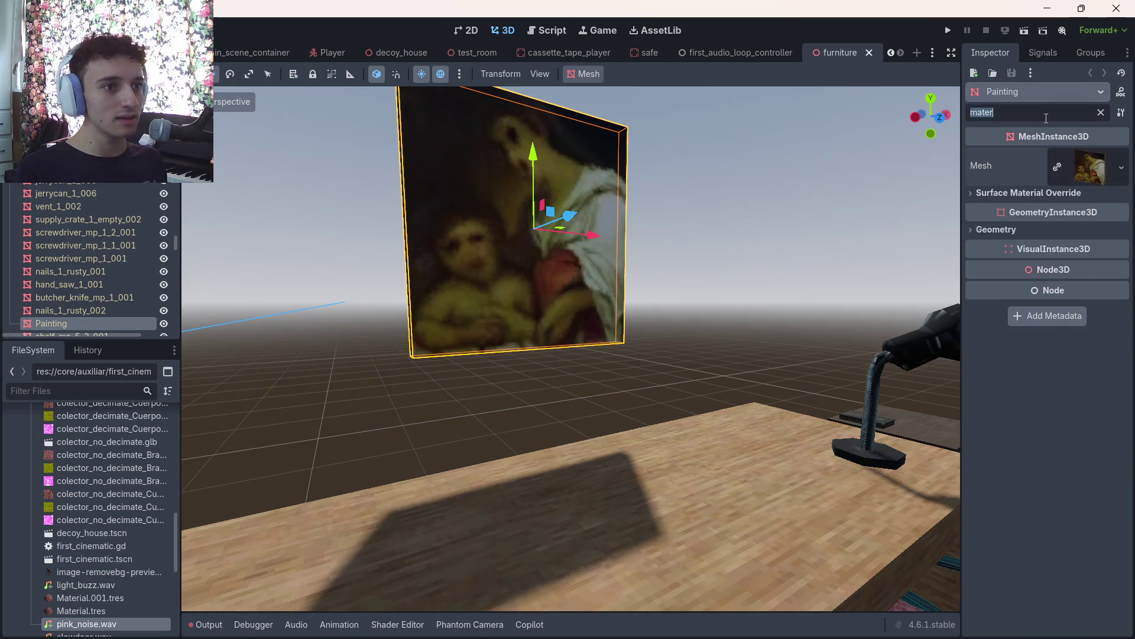
pyautogui.press('BackSpace')
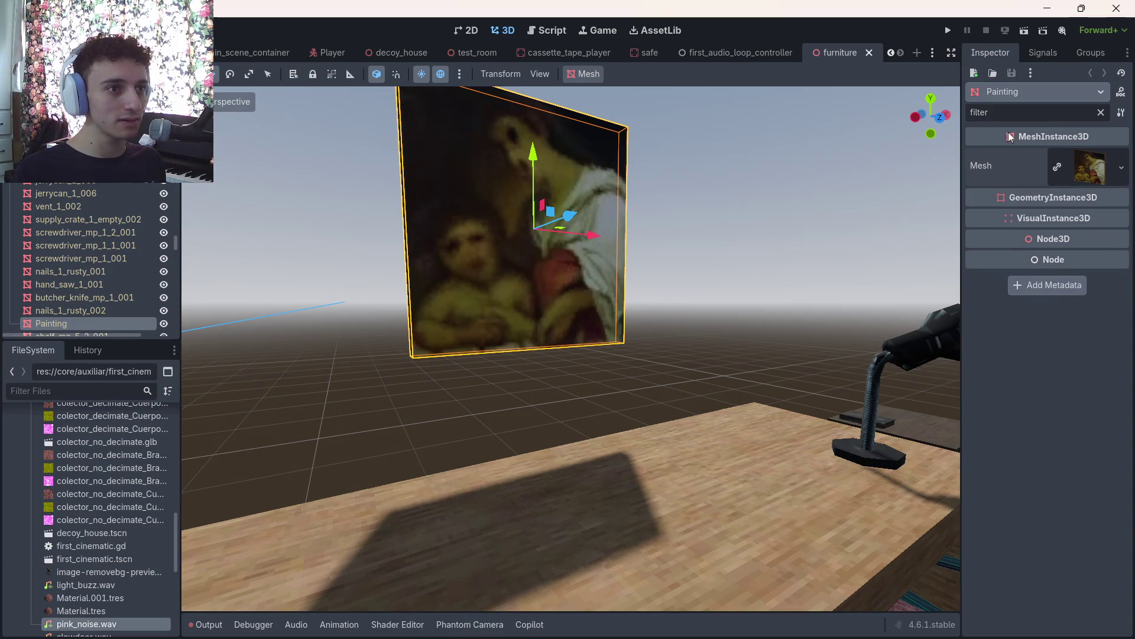
pyautogui.press('BackSpace')
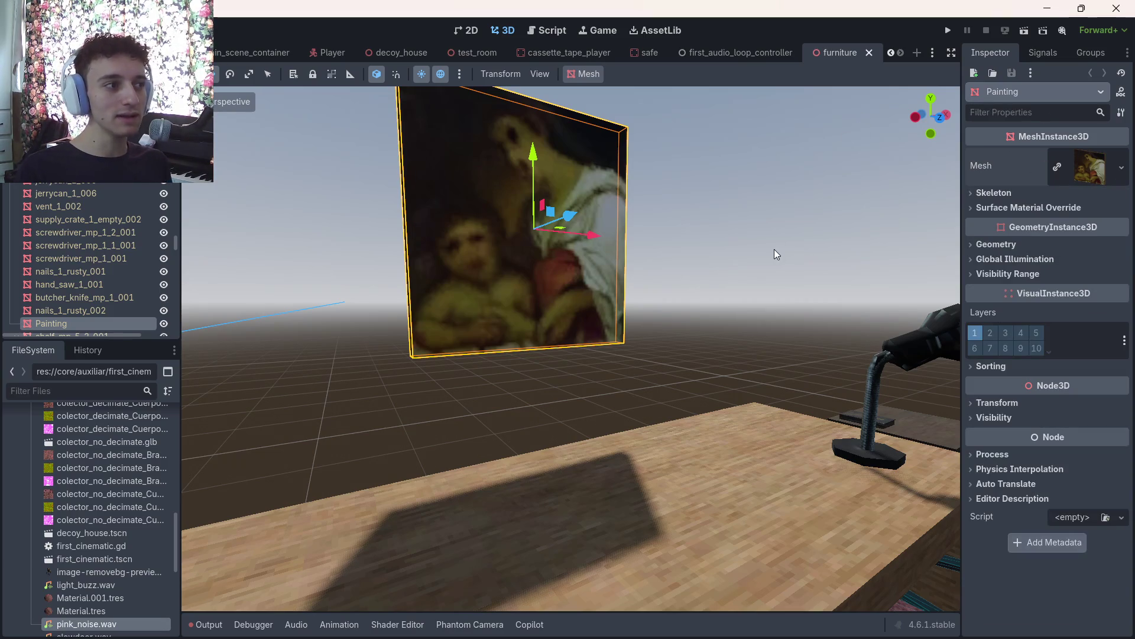
pyautogui.scroll(-3, 69, 260)
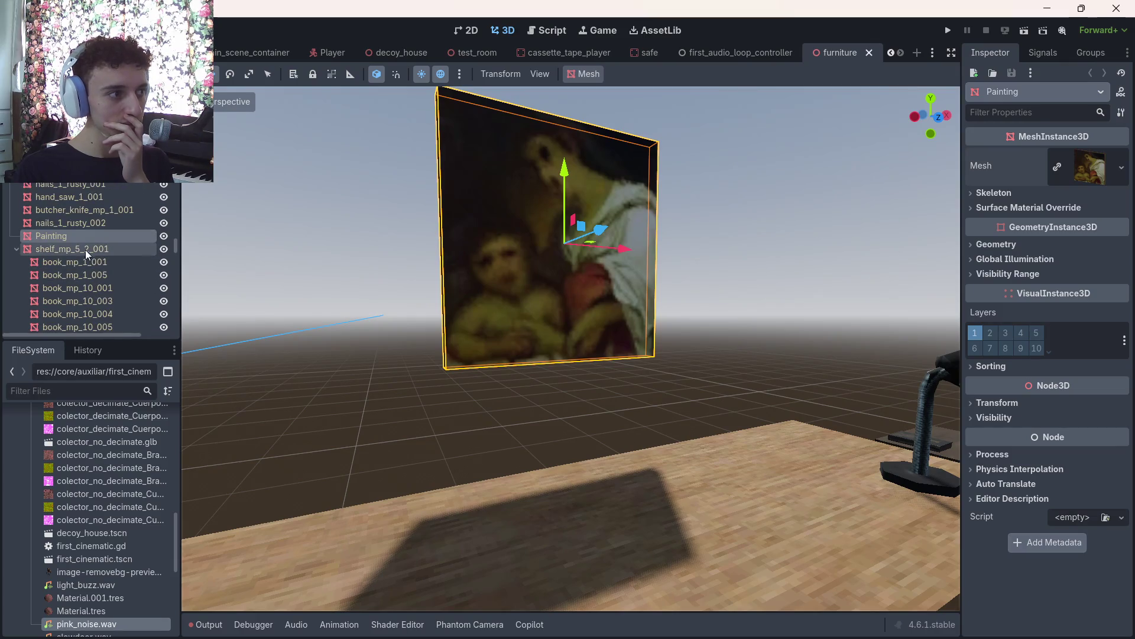
pyautogui.moveTo(809, 314); pyautogui.dragTo(975, 308)
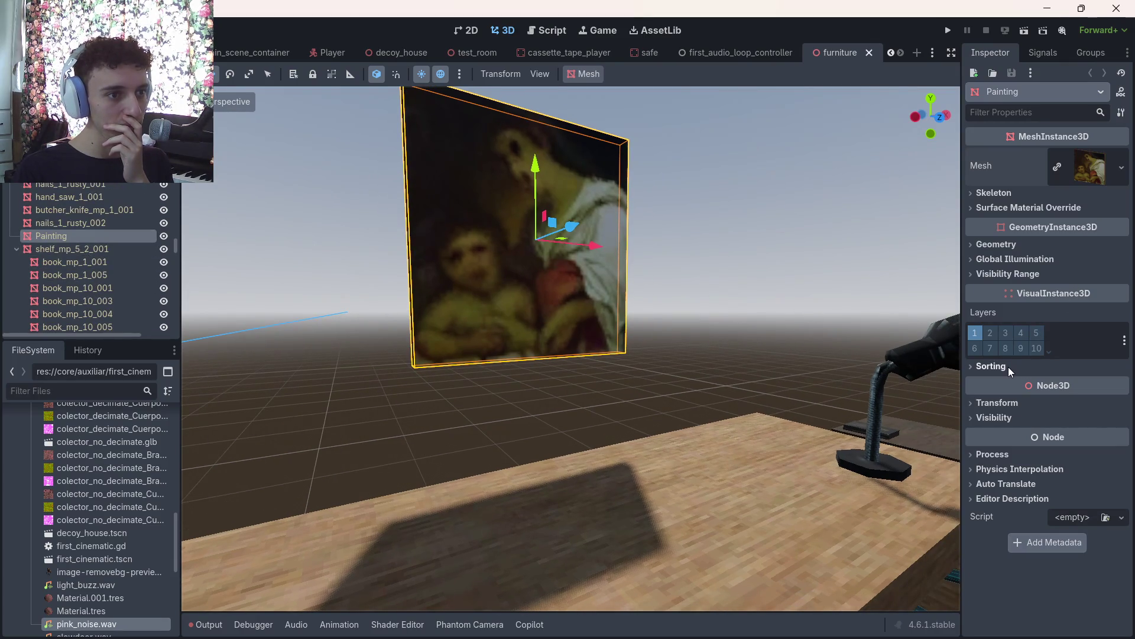
# Browse the Painting's Visibility, Transform, Sorting, Visibility Range, GI, Geometry and Skeleton sections.
pyautogui.click(999, 418)
pyautogui.click(1000, 417)
pyautogui.click(1000, 402)
pyautogui.click(999, 403)
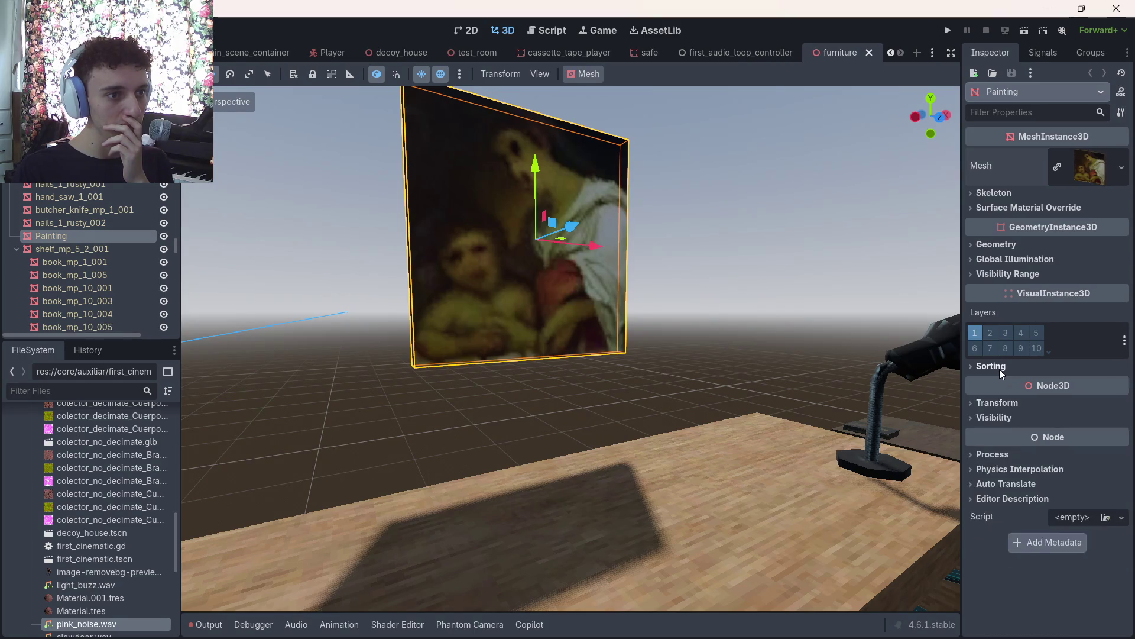
pyautogui.click(1000, 367)
pyautogui.click(999, 367)
pyautogui.click(999, 274)
pyautogui.click(999, 274)
pyautogui.click(1008, 259)
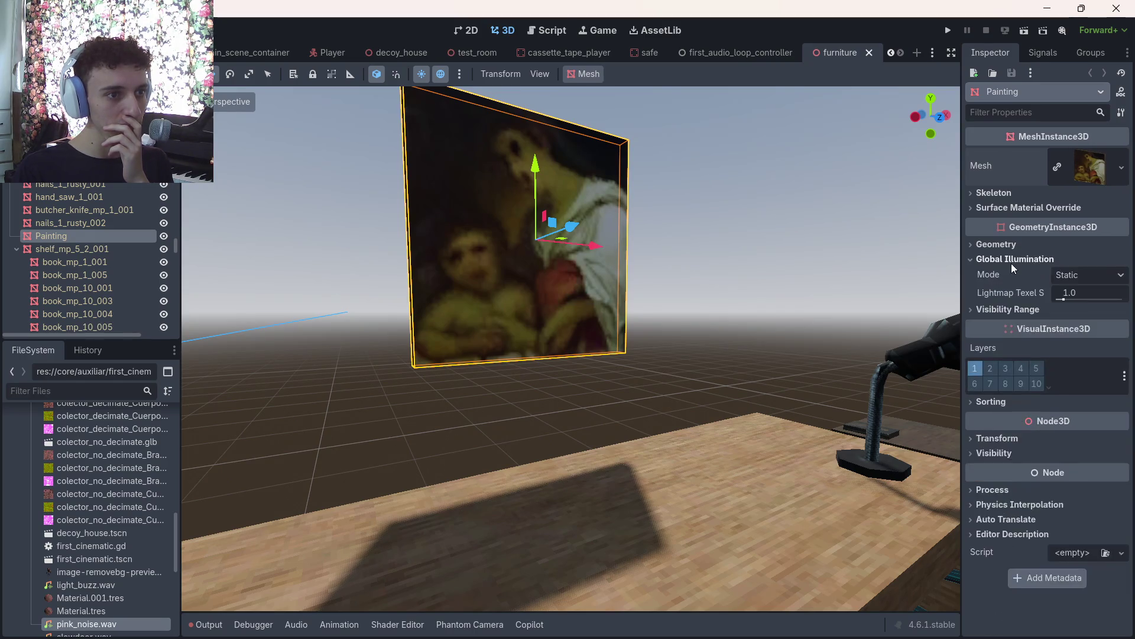
pyautogui.click(1011, 259)
pyautogui.click(1012, 245)
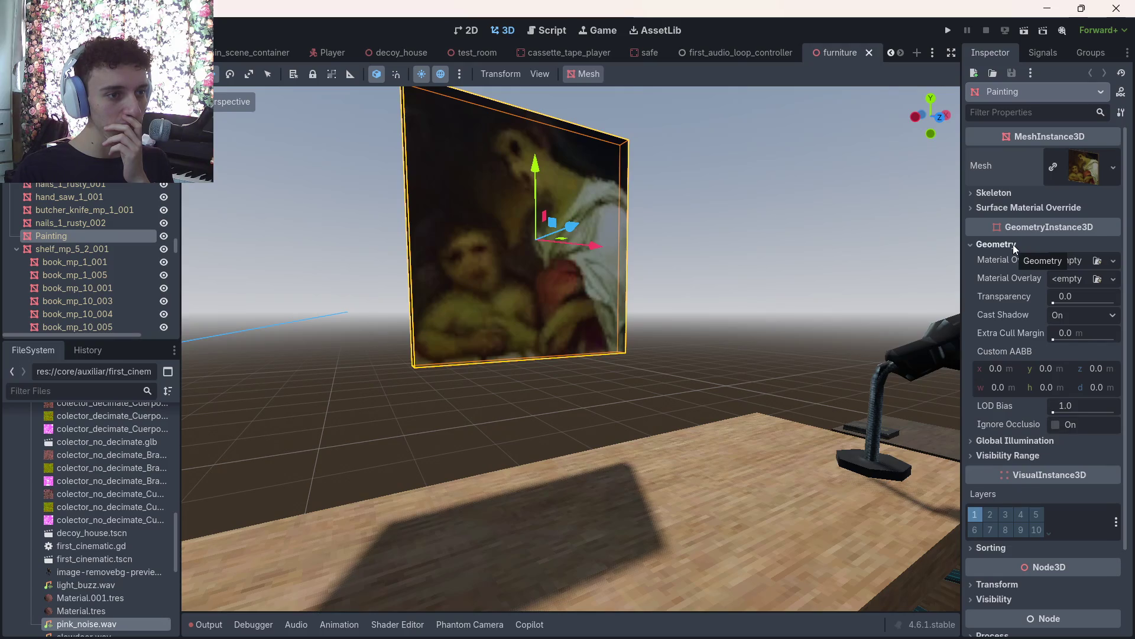
pyautogui.click(1014, 244)
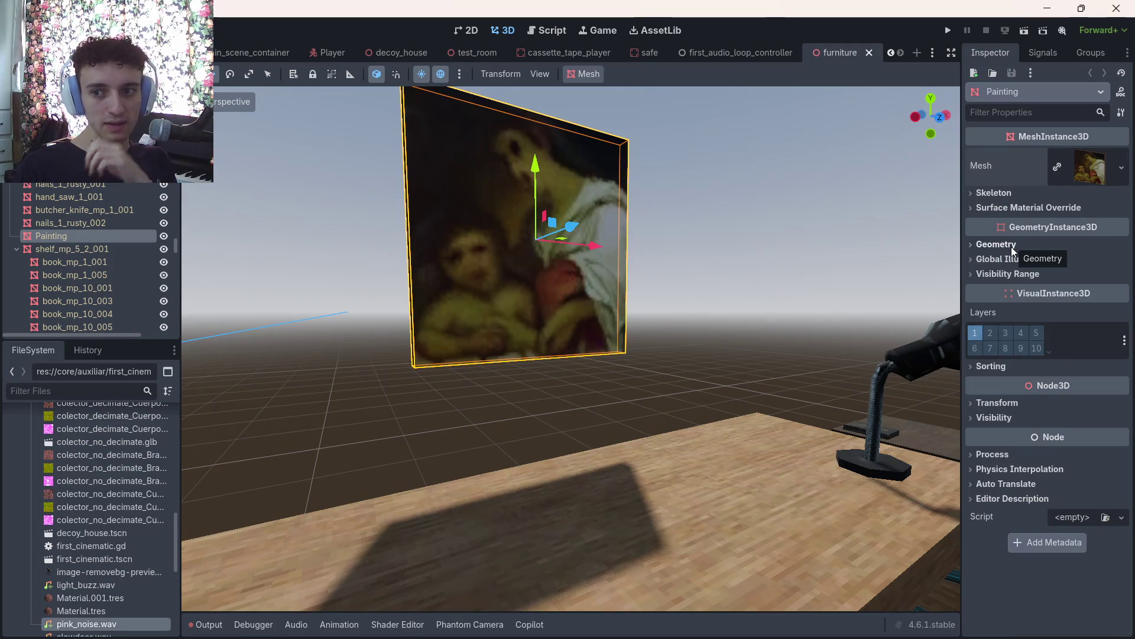
pyautogui.click(1004, 194)
pyautogui.click(1003, 194)
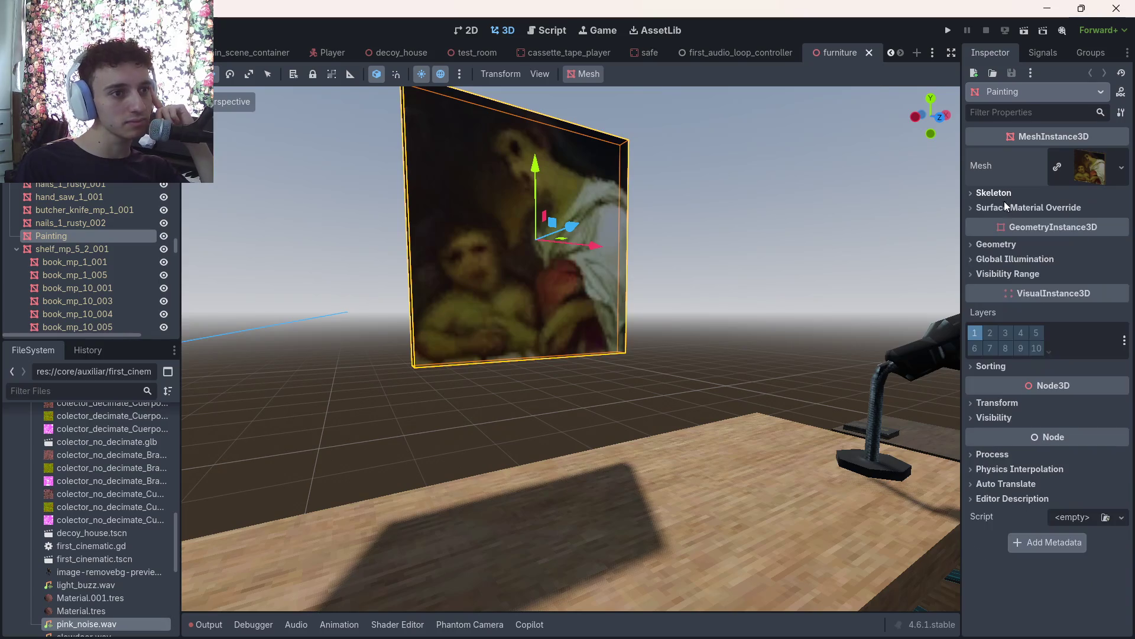
# Reselect the Painting and expand its ArrayMesh resource to show preview, Surface 0 and path.
pyautogui.click(1094, 167)
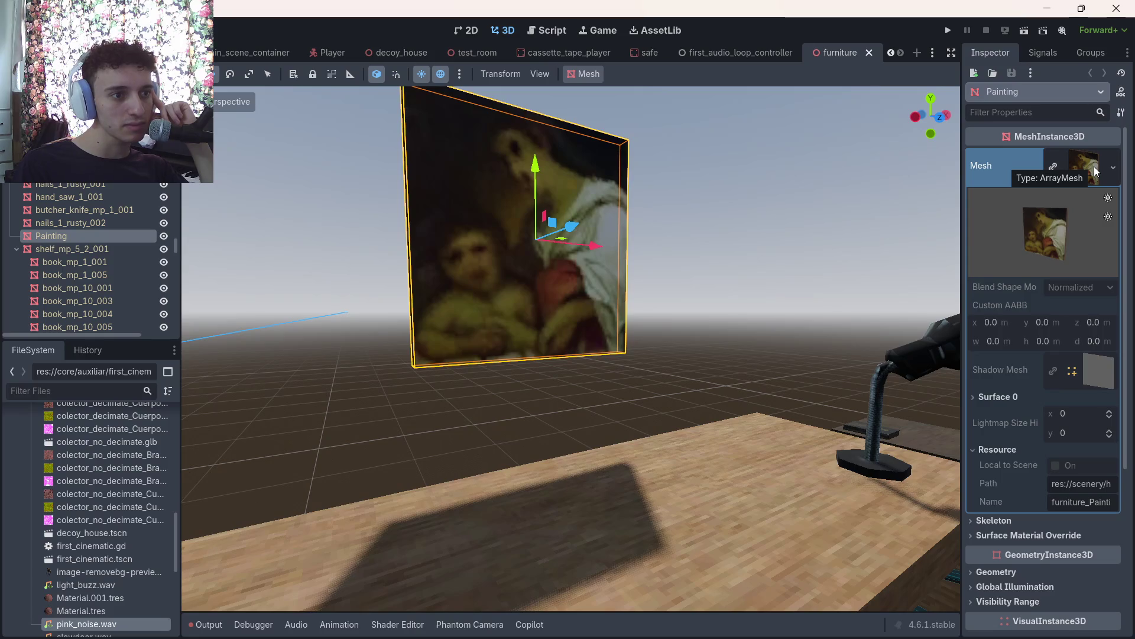
pyautogui.click(1094, 170)
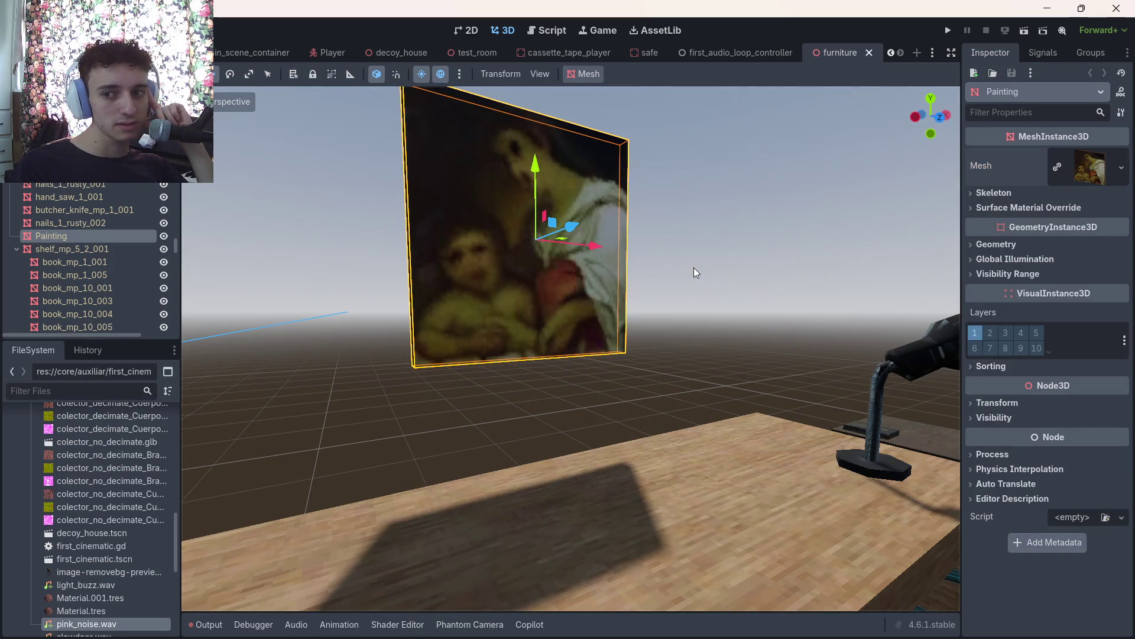
pyautogui.click(742, 273)
pyautogui.click(98, 236)
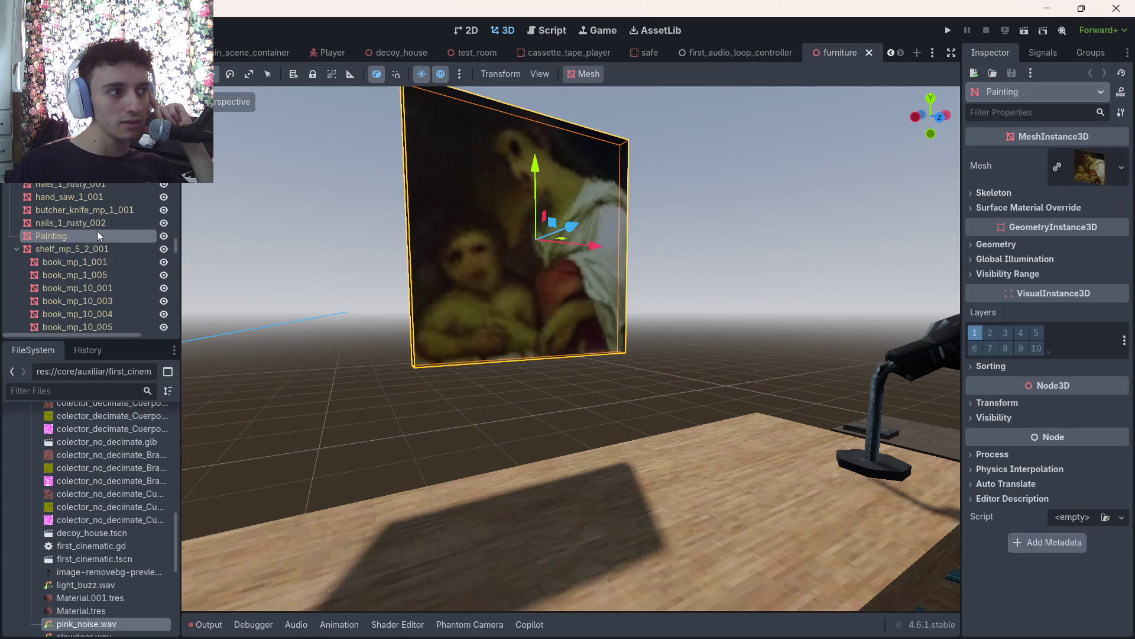
pyautogui.moveTo(862, 252); pyautogui.dragTo(294, 221)
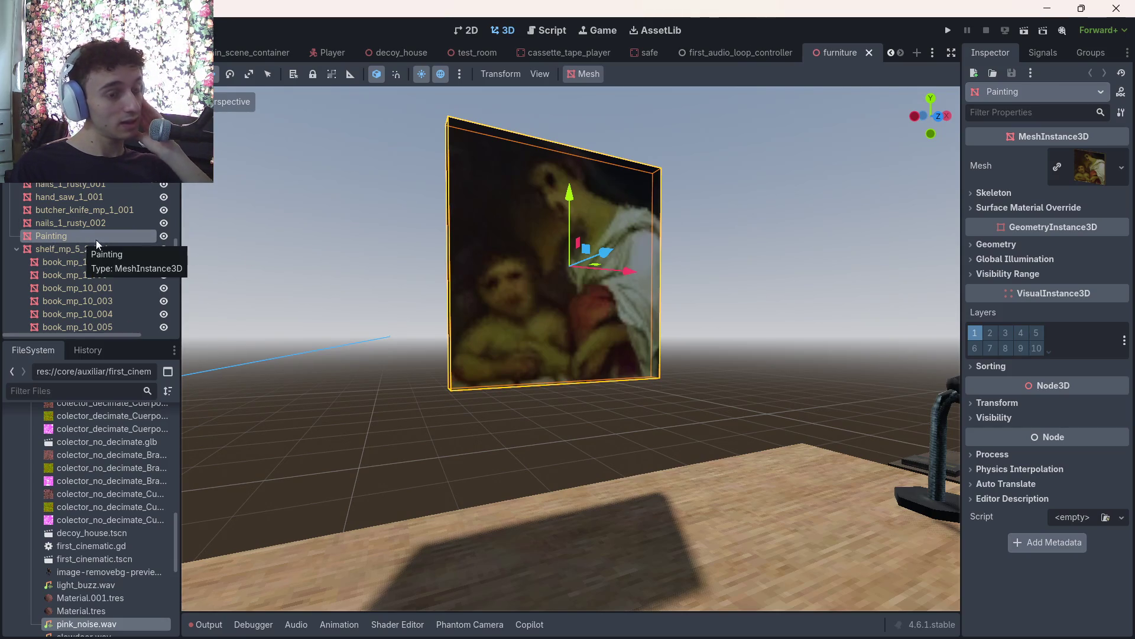
pyautogui.click(1082, 168)
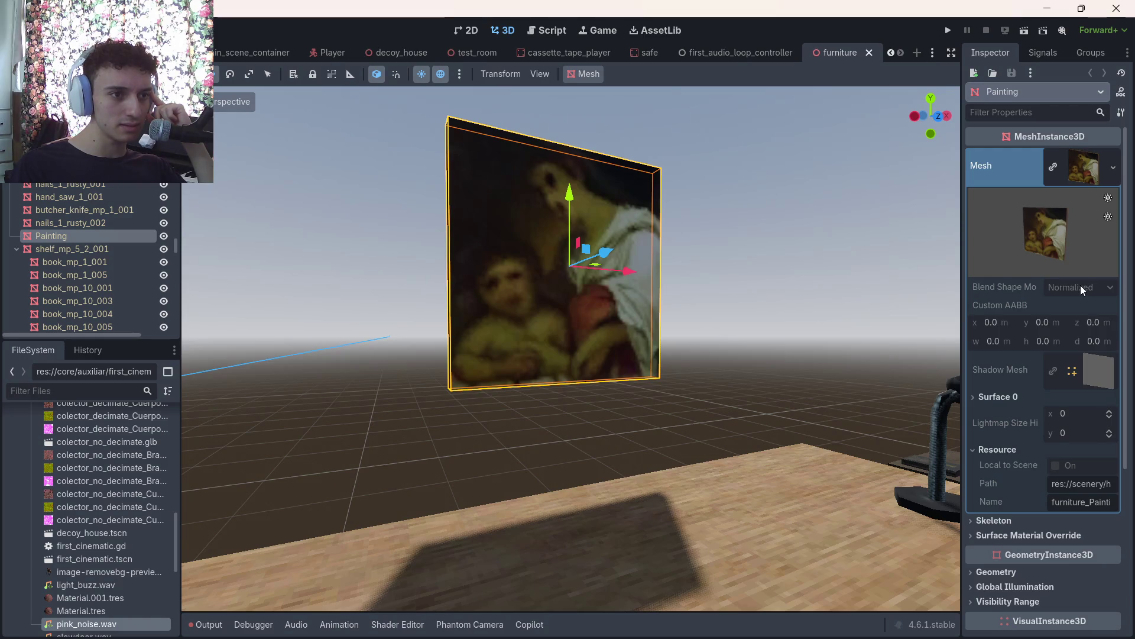
pyautogui.click(1077, 172)
pyautogui.click(1087, 178)
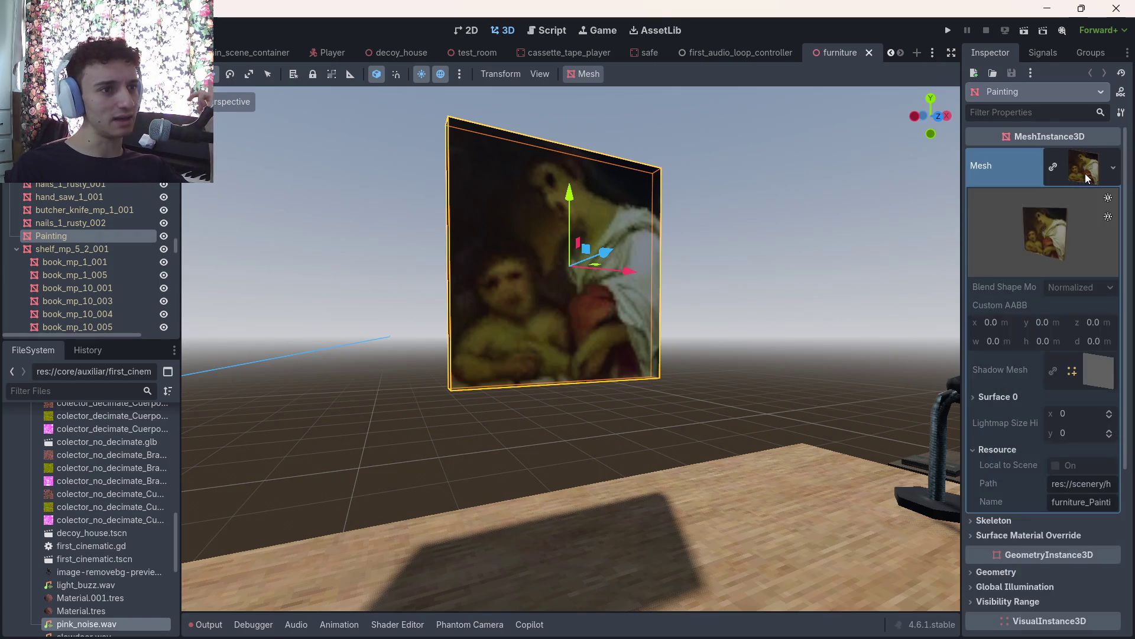
pyautogui.click(1004, 394)
pyautogui.click(1070, 440)
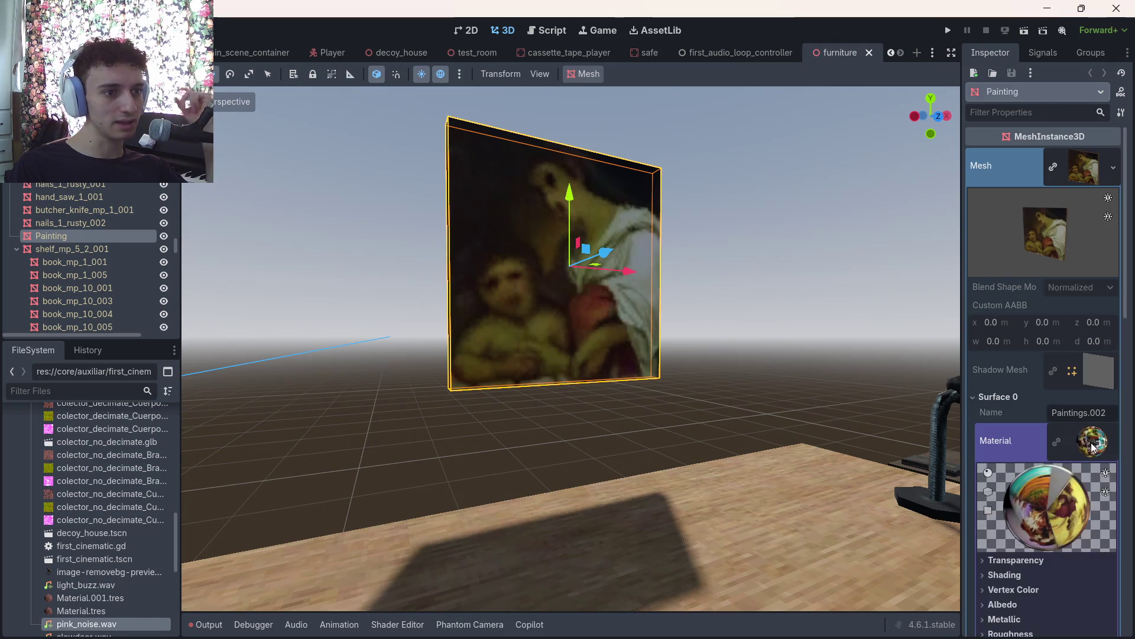
pyautogui.scroll(-2, 1077, 449)
pyautogui.scroll(-4, 1077, 453)
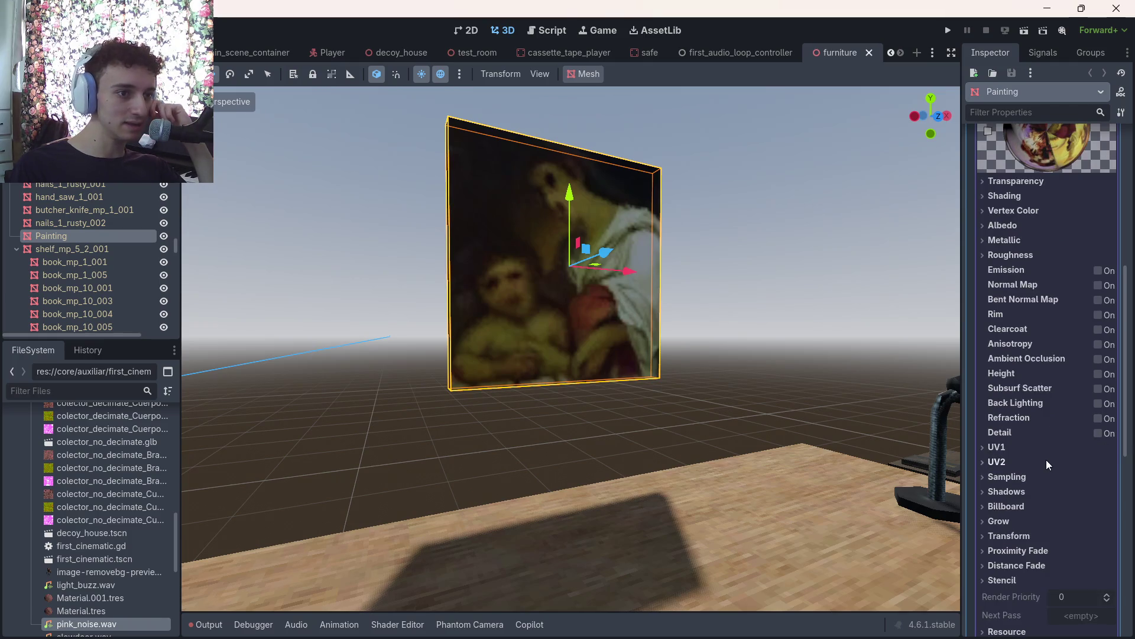
pyautogui.scroll(6, 1034, 508)
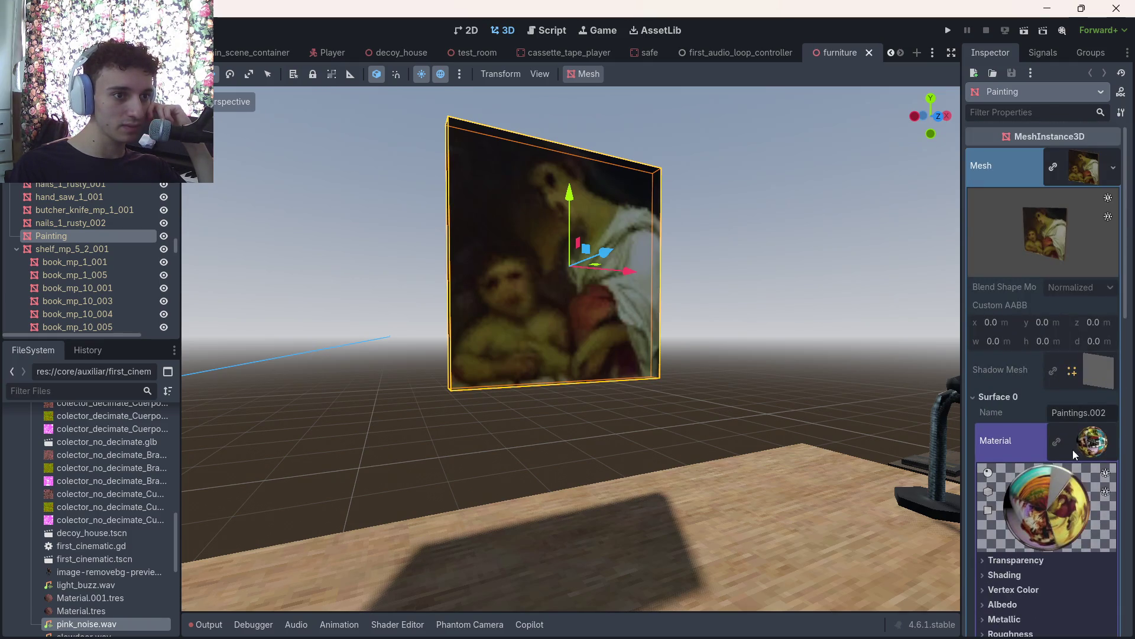
pyautogui.click(1064, 442)
pyautogui.scroll(10, 81, 532)
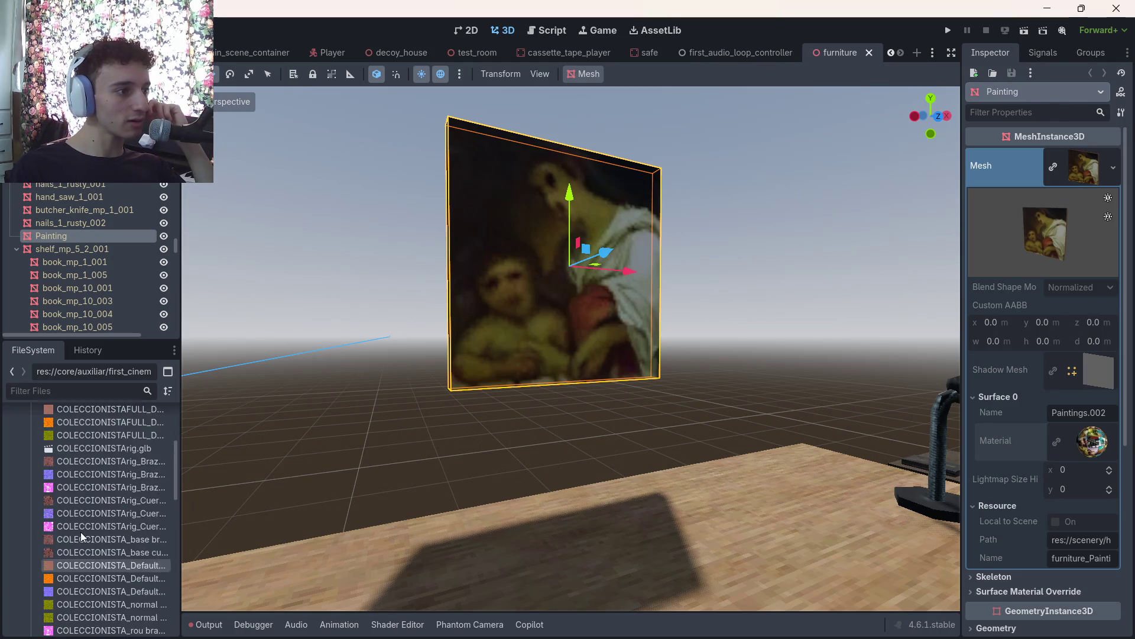
pyautogui.click(29, 480)
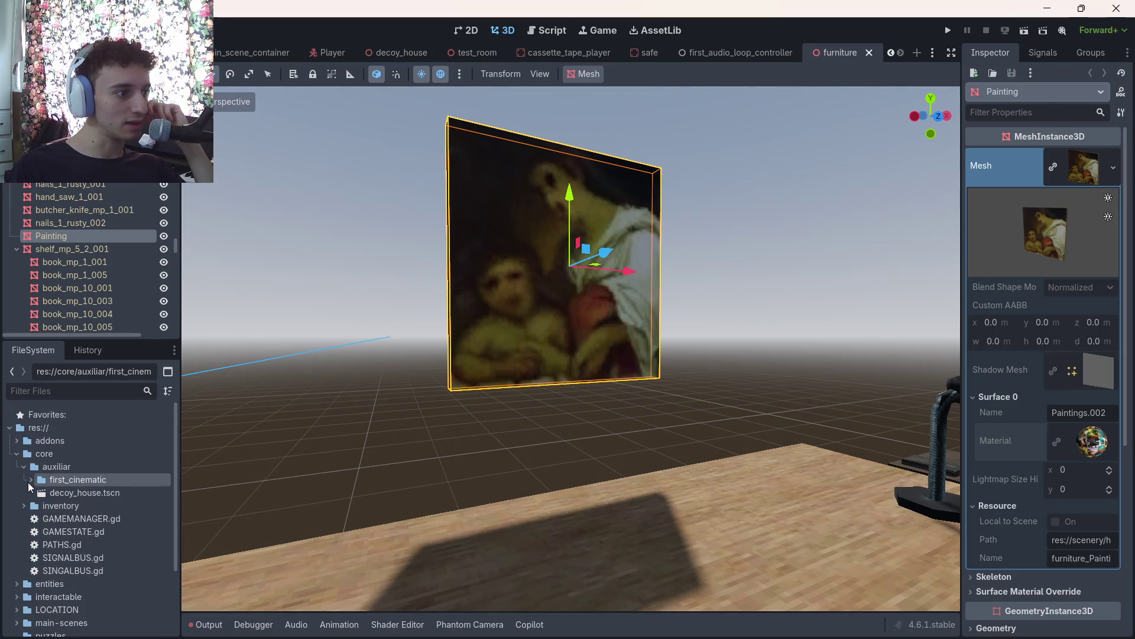
pyautogui.click(28, 482)
pyautogui.scroll(-5, 104, 535)
pyautogui.click(104, 534)
pyautogui.scroll(-2, 114, 538)
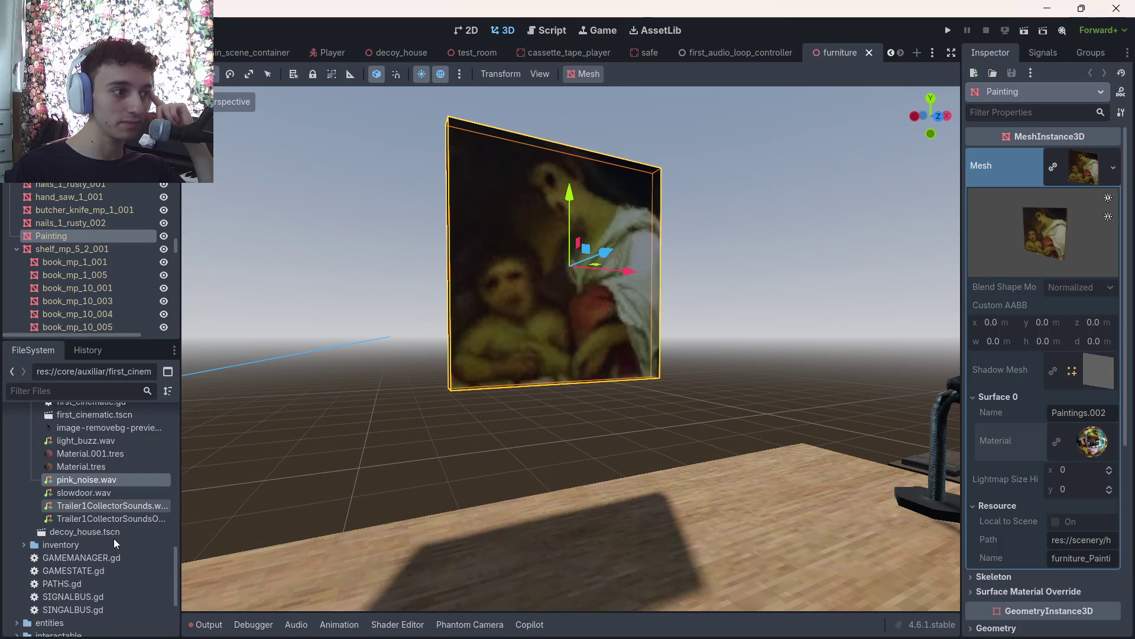
pyautogui.scroll(7, 62, 496)
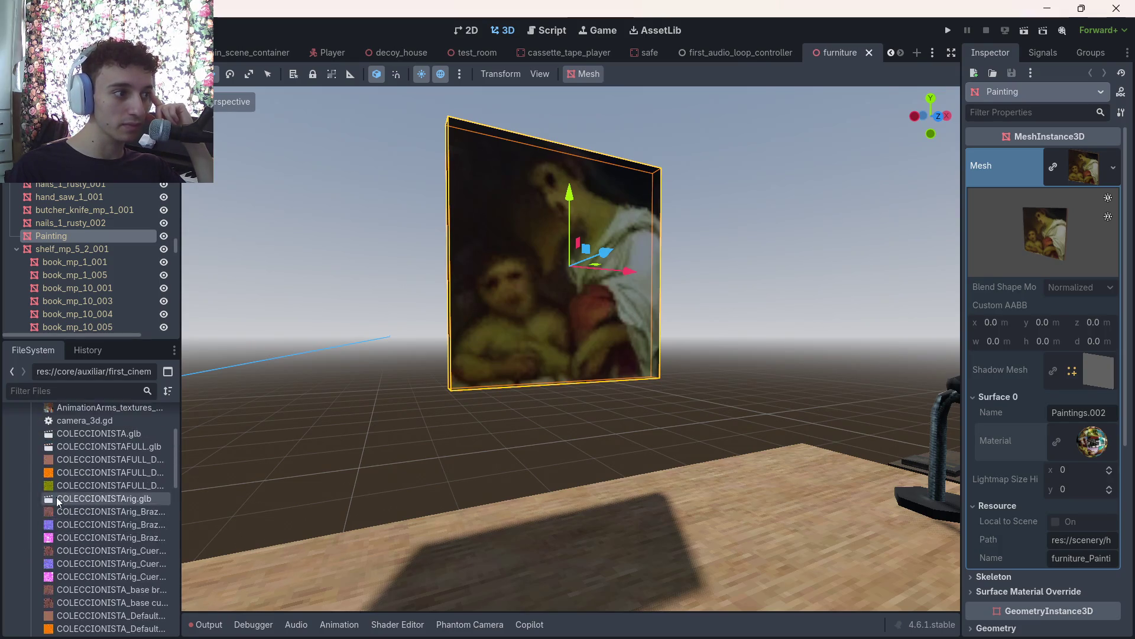
pyautogui.click(27, 481)
pyautogui.click(24, 467)
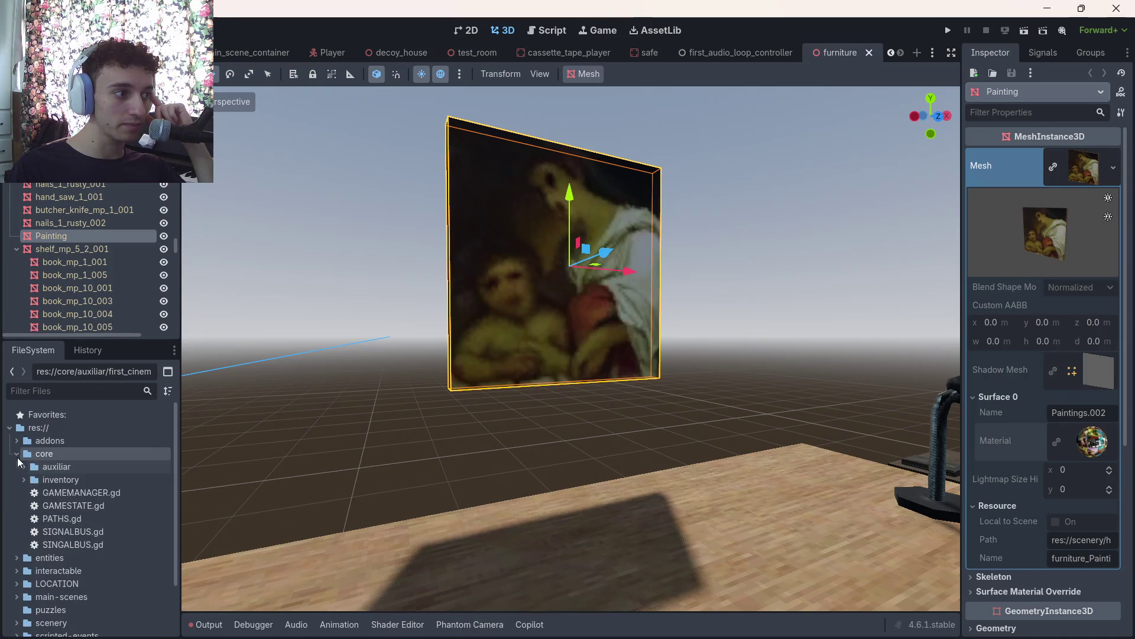
pyautogui.click(17, 453)
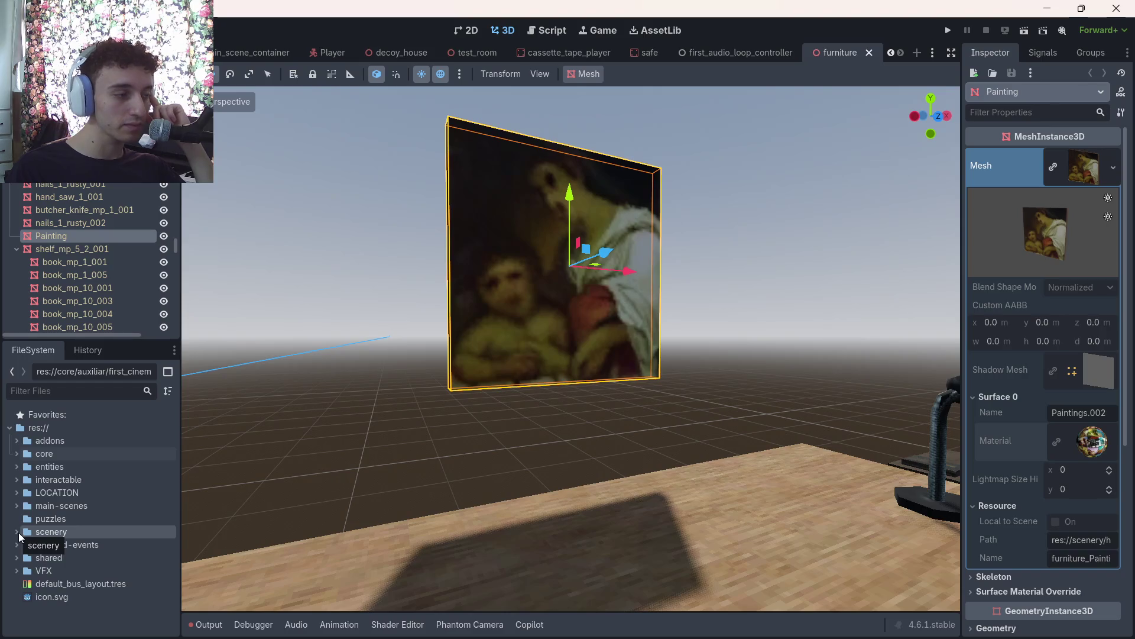
pyautogui.scroll(5, 87, 264)
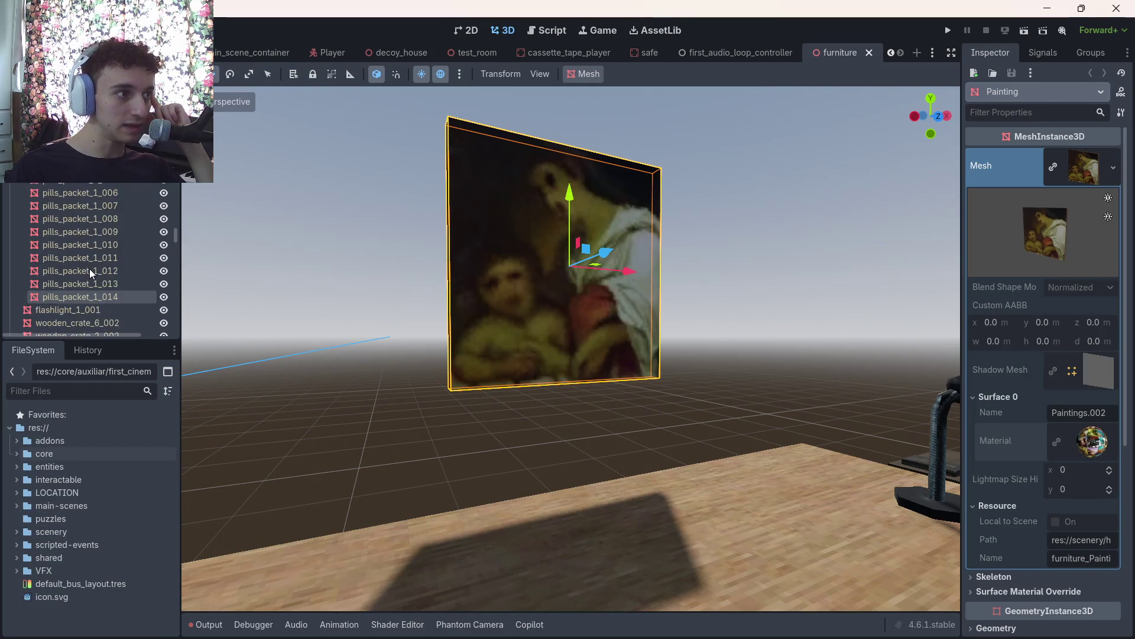
pyautogui.scroll(10, 90, 268)
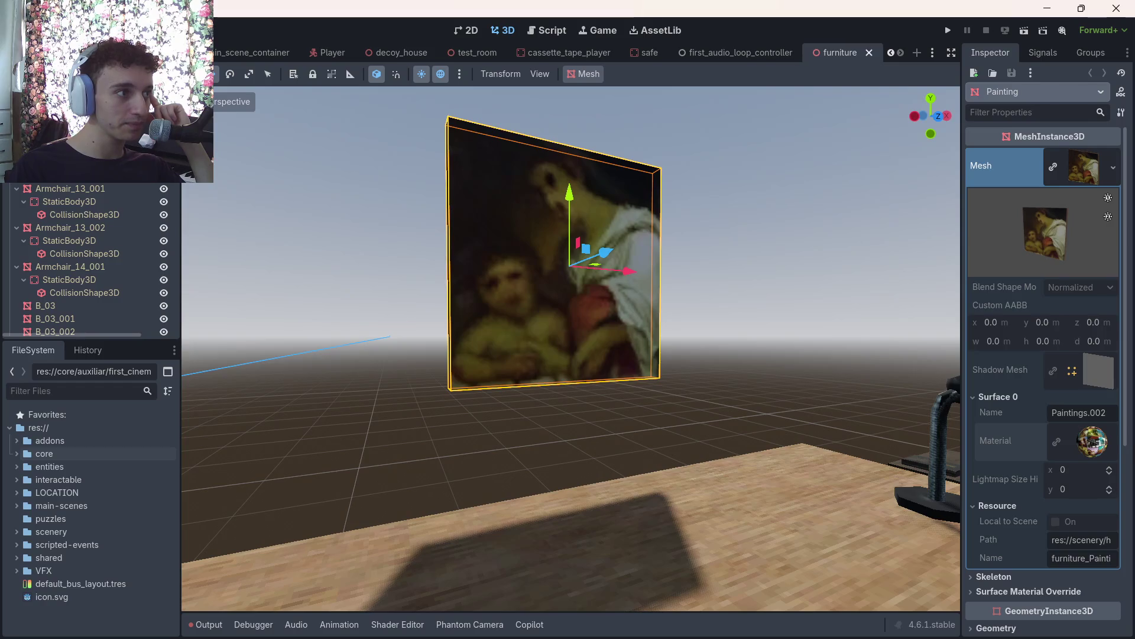
pyautogui.scroll(-10, 113, 259)
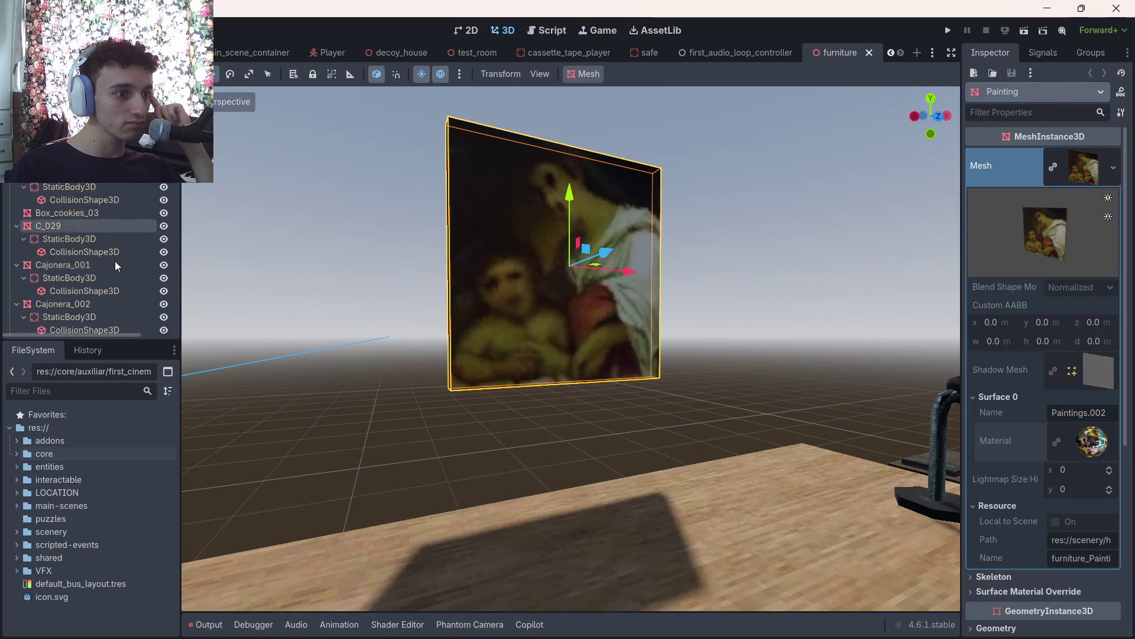
pyautogui.scroll(-5, 115, 261)
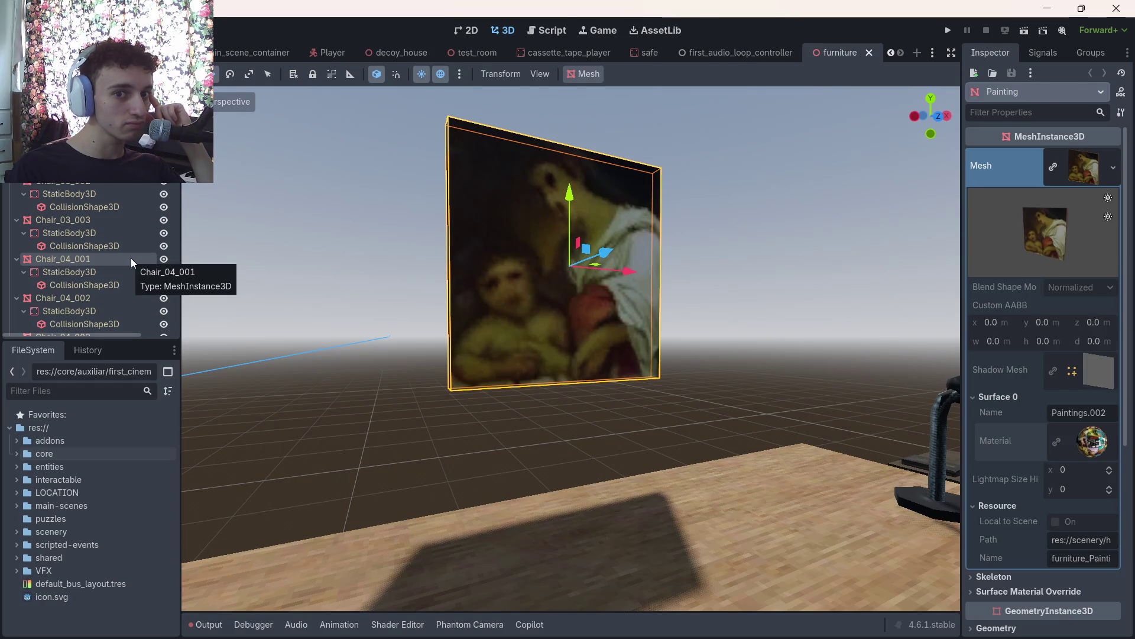
pyautogui.click(414, 255)
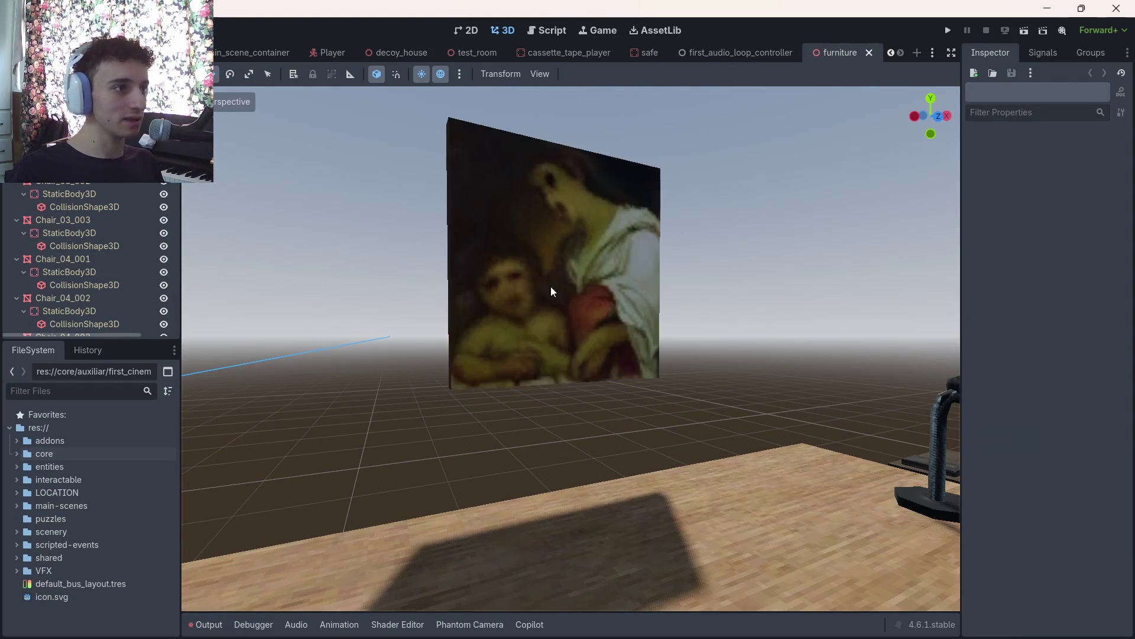
# Save the furniture scene, return to main_scene, and reposition OmniLight3D3 along the ceiling.
pyautogui.hotkey('ctrl', 's')
pyautogui.click(226, 52)
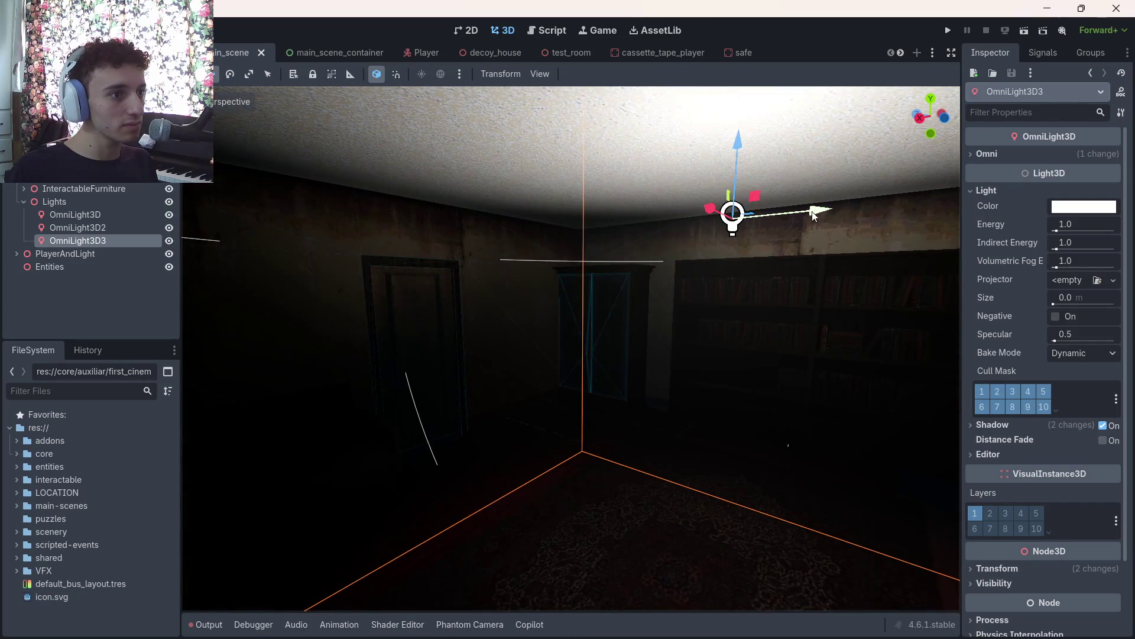
pyautogui.moveTo(814, 215)
pyautogui.mouseDown()
pyautogui.moveTo(629, 245)
pyautogui.moveTo(634, 286)
pyautogui.moveTo(621, 293)
pyautogui.mouseUp()
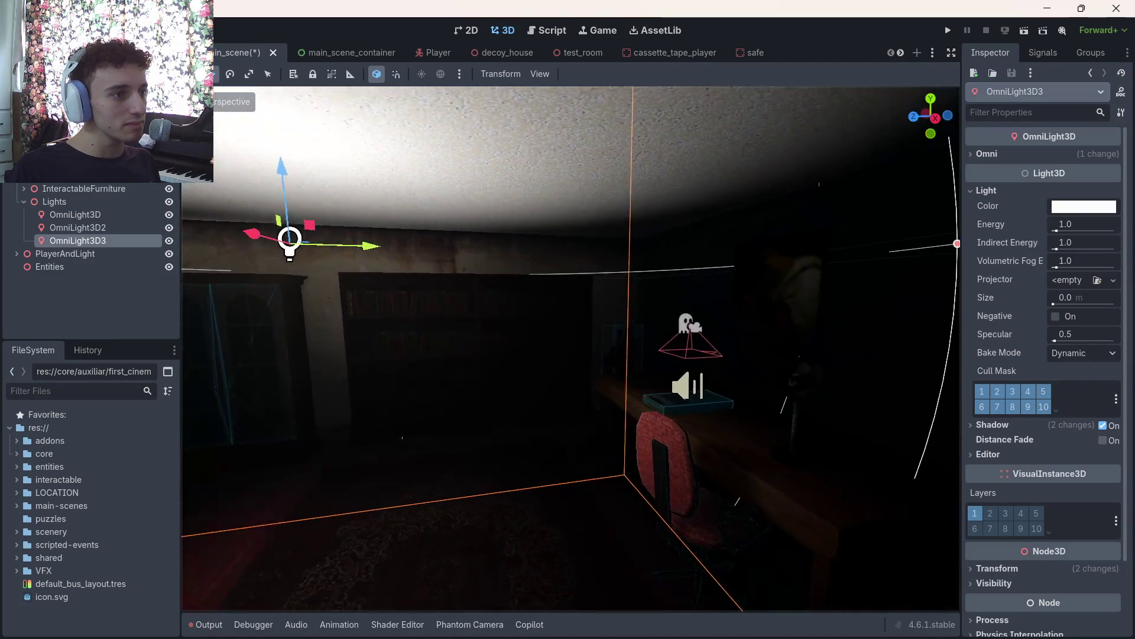
pyautogui.moveTo(634, 198); pyautogui.dragTo(707, 247)
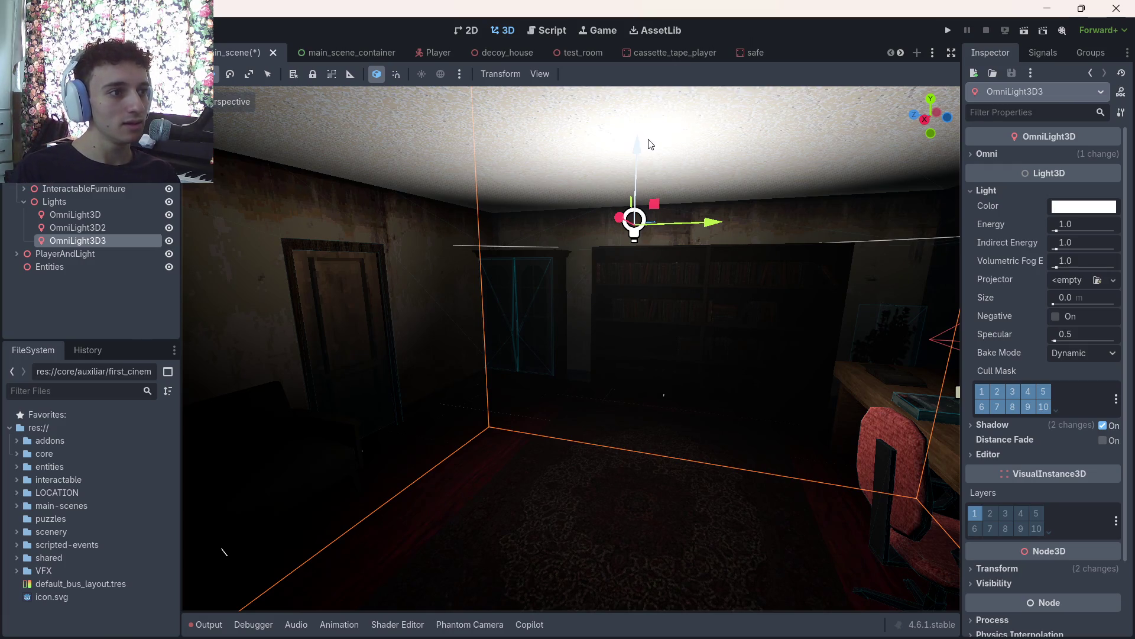
pyautogui.moveTo(644, 153)
pyautogui.mouseDown()
pyautogui.moveTo(634, 403)
pyautogui.moveTo(616, 456)
pyautogui.moveTo(651, 127)
pyautogui.moveTo(662, 139)
pyautogui.mouseUp()
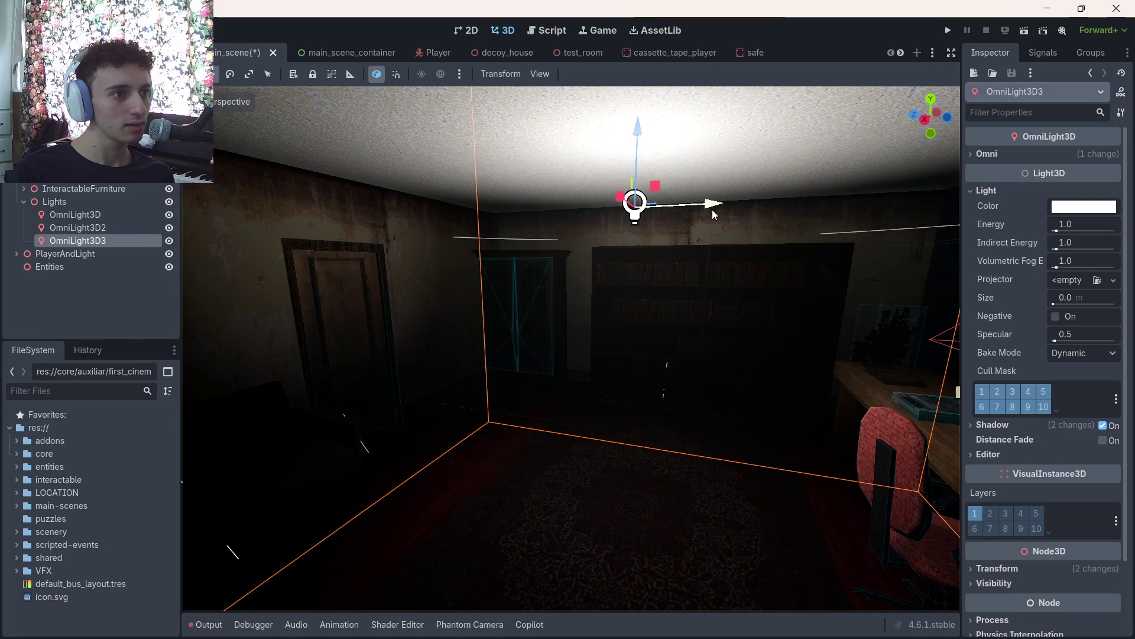
pyautogui.moveTo(712, 210)
pyautogui.mouseDown()
pyautogui.moveTo(502, 227)
pyautogui.moveTo(909, 240)
pyautogui.moveTo(843, 259)
pyautogui.moveTo(855, 260)
pyautogui.mouseUp()
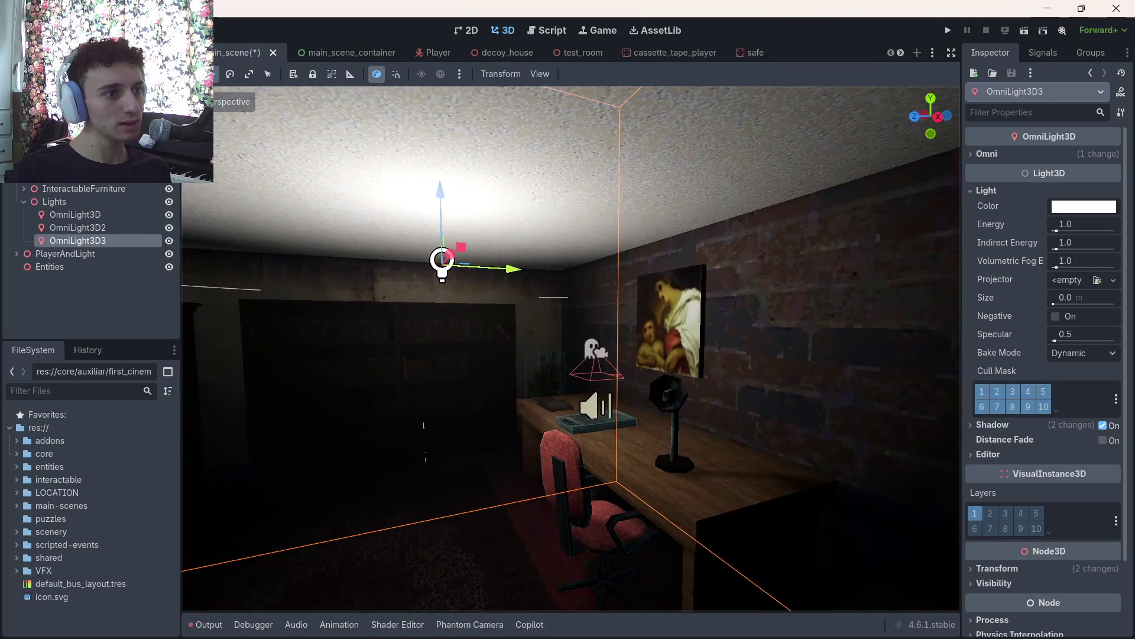
pyautogui.moveTo(437, 220)
pyautogui.mouseDown()
pyautogui.moveTo(552, 223)
pyautogui.moveTo(355, 223)
pyautogui.moveTo(184, 556)
pyautogui.moveTo(578, 317)
pyautogui.mouseUp()
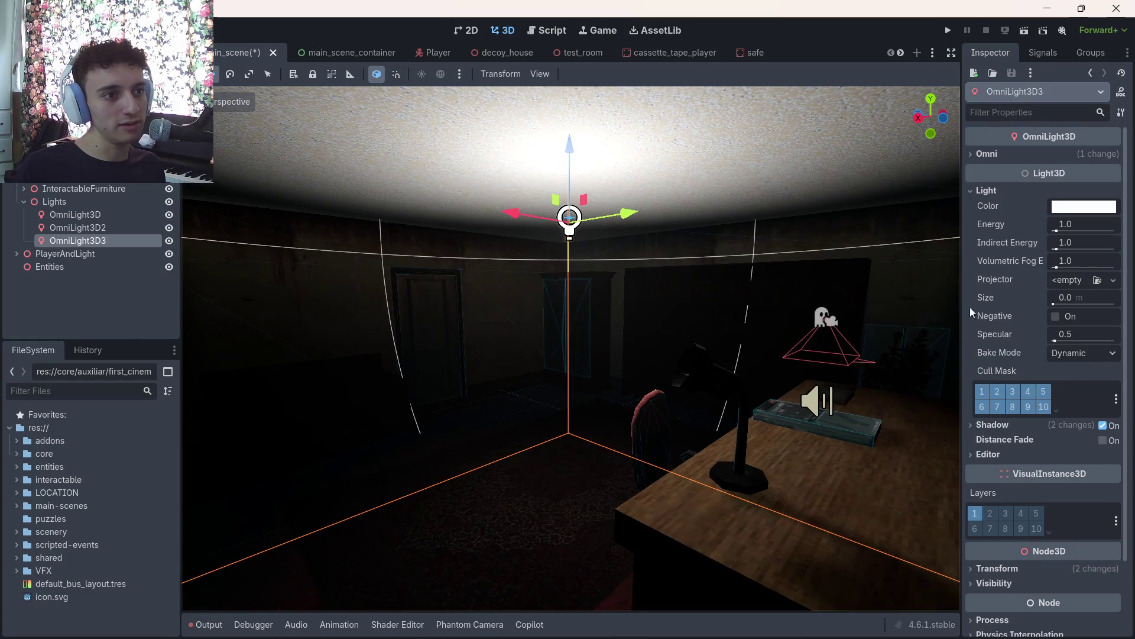
# Widen OmniLight3D3's radius to about 4.32.
pyautogui.moveTo(770, 356)
pyautogui.mouseDown()
pyautogui.moveTo(710, 390)
pyautogui.moveTo(763, 349)
pyautogui.moveTo(722, 366)
pyautogui.moveTo(698, 343)
pyautogui.moveTo(674, 355)
pyautogui.moveTo(651, 343)
pyautogui.moveTo(638, 296)
pyautogui.moveTo(650, 290)
pyautogui.moveTo(627, 313)
pyautogui.moveTo(674, 300)
pyautogui.mouseUp()
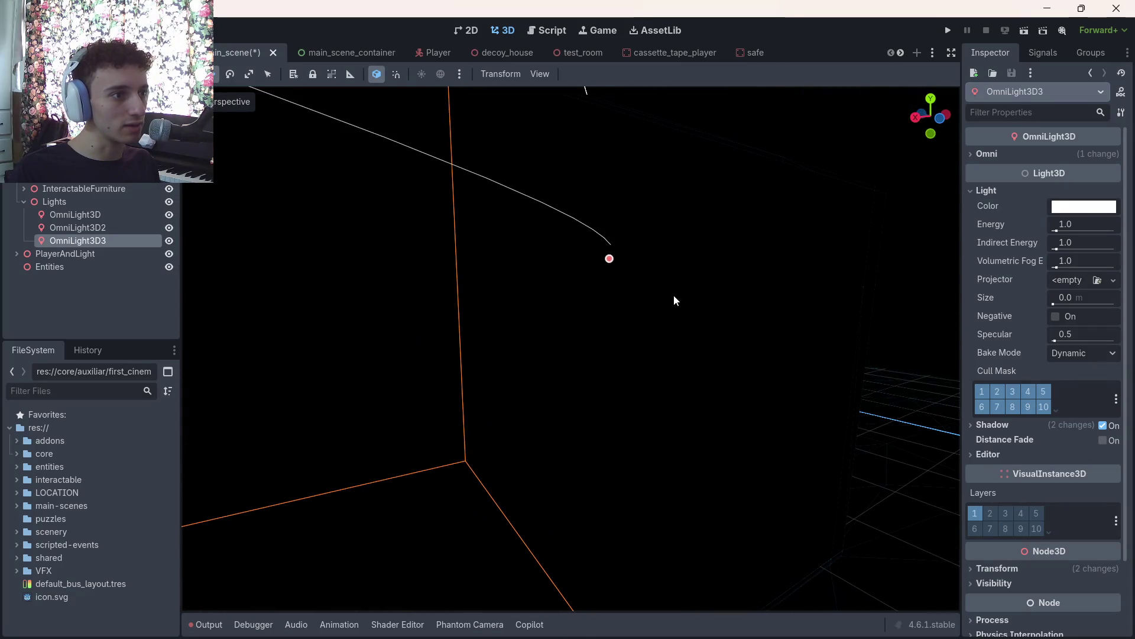
pyautogui.moveTo(609, 261)
pyautogui.mouseDown()
pyautogui.moveTo(669, 271)
pyautogui.moveTo(842, 246)
pyautogui.mouseUp()
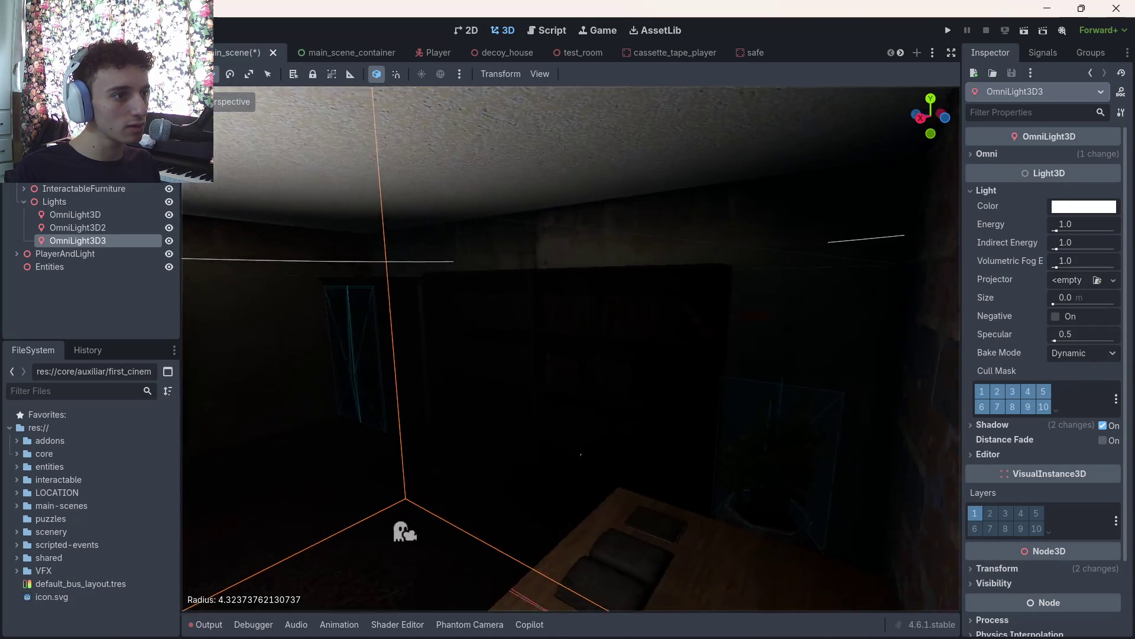
pyautogui.moveTo(615, 301); pyautogui.dragTo(621, 304)
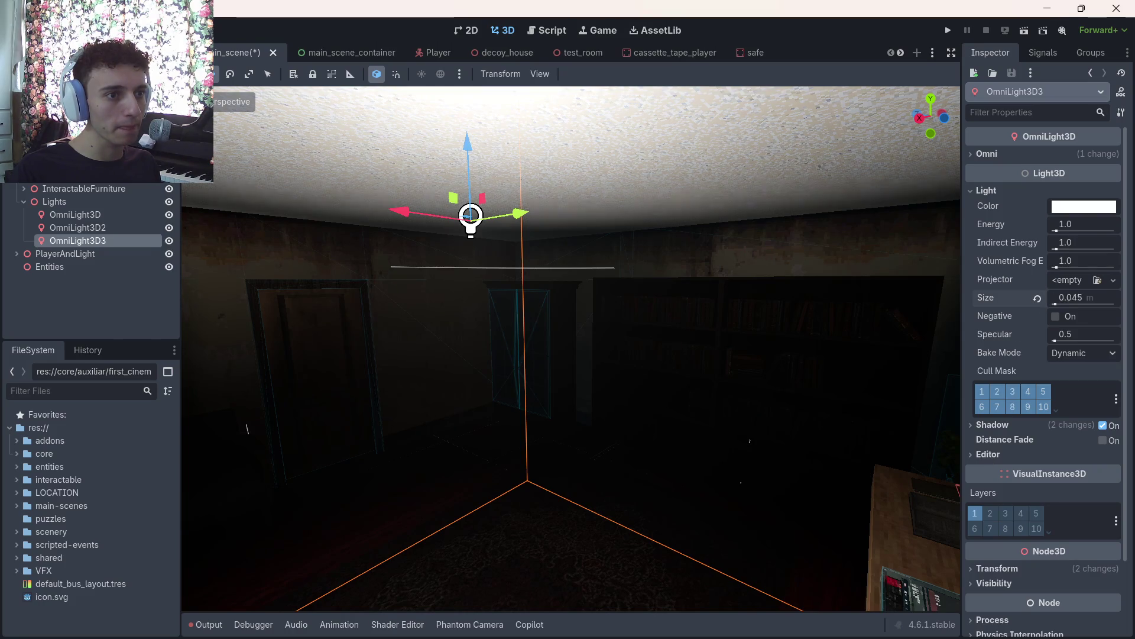
# Try larger Size, zero Indirect Energy and half Energy, then revert Size to 0 and Energy to 1.0.
pyautogui.moveTo(1082, 297)
pyautogui.mouseDown()
pyautogui.moveTo(1100, 297)
pyautogui.moveTo(1054, 304)
pyautogui.moveTo(1115, 303)
pyautogui.mouseUp()
pyautogui.click(1038, 300)
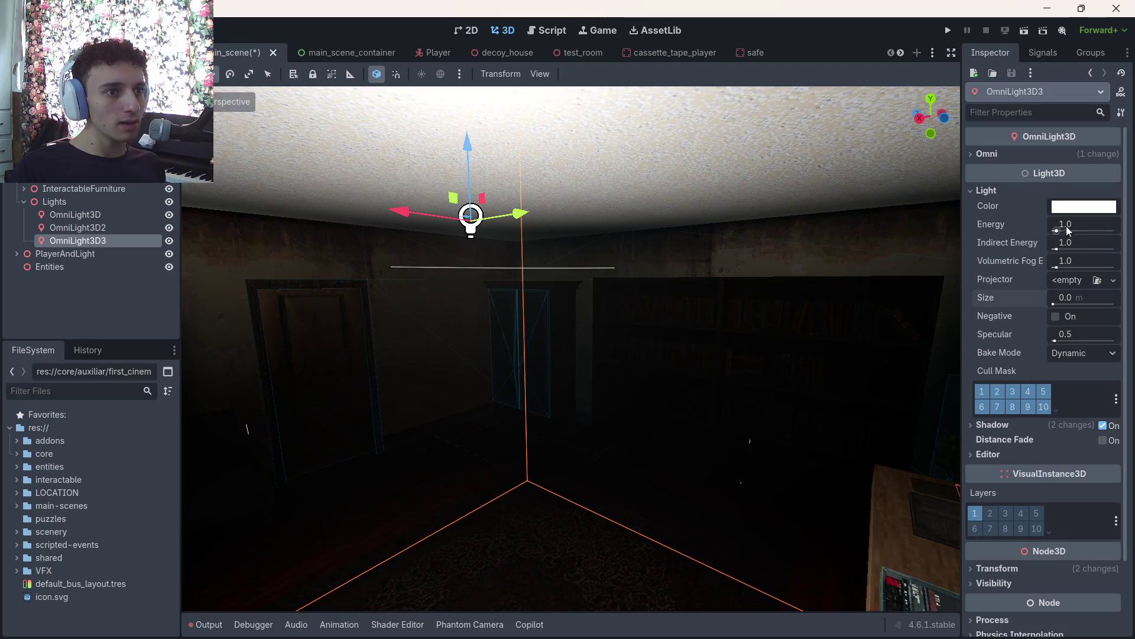
pyautogui.moveTo(1071, 244); pyautogui.dragTo(1055, 244)
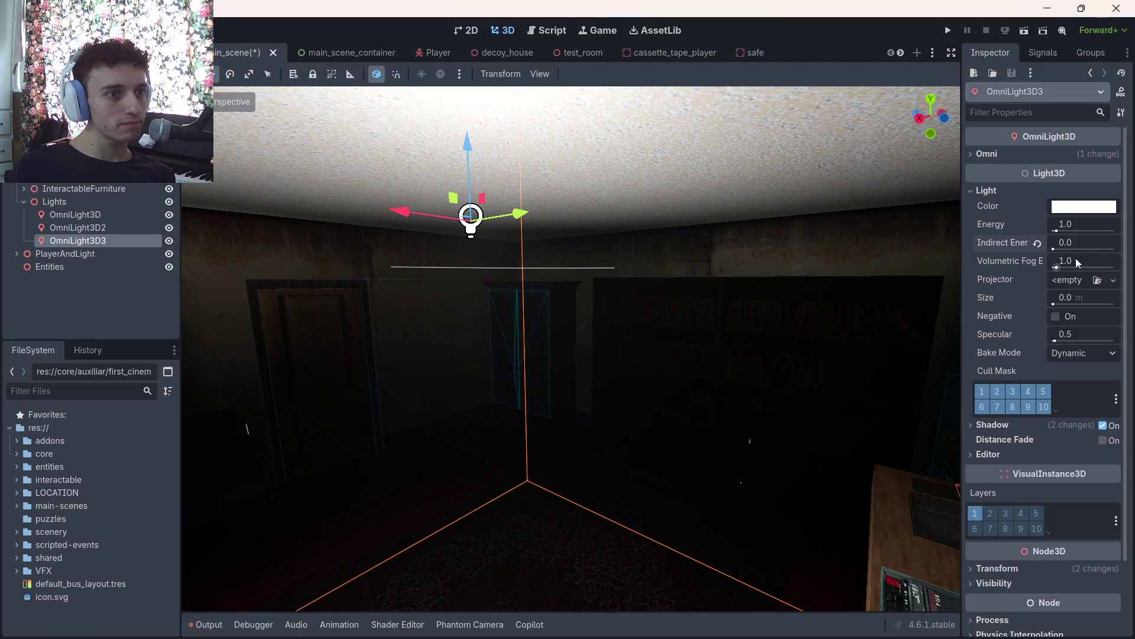
pyautogui.moveTo(1074, 226); pyautogui.dragTo(1053, 226)
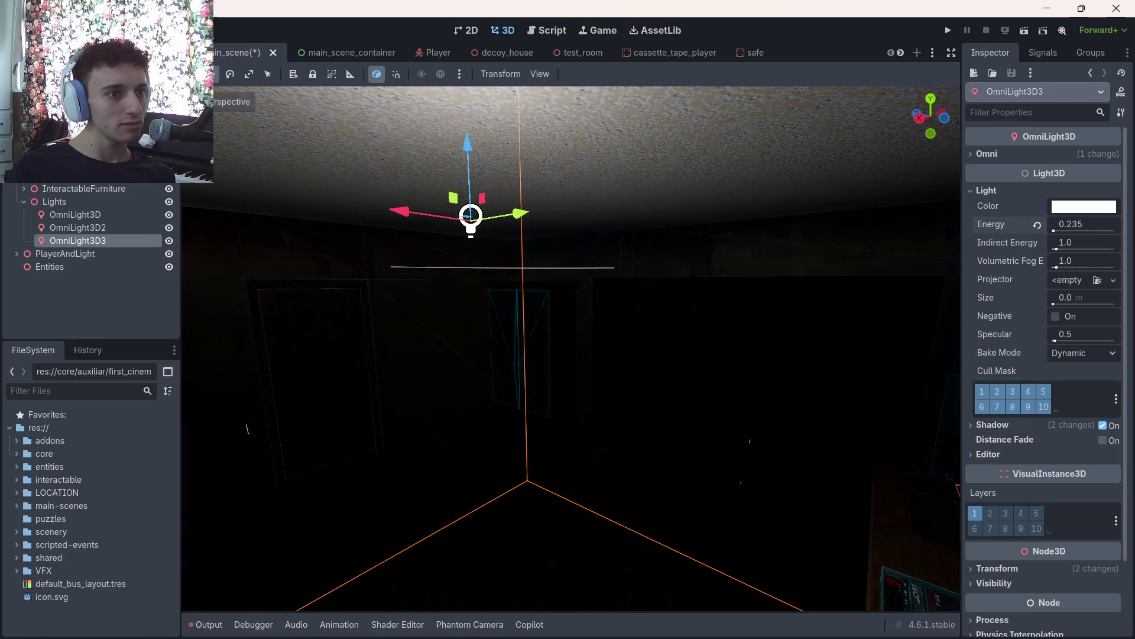
pyautogui.click(1038, 225)
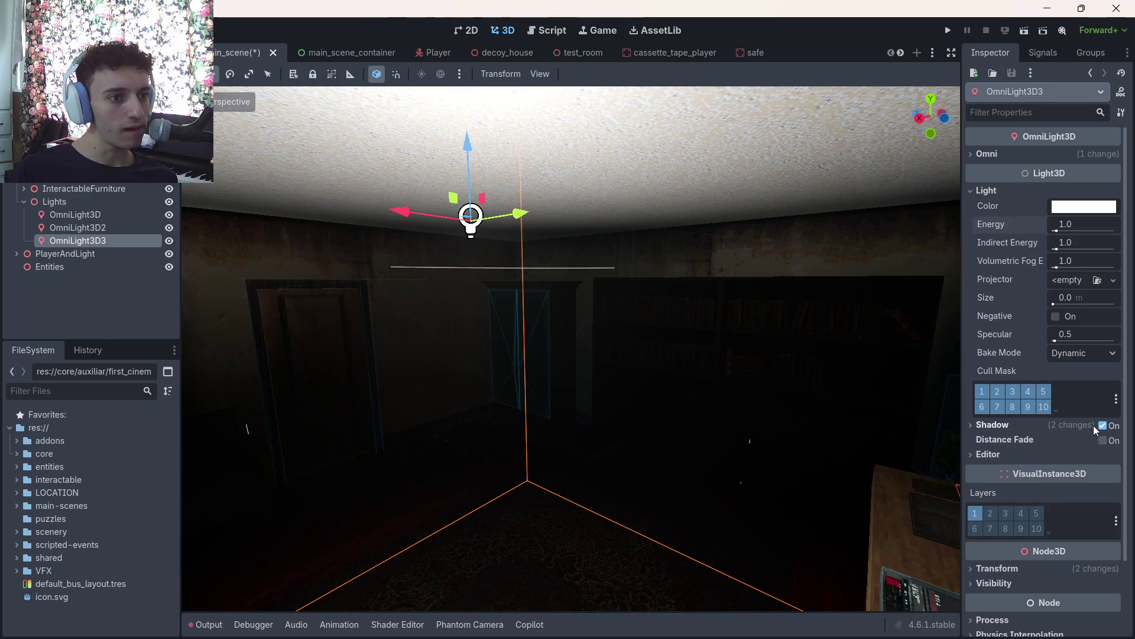
# Inspect the Shadow section and shrink the light's range sphere.
pyautogui.click(985, 425)
pyautogui.click(989, 427)
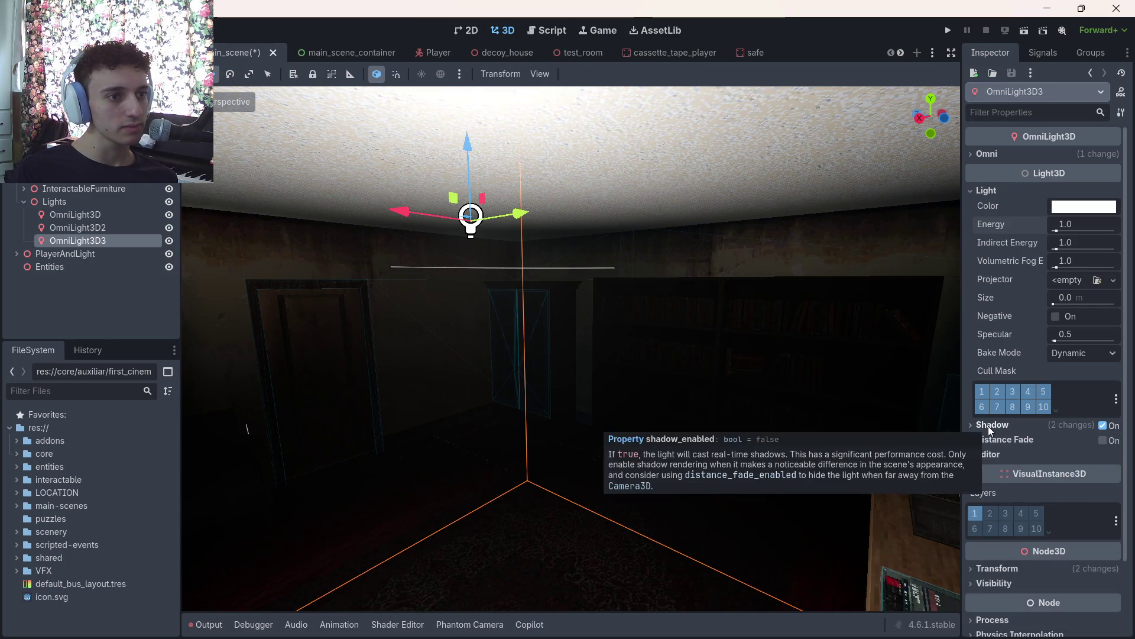
pyautogui.moveTo(650, 355)
pyautogui.mouseDown()
pyautogui.moveTo(414, 355)
pyautogui.moveTo(556, 367)
pyautogui.moveTo(655, 341)
pyautogui.mouseUp()
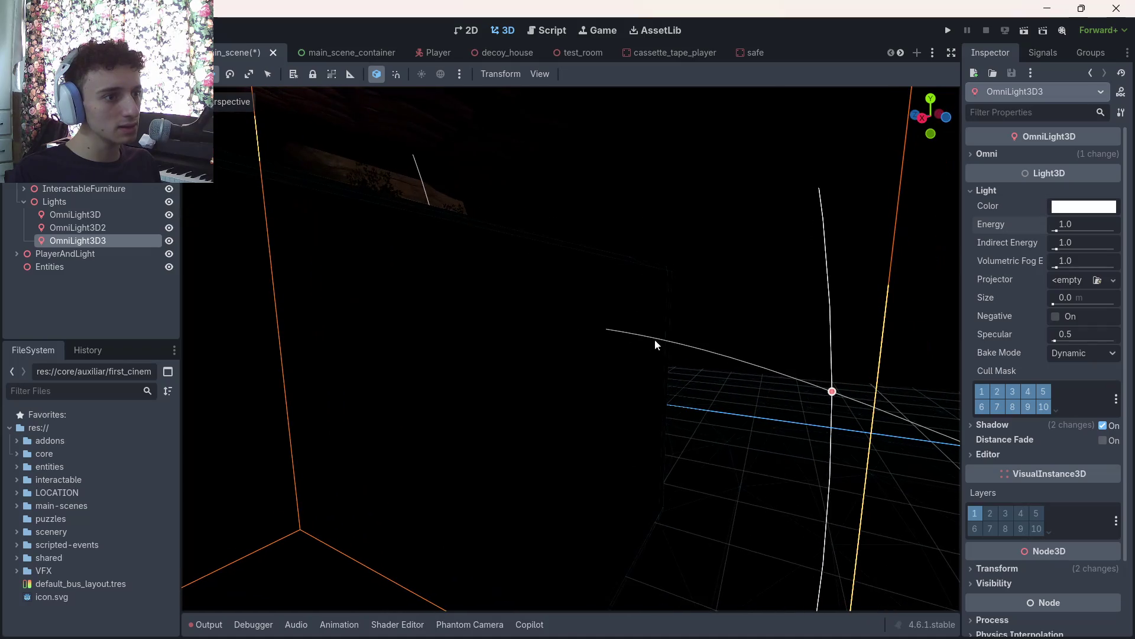
pyautogui.moveTo(836, 397)
pyautogui.mouseDown()
pyautogui.moveTo(686, 386)
pyautogui.moveTo(751, 389)
pyautogui.moveTo(716, 392)
pyautogui.moveTo(724, 376)
pyautogui.mouseUp()
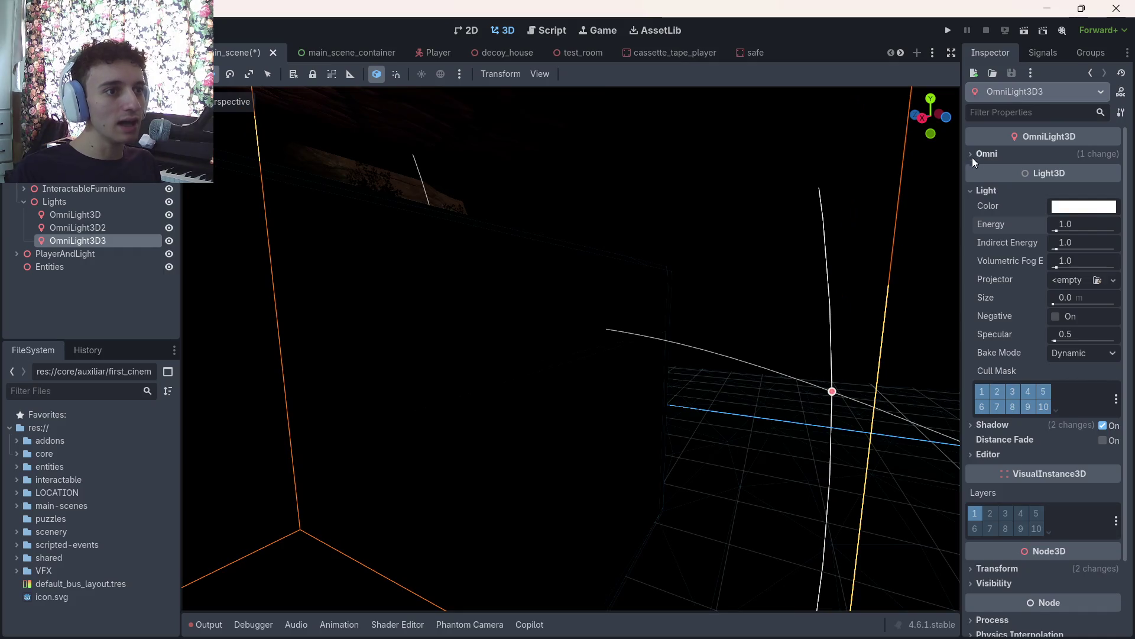
# Set the omni light's Range to 4.114 and Attenuation to 0.19.
pyautogui.click(976, 154)
pyautogui.press('f')
pyautogui.scroll(-5, 714, 330)
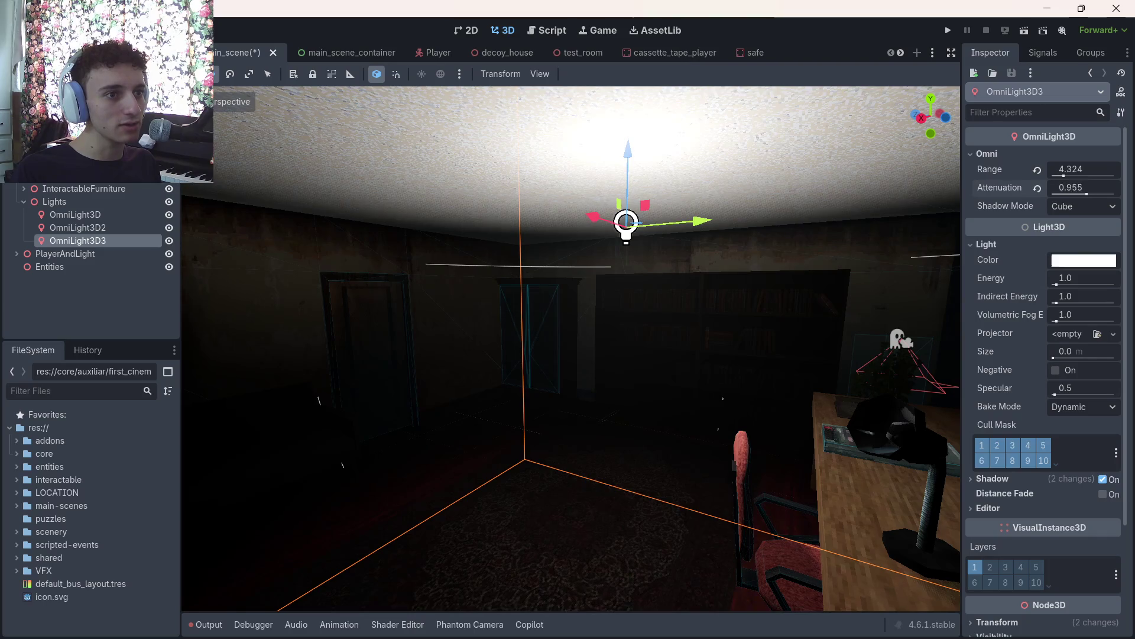
pyautogui.moveTo(1082, 187)
pyautogui.mouseDown()
pyautogui.moveTo(1046, 187)
pyautogui.moveTo(1087, 194)
pyautogui.moveTo(1077, 170)
pyautogui.moveTo(1058, 187)
pyautogui.moveTo(1094, 187)
pyautogui.mouseUp()
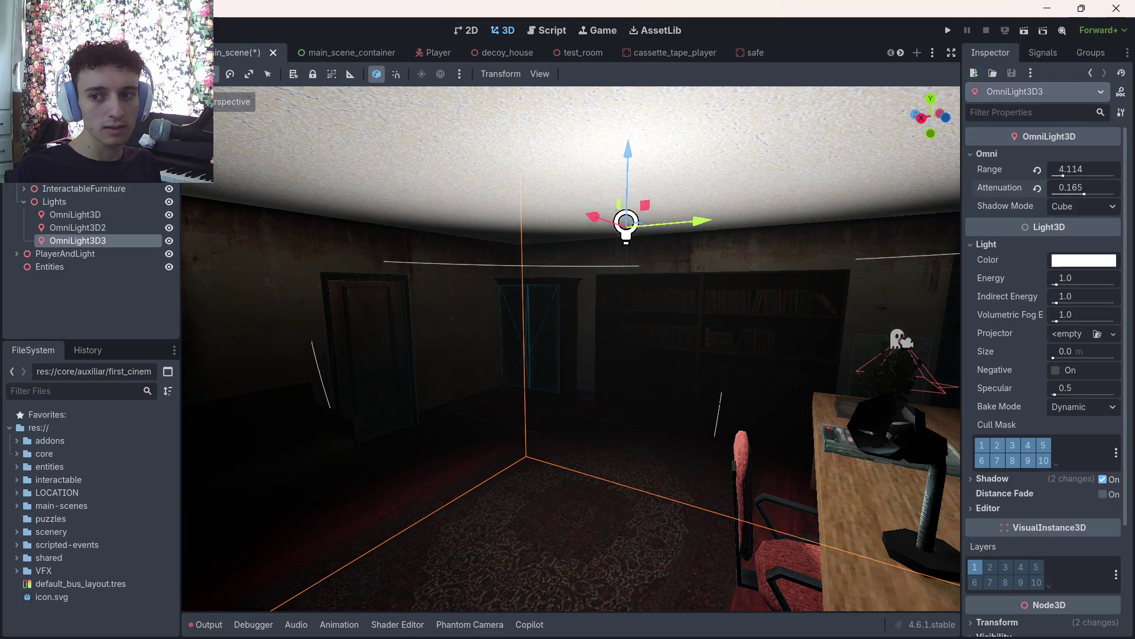
# Lower the light slightly, test Specular 0 then restore 0.5, and save the main scene.
pyautogui.moveTo(640, 162)
pyautogui.mouseDown()
pyautogui.moveTo(625, 202)
pyautogui.moveTo(651, 170)
pyautogui.mouseUp()
pyautogui.moveTo(1056, 395); pyautogui.dragTo(1052, 392)
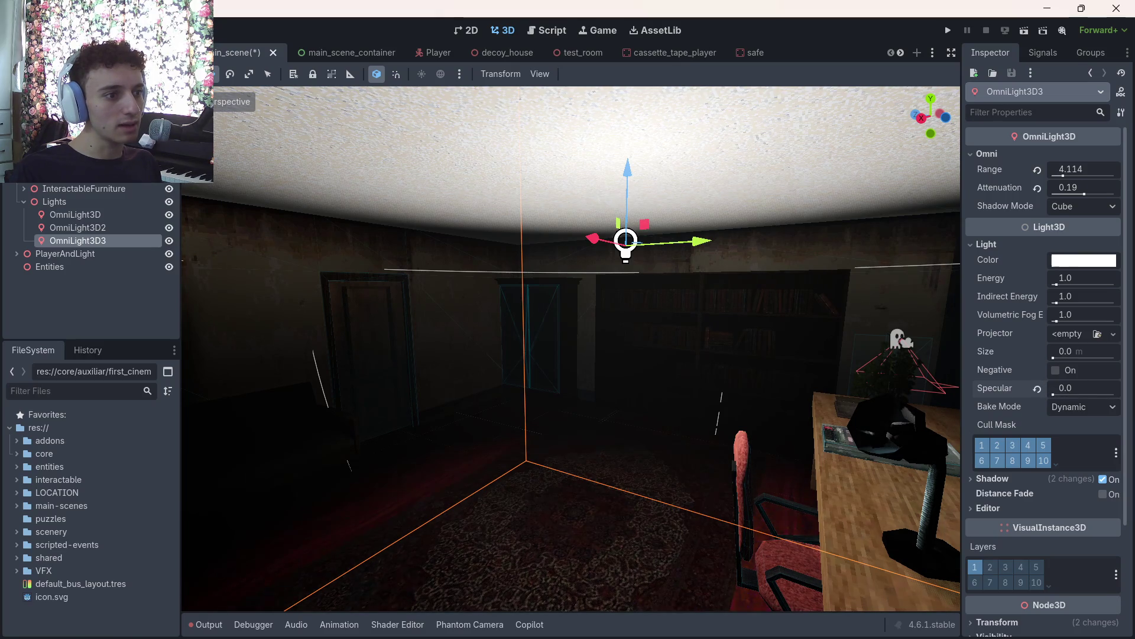
pyautogui.moveTo(926, 409); pyautogui.dragTo(889, 367)
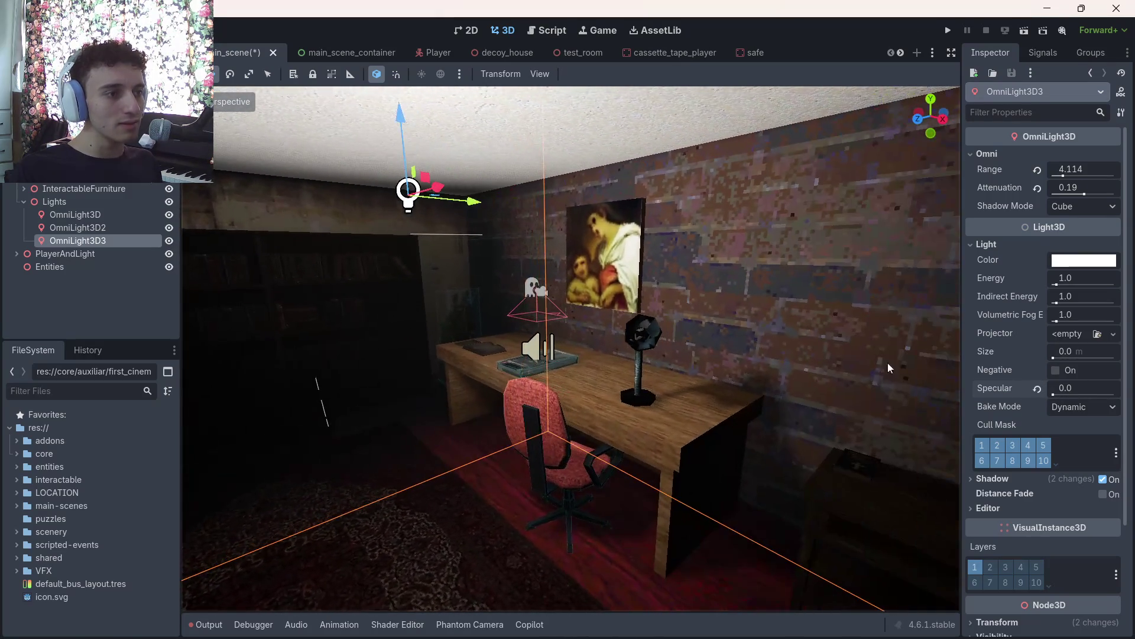
pyautogui.click(1036, 388)
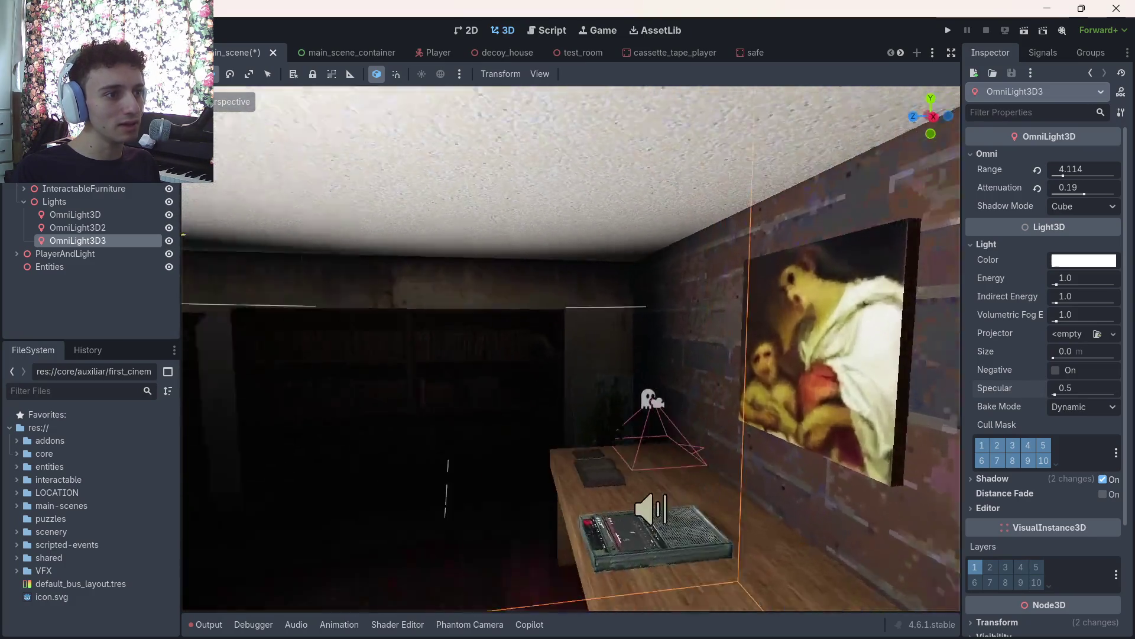
pyautogui.moveTo(650, 278); pyautogui.dragTo(563, 256)
pyautogui.click(534, 228)
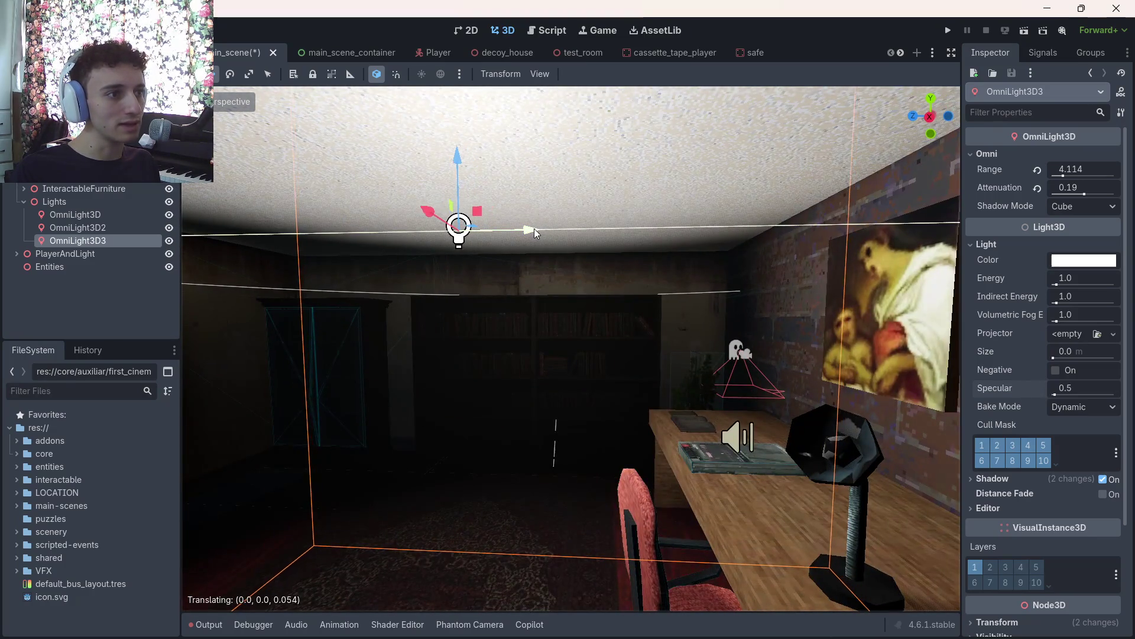
pyautogui.hotkey('ctrl', 's')
pyautogui.moveTo(700, 368); pyautogui.dragTo(568, 367)
pyautogui.moveTo(663, 449); pyautogui.dragTo(663, 379)
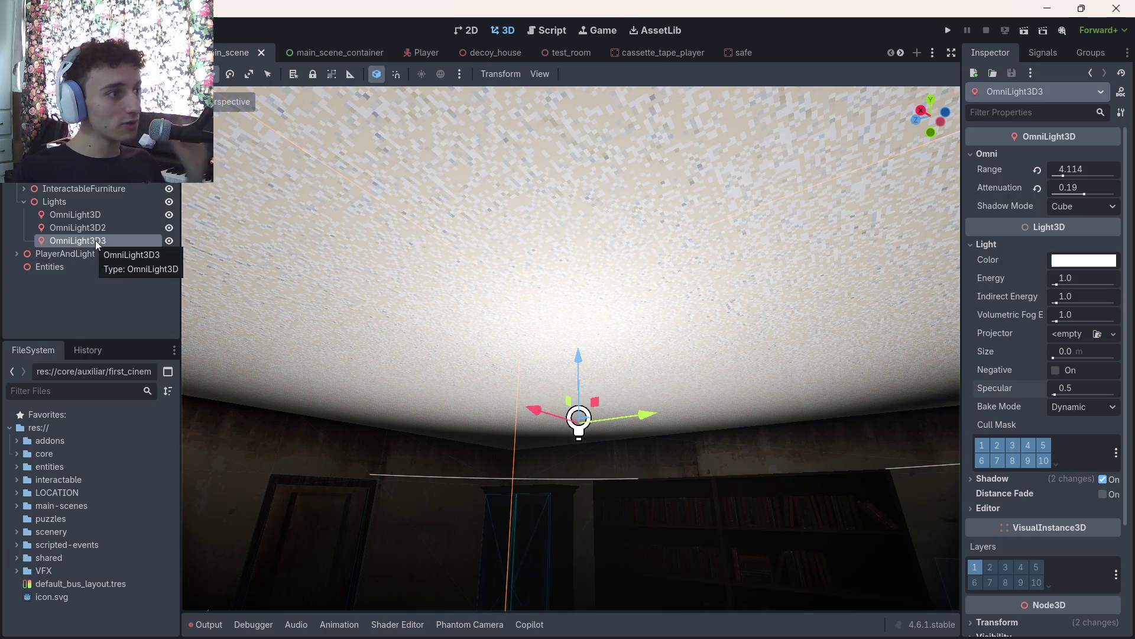
# Add a new SpotLight3D node under the Lights group.
pyautogui.click(51, 203)
pyautogui.hotkey('ctrl', 'a')
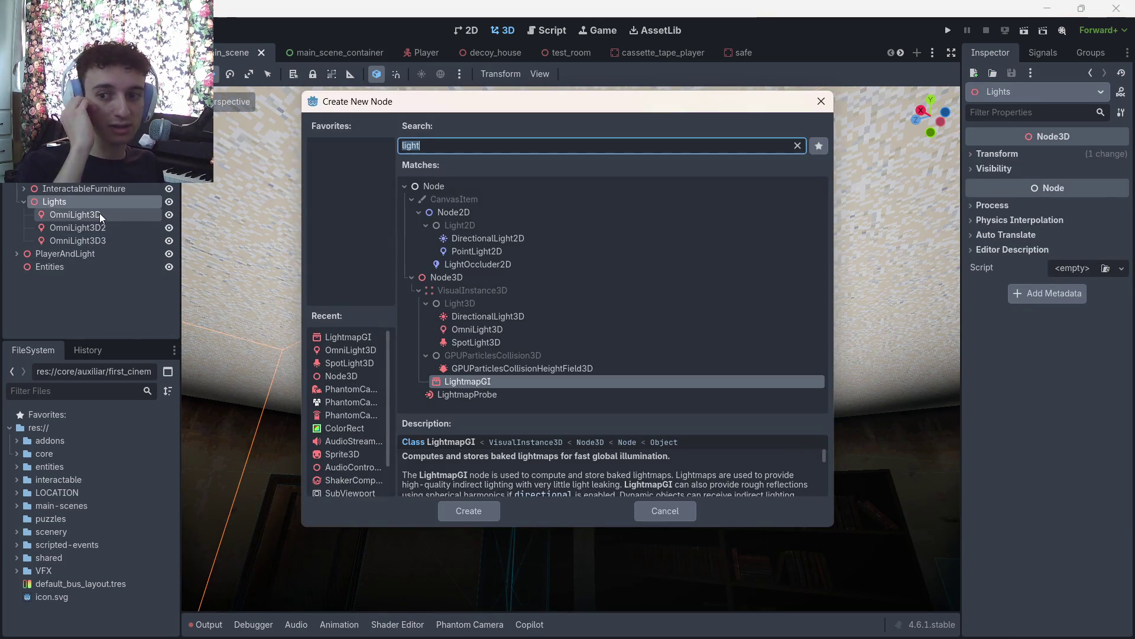
pyautogui.press('Up')
pyautogui.press('Up')
pyautogui.press('Up')
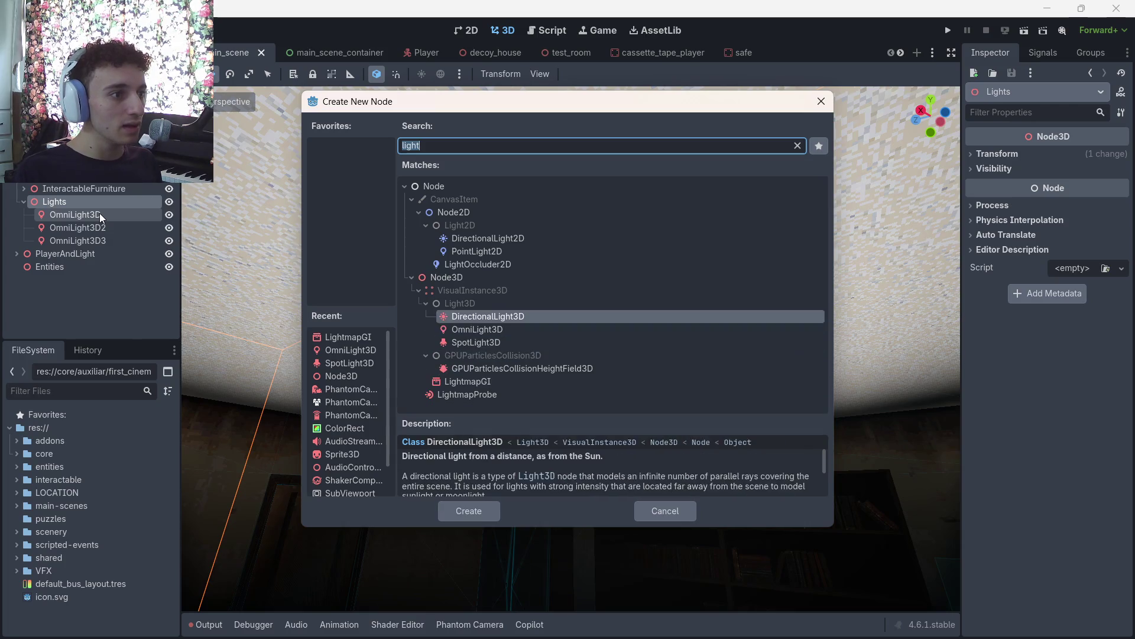
pyautogui.press('Down')
pyautogui.press('Down')
pyautogui.press('Return')
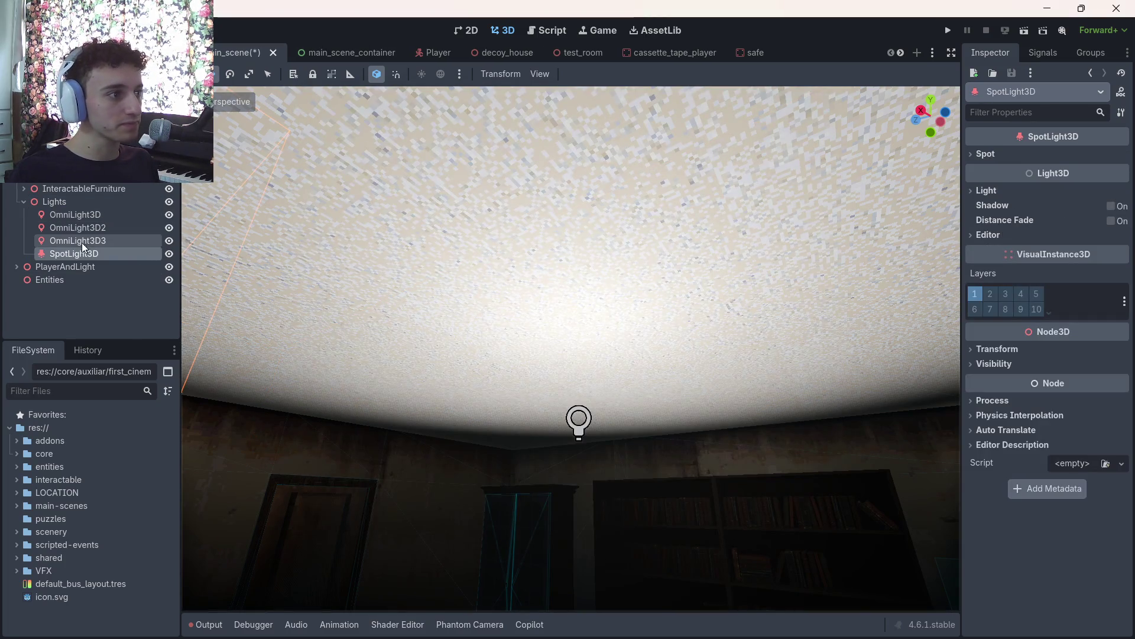
# Parent the SpotLight3D to OmniLight3D3 and reset its position to the origin.
pyautogui.moveTo(79, 247); pyautogui.dragTo(92, 246)
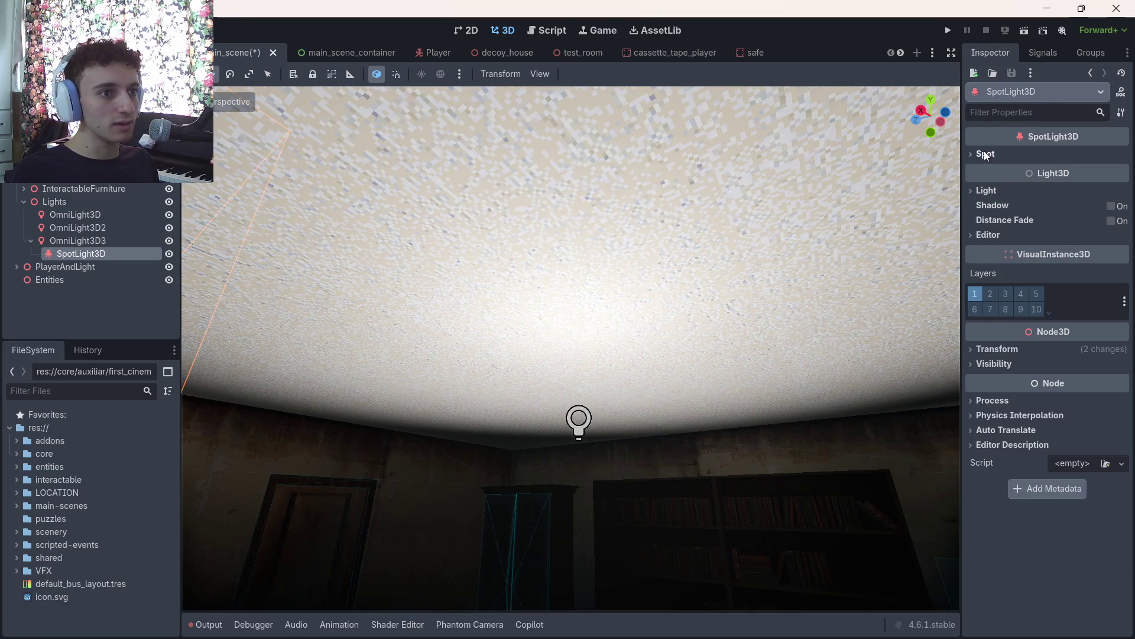
pyautogui.click(981, 350)
pyautogui.click(1114, 365)
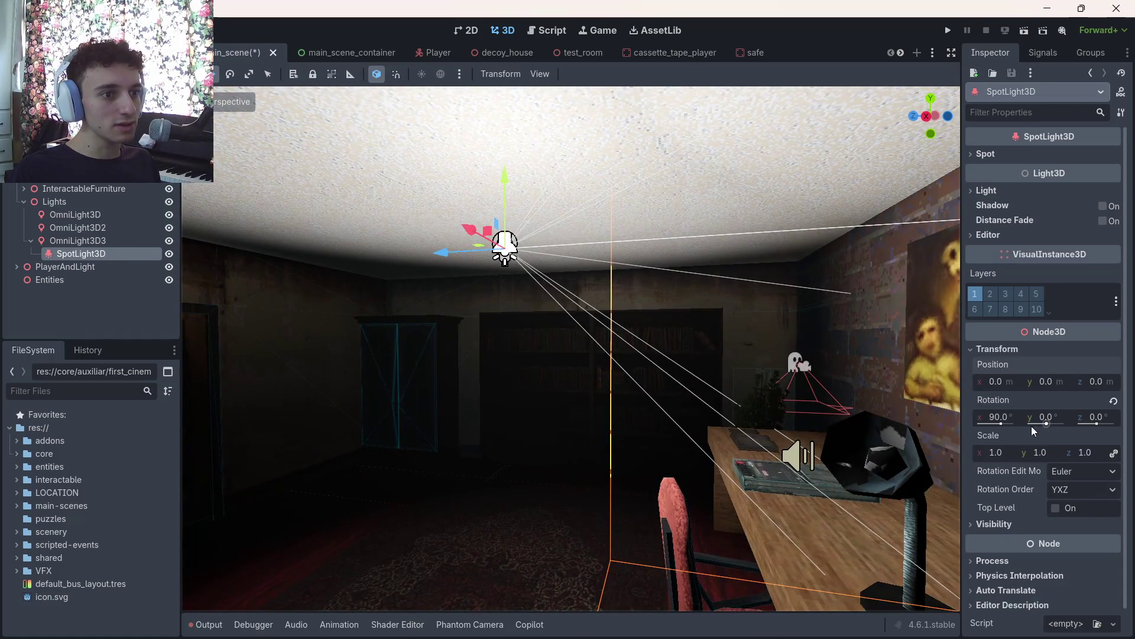
# Set the spot light's X rotation to 0 and frame it in the viewport.
pyautogui.click(1005, 418)
pyautogui.write('0')
pyautogui.press('Return')
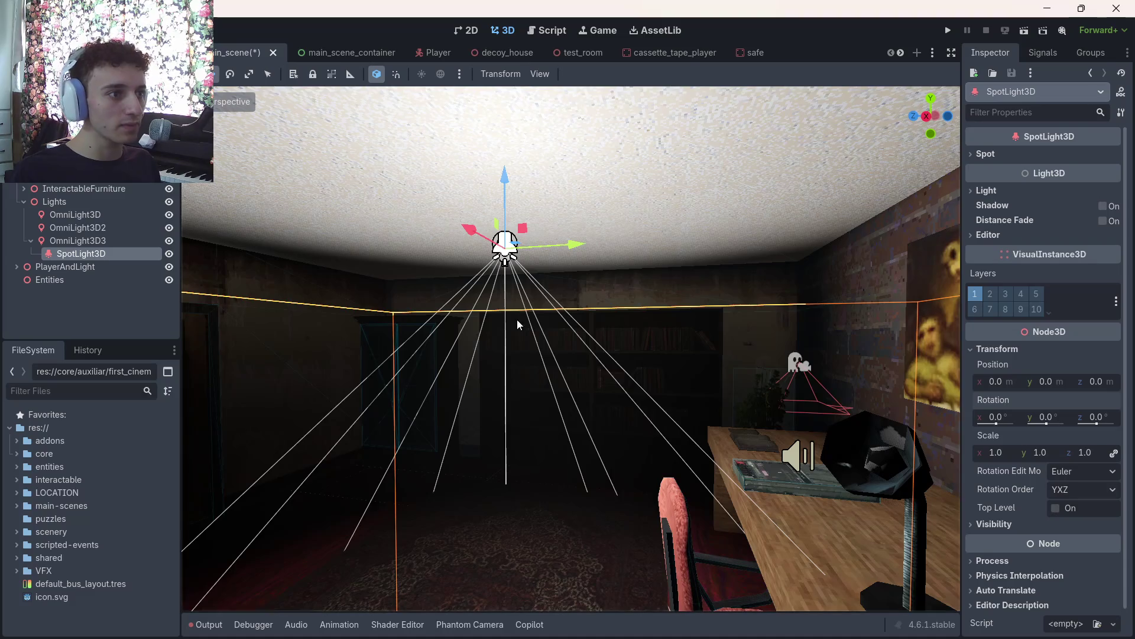
pyautogui.scroll(2, 517, 324)
pyautogui.moveTo(477, 193)
pyautogui.mouseDown()
pyautogui.moveTo(477, 242)
pyautogui.moveTo(479, 194)
pyautogui.mouseUp()
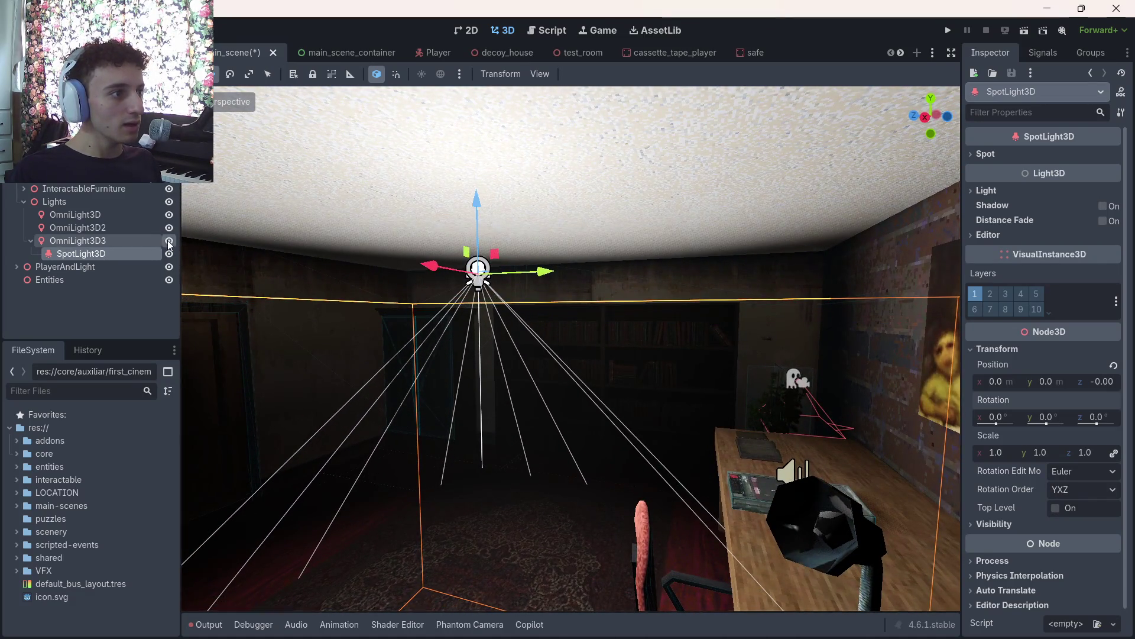
pyautogui.doubleClick(142, 252)
# Set OmniLight3D3's Energy to 0, then reveal SpotLight3D's Spot range, attenuation and angle.
pyautogui.click(81, 240)
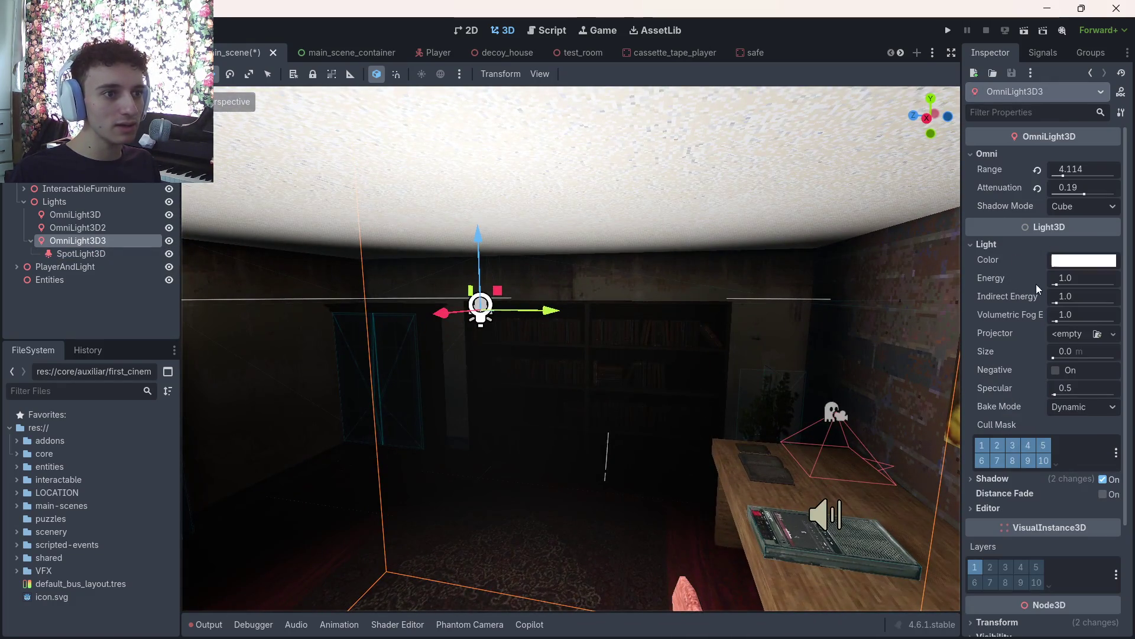
pyautogui.write('0')
pyautogui.press('Return')
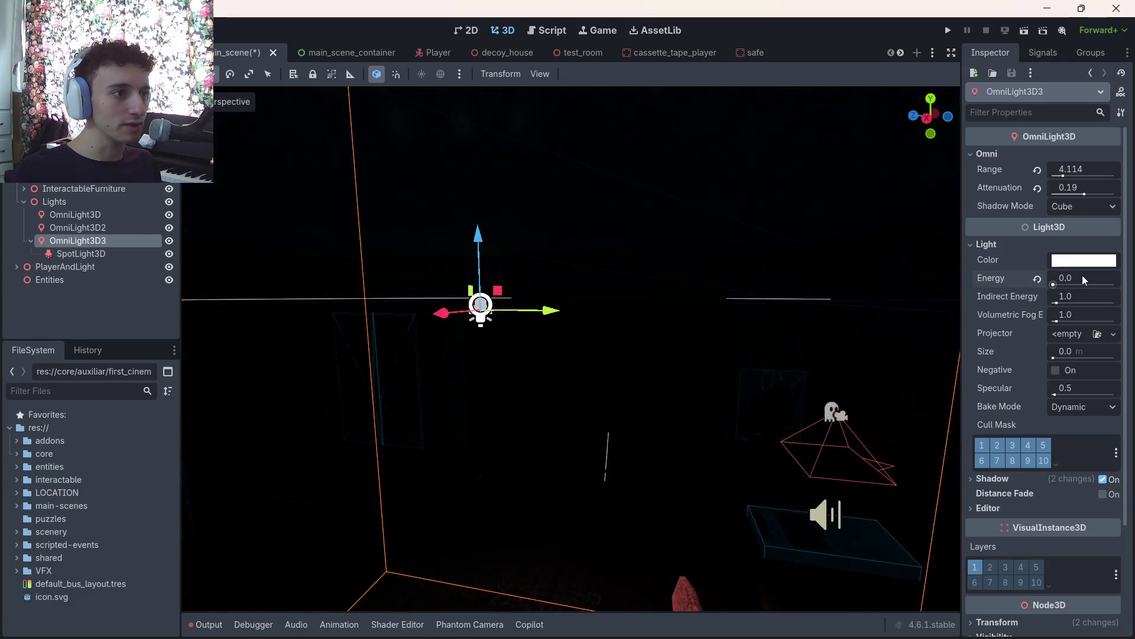
pyautogui.click(119, 255)
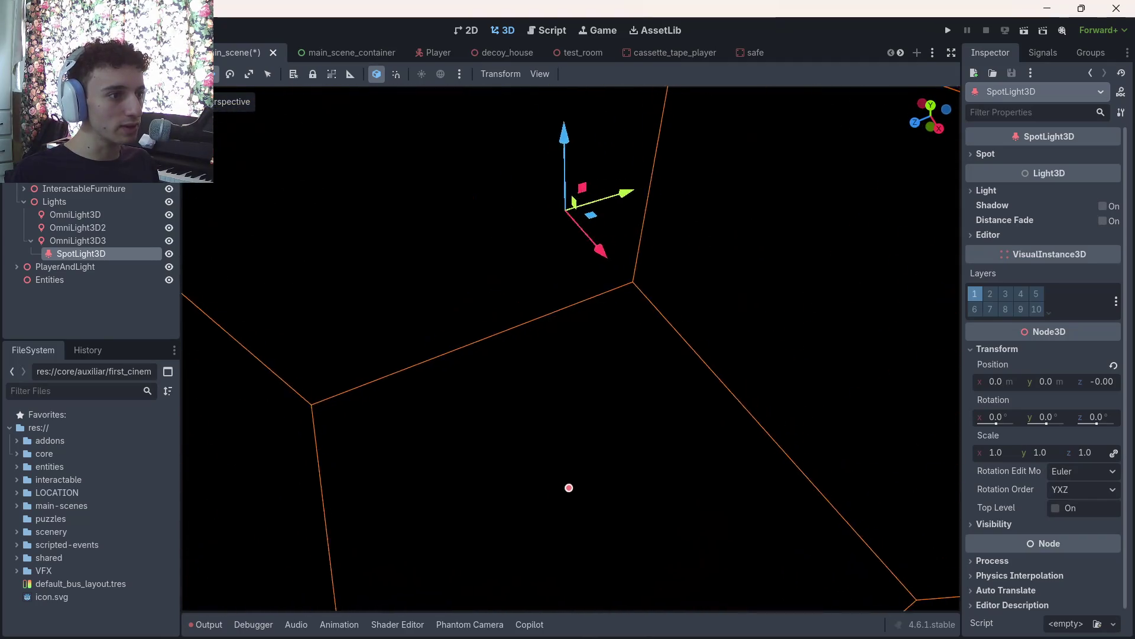
pyautogui.click(986, 154)
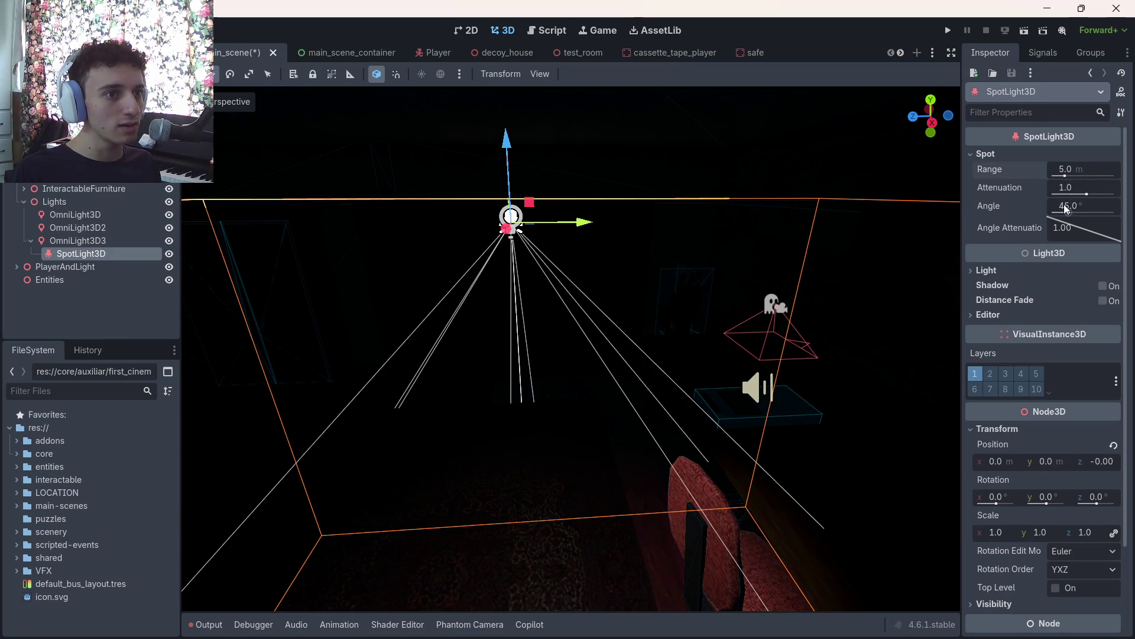
# Set SpotLight3D's Spot Angle to 94.5° and Energy to 3.24, then reselect OmniLight3D3.
pyautogui.moveTo(1067, 208); pyautogui.dragTo(1102, 209)
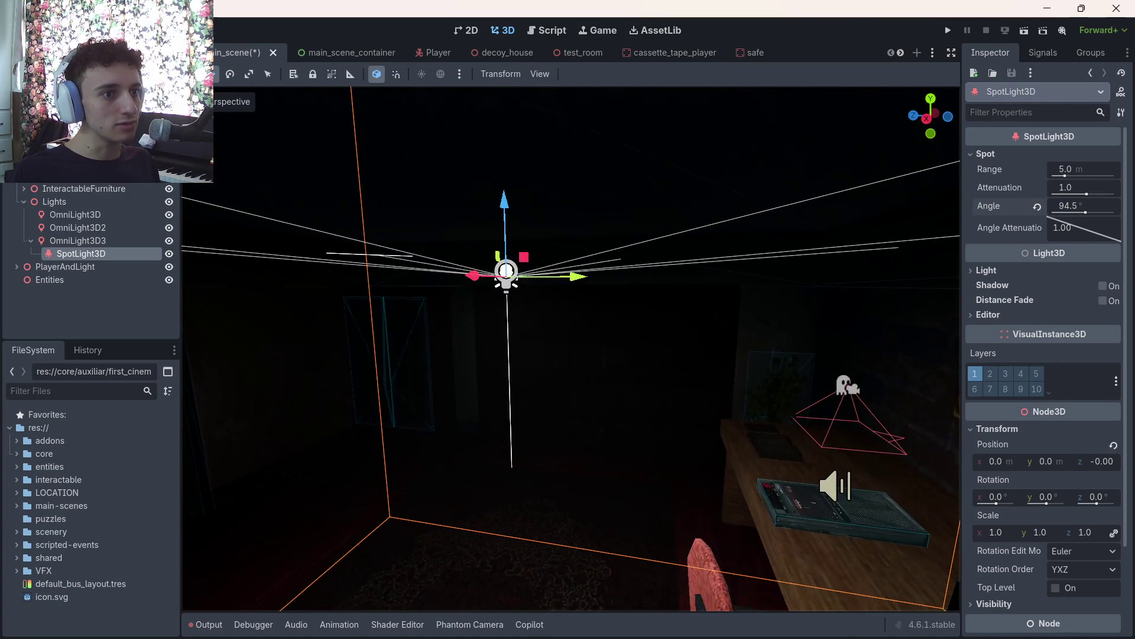
pyautogui.click(986, 271)
pyautogui.moveTo(1065, 304); pyautogui.dragTo(1097, 303)
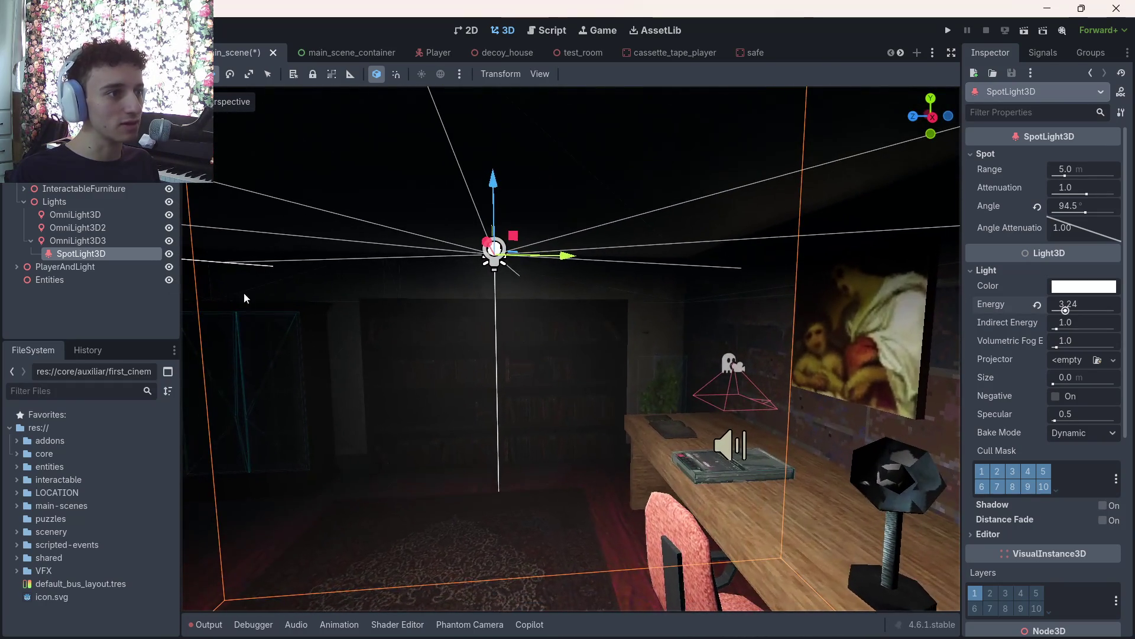
pyautogui.click(134, 240)
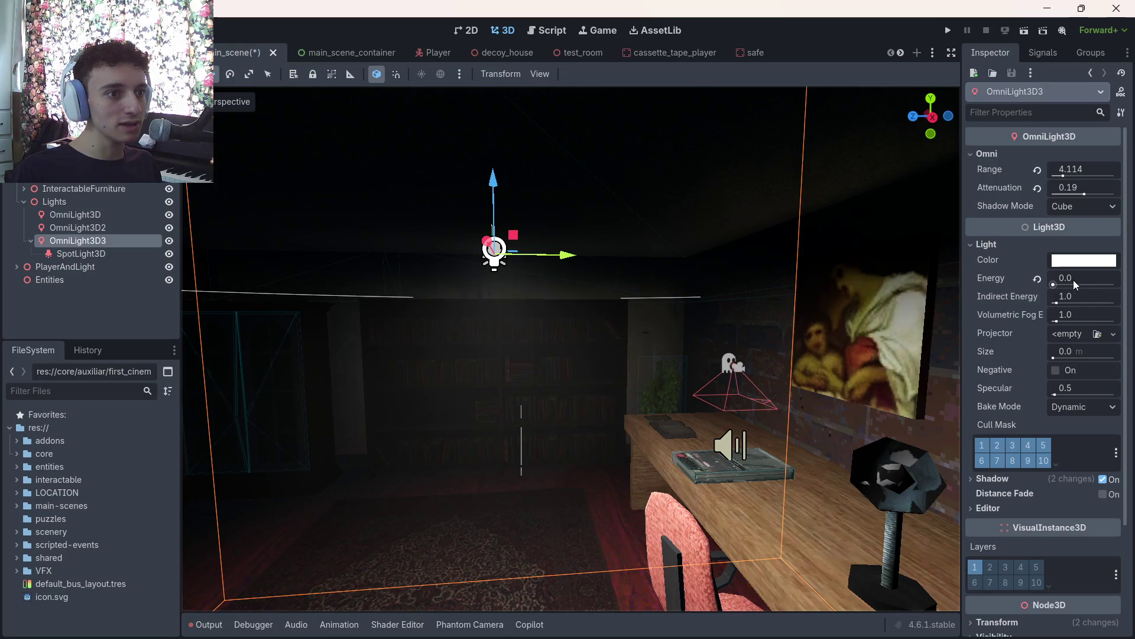
# Reset OmniLight3D3, then set Range 4.945, Attenuation 1.0 and Energy 0.03.
pyautogui.moveTo(1071, 278); pyautogui.dragTo(1071, 279)
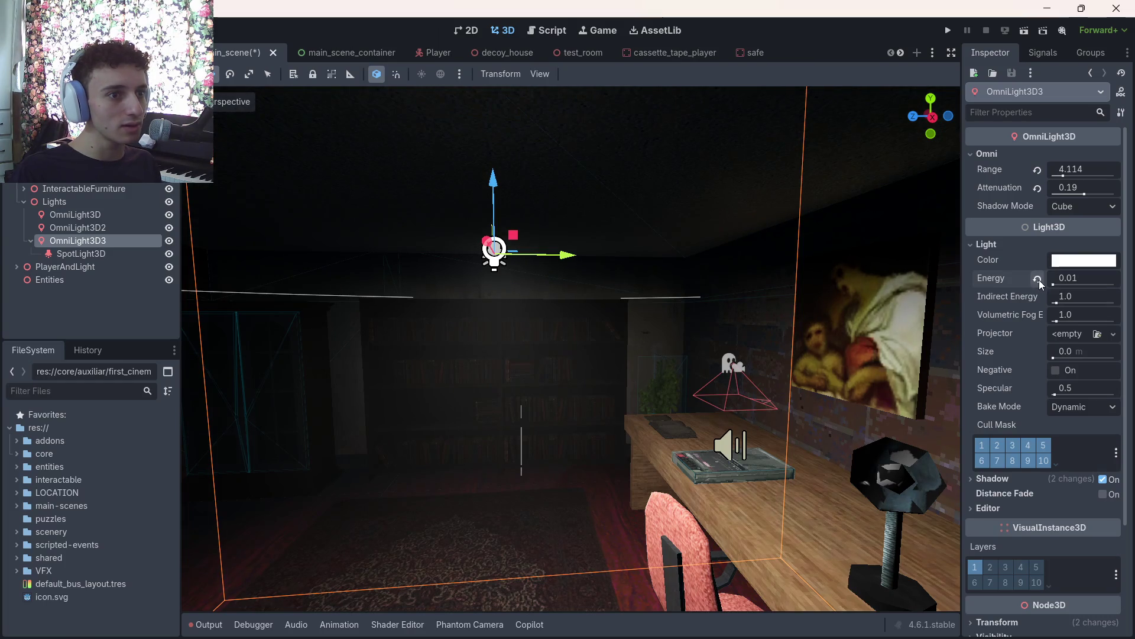
pyautogui.click(1038, 279)
pyautogui.click(1038, 171)
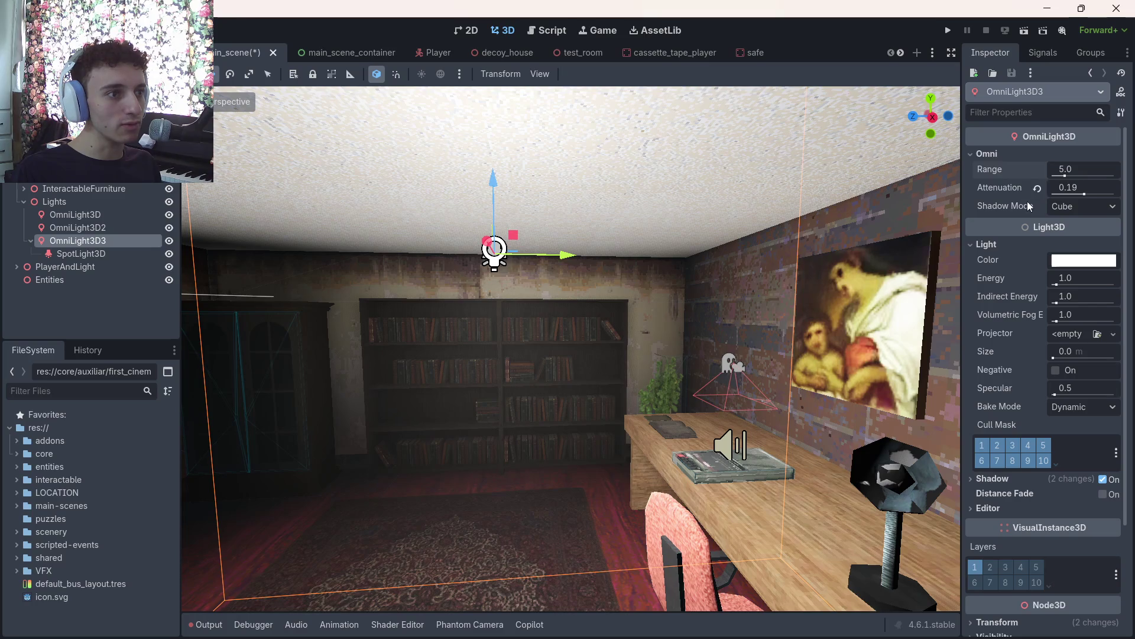
pyautogui.moveTo(1091, 172)
pyautogui.mouseDown()
pyautogui.moveTo(1067, 172)
pyautogui.moveTo(1094, 172)
pyautogui.moveTo(1094, 194)
pyautogui.moveTo(1110, 196)
pyautogui.moveTo(1094, 193)
pyautogui.mouseUp()
pyautogui.click(1037, 188)
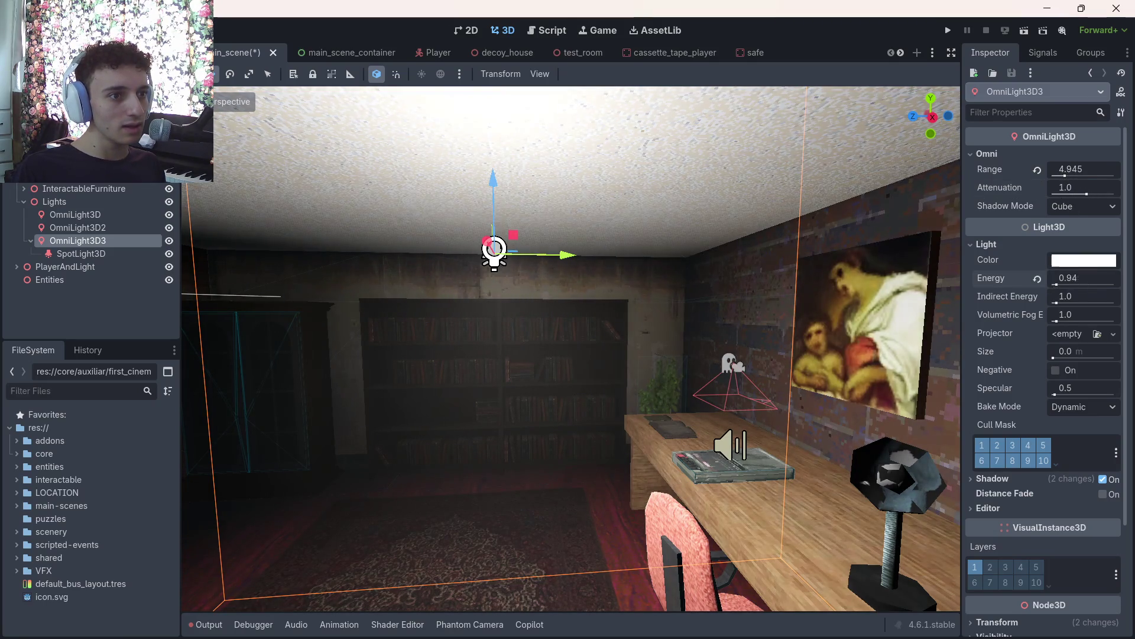
pyautogui.moveTo(1085, 278); pyautogui.dragTo(1059, 278)
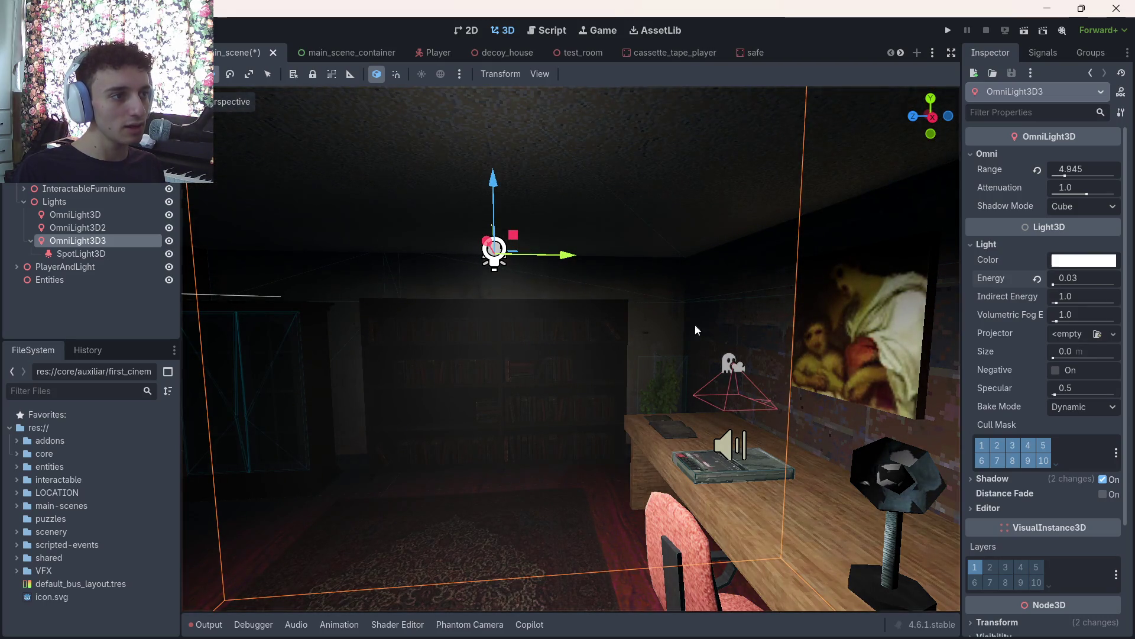
pyautogui.moveTo(696, 330)
pyautogui.mouseDown()
pyautogui.moveTo(681, 307)
pyautogui.moveTo(698, 326)
pyautogui.moveTo(728, 325)
pyautogui.mouseUp()
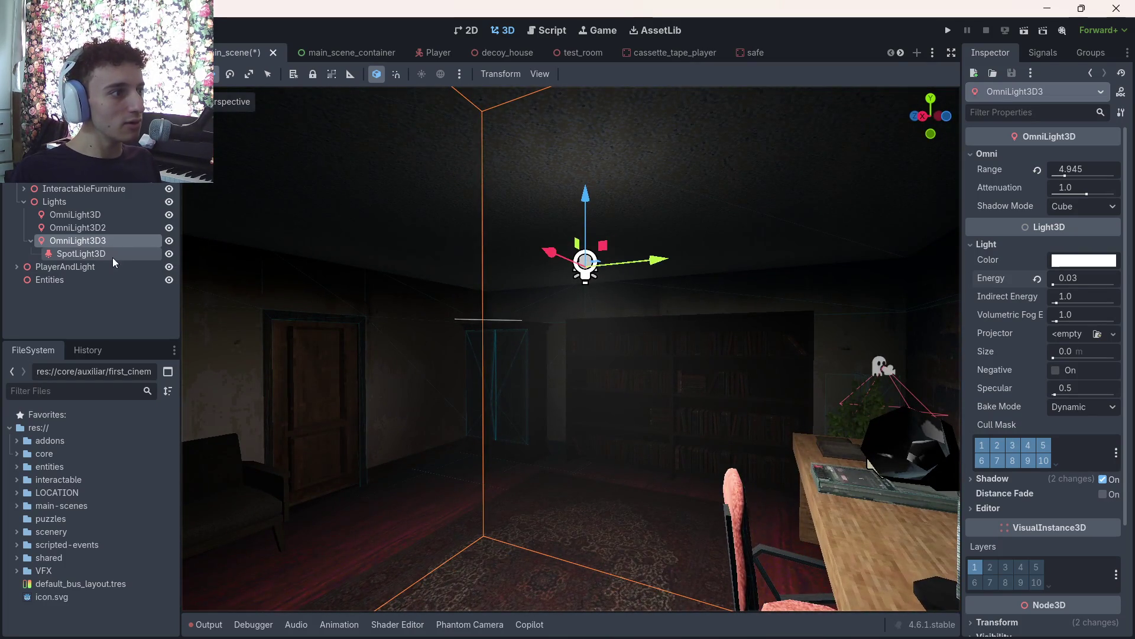
# Nest OmniLight3D3 under SpotLight3D, lower the bulb slightly and toggle its visibility to compare.
pyautogui.moveTo(99, 257); pyautogui.dragTo(78, 237)
pyautogui.click(77, 241)
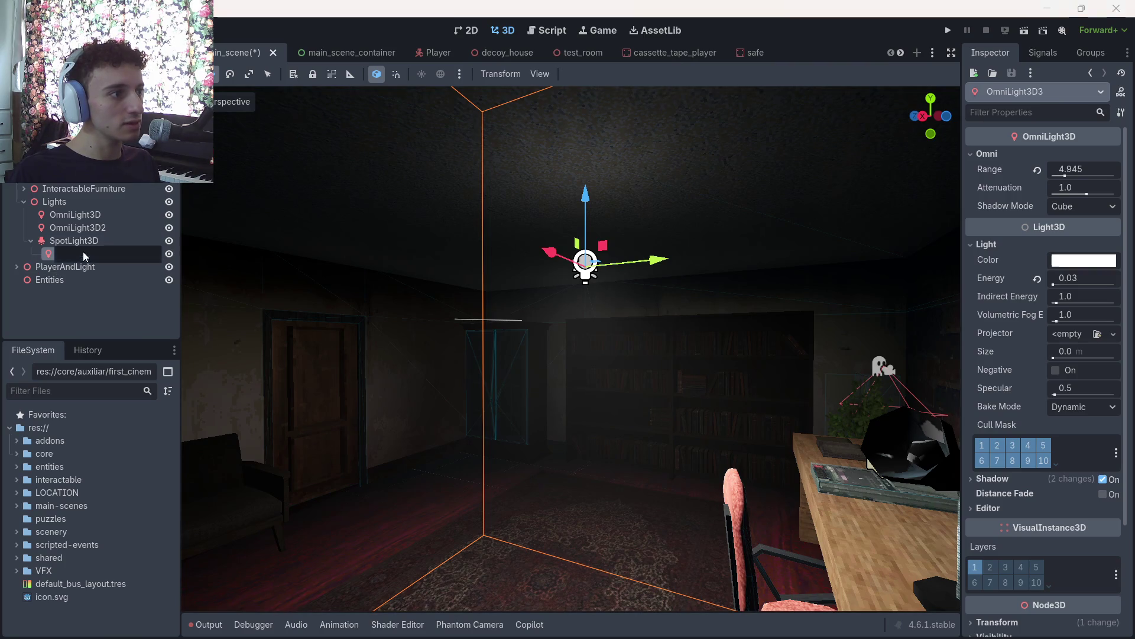
pyautogui.moveTo(586, 200)
pyautogui.mouseDown()
pyautogui.moveTo(588, 181)
pyautogui.moveTo(594, 249)
pyautogui.mouseUp()
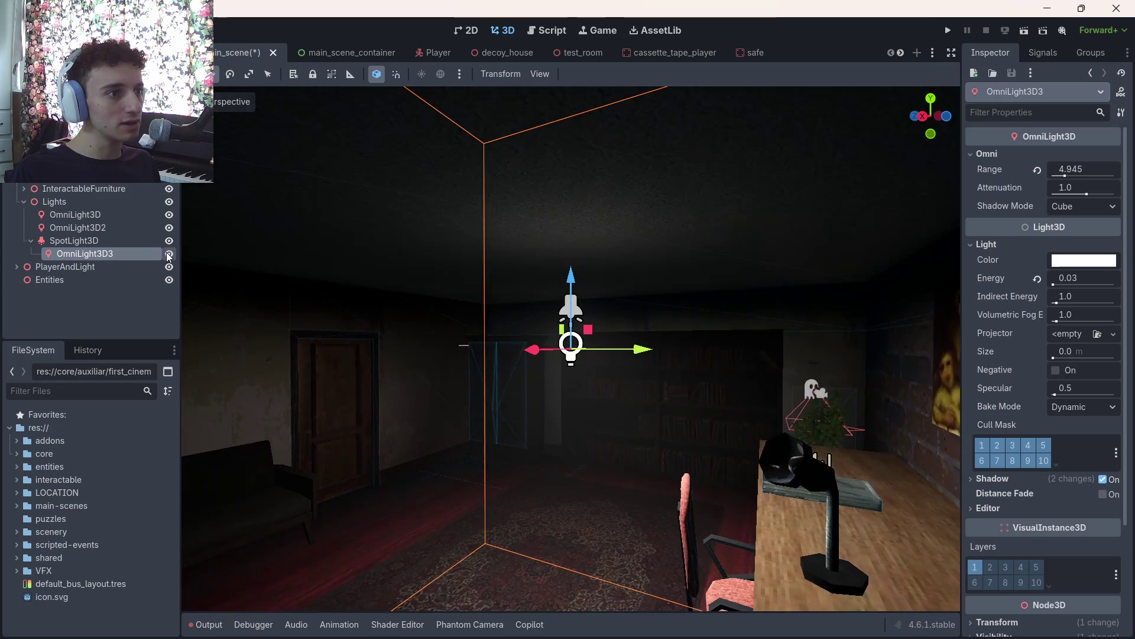
pyautogui.click(168, 254)
pyautogui.click(169, 255)
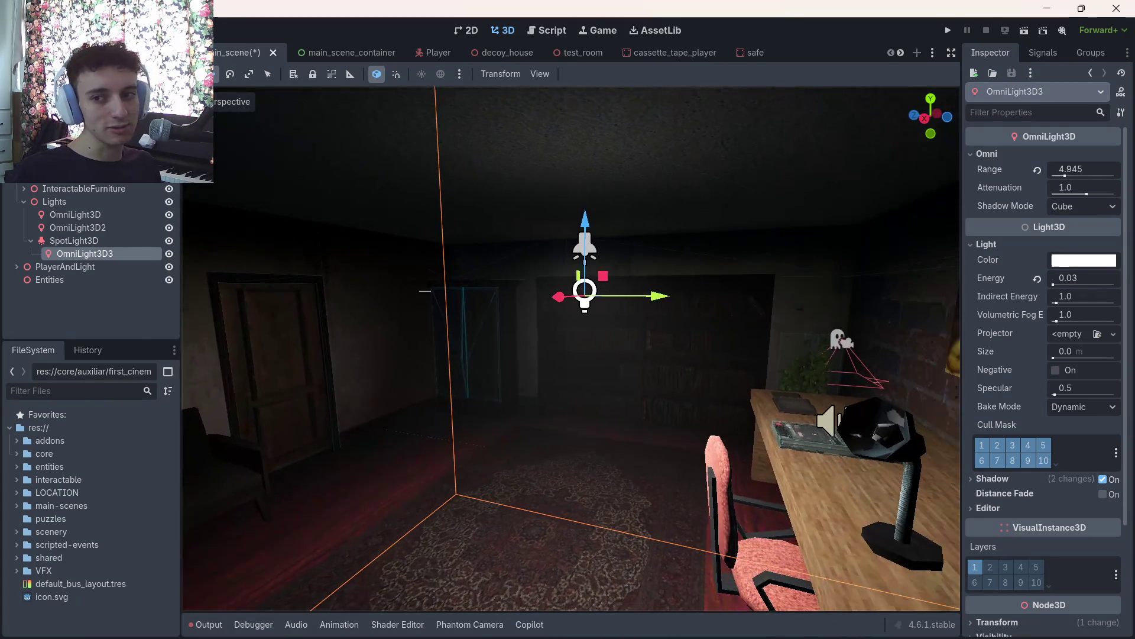
# Raise SpotLight3D slightly toward the ceiling, then select WorldEnvironment.
pyautogui.click(42, 241)
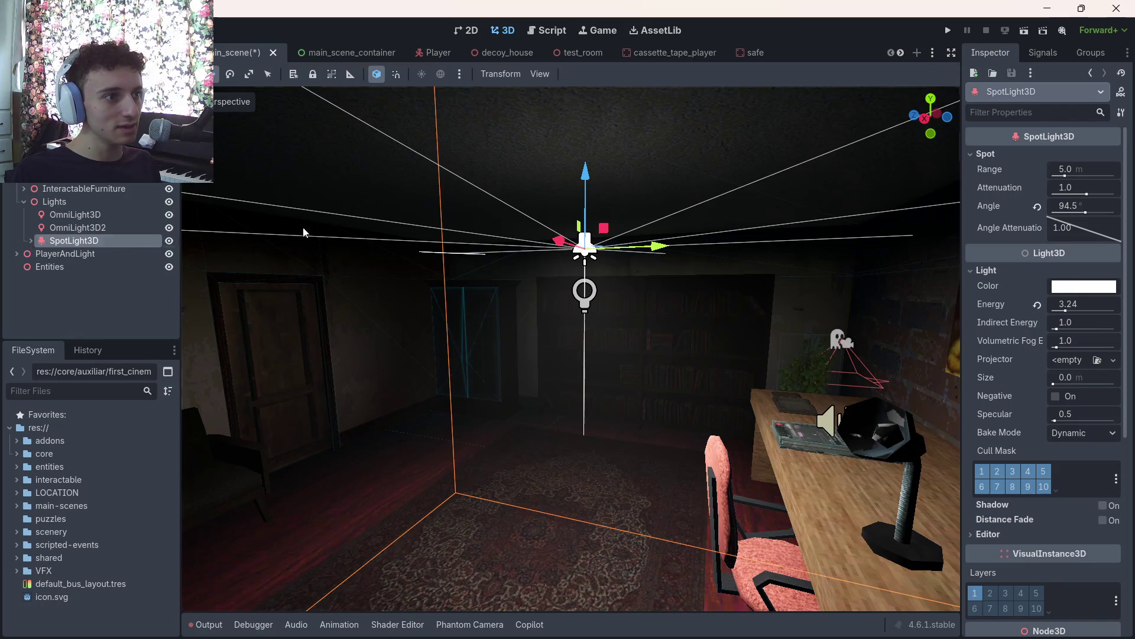
pyautogui.moveTo(573, 183)
pyautogui.mouseDown()
pyautogui.moveTo(585, 122)
pyautogui.moveTo(591, 167)
pyautogui.mouseUp()
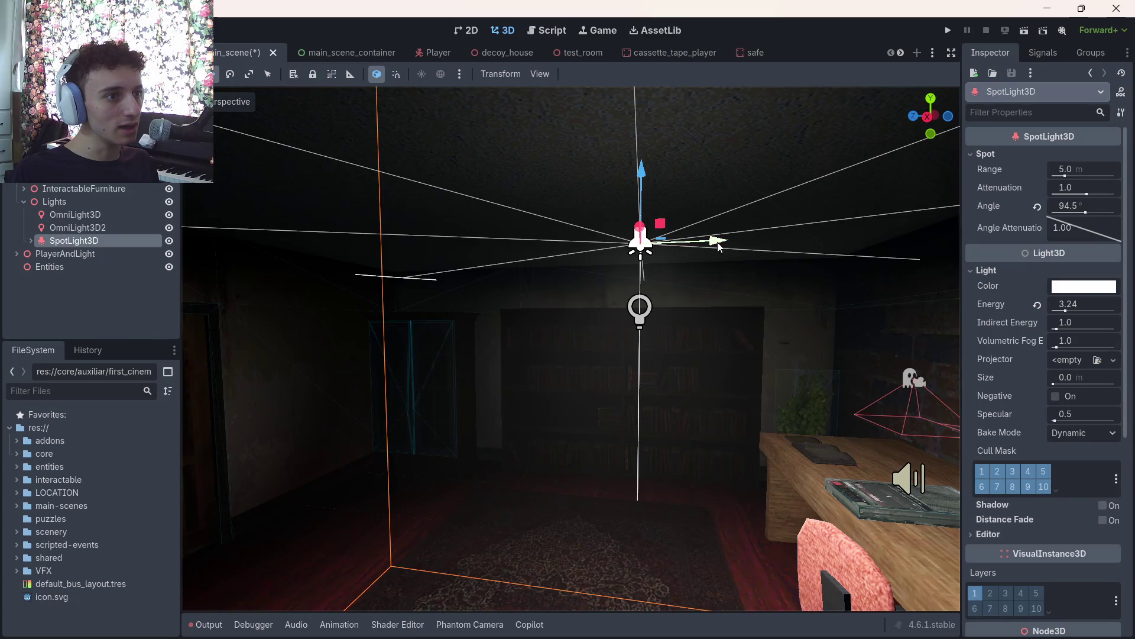
pyautogui.moveTo(718, 247)
pyautogui.mouseDown()
pyautogui.moveTo(659, 240)
pyautogui.moveTo(683, 243)
pyautogui.mouseUp()
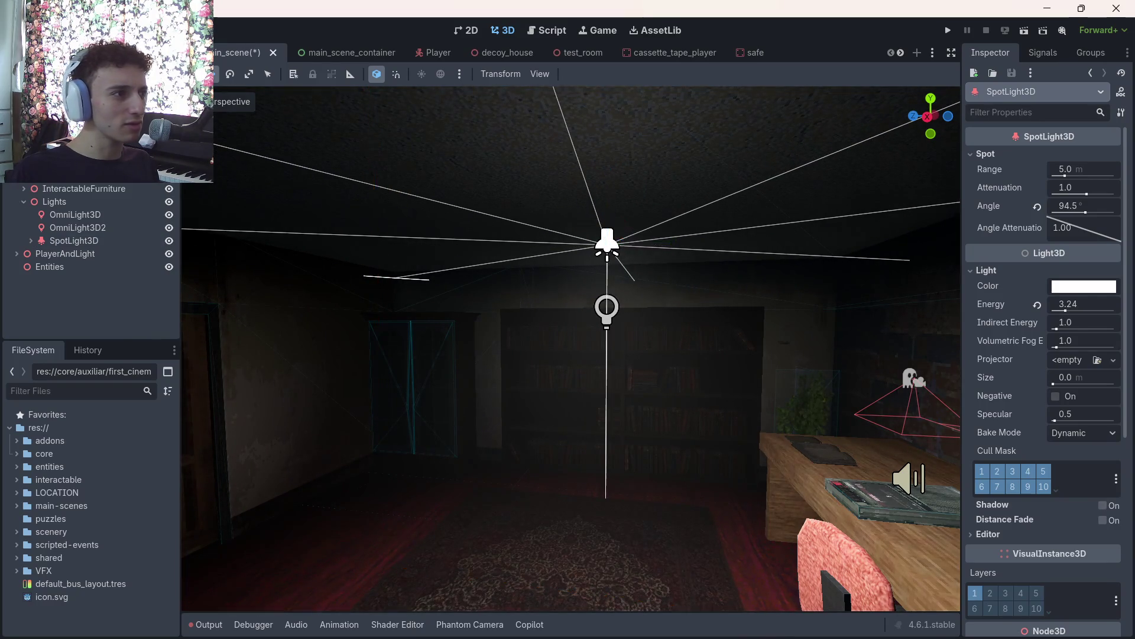
pyautogui.click(1090, 73)
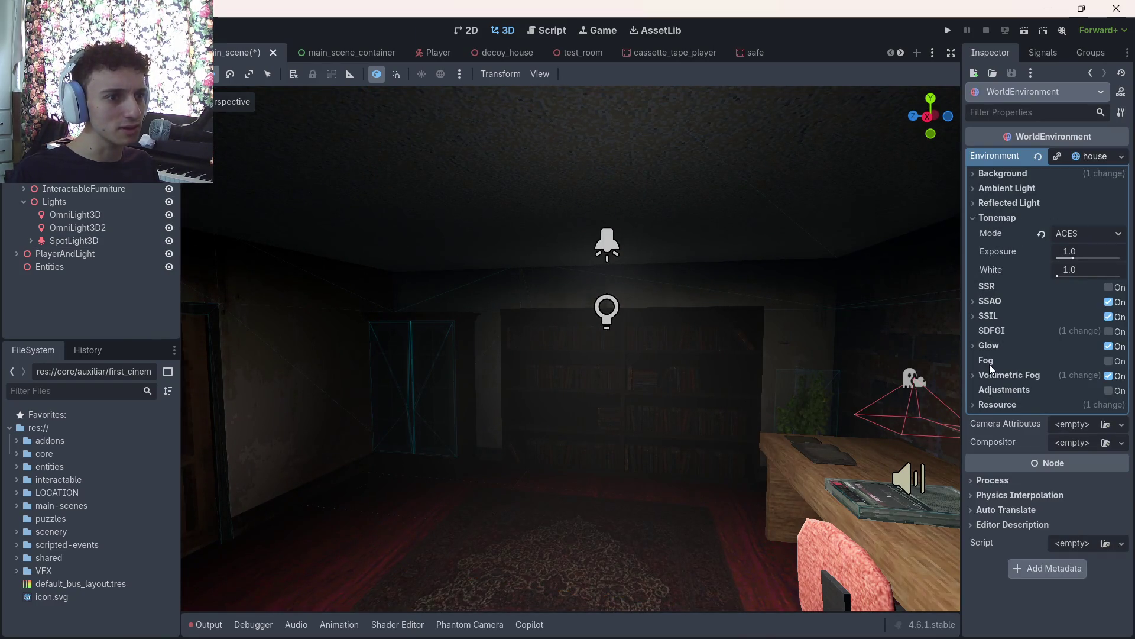
pyautogui.click(1005, 373)
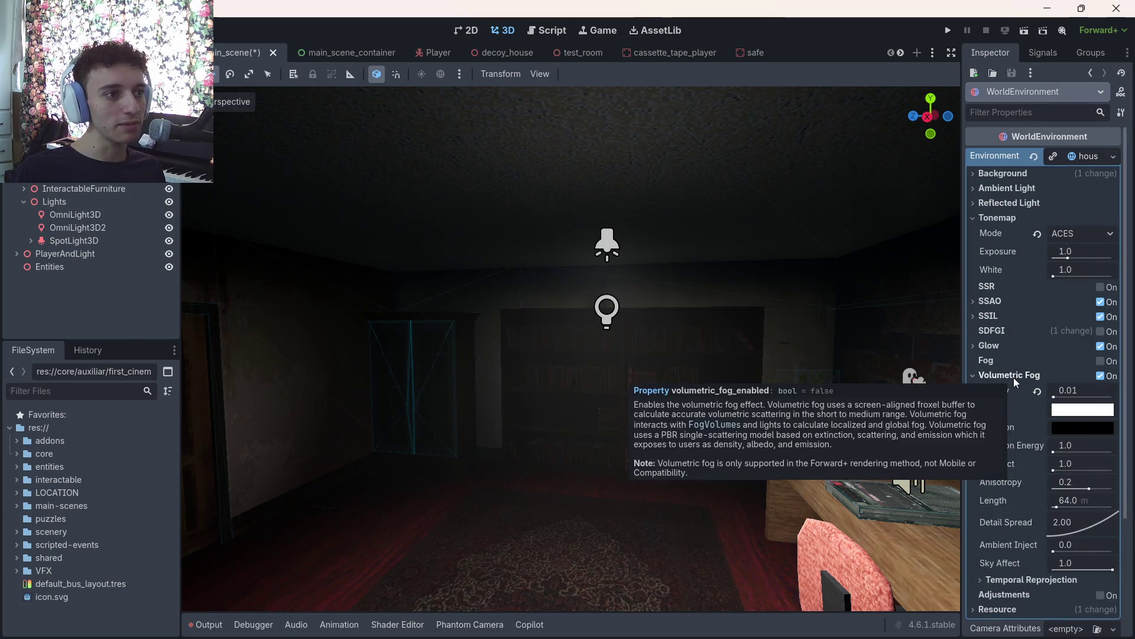
pyautogui.click(1014, 377)
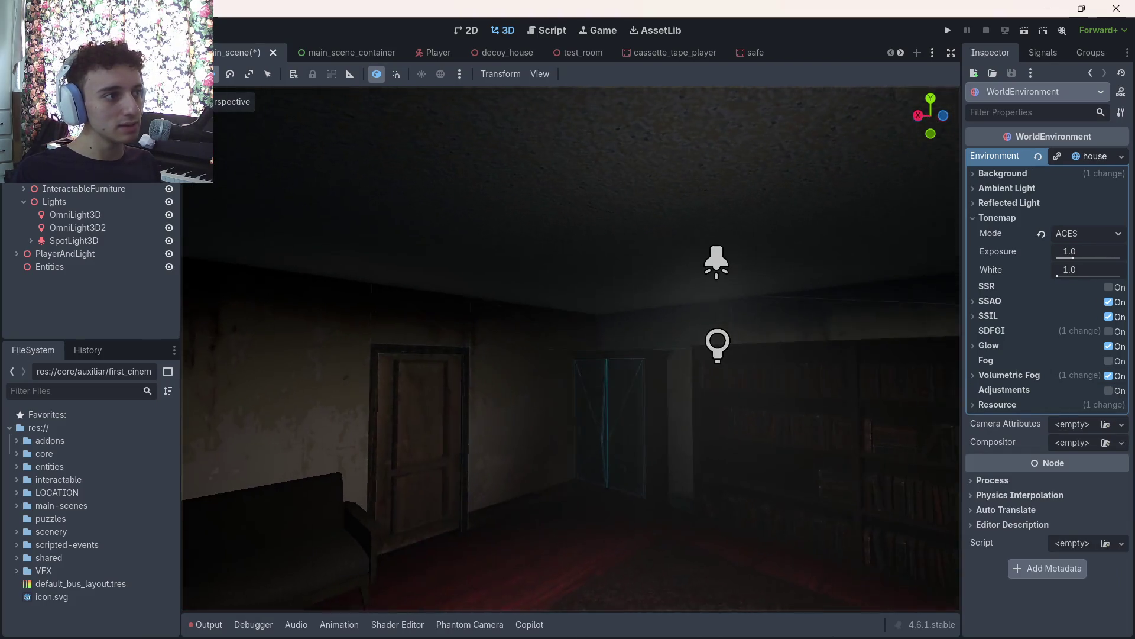
pyautogui.press('a')
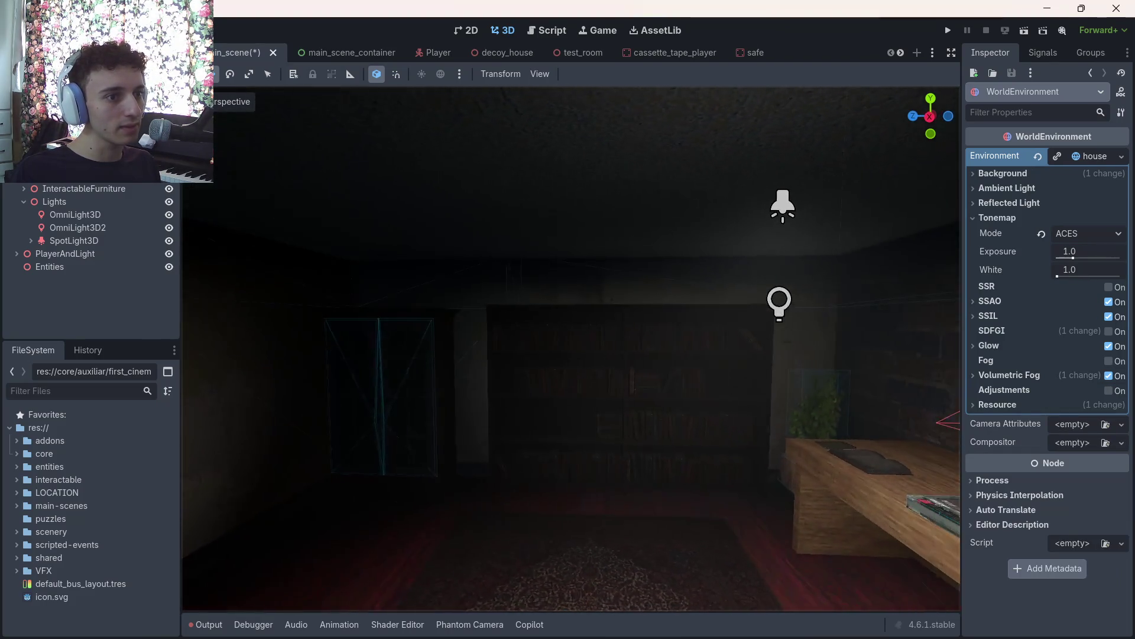
pyautogui.press('d')
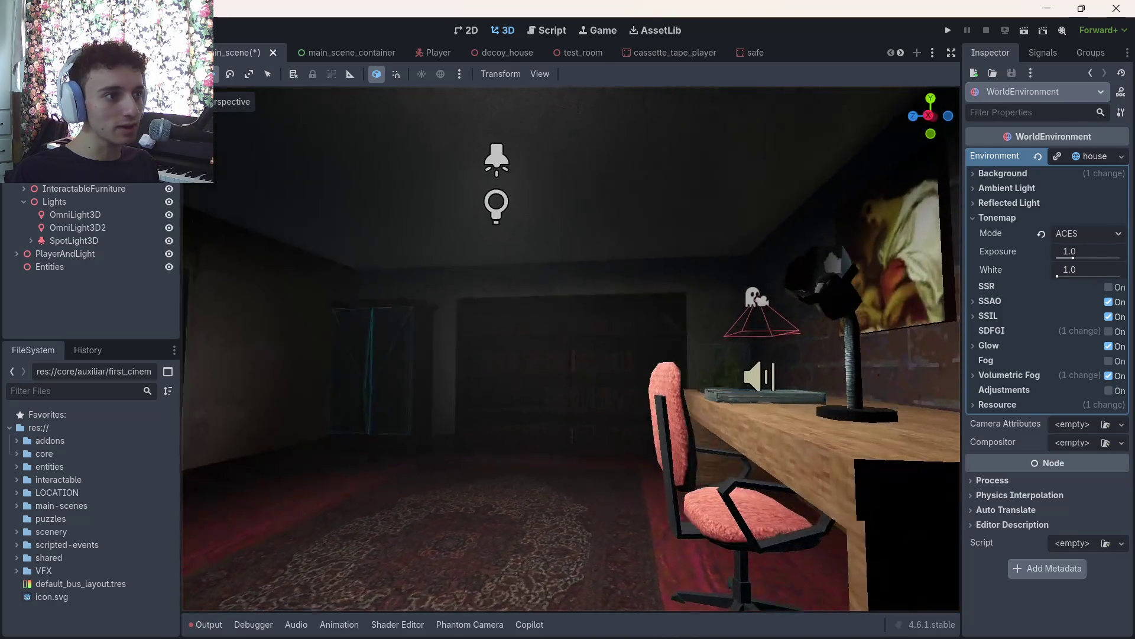
pyautogui.press('w')
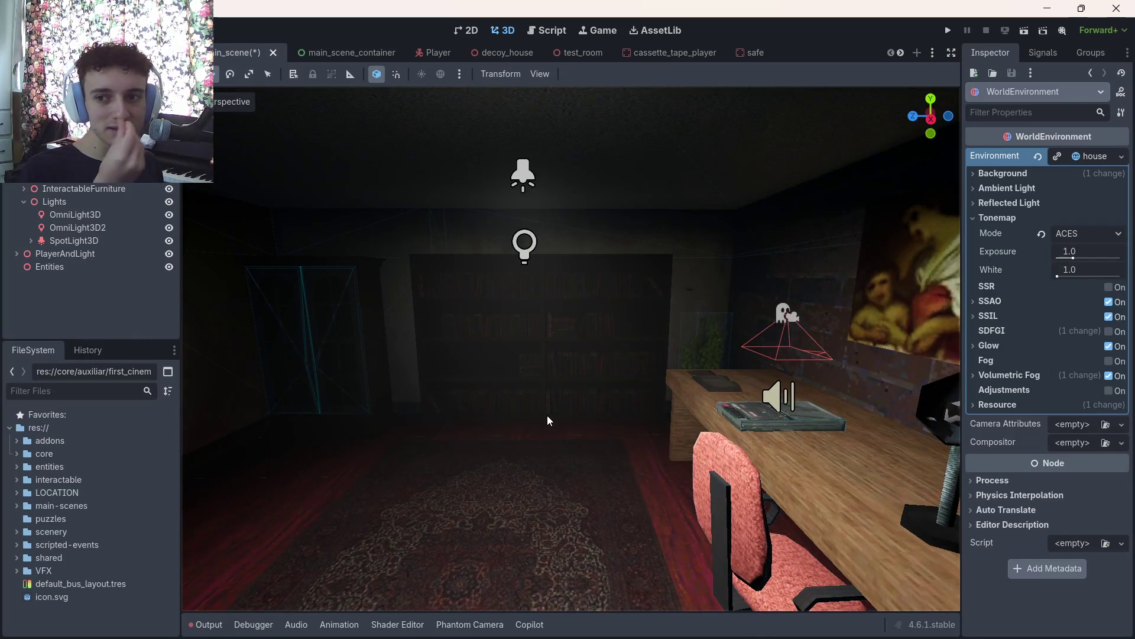
pyautogui.press('d')
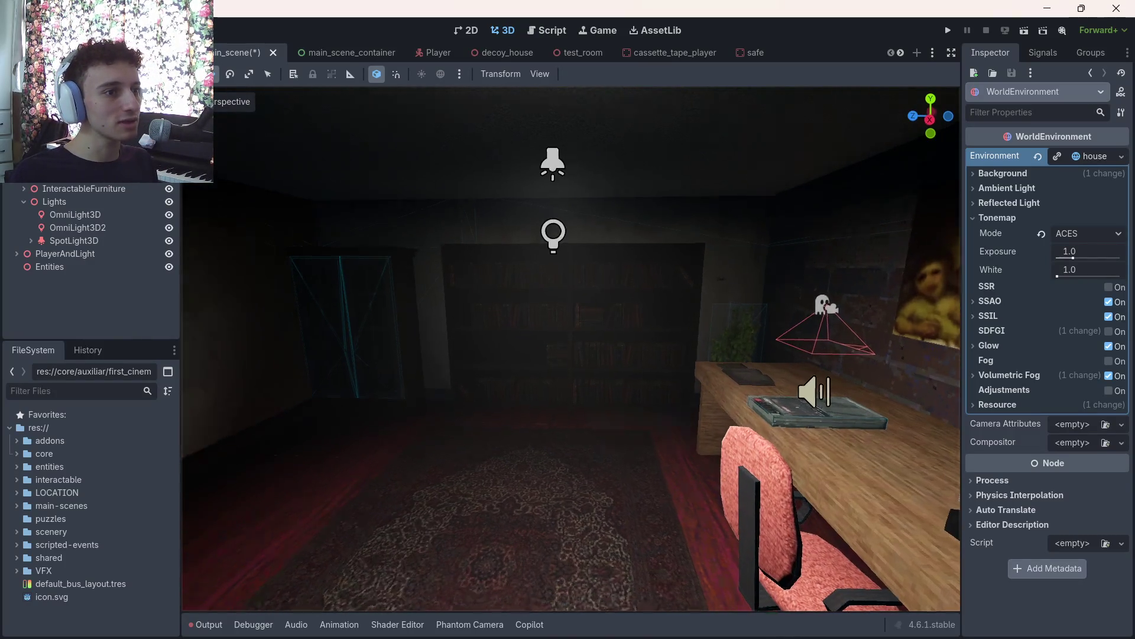
pyautogui.press('s')
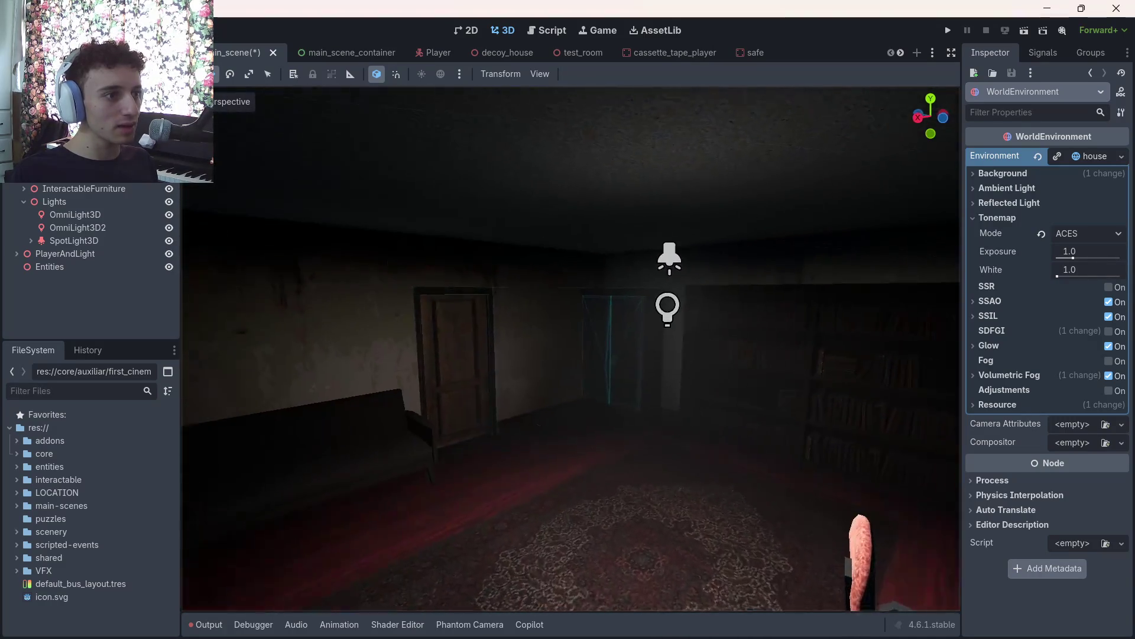
pyautogui.press('a')
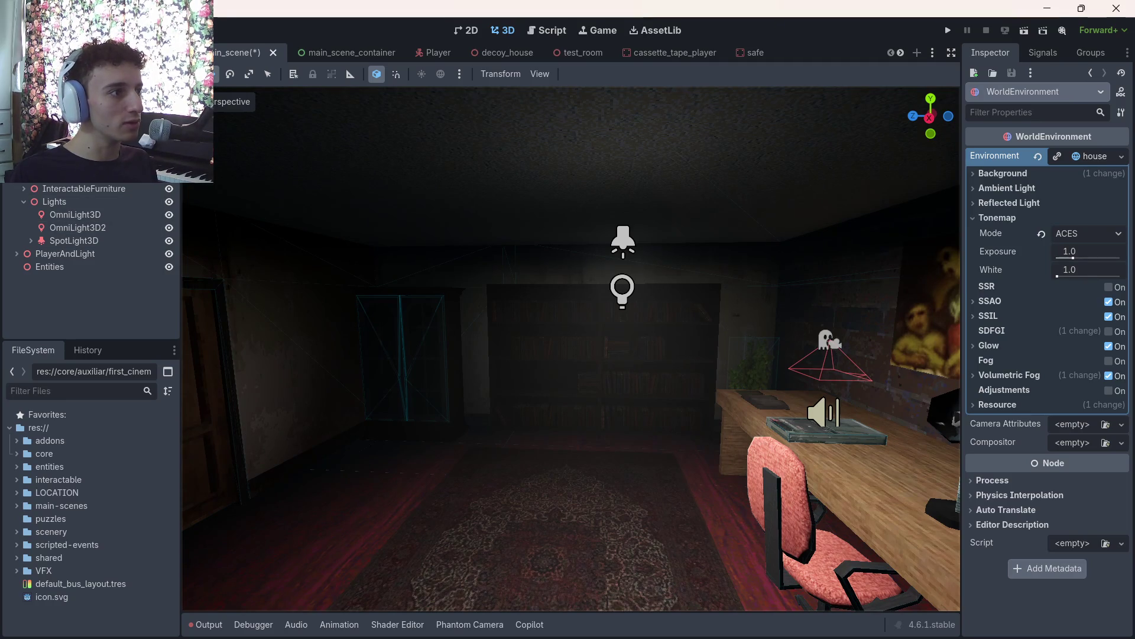
pyautogui.press('a')
pyautogui.press('d')
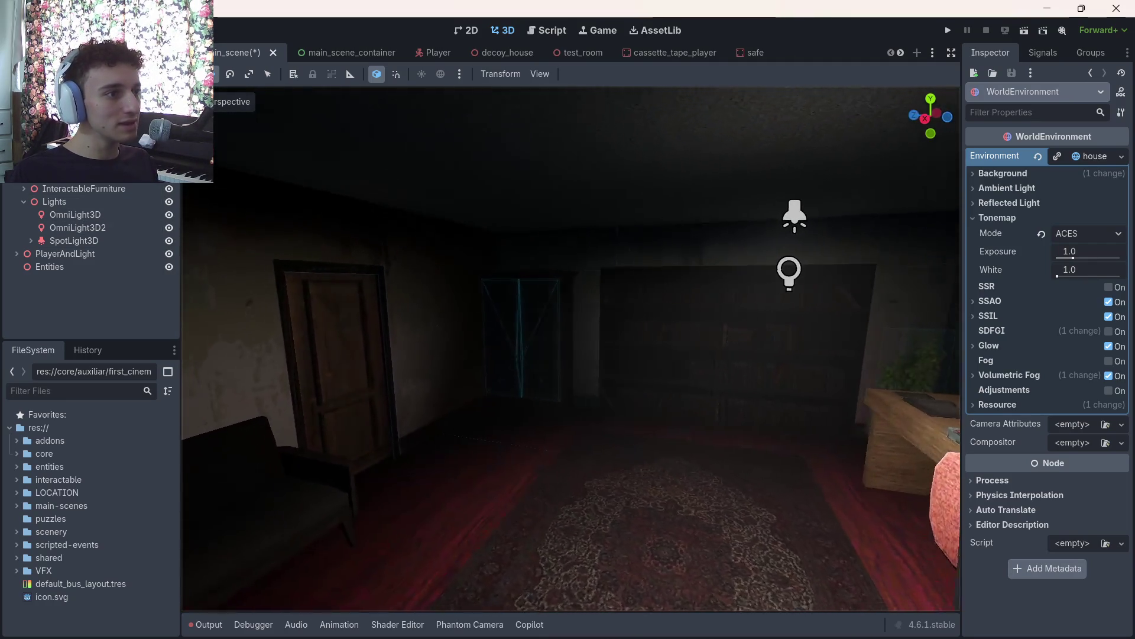
pyautogui.press('d')
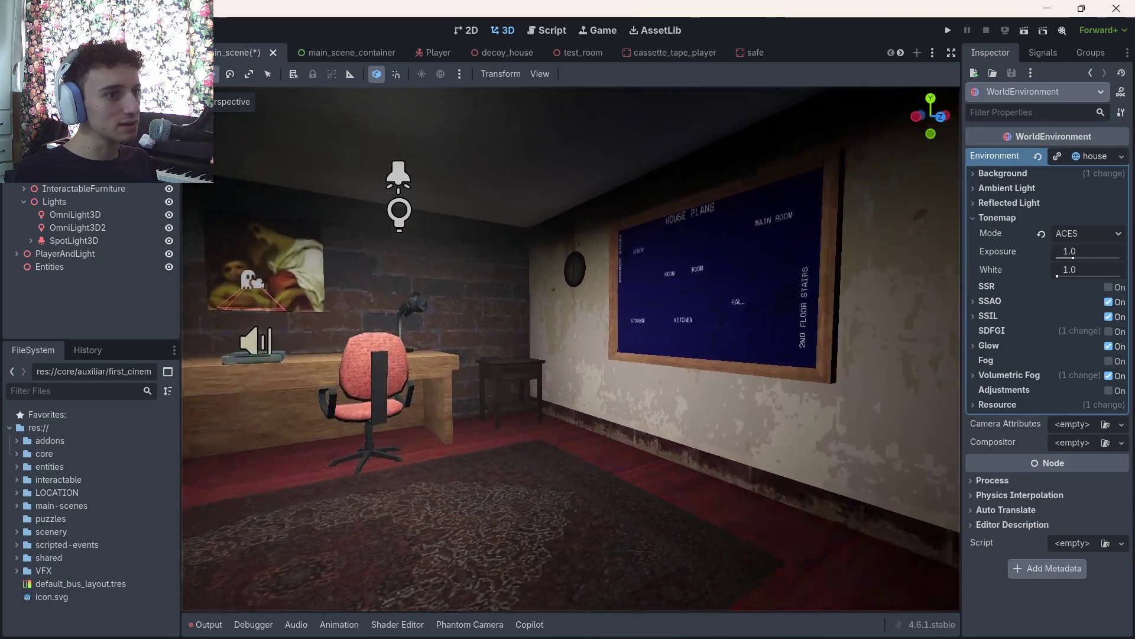
pyautogui.press('a')
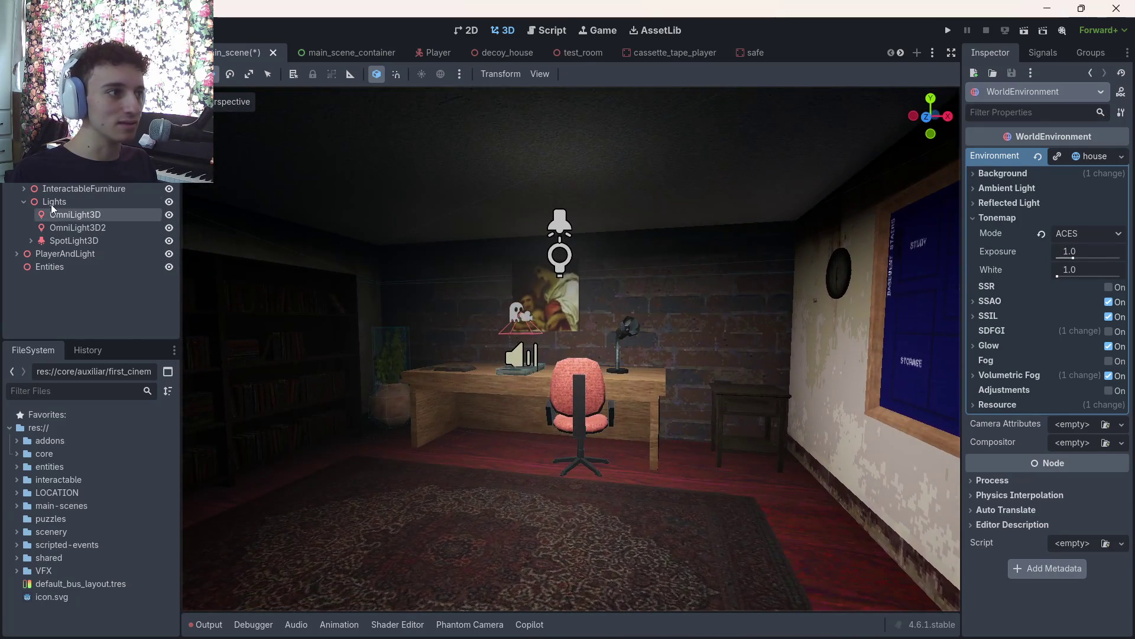
pyautogui.click(66, 202)
pyautogui.click(76, 240)
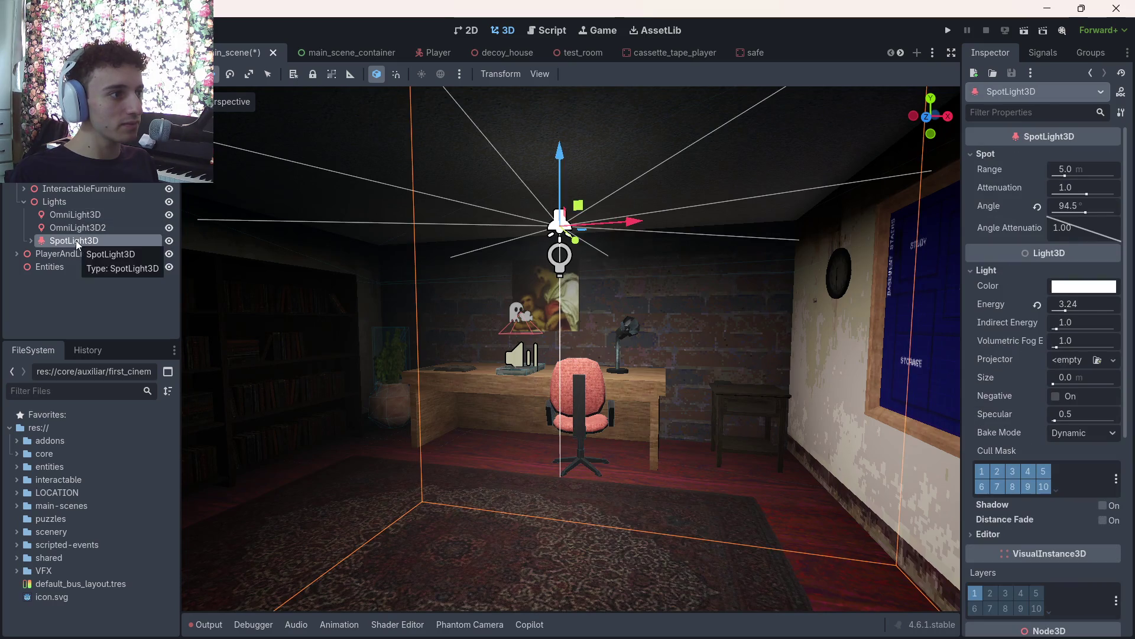
pyautogui.click(90, 227)
pyautogui.click(94, 214)
pyautogui.click(95, 226)
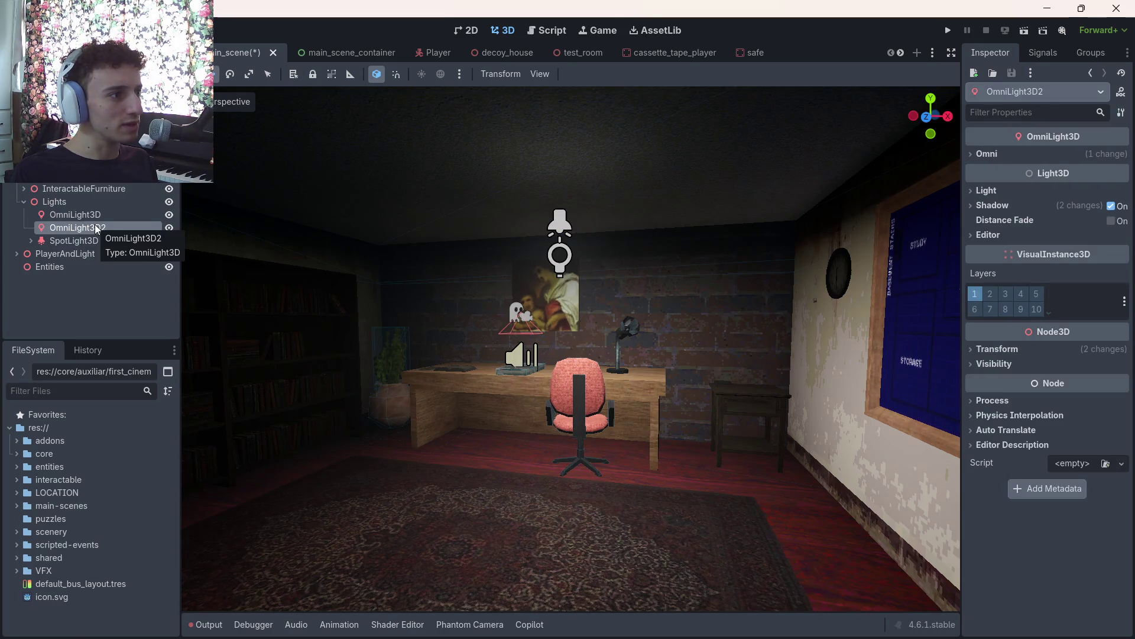
pyautogui.click(97, 241)
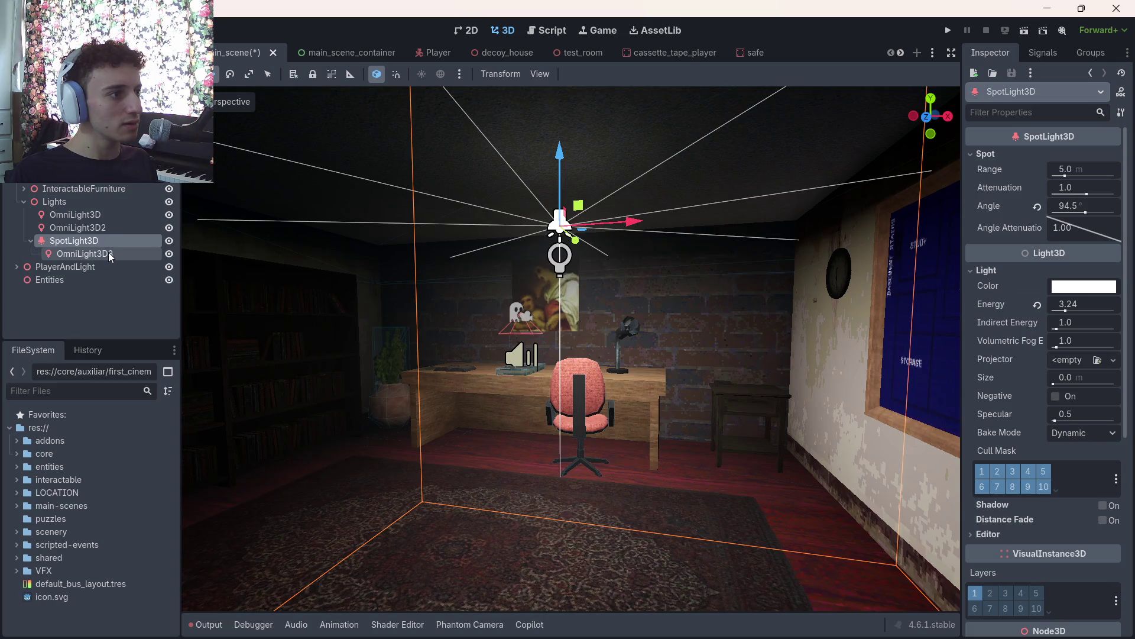
pyautogui.click(108, 252)
pyautogui.click(105, 241)
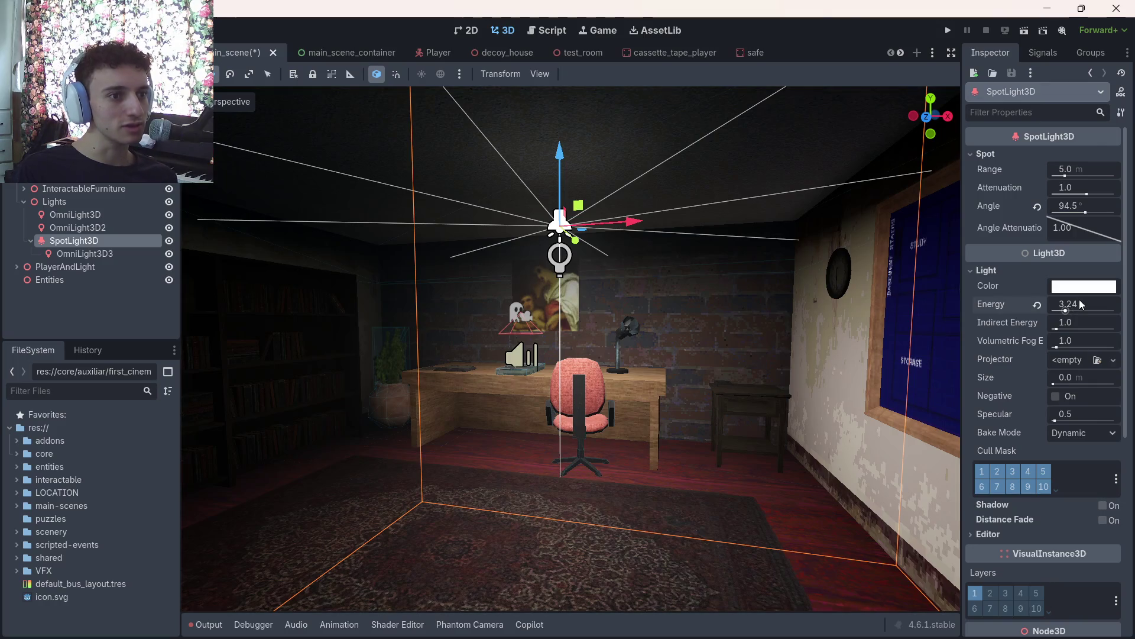
pyautogui.moveTo(1071, 303); pyautogui.dragTo(1032, 304)
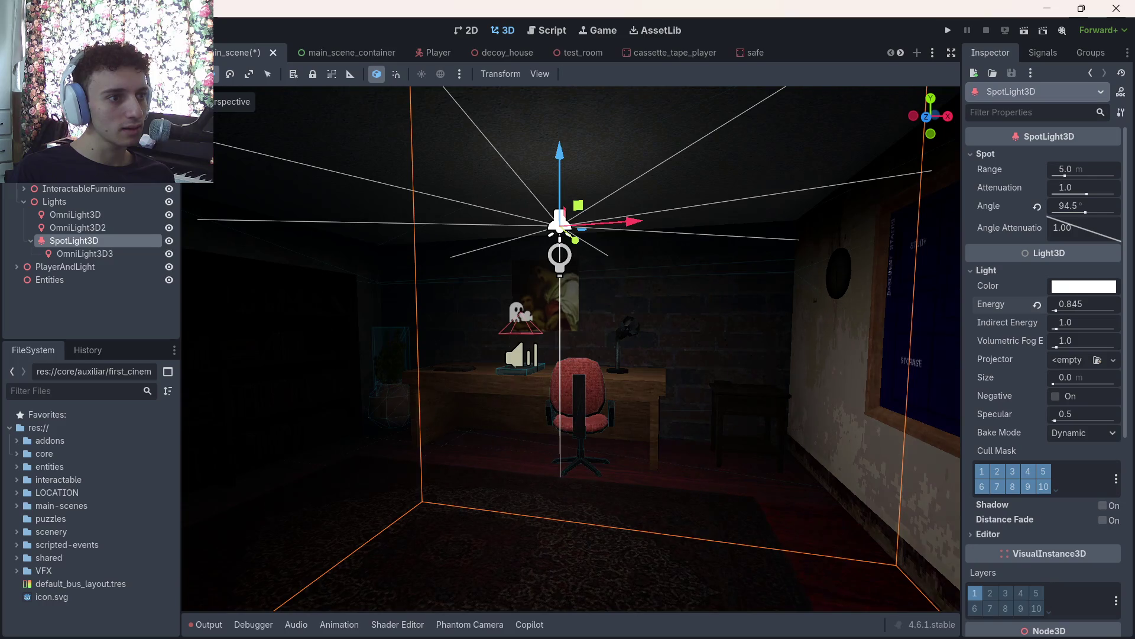
pyautogui.moveTo(1059, 303); pyautogui.dragTo(1088, 303)
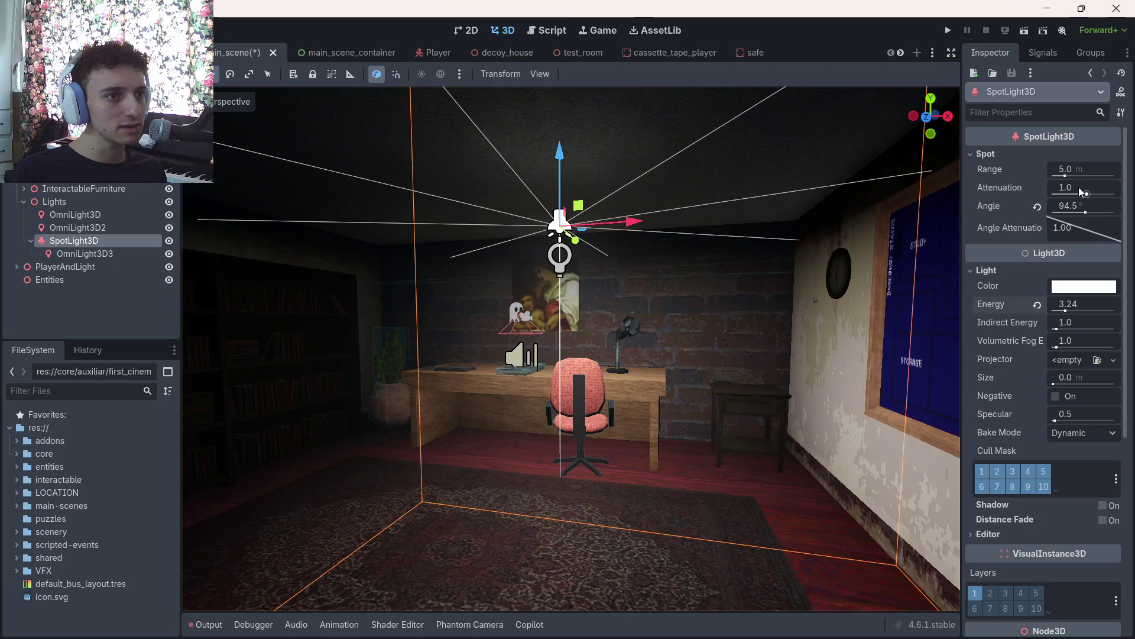
pyautogui.moveTo(1079, 187); pyautogui.dragTo(1090, 187)
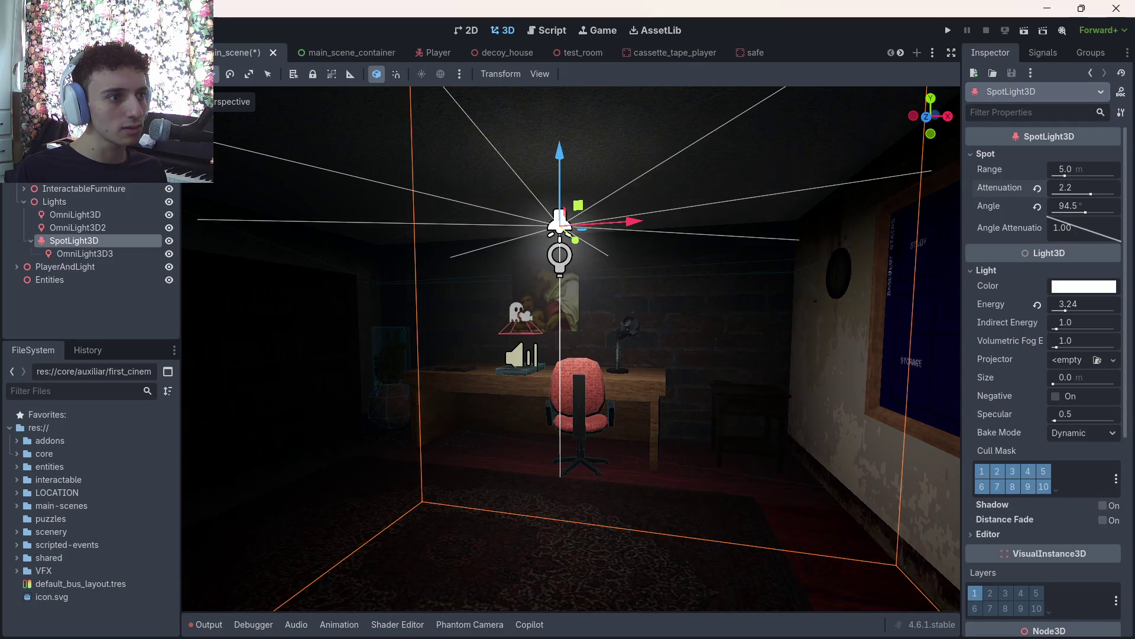
pyautogui.moveTo(1091, 187); pyautogui.dragTo(1093, 187)
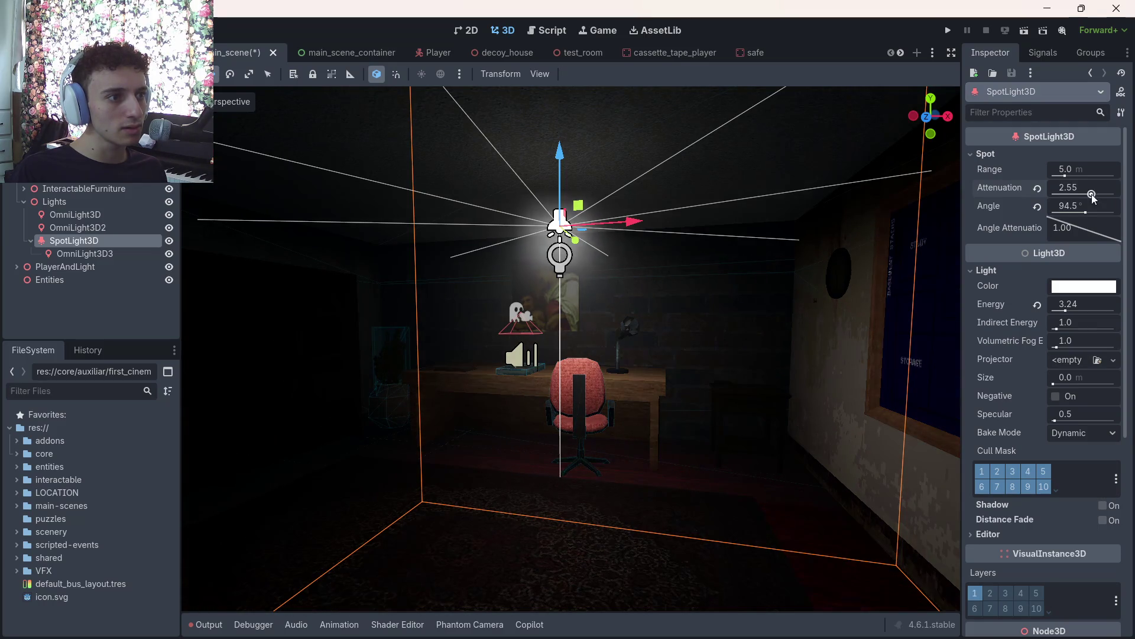
pyautogui.scroll(5, 571, 349)
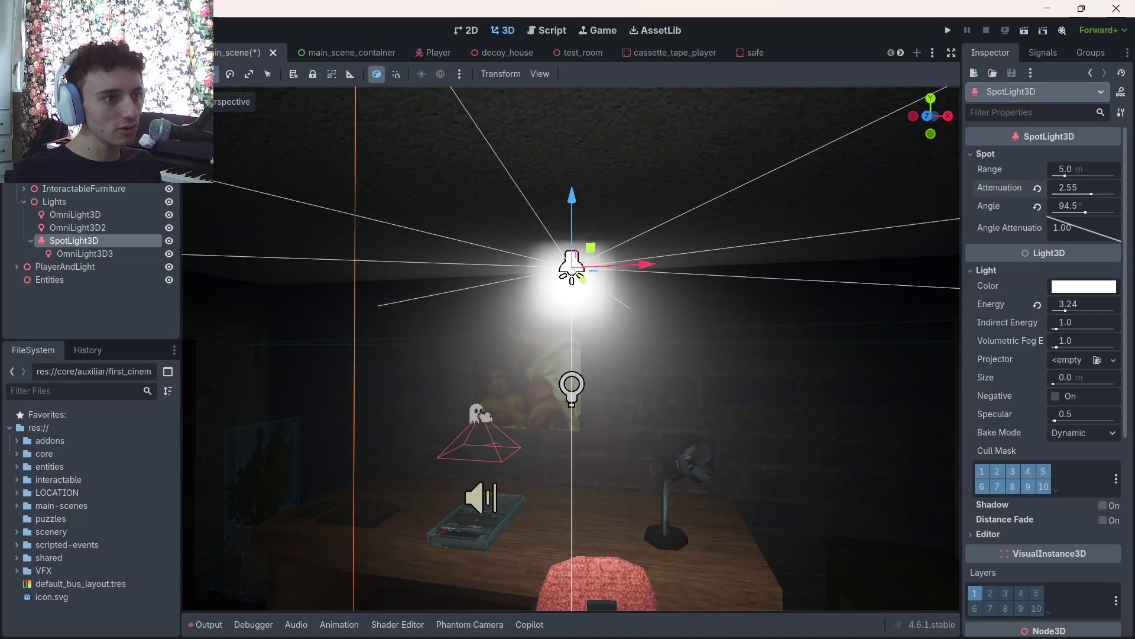
pyautogui.click(1038, 188)
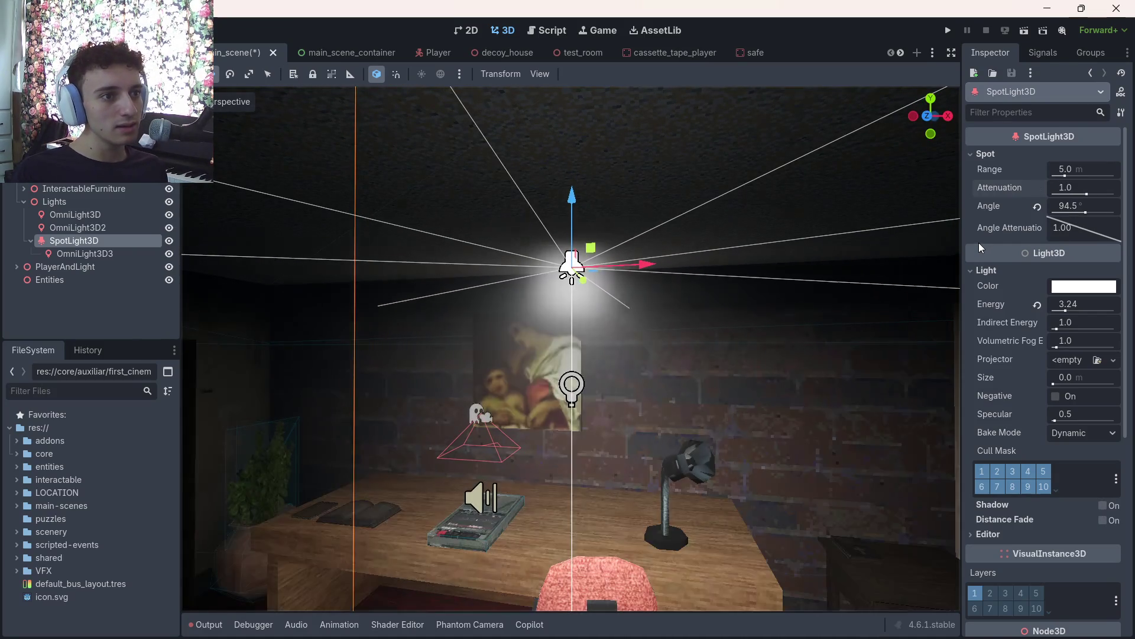
# Set the spotlight's Angle Attenuation to 2.37.
pyautogui.moveTo(789, 277); pyautogui.dragTo(788, 277)
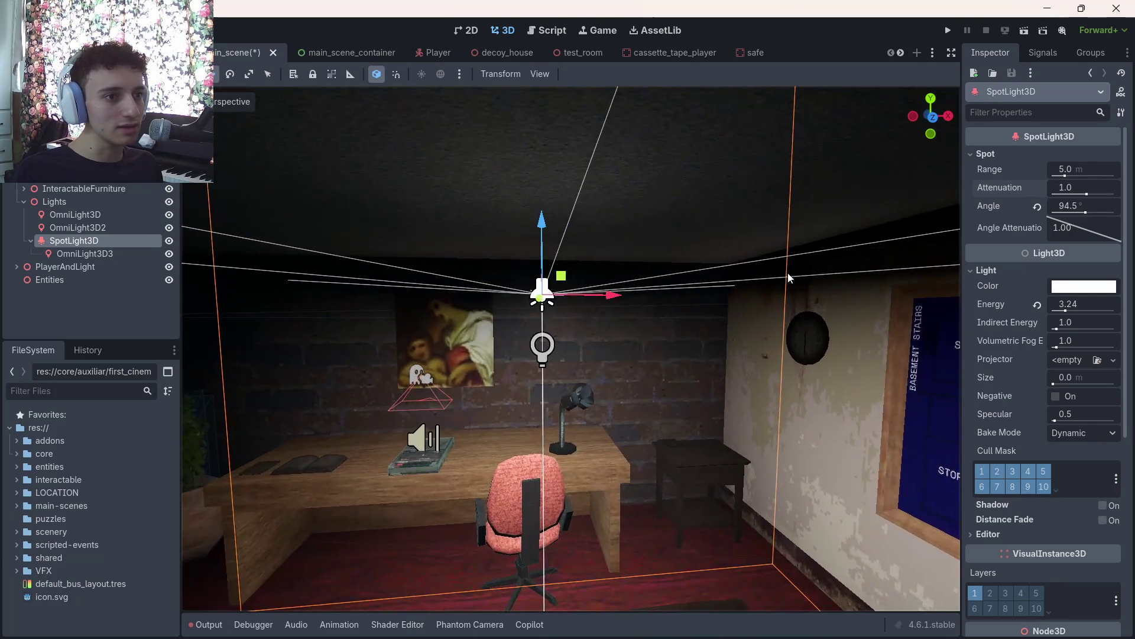
pyautogui.moveTo(1077, 226); pyautogui.dragTo(1047, 241)
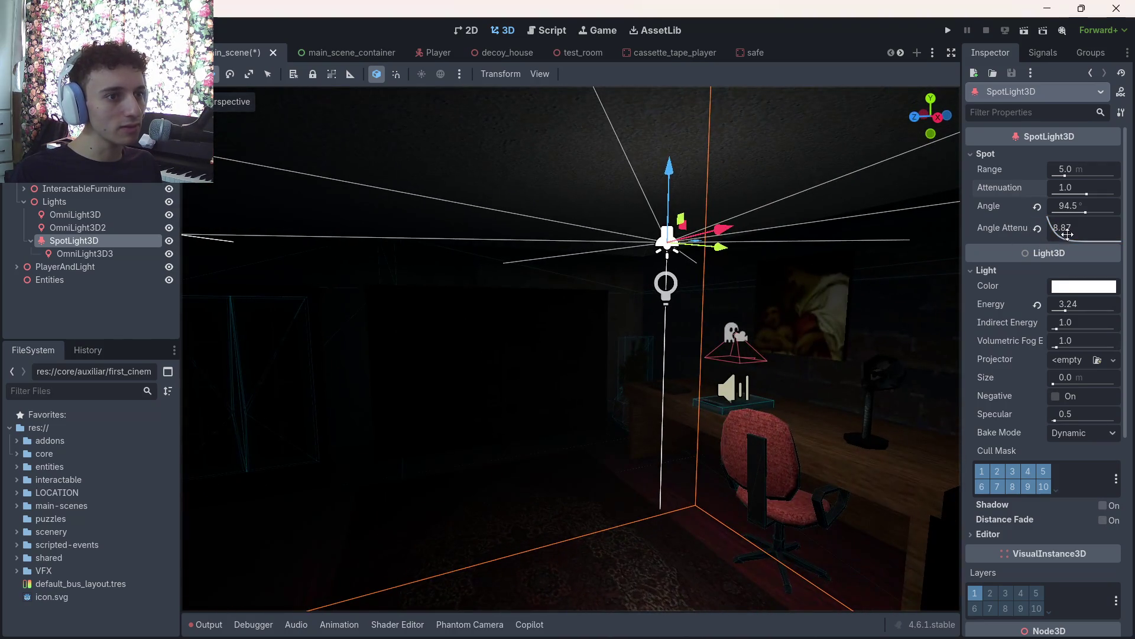
pyautogui.moveTo(1071, 231); pyautogui.dragTo(1048, 231)
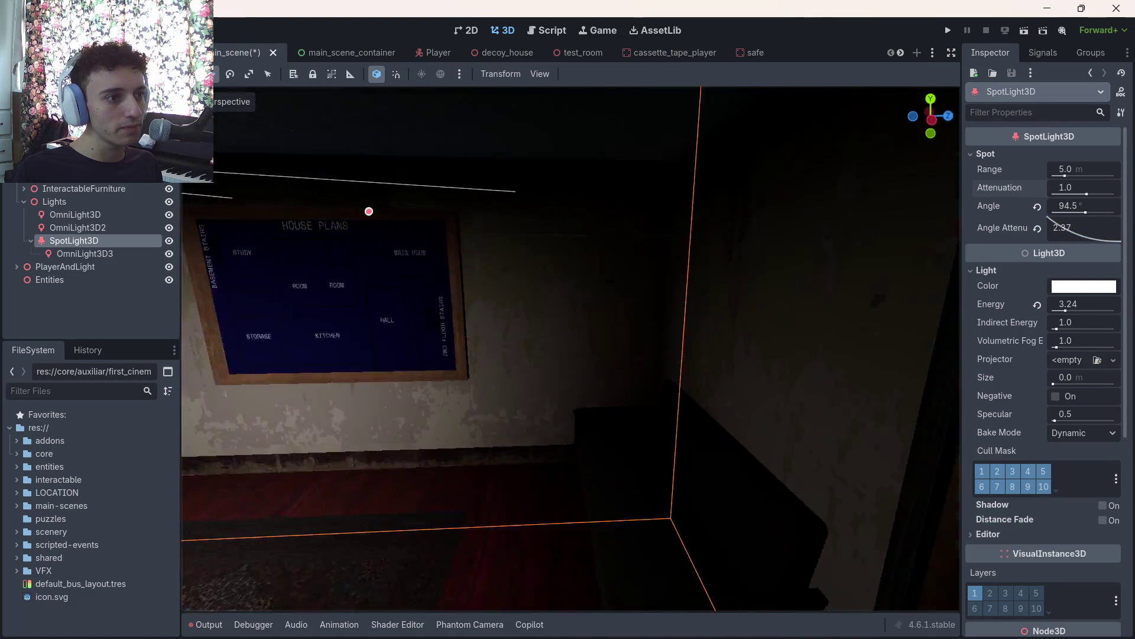
# Move SpotLight3D about 1.76 units left along X and view the desk area.
pyautogui.doubleClick(83, 240)
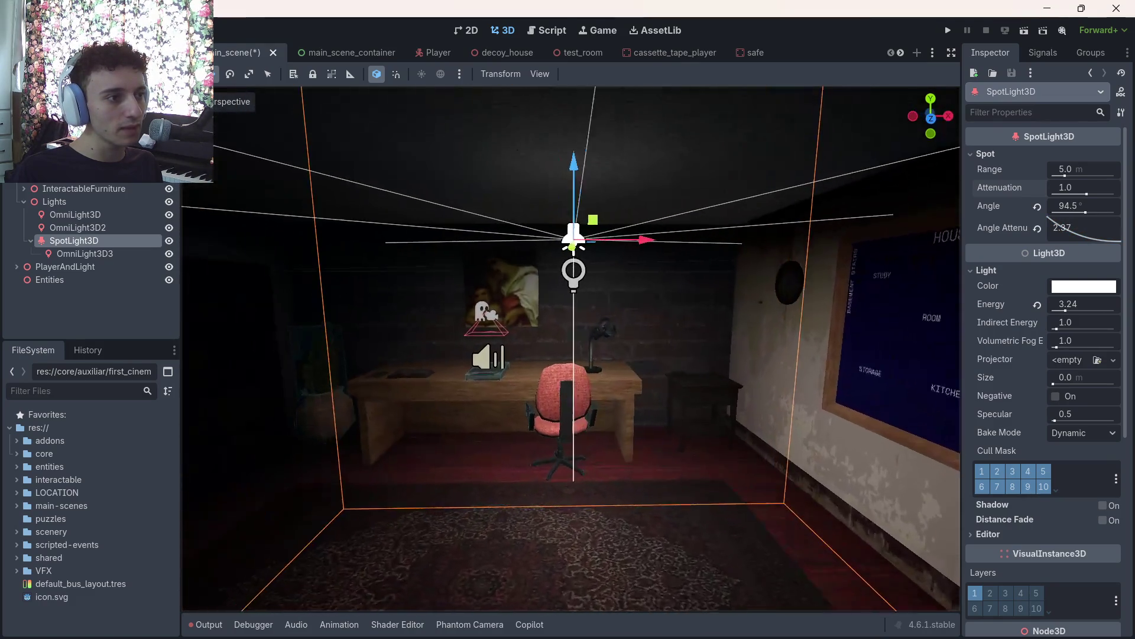
pyautogui.moveTo(653, 236); pyautogui.dragTo(397, 268)
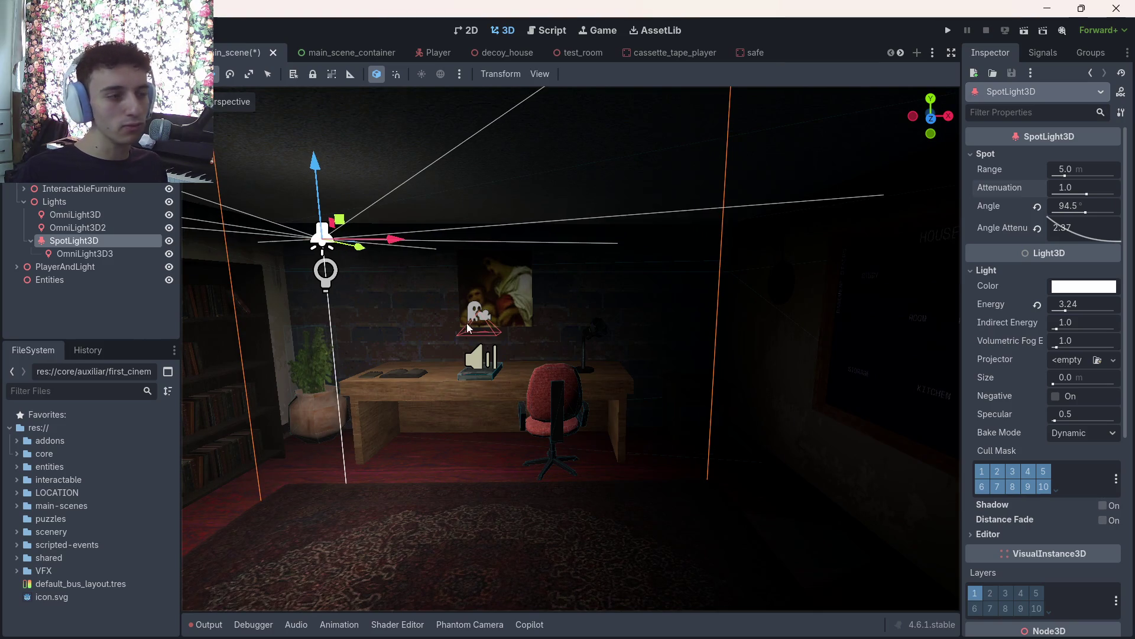
pyautogui.scroll(5, 467, 323)
pyautogui.moveTo(571, 349)
pyautogui.mouseDown()
pyautogui.moveTo(550, 355)
pyautogui.moveTo(497, 332)
pyautogui.moveTo(431, 340)
pyautogui.mouseUp()
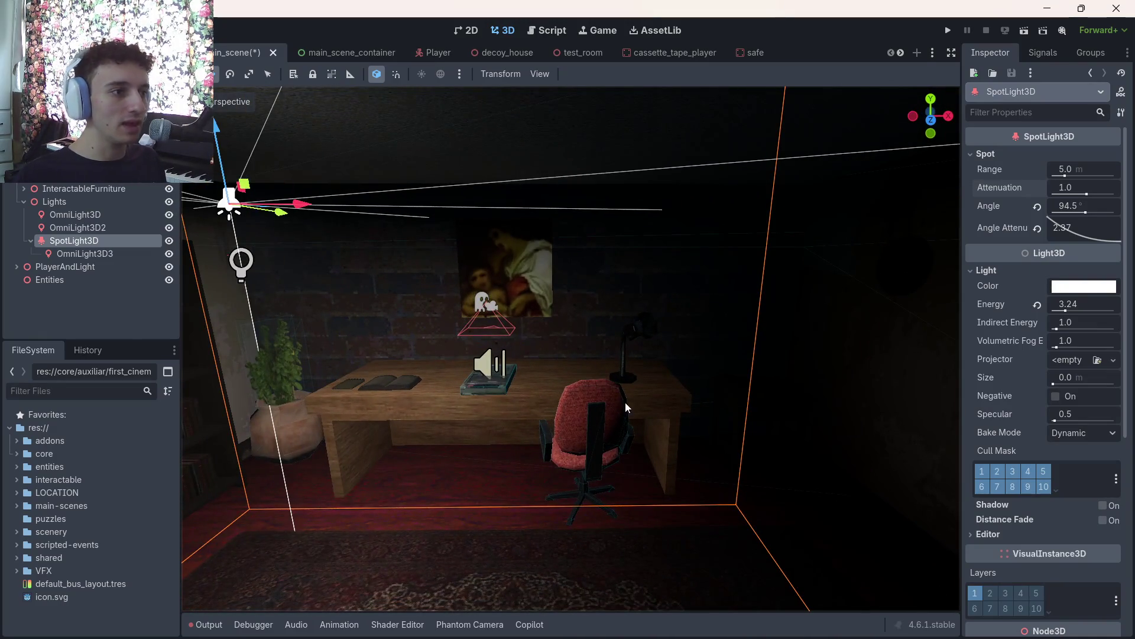
pyautogui.moveTo(624, 403)
pyautogui.mouseDown()
pyautogui.moveTo(509, 360)
pyautogui.moveTo(446, 412)
pyautogui.mouseUp()
pyautogui.click(104, 303)
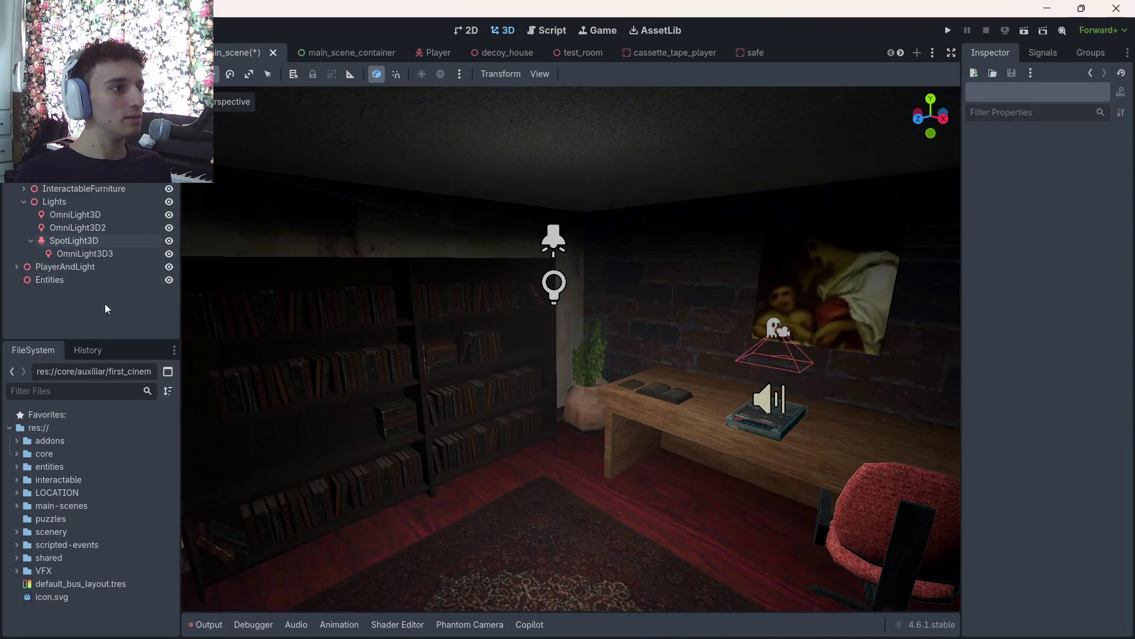
# Collapse SpotLight3D and create a new SpotLight3D2 node under the Lights group.
pyautogui.click(40, 244)
pyautogui.click(27, 240)
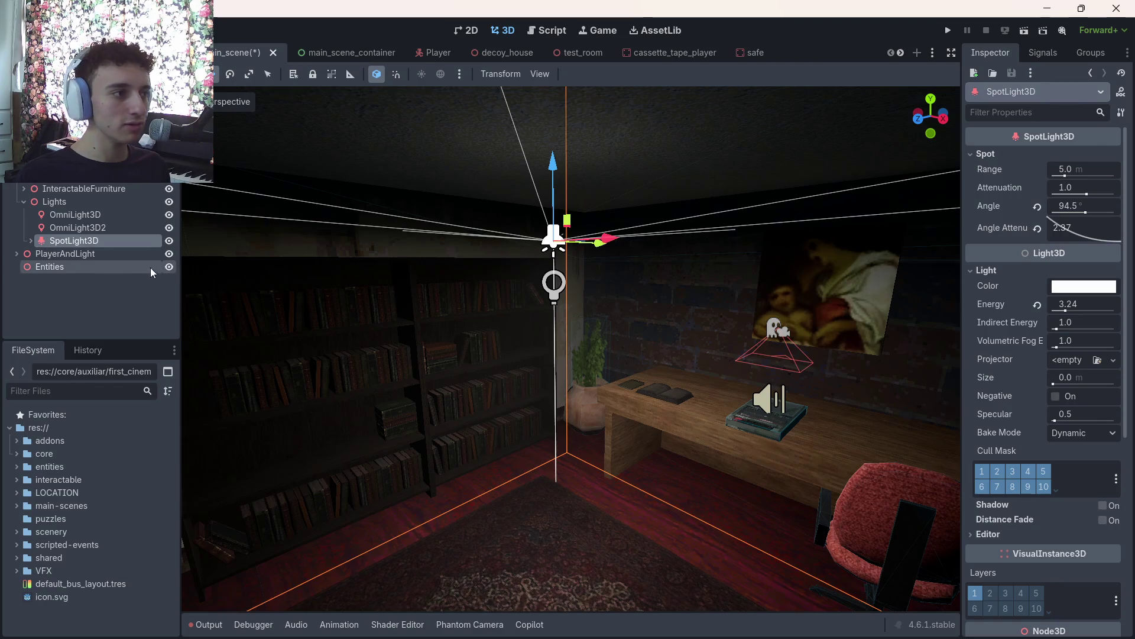
pyautogui.click(31, 240)
pyautogui.click(59, 202)
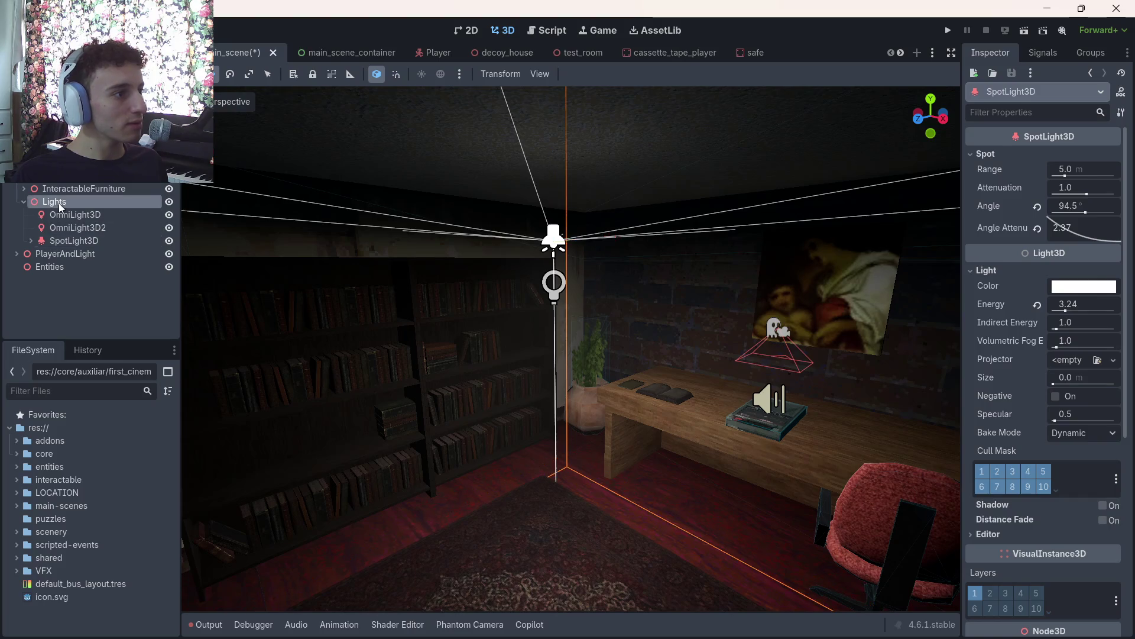
pyautogui.hotkey('ctrl', 'a')
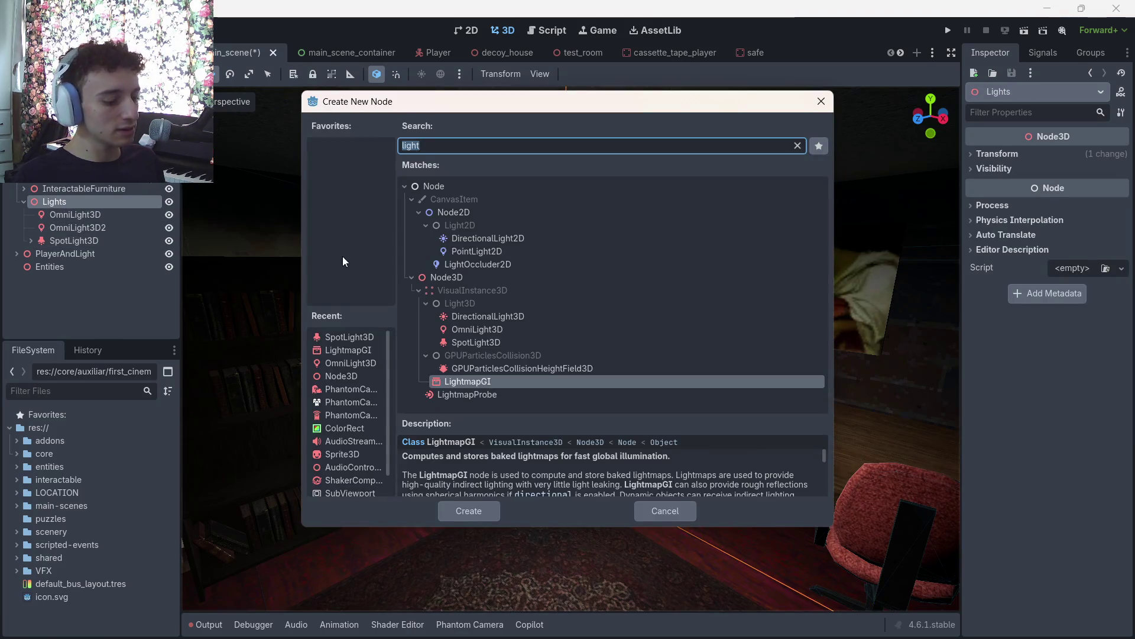
pyautogui.write('spot')
pyautogui.press('Return')
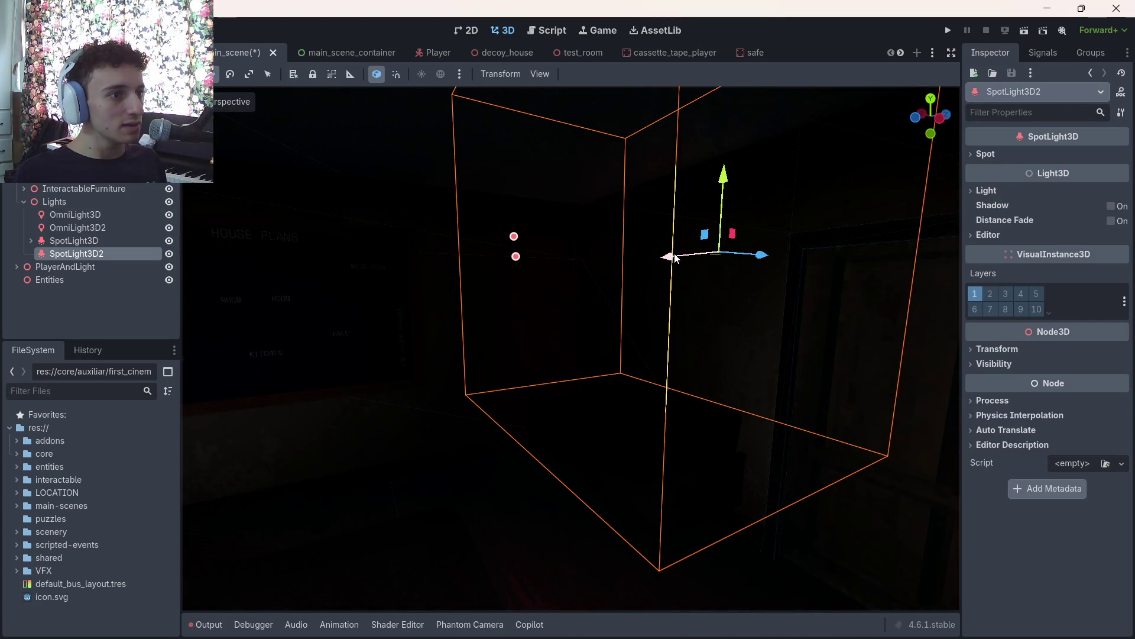
# Bring SpotLight3D2 into the room and lower it toward the desk.
pyautogui.moveTo(674, 259); pyautogui.dragTo(450, 275)
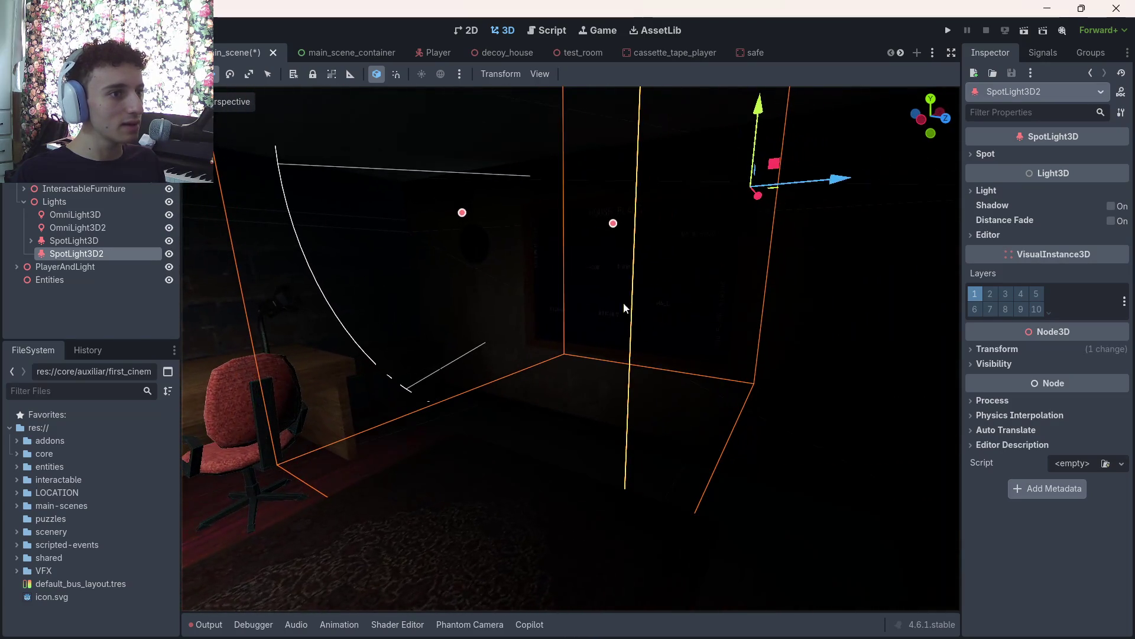
pyautogui.moveTo(766, 199)
pyautogui.mouseDown()
pyautogui.moveTo(517, 237)
pyautogui.moveTo(310, 151)
pyautogui.mouseUp()
pyautogui.press('f')
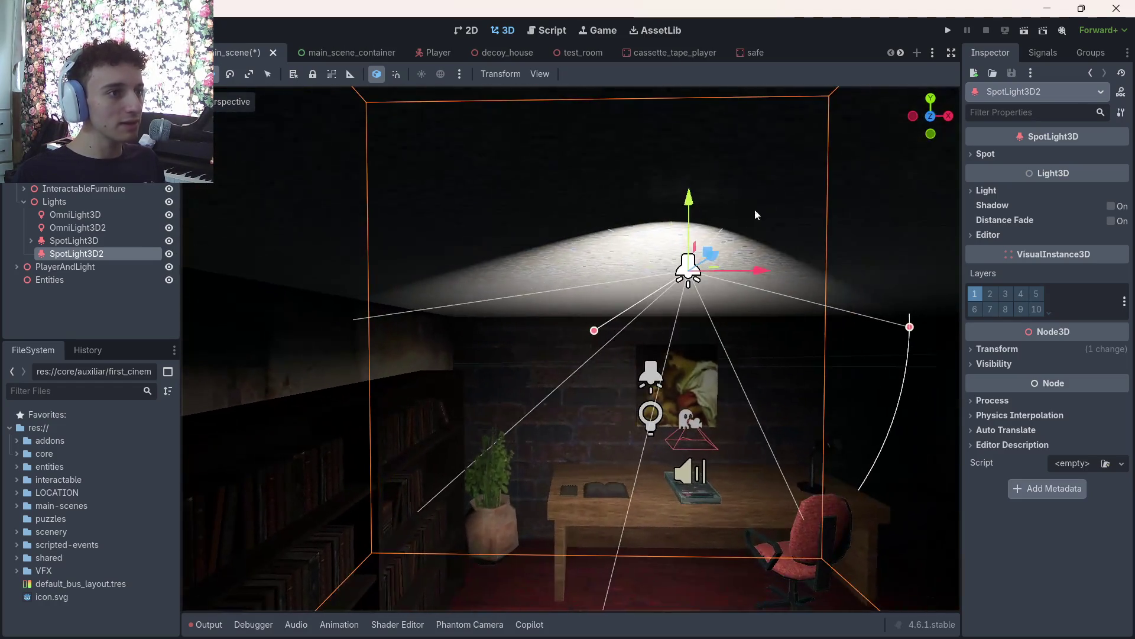
pyautogui.moveTo(698, 283); pyautogui.dragTo(686, 582)
pyautogui.press('f')
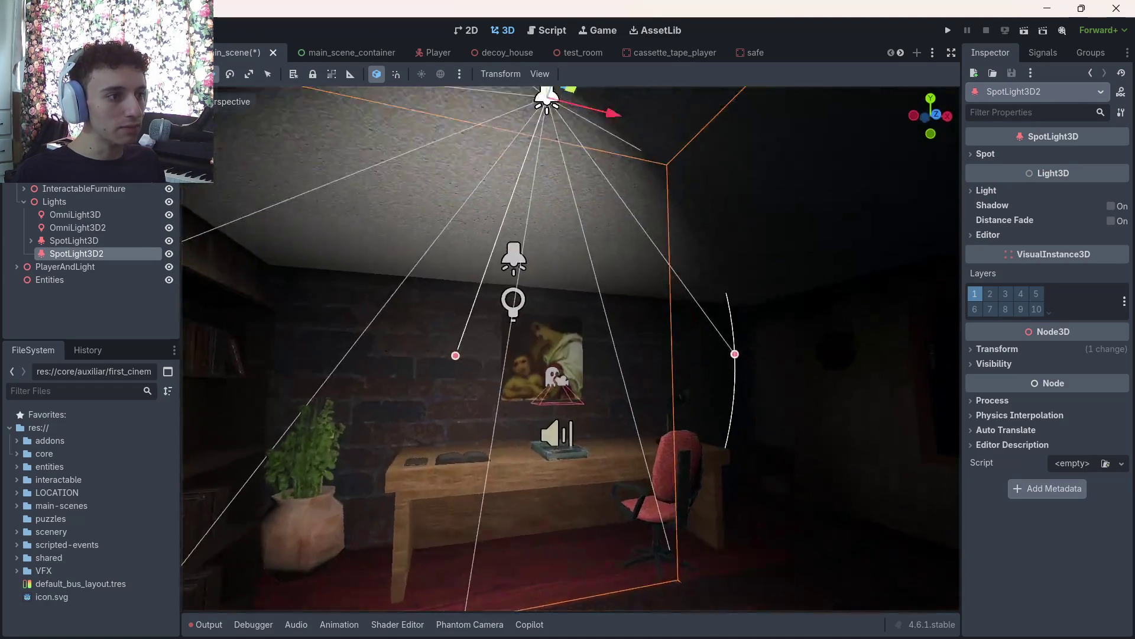
pyautogui.hotkey('ctrl', 'z')
pyautogui.press('f')
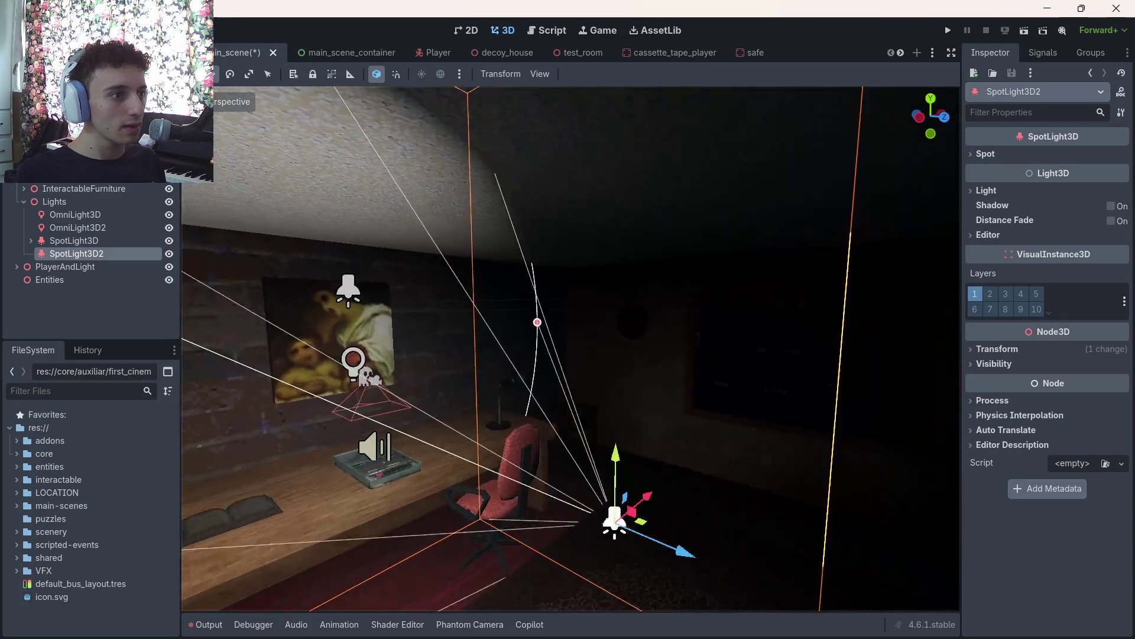
pyautogui.moveTo(498, 217)
pyautogui.mouseDown()
pyautogui.moveTo(513, 364)
pyautogui.moveTo(367, 365)
pyautogui.moveTo(348, 426)
pyautogui.moveTo(342, 406)
pyautogui.mouseUp()
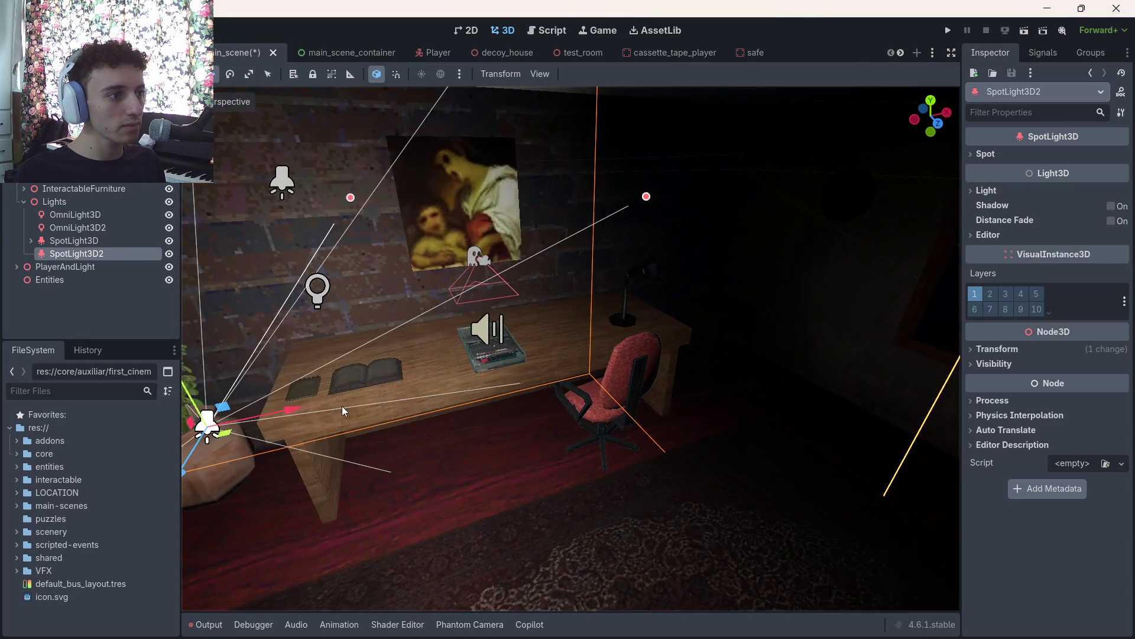
pyautogui.click(272, 406)
# Slide SpotLight3D2 along the desk until it sits on the desk lamp.
pyautogui.click(77, 254)
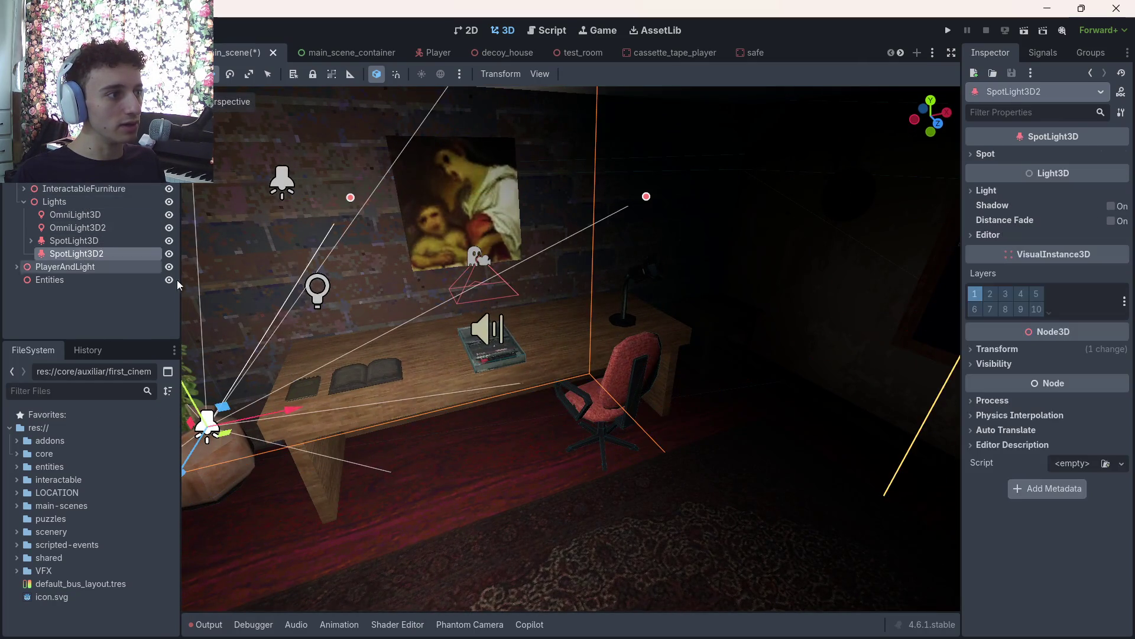
pyautogui.moveTo(292, 407); pyautogui.dragTo(625, 353)
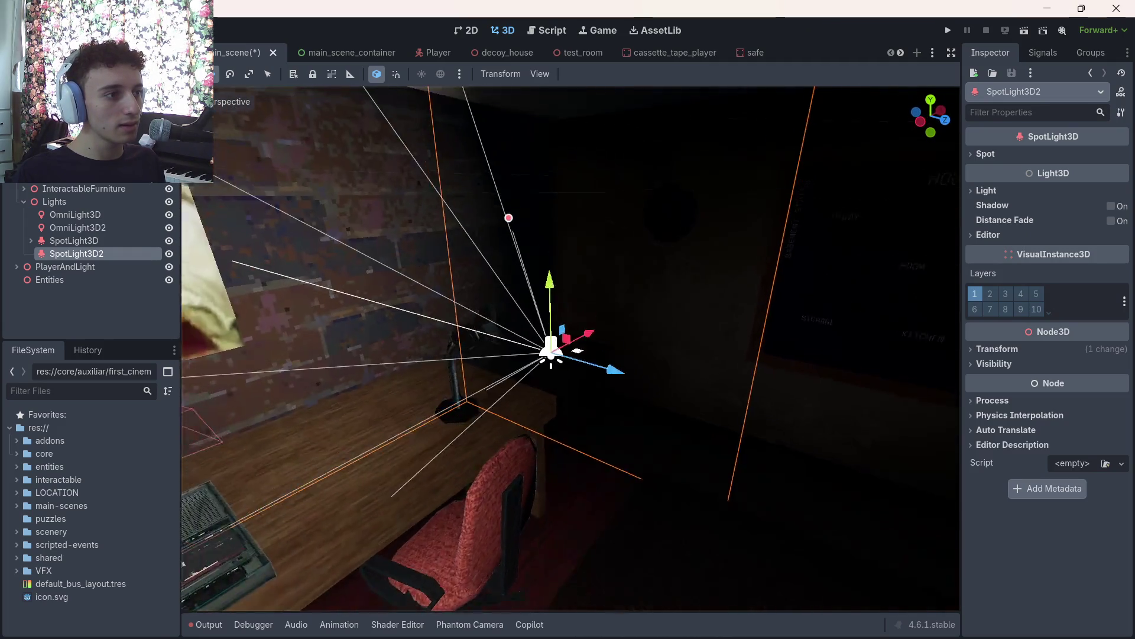
pyautogui.moveTo(438, 306); pyautogui.dragTo(462, 370)
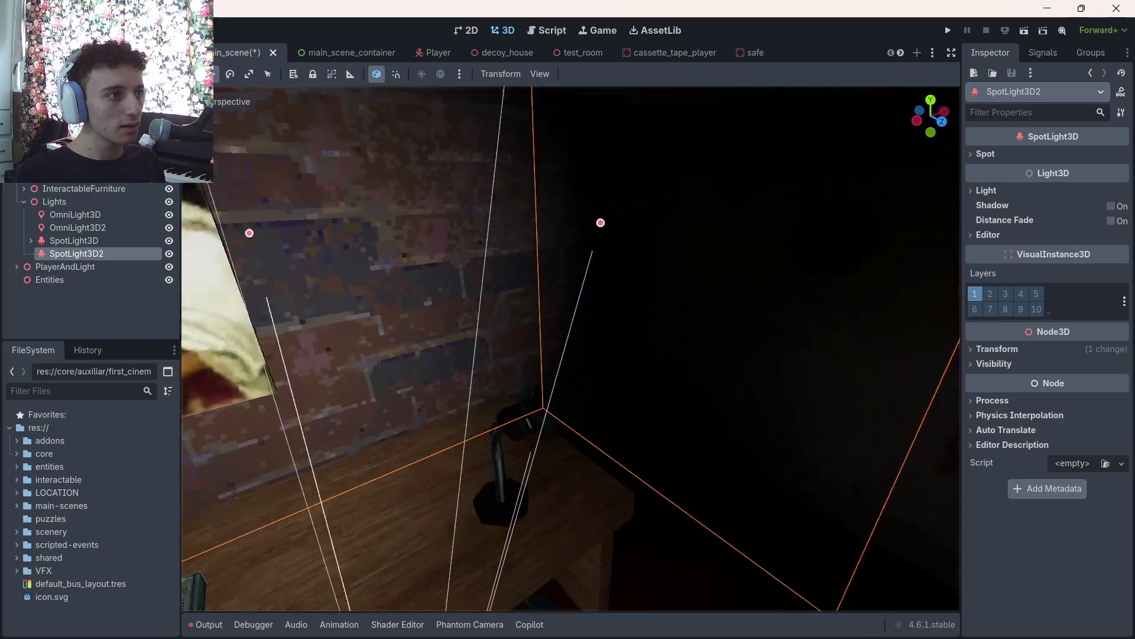
pyautogui.moveTo(543, 442)
pyautogui.mouseDown()
pyautogui.moveTo(629, 335)
pyautogui.moveTo(698, 582)
pyautogui.mouseUp()
pyautogui.press('f')
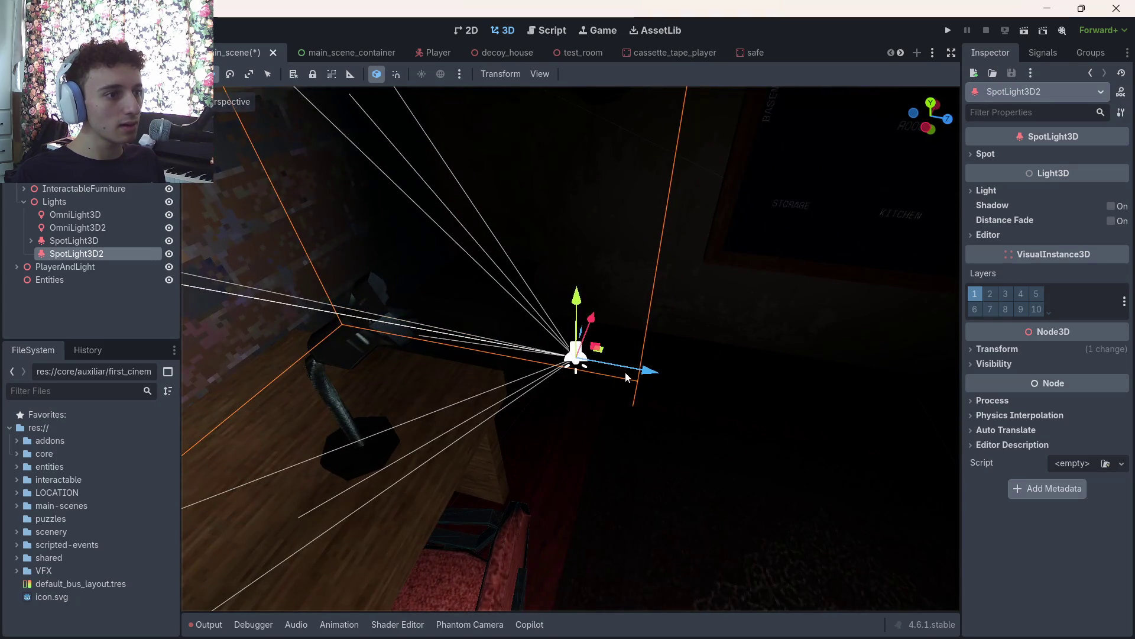
pyautogui.moveTo(626, 372)
pyautogui.mouseDown()
pyautogui.moveTo(529, 346)
pyautogui.moveTo(592, 298)
pyautogui.moveTo(448, 282)
pyautogui.mouseUp()
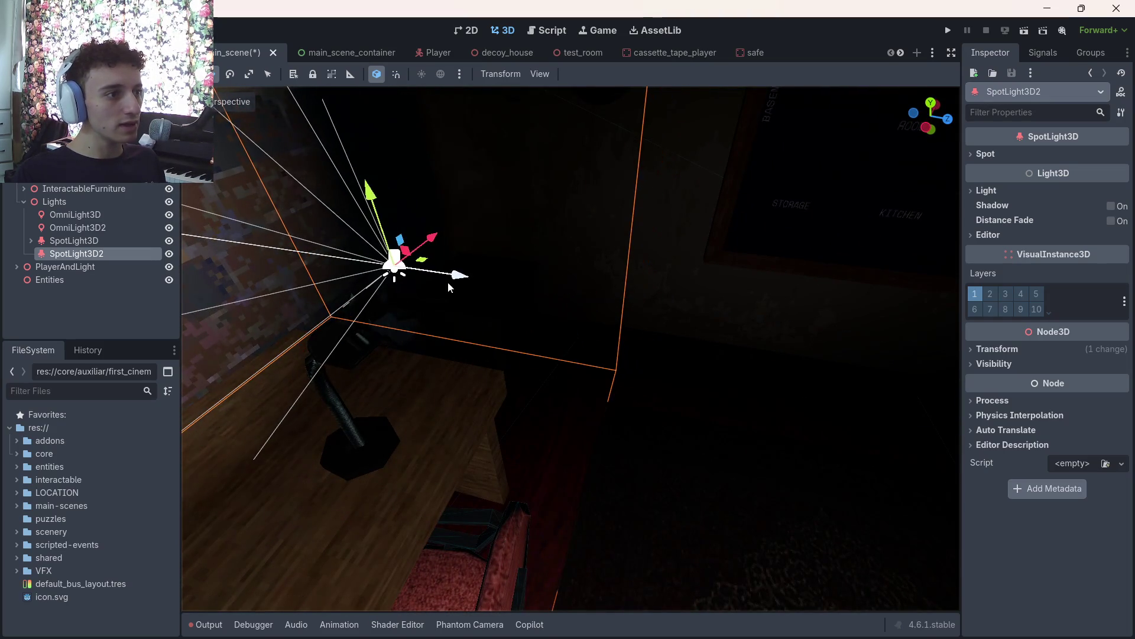
pyautogui.moveTo(368, 190)
pyautogui.mouseDown()
pyautogui.moveTo(448, 513)
pyautogui.moveTo(822, 583)
pyautogui.moveTo(722, 503)
pyautogui.moveTo(702, 468)
pyautogui.mouseUp()
pyautogui.moveTo(729, 539)
pyautogui.mouseDown()
pyautogui.moveTo(665, 307)
pyautogui.moveTo(668, 354)
pyautogui.mouseUp()
pyautogui.press('f')
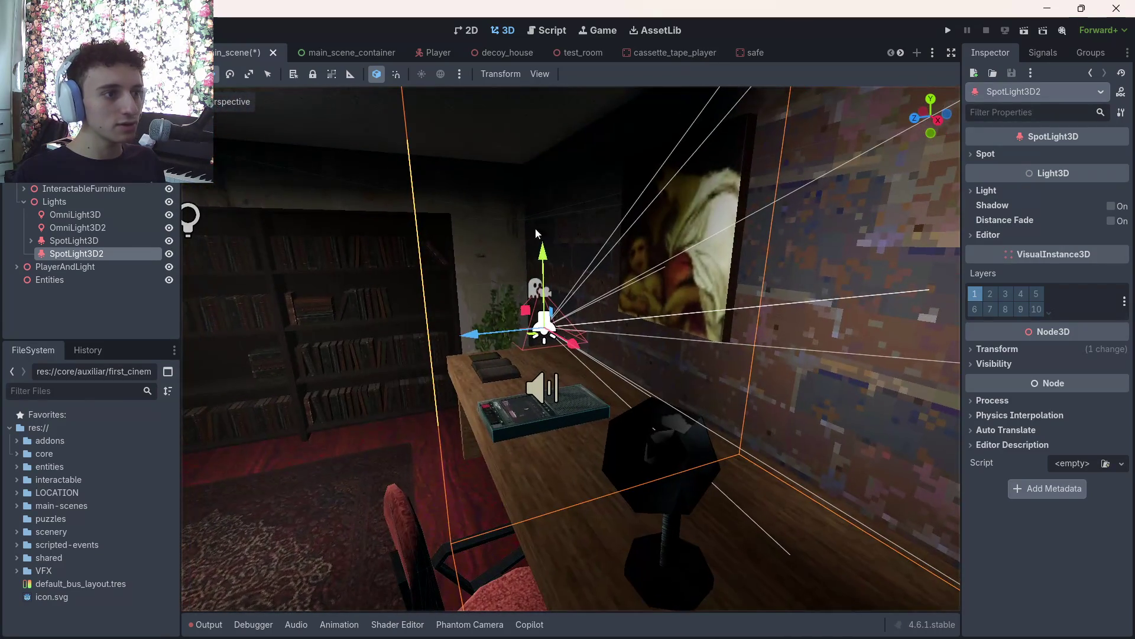
pyautogui.moveTo(539, 237); pyautogui.dragTo(566, 385)
pyautogui.moveTo(514, 459)
pyautogui.mouseDown()
pyautogui.moveTo(626, 447)
pyautogui.moveTo(586, 475)
pyautogui.moveTo(708, 482)
pyautogui.moveTo(606, 471)
pyautogui.moveTo(740, 460)
pyautogui.moveTo(335, 497)
pyautogui.moveTo(569, 307)
pyautogui.mouseUp()
# Shorten SpotLight3D2's range and narrow its cone toward the House Plans board.
pyautogui.press('r')
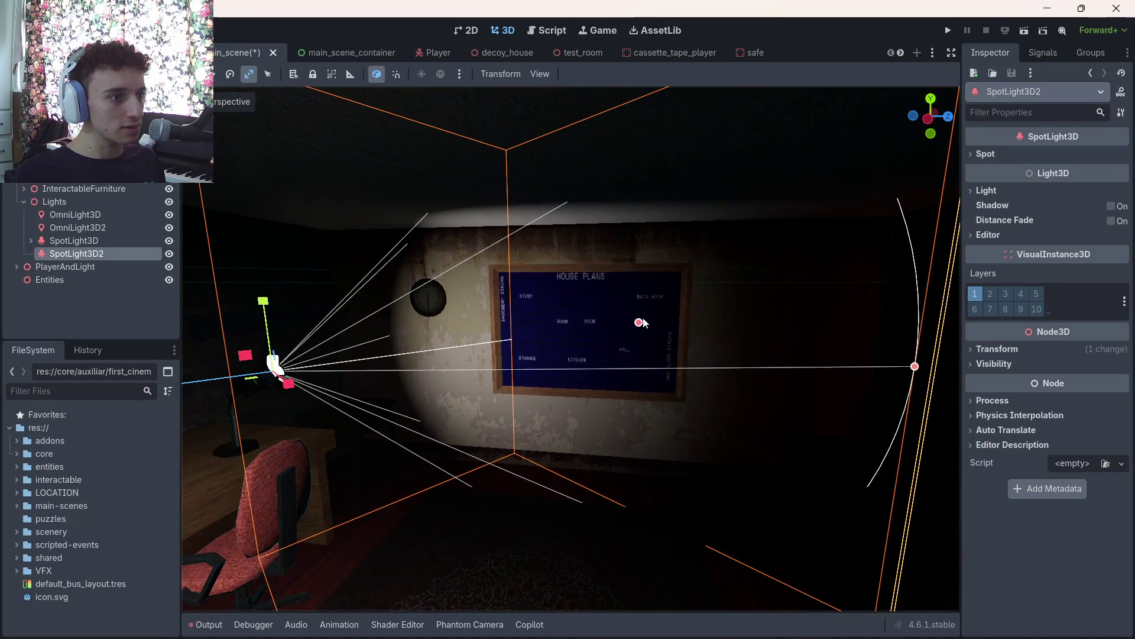
pyautogui.moveTo(644, 320)
pyautogui.mouseDown()
pyautogui.moveTo(541, 349)
pyautogui.moveTo(627, 349)
pyautogui.moveTo(585, 362)
pyautogui.moveTo(621, 362)
pyautogui.mouseUp()
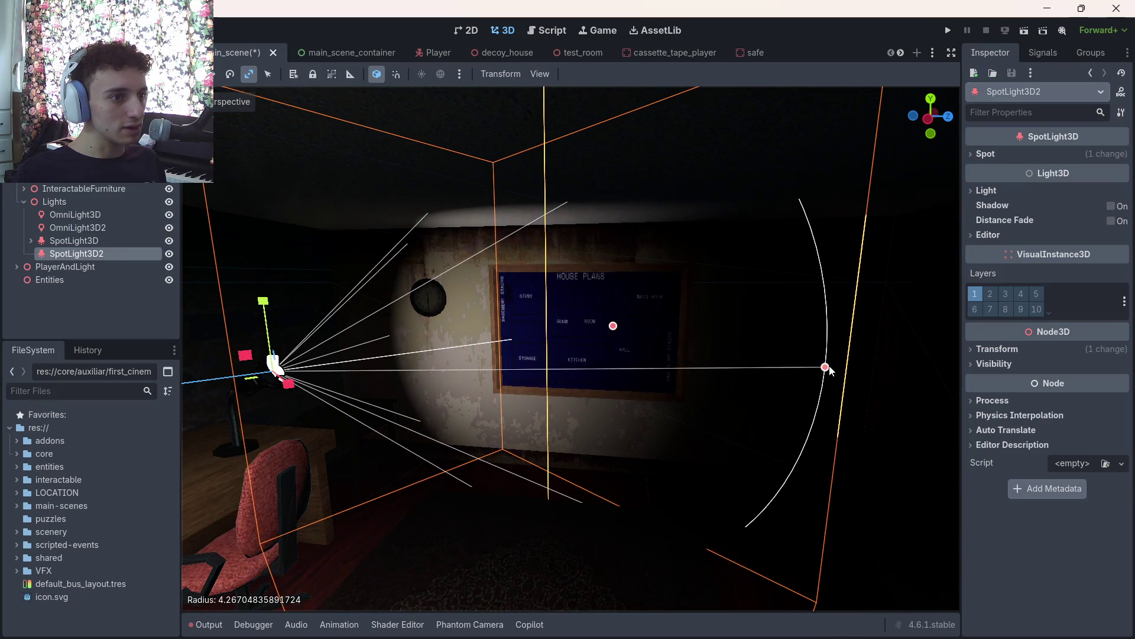
pyautogui.moveTo(829, 370)
pyautogui.mouseDown()
pyautogui.moveTo(719, 346)
pyautogui.moveTo(780, 353)
pyautogui.mouseUp()
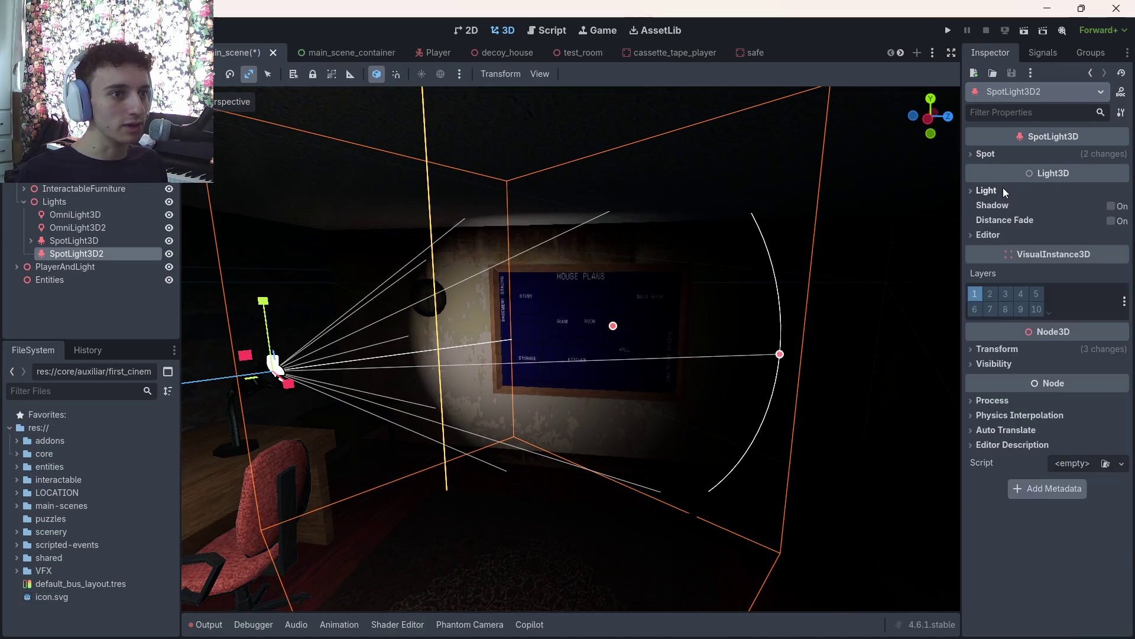
# Try a softer Angle Attenuation, then revert it to 1.00.
pyautogui.moveTo(1070, 222); pyautogui.dragTo(1036, 246)
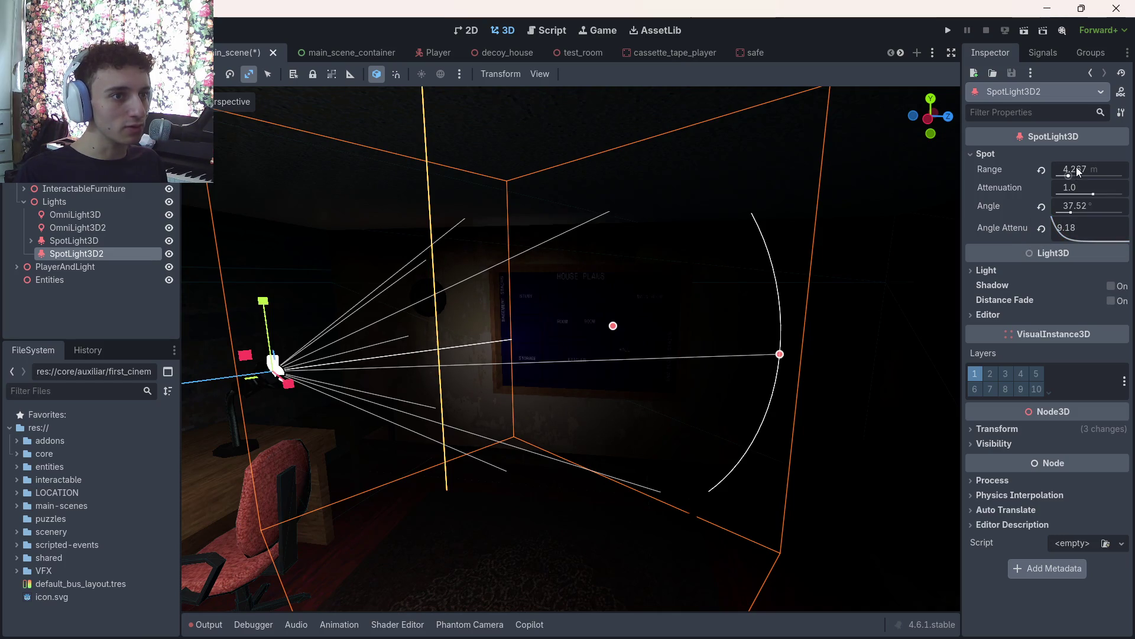
pyautogui.scroll(5, 571, 349)
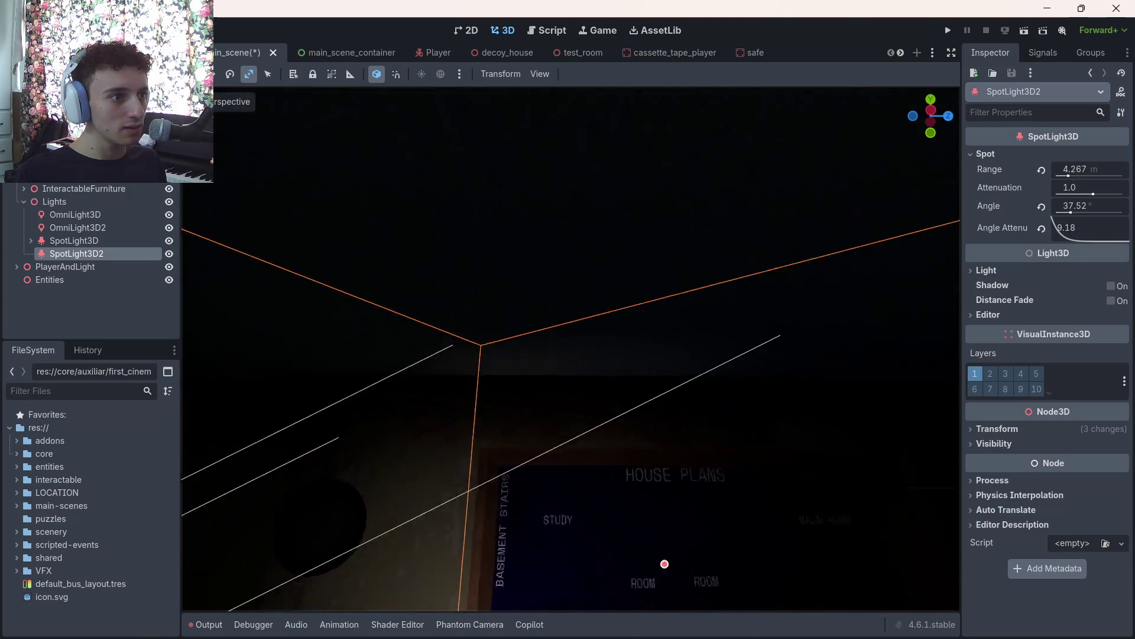
pyautogui.hotkey('ctrl', 'z')
pyautogui.scroll(-3, 571, 349)
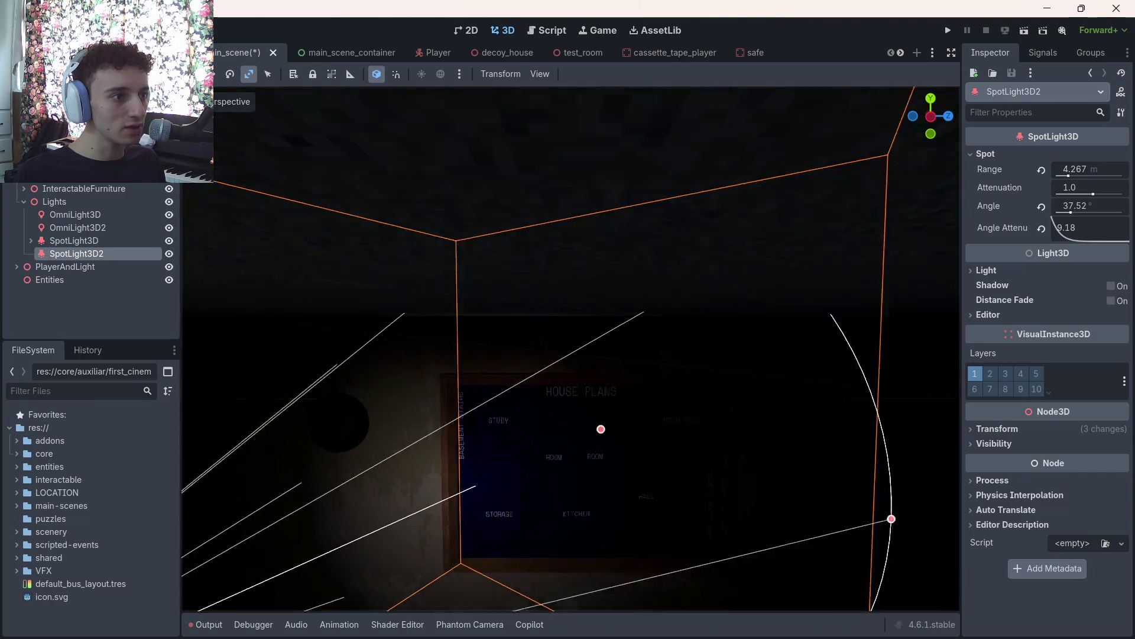
pyautogui.scroll(3, 571, 349)
pyautogui.hotkey('ctrl', 'z')
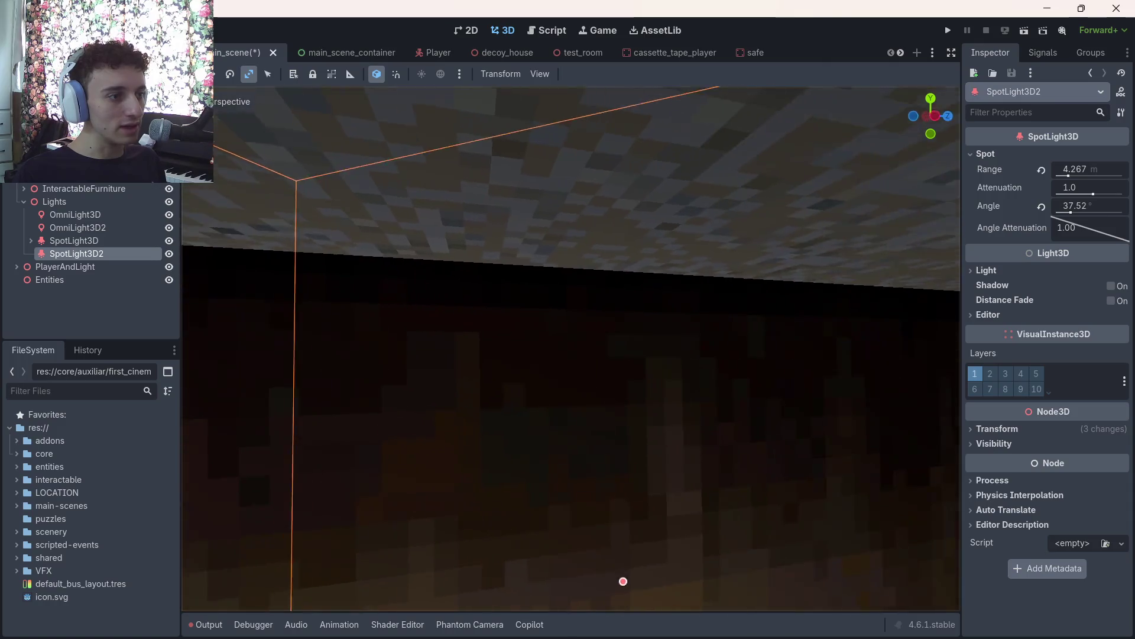
# Set the spotlight Angle to 34.52 and rotate it about X toward the board.
pyautogui.moveTo(623, 581)
pyautogui.mouseDown()
pyautogui.moveTo(502, 519)
pyautogui.moveTo(461, 473)
pyautogui.moveTo(476, 538)
pyautogui.mouseUp()
pyautogui.moveTo(558, 319); pyautogui.dragTo(558, 302)
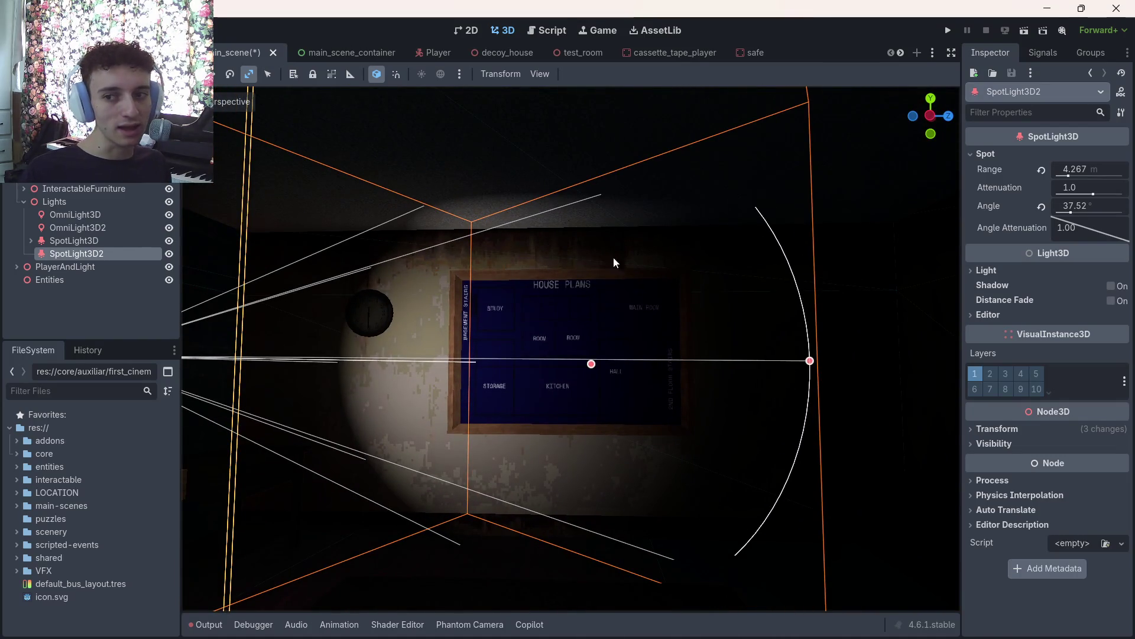
pyautogui.moveTo(649, 317); pyautogui.dragTo(636, 318)
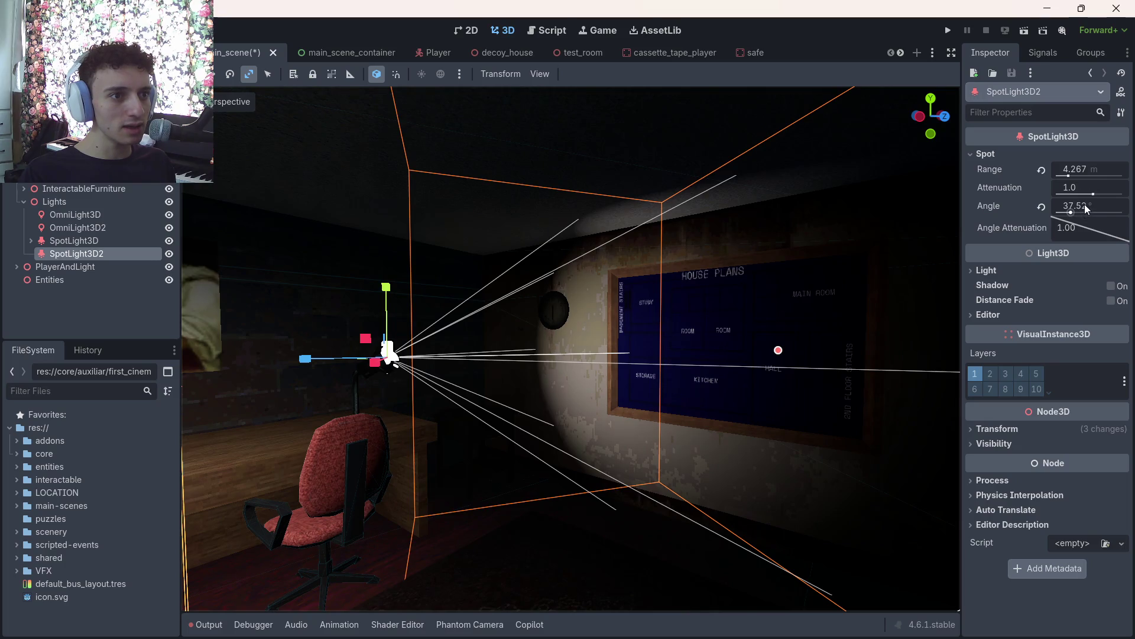
pyautogui.moveTo(1085, 211)
pyautogui.mouseDown()
pyautogui.moveTo(1060, 211)
pyautogui.moveTo(1070, 211)
pyautogui.mouseUp()
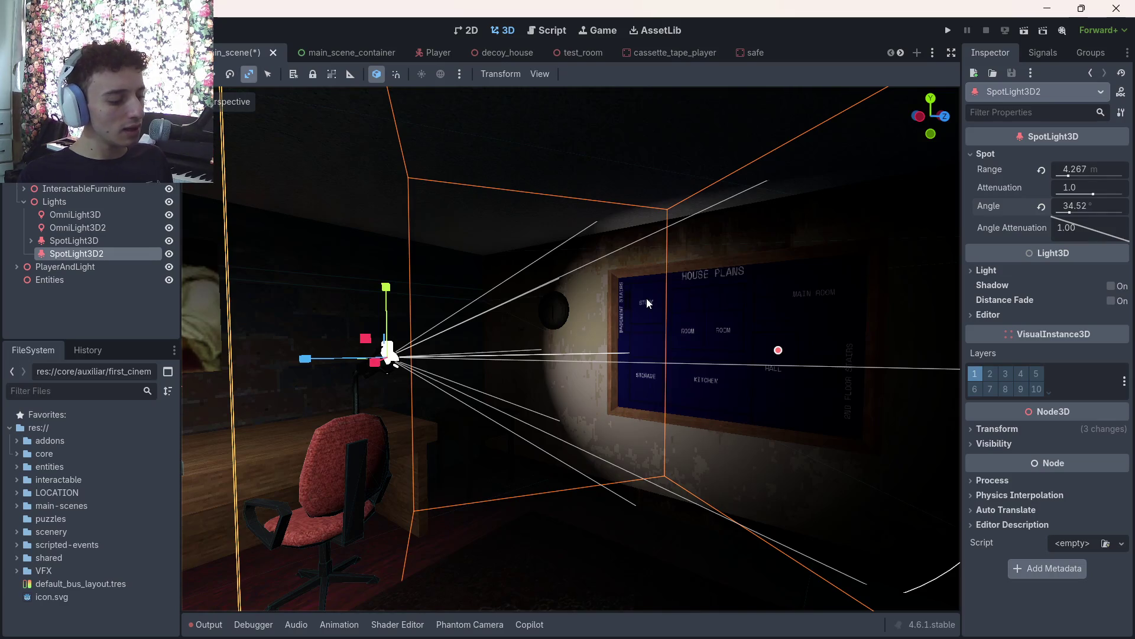
pyautogui.press('r')
pyautogui.press('y')
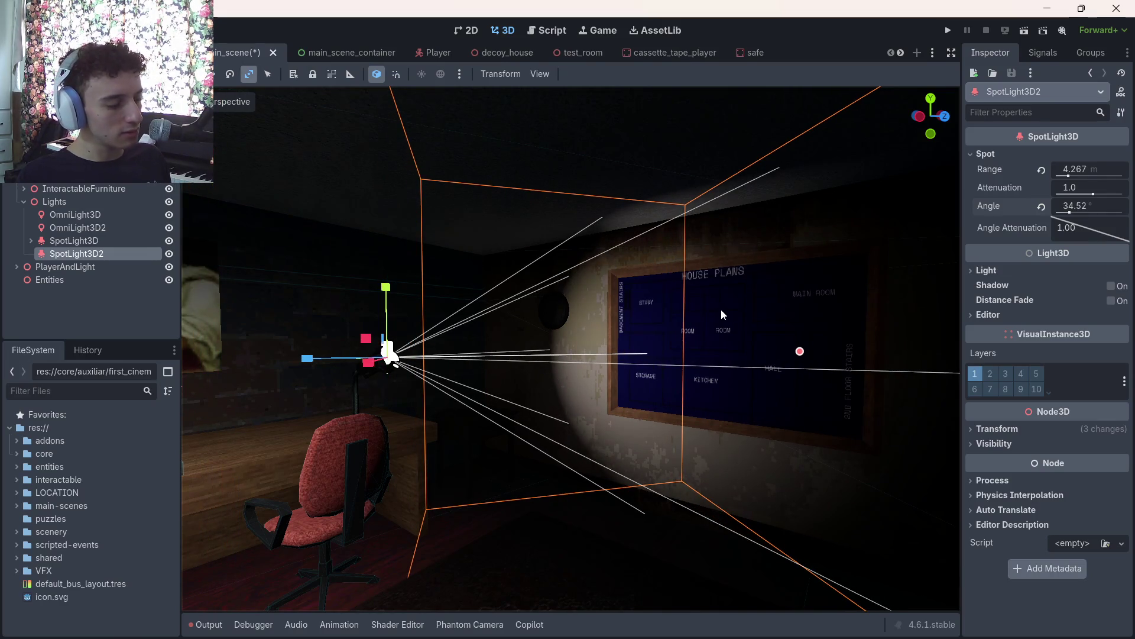
pyautogui.press('x')
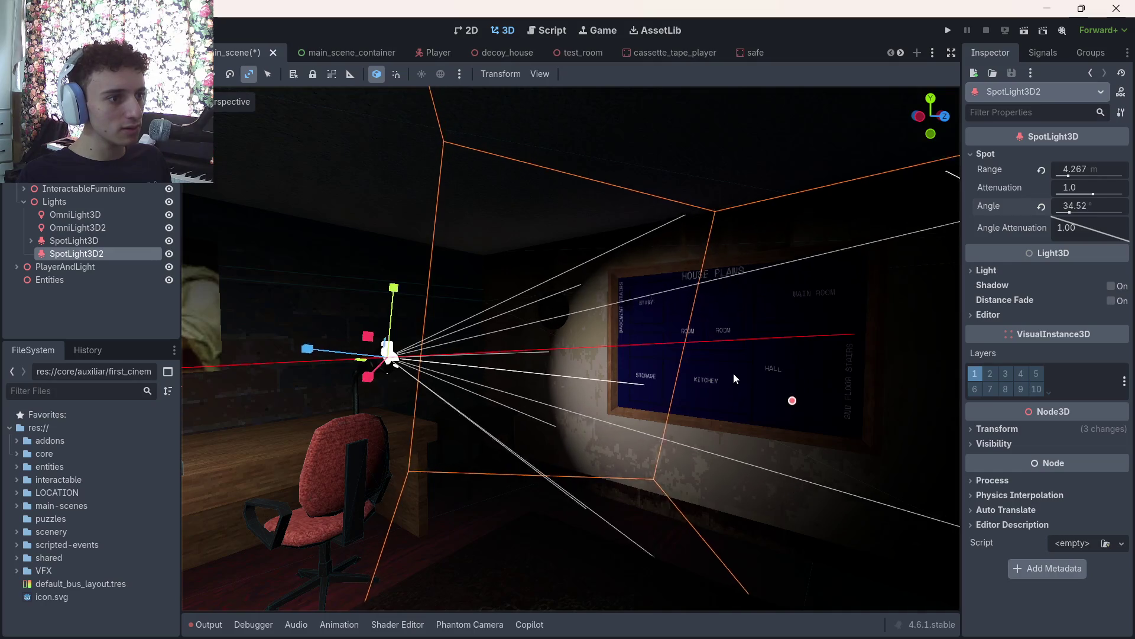
pyautogui.click(734, 360)
# Deselect the spotlight, view the lit House Plans board and save the scene.
pyautogui.scroll(5, 733, 360)
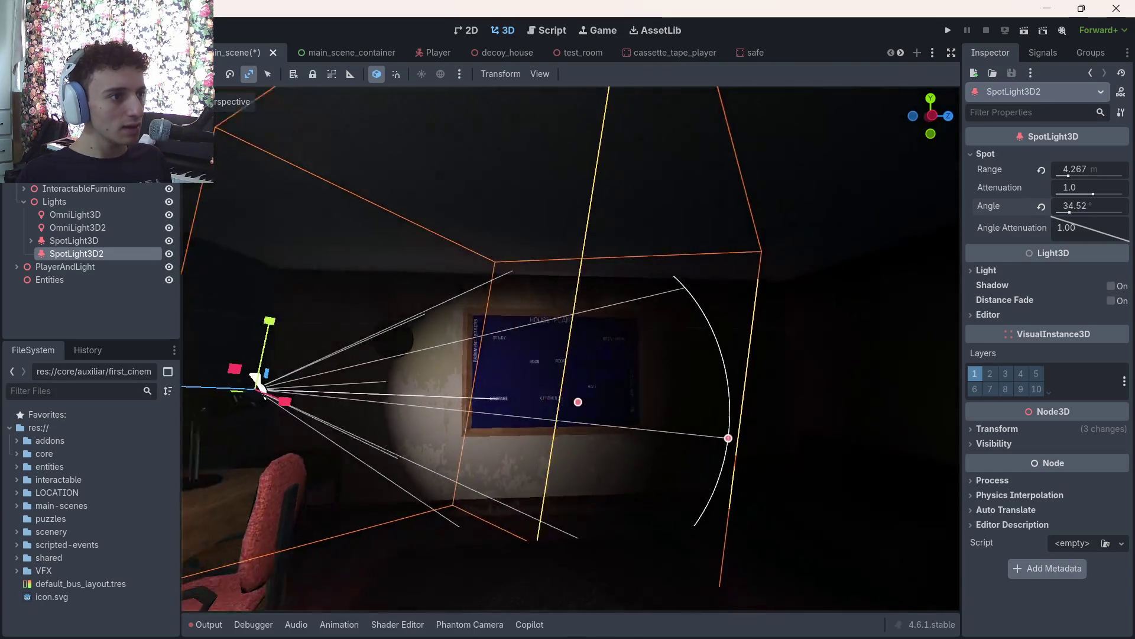
pyautogui.scroll(-5, 694, 361)
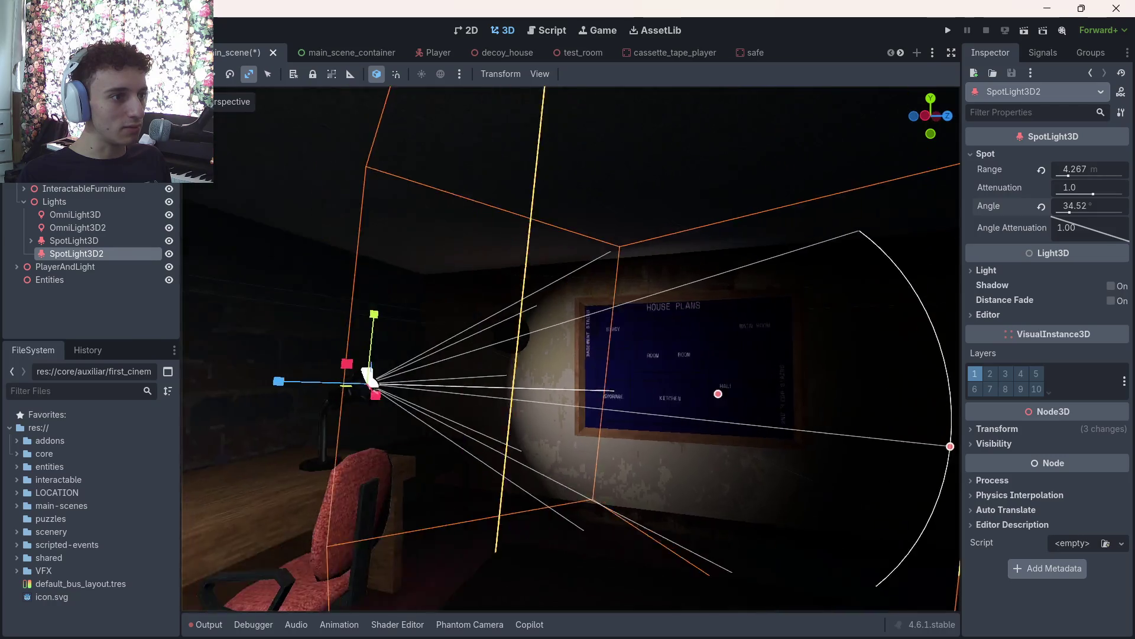
pyautogui.scroll(6, 549, 347)
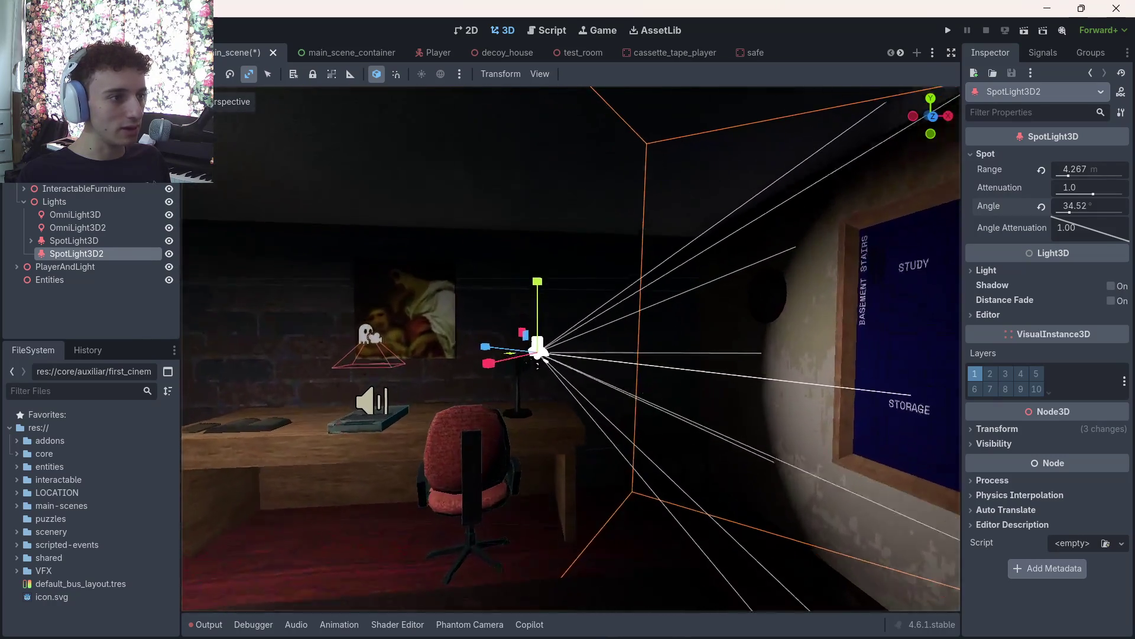
pyautogui.click(549, 347)
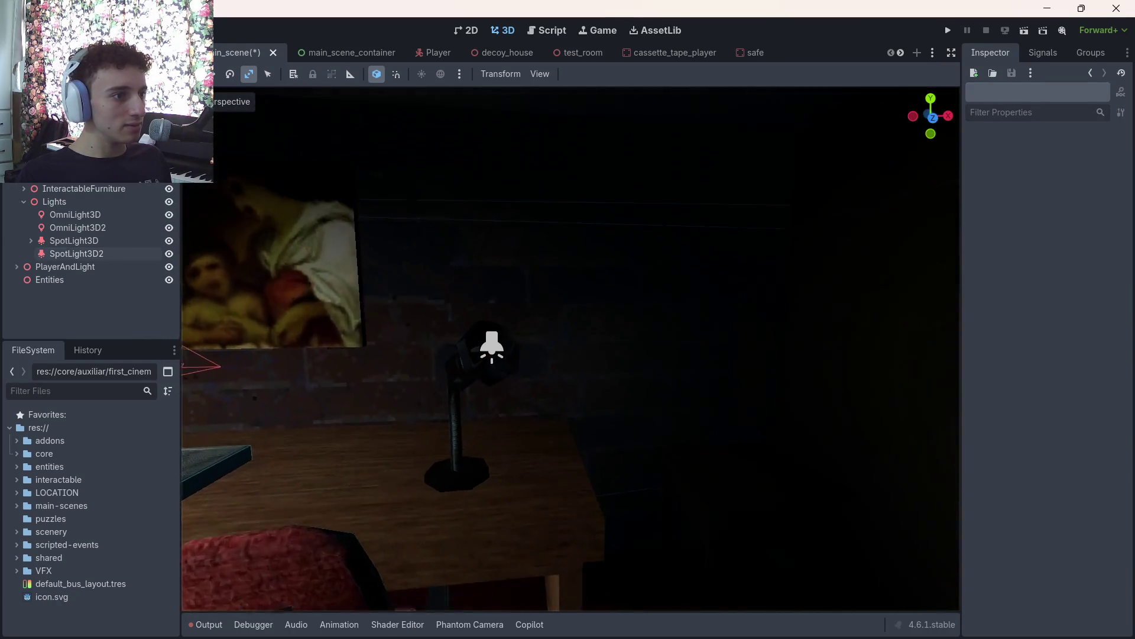
pyautogui.moveTo(549, 347)
pyautogui.mouseDown()
pyautogui.moveTo(412, 347)
pyautogui.moveTo(549, 348)
pyautogui.mouseUp()
pyautogui.hotkey('ctrl', 's')
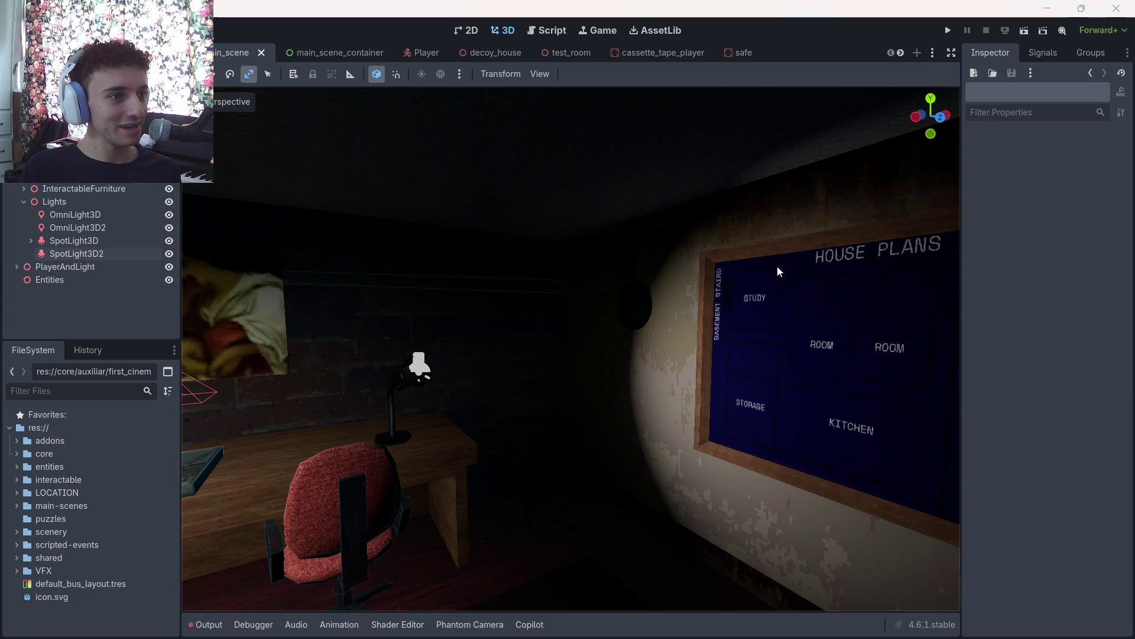
# Tilt SpotLight3D2 about X so its light pool lands on the House Plans board.
pyautogui.moveTo(233, 290); pyautogui.dragTo(567, 325)
pyautogui.moveTo(674, 267); pyautogui.dragTo(567, 326)
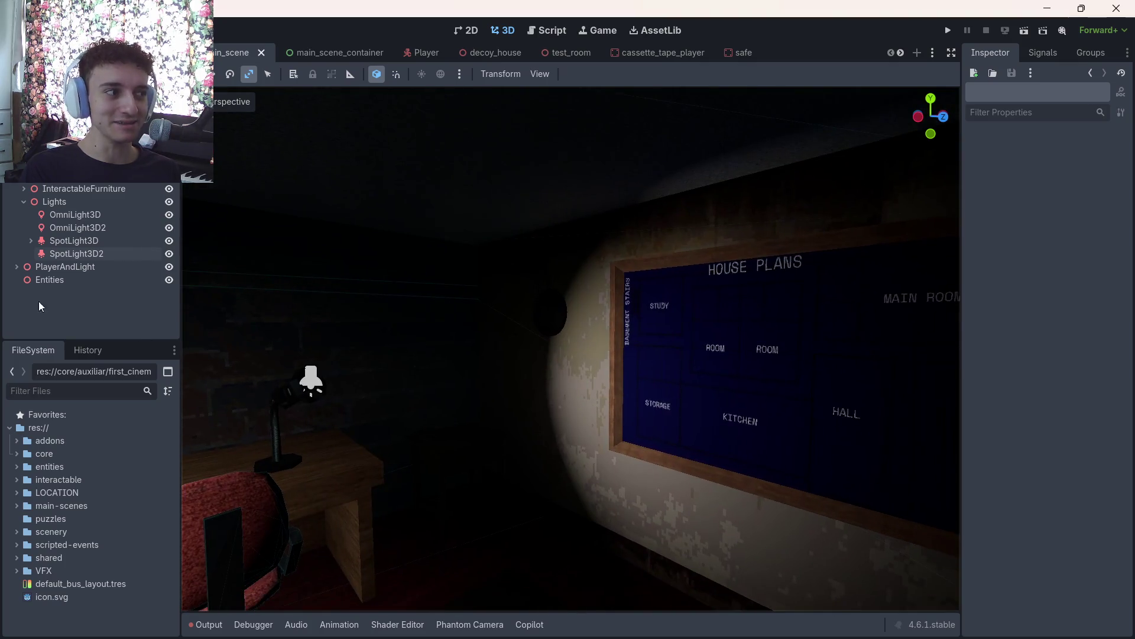
pyautogui.click(76, 253)
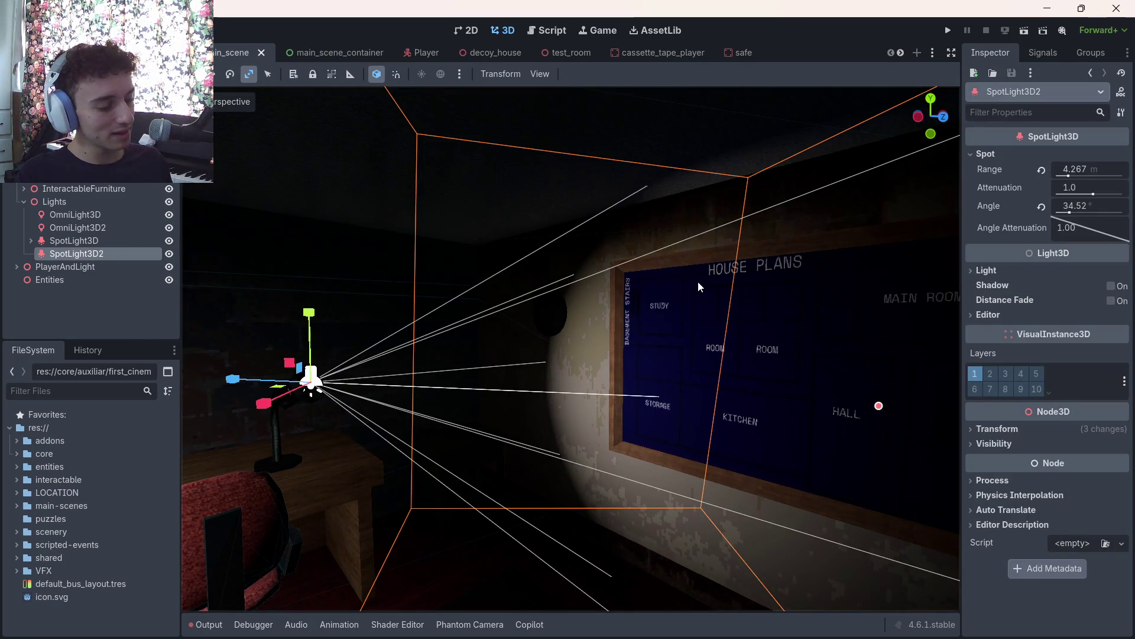
pyautogui.press('r')
pyautogui.press('x')
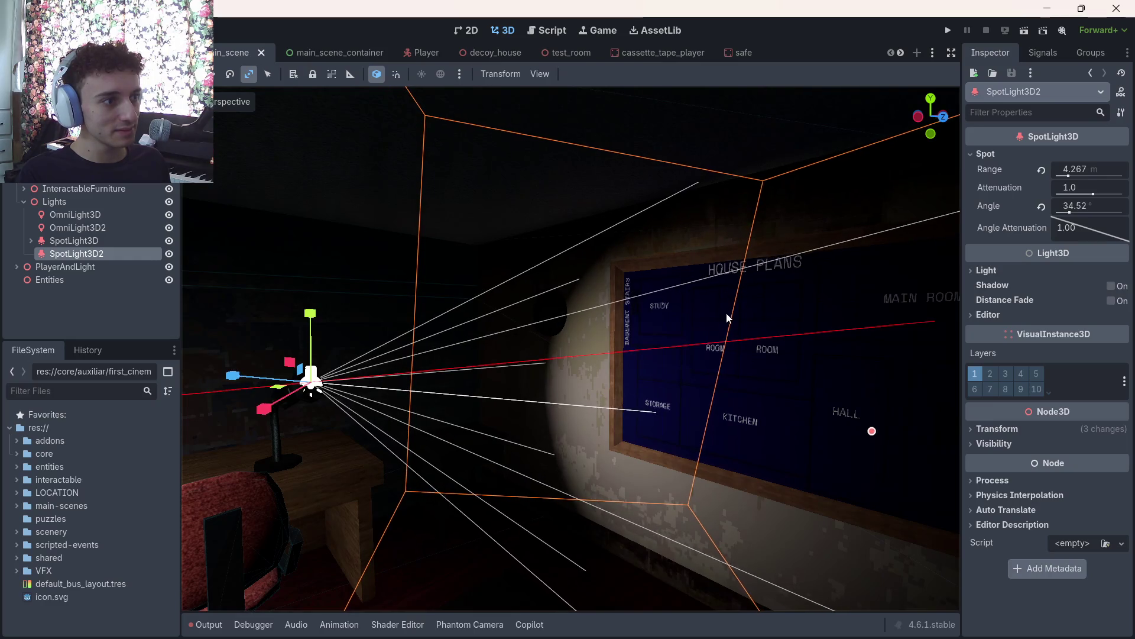
pyautogui.moveTo(729, 314); pyautogui.dragTo(651, 319)
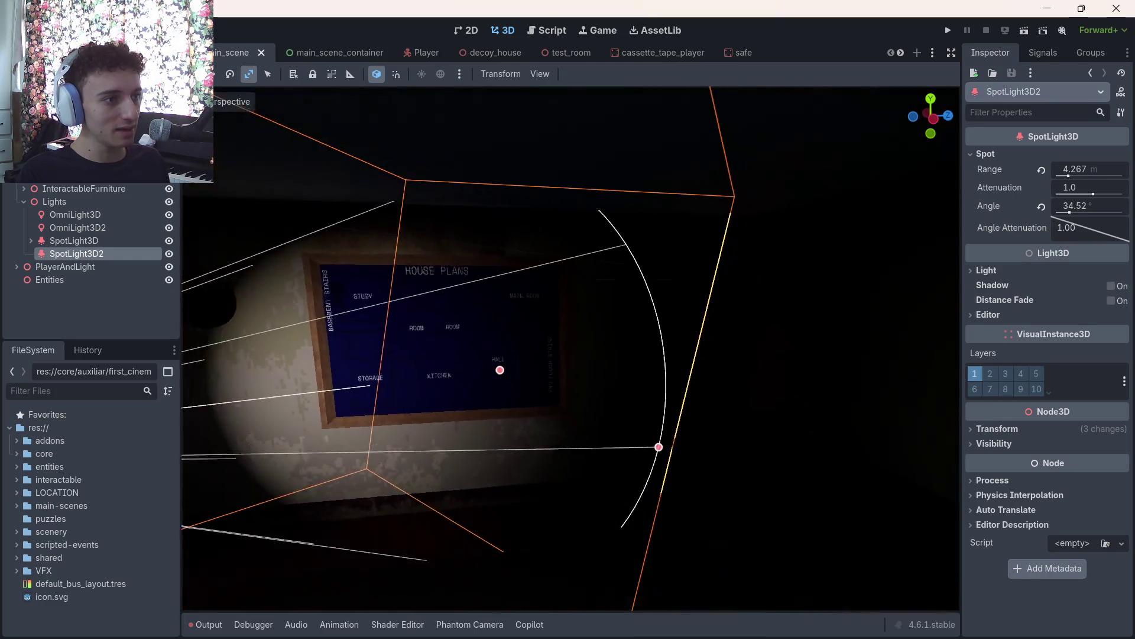
pyautogui.click(553, 341)
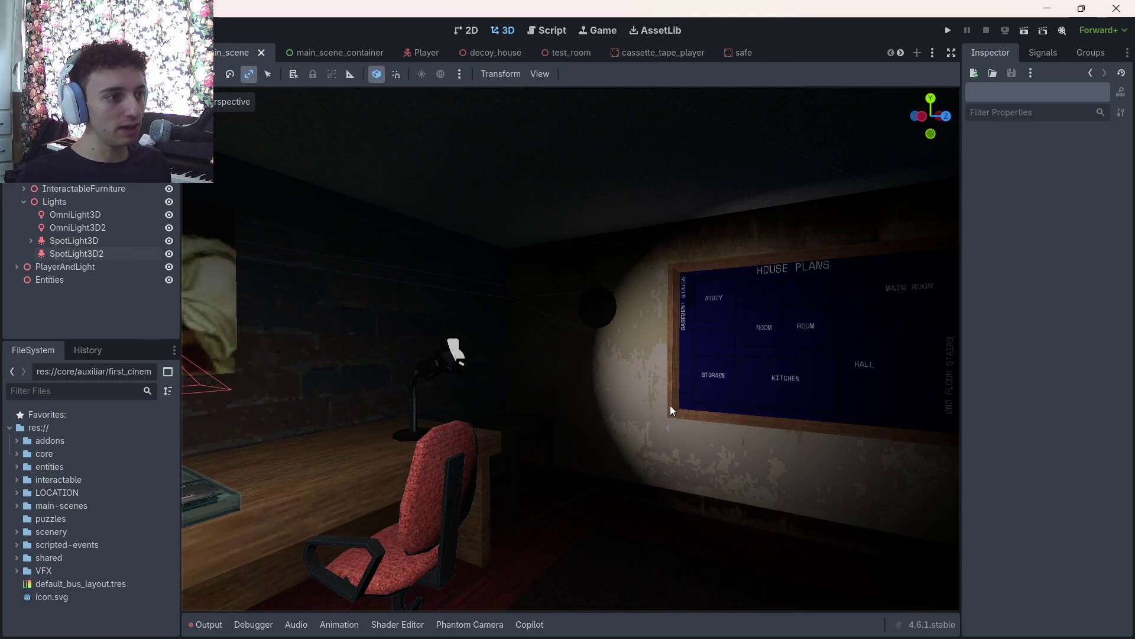
pyautogui.moveTo(669, 406)
pyautogui.mouseDown()
pyautogui.moveTo(659, 319)
pyautogui.moveTo(716, 437)
pyautogui.moveTo(509, 419)
pyautogui.mouseUp()
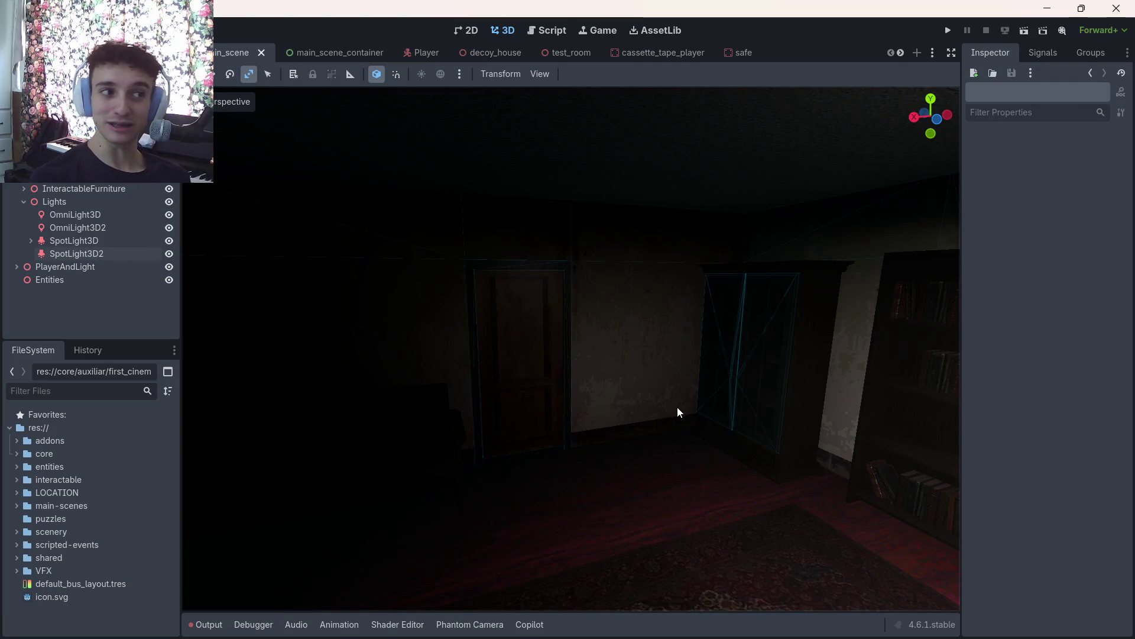
# Save the scene and fly the view around the dim room by the desk.
pyautogui.hotkey('ctrl', 's')
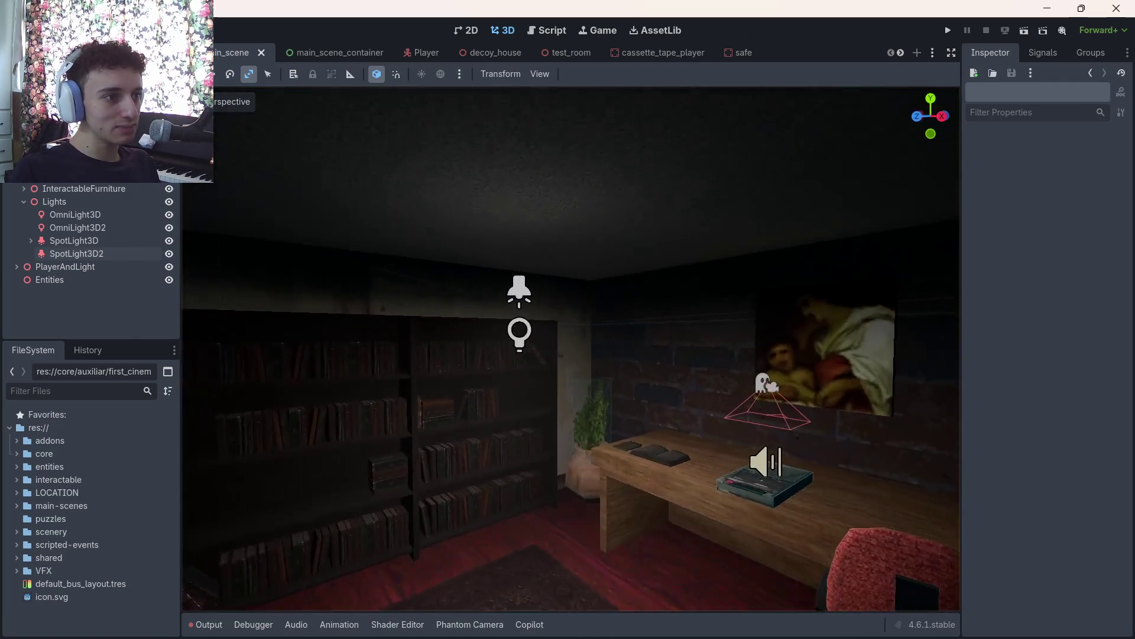
pyautogui.moveTo(604, 416); pyautogui.dragTo(604, 417)
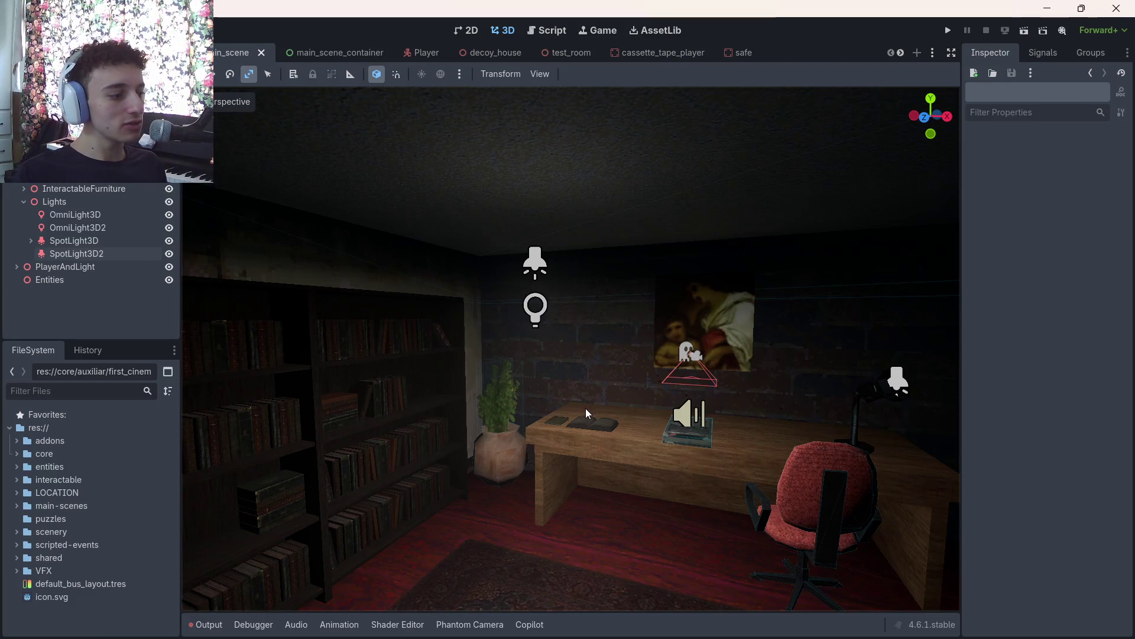
pyautogui.press('d')
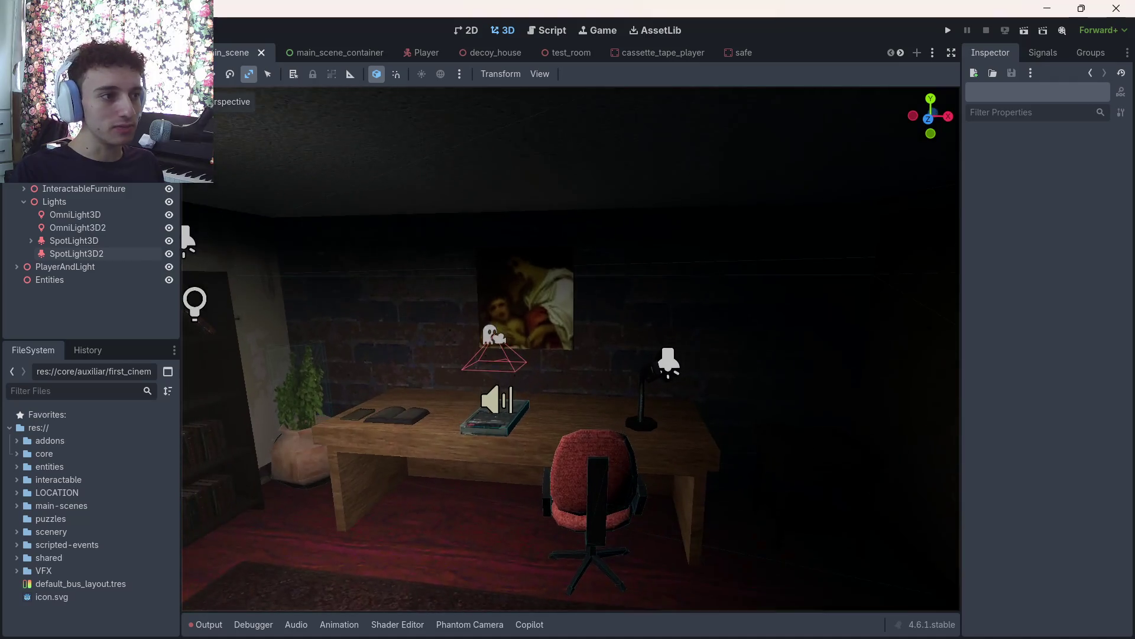
pyautogui.press('a')
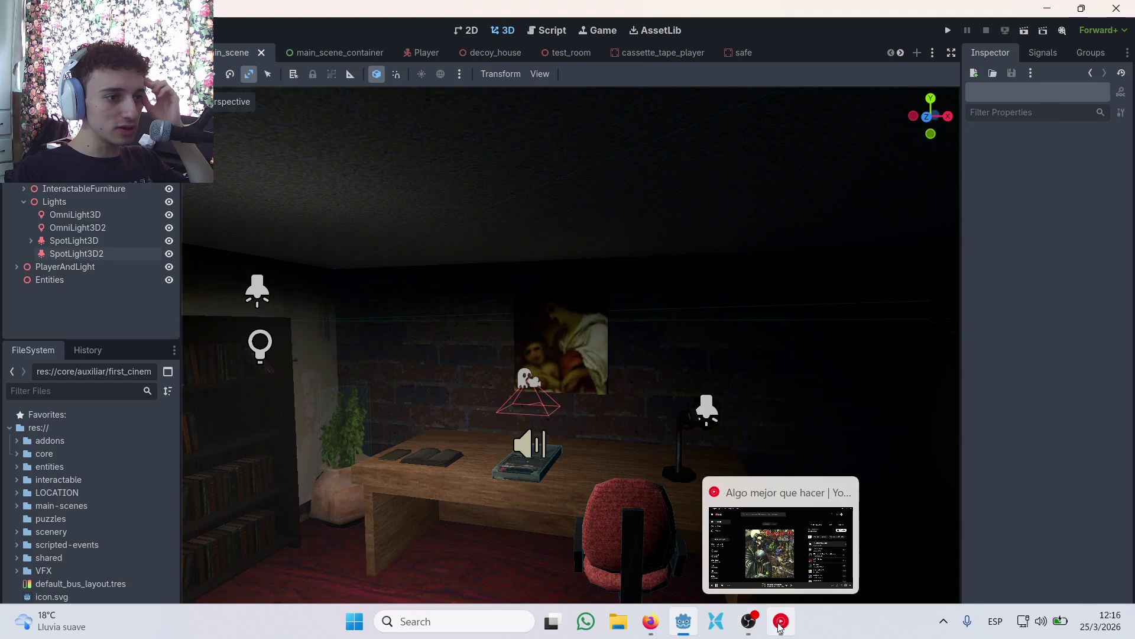
# Return to File Pilot's packs folder and open AllPacks.blend in Blender.
pyautogui.moveTo(648, 626)
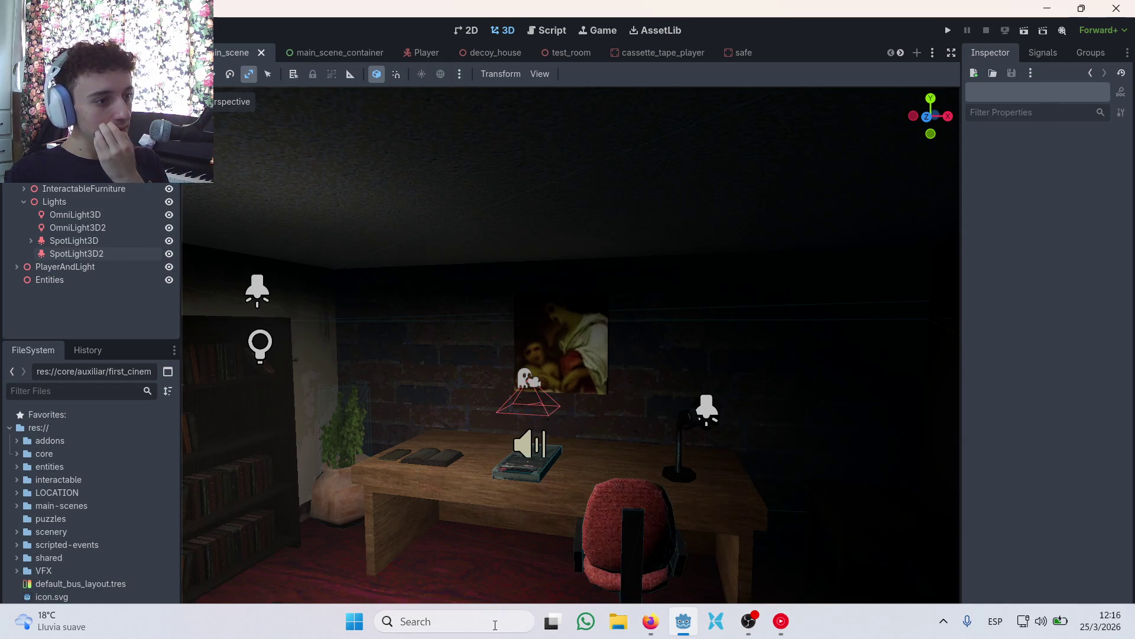
pyautogui.click(476, 622)
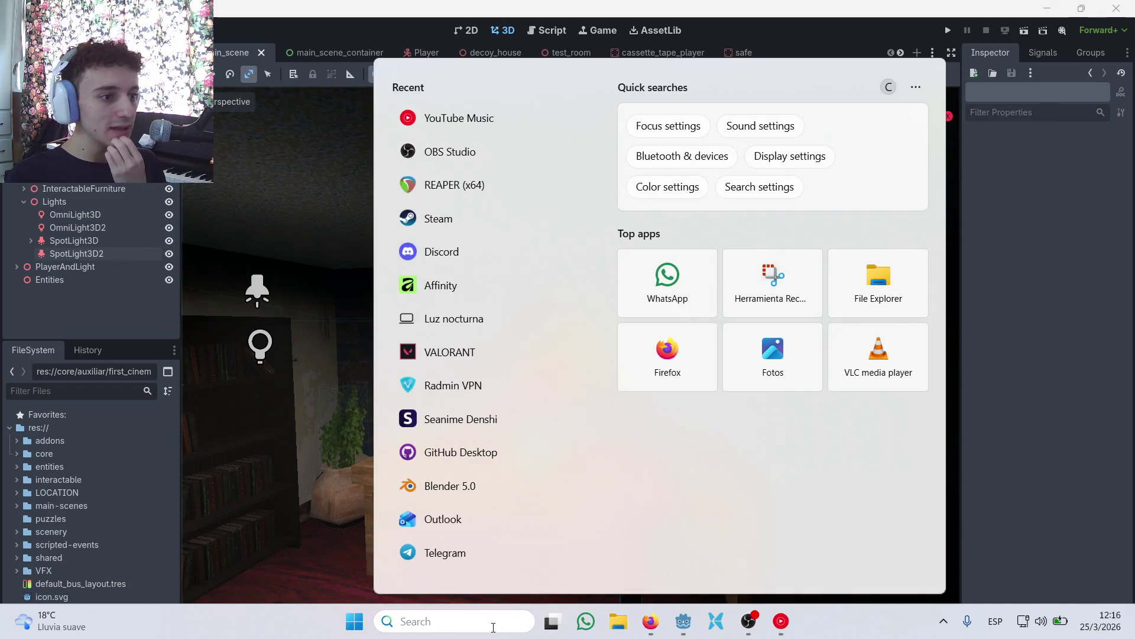
pyautogui.click(695, 621)
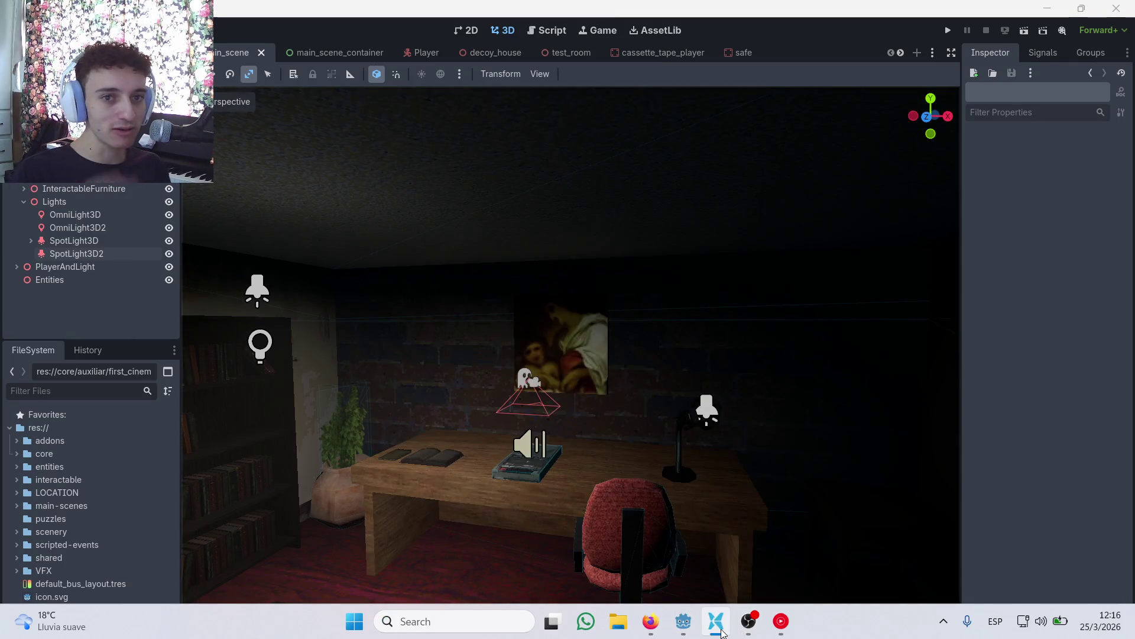
pyautogui.click(716, 621)
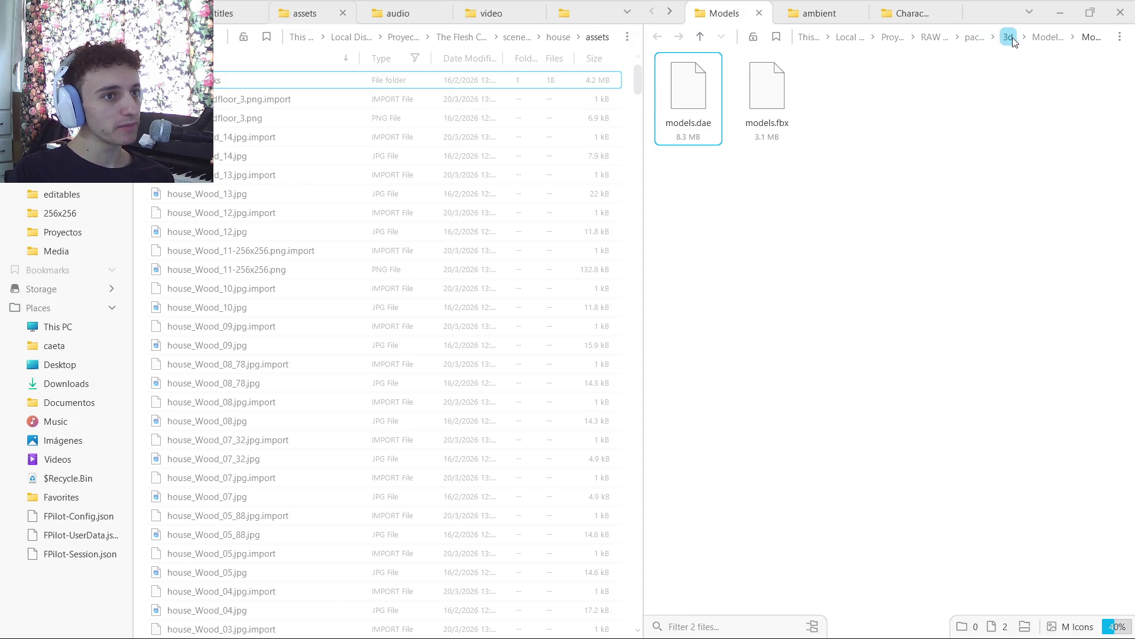
pyautogui.click(985, 40)
pyautogui.click(921, 105)
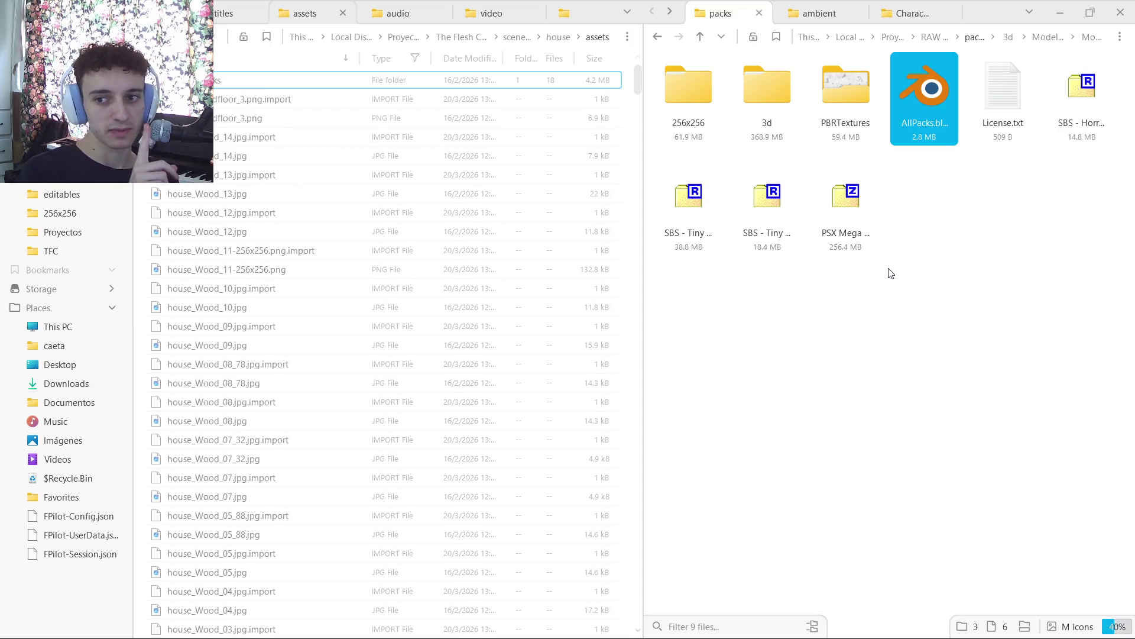
pyautogui.press('Return')
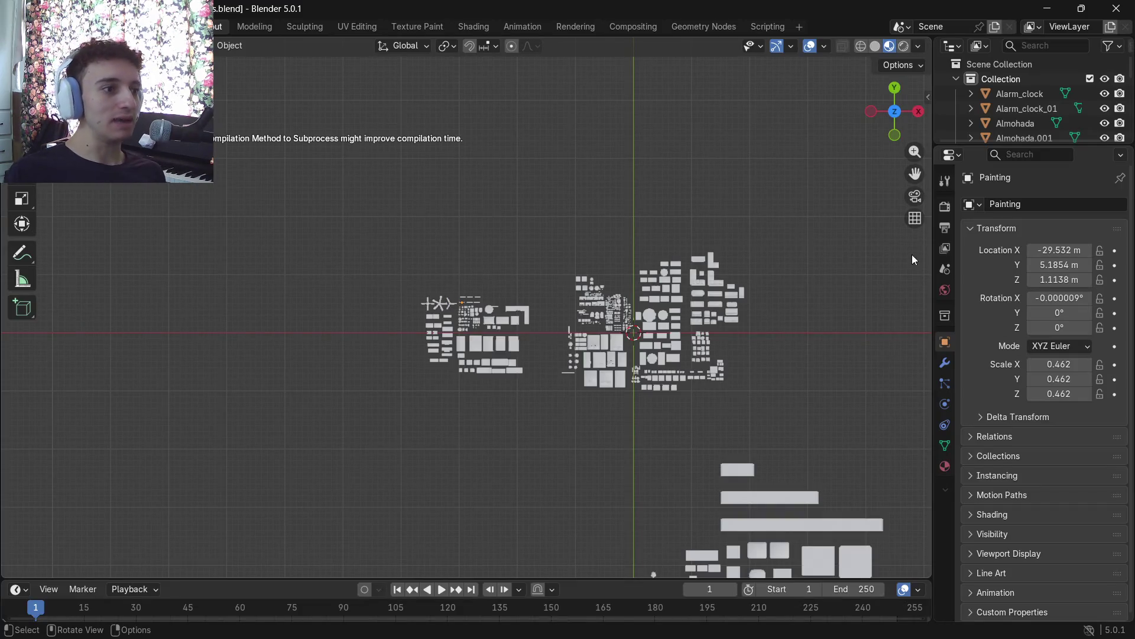
pyautogui.click(417, 623)
pyautogui.write('out')
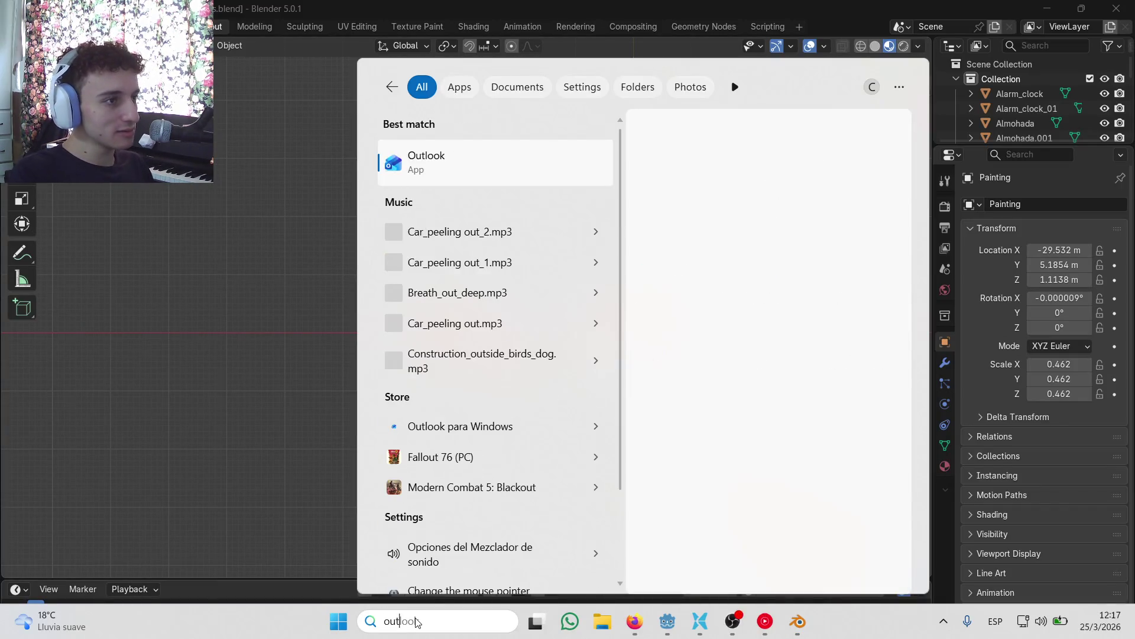
pyautogui.press('Escape')
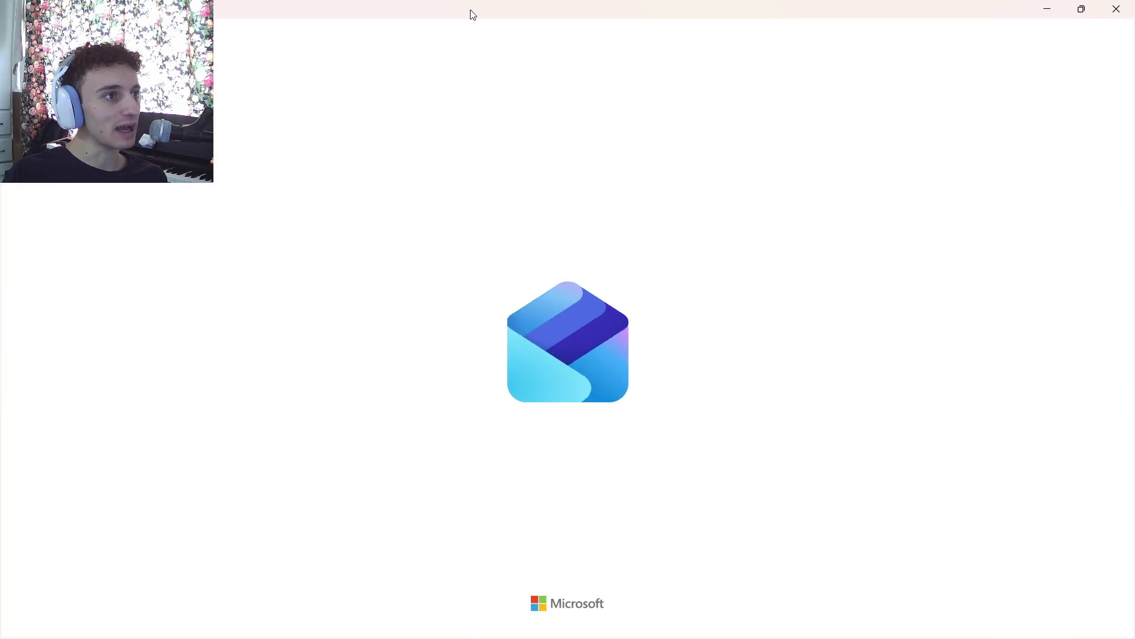
pyautogui.hotkey('alt', 'F4')
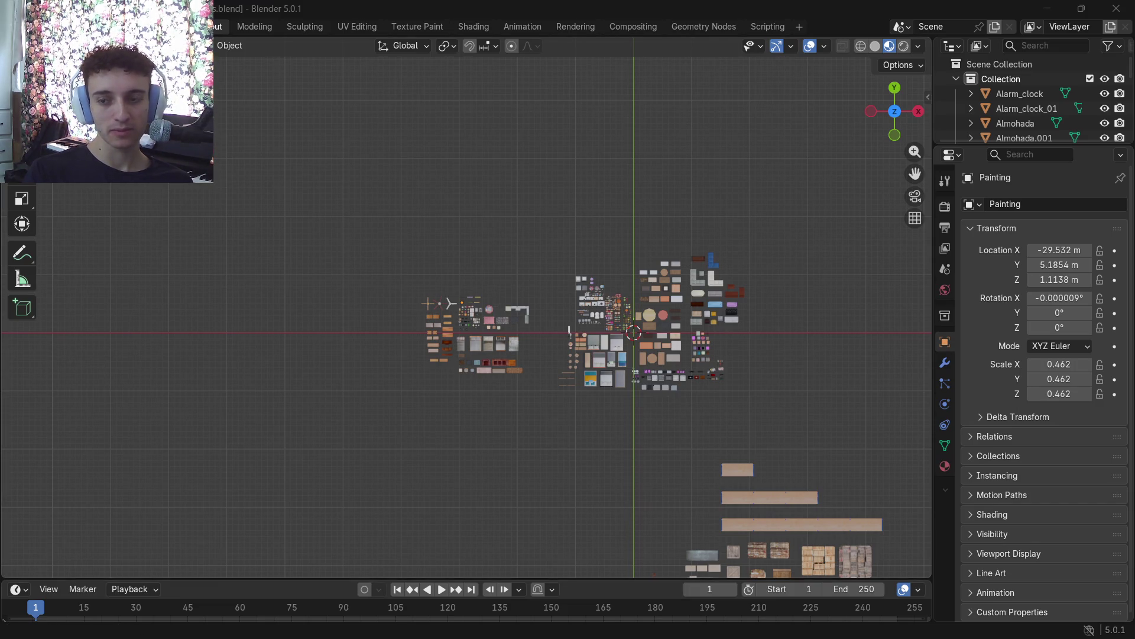
# Orbit and zoom around the asset pack's furniture layout.
pyautogui.rightClick(768, 287)
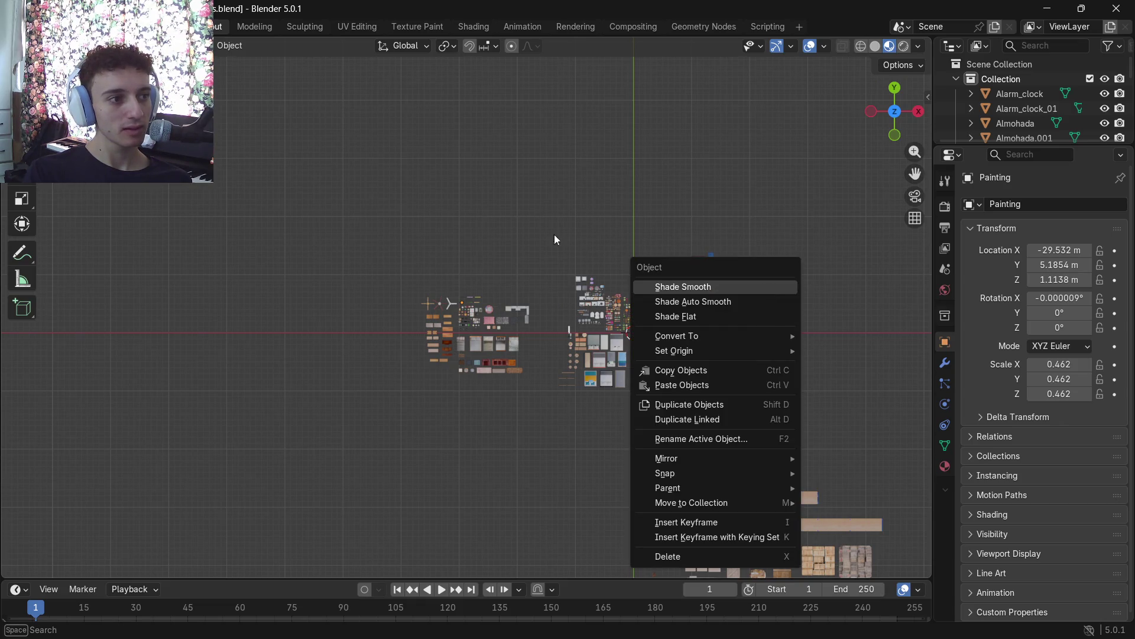
pyautogui.scroll(4, 547, 321)
pyautogui.scroll(-3, 562, 330)
pyautogui.moveTo(666, 334)
pyautogui.mouseDown()
pyautogui.moveTo(634, 239)
pyautogui.moveTo(424, 349)
pyautogui.moveTo(525, 332)
pyautogui.moveTo(427, 306)
pyautogui.moveTo(528, 467)
pyautogui.mouseUp()
pyautogui.scroll(3, 525, 332)
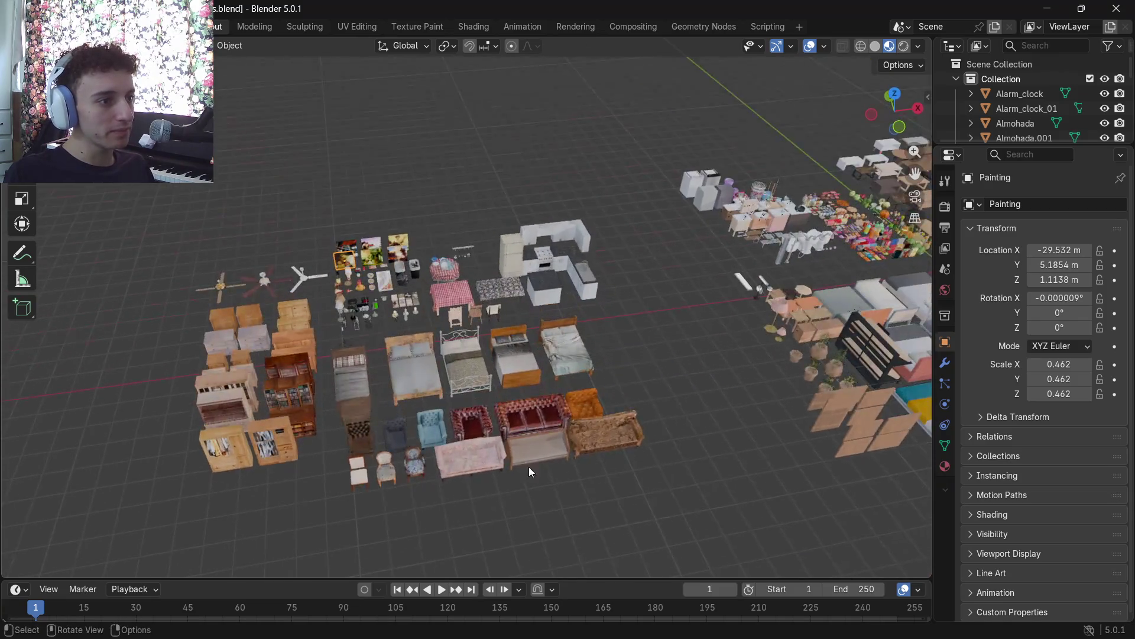
pyautogui.scroll(4, 529, 466)
pyautogui.moveTo(519, 374); pyautogui.dragTo(516, 231)
pyautogui.scroll(5, 516, 232)
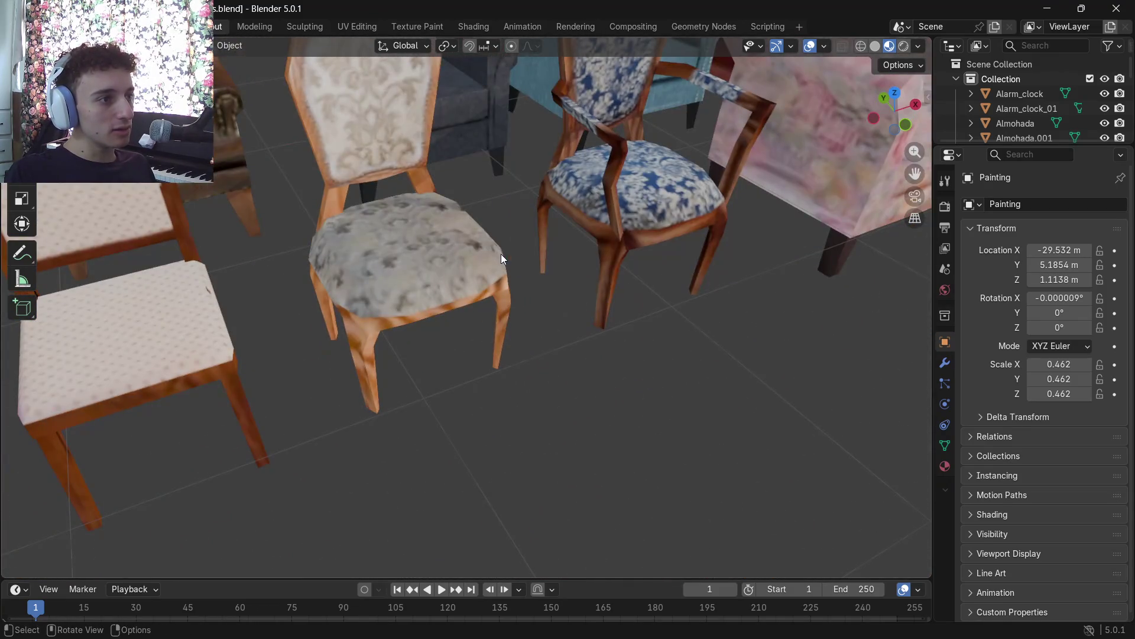
pyautogui.scroll(-8, 499, 256)
pyautogui.moveTo(417, 289)
pyautogui.mouseDown()
pyautogui.moveTo(714, 292)
pyautogui.moveTo(324, 364)
pyautogui.moveTo(522, 414)
pyautogui.moveTo(440, 382)
pyautogui.moveTo(374, 424)
pyautogui.moveTo(518, 334)
pyautogui.moveTo(503, 416)
pyautogui.moveTo(459, 257)
pyautogui.moveTo(455, 292)
pyautogui.moveTo(427, 311)
pyautogui.moveTo(406, 261)
pyautogui.moveTo(467, 375)
pyautogui.moveTo(466, 338)
pyautogui.moveTo(448, 325)
pyautogui.moveTo(496, 298)
pyautogui.moveTo(484, 481)
pyautogui.moveTo(455, 495)
pyautogui.moveTo(406, 438)
pyautogui.moveTo(466, 306)
pyautogui.moveTo(492, 313)
pyautogui.moveTo(495, 282)
pyautogui.moveTo(494, 298)
pyautogui.mouseUp()
pyautogui.scroll(5, 453, 294)
# Select the alarm clock and radios, frame the black radio, then select Painting_04.
pyautogui.click(466, 302)
pyautogui.scroll(2, 466, 303)
pyautogui.click(493, 298)
pyautogui.moveTo(576, 286)
pyautogui.mouseDown()
pyautogui.moveTo(566, 301)
pyautogui.moveTo(549, 288)
pyautogui.moveTo(573, 318)
pyautogui.moveTo(488, 324)
pyautogui.moveTo(474, 362)
pyautogui.moveTo(535, 371)
pyautogui.mouseUp()
pyautogui.click(491, 360)
pyautogui.press('KP_Decimal')
pyautogui.scroll(-5, 502, 343)
pyautogui.moveTo(424, 317)
pyautogui.mouseDown()
pyautogui.moveTo(481, 327)
pyautogui.moveTo(477, 366)
pyautogui.moveTo(353, 332)
pyautogui.moveTo(371, 386)
pyautogui.moveTo(505, 454)
pyautogui.moveTo(421, 347)
pyautogui.moveTo(438, 323)
pyautogui.moveTo(471, 311)
pyautogui.moveTo(468, 321)
pyautogui.moveTo(509, 321)
pyautogui.moveTo(558, 288)
pyautogui.moveTo(541, 313)
pyautogui.moveTo(476, 318)
pyautogui.moveTo(558, 303)
pyautogui.moveTo(503, 417)
pyautogui.moveTo(588, 495)
pyautogui.moveTo(630, 417)
pyautogui.moveTo(591, 321)
pyautogui.moveTo(580, 374)
pyautogui.moveTo(553, 414)
pyautogui.moveTo(518, 416)
pyautogui.moveTo(459, 311)
pyautogui.moveTo(457, 321)
pyautogui.mouseUp()
pyautogui.click(515, 350)
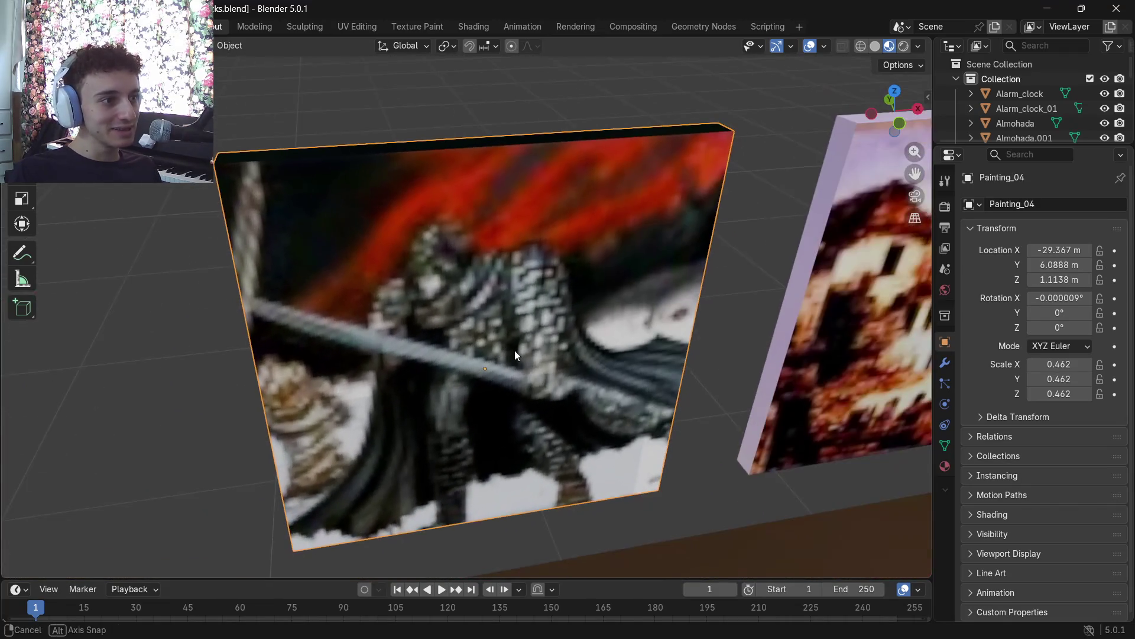
# Orbit around the paintings, framing Painting_06 and selecting the Painting object.
pyautogui.moveTo(514, 350)
pyautogui.mouseDown()
pyautogui.moveTo(510, 369)
pyautogui.moveTo(567, 381)
pyautogui.moveTo(364, 358)
pyautogui.moveTo(530, 353)
pyautogui.moveTo(282, 306)
pyautogui.moveTo(397, 308)
pyautogui.moveTo(495, 165)
pyautogui.moveTo(493, 268)
pyautogui.moveTo(570, 350)
pyautogui.moveTo(473, 225)
pyautogui.moveTo(487, 253)
pyautogui.mouseUp()
pyautogui.click(511, 279)
pyautogui.press('KP_Decimal')
pyautogui.scroll(5, 420, 296)
pyautogui.scroll(-10, 420, 300)
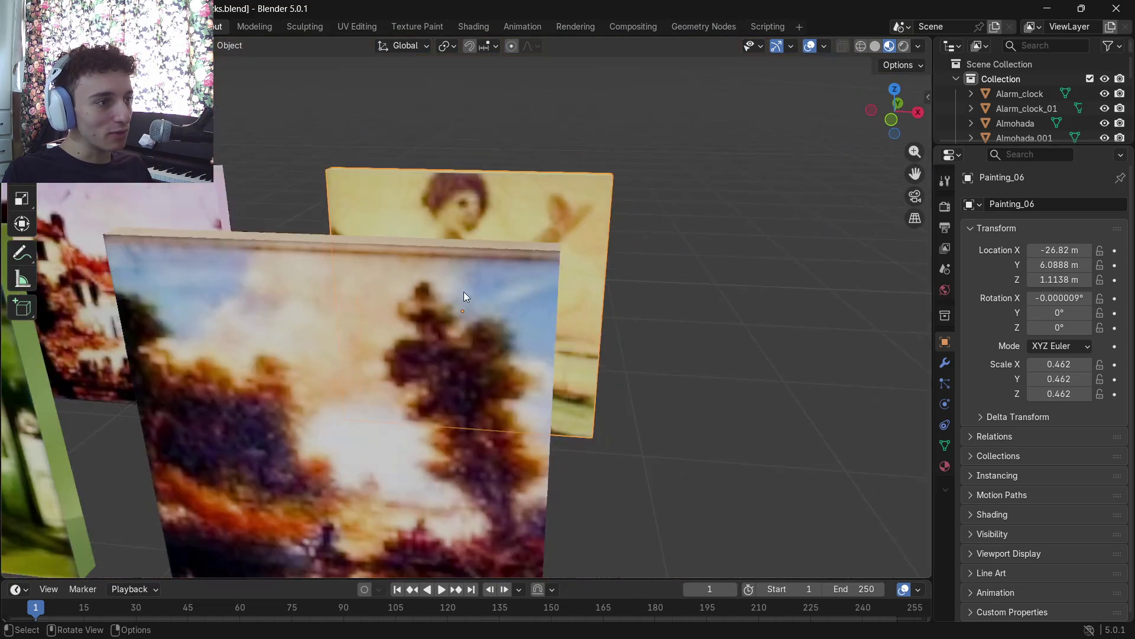
pyautogui.moveTo(456, 342); pyautogui.dragTo(431, 357)
pyautogui.click(432, 357)
pyautogui.scroll(8, 415, 406)
pyautogui.scroll(-5, 413, 406)
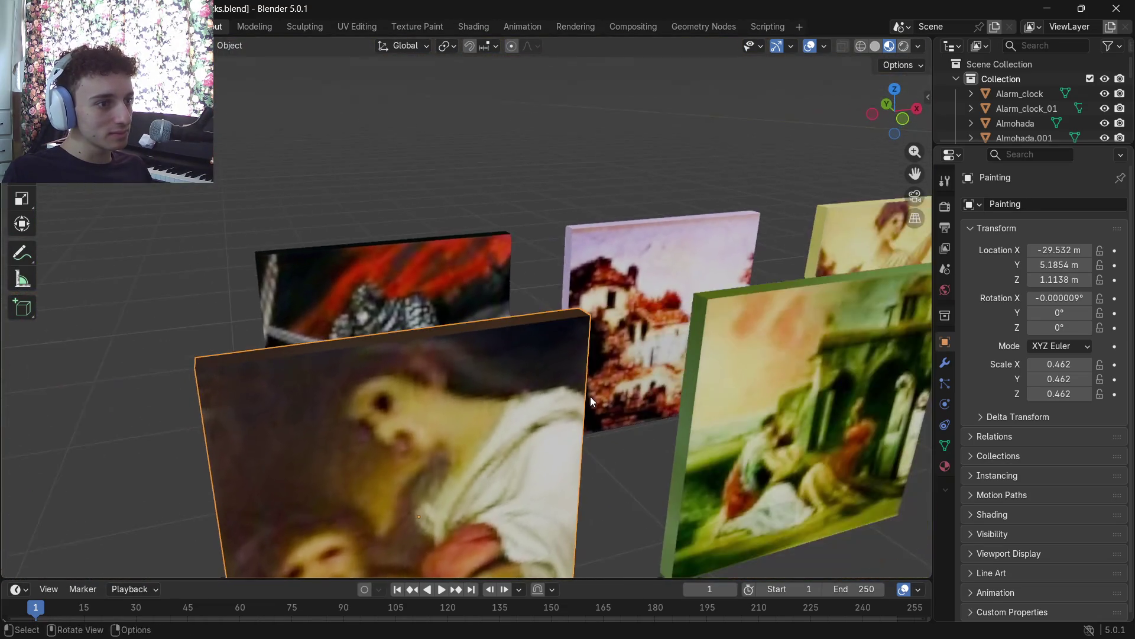
pyautogui.moveTo(590, 396)
pyautogui.mouseDown()
pyautogui.moveTo(317, 269)
pyautogui.moveTo(455, 371)
pyautogui.mouseUp()
pyautogui.scroll(4, 413, 475)
pyautogui.scroll(-5, 412, 475)
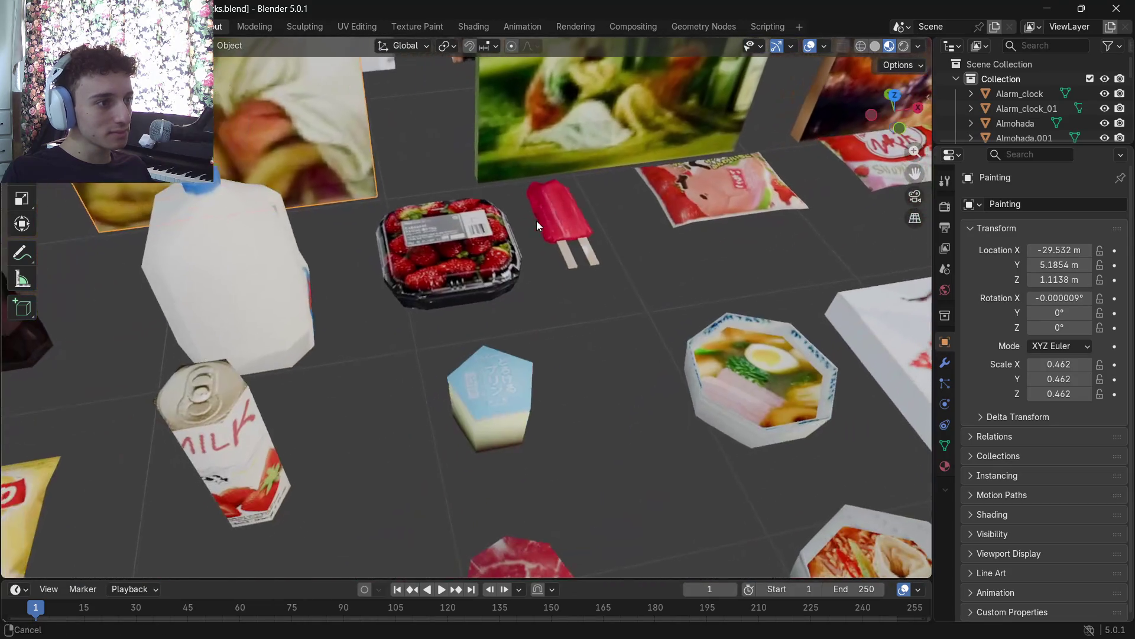
# Survey the food items, trash cans and kitchen, selecting the Gadgets utensil rack.
pyautogui.moveTo(537, 221); pyautogui.dragTo(457, 251)
pyautogui.scroll(-3, 652, 316)
pyautogui.moveTo(633, 334)
pyautogui.mouseDown()
pyautogui.moveTo(425, 294)
pyautogui.moveTo(586, 304)
pyautogui.moveTo(555, 345)
pyautogui.mouseUp()
pyautogui.scroll(-3, 413, 296)
pyautogui.scroll(5, 425, 299)
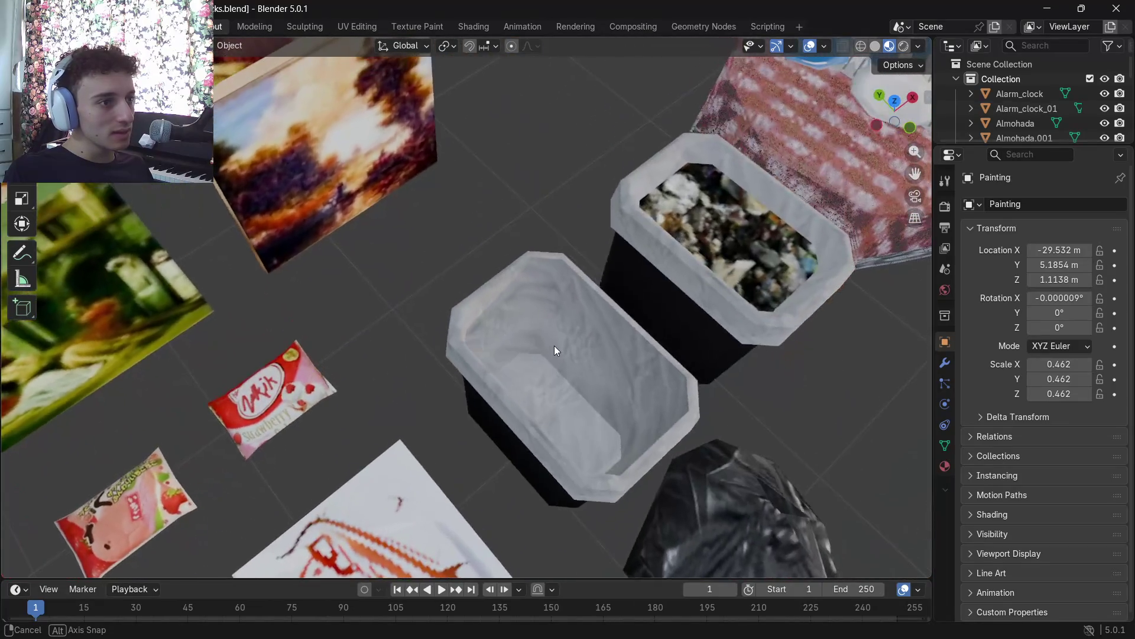
pyautogui.scroll(-5, 493, 286)
pyautogui.scroll(4, 442, 380)
pyautogui.moveTo(442, 381)
pyautogui.mouseDown()
pyautogui.moveTo(452, 389)
pyautogui.moveTo(409, 350)
pyautogui.mouseUp()
pyautogui.scroll(-4, 409, 350)
pyautogui.scroll(5, 531, 262)
pyautogui.scroll(4, 531, 266)
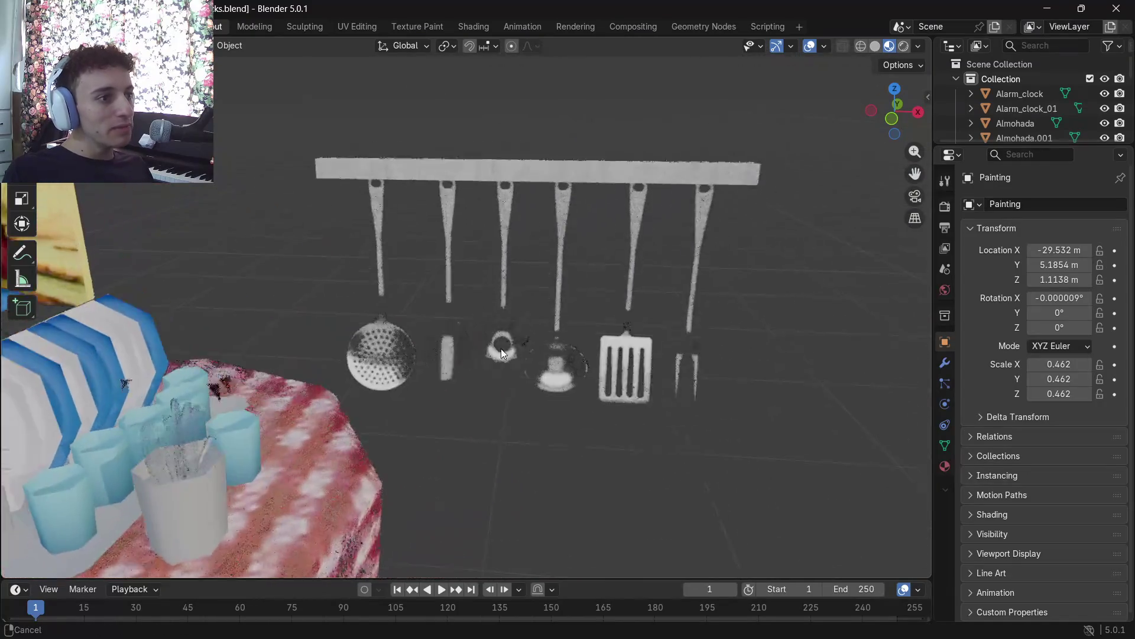
pyautogui.click(480, 196)
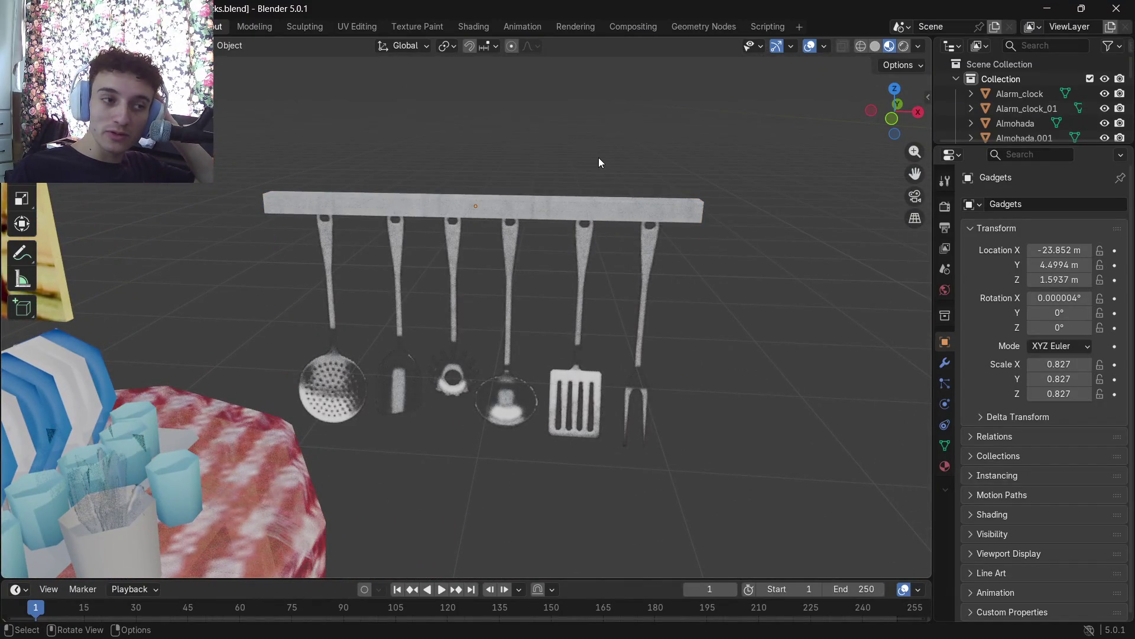
pyautogui.scroll(-5, 599, 158)
pyautogui.moveTo(636, 279)
pyautogui.mouseDown()
pyautogui.moveTo(648, 336)
pyautogui.moveTo(641, 316)
pyautogui.mouseUp()
# Test the upper fridge door by grabbing it with G from the fridge's side.
pyautogui.click(641, 316)
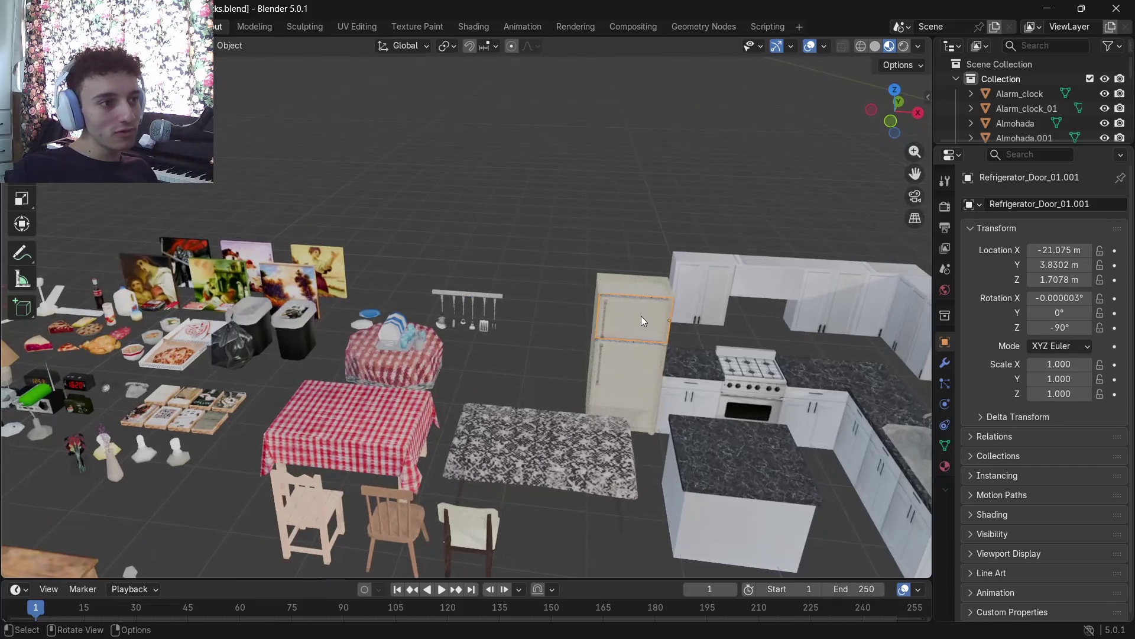
pyautogui.scroll(8, 642, 350)
pyautogui.scroll(-4, 507, 307)
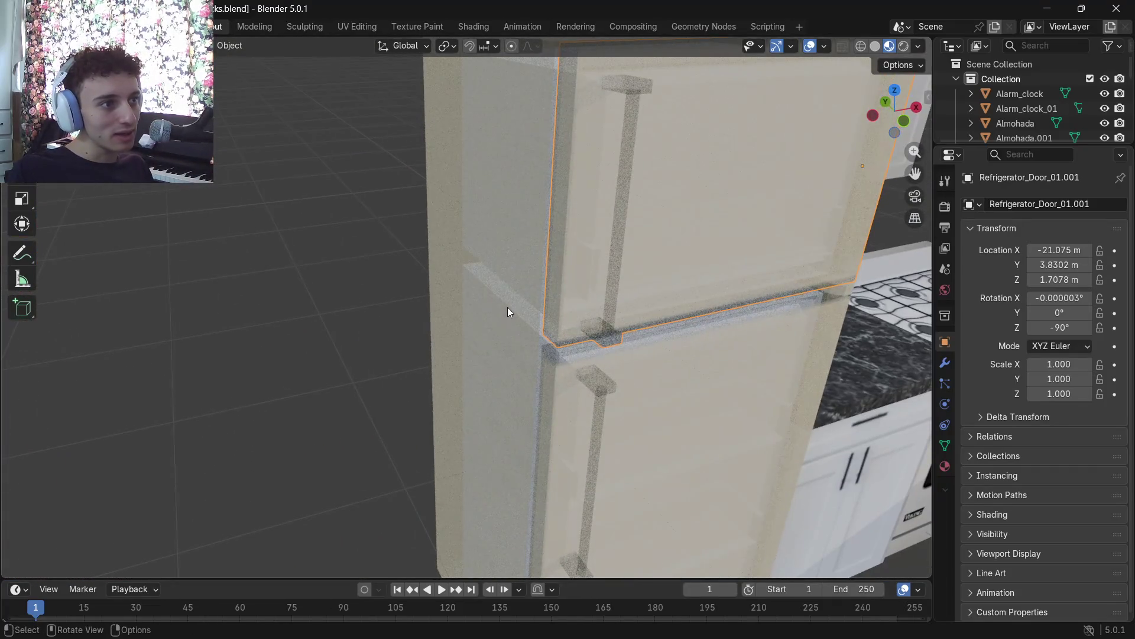
pyautogui.moveTo(507, 307)
pyautogui.mouseDown()
pyautogui.moveTo(464, 359)
pyautogui.moveTo(551, 358)
pyautogui.moveTo(483, 361)
pyautogui.mouseUp()
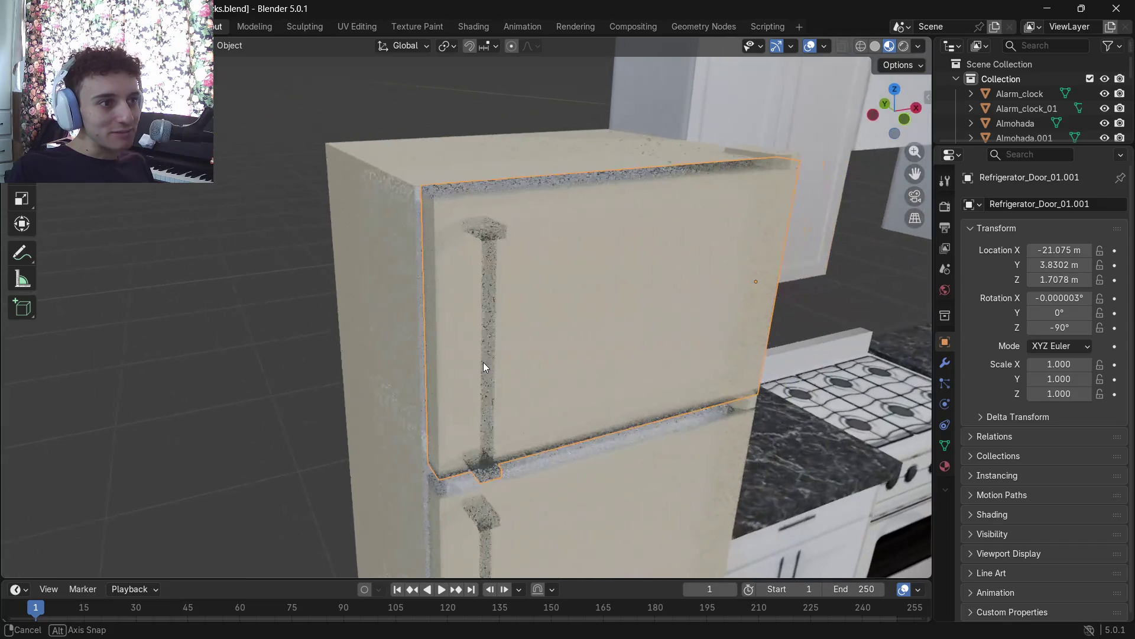
pyautogui.press('g')
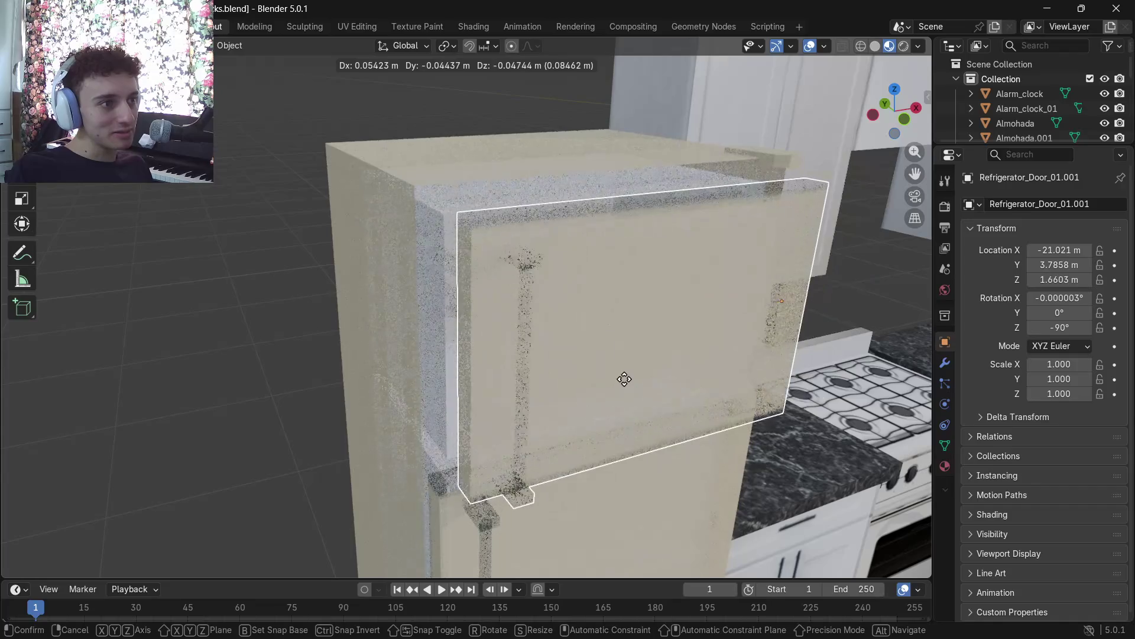
pyautogui.click(779, 366)
pyautogui.scroll(-8, 627, 361)
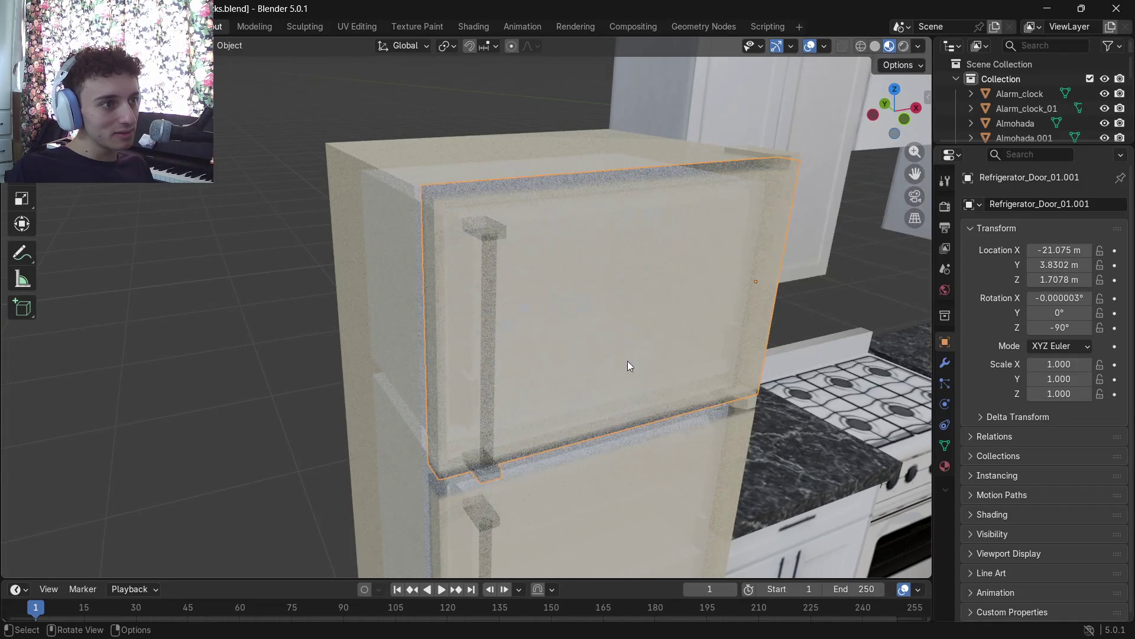
pyautogui.scroll(6, 467, 400)
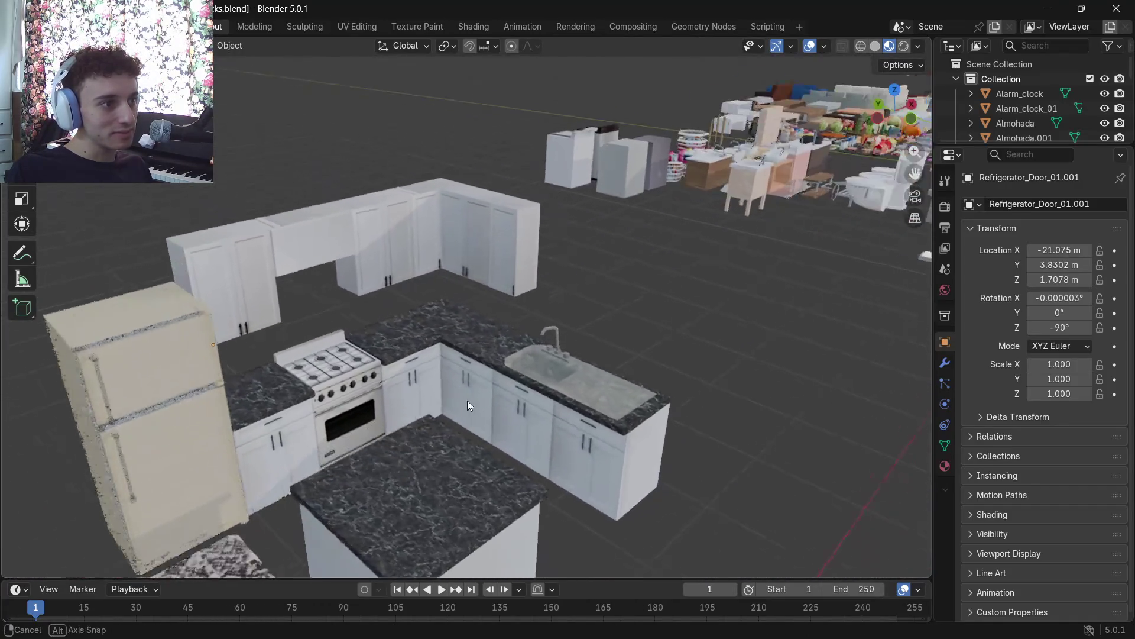
# Inspect the corner cupboards and bathroom fixtures, then quit Blender with Don't Save.
pyautogui.click(381, 221)
pyautogui.scroll(2, 410, 286)
pyautogui.scroll(-5, 565, 346)
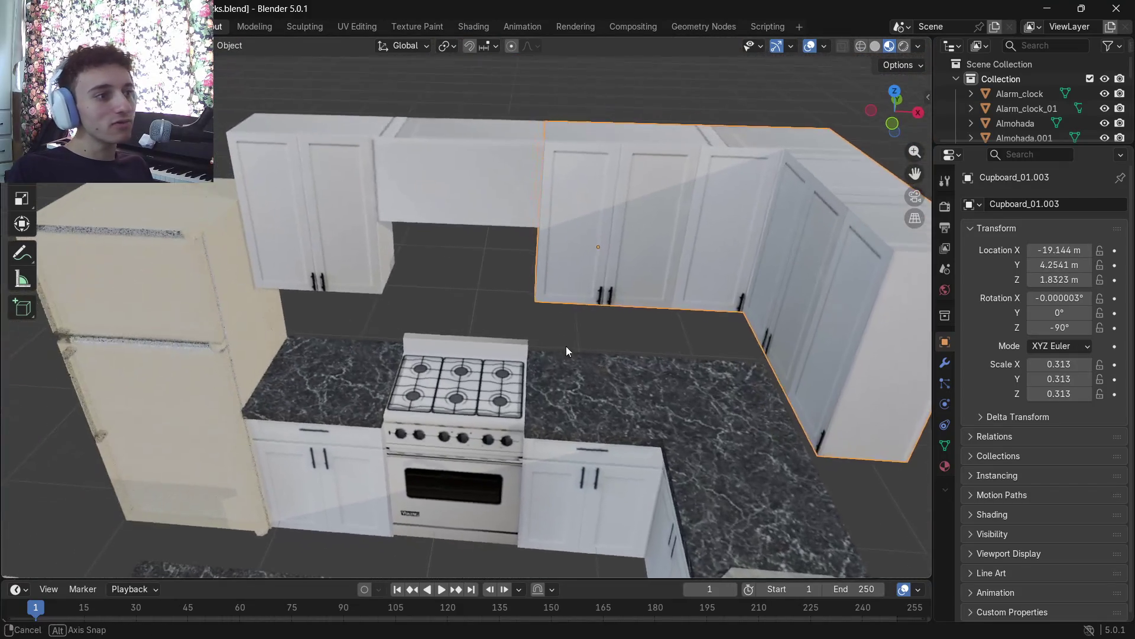
pyautogui.moveTo(586, 333)
pyautogui.mouseDown()
pyautogui.moveTo(556, 250)
pyautogui.moveTo(648, 324)
pyautogui.moveTo(530, 319)
pyautogui.mouseUp()
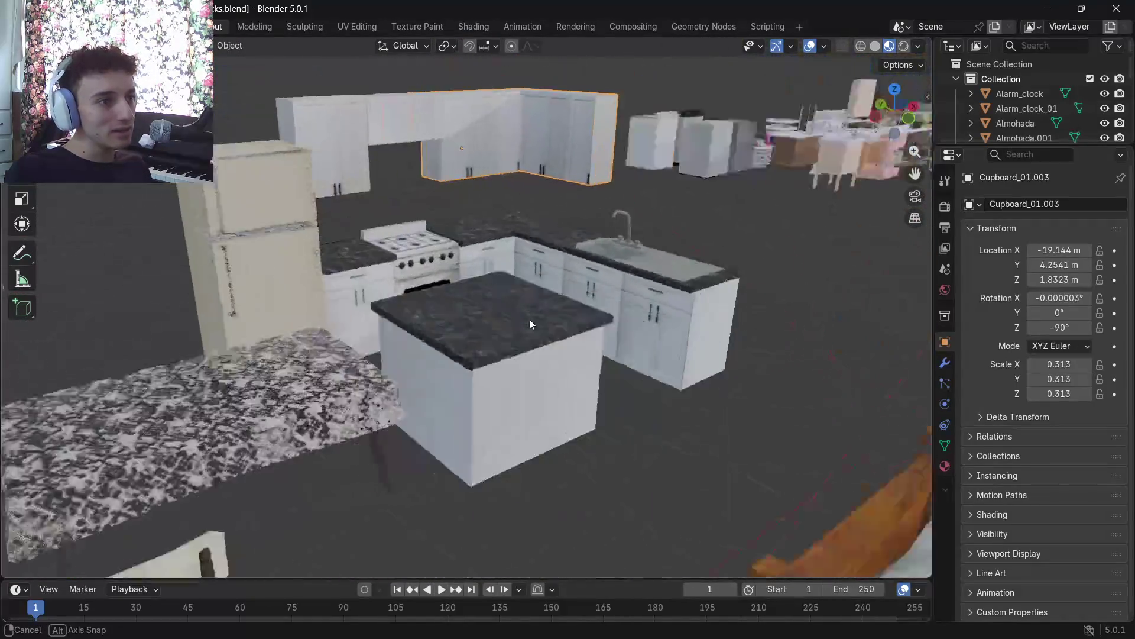
pyautogui.scroll(-5, 594, 265)
pyautogui.moveTo(584, 345)
pyautogui.mouseDown()
pyautogui.moveTo(291, 350)
pyautogui.moveTo(636, 357)
pyautogui.moveTo(301, 332)
pyautogui.moveTo(679, 323)
pyautogui.moveTo(637, 353)
pyautogui.moveTo(765, 309)
pyautogui.moveTo(645, 325)
pyautogui.moveTo(812, 363)
pyautogui.moveTo(654, 373)
pyautogui.moveTo(442, 362)
pyautogui.moveTo(683, 364)
pyautogui.moveTo(335, 382)
pyautogui.moveTo(634, 355)
pyautogui.moveTo(697, 373)
pyautogui.moveTo(543, 192)
pyautogui.moveTo(568, 343)
pyautogui.moveTo(564, 402)
pyautogui.moveTo(601, 346)
pyautogui.moveTo(541, 352)
pyautogui.moveTo(502, 401)
pyautogui.moveTo(477, 233)
pyautogui.moveTo(428, 260)
pyautogui.moveTo(555, 231)
pyautogui.moveTo(694, 367)
pyautogui.moveTo(506, 388)
pyautogui.moveTo(620, 254)
pyautogui.moveTo(439, 395)
pyautogui.mouseUp()
pyautogui.scroll(-3, 428, 260)
pyautogui.scroll(-5, 541, 339)
pyautogui.scroll(3, 542, 339)
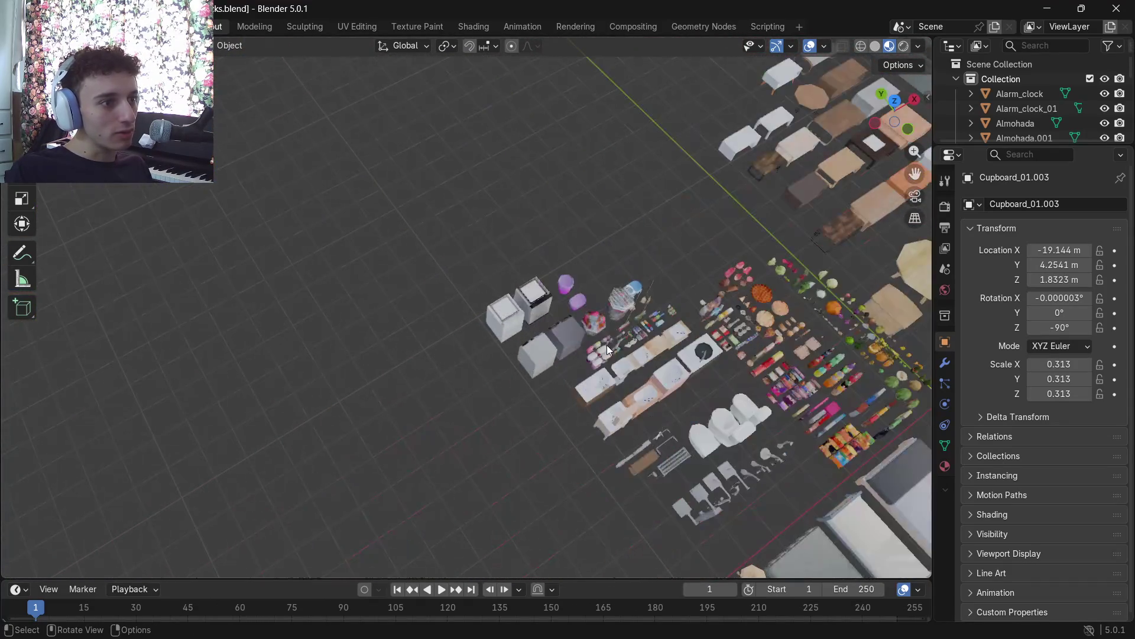
pyautogui.scroll(-3, 607, 346)
pyautogui.moveTo(608, 395); pyautogui.dragTo(584, 303)
pyautogui.scroll(-8, 402, 347)
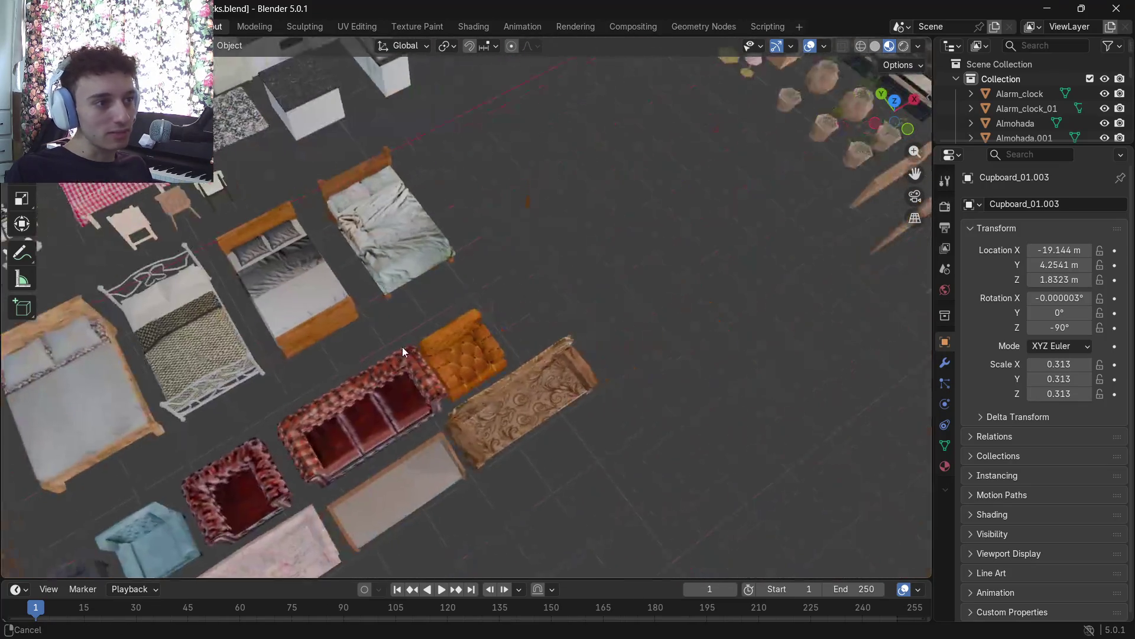
pyautogui.click(1117, 9)
pyautogui.click(604, 349)
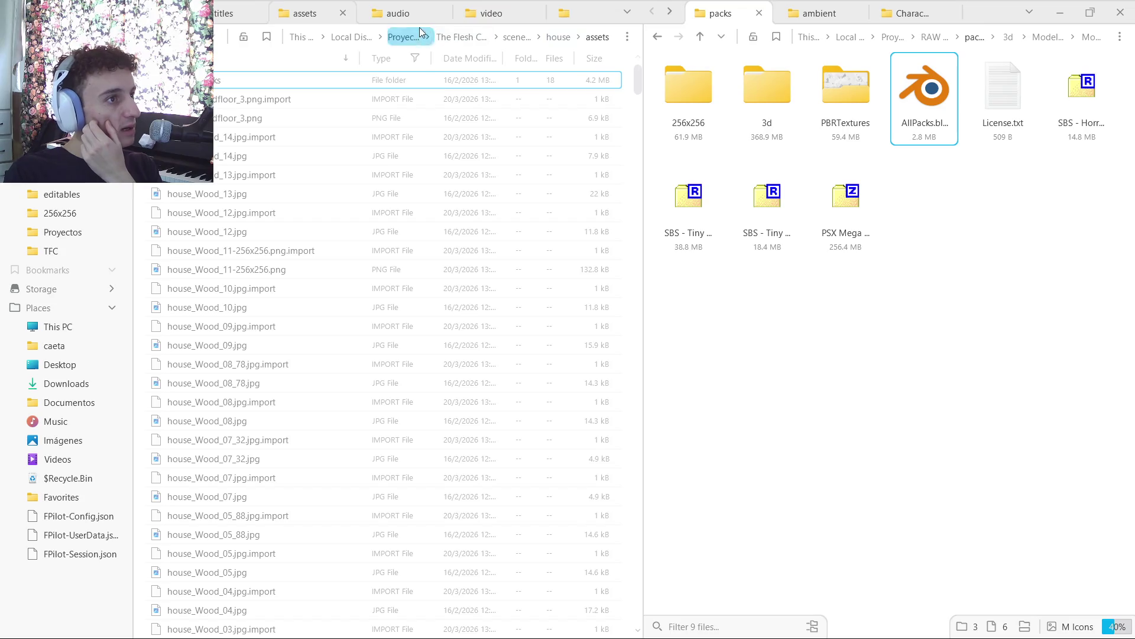
# From the exports tab, browse to RAW ASSETS > Game > editables and open casita5.blend.
pyautogui.scroll(-2, 414, 13)
pyautogui.click(411, 13)
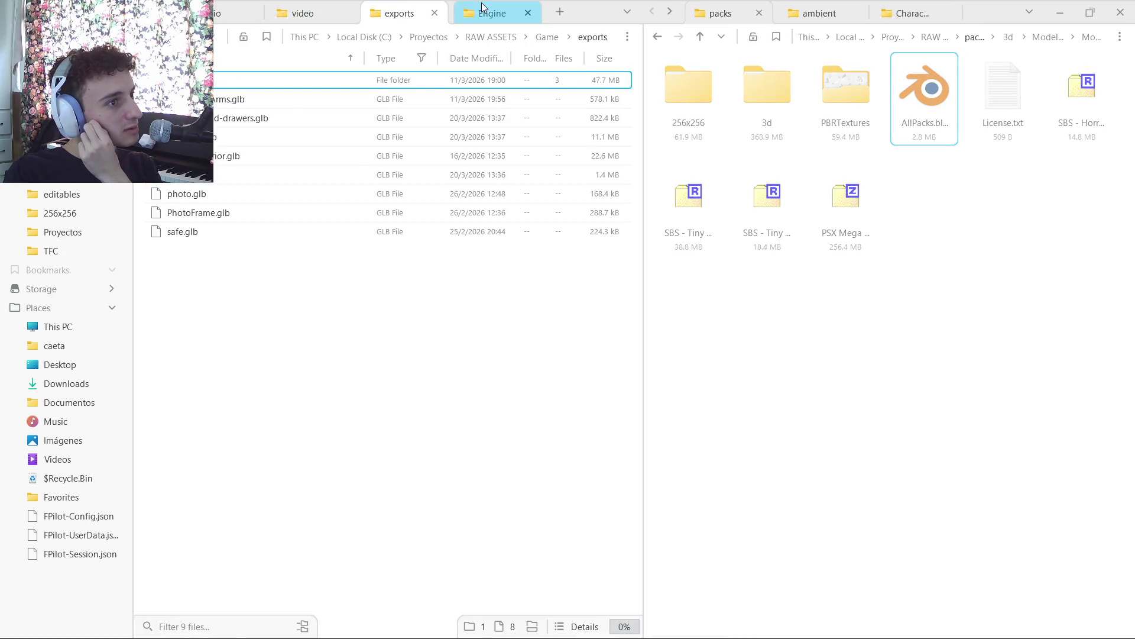
pyautogui.click(494, 39)
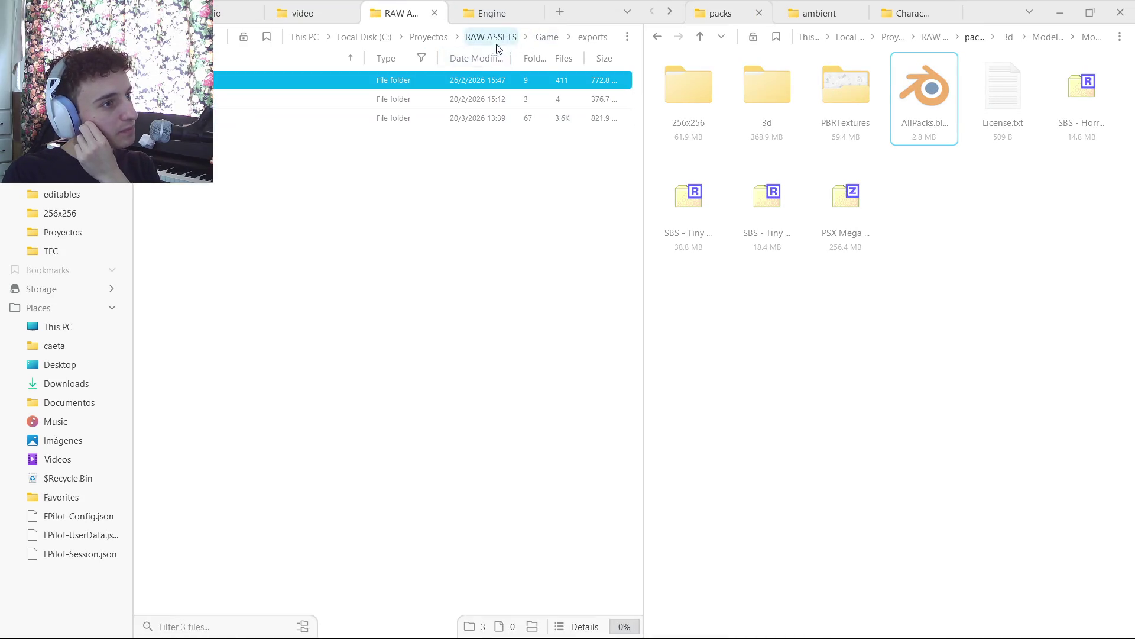
pyautogui.click(467, 37)
pyautogui.click(380, 259)
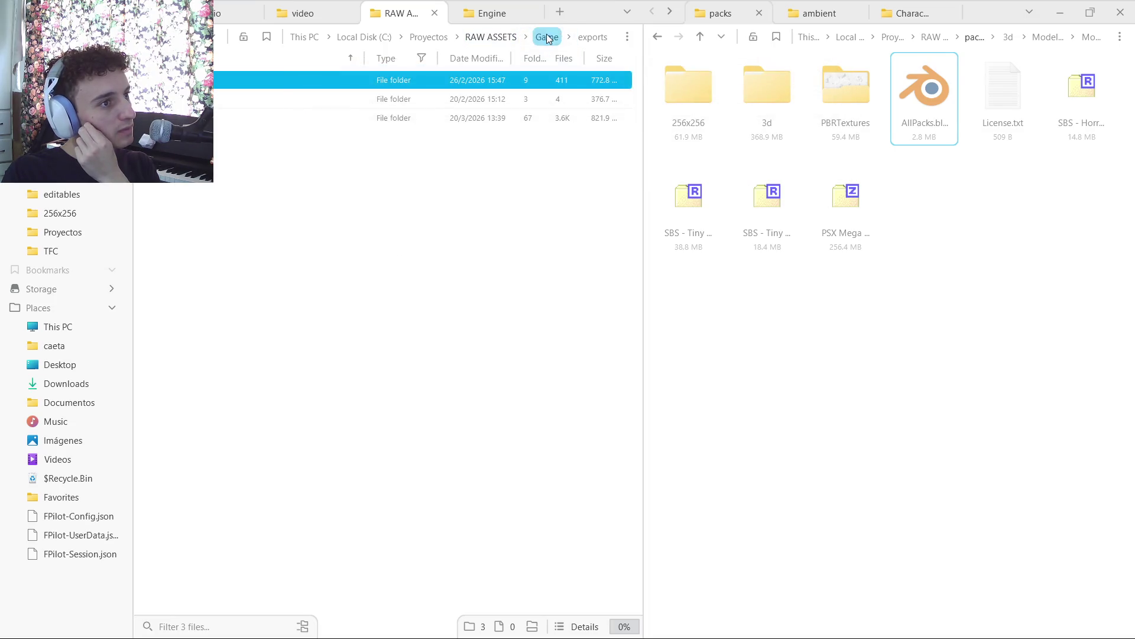
pyautogui.click(547, 38)
pyautogui.doubleClick(285, 97)
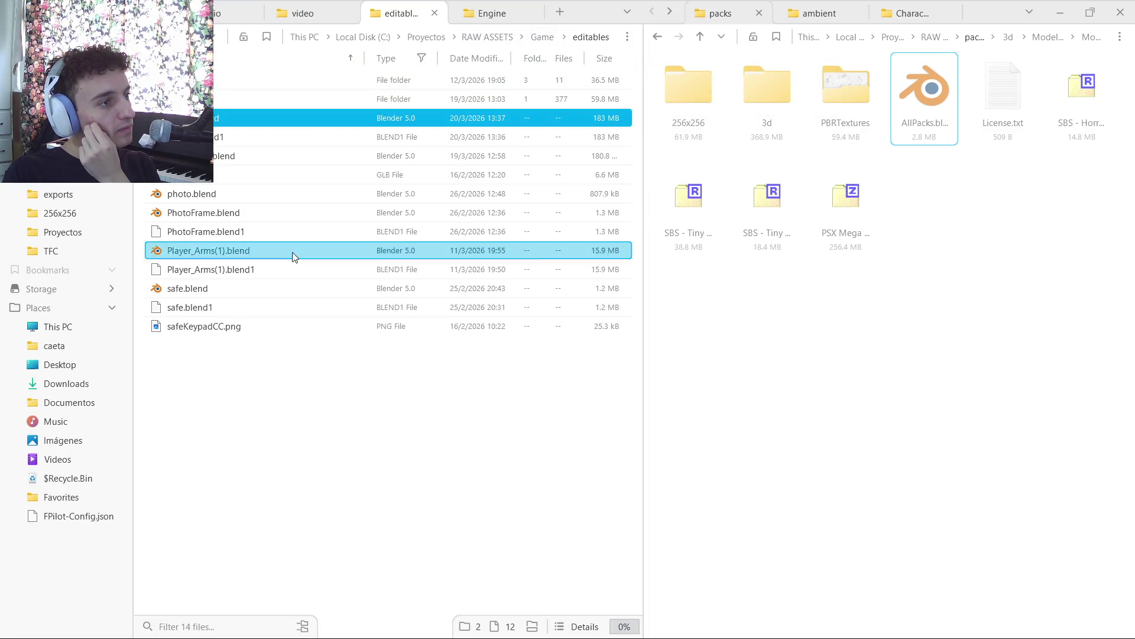
pyautogui.doubleClick(292, 252)
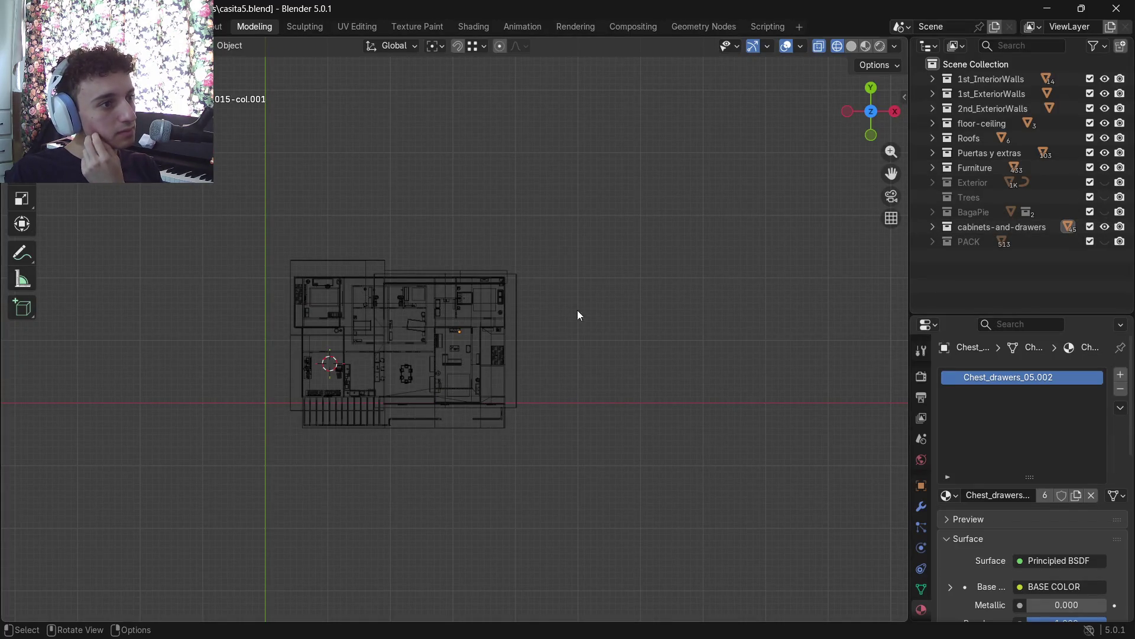
# Switch the viewport to Material Preview and make the PACK collection visible.
pyautogui.moveTo(577, 310)
pyautogui.mouseDown()
pyautogui.moveTo(604, 337)
pyautogui.moveTo(585, 294)
pyautogui.mouseUp()
pyautogui.press('z')
pyautogui.click(600, 398)
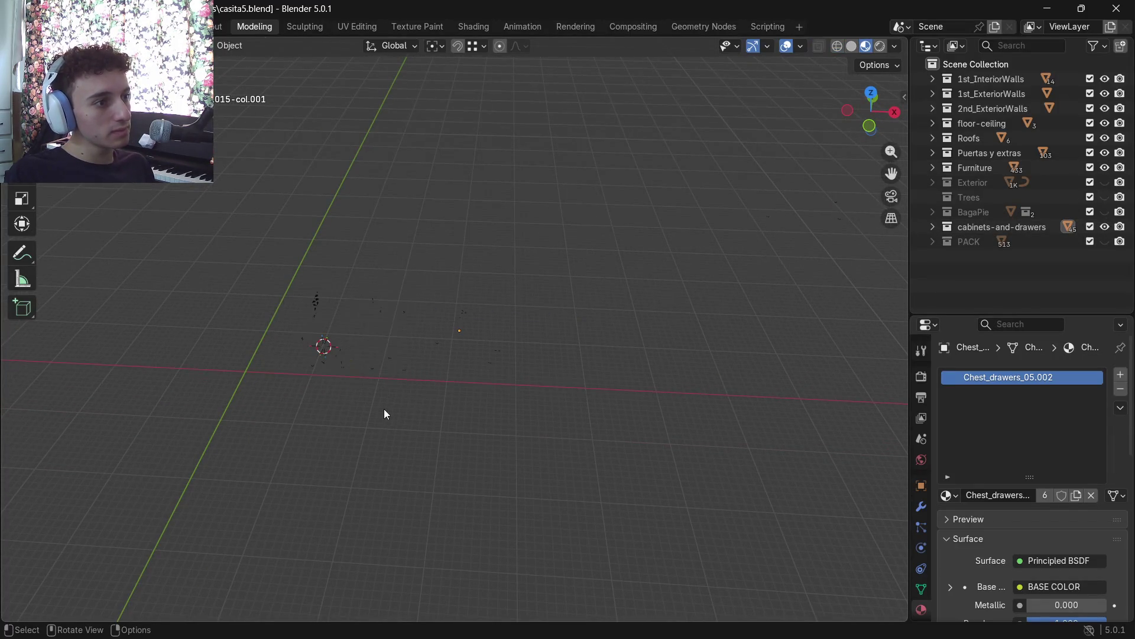
pyautogui.moveTo(394, 403)
pyautogui.mouseDown()
pyautogui.moveTo(659, 360)
pyautogui.moveTo(669, 278)
pyautogui.moveTo(994, 254)
pyautogui.mouseUp()
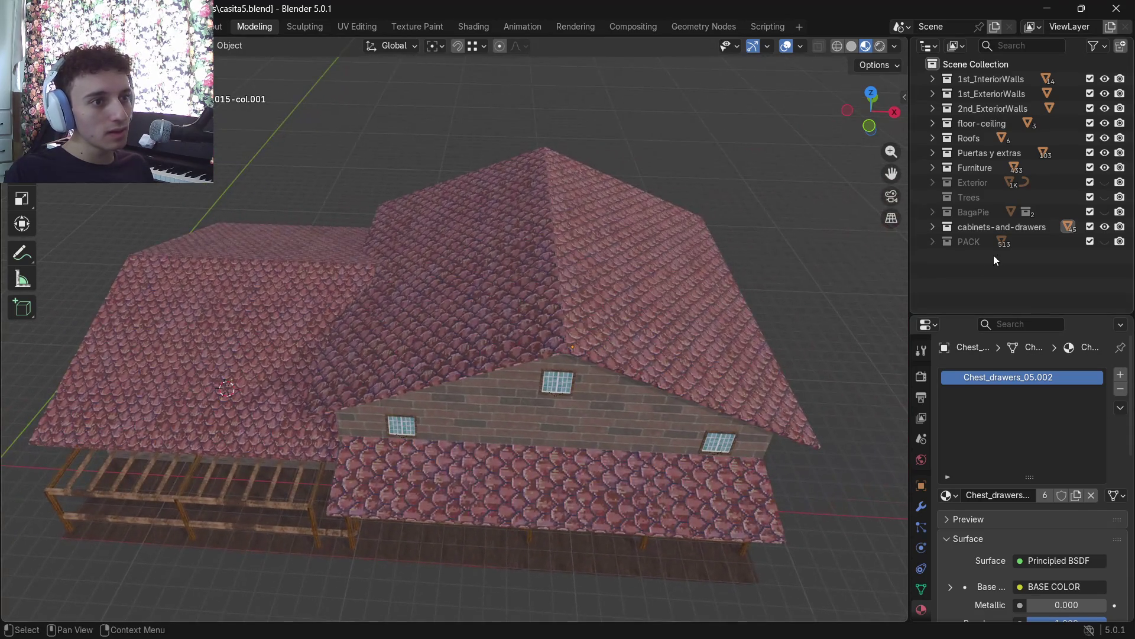
pyautogui.click(1105, 241)
# View the props from above, then frame the dosimeter and survey the other pack props.
pyautogui.scroll(-3, 676, 289)
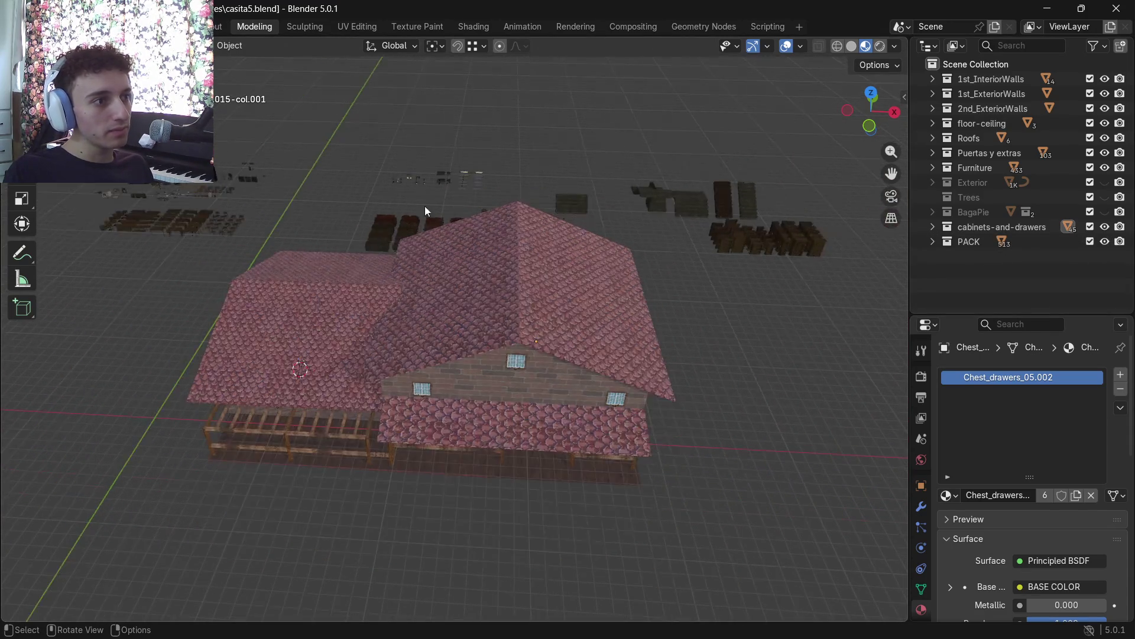
pyautogui.press('KP_7')
pyautogui.scroll(3, 467, 341)
pyautogui.scroll(5, 467, 342)
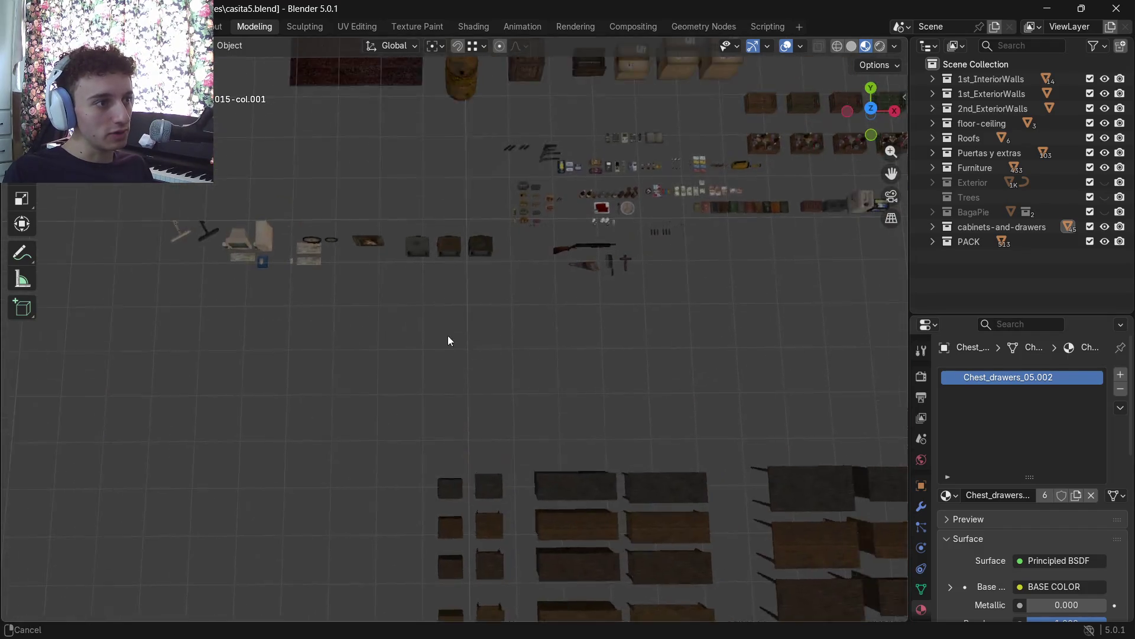
pyautogui.moveTo(449, 336); pyautogui.dragTo(505, 356)
pyautogui.click(522, 342)
pyautogui.click(521, 342)
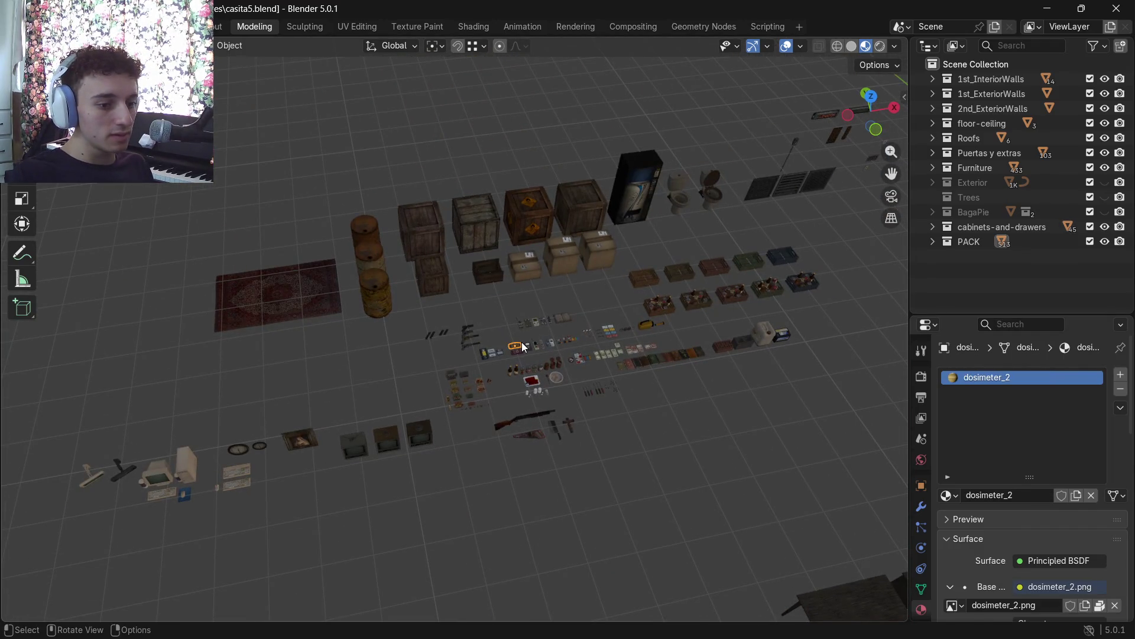
pyautogui.press('KP_Decimal')
pyautogui.scroll(-6, 515, 325)
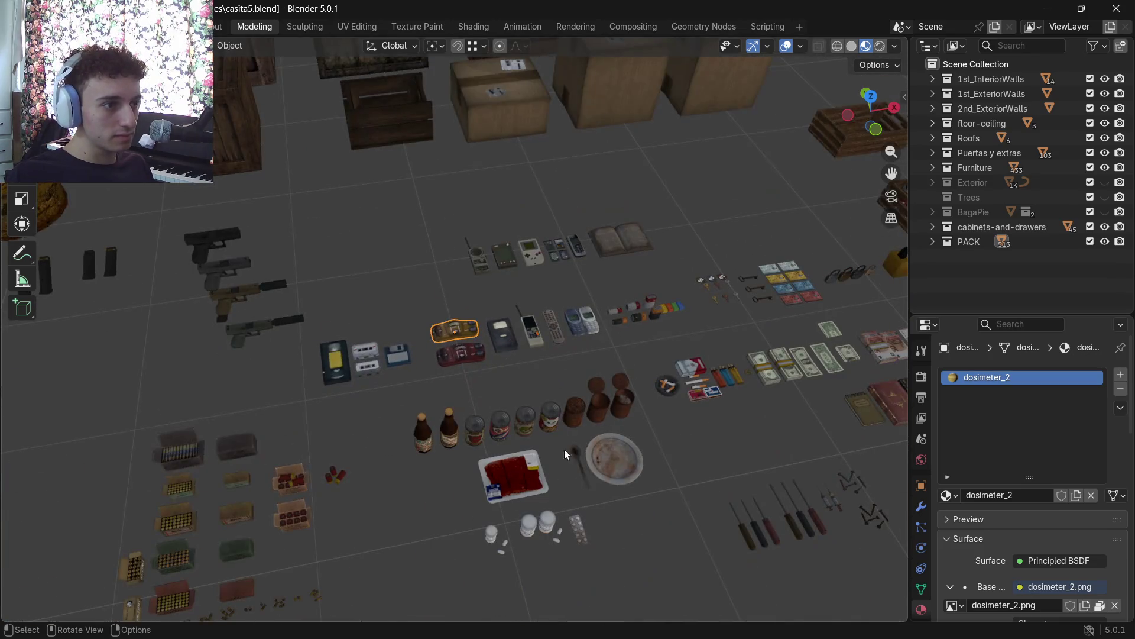
pyautogui.moveTo(564, 449)
pyautogui.mouseDown()
pyautogui.moveTo(445, 367)
pyautogui.moveTo(436, 304)
pyautogui.moveTo(649, 252)
pyautogui.mouseUp()
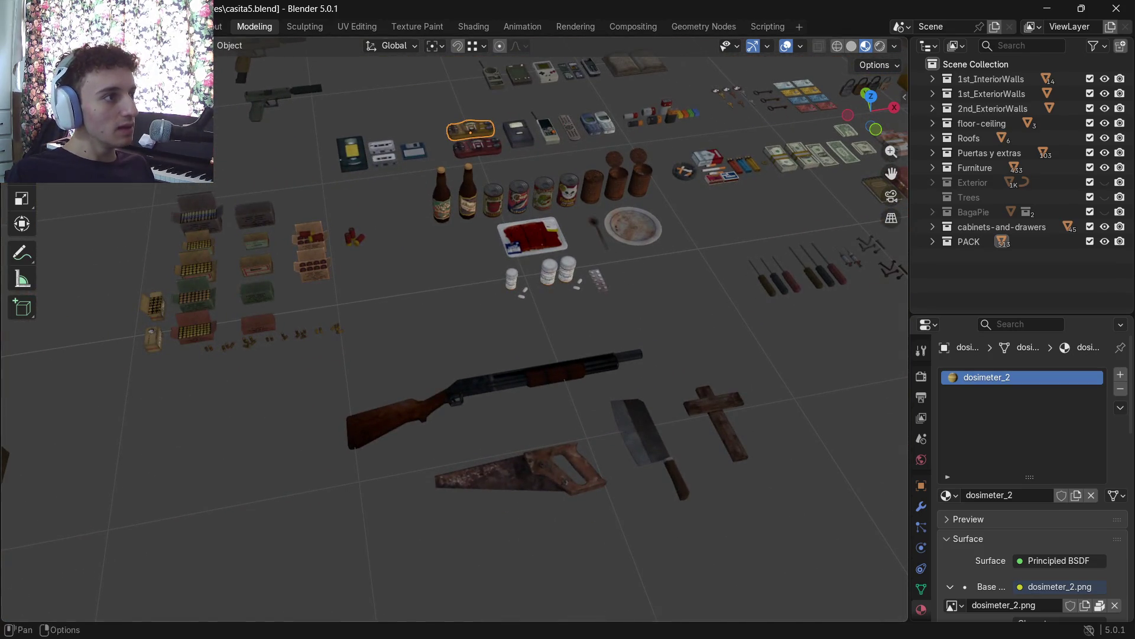
# Open Blender's File menu.
pyautogui.click(29, 26)
pyautogui.moveTo(650, 630)
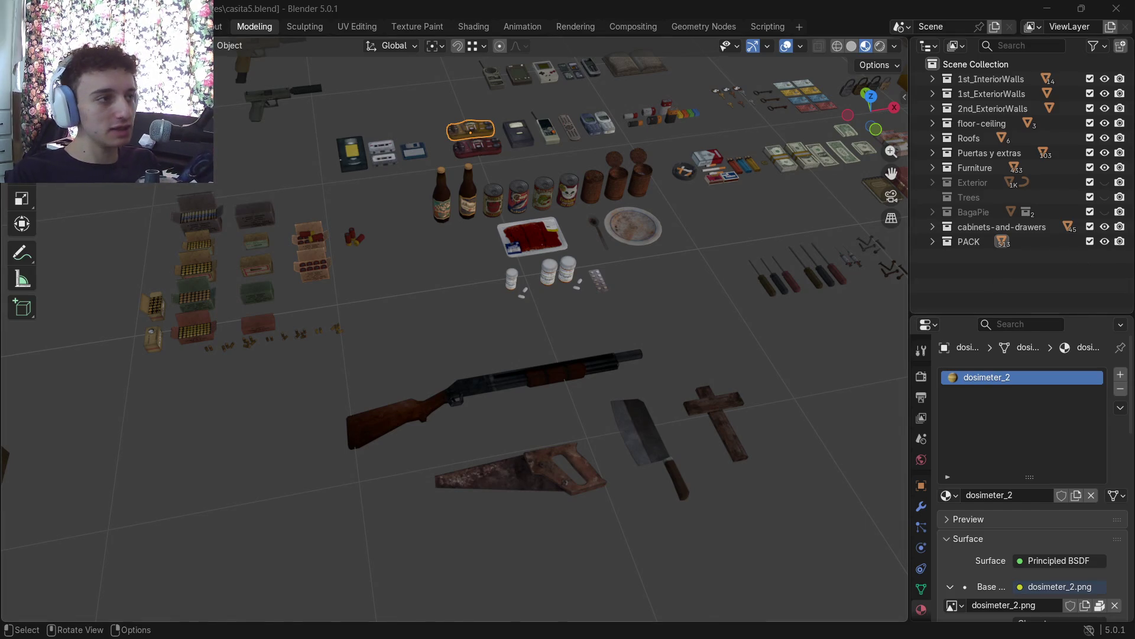
pyautogui.click(26, 9)
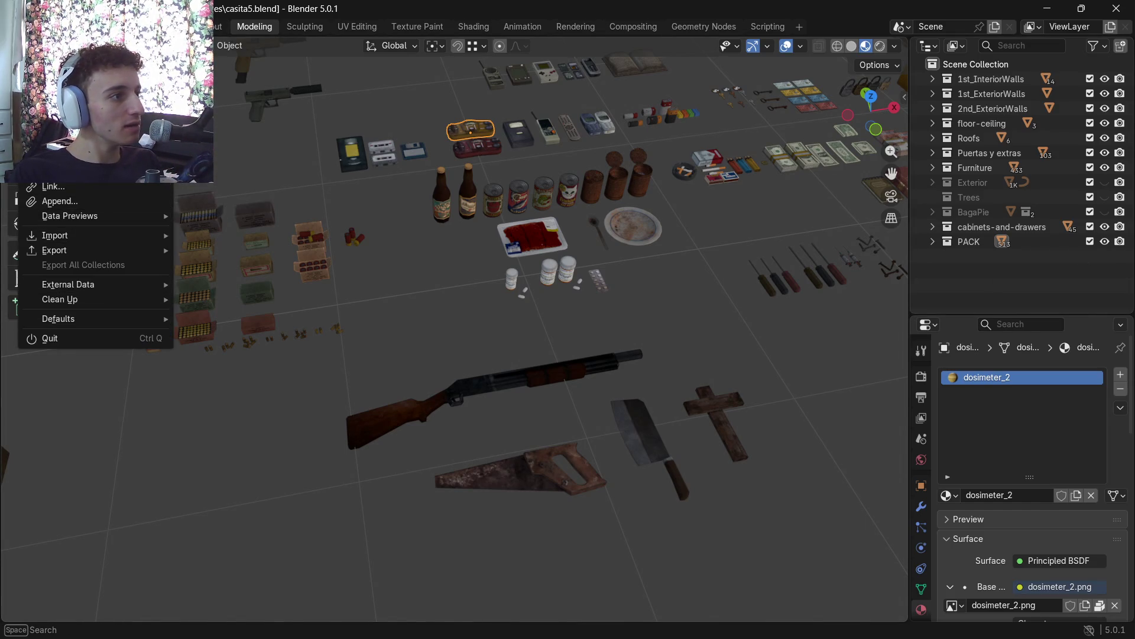
pyautogui.moveTo(51, 8)
pyautogui.click(95, 216)
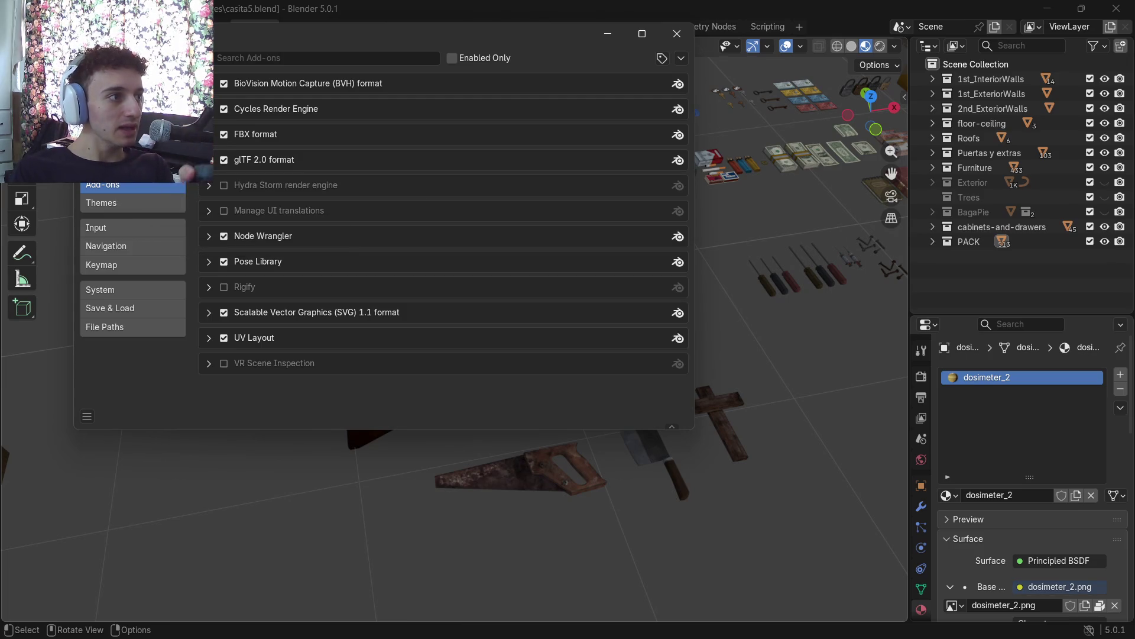
pyautogui.click(130, 71)
pyautogui.click(130, 86)
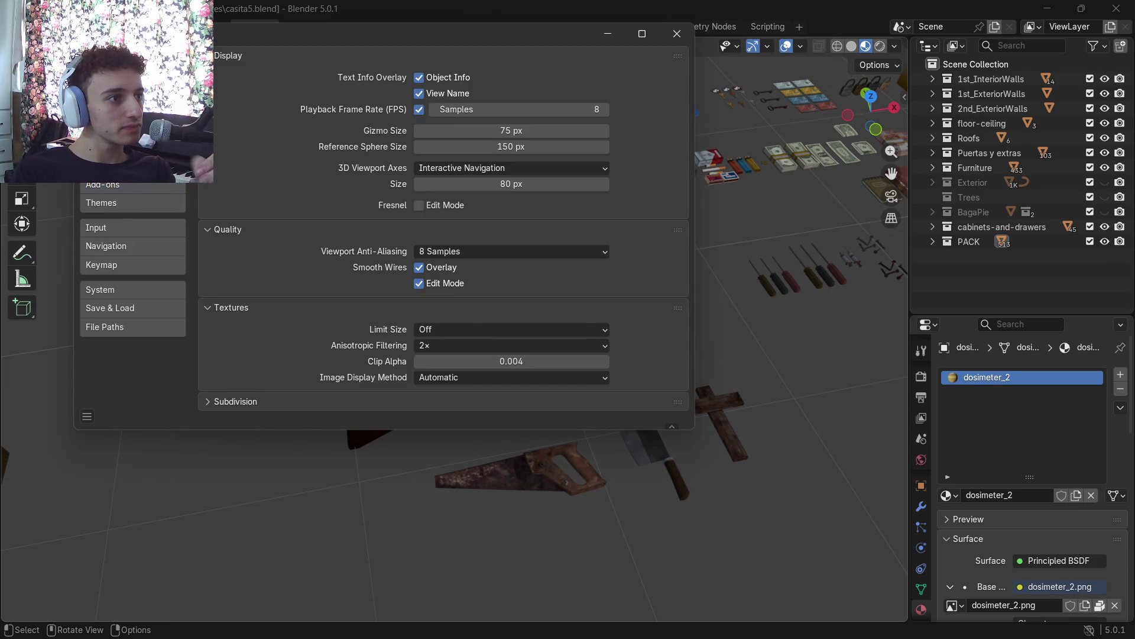
pyautogui.click(130, 104)
pyautogui.click(130, 122)
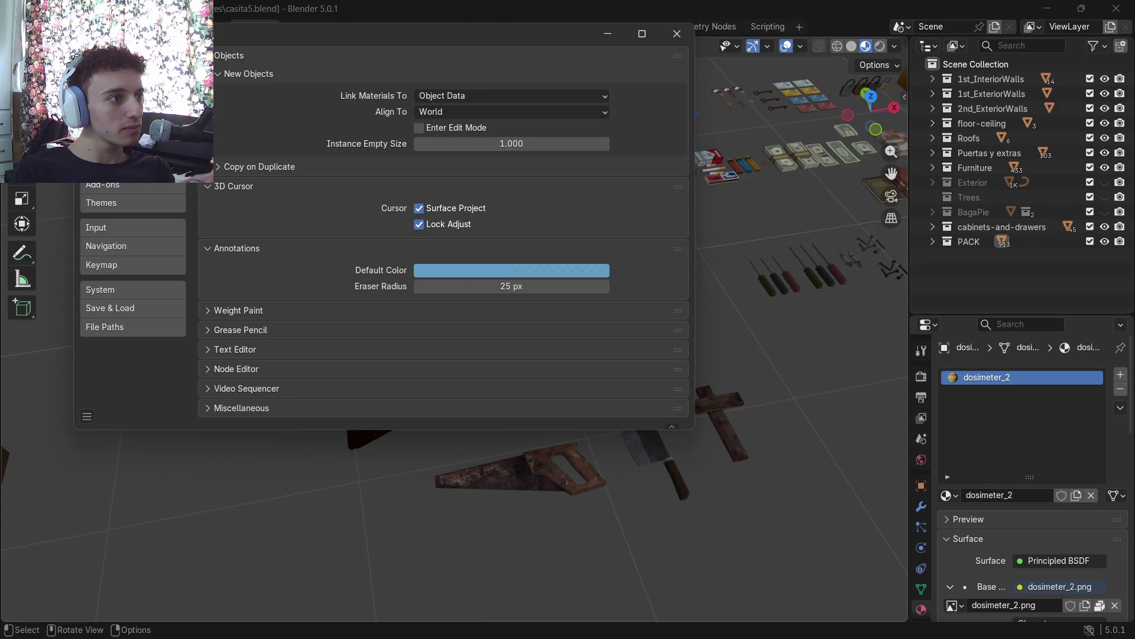
pyautogui.click(131, 141)
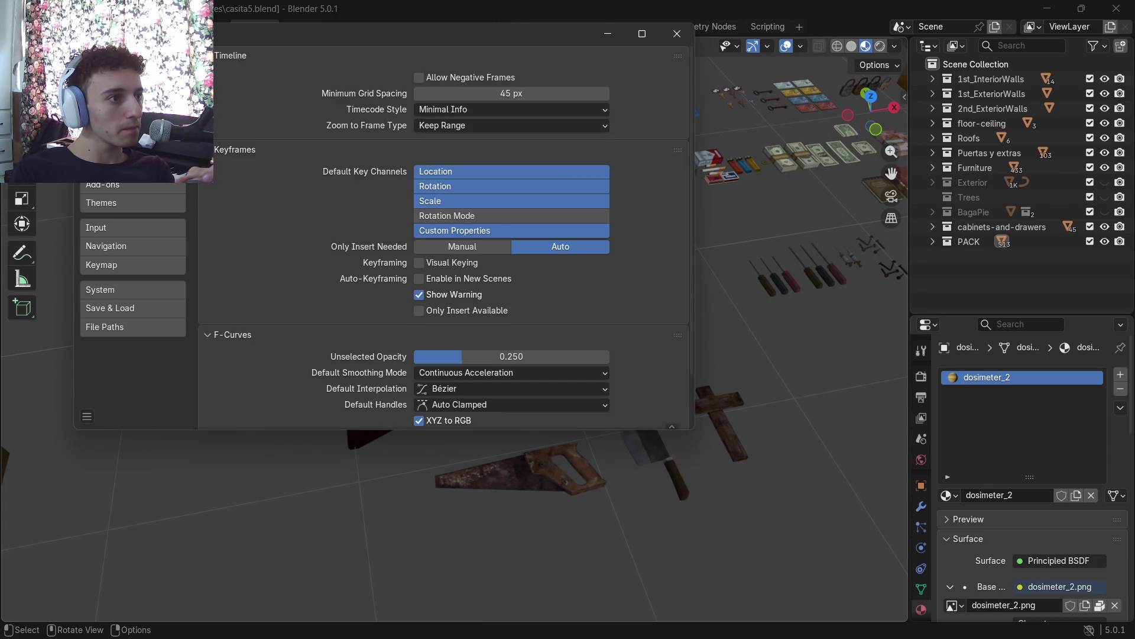
pyautogui.click(131, 166)
pyautogui.click(130, 185)
pyautogui.click(128, 202)
pyautogui.click(130, 226)
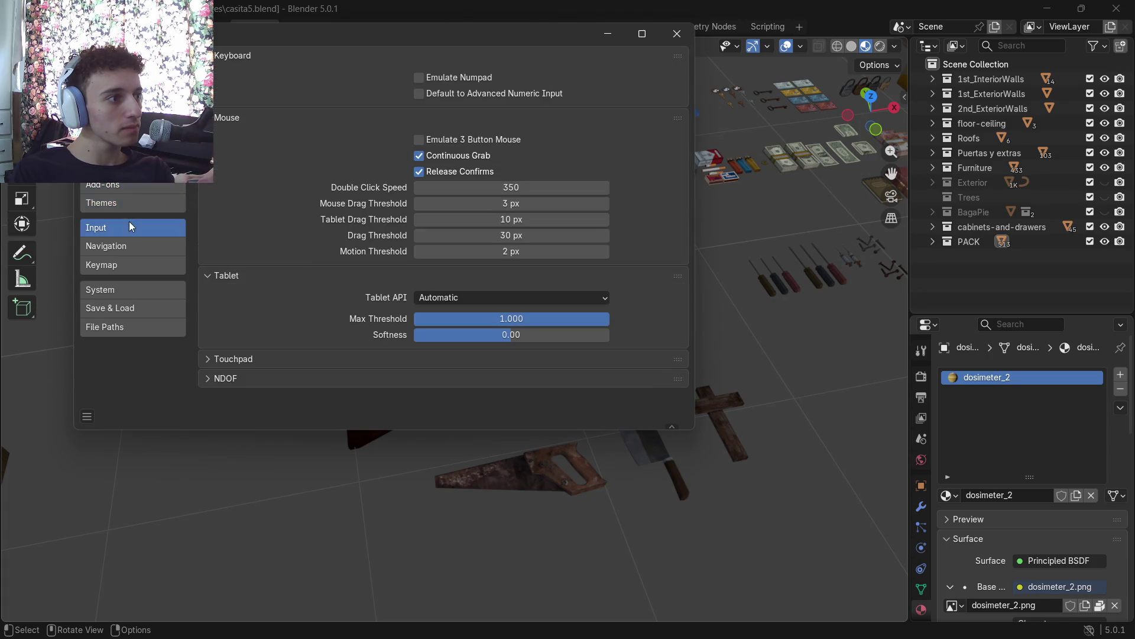
pyautogui.click(129, 267)
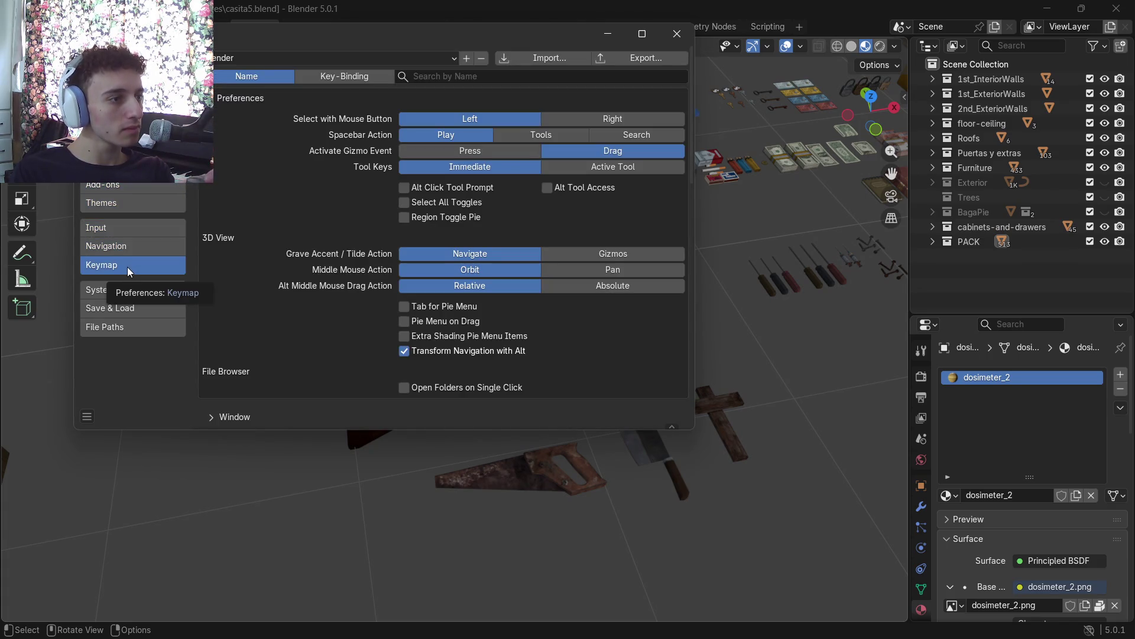
pyautogui.scroll(-10, 242, 257)
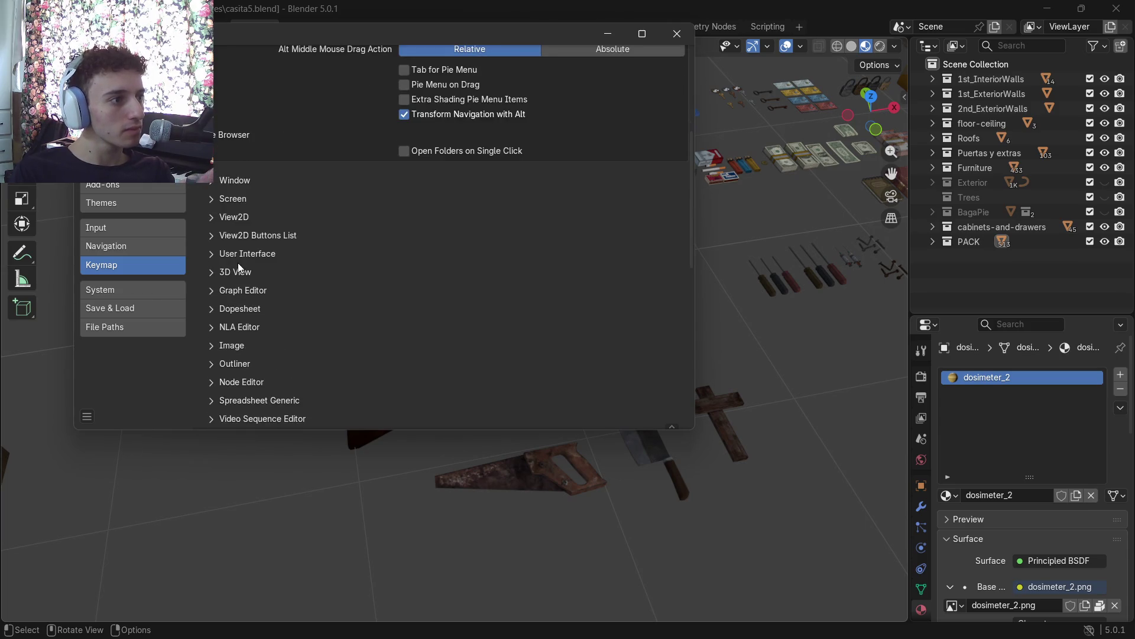
pyautogui.scroll(-1, 237, 268)
pyautogui.click(138, 293)
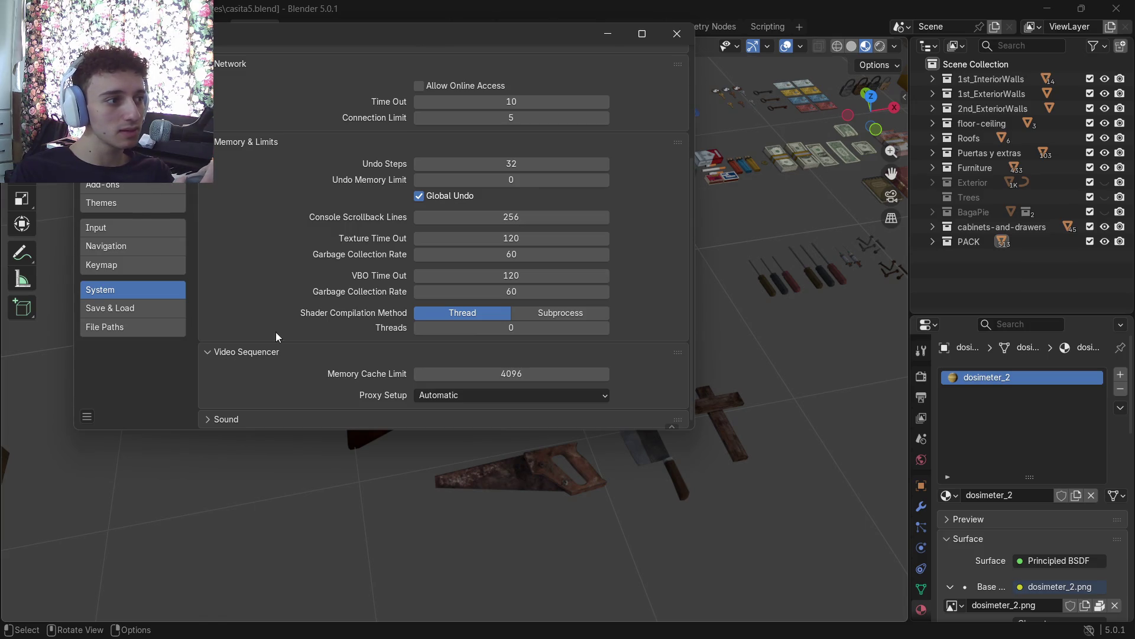
pyautogui.click(126, 306)
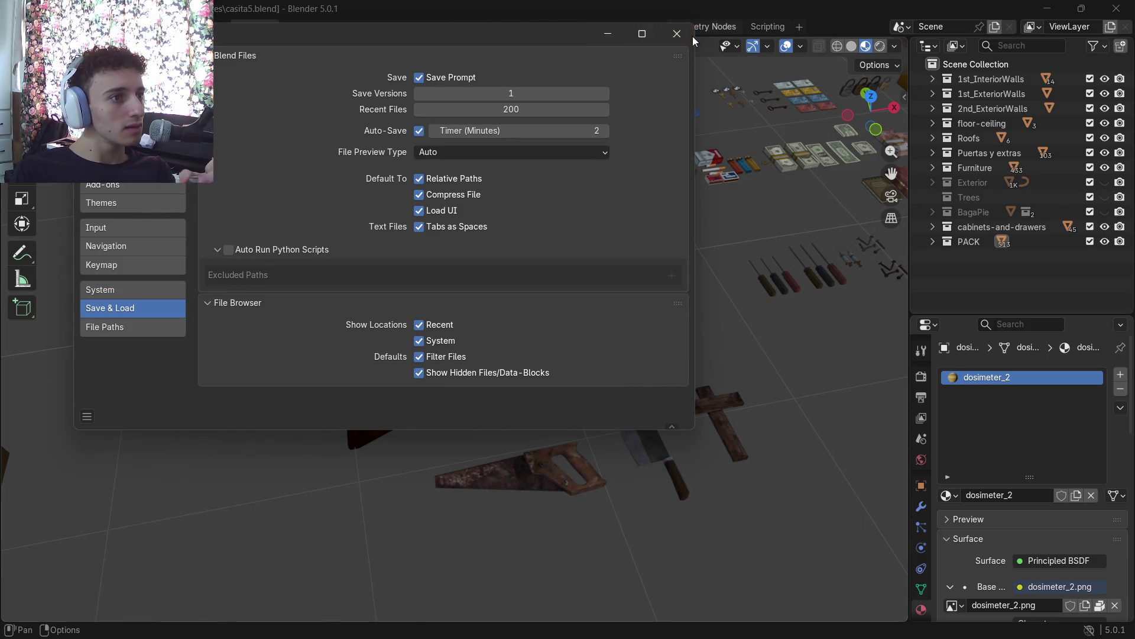
pyautogui.click(685, 34)
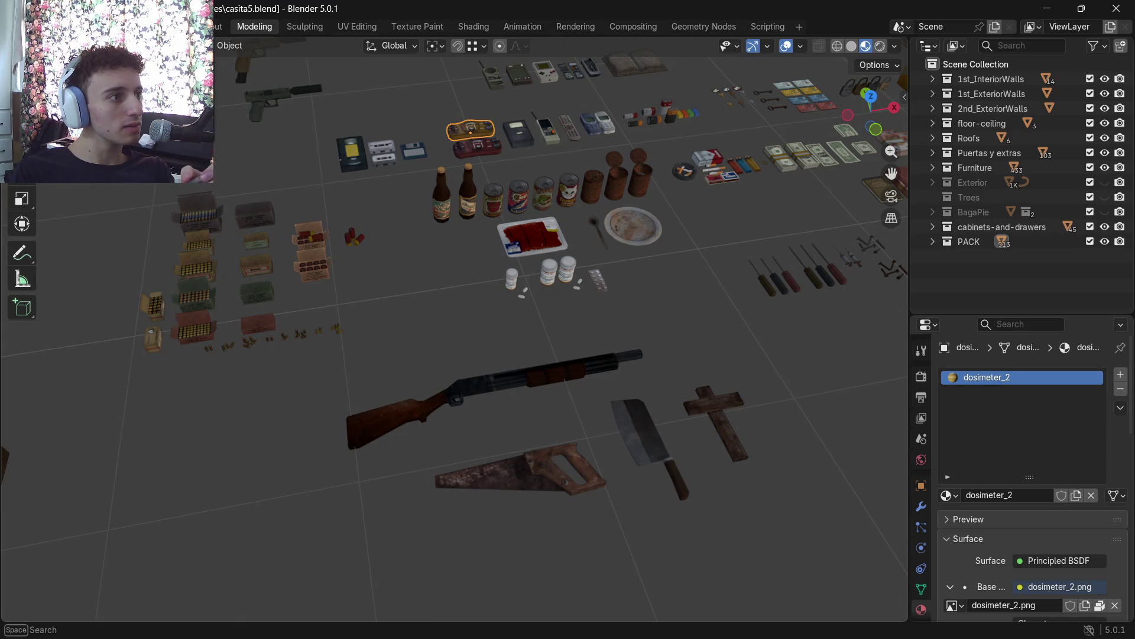
# In Edit > Preferences > System, change Display Graphics Backend from OpenGL to Vulkan.
pyautogui.click(121, 8)
pyautogui.moveTo(148, 8)
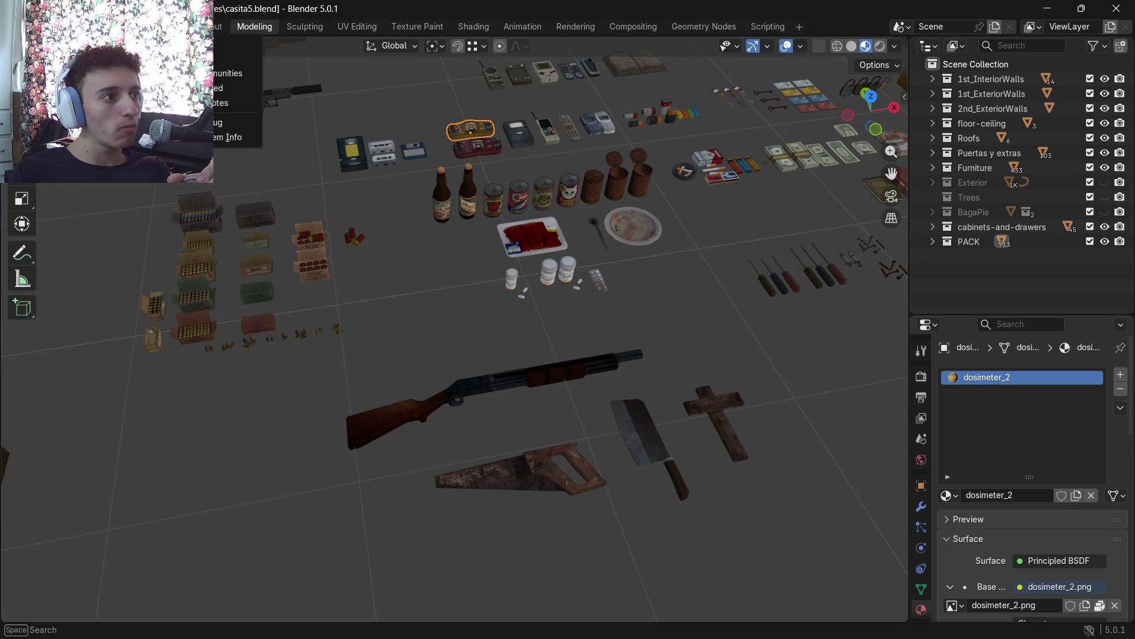
pyautogui.moveTo(56, 8)
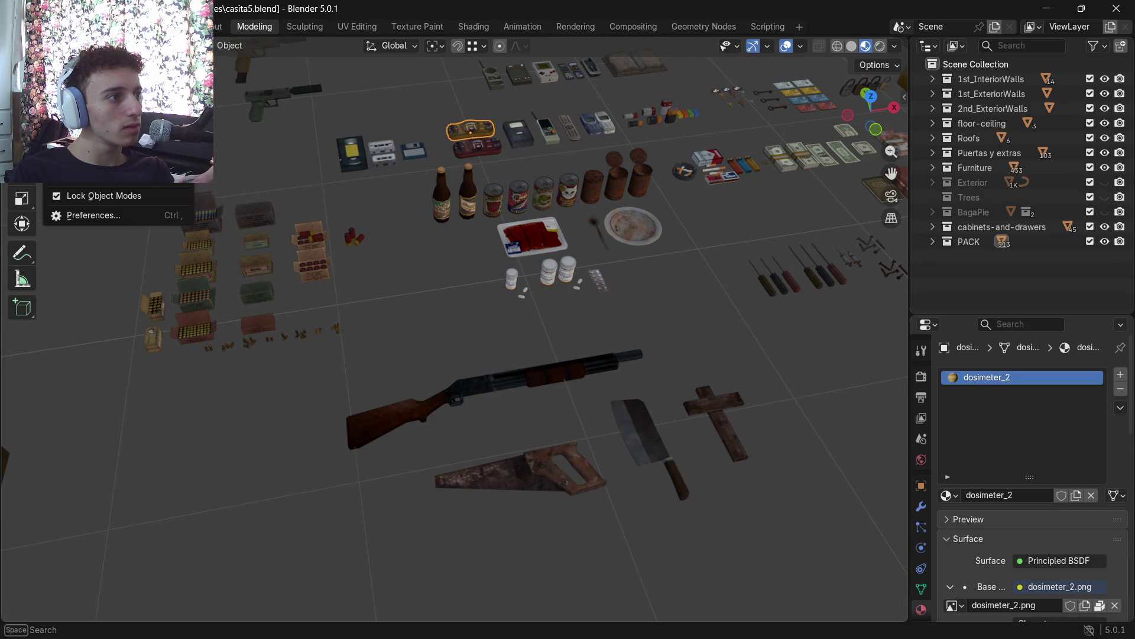
pyautogui.click(103, 221)
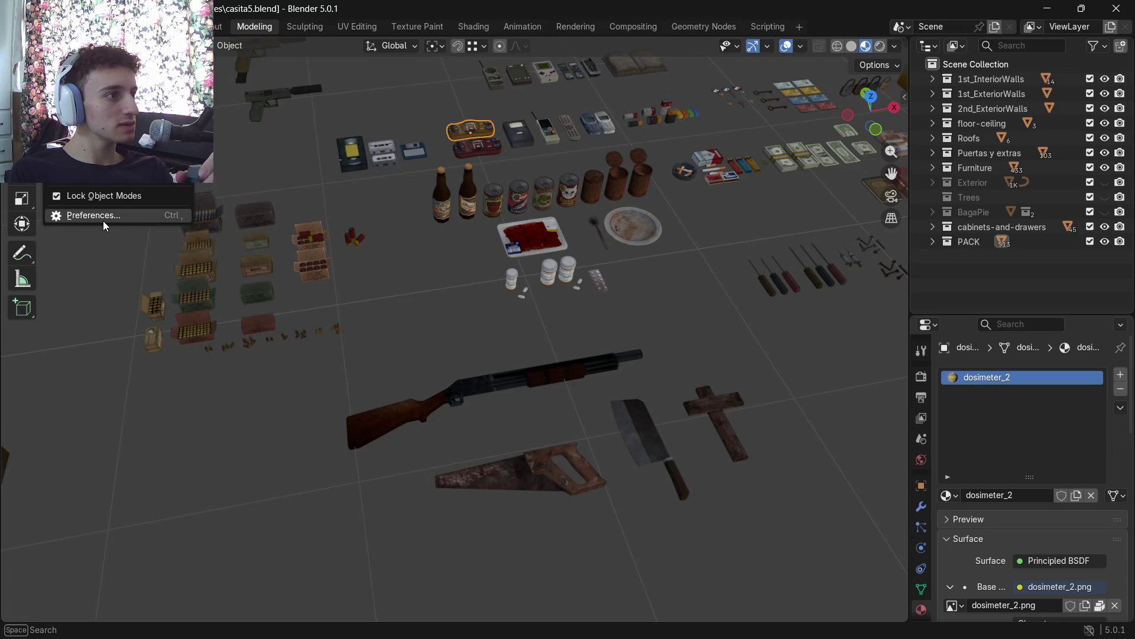
pyautogui.click(144, 289)
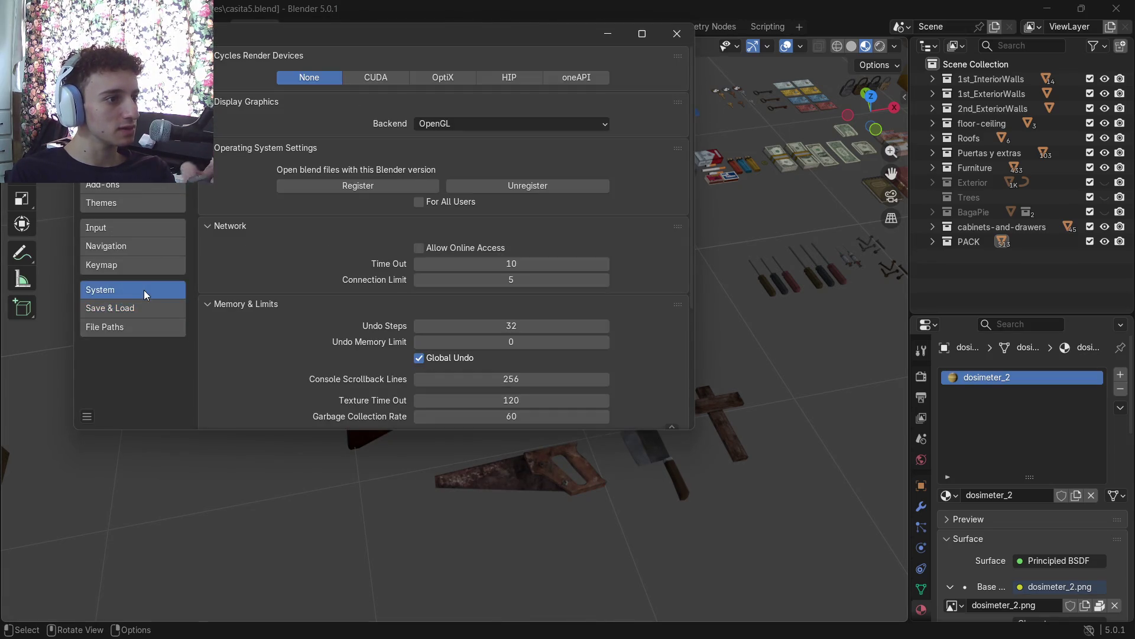
pyautogui.click(477, 124)
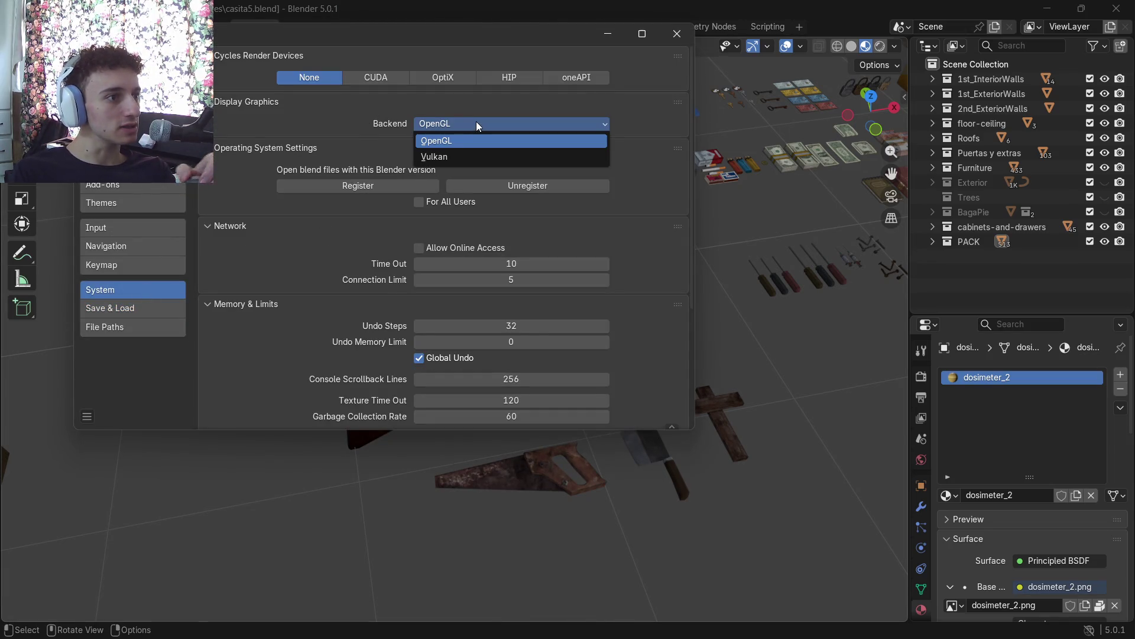
pyautogui.click(439, 155)
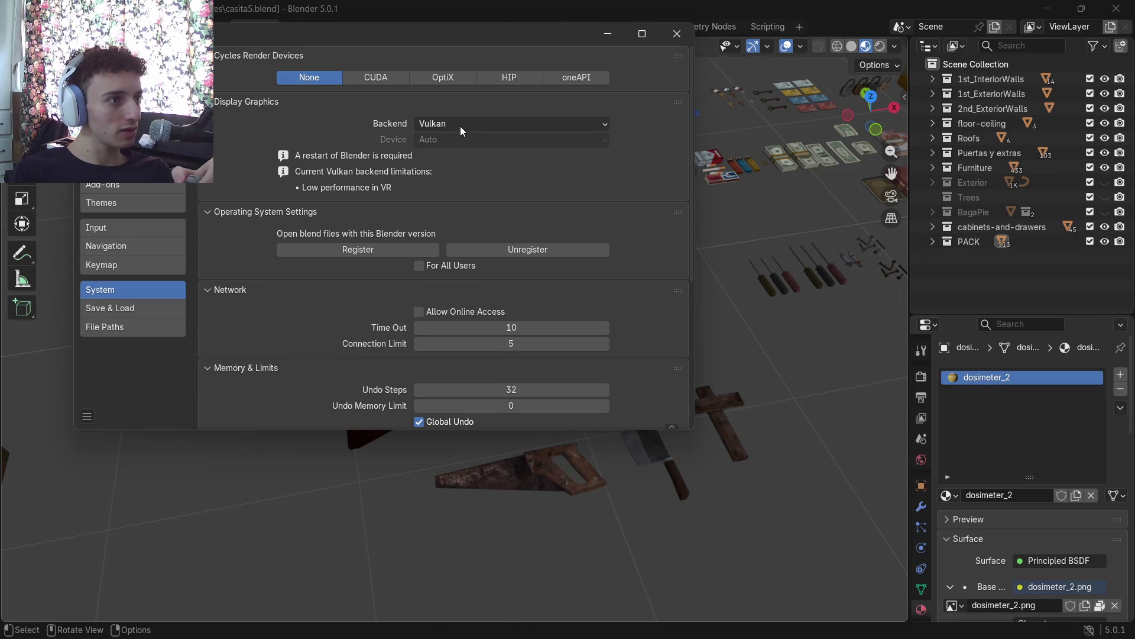
pyautogui.scroll(-5, 612, 251)
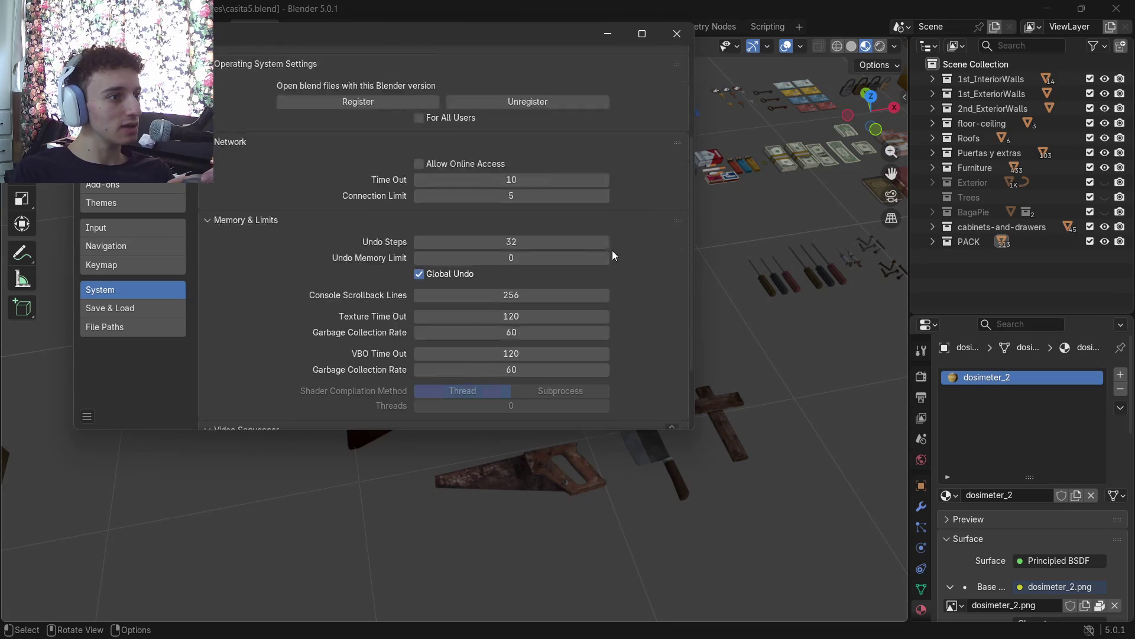
pyautogui.scroll(5, 619, 275)
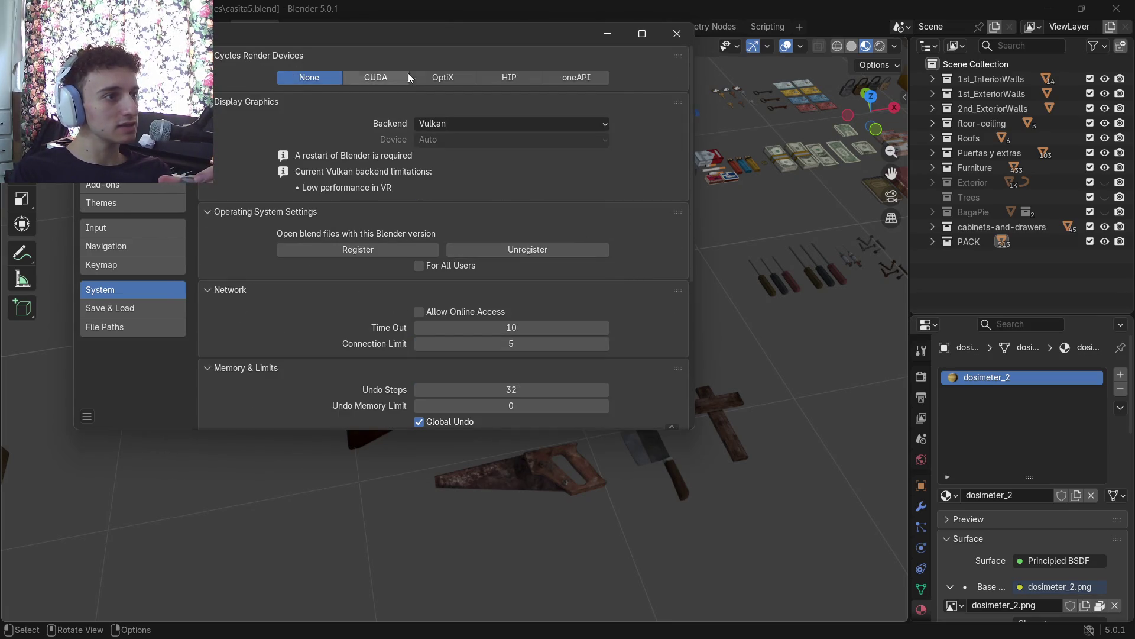
pyautogui.scroll(-8, 616, 257)
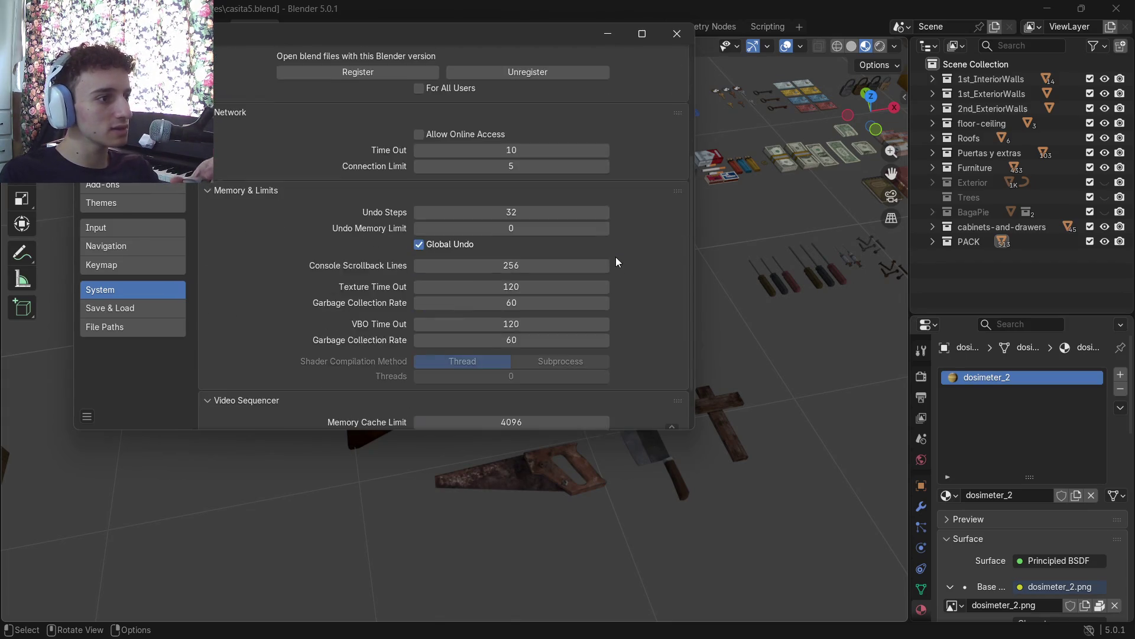
pyautogui.scroll(8, 638, 119)
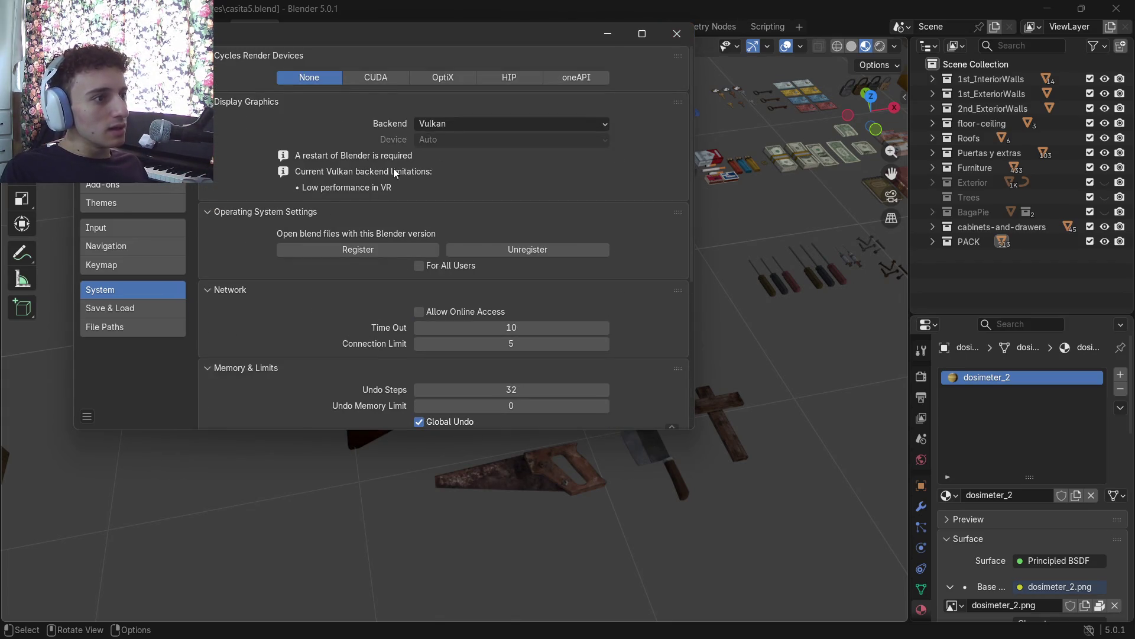
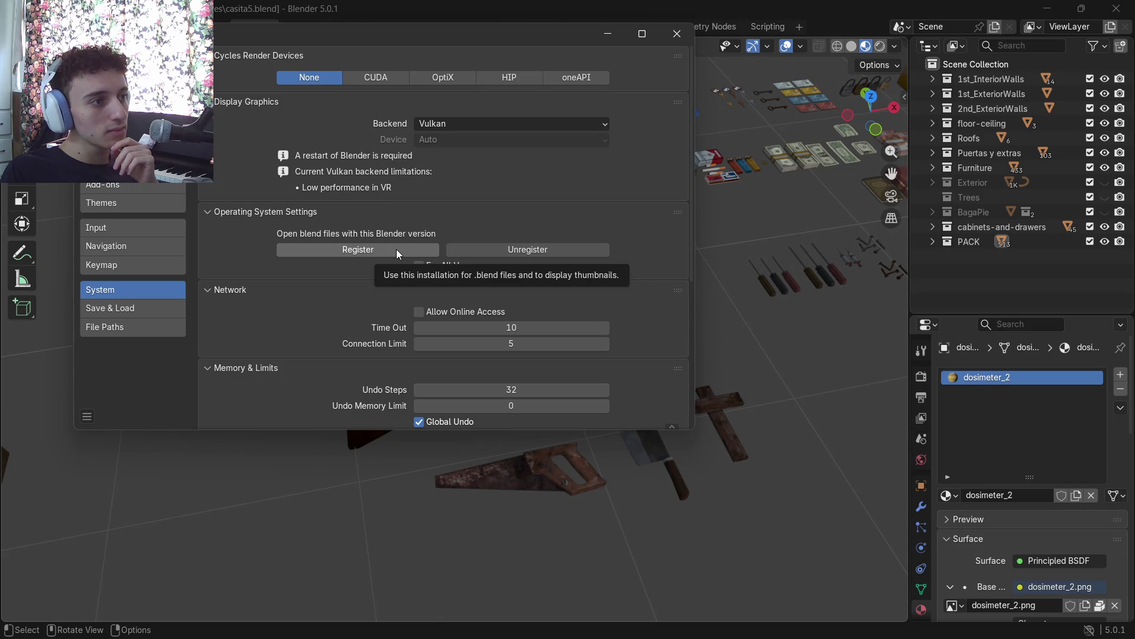
# Register Blender as the .blend file handler, then save casita5.blend and quit Blender.
pyautogui.click(378, 247)
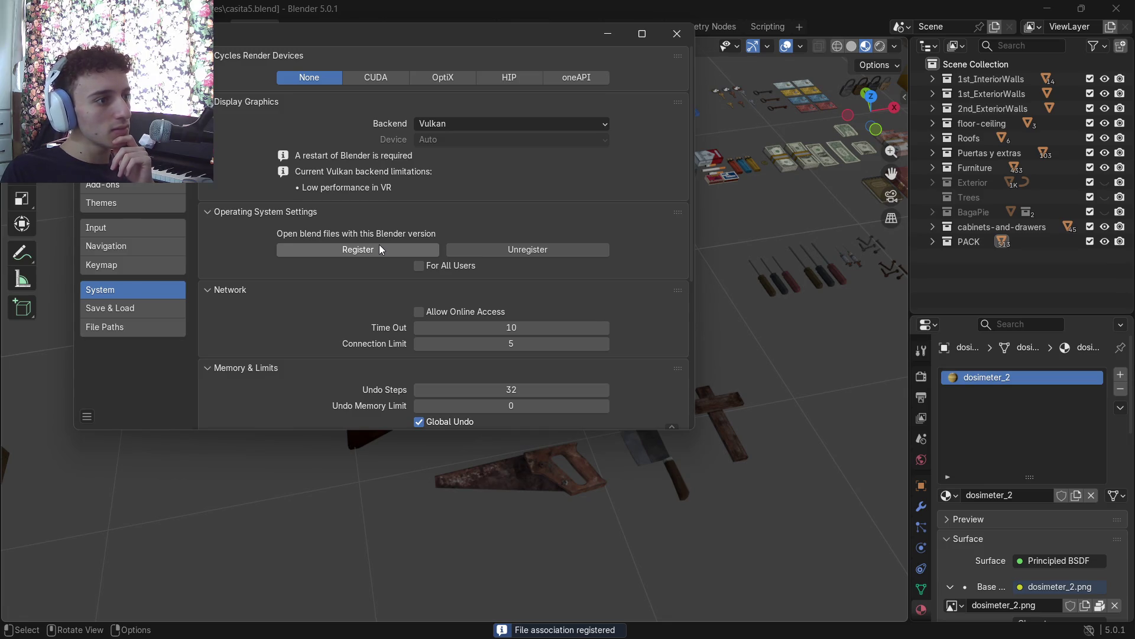
pyautogui.click(680, 40)
pyautogui.hotkey('ctrl', 's')
pyautogui.click(1129, 7)
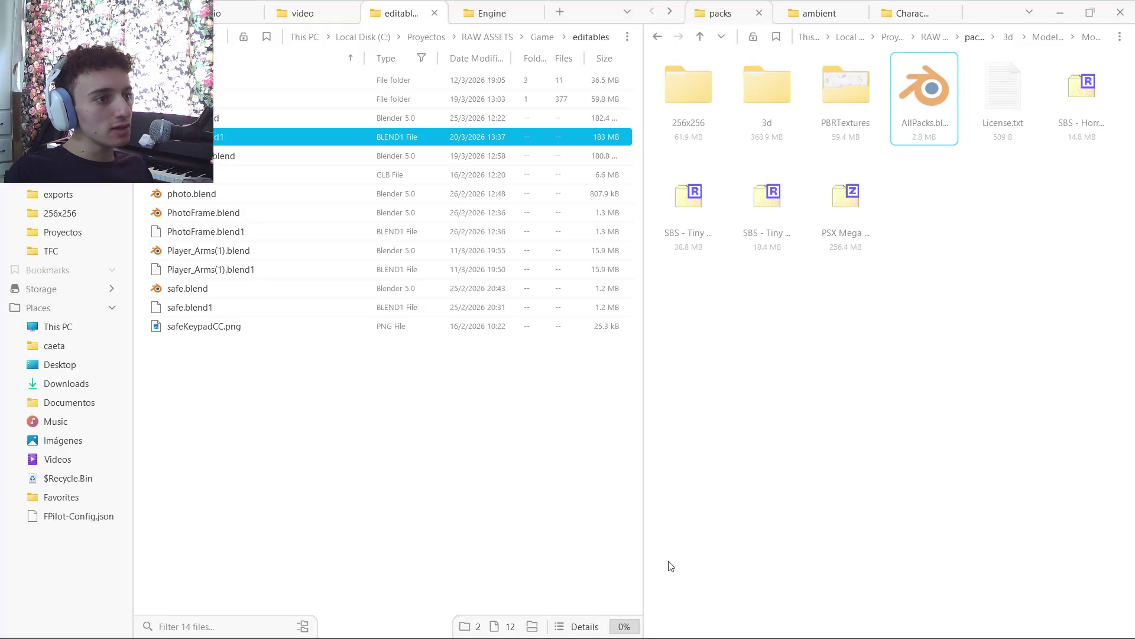
# Open casita5.blend from the editables folder in Blender.
pyautogui.doubleClick(293, 270)
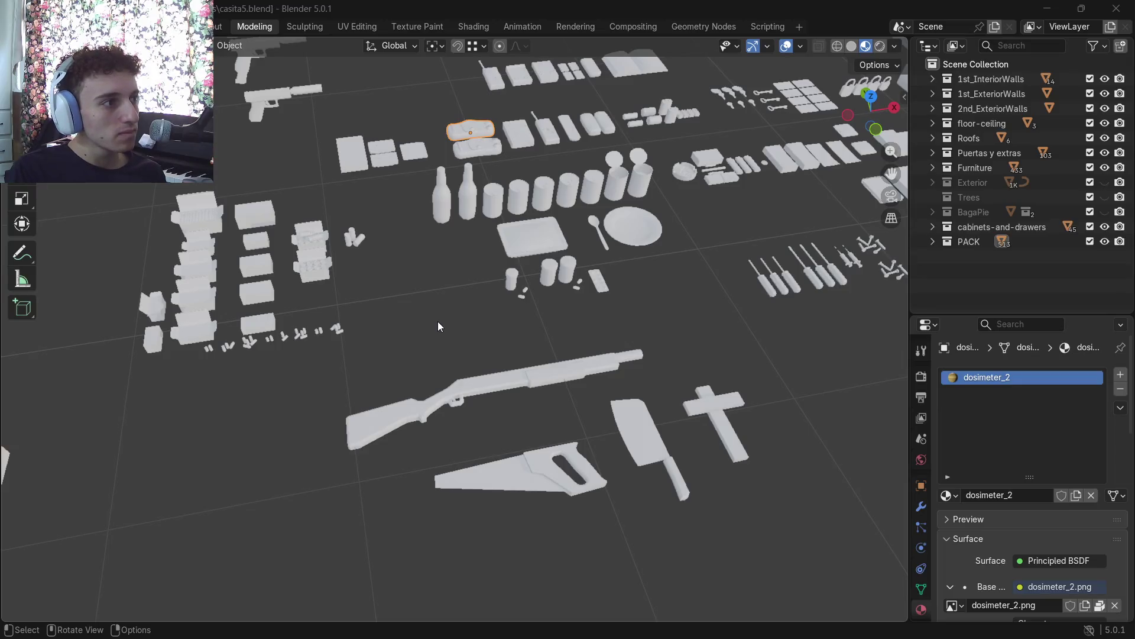
# Set the Preferences display graphics device to the NVIDIA GeForce RTX 4050 Laptop GPU.
pyautogui.scroll(-5, 434, 329)
pyautogui.moveTo(434, 345)
pyautogui.mouseDown()
pyautogui.moveTo(508, 353)
pyautogui.moveTo(619, 327)
pyautogui.moveTo(636, 362)
pyautogui.moveTo(591, 331)
pyautogui.mouseUp()
pyautogui.click(59, 9)
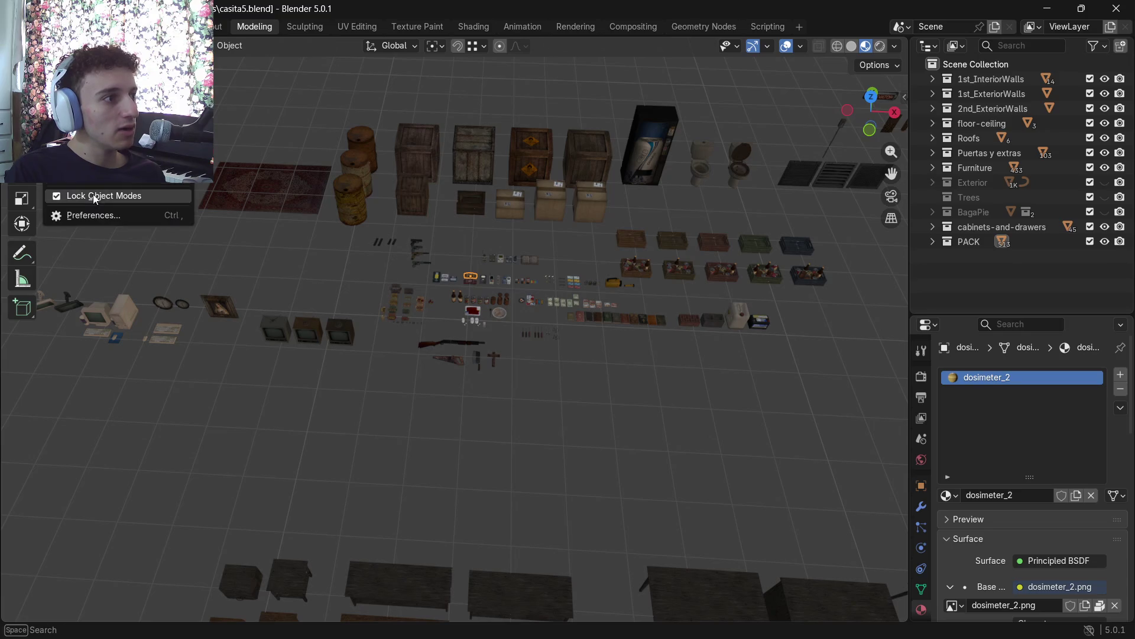
pyautogui.click(101, 211)
pyautogui.click(457, 139)
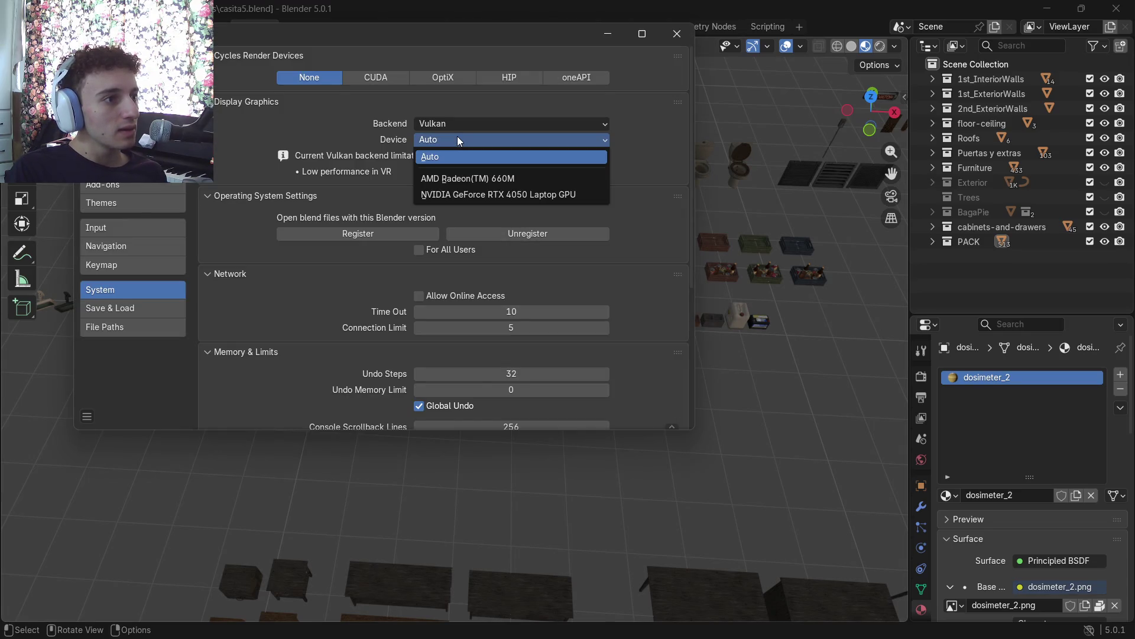
pyautogui.click(482, 197)
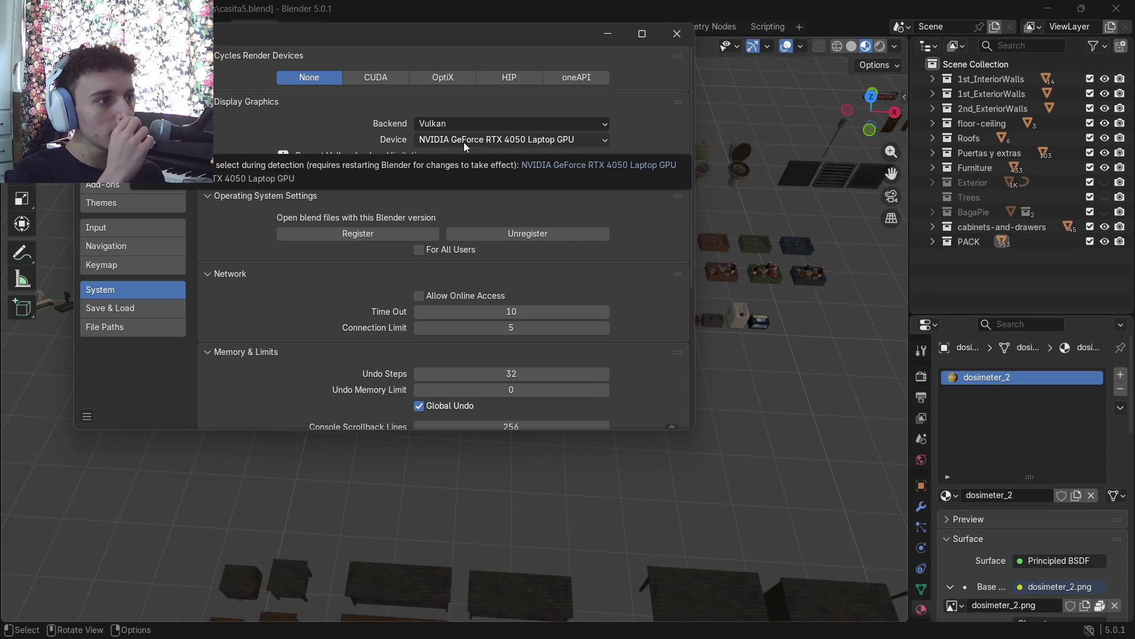
pyautogui.click(678, 35)
# Save casita5.blend, quit Blender and reopen the file from File Explorer.
pyautogui.hotkey('ctrl', 's')
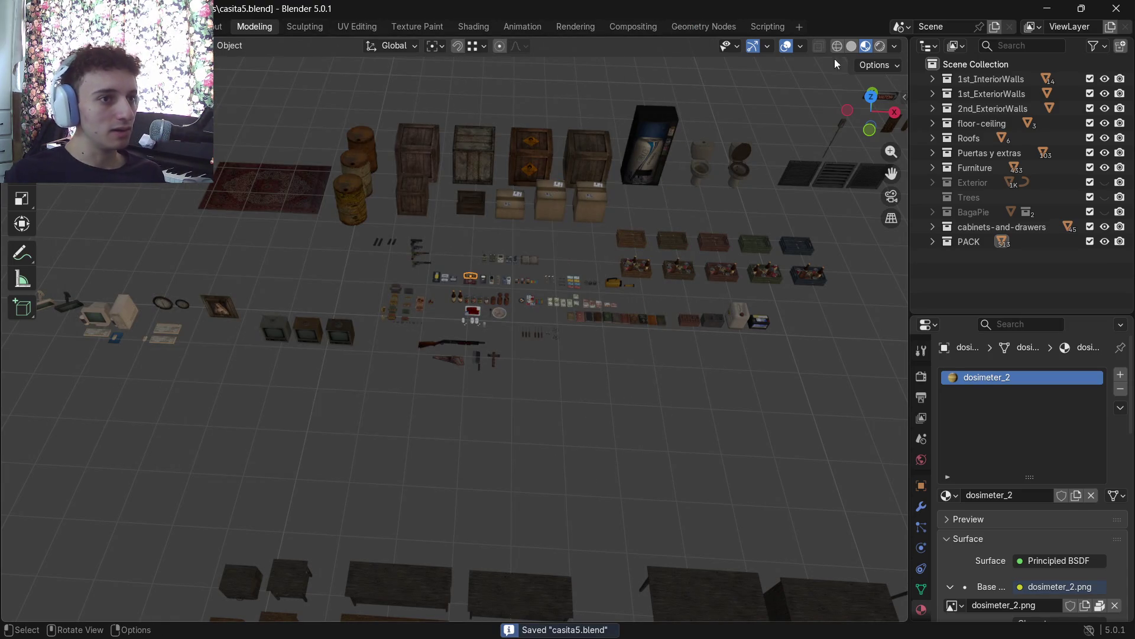
pyautogui.click(1116, 8)
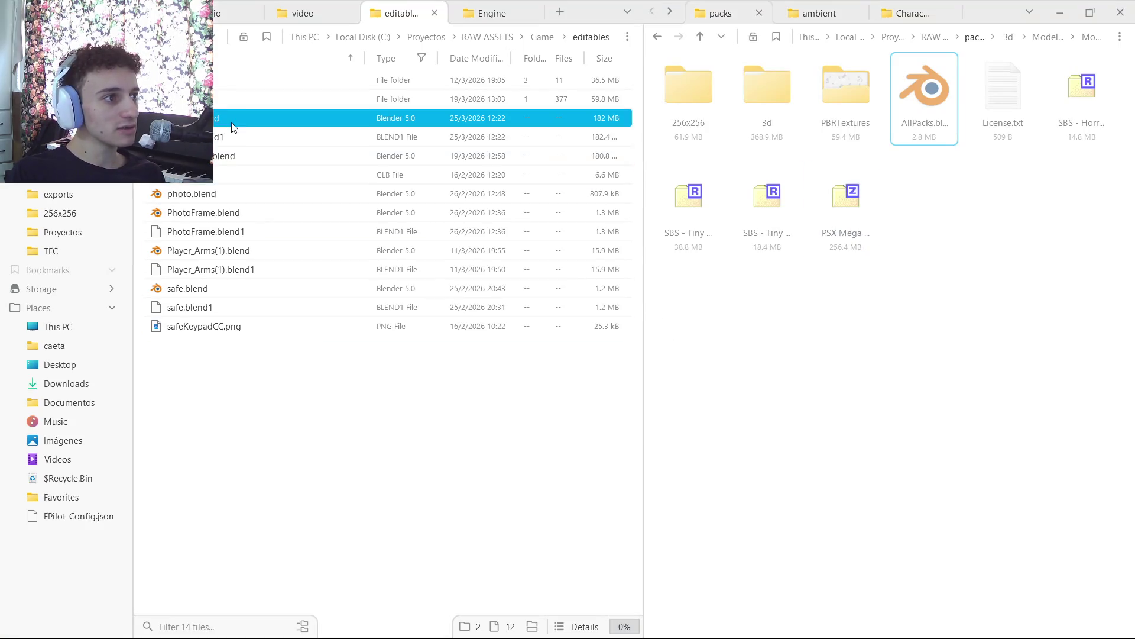
pyautogui.doubleClick(233, 127)
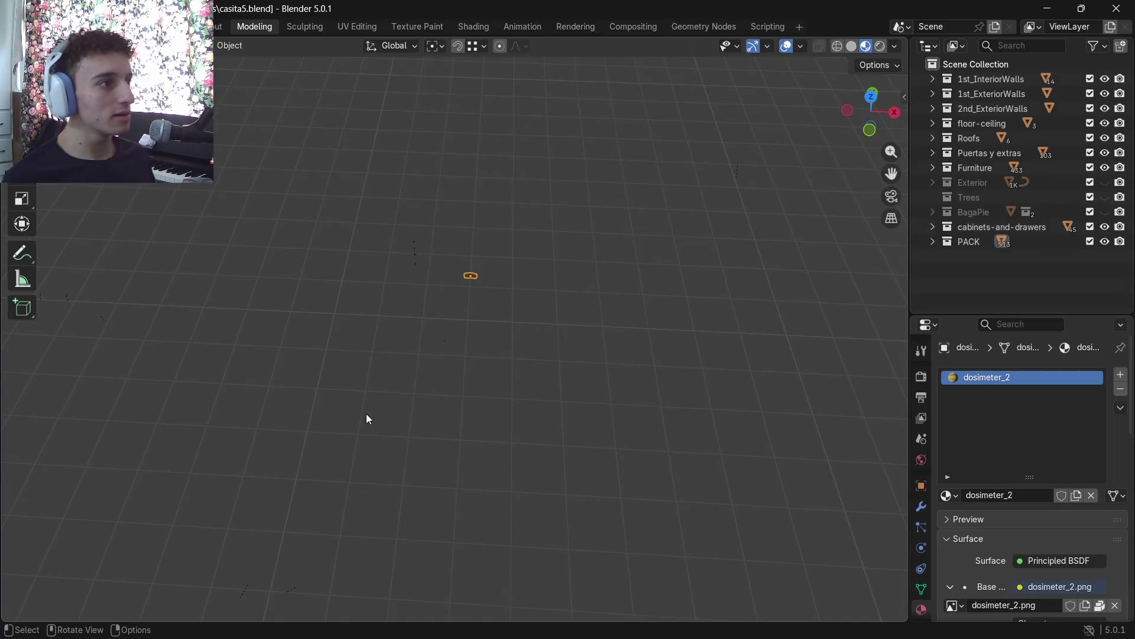
pyautogui.moveTo(367, 413)
pyautogui.mouseDown()
pyautogui.moveTo(531, 381)
pyautogui.moveTo(485, 373)
pyautogui.moveTo(601, 367)
pyautogui.moveTo(413, 380)
pyautogui.moveTo(585, 388)
pyautogui.moveTo(632, 408)
pyautogui.moveTo(430, 363)
pyautogui.moveTo(640, 369)
pyautogui.moveTo(346, 330)
pyautogui.moveTo(359, 350)
pyautogui.moveTo(726, 318)
pyautogui.moveTo(518, 346)
pyautogui.moveTo(659, 393)
pyautogui.moveTo(603, 379)
pyautogui.moveTo(594, 323)
pyautogui.moveTo(485, 296)
pyautogui.moveTo(271, 382)
pyautogui.moveTo(419, 347)
pyautogui.moveTo(578, 359)
pyautogui.moveTo(504, 311)
pyautogui.moveTo(564, 274)
pyautogui.moveTo(479, 303)
pyautogui.mouseUp()
# Look over the reloaded furniture rows and roof, then open the Windows Start menu.
pyautogui.scroll(-5, 601, 368)
pyautogui.scroll(5, 630, 408)
pyautogui.scroll(4, 445, 283)
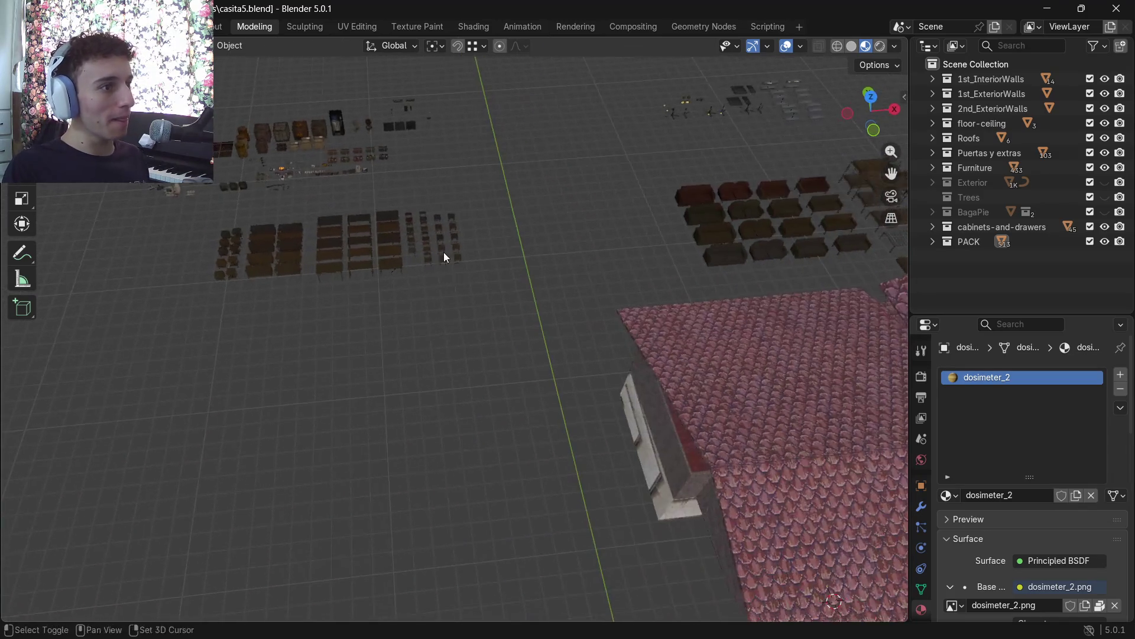
pyautogui.moveTo(446, 257)
pyautogui.mouseDown()
pyautogui.moveTo(552, 427)
pyautogui.moveTo(499, 455)
pyautogui.moveTo(563, 261)
pyautogui.moveTo(577, 362)
pyautogui.moveTo(549, 277)
pyautogui.moveTo(563, 307)
pyautogui.mouseUp()
pyautogui.press('super')
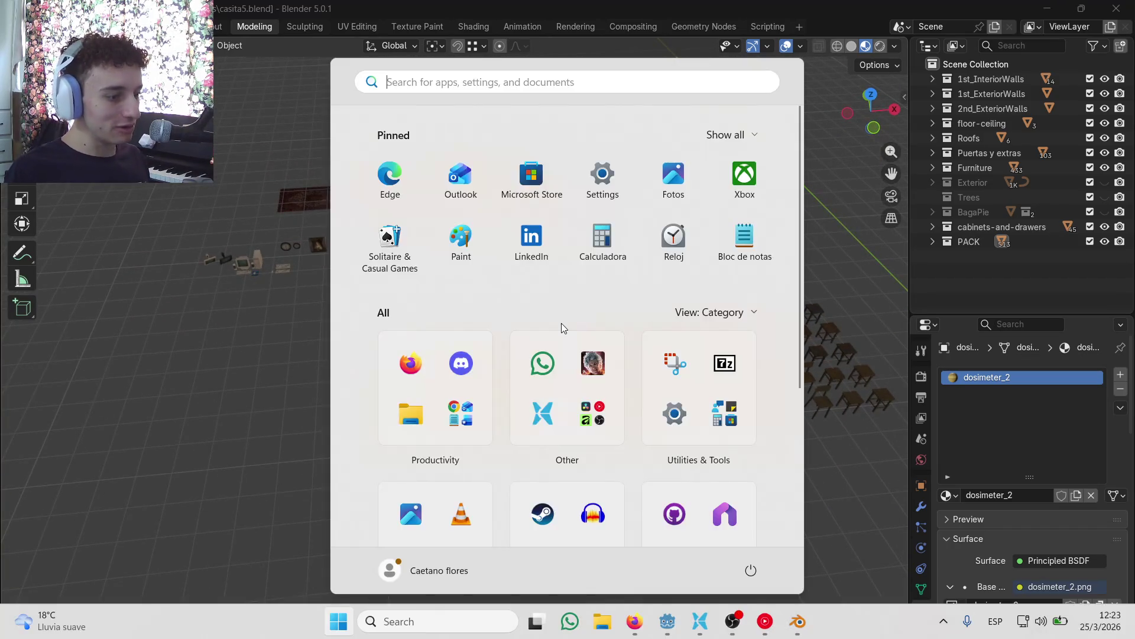
# Launch a second Blender via Start search and delete its default camera, cube and light.
pyautogui.write('blender')
pyautogui.press('Return')
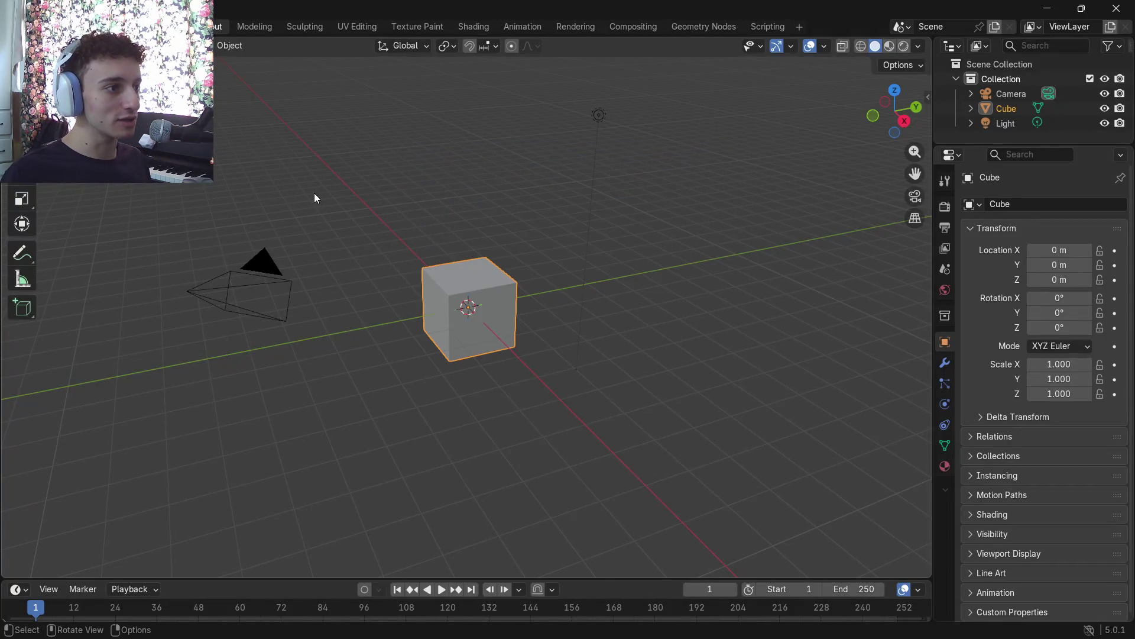
pyautogui.moveTo(206, 201); pyautogui.dragTo(744, 448)
pyautogui.press('Delete')
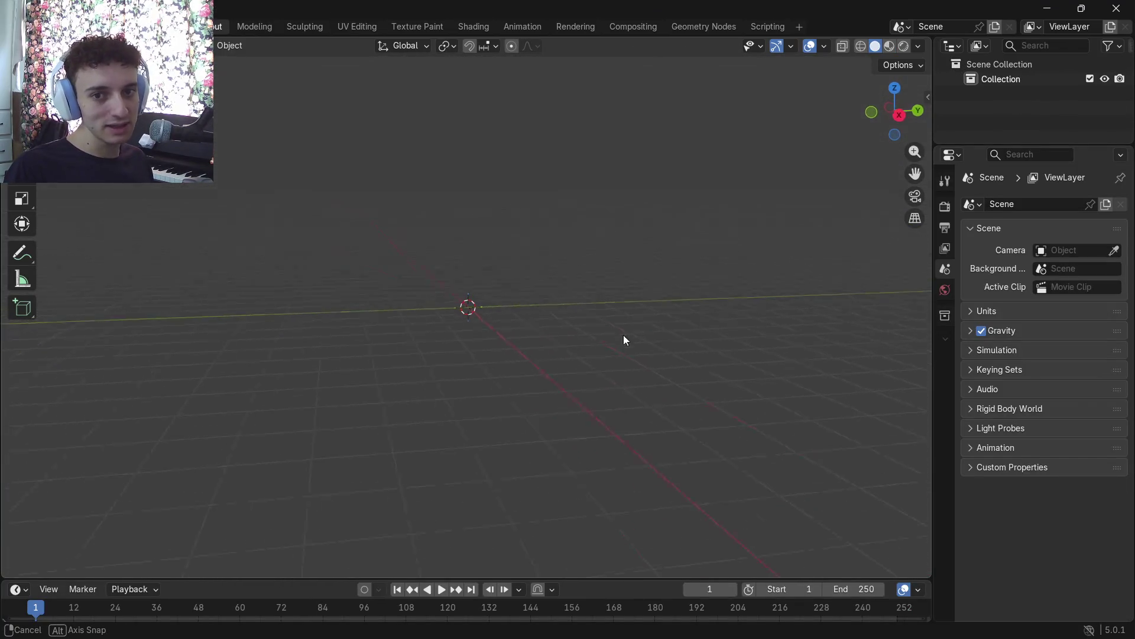
pyautogui.moveTo(625, 339)
pyautogui.mouseDown()
pyautogui.moveTo(618, 349)
pyautogui.moveTo(606, 332)
pyautogui.moveTo(697, 315)
pyautogui.mouseUp()
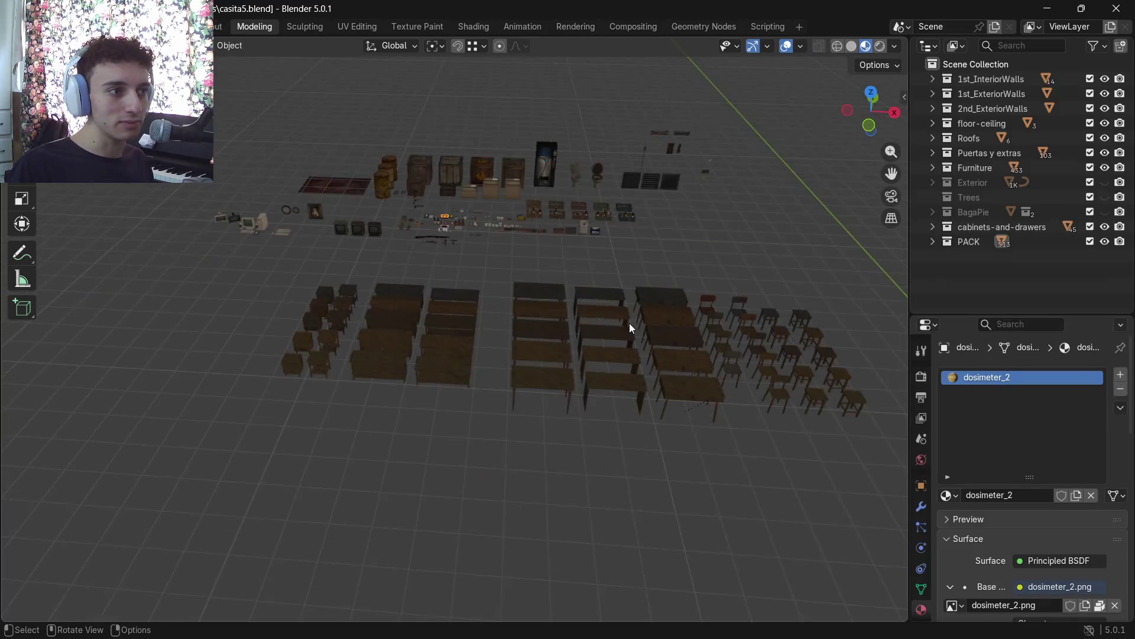
pyautogui.moveTo(629, 323)
pyautogui.mouseDown()
pyautogui.moveTo(643, 317)
pyautogui.moveTo(640, 333)
pyautogui.moveTo(615, 320)
pyautogui.moveTo(629, 332)
pyautogui.moveTo(457, 338)
pyautogui.moveTo(336, 302)
pyautogui.mouseUp()
pyautogui.scroll(-4, 641, 320)
pyautogui.scroll(-5, 1026, 425)
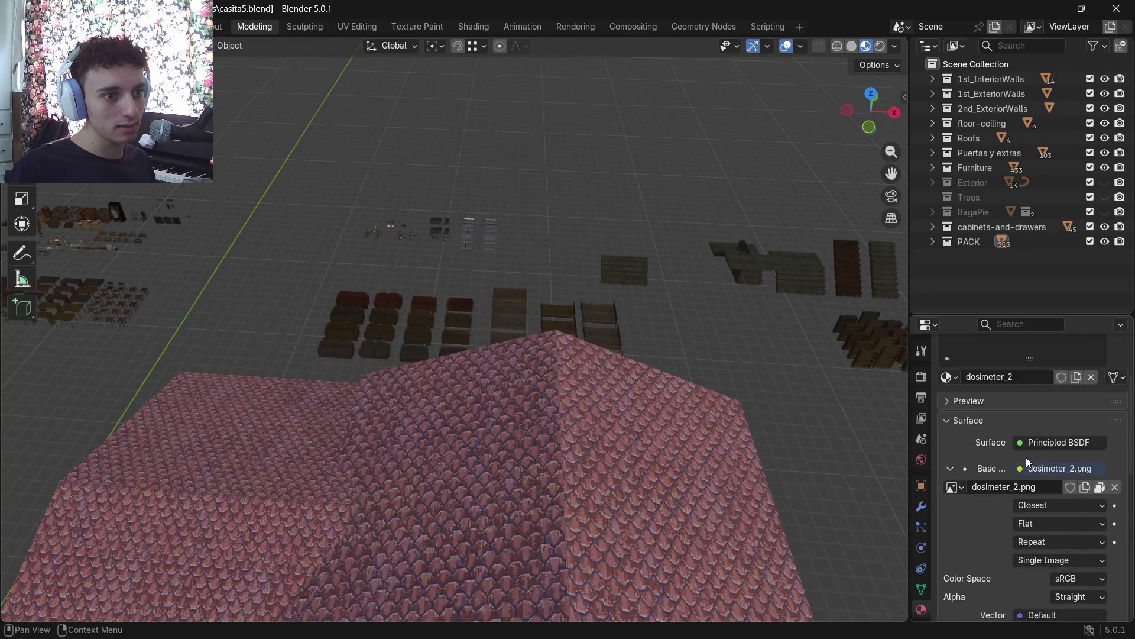
pyautogui.scroll(-2, 1026, 460)
pyautogui.scroll(8, 1025, 464)
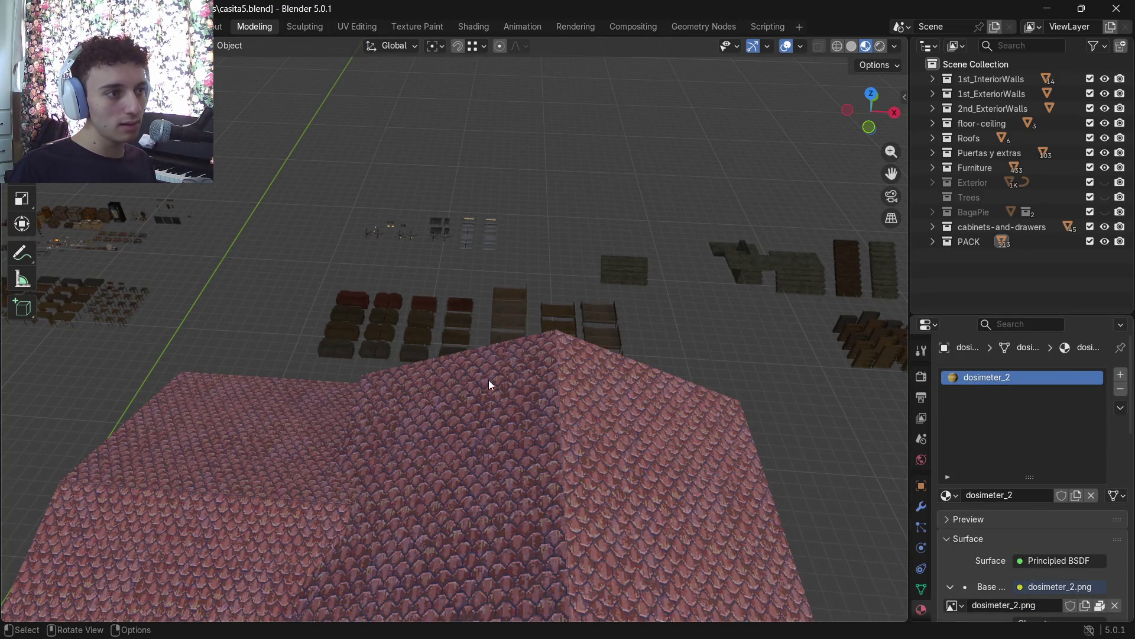
pyautogui.moveTo(489, 380)
pyautogui.mouseDown()
pyautogui.moveTo(537, 360)
pyautogui.moveTo(542, 345)
pyautogui.moveTo(466, 332)
pyautogui.moveTo(620, 400)
pyautogui.mouseUp()
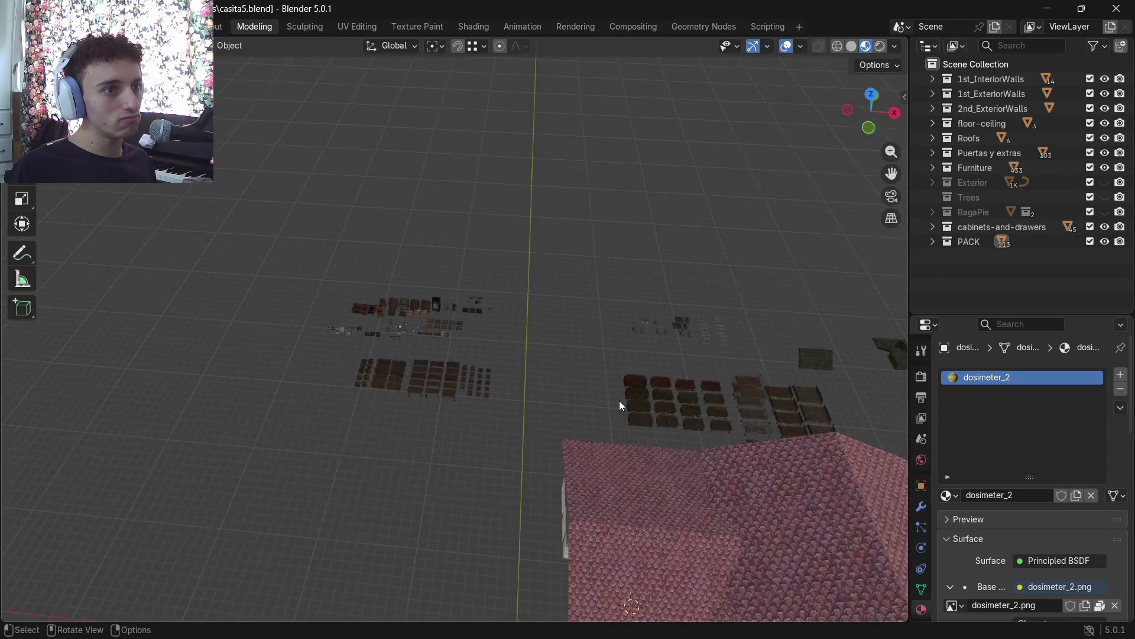
pyautogui.click(1105, 241)
pyautogui.moveTo(887, 283)
pyautogui.mouseDown()
pyautogui.moveTo(674, 293)
pyautogui.moveTo(554, 272)
pyautogui.moveTo(590, 249)
pyautogui.moveTo(569, 267)
pyautogui.moveTo(577, 261)
pyautogui.mouseUp()
pyautogui.click(1105, 242)
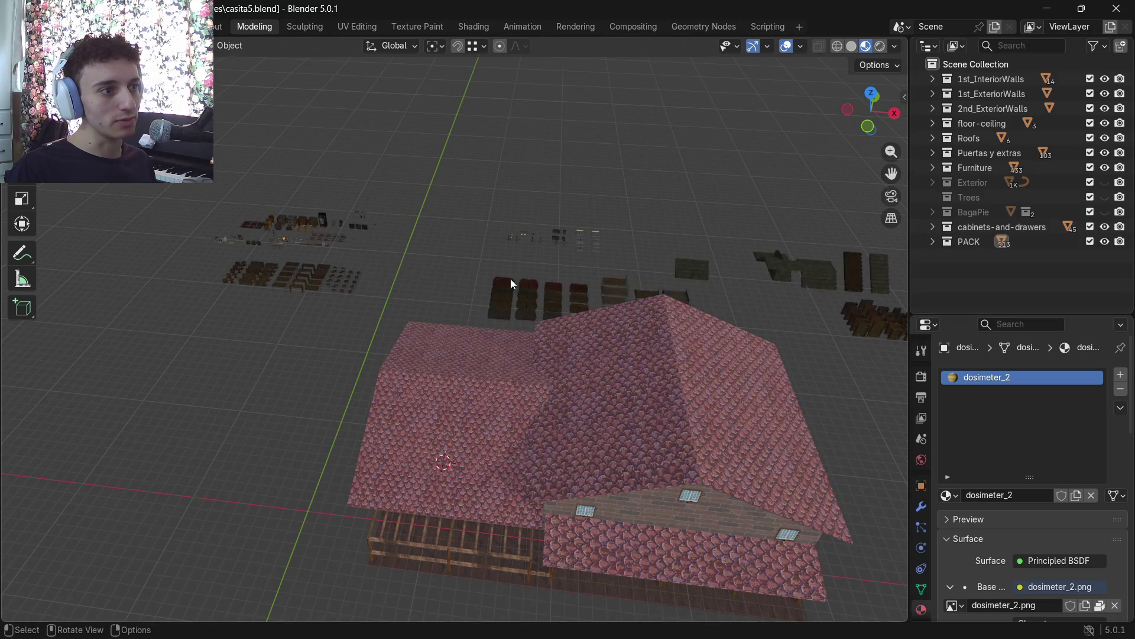
pyautogui.moveTo(510, 279)
pyautogui.mouseDown()
pyautogui.moveTo(385, 311)
pyautogui.moveTo(519, 429)
pyautogui.moveTo(395, 383)
pyautogui.moveTo(418, 374)
pyautogui.mouseUp()
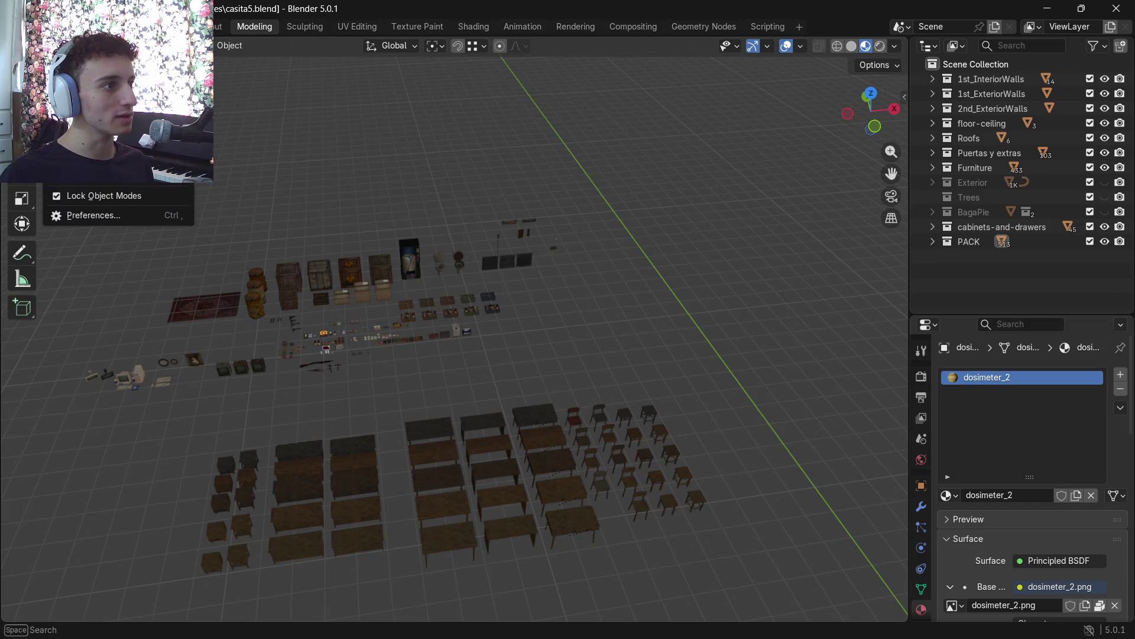
pyautogui.click(95, 215)
# Keep the RTX 4050 as display device and set Cycles render devices to CUDA.
pyautogui.click(493, 144)
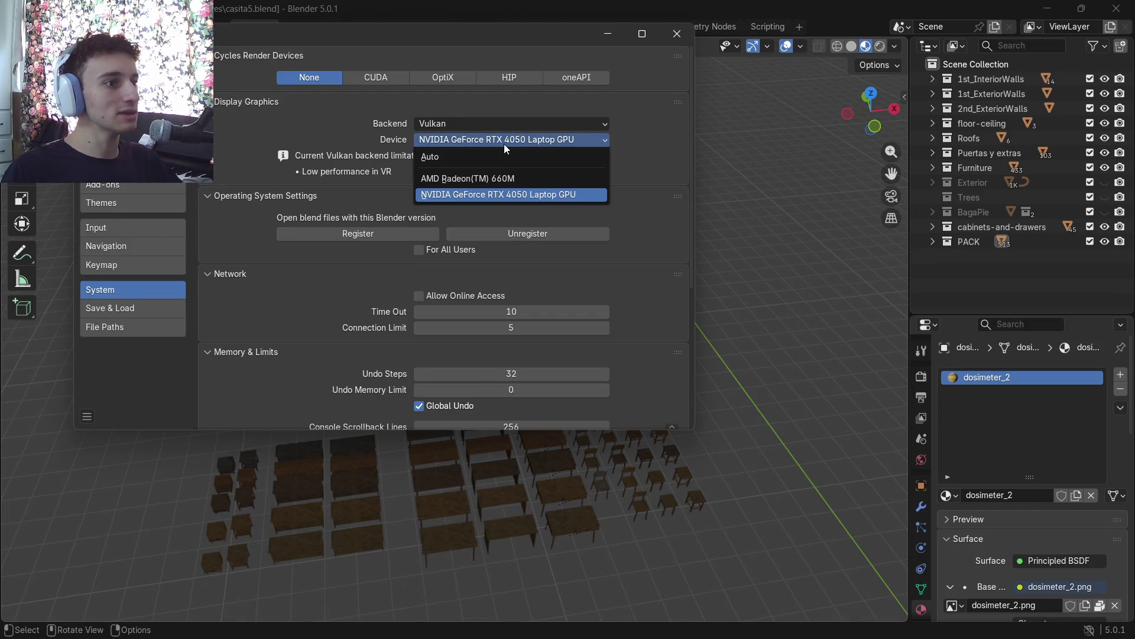
pyautogui.click(502, 146)
pyautogui.scroll(-8, 568, 260)
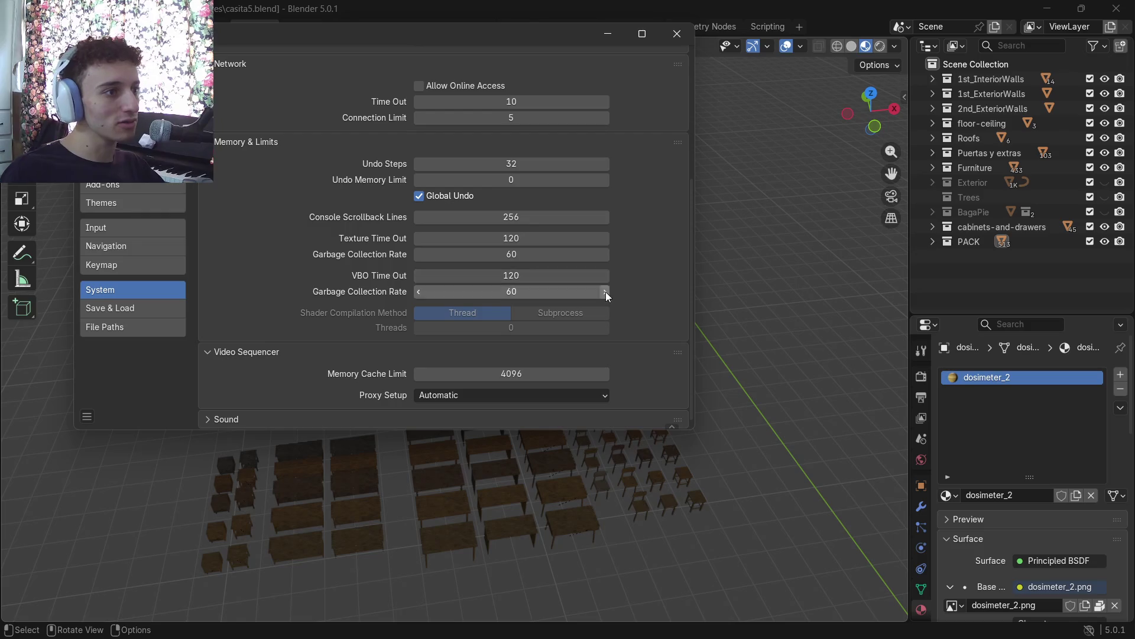
pyautogui.scroll(8, 637, 312)
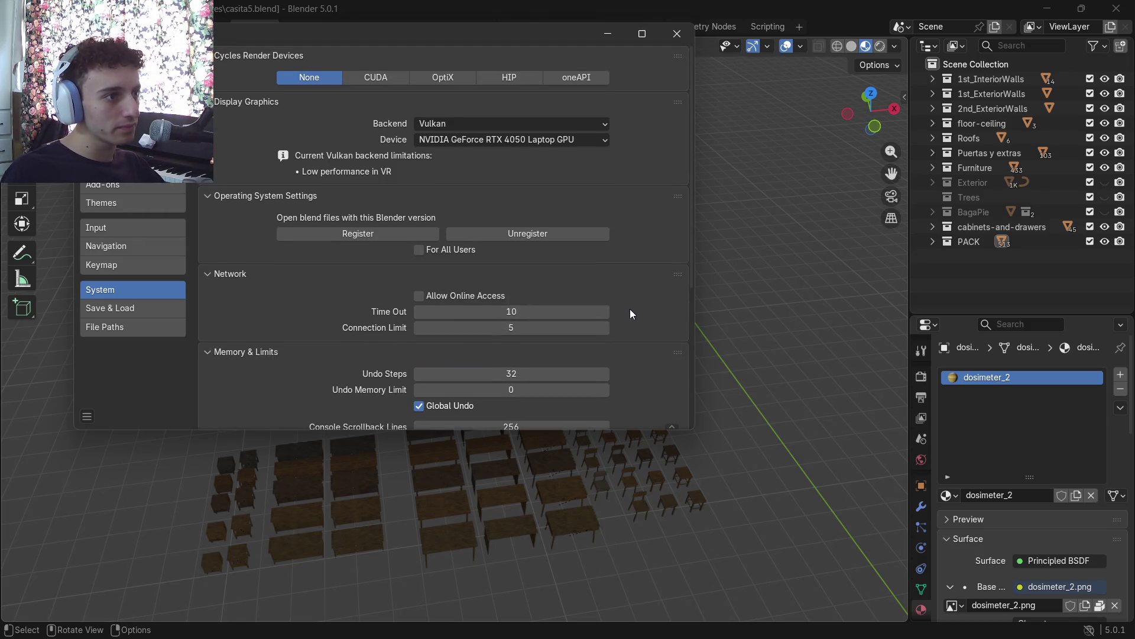
pyautogui.click(383, 80)
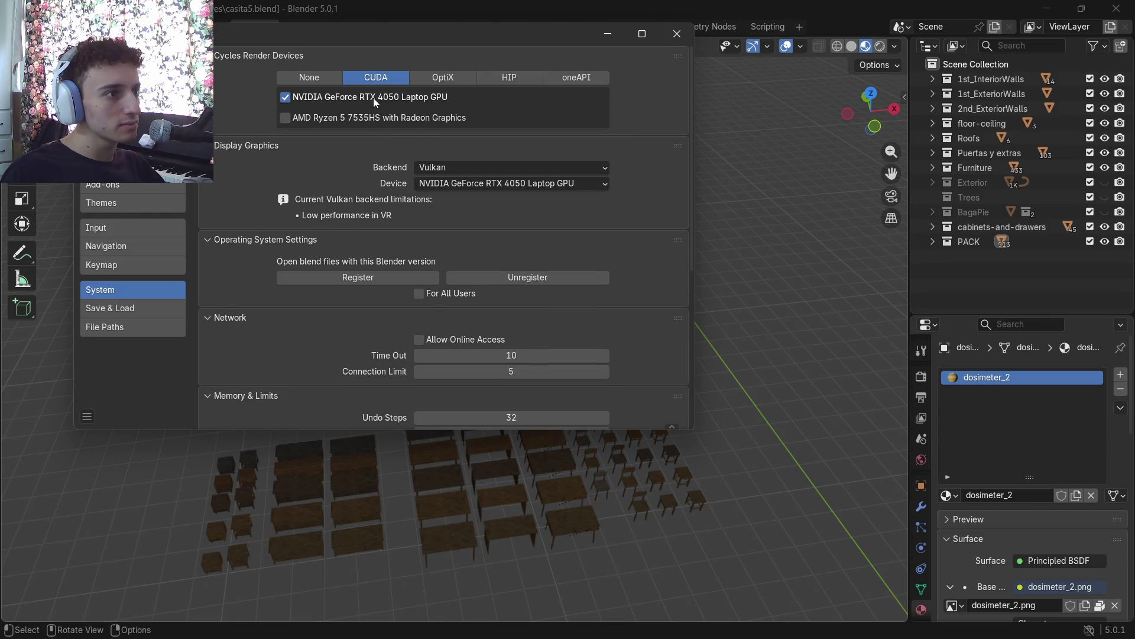
pyautogui.click(590, 75)
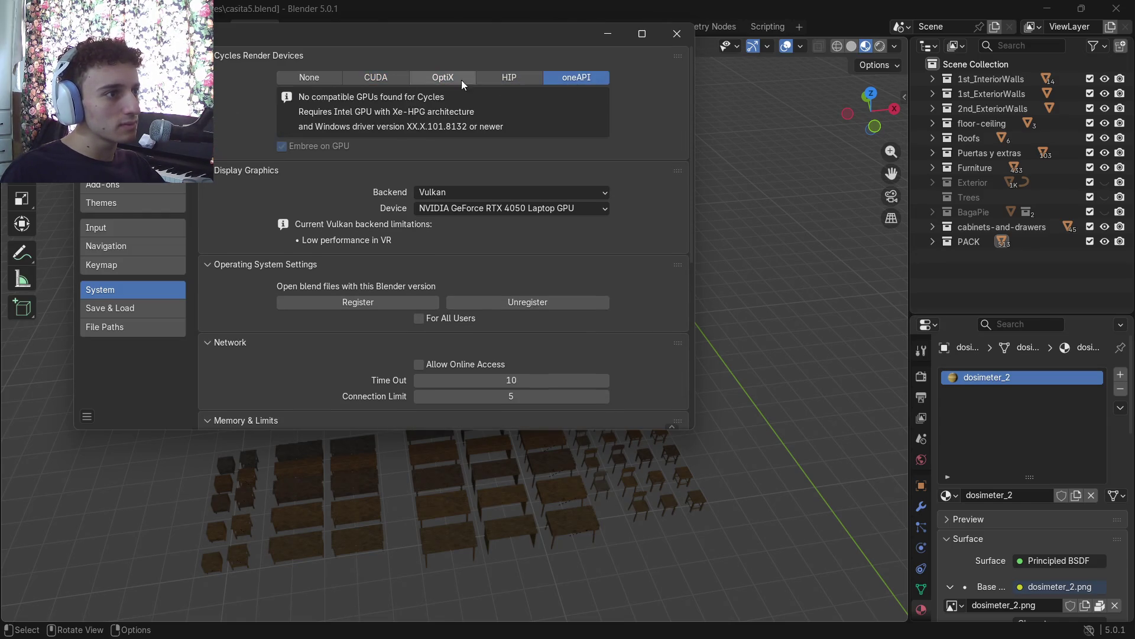
pyautogui.click(377, 77)
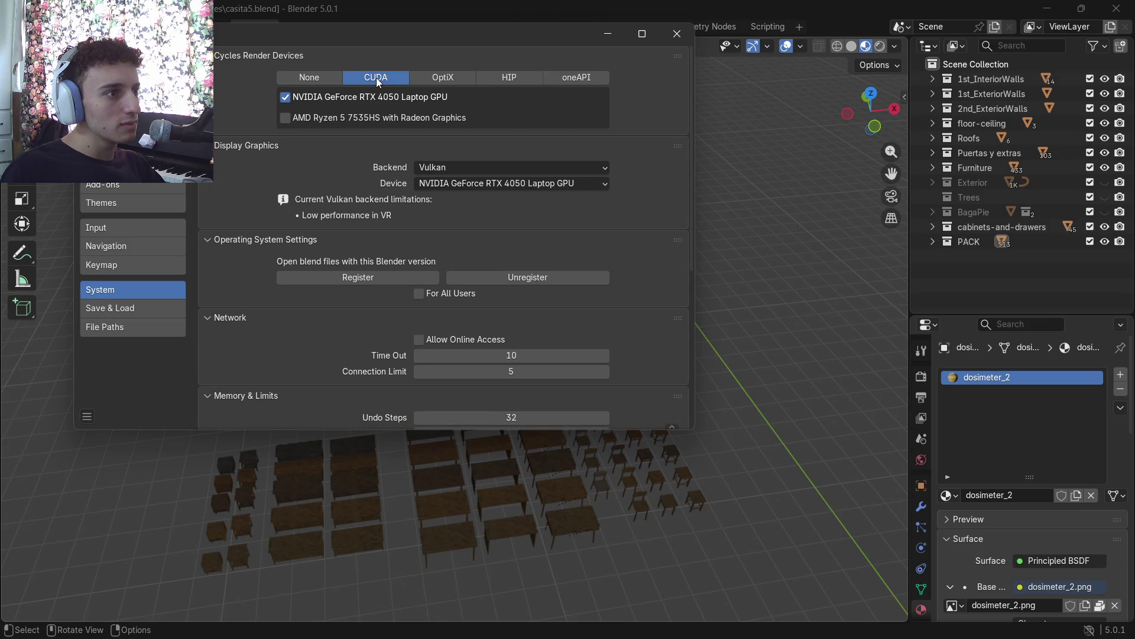
pyautogui.click(673, 37)
pyautogui.scroll(-5, 567, 240)
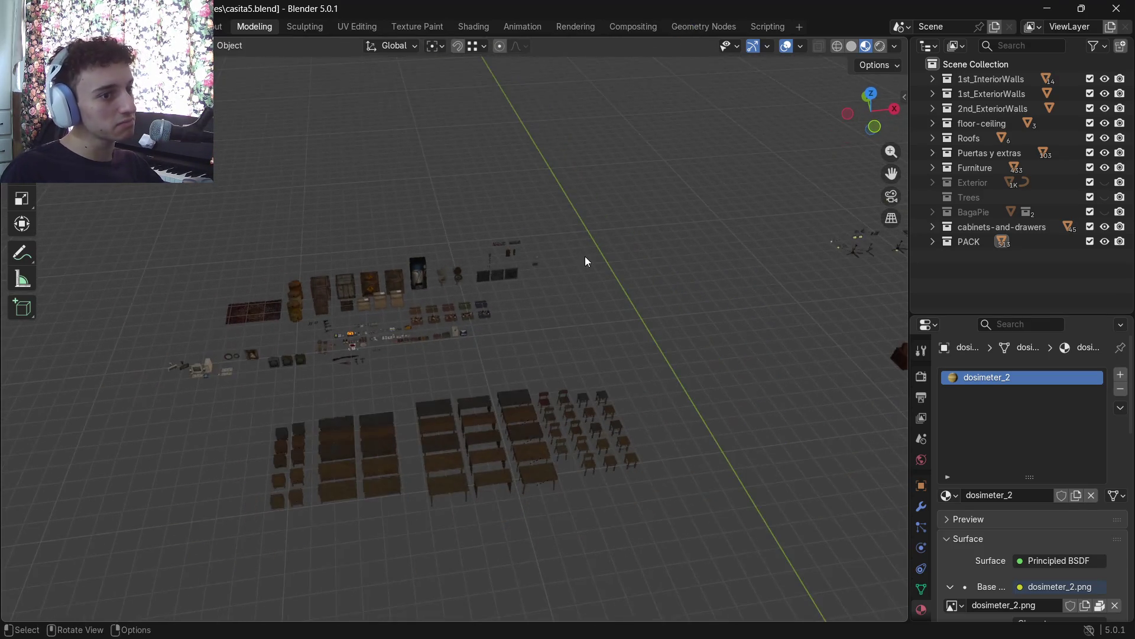
# Select the light_switch_1 plate and frame it up close from a side angle.
pyautogui.moveTo(588, 262)
pyautogui.mouseDown()
pyautogui.moveTo(598, 294)
pyautogui.moveTo(530, 362)
pyautogui.moveTo(645, 338)
pyautogui.moveTo(417, 348)
pyautogui.moveTo(509, 382)
pyautogui.moveTo(481, 322)
pyautogui.moveTo(500, 378)
pyautogui.moveTo(425, 317)
pyautogui.moveTo(312, 278)
pyautogui.moveTo(525, 233)
pyautogui.moveTo(497, 362)
pyautogui.moveTo(486, 337)
pyautogui.mouseUp()
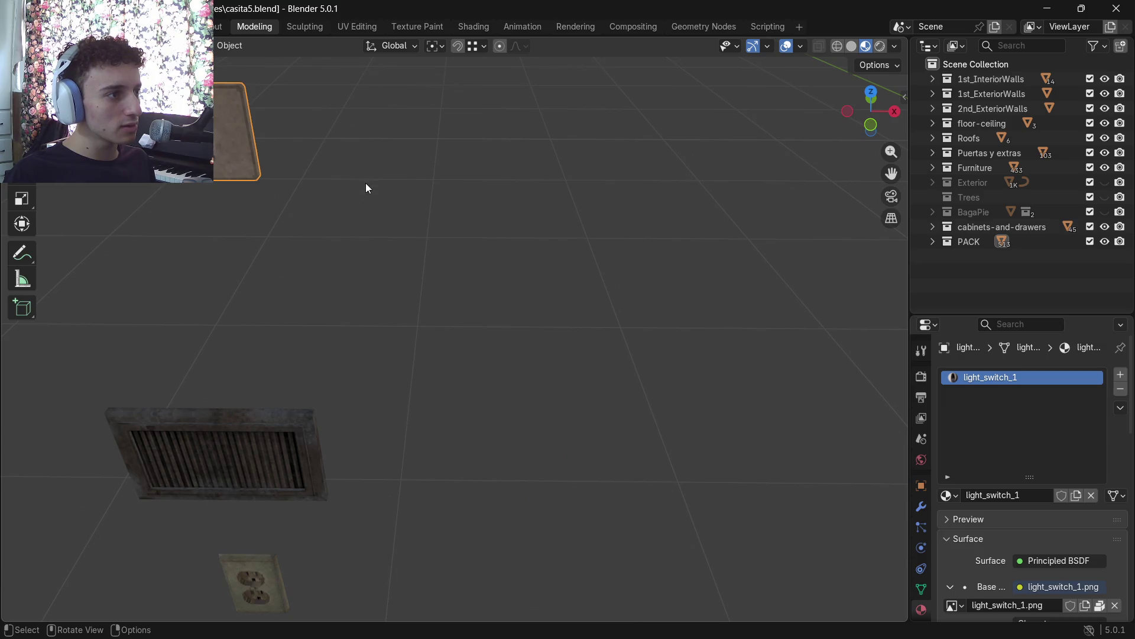
pyautogui.moveTo(366, 182)
pyautogui.mouseDown()
pyautogui.moveTo(378, 196)
pyautogui.moveTo(422, 196)
pyautogui.moveTo(520, 286)
pyautogui.moveTo(626, 337)
pyautogui.moveTo(590, 321)
pyautogui.mouseUp()
pyautogui.click(595, 327)
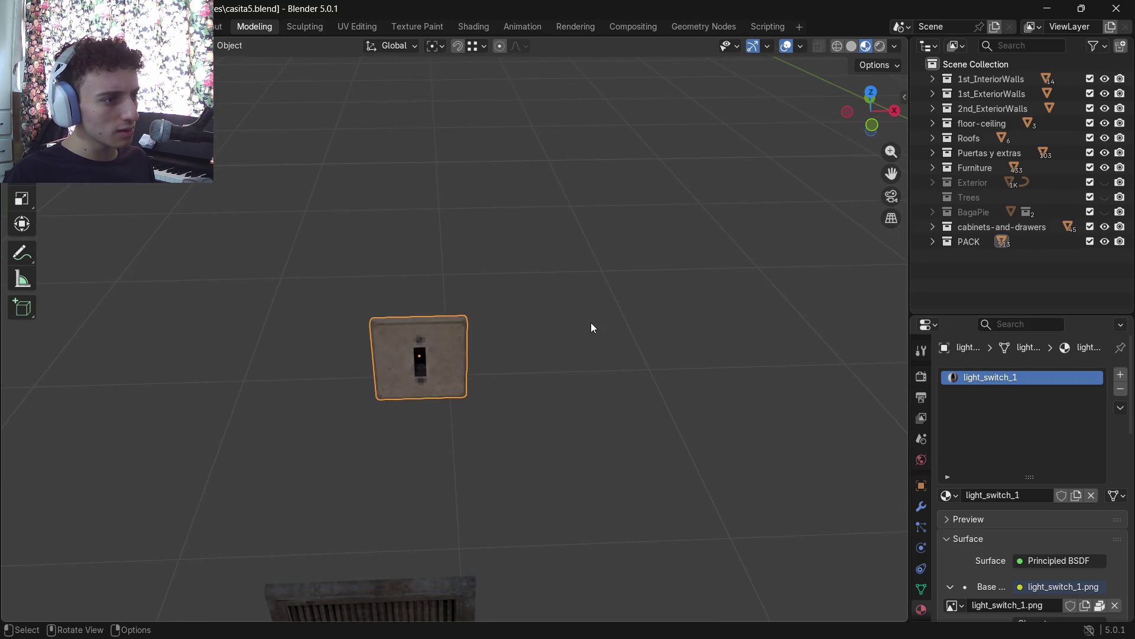
pyautogui.press('KP_Decimal')
pyautogui.moveTo(490, 274)
pyautogui.mouseDown()
pyautogui.moveTo(393, 274)
pyautogui.moveTo(445, 288)
pyautogui.moveTo(414, 286)
pyautogui.moveTo(431, 289)
pyautogui.moveTo(439, 318)
pyautogui.mouseUp()
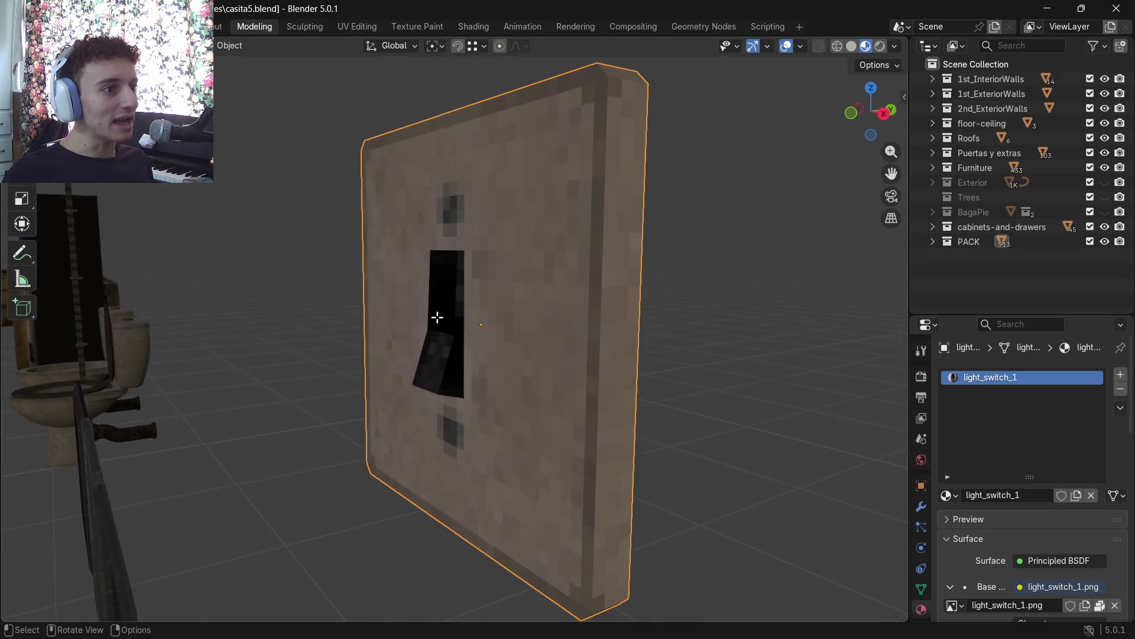
# In Edit Mode, select the toggle faces and separate them from the plate by Selection.
pyautogui.press('Tab')
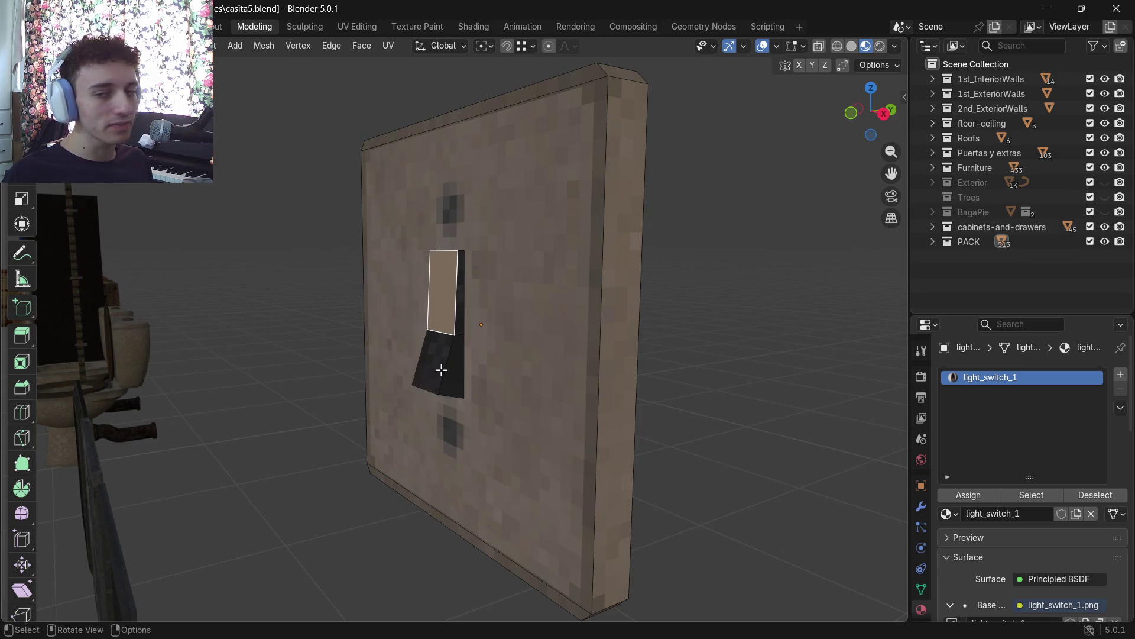
pyautogui.moveTo(443, 369)
pyautogui.mouseDown()
pyautogui.moveTo(747, 355)
pyautogui.moveTo(662, 375)
pyautogui.moveTo(815, 368)
pyautogui.moveTo(725, 380)
pyautogui.moveTo(540, 375)
pyautogui.moveTo(464, 352)
pyautogui.moveTo(460, 371)
pyautogui.moveTo(433, 385)
pyautogui.moveTo(335, 400)
pyautogui.moveTo(557, 400)
pyautogui.mouseUp()
pyautogui.scroll(6, 500, 373)
pyautogui.scroll(3, 603, 343)
pyautogui.moveTo(499, 372)
pyautogui.mouseDown()
pyautogui.moveTo(603, 342)
pyautogui.moveTo(467, 370)
pyautogui.mouseUp()
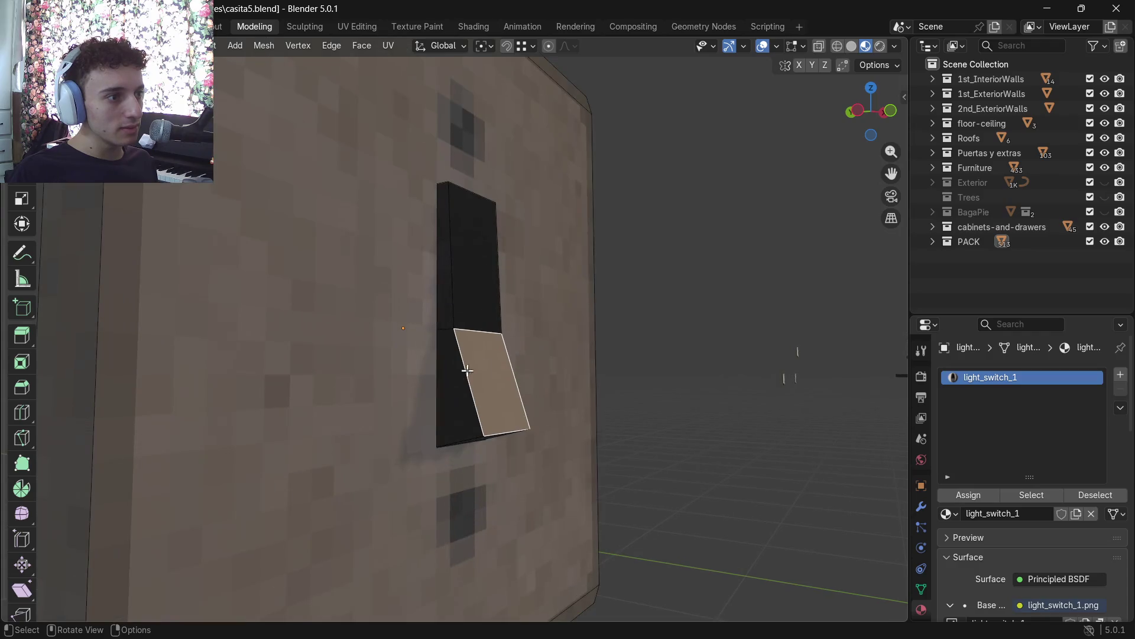
pyautogui.moveTo(469, 256)
pyautogui.mouseDown()
pyautogui.moveTo(393, 317)
pyautogui.moveTo(401, 438)
pyautogui.mouseUp()
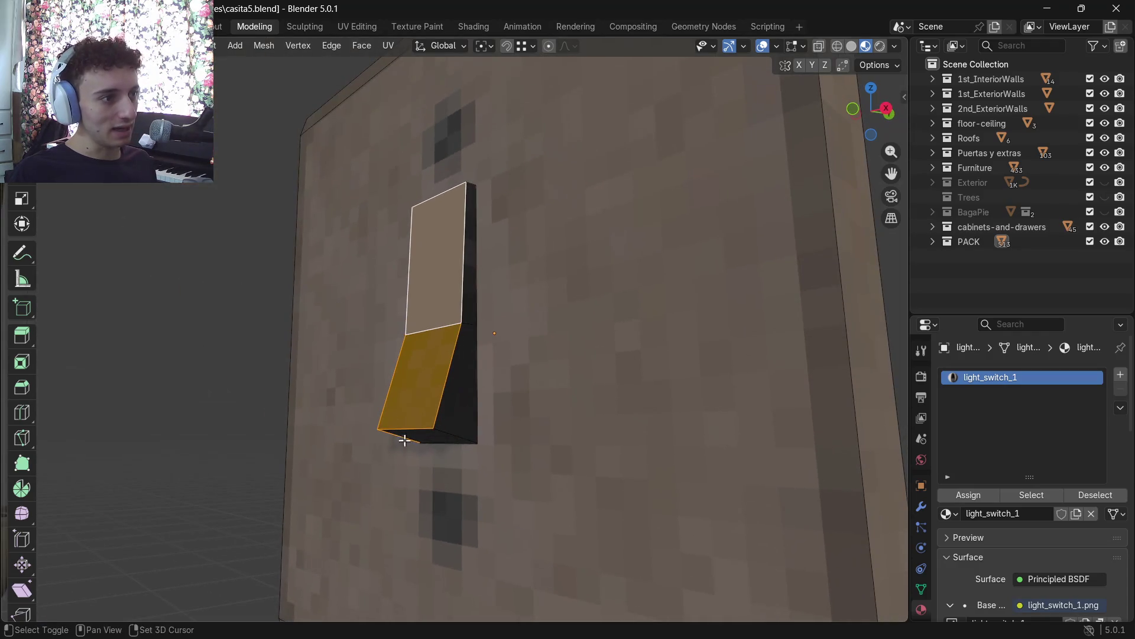
pyautogui.keyDown('shift'); pyautogui.click(437, 433); pyautogui.keyUp('shift')
pyautogui.moveTo(482, 285)
pyautogui.mouseDown()
pyautogui.moveTo(601, 390)
pyautogui.moveTo(459, 253)
pyautogui.moveTo(574, 264)
pyautogui.moveTo(605, 226)
pyautogui.moveTo(461, 202)
pyautogui.moveTo(200, 245)
pyautogui.mouseUp()
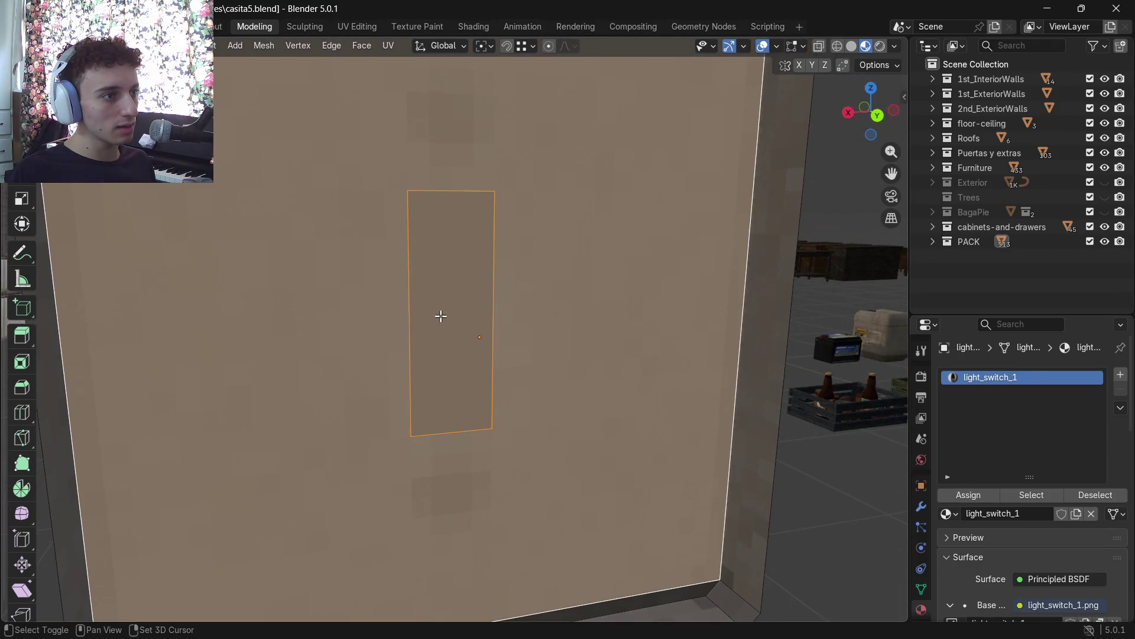
pyautogui.moveTo(441, 316)
pyautogui.mouseDown()
pyautogui.moveTo(393, 325)
pyautogui.moveTo(529, 322)
pyautogui.moveTo(611, 355)
pyautogui.moveTo(569, 341)
pyautogui.mouseUp()
pyautogui.press('p')
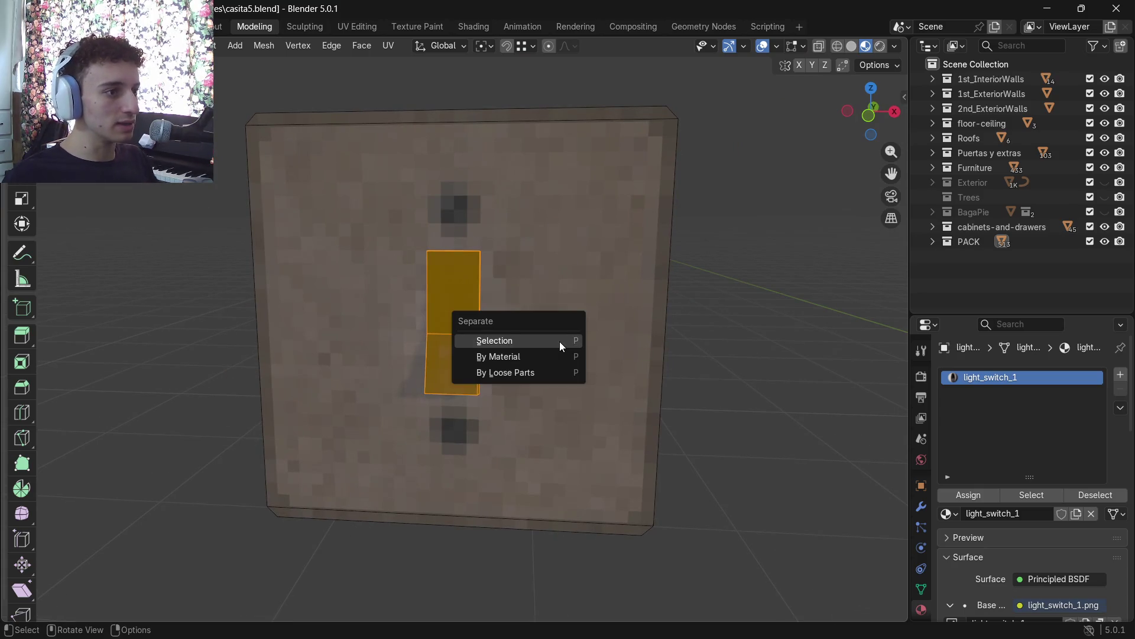
pyautogui.click(560, 342)
pyautogui.press('Tab')
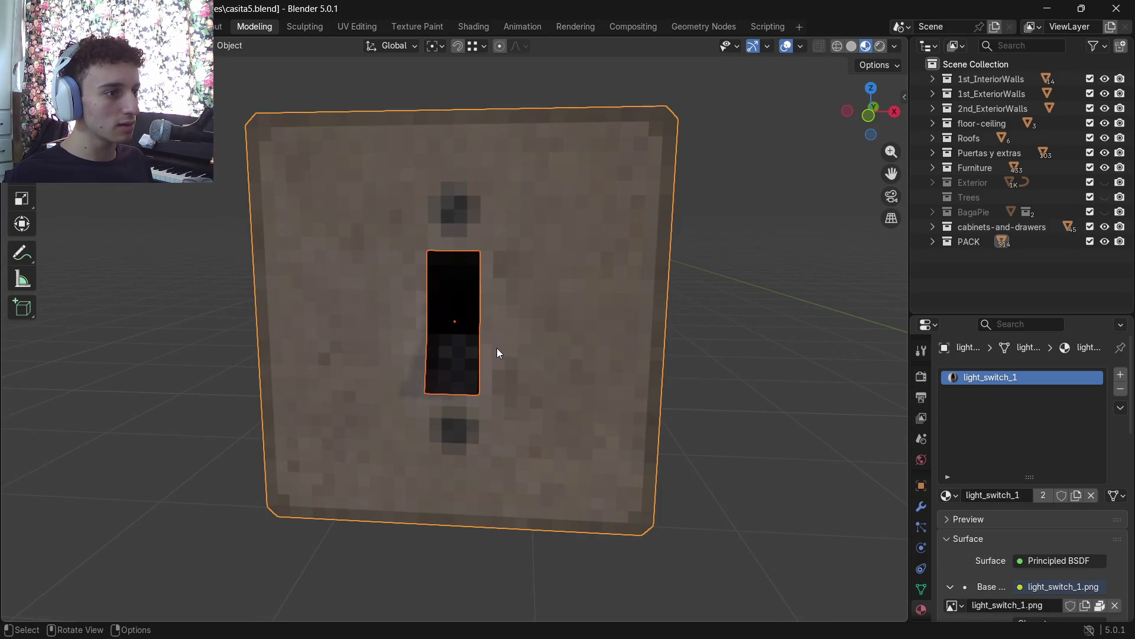
# Select the separated toggle and tilt it about 11.7° around the X axis.
pyautogui.click(466, 349)
pyautogui.moveTo(466, 349)
pyautogui.mouseDown()
pyautogui.moveTo(612, 328)
pyautogui.moveTo(569, 325)
pyautogui.moveTo(581, 329)
pyautogui.mouseUp()
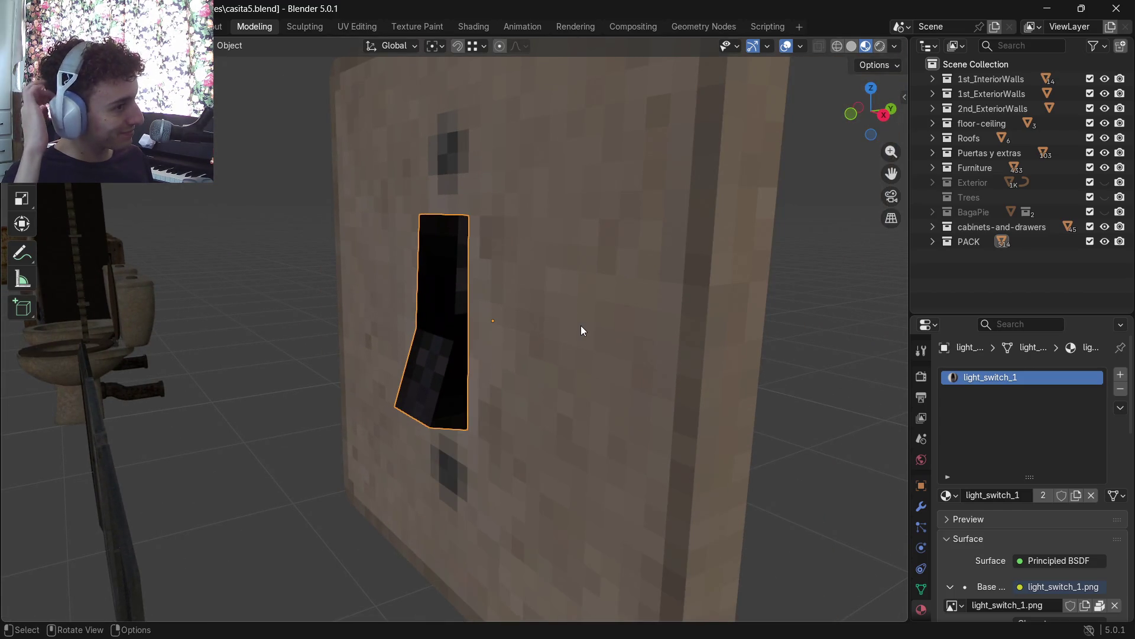
pyautogui.press('r')
pyautogui.press('x')
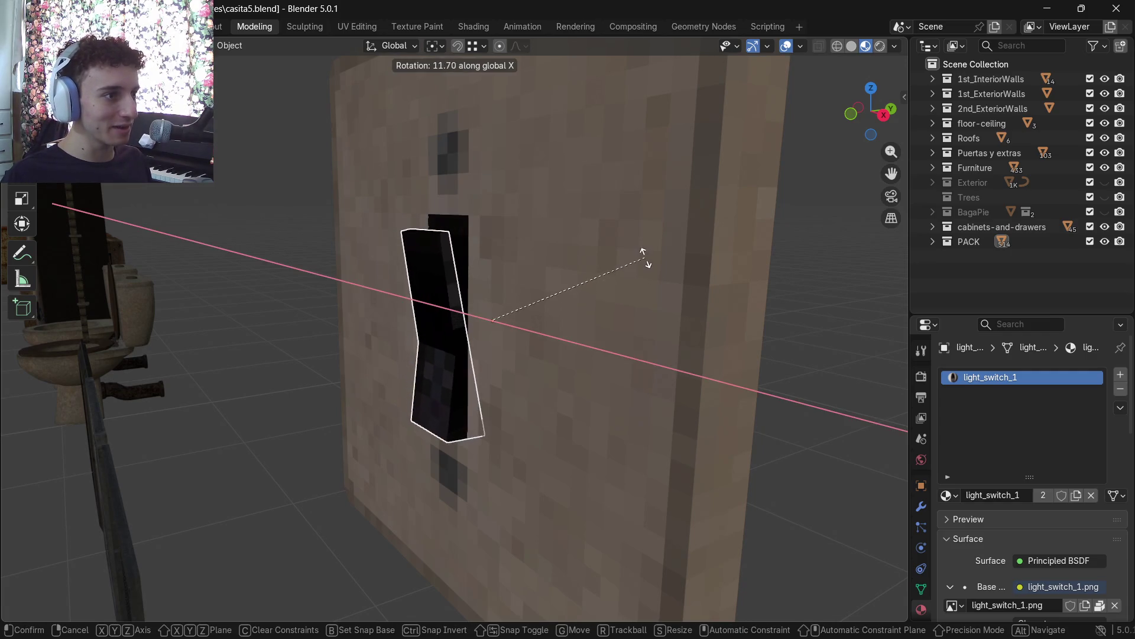
pyautogui.click(646, 255)
pyautogui.moveTo(586, 303)
pyautogui.mouseDown()
pyautogui.moveTo(530, 297)
pyautogui.moveTo(518, 264)
pyautogui.moveTo(438, 423)
pyautogui.moveTo(619, 438)
pyautogui.moveTo(498, 428)
pyautogui.moveTo(627, 427)
pyautogui.moveTo(538, 440)
pyautogui.moveTo(647, 442)
pyautogui.moveTo(557, 447)
pyautogui.moveTo(443, 416)
pyautogui.moveTo(461, 299)
pyautogui.moveTo(408, 360)
pyautogui.moveTo(473, 381)
pyautogui.moveTo(464, 423)
pyautogui.moveTo(452, 400)
pyautogui.mouseUp()
# Move the toggle along the Y axis, away from the switch plate.
pyautogui.press('Tab')
pyautogui.press('Tab')
pyautogui.press('Tab')
pyautogui.click(464, 403)
pyautogui.press('Tab')
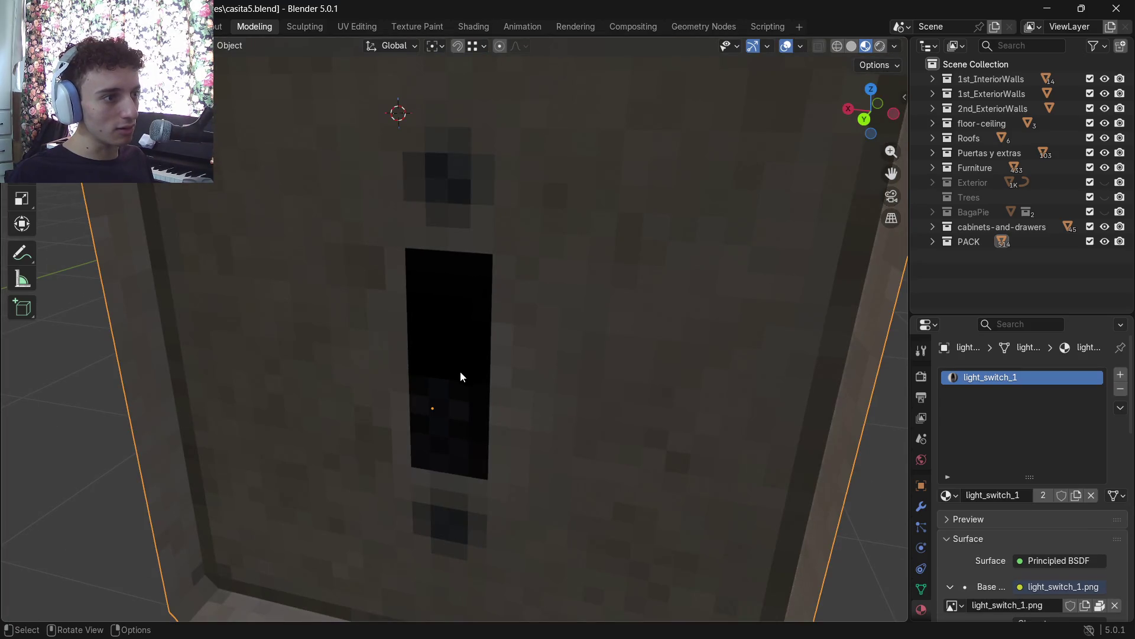
pyautogui.moveTo(668, 401); pyautogui.dragTo(484, 361)
pyautogui.press('g')
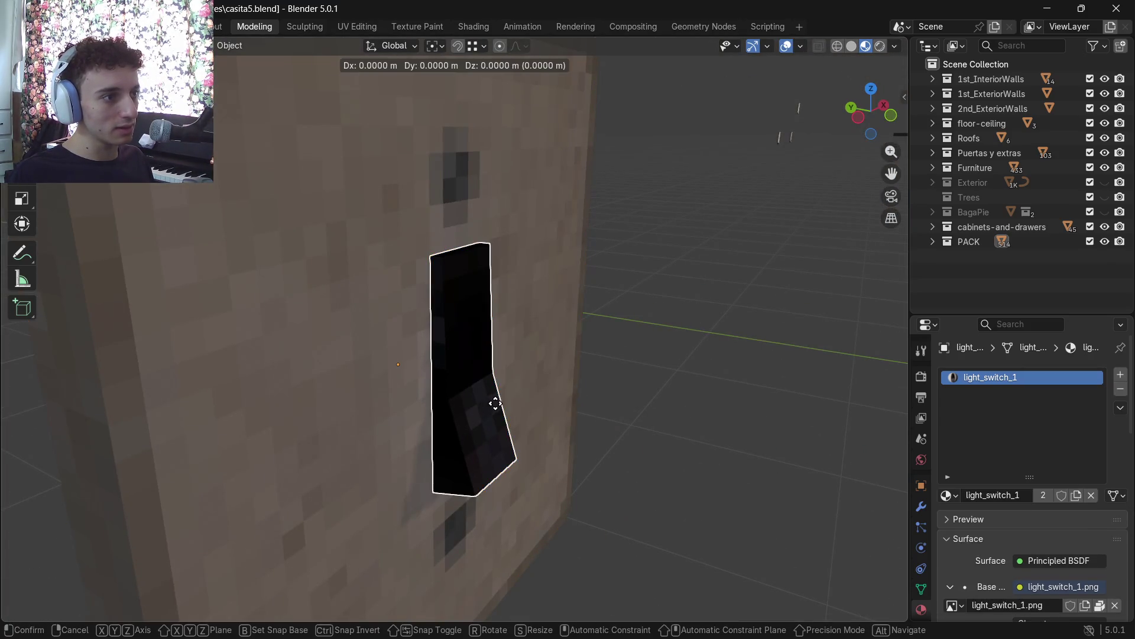
pyautogui.press('x')
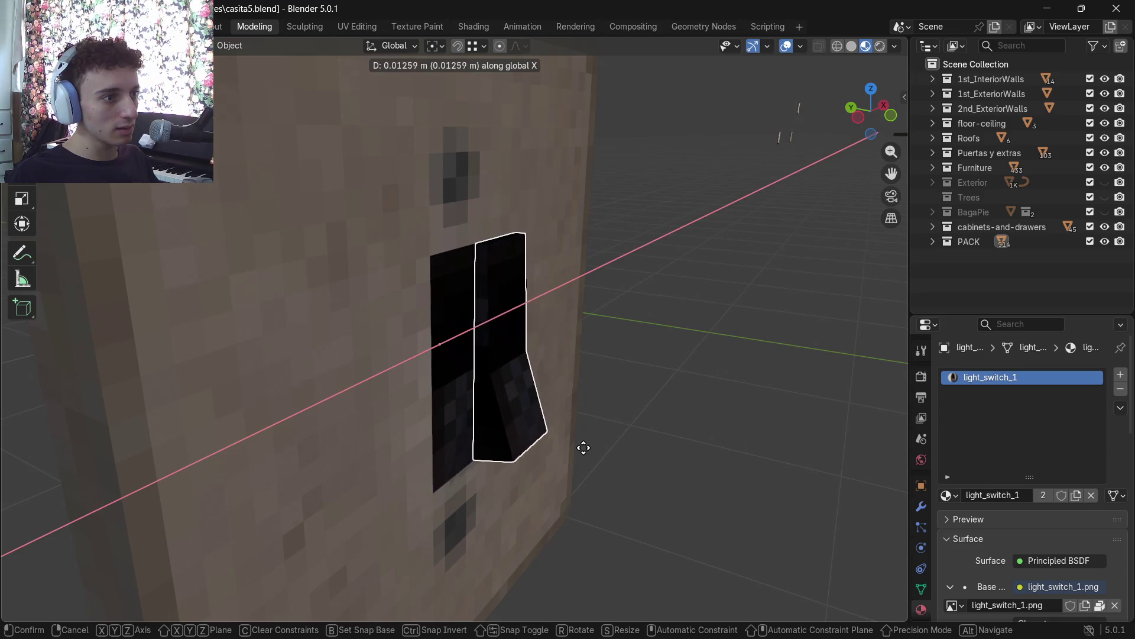
pyautogui.press('y')
pyautogui.click(602, 453)
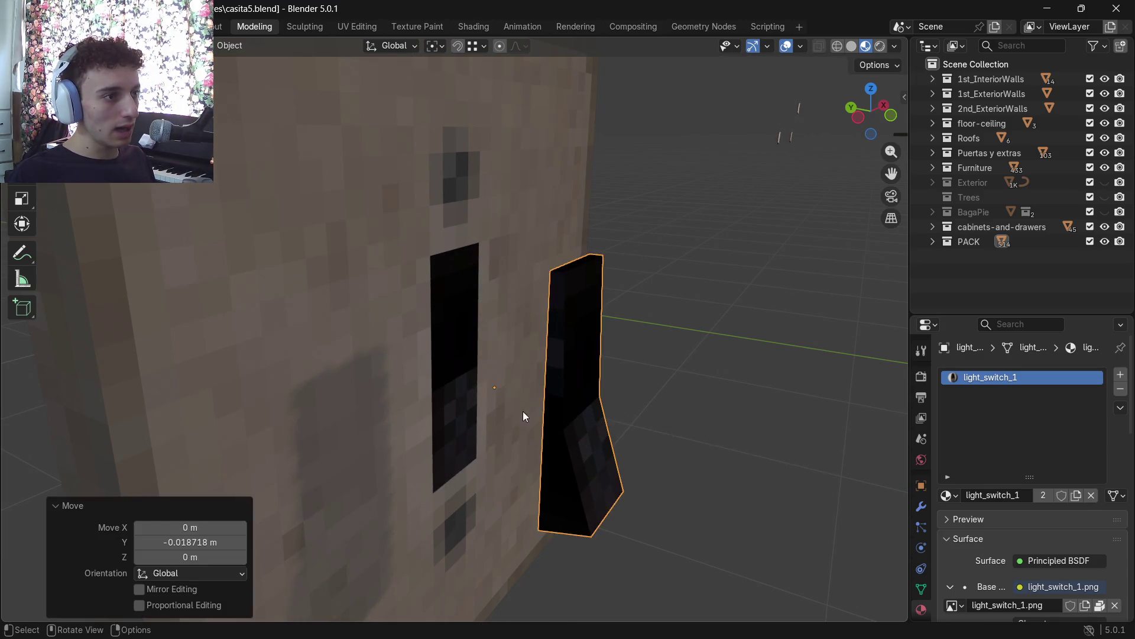
pyautogui.scroll(5, 577, 400)
pyautogui.moveTo(619, 402)
pyautogui.mouseDown()
pyautogui.moveTo(509, 390)
pyautogui.moveTo(559, 410)
pyautogui.moveTo(533, 415)
pyautogui.mouseUp()
pyautogui.scroll(-3, 512, 403)
# Pull the toggle further out along Y to about -0.04 m, then select its left edge.
pyautogui.press('g')
pyautogui.press('x')
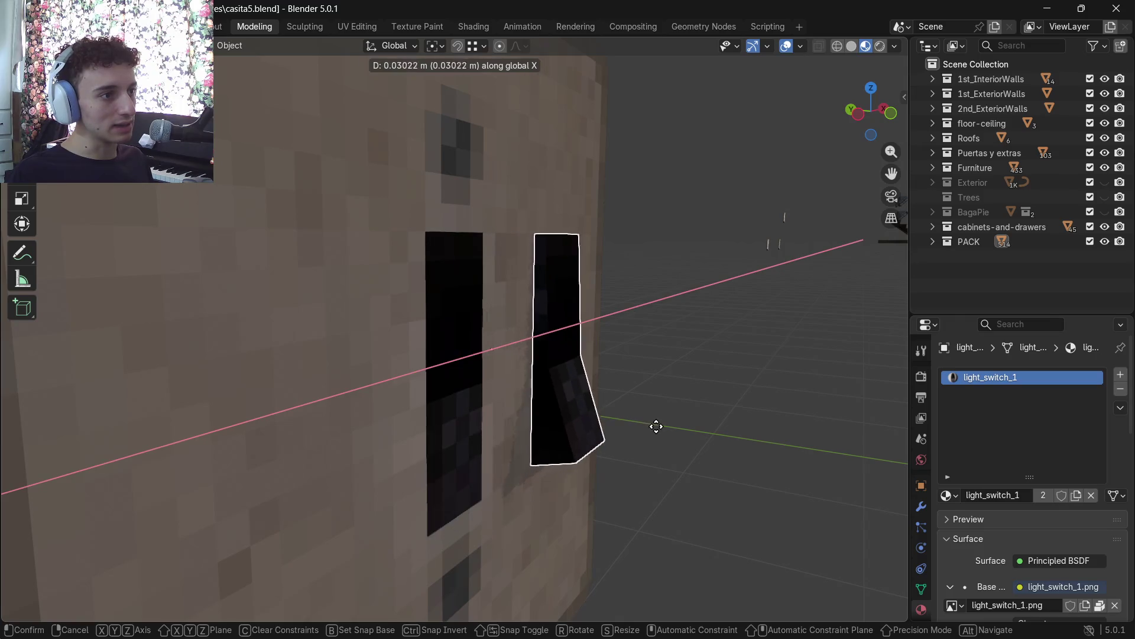
pyautogui.press('y')
pyautogui.click(656, 464)
pyautogui.moveTo(657, 464)
pyautogui.mouseDown()
pyautogui.moveTo(694, 471)
pyautogui.moveTo(714, 428)
pyautogui.moveTo(515, 375)
pyautogui.moveTo(656, 355)
pyautogui.moveTo(499, 282)
pyautogui.moveTo(627, 300)
pyautogui.moveTo(455, 167)
pyautogui.mouseUp()
pyautogui.press('Tab')
pyautogui.click(514, 222)
# Add the toggle's right vertical edge to the selection and shift both edges up and left.
pyautogui.scroll(4, 626, 299)
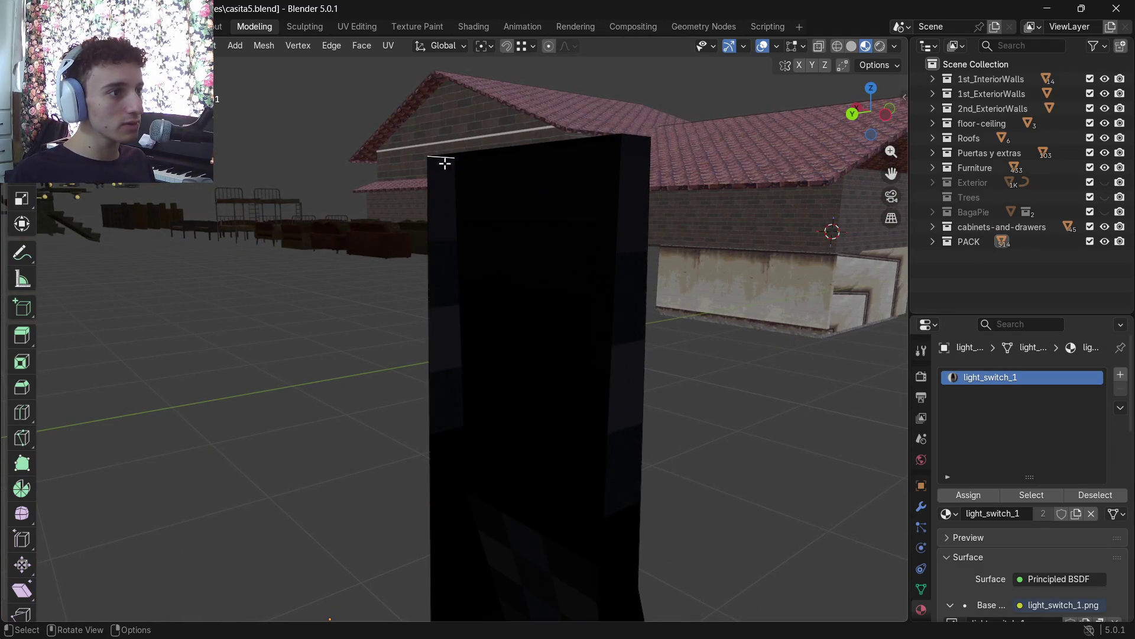
pyautogui.moveTo(428, 228)
pyautogui.mouseDown()
pyautogui.moveTo(530, 314)
pyautogui.moveTo(522, 273)
pyautogui.mouseUp()
pyautogui.keyDown('shift'); pyautogui.click(522, 273); pyautogui.keyUp('shift')
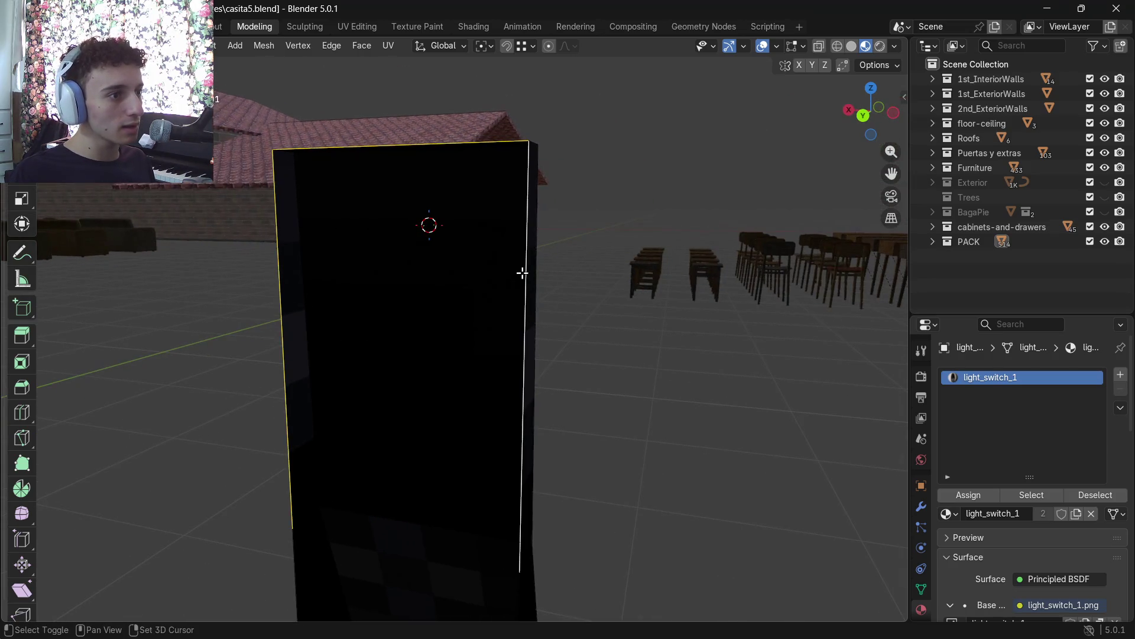
pyautogui.moveTo(496, 432); pyautogui.dragTo(403, 215)
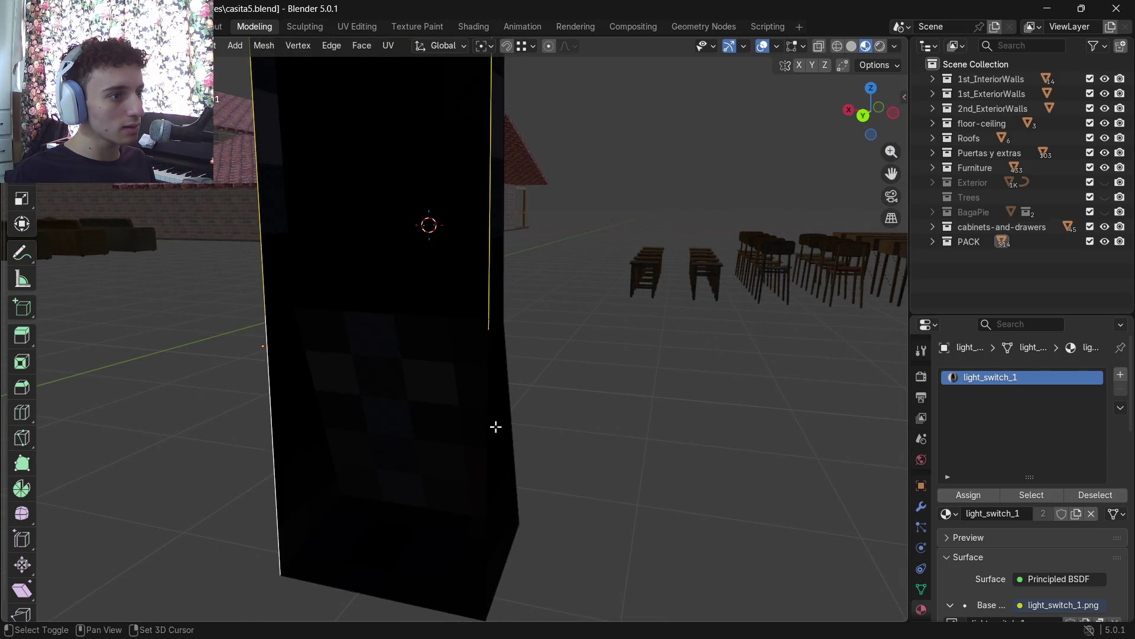
# Slide the toggle's flat face about 0.0035 m along Y and return to Object Mode.
pyautogui.moveTo(496, 427)
pyautogui.mouseDown()
pyautogui.moveTo(585, 490)
pyautogui.moveTo(323, 454)
pyautogui.mouseUp()
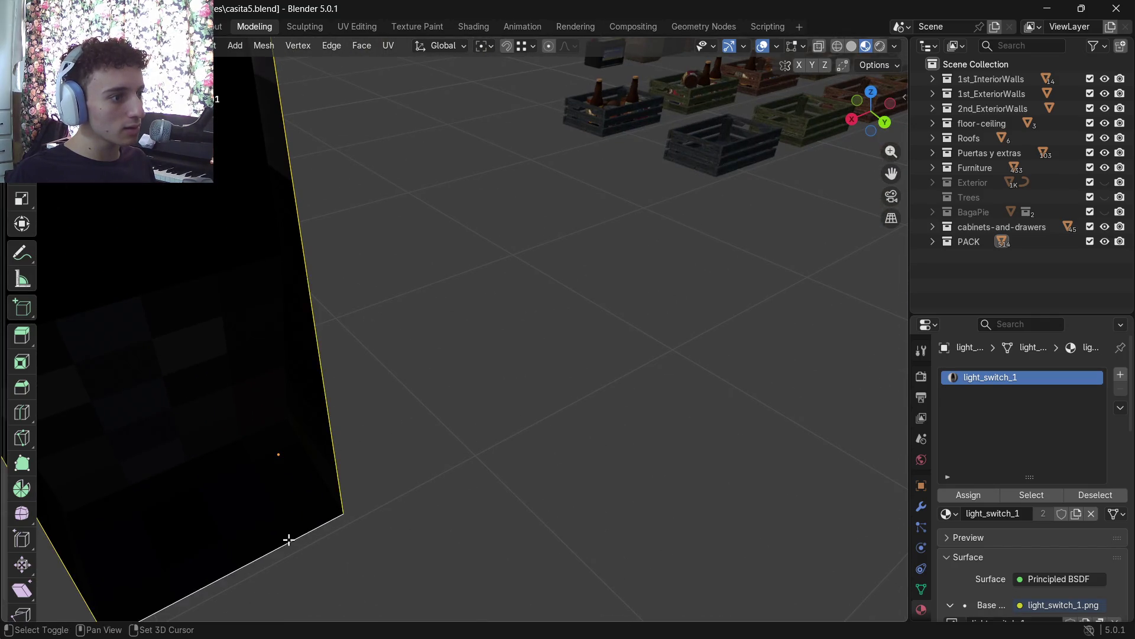
pyautogui.keyDown('shift'); pyautogui.click(289, 539); pyautogui.keyUp('shift')
pyautogui.moveTo(433, 477)
pyautogui.mouseDown()
pyautogui.moveTo(451, 459)
pyautogui.moveTo(538, 436)
pyautogui.moveTo(301, 252)
pyautogui.moveTo(418, 349)
pyautogui.moveTo(398, 365)
pyautogui.mouseUp()
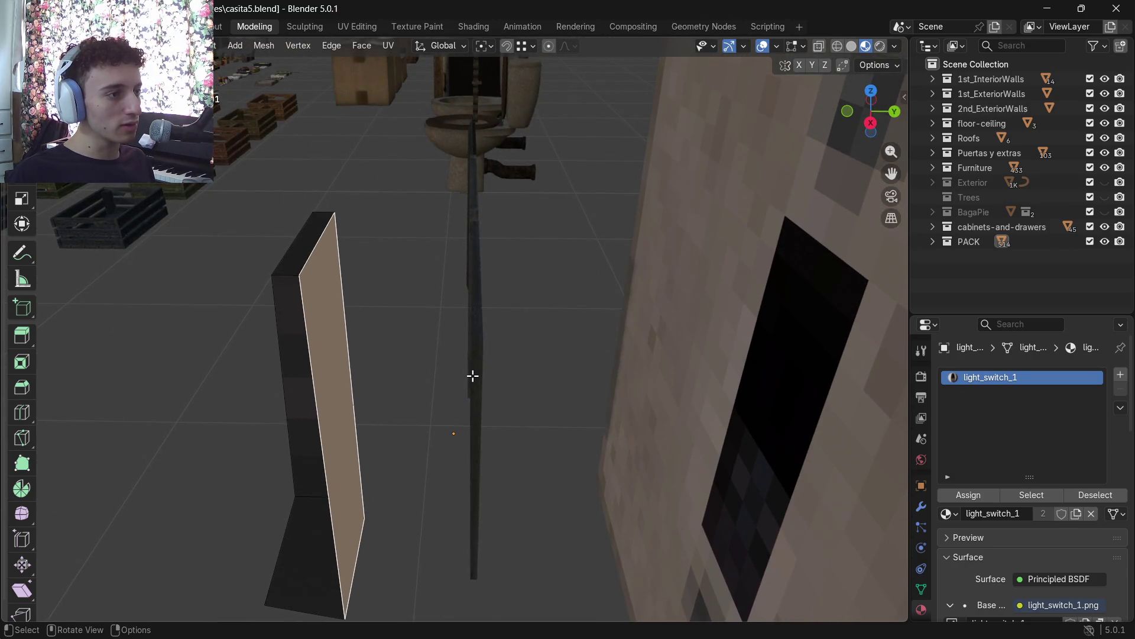
pyautogui.press('g')
pyautogui.press('x')
pyautogui.press('y')
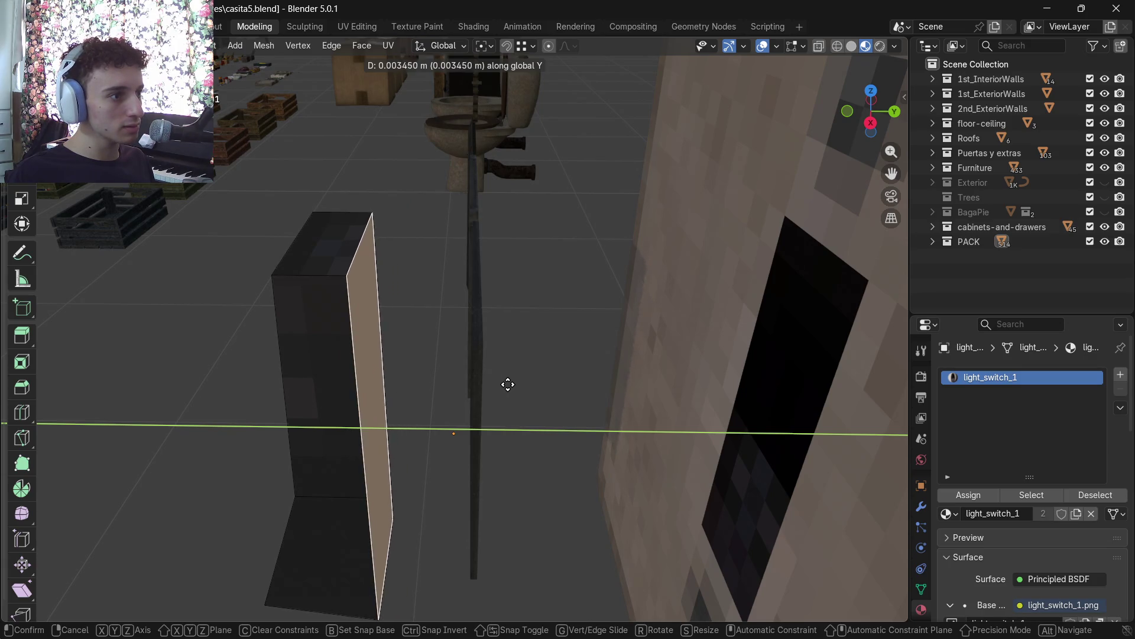
pyautogui.click(507, 384)
pyautogui.press('Tab')
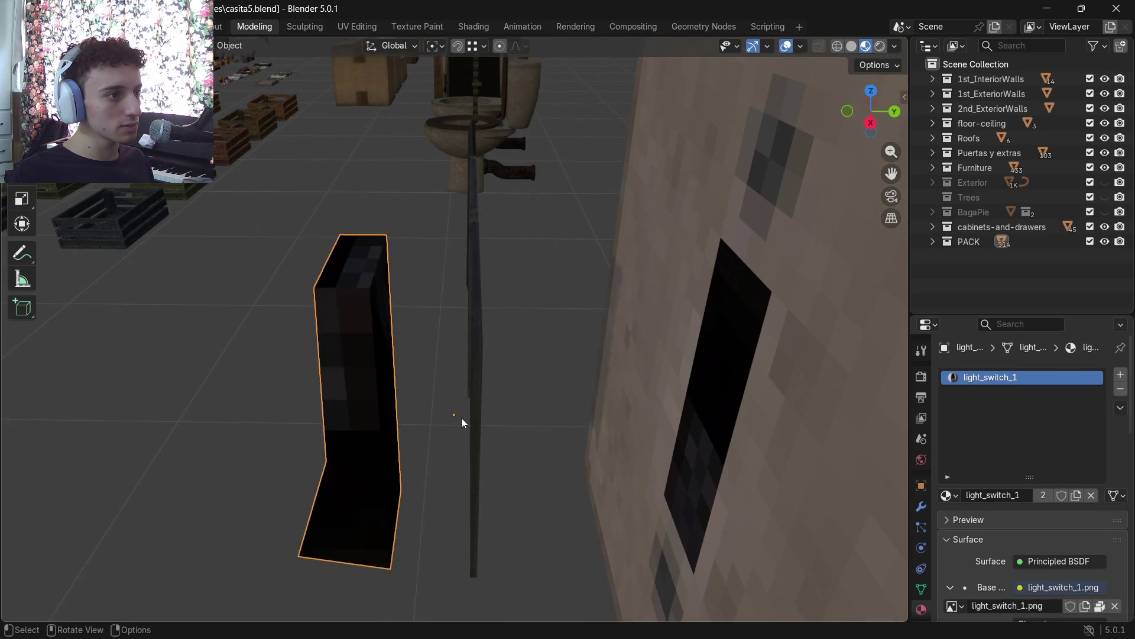
# Nudge the toggle lever very slightly in two small moves.
pyautogui.moveTo(442, 385); pyautogui.dragTo(357, 371)
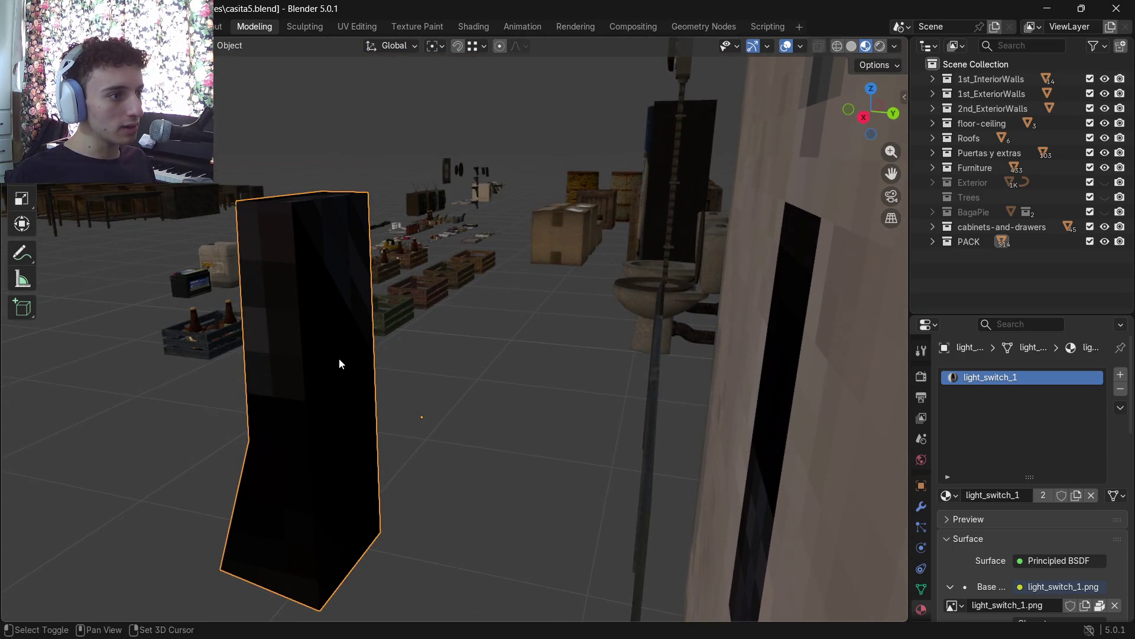
pyautogui.press('g')
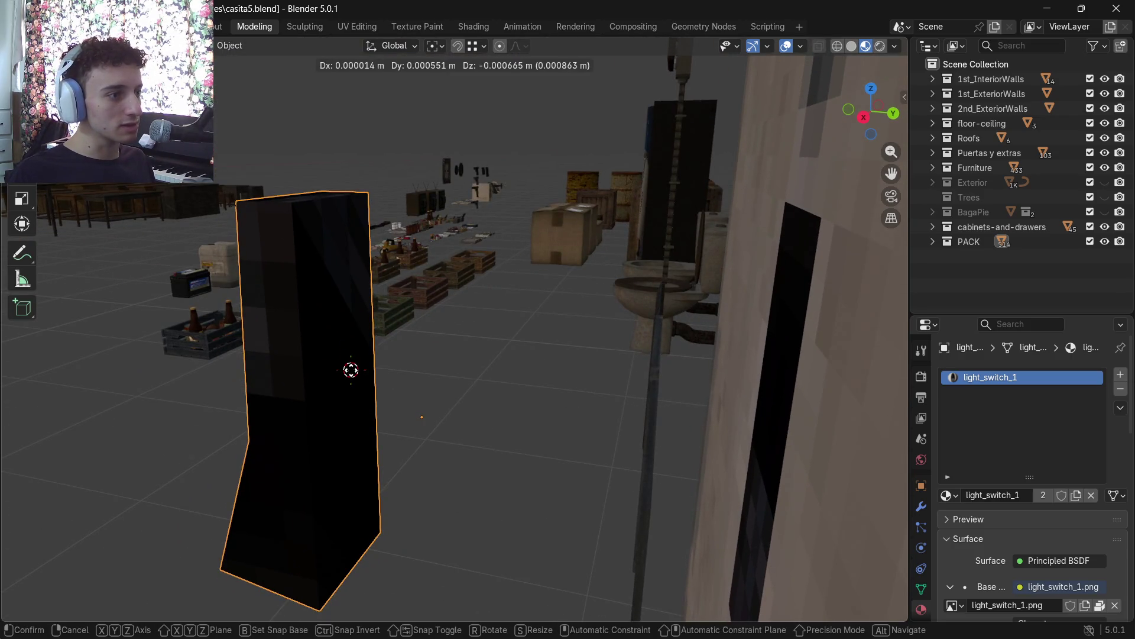
pyautogui.click(349, 373)
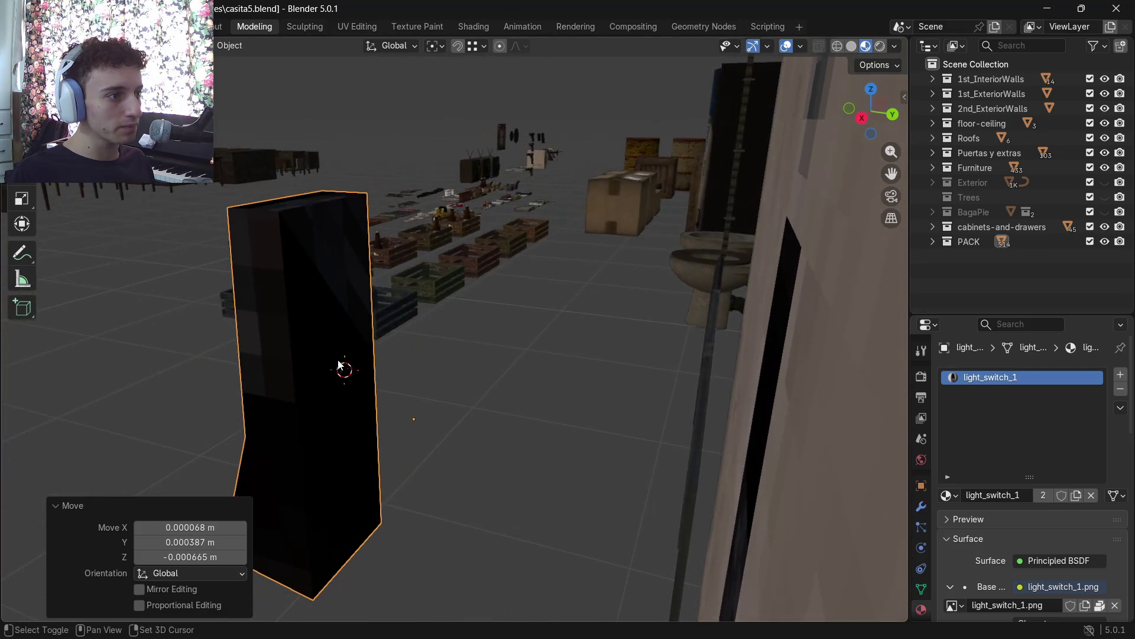
pyautogui.press('g')
pyautogui.click(341, 370)
# Set the toggle's origin to the 3D cursor.
pyautogui.rightClick(339, 352)
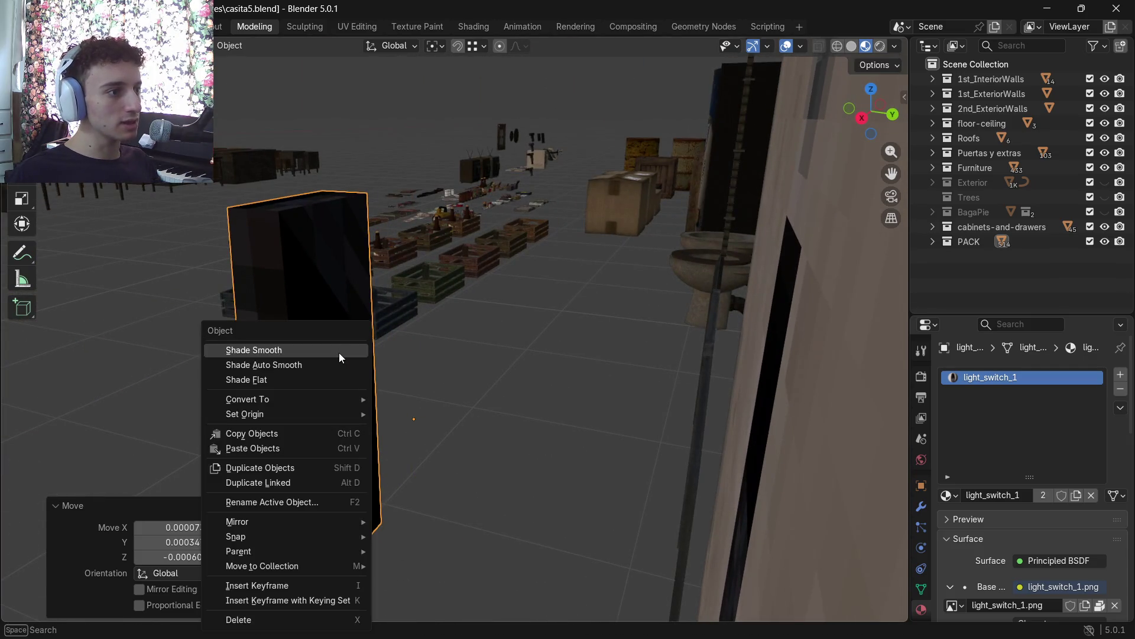
pyautogui.press('Escape')
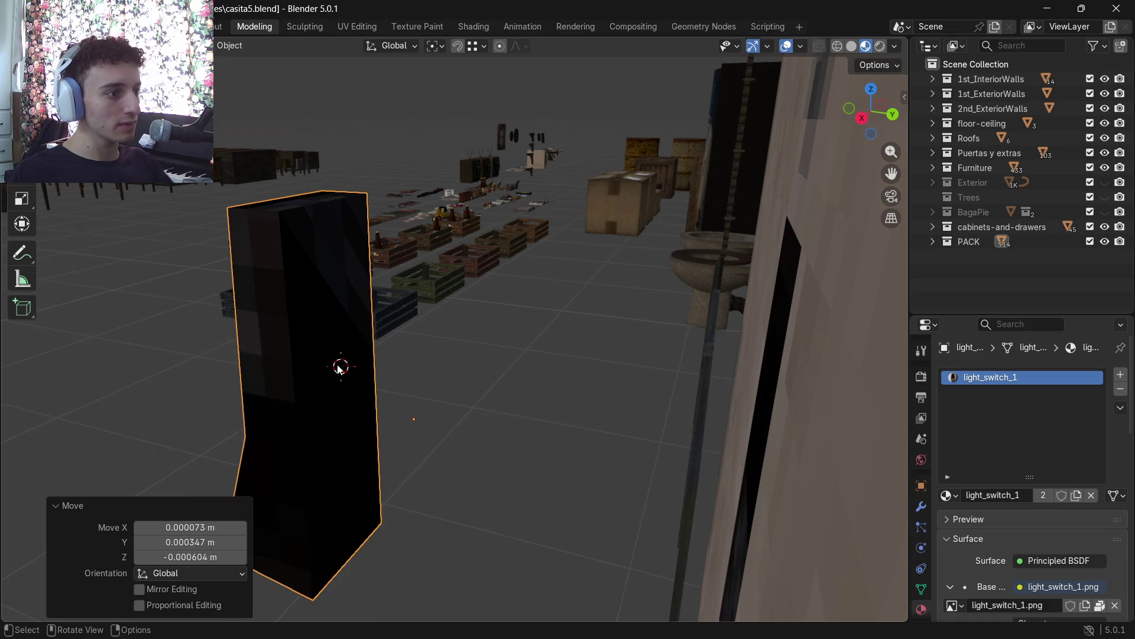
pyautogui.rightClick(294, 405)
pyautogui.moveTo(296, 414)
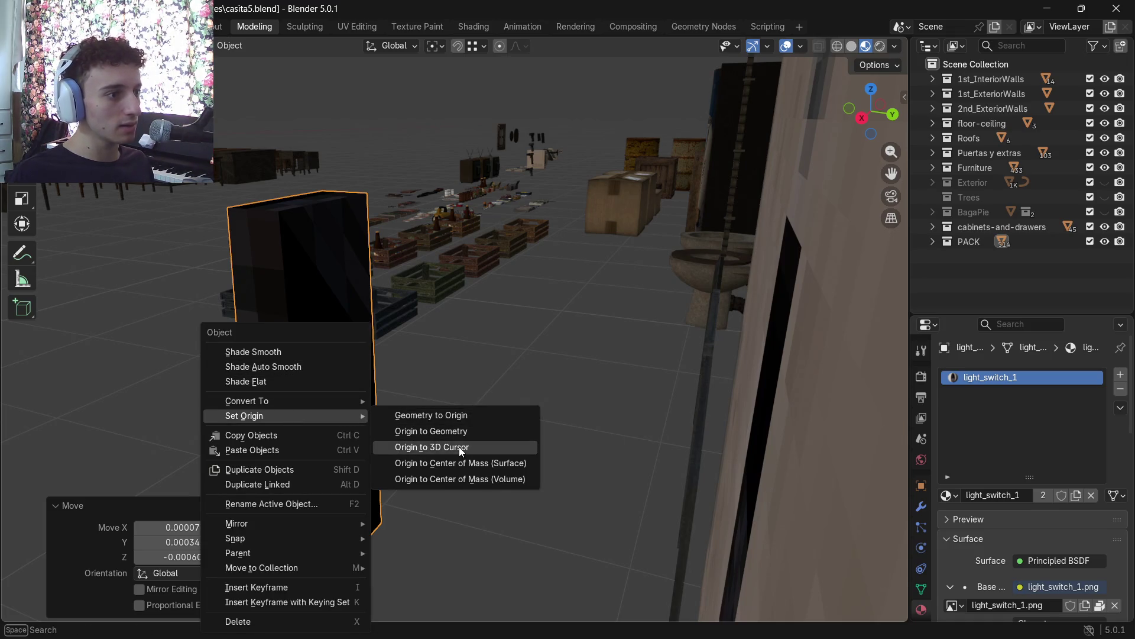
pyautogui.click(459, 445)
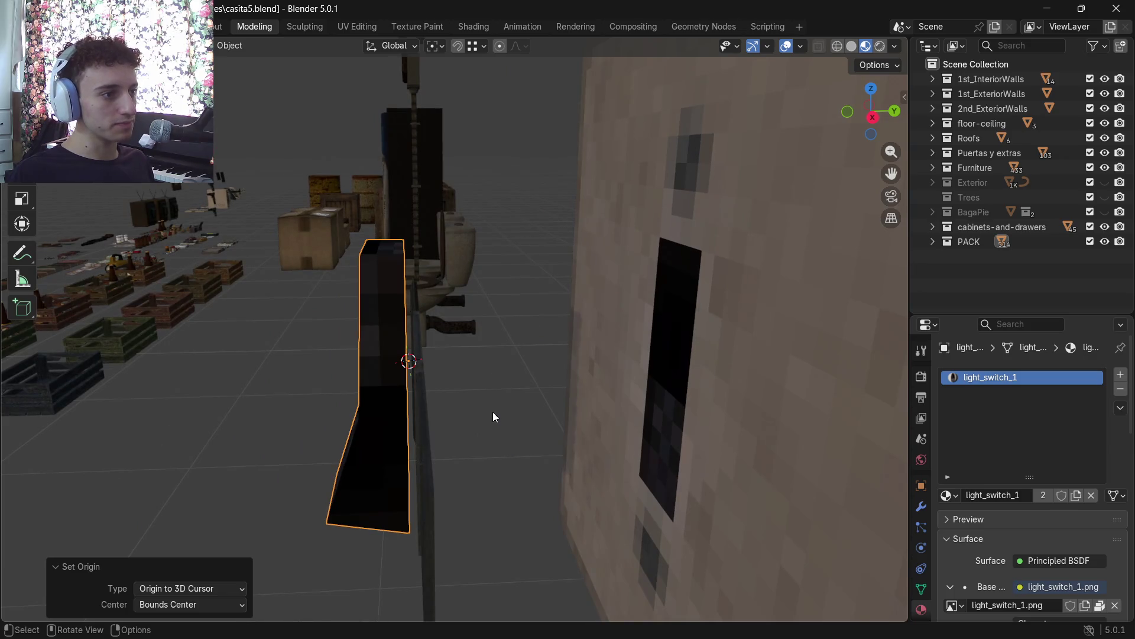
# Move the toggle along Y back against the switch plate.
pyautogui.scroll(-5, 492, 412)
pyautogui.press('g')
pyautogui.press('x')
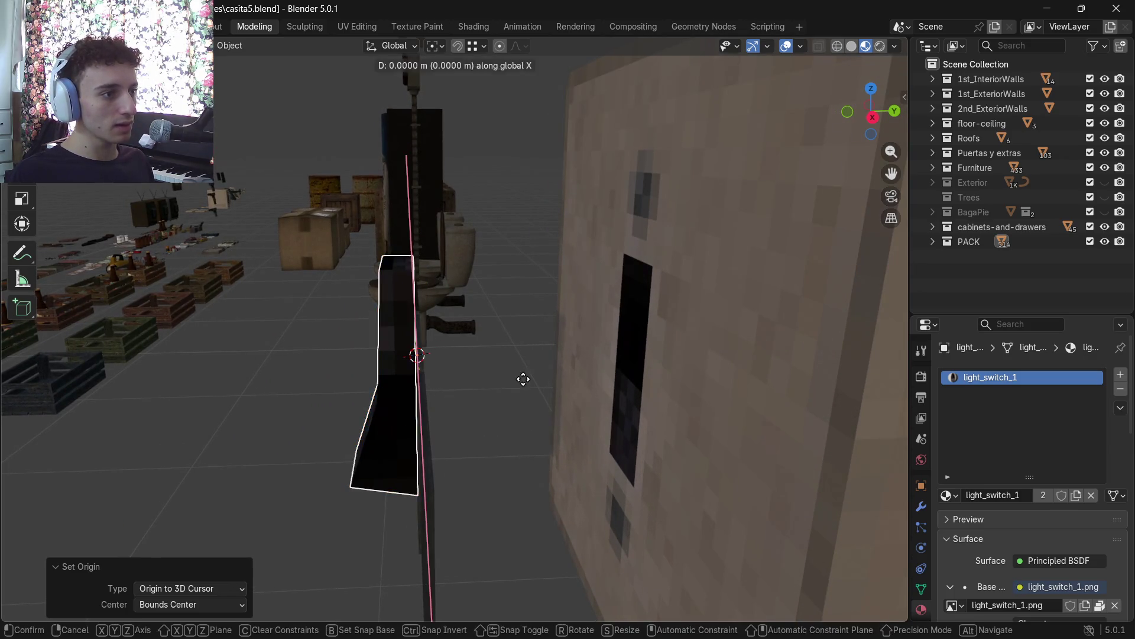
pyautogui.press('y')
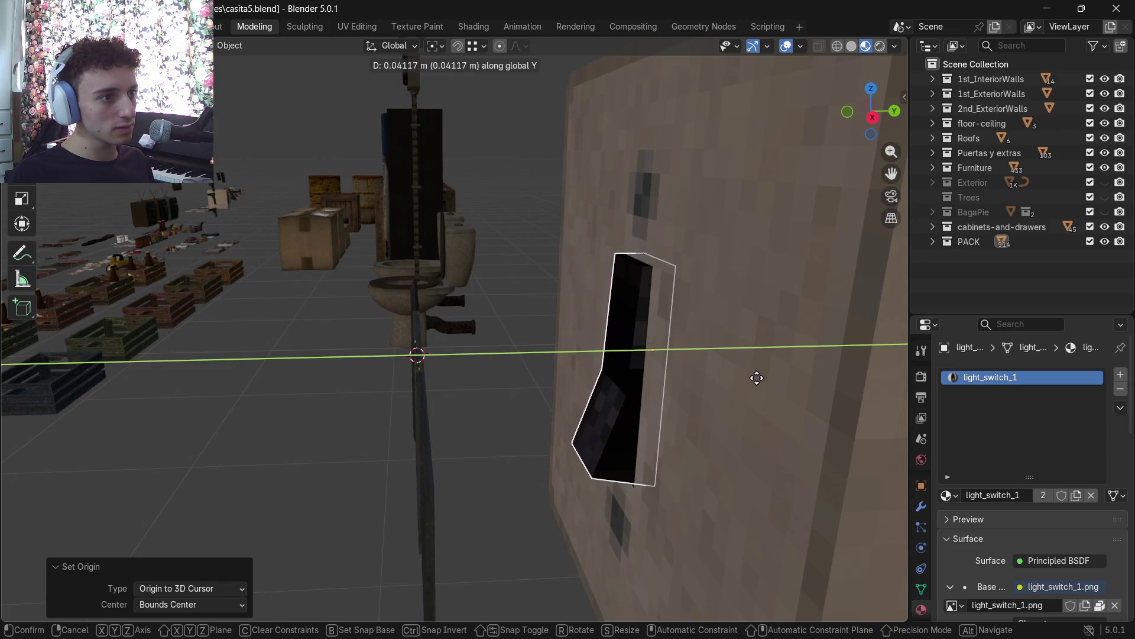
pyautogui.click(757, 379)
# Tilt the toggle about the X axis by 7.51°, then by another 6.93°.
pyautogui.hscroll(-5, 625, 321)
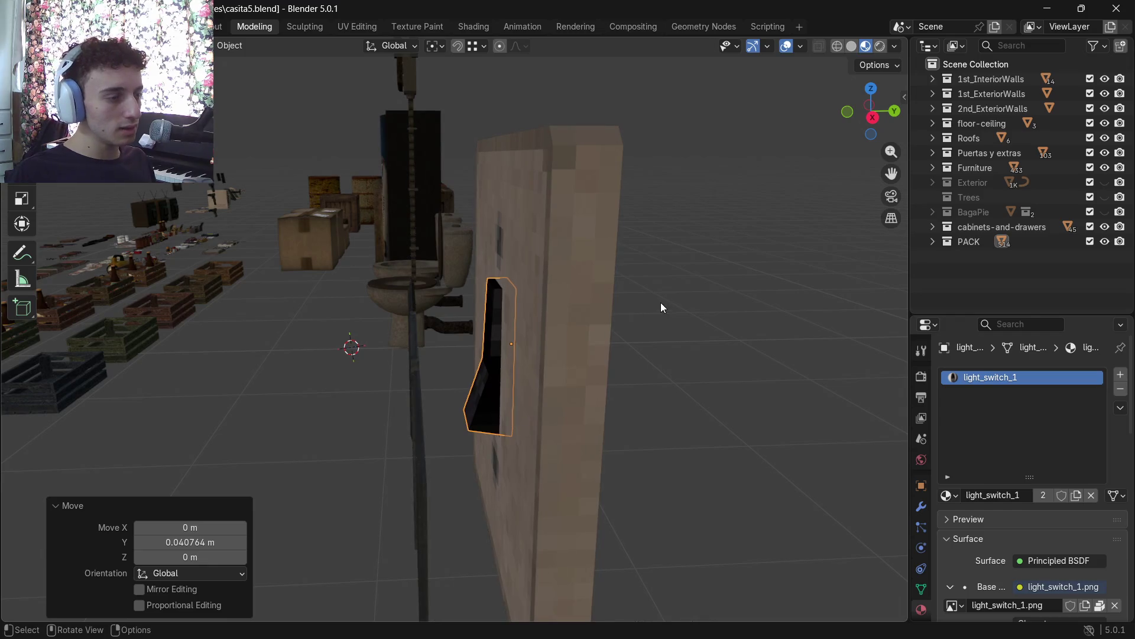
pyautogui.hscroll(-5, 661, 303)
pyautogui.press('r')
pyautogui.press('x')
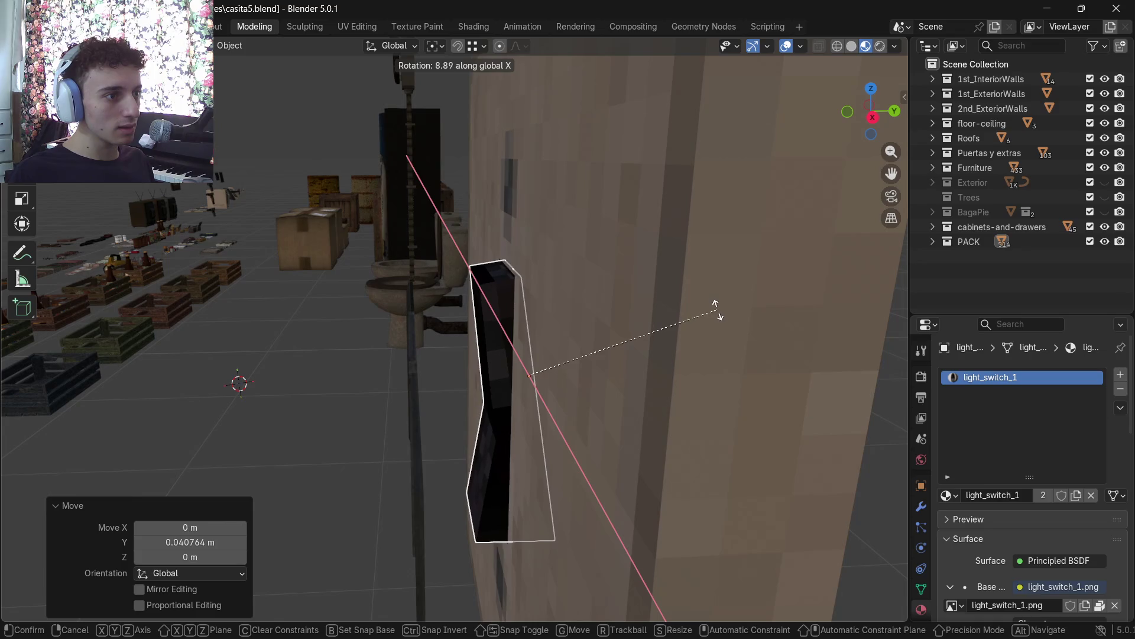
pyautogui.click(709, 314)
pyautogui.hscroll(-10, 669, 358)
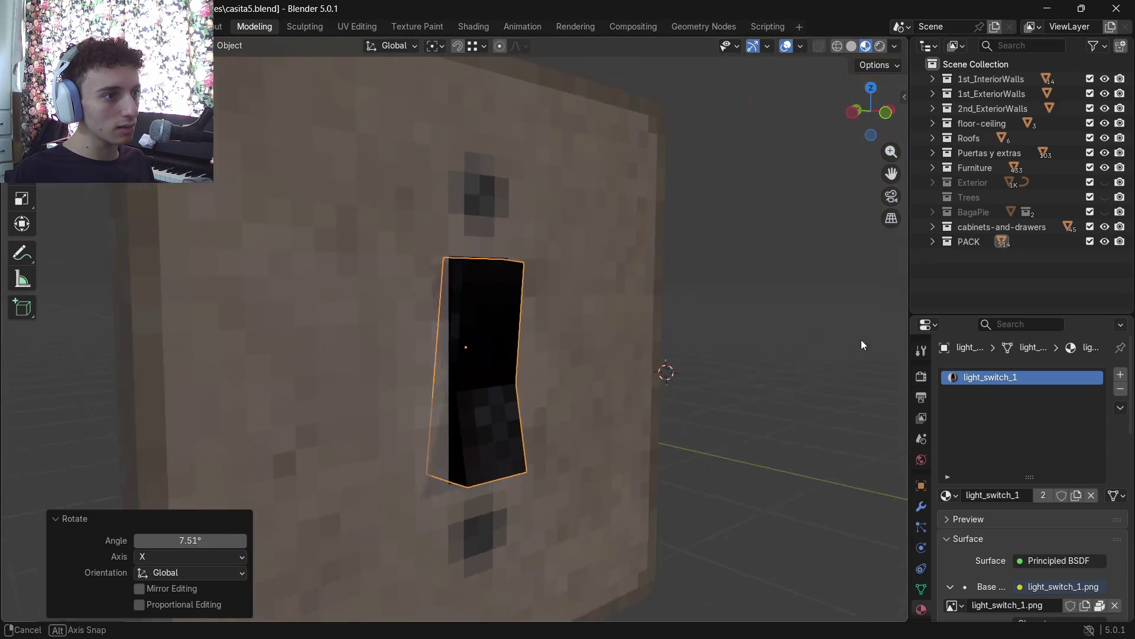
pyautogui.hscroll(-5, 663, 360)
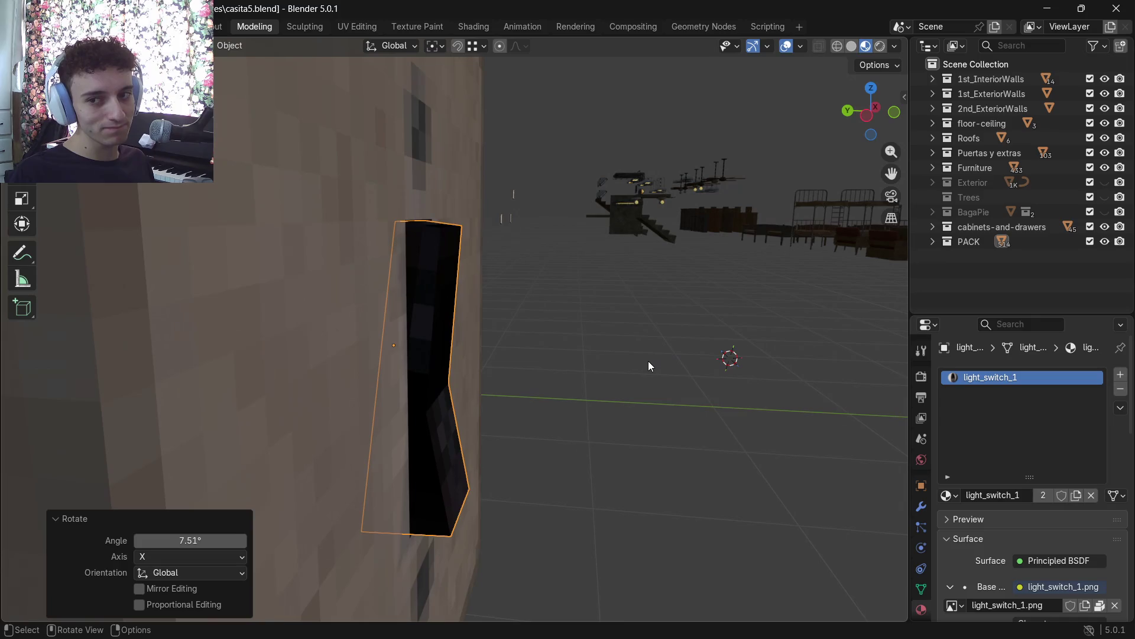
pyautogui.press('r')
pyautogui.press('x')
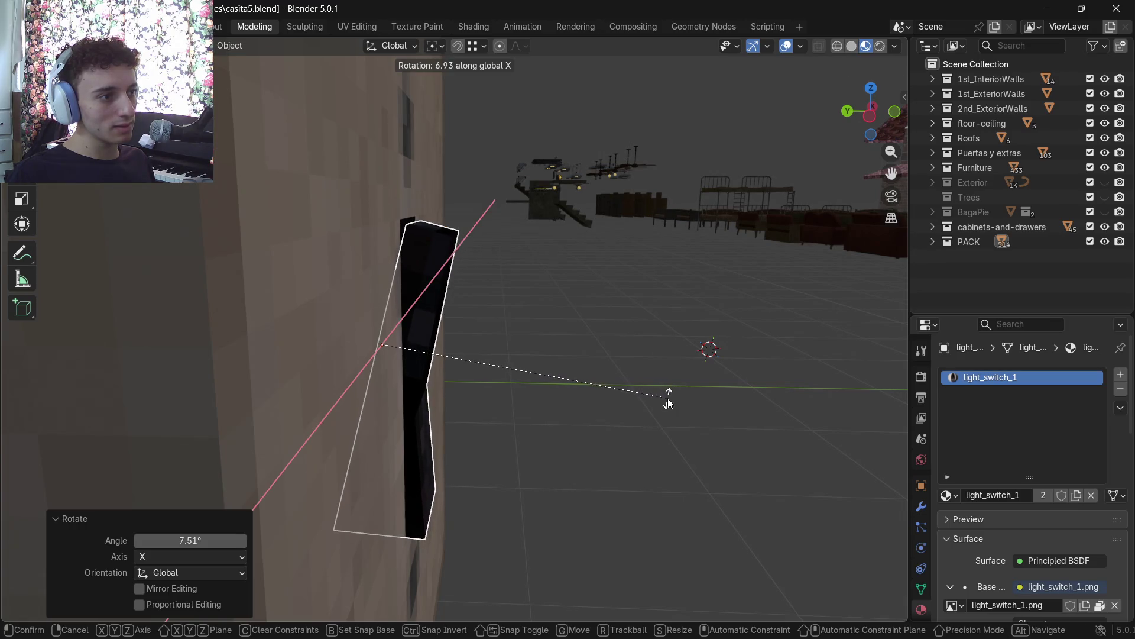
pyautogui.click(668, 403)
# Try a further X-axis tilt of the lever, then undo it and face the switch plate.
pyautogui.hscroll(-8, 605, 385)
pyautogui.moveTo(413, 370)
pyautogui.mouseDown()
pyautogui.moveTo(507, 410)
pyautogui.moveTo(675, 412)
pyautogui.moveTo(776, 435)
pyautogui.mouseUp()
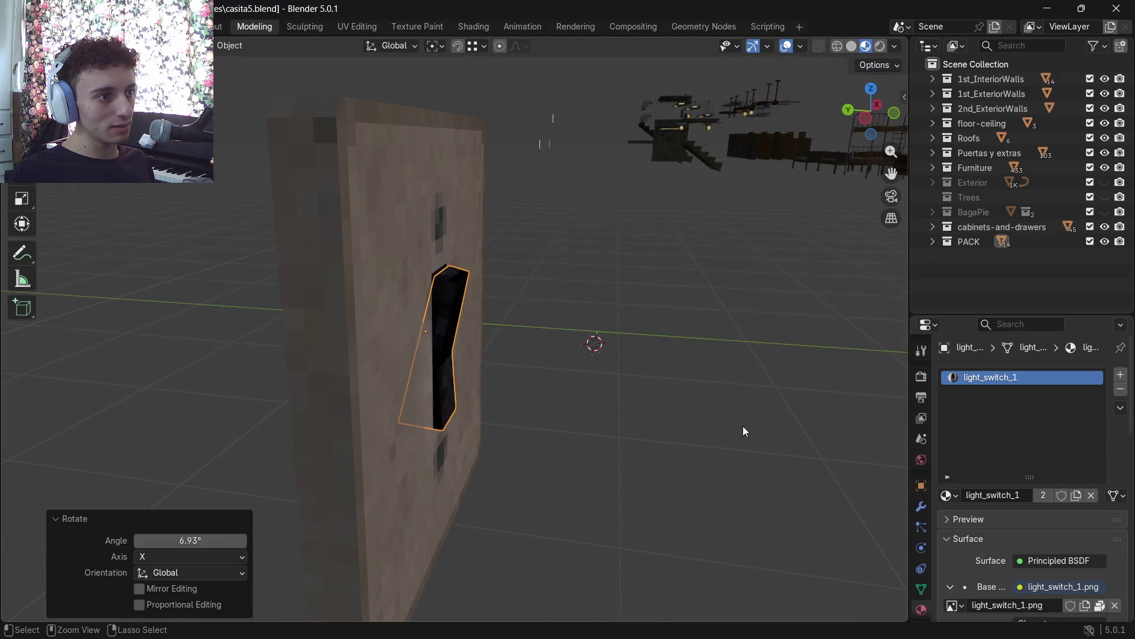
pyautogui.press('r')
pyautogui.press('x')
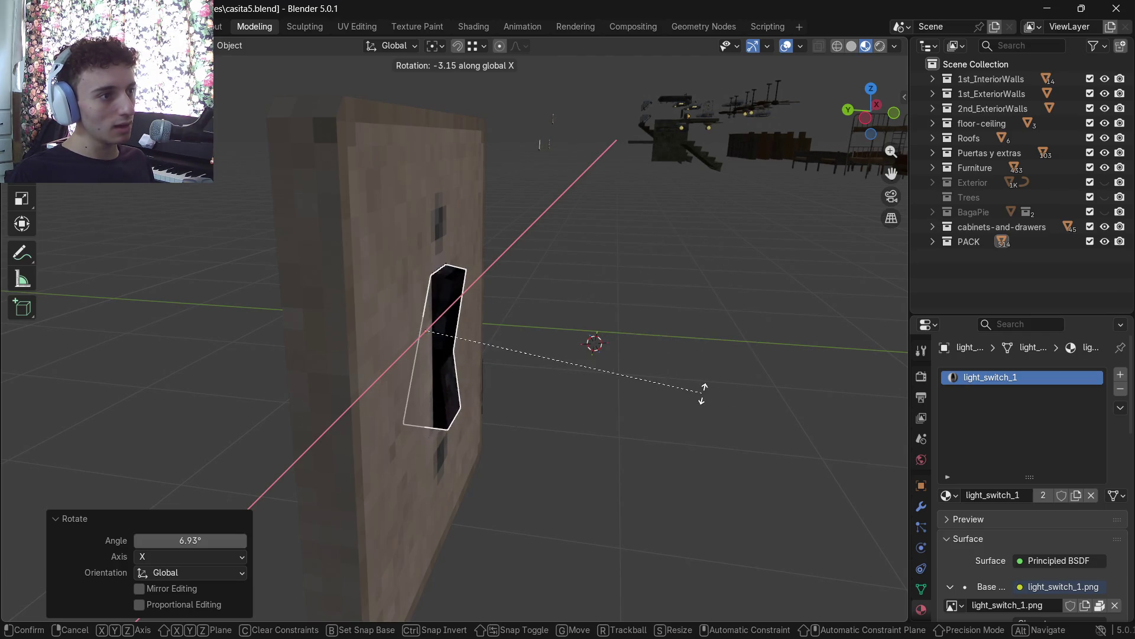
pyautogui.click(709, 366)
pyautogui.scroll(3, 686, 375)
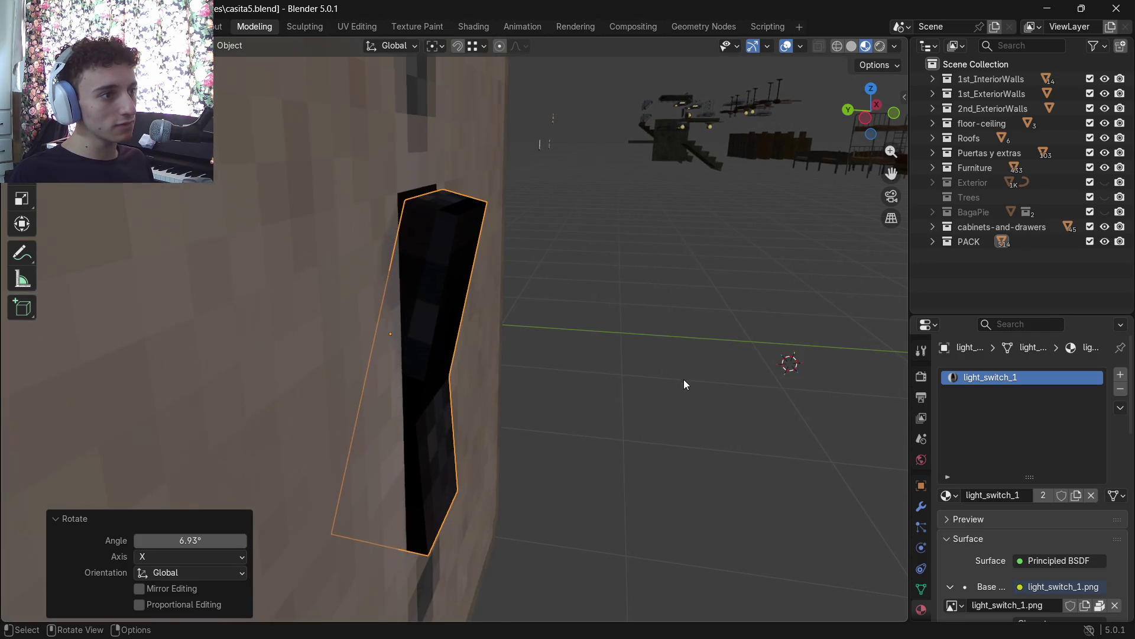
pyautogui.hotkey('ctrl', 'z')
pyautogui.hotkey('ctrl', 'z')
pyautogui.moveTo(680, 388)
pyautogui.mouseDown()
pyautogui.moveTo(679, 403)
pyautogui.moveTo(438, 375)
pyautogui.mouseUp()
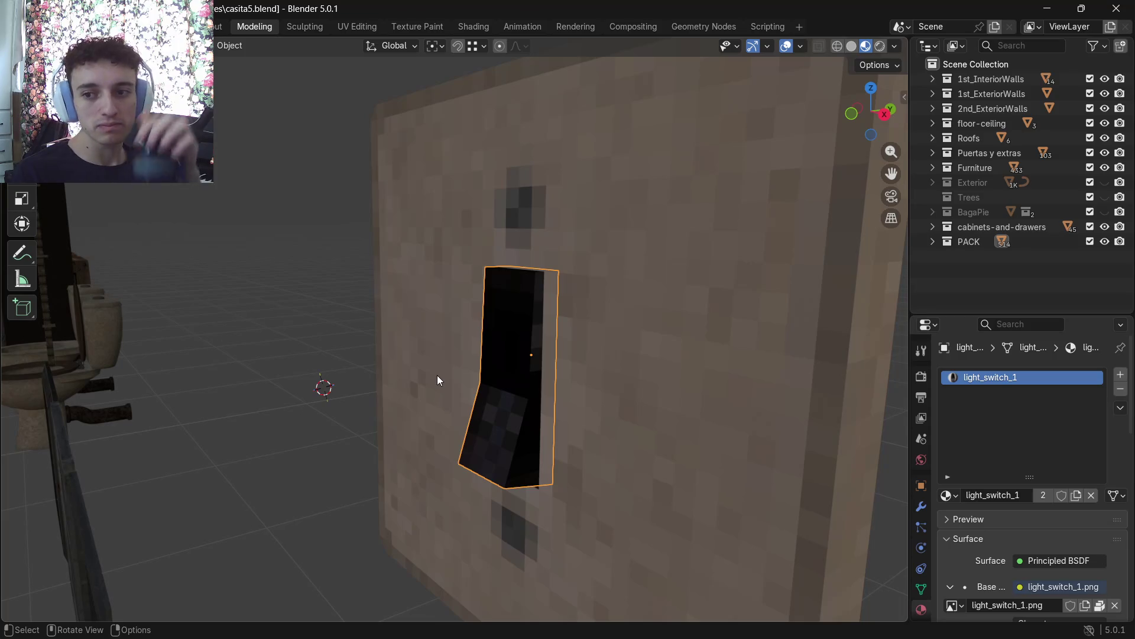
pyautogui.press('super')
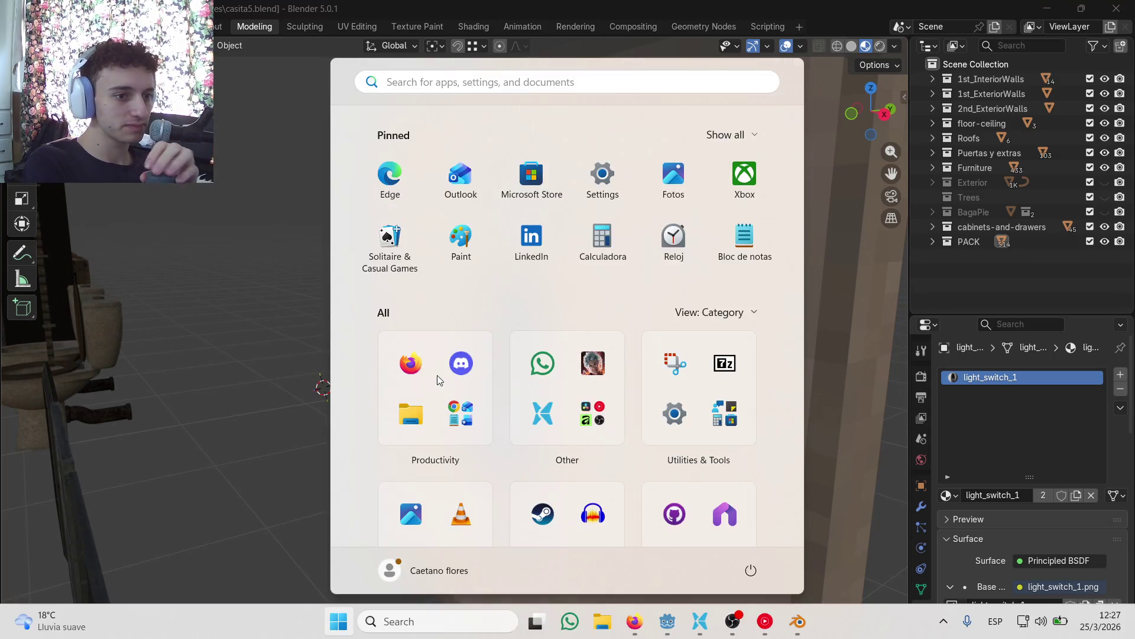
pyautogui.press('super')
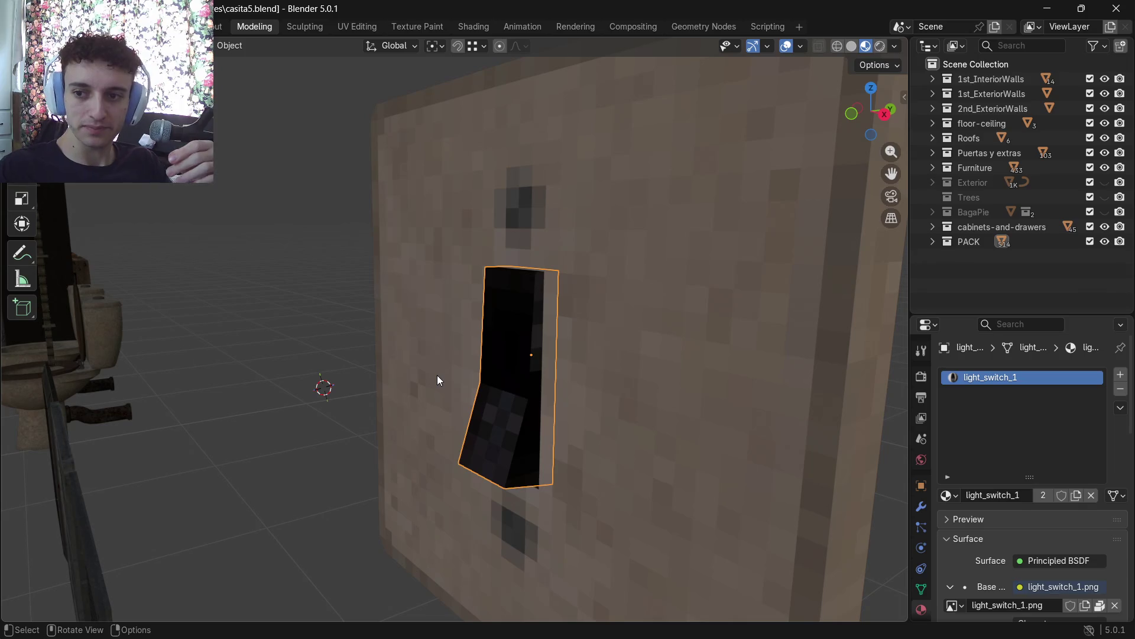
# Select and frame the elevator button panel, inspecting one button face in Edit Mode.
pyautogui.scroll(-10, 449, 379)
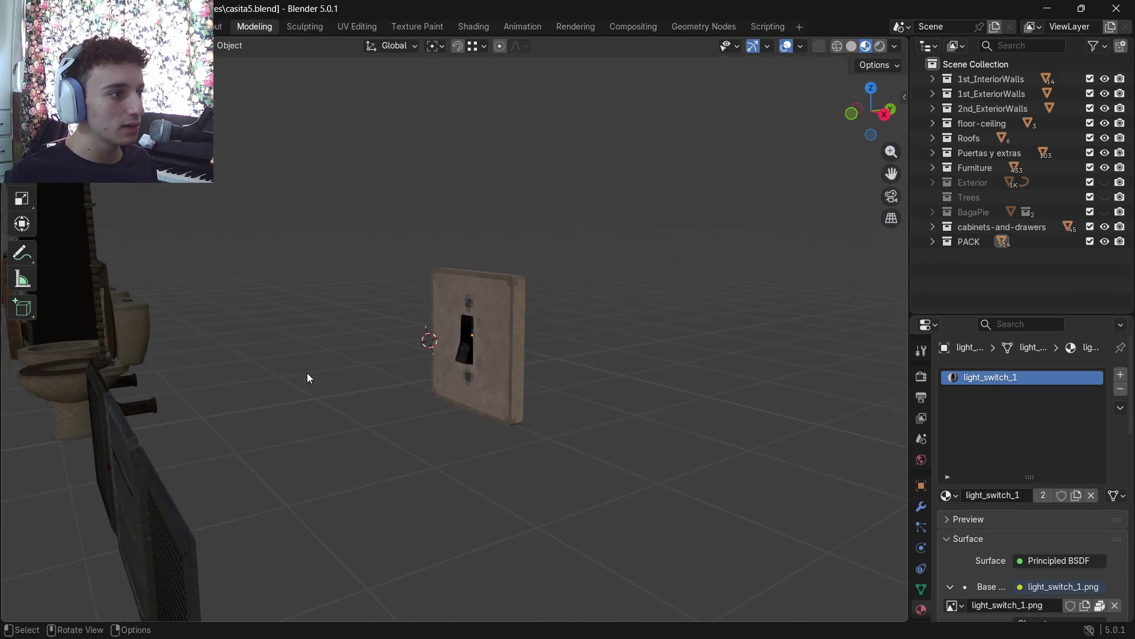
pyautogui.scroll(10, 306, 385)
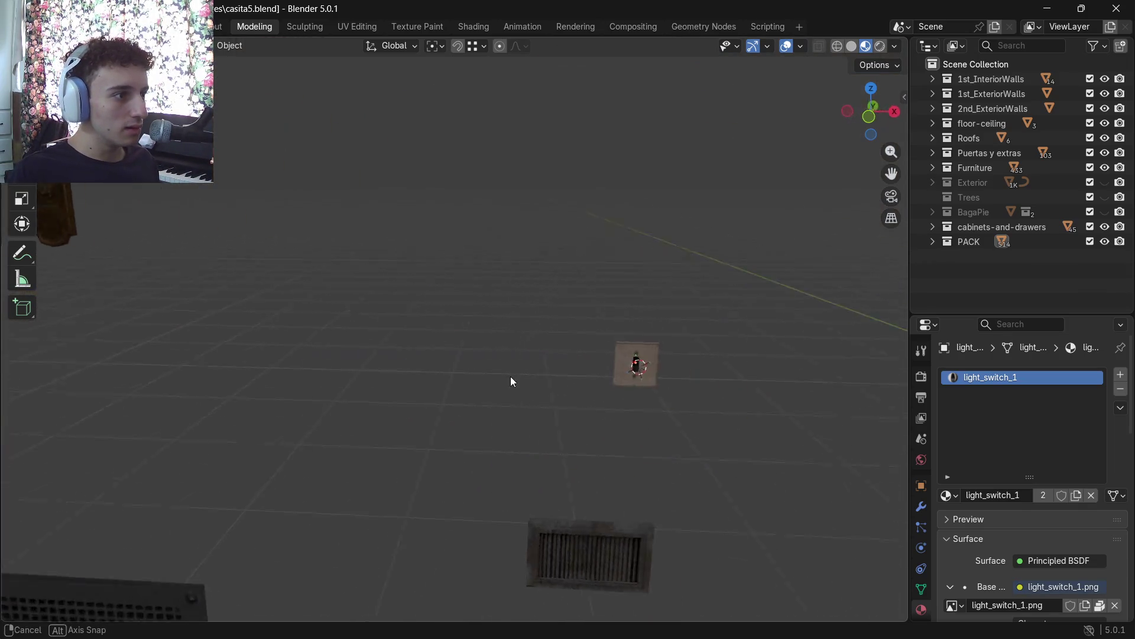
pyautogui.click(164, 216)
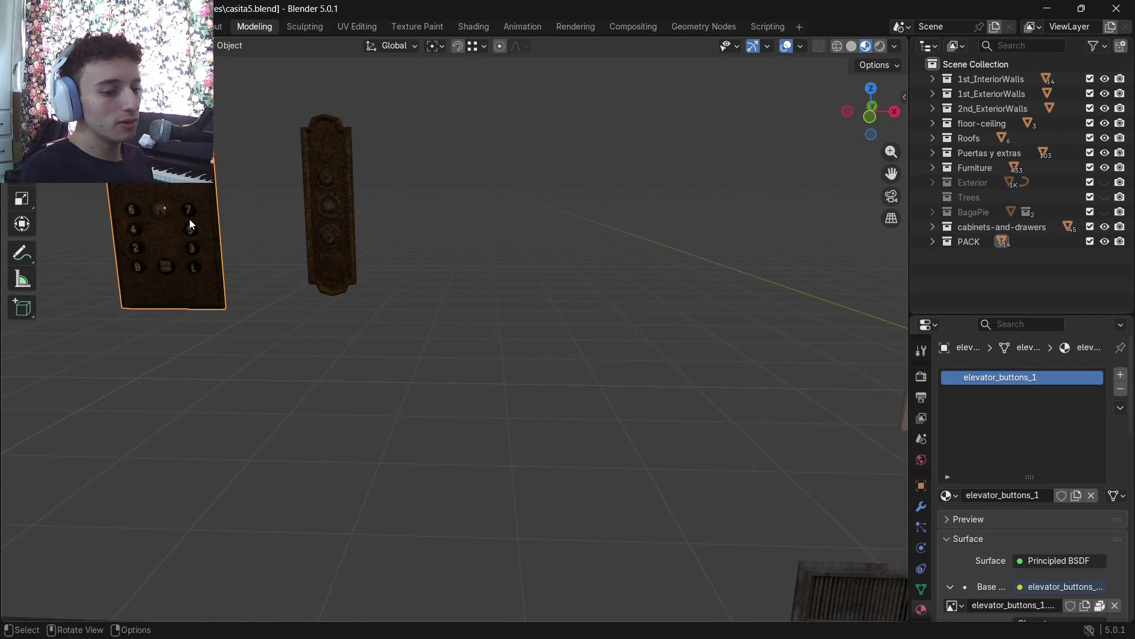
pyautogui.press('KP_Decimal')
pyautogui.scroll(5, 366, 371)
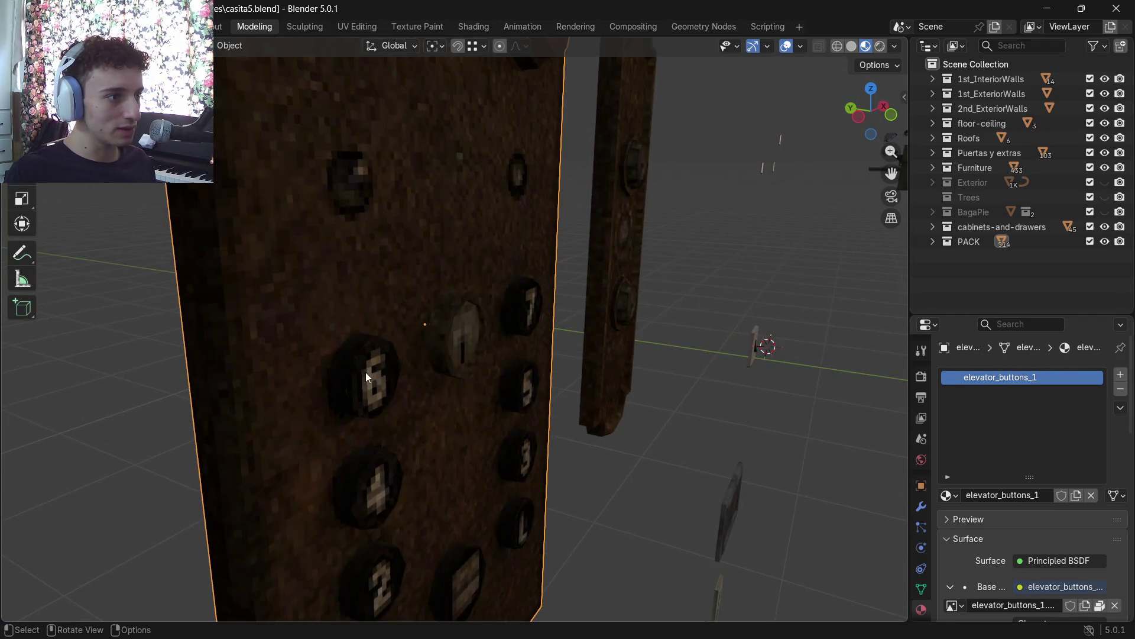
pyautogui.press('Tab')
pyautogui.click(368, 368)
pyautogui.press('Tab')
# Select the electrical outlet and add the light switch to the selection.
pyautogui.scroll(-10, 650, 360)
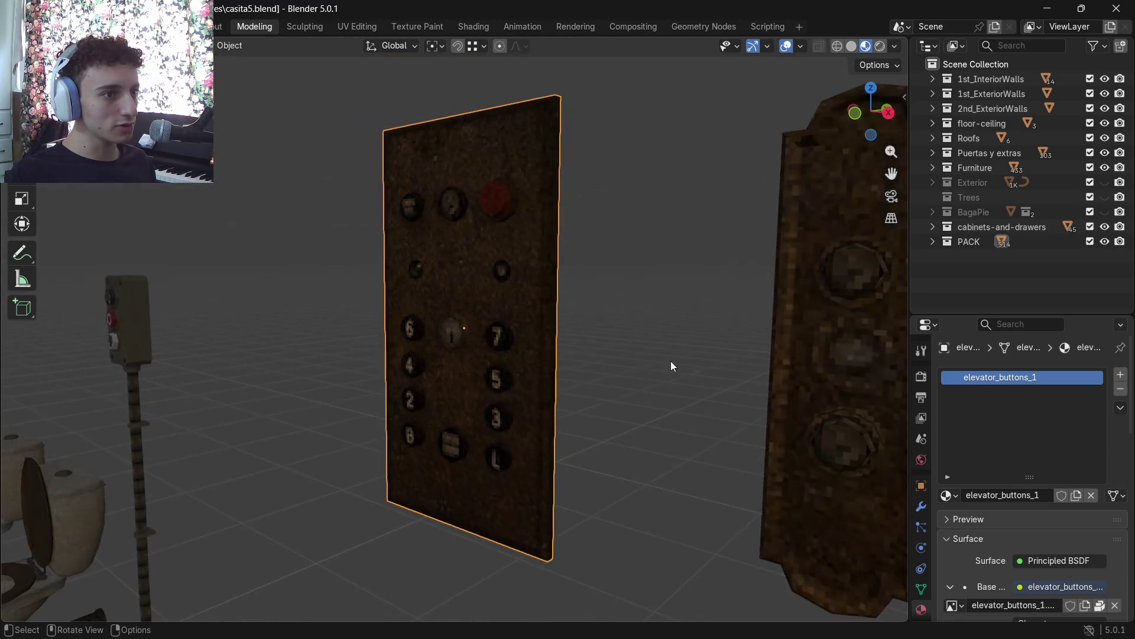
pyautogui.scroll(-5, 544, 451)
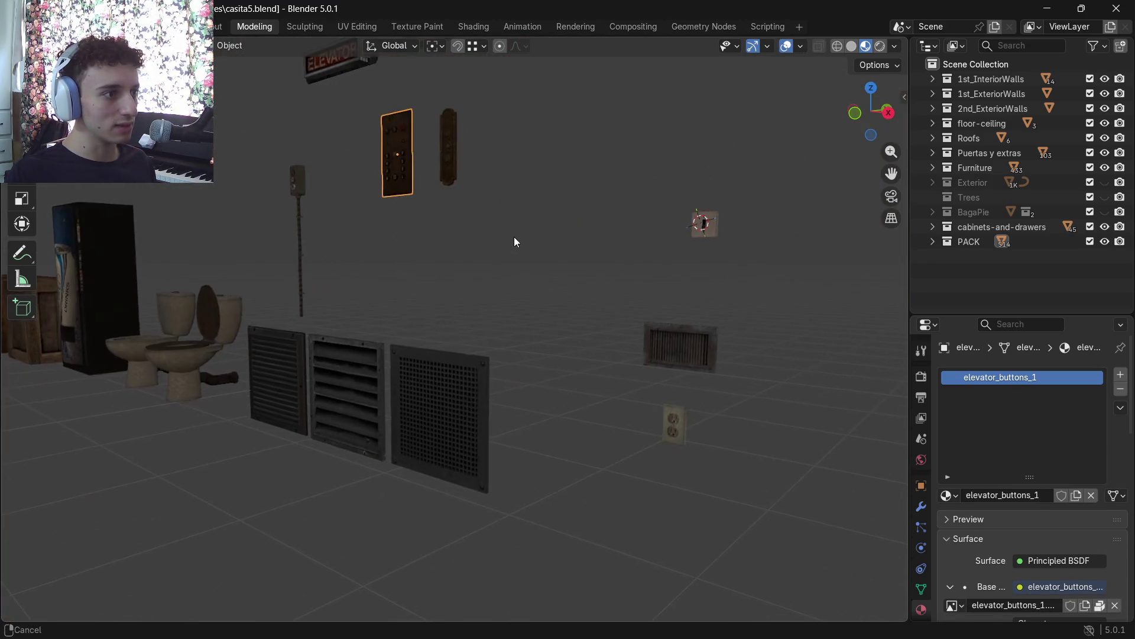
pyautogui.scroll(6, 696, 423)
pyautogui.scroll(-5, 669, 424)
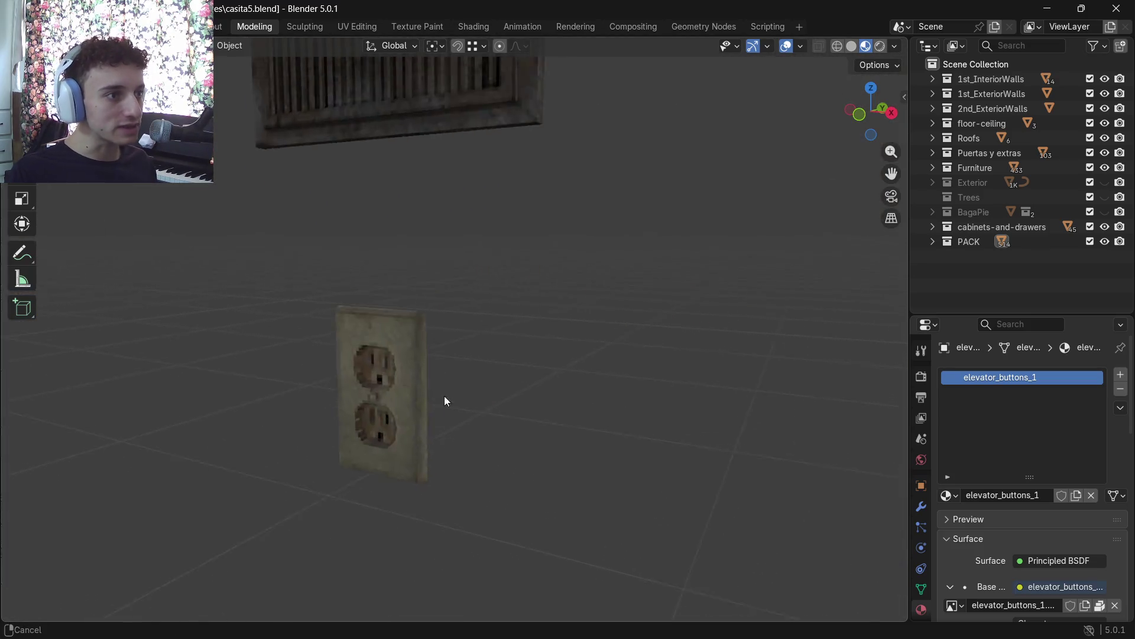
pyautogui.keyDown('shift'); pyautogui.click(408, 420); pyautogui.keyUp('shift')
pyautogui.scroll(3, 533, 343)
pyautogui.scroll(-3, 485, 379)
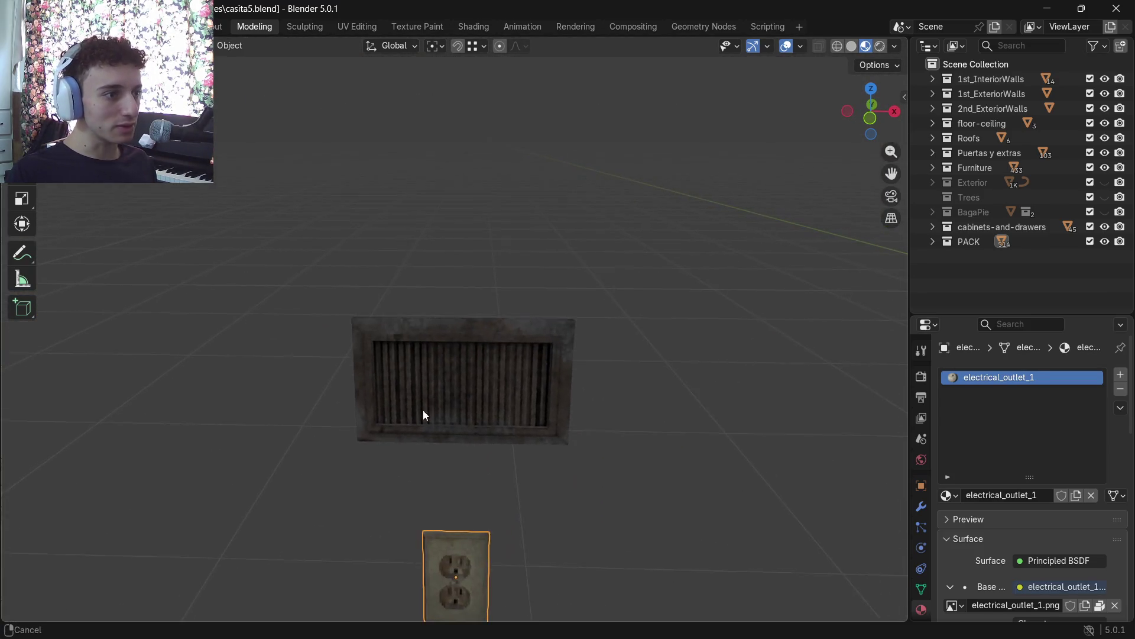
pyautogui.scroll(3, 438, 425)
pyautogui.scroll(-2, 491, 331)
pyautogui.keyDown('shift'); pyautogui.click(533, 225); pyautogui.keyUp('shift')
pyautogui.scroll(3, 561, 266)
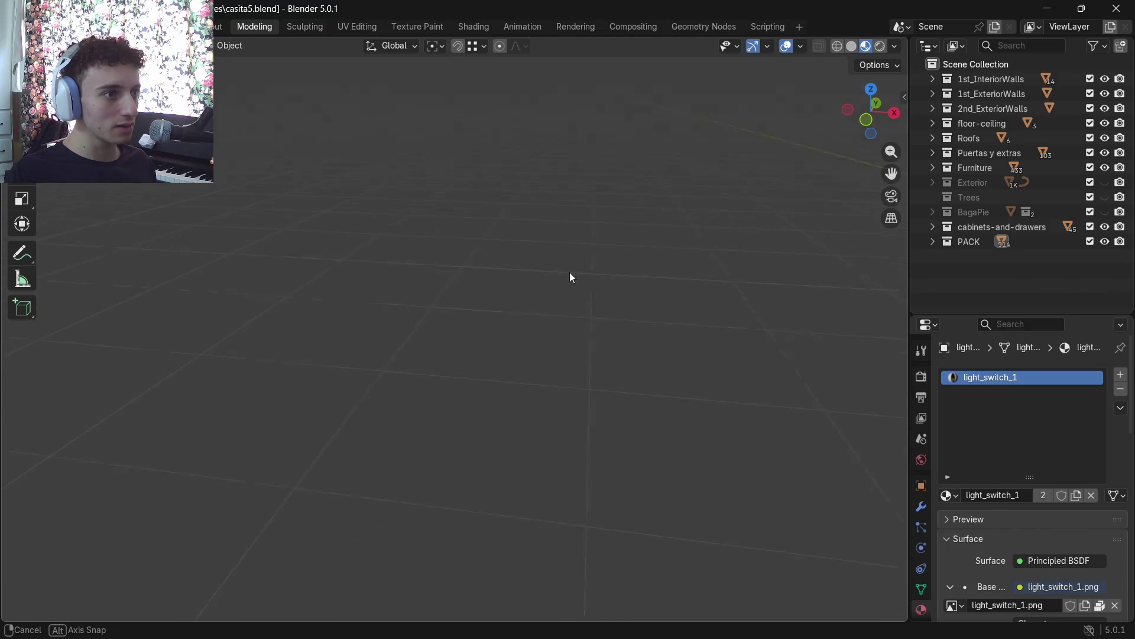
pyautogui.scroll(-2, 426, 287)
# Briefly check the light switch mesh in Edit Mode, then close the house file without saving.
pyautogui.scroll(3, 372, 255)
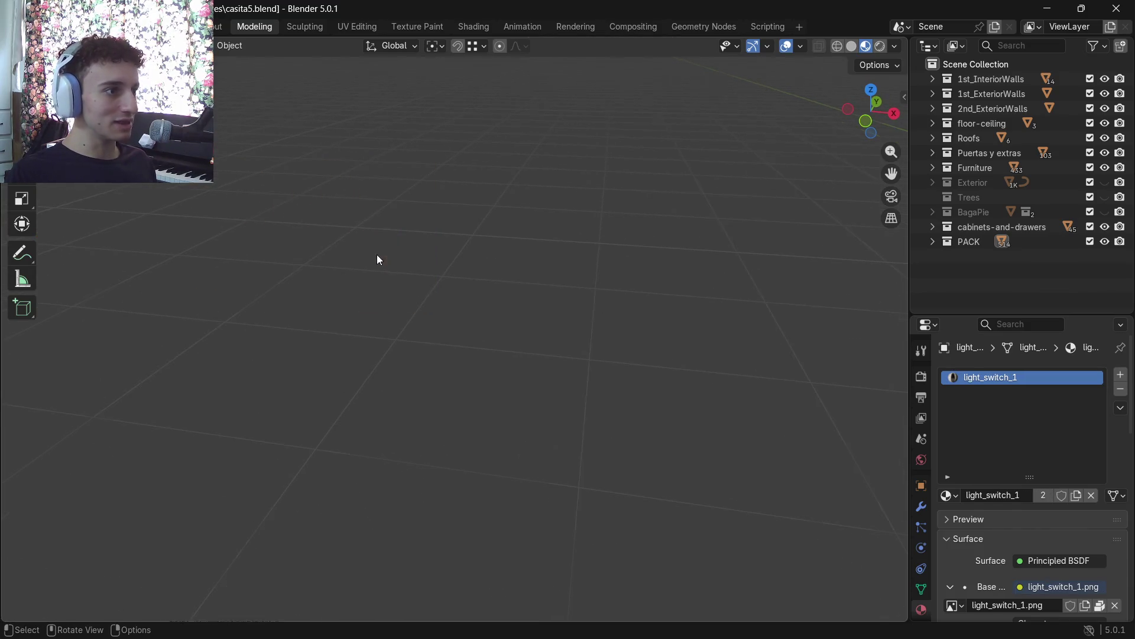
pyautogui.scroll(-2, 410, 278)
pyautogui.scroll(1, 449, 320)
pyautogui.press('Tab')
pyautogui.press('Tab')
pyautogui.press('Tab')
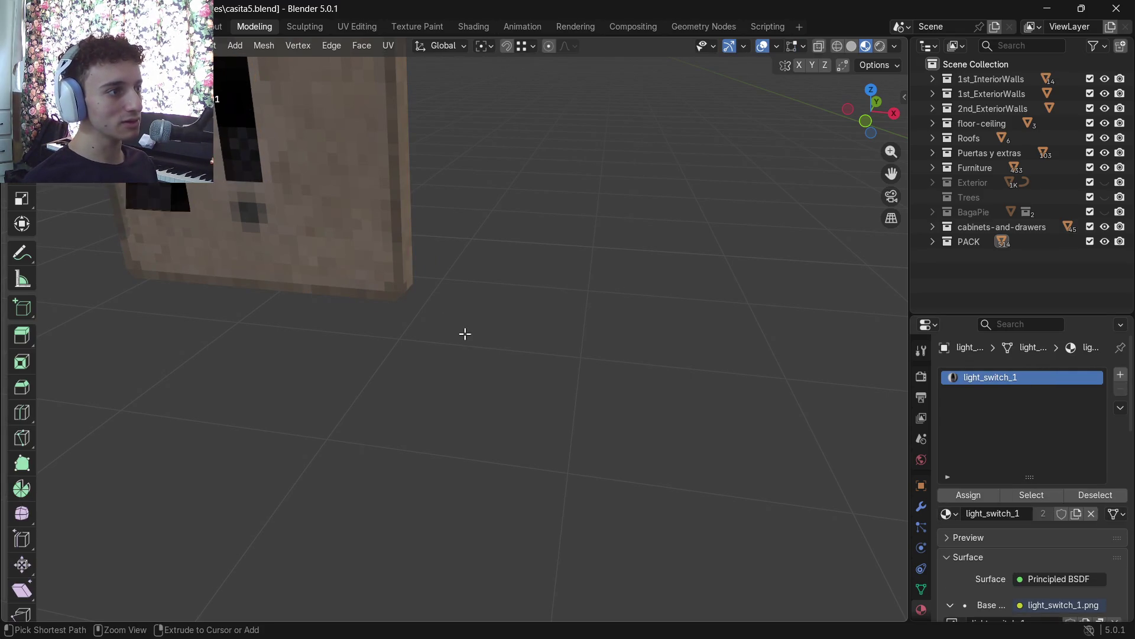
pyautogui.press('Tab')
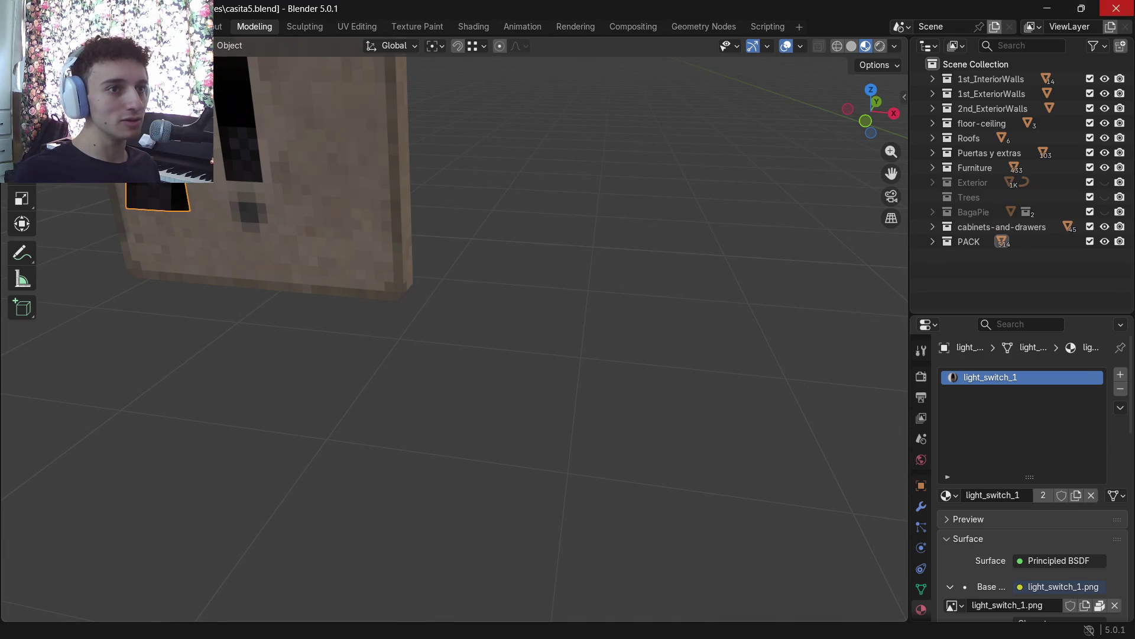
pyautogui.click(1117, 8)
pyautogui.click(594, 353)
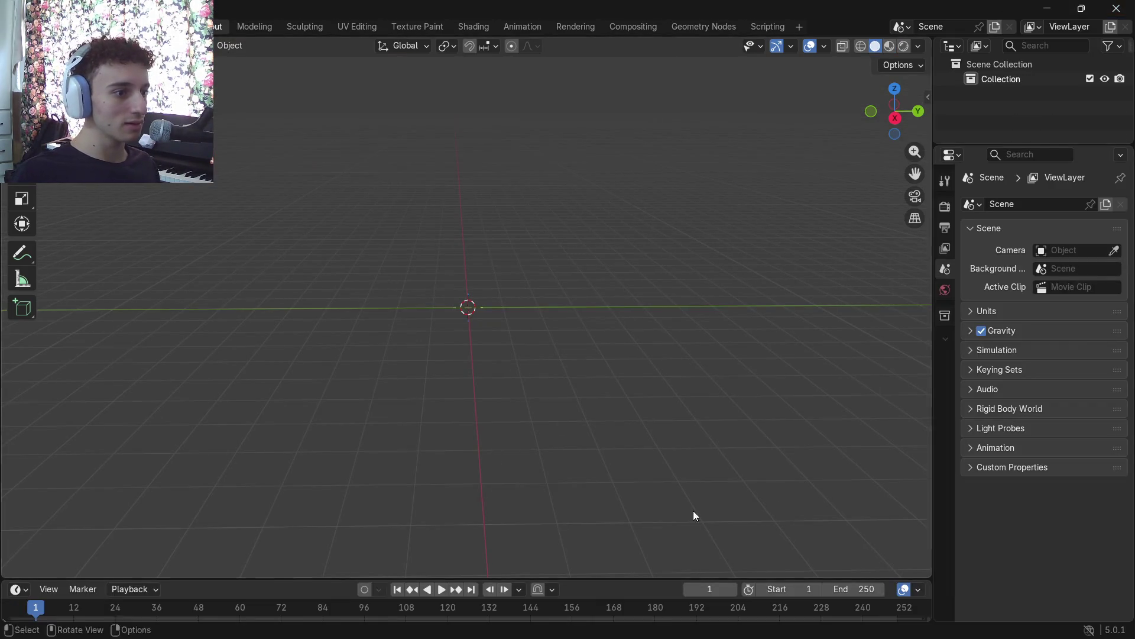
# Close the empty Blender window without saving and reopen casita5.blend from the editables folder.
pyautogui.click(1117, 8)
pyautogui.click(588, 348)
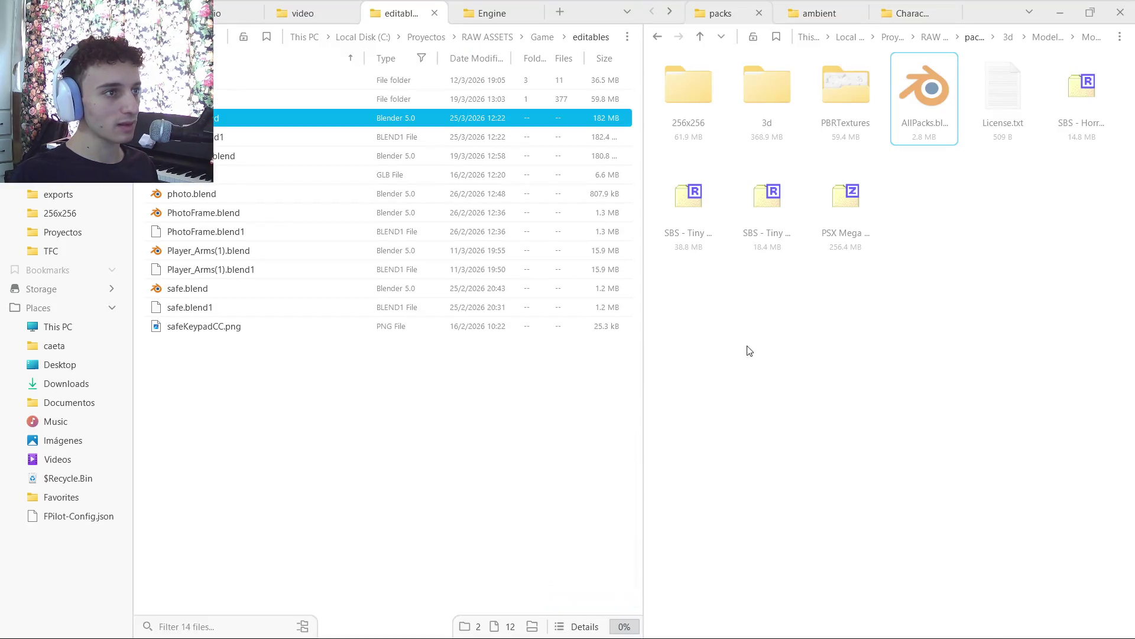
pyautogui.doubleClick(274, 117)
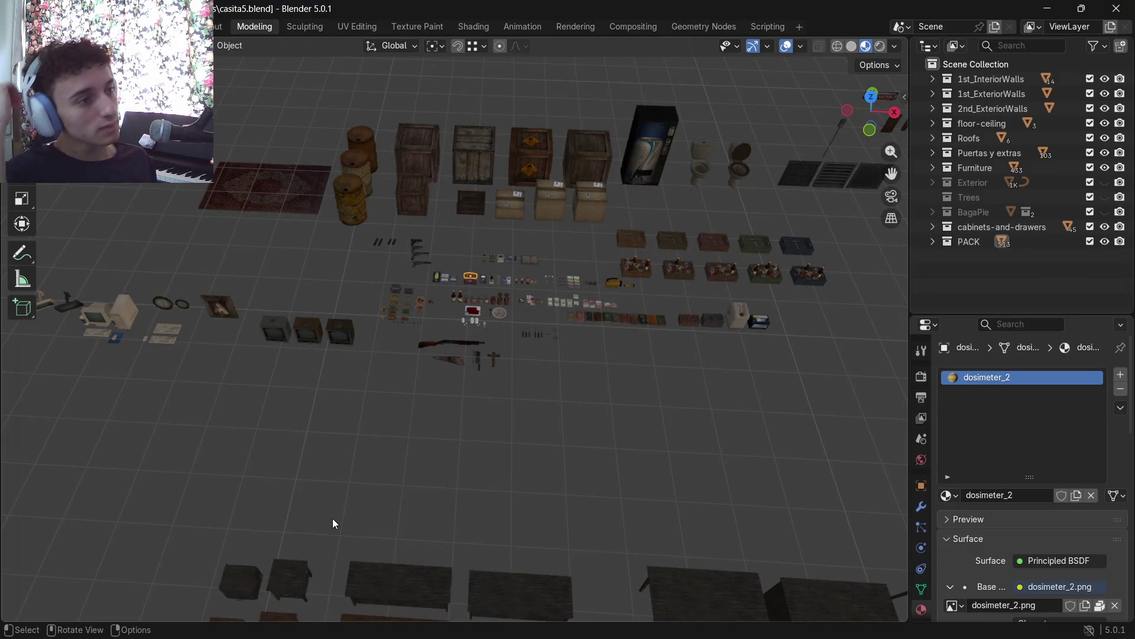
pyautogui.scroll(5, 368, 488)
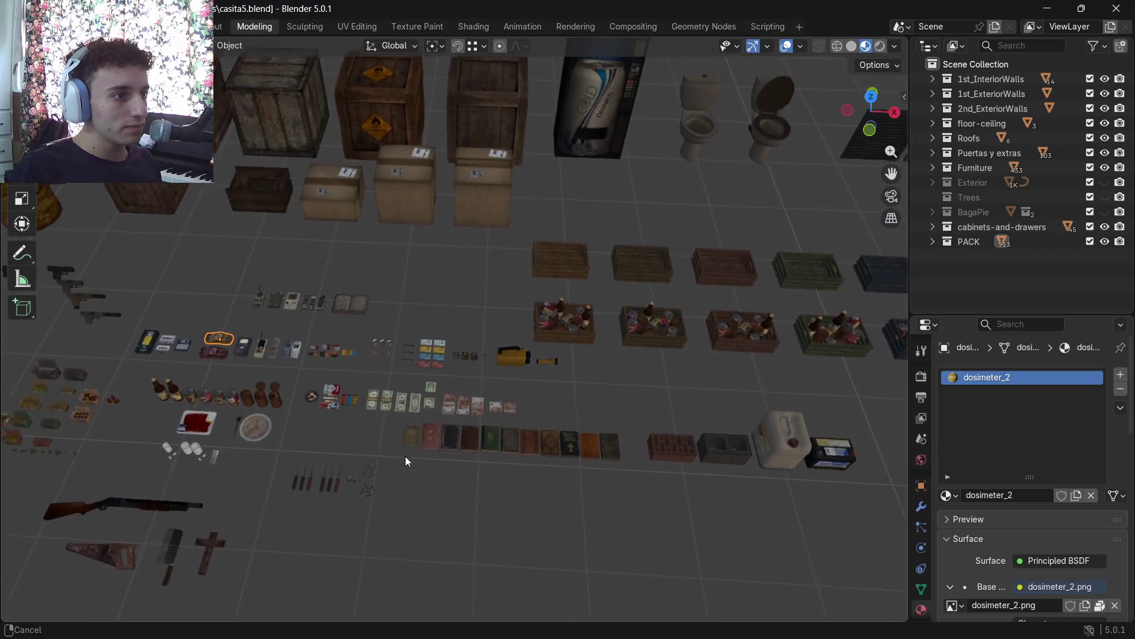
pyautogui.moveTo(406, 456)
pyautogui.mouseDown()
pyautogui.moveTo(467, 413)
pyautogui.moveTo(300, 395)
pyautogui.moveTo(743, 348)
pyautogui.mouseUp()
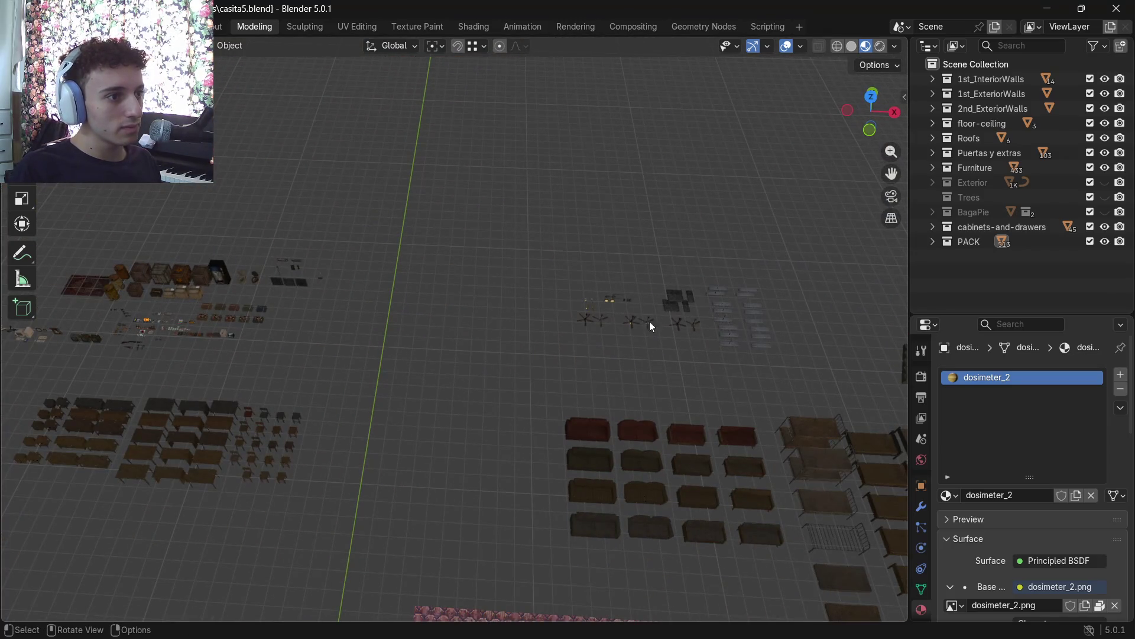
# Select and frame the larger keypad, orbiting to view its front.
pyautogui.click(633, 305)
pyautogui.press('KP_Decimal')
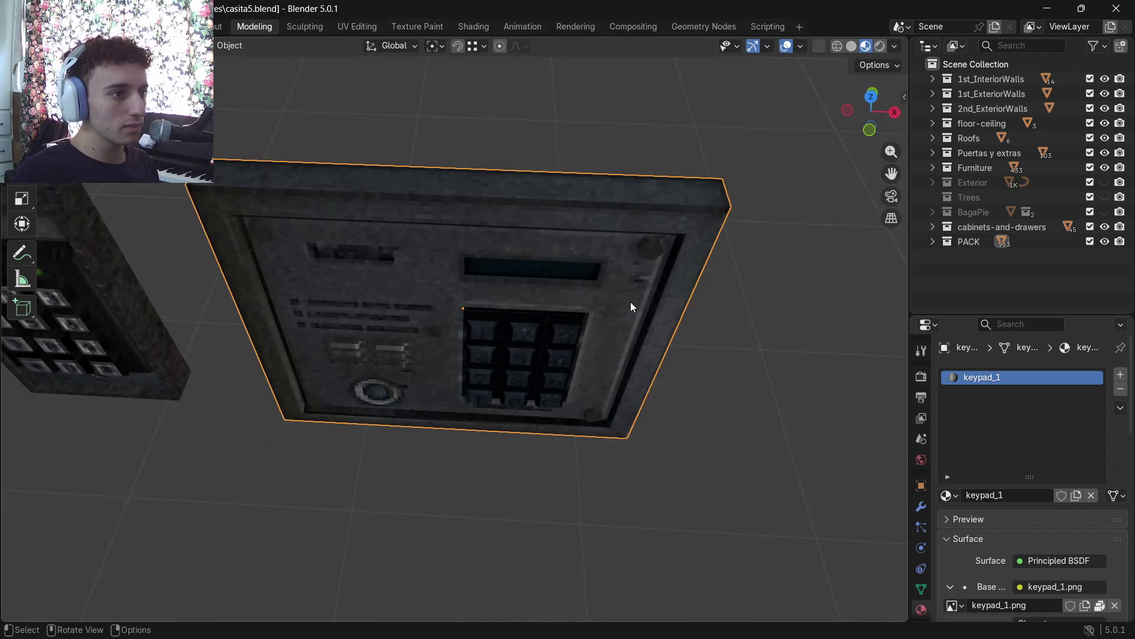
pyautogui.moveTo(489, 373); pyautogui.dragTo(517, 251)
pyautogui.scroll(-3, 499, 322)
pyautogui.scroll(-5, 368, 363)
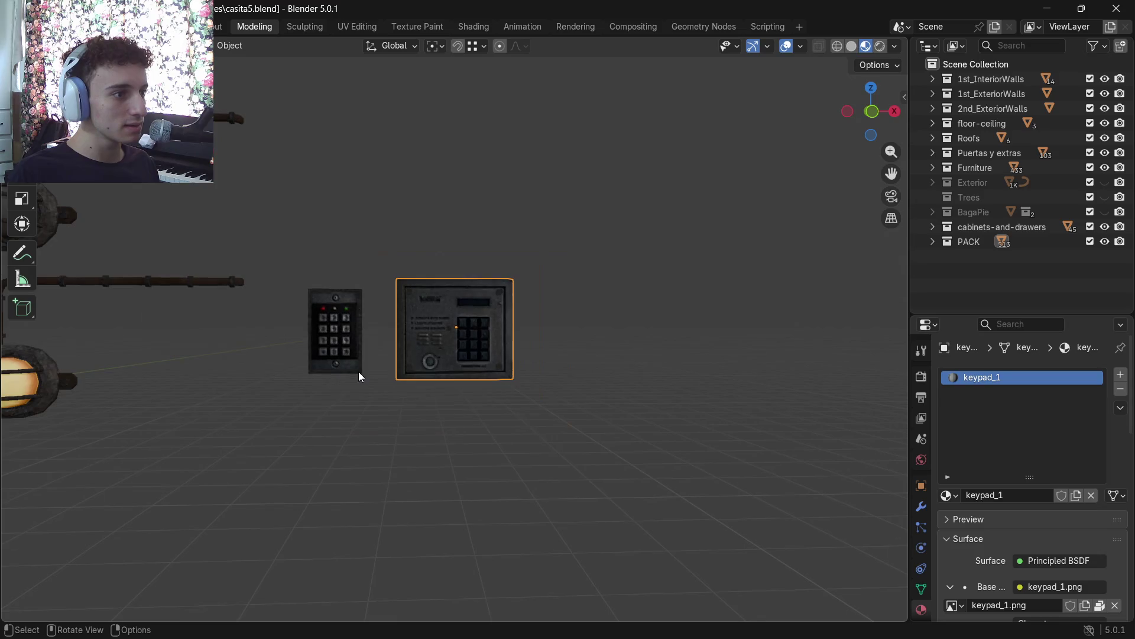
pyautogui.scroll(10, 467, 366)
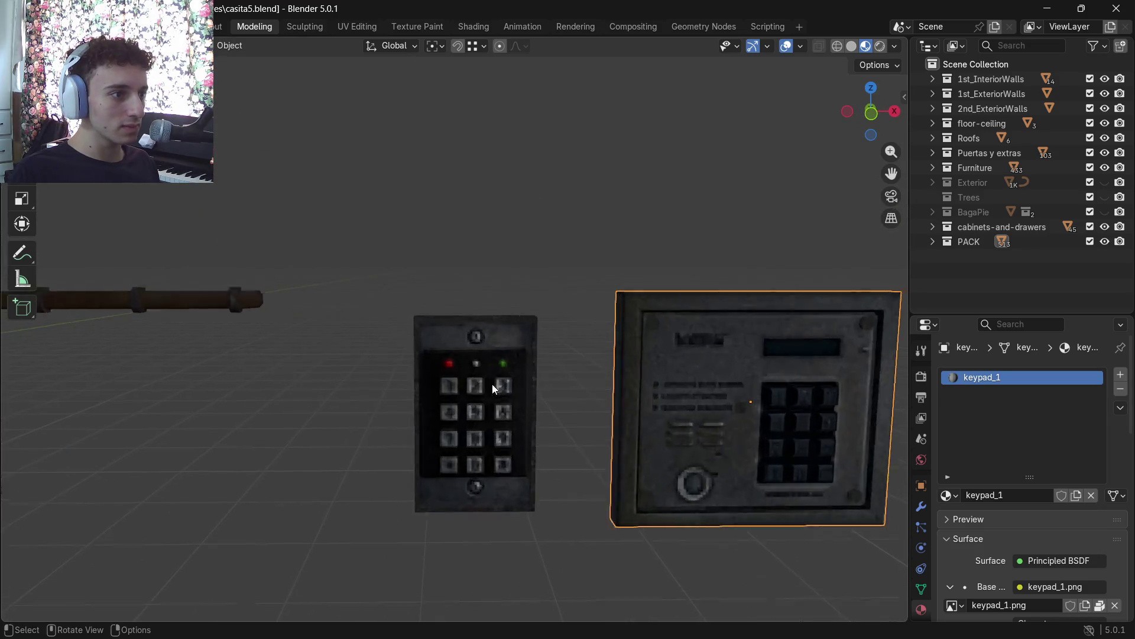
# Select the small keypad, view it at an angle, then pan over to the ceiling lamps.
pyautogui.click(471, 364)
pyautogui.scroll(-3, 470, 363)
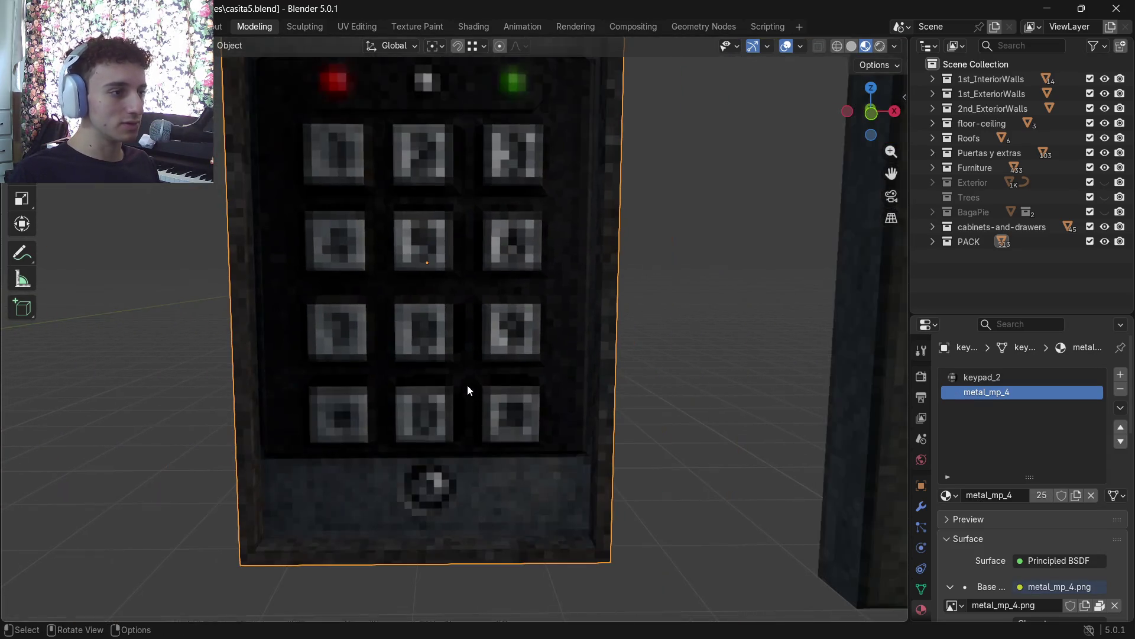
pyautogui.moveTo(468, 384)
pyautogui.mouseDown()
pyautogui.moveTo(477, 335)
pyautogui.moveTo(516, 346)
pyautogui.moveTo(475, 332)
pyautogui.moveTo(480, 377)
pyautogui.moveTo(481, 357)
pyautogui.moveTo(506, 336)
pyautogui.mouseUp()
pyautogui.scroll(-5, 473, 378)
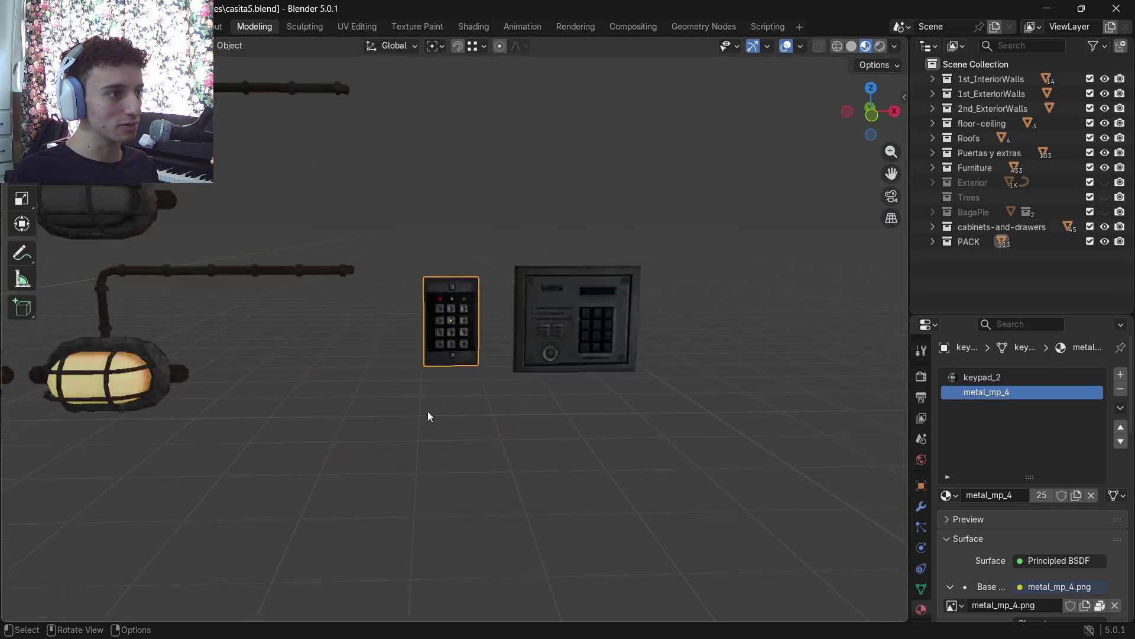
pyautogui.moveTo(427, 411)
pyautogui.mouseDown()
pyautogui.moveTo(651, 452)
pyautogui.moveTo(540, 437)
pyautogui.moveTo(537, 461)
pyautogui.moveTo(428, 417)
pyautogui.moveTo(388, 482)
pyautogui.moveTo(629, 408)
pyautogui.moveTo(660, 450)
pyautogui.moveTo(623, 336)
pyautogui.moveTo(708, 417)
pyautogui.moveTo(583, 457)
pyautogui.mouseUp()
# Select the two pan-shaped ceiling lamps.
pyautogui.click(485, 455)
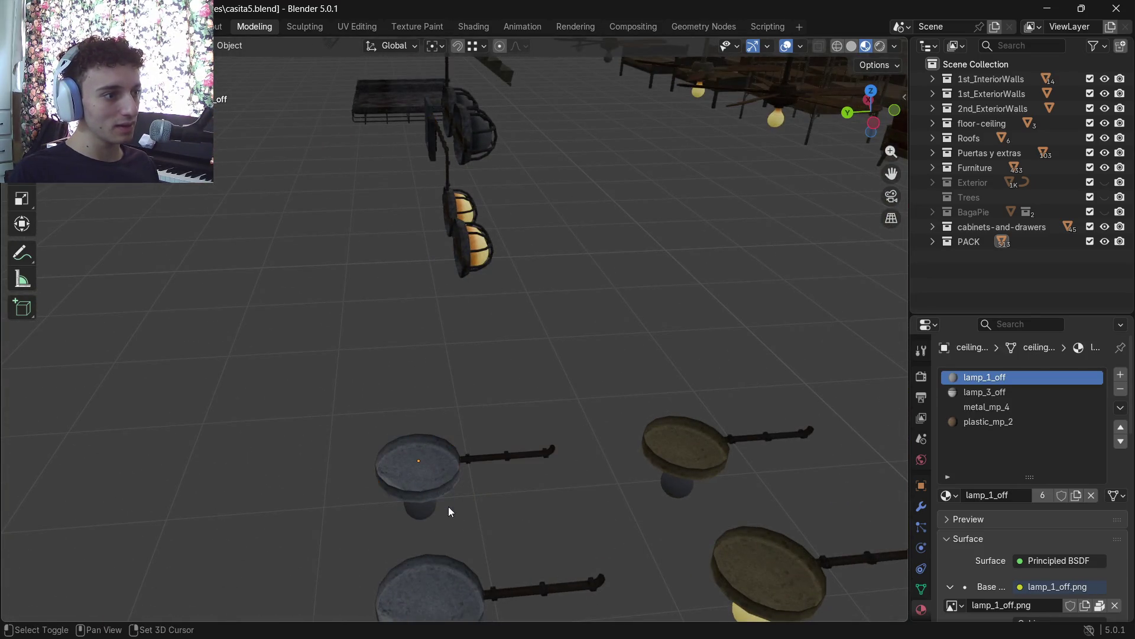
pyautogui.moveTo(398, 474)
pyautogui.mouseDown()
pyautogui.moveTo(545, 475)
pyautogui.moveTo(552, 430)
pyautogui.moveTo(421, 384)
pyautogui.moveTo(346, 408)
pyautogui.moveTo(298, 441)
pyautogui.mouseUp()
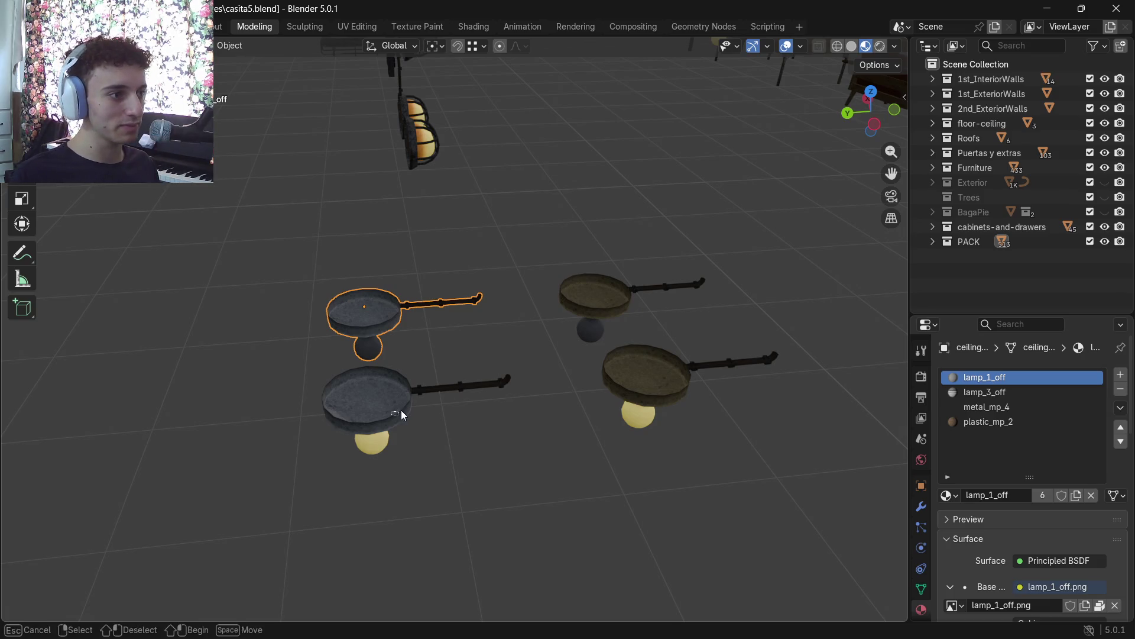
pyautogui.moveTo(392, 414)
pyautogui.mouseDown()
pyautogui.moveTo(502, 472)
pyautogui.moveTo(555, 399)
pyautogui.moveTo(494, 452)
pyautogui.moveTo(373, 314)
pyautogui.mouseUp()
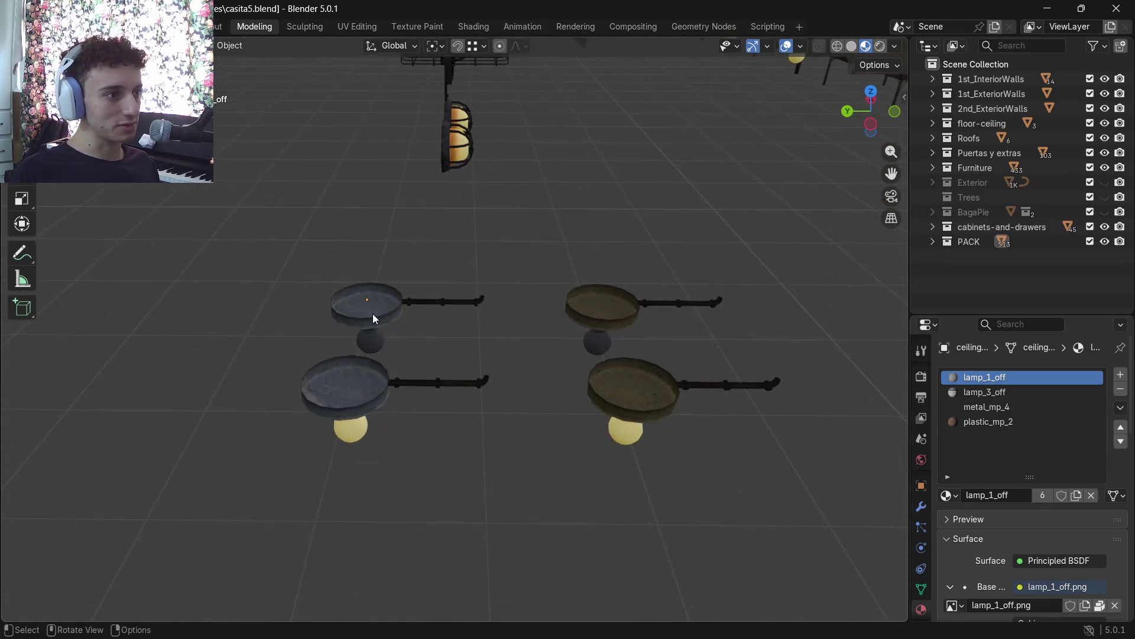
pyautogui.click(373, 313)
pyautogui.keyDown('shift'); pyautogui.click(356, 371); pyautogui.keyUp('shift')
pyautogui.scroll(-4, 491, 310)
pyautogui.moveTo(491, 291)
pyautogui.mouseDown()
pyautogui.moveTo(382, 393)
pyautogui.moveTo(320, 390)
pyautogui.mouseUp()
pyautogui.moveTo(587, 361)
pyautogui.mouseDown()
pyautogui.moveTo(540, 451)
pyautogui.moveTo(477, 461)
pyautogui.mouseUp()
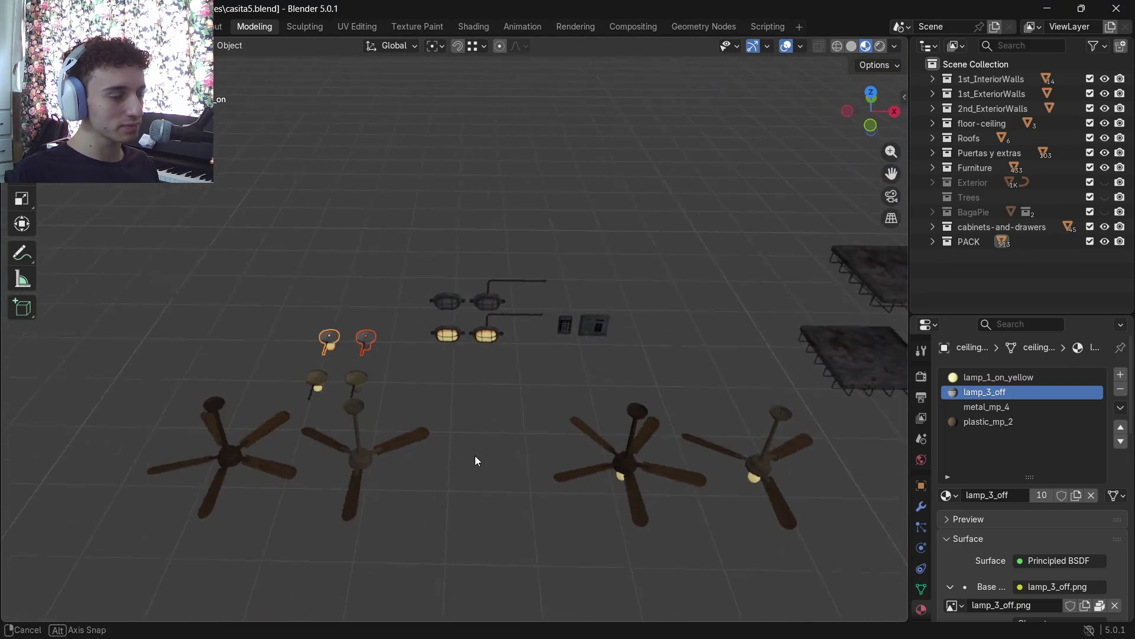
pyautogui.scroll(5, 517, 392)
pyautogui.scroll(-8, 555, 410)
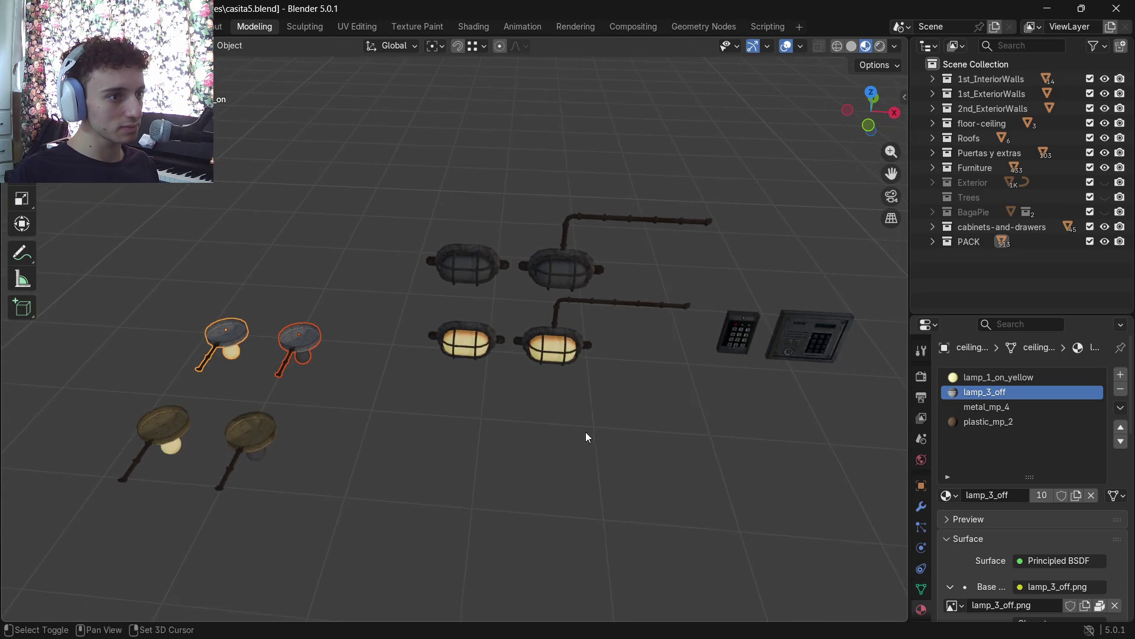
pyautogui.scroll(5, 427, 408)
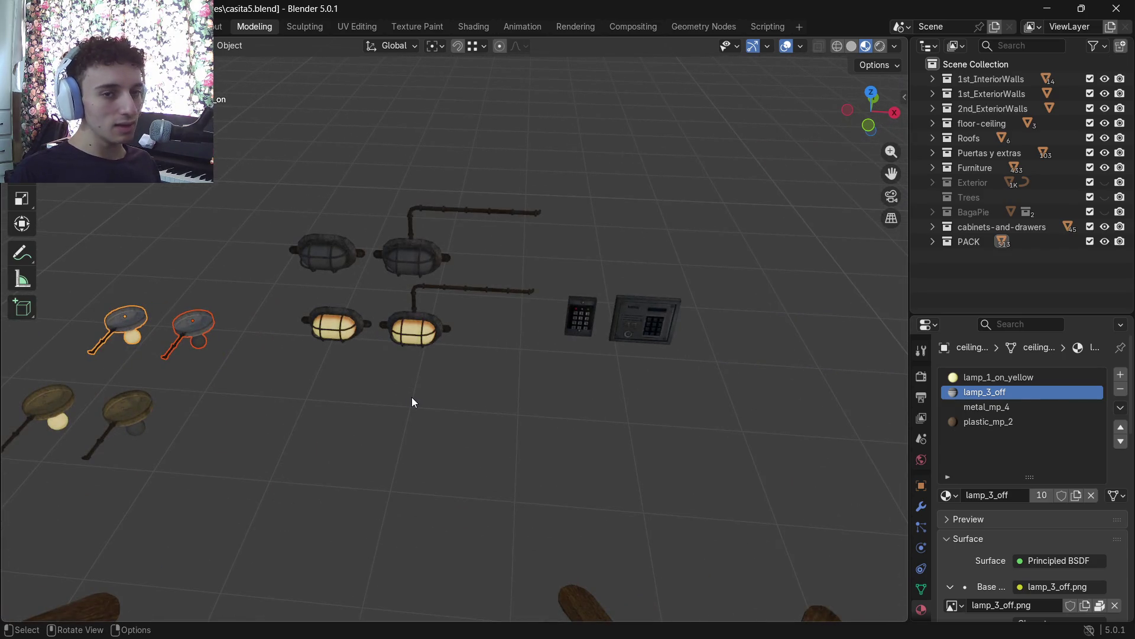
pyautogui.scroll(-6, 412, 401)
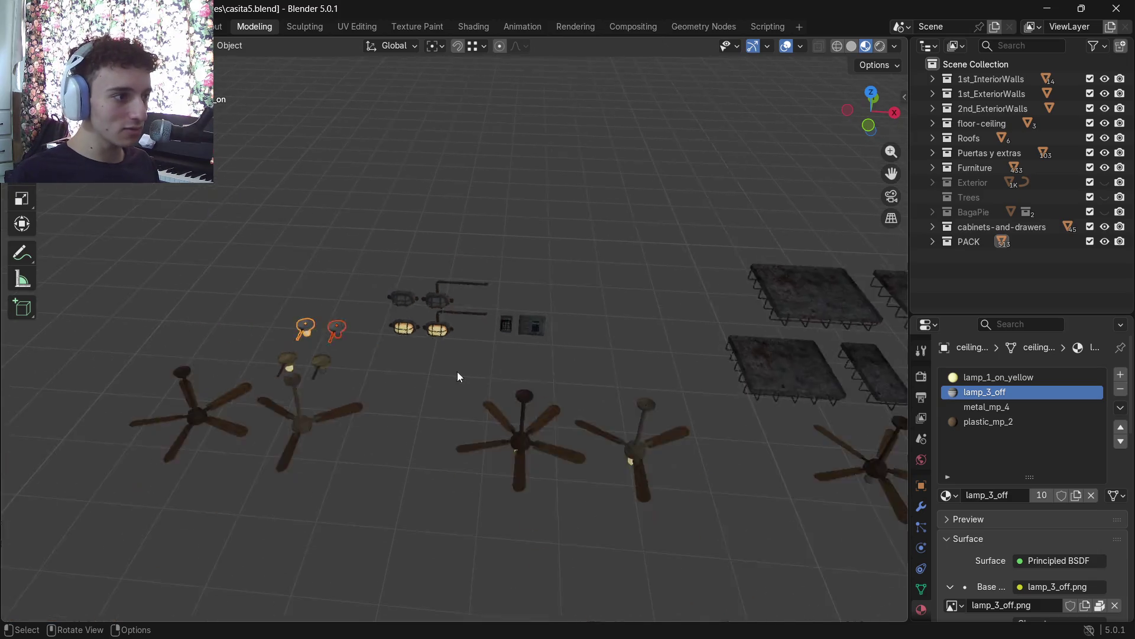
# Add the light switch and electrical outlet to the selection and copy all four props.
pyautogui.moveTo(637, 426)
pyautogui.mouseDown()
pyautogui.moveTo(248, 426)
pyautogui.moveTo(616, 397)
pyautogui.mouseUp()
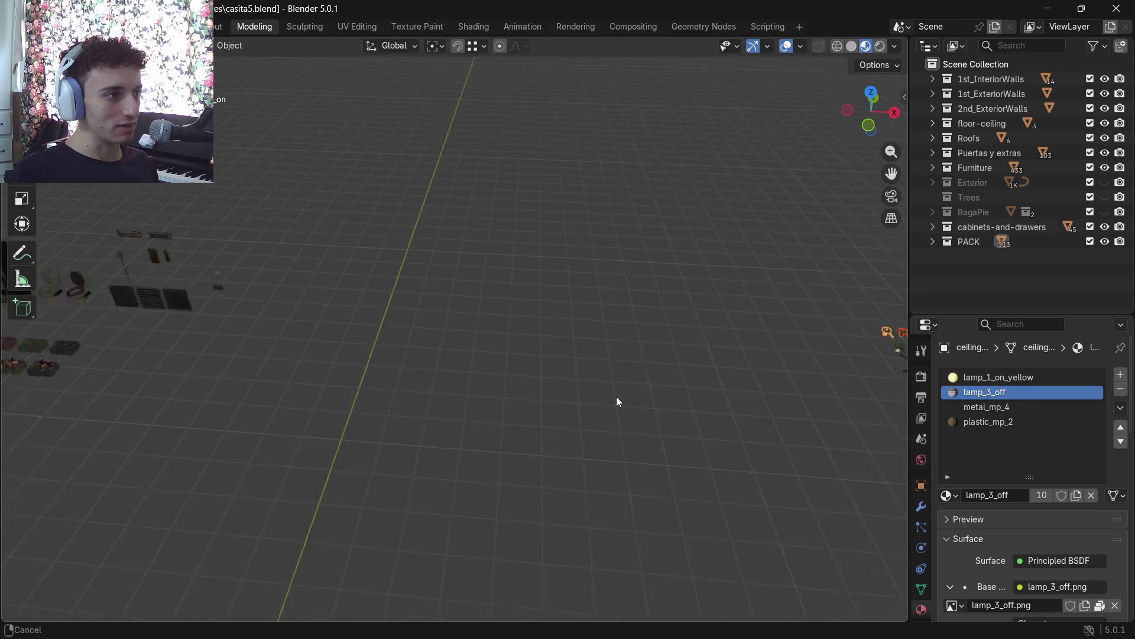
pyautogui.scroll(5, 419, 344)
pyautogui.scroll(2, 422, 320)
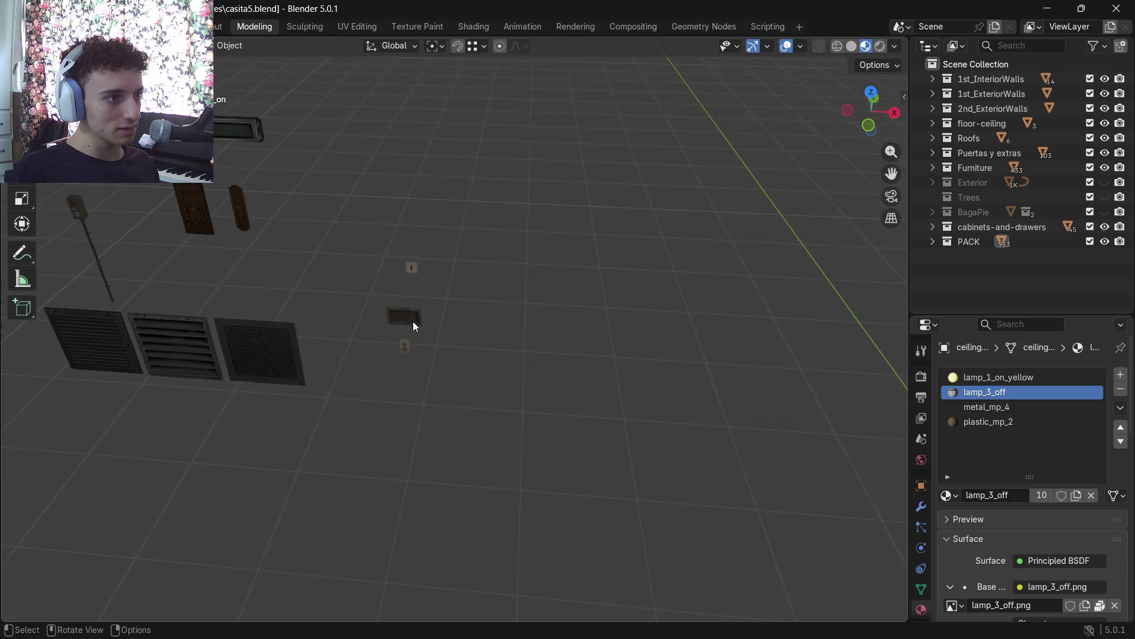
pyautogui.keyDown('shift'); pyautogui.click(411, 268); pyautogui.keyUp('shift')
pyautogui.keyDown('shift'); pyautogui.click(402, 349); pyautogui.keyUp('shift')
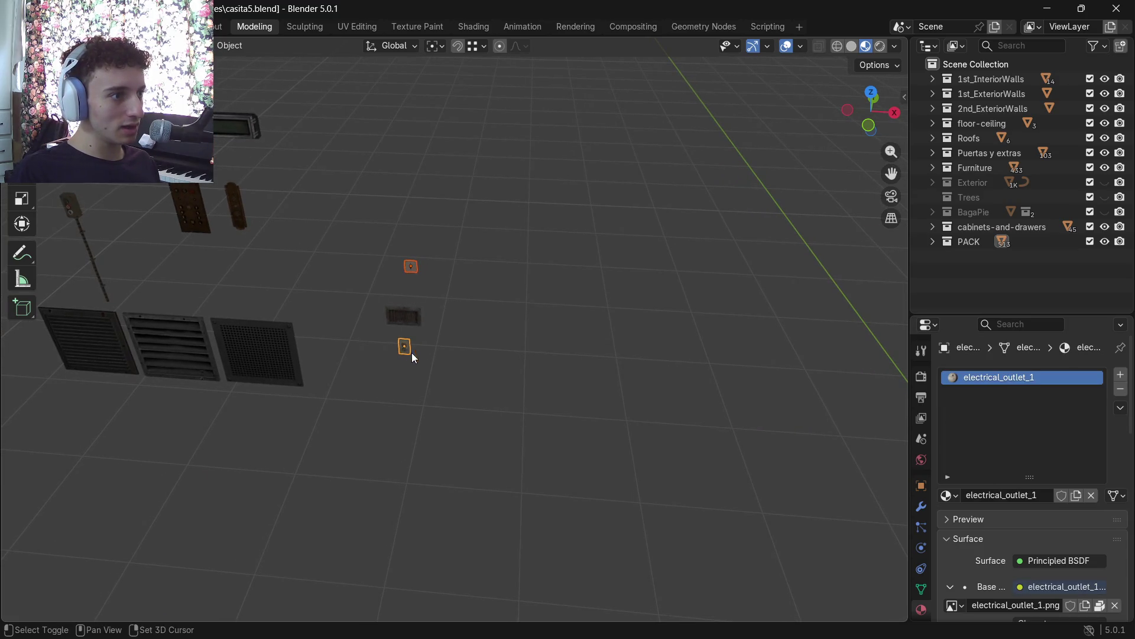
pyautogui.scroll(-7, 609, 402)
pyautogui.moveTo(594, 389)
pyautogui.mouseDown()
pyautogui.moveTo(680, 379)
pyautogui.moveTo(457, 392)
pyautogui.mouseUp()
pyautogui.hotkey('ctrl', 'c')
# Launch a new Blender 5.0 instance from Windows search, dismiss the splash, and check front and right views.
pyautogui.press('super')
pyautogui.write('ble')
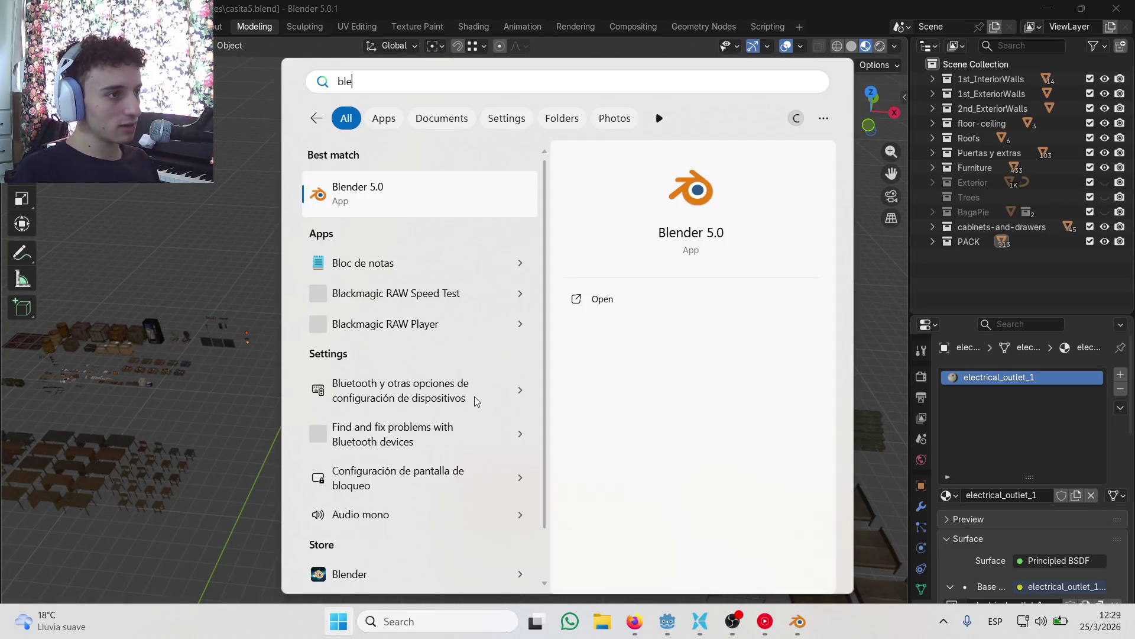
pyautogui.press('Return')
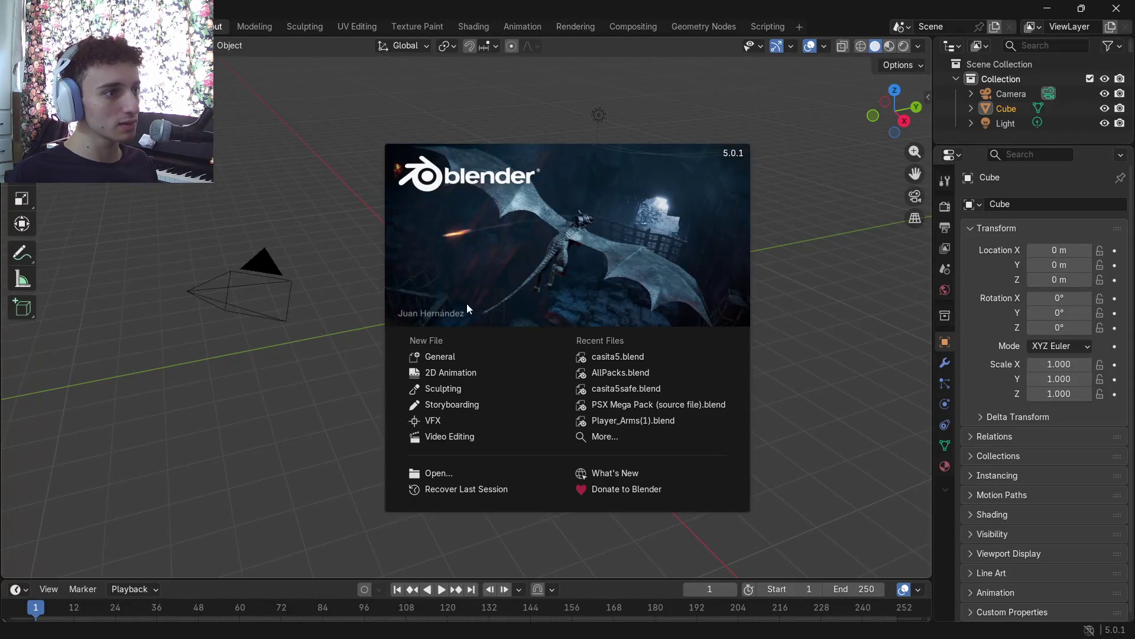
pyautogui.click(531, 394)
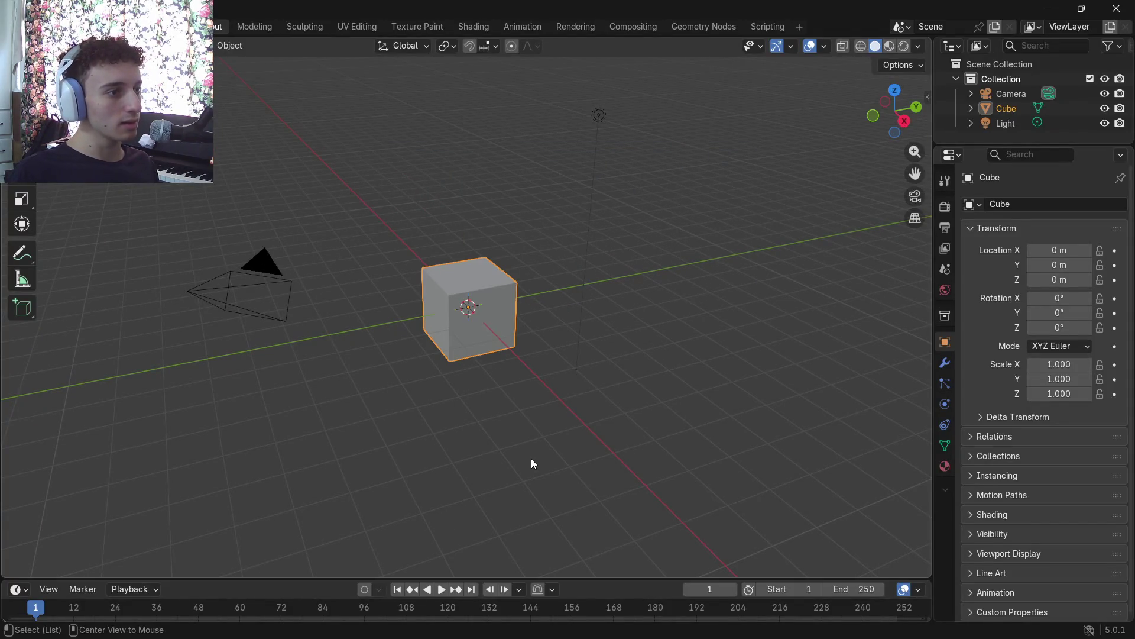
pyautogui.press('KP_1')
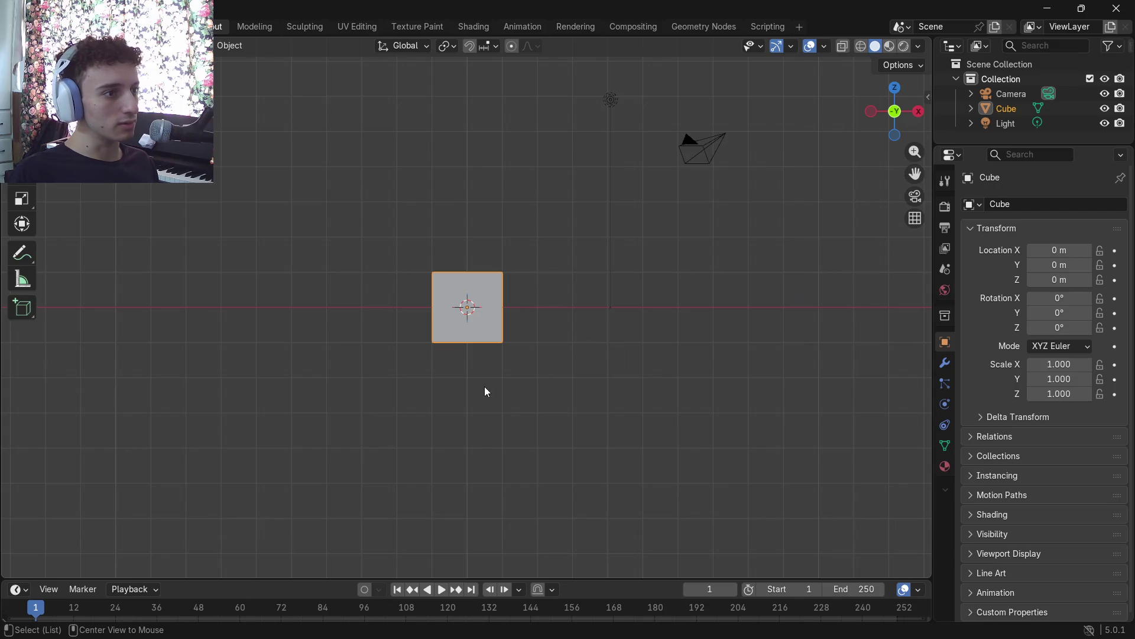
pyautogui.press('KP_3')
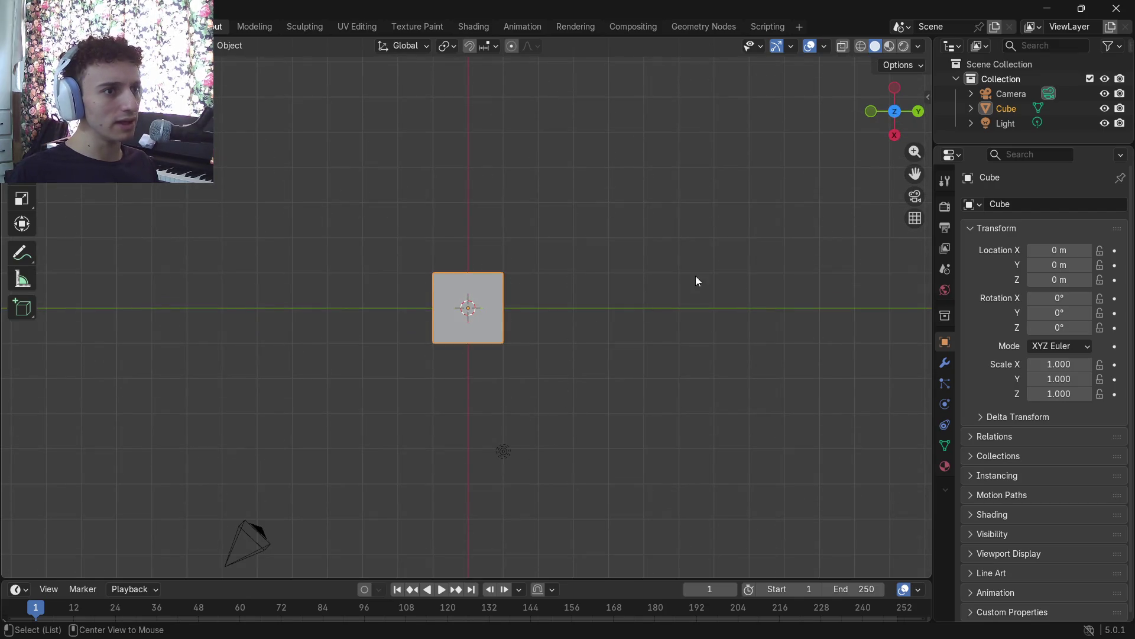
pyautogui.press('super')
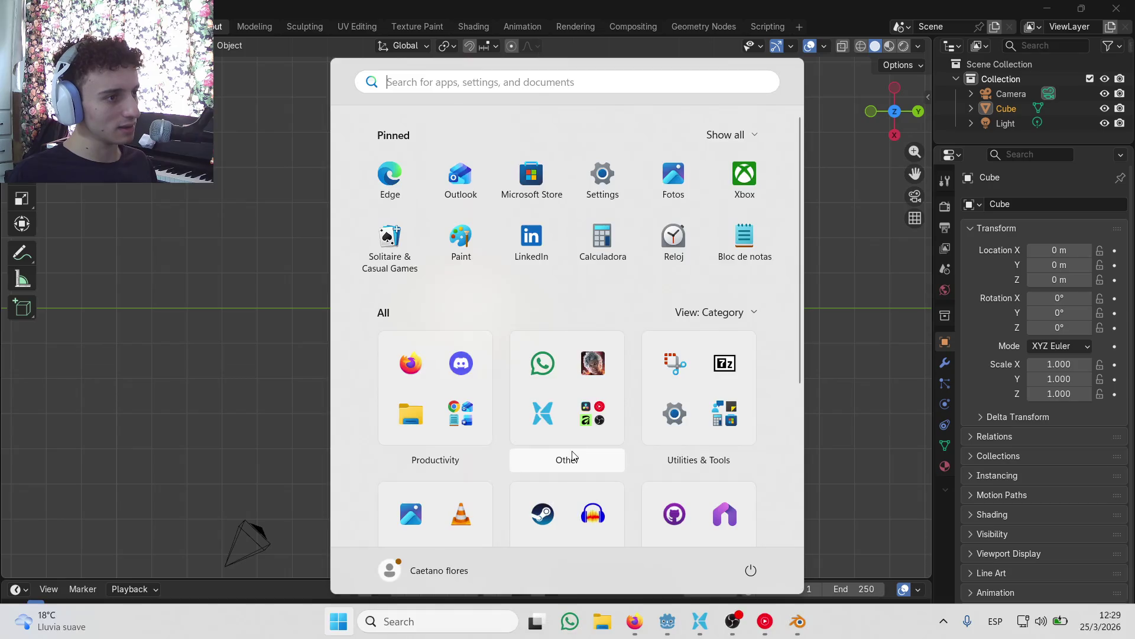
pyautogui.moveTo(592, 384)
pyautogui.mouseDown()
pyautogui.moveTo(706, 307)
pyautogui.moveTo(502, 317)
pyautogui.moveTo(256, 297)
pyautogui.mouseUp()
# Delete the default camera, cube and light, then paste the four props near the world origin.
pyautogui.press('a')
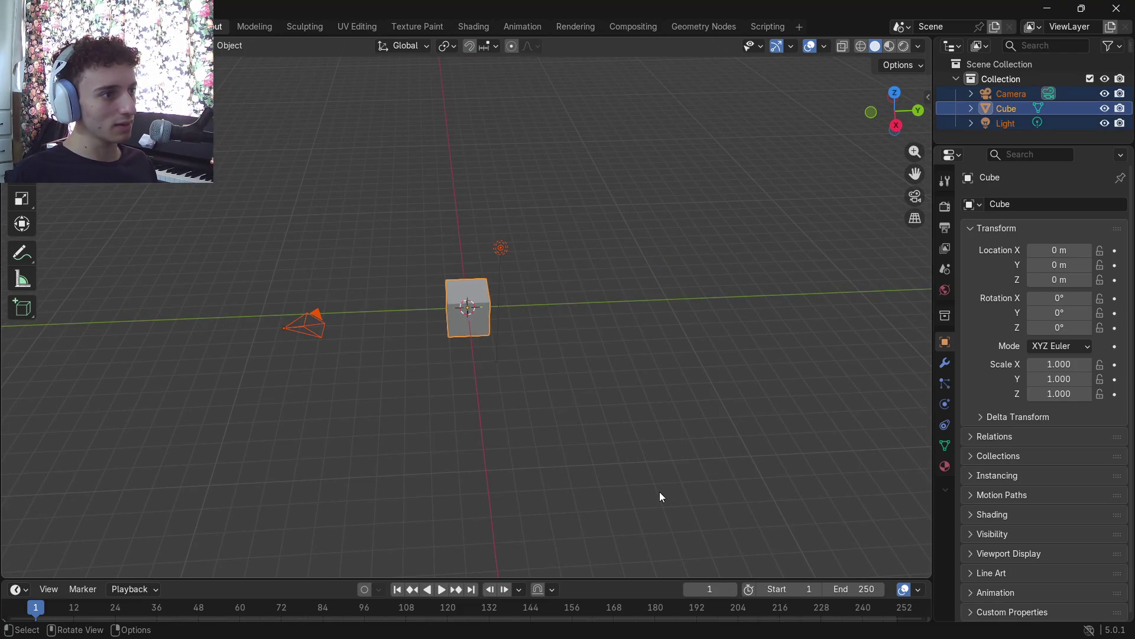
pyautogui.press('Delete')
pyautogui.hotkey('ctrl', 'v')
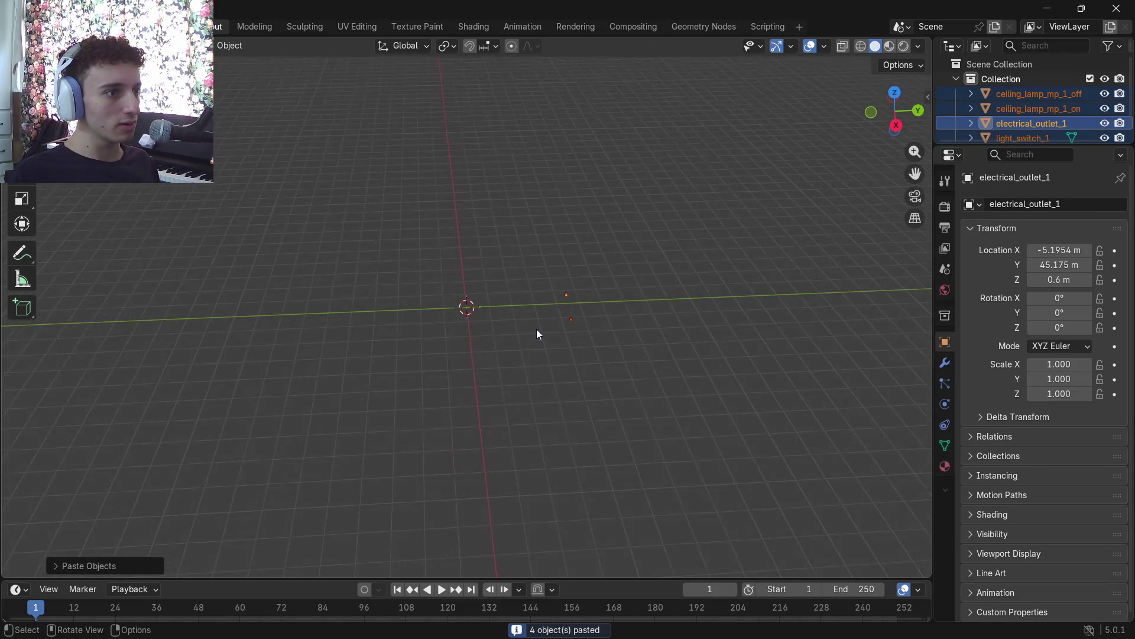
pyautogui.moveTo(538, 328); pyautogui.dragTo(695, 339)
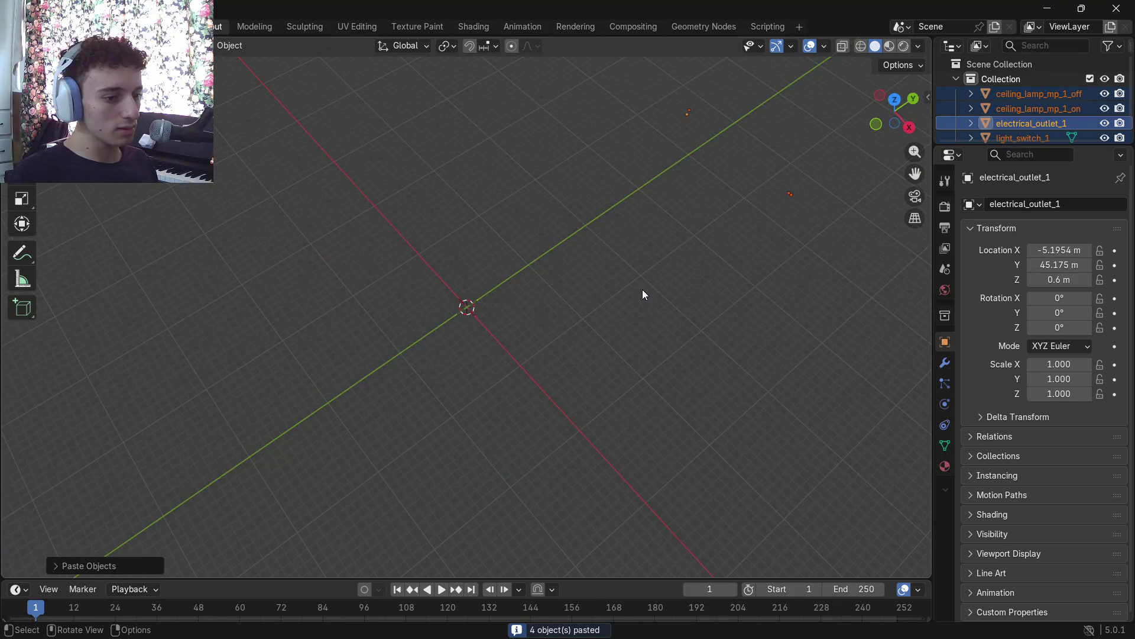
pyautogui.press('KP_7')
pyautogui.press('g')
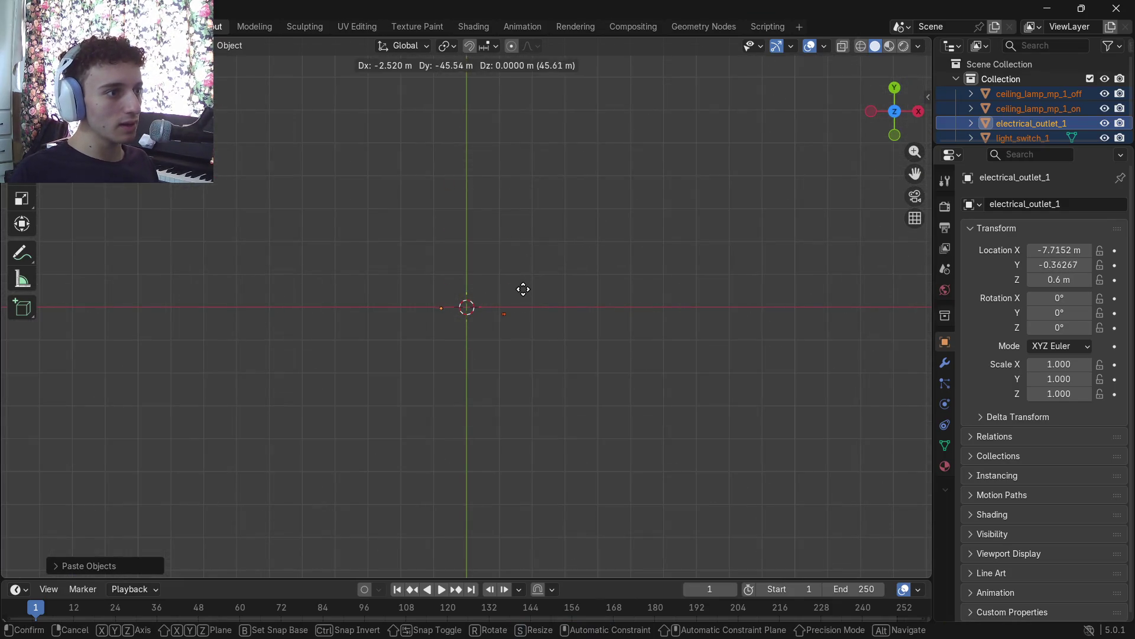
pyautogui.click(528, 290)
pyautogui.moveTo(473, 357)
pyautogui.mouseDown()
pyautogui.moveTo(467, 381)
pyautogui.moveTo(566, 284)
pyautogui.moveTo(695, 279)
pyautogui.moveTo(557, 315)
pyautogui.moveTo(321, 261)
pyautogui.mouseUp()
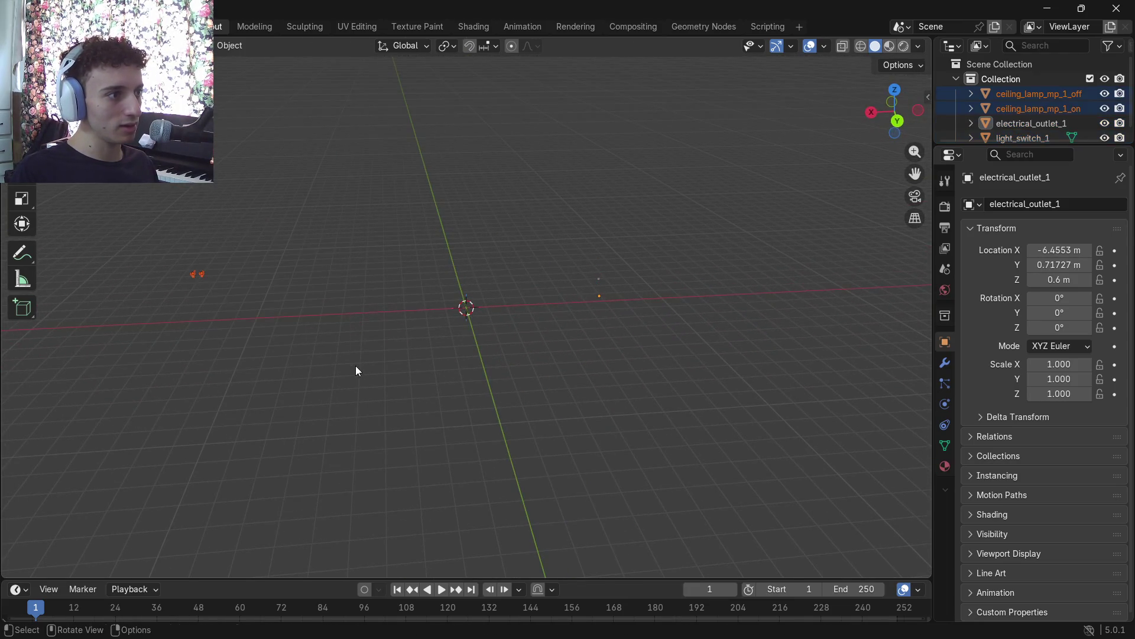
# Move the outlet and light switch along X onto the origin line.
pyautogui.press('g')
pyautogui.press('x')
pyautogui.rightClick(603, 369)
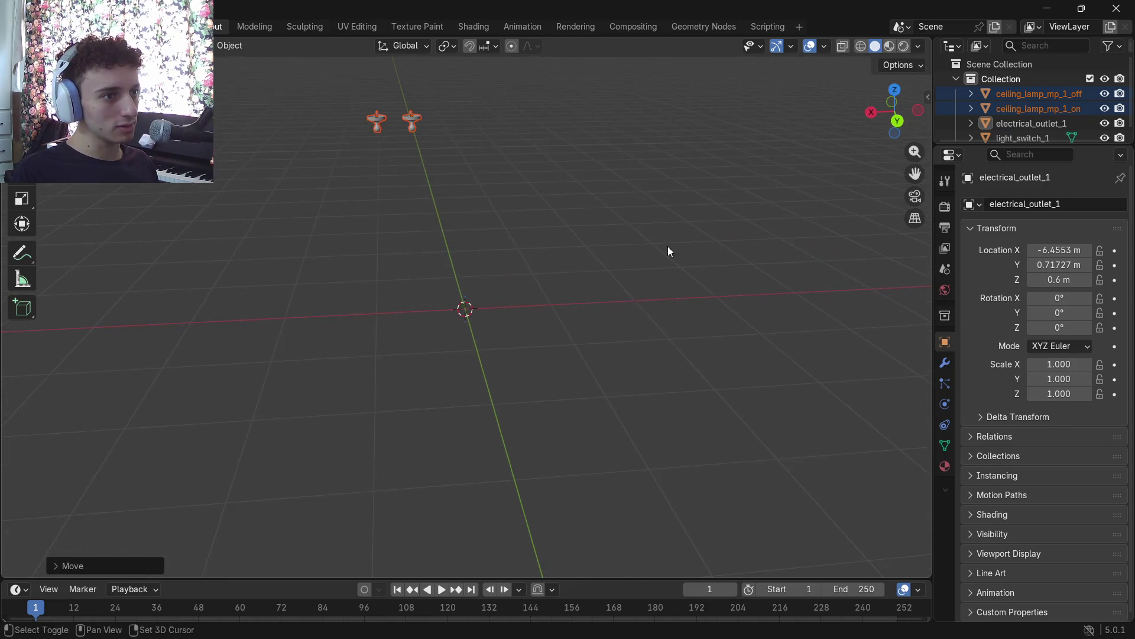
pyautogui.moveTo(668, 246); pyautogui.dragTo(538, 301)
pyautogui.moveTo(663, 224); pyautogui.dragTo(789, 371)
pyautogui.press('g')
pyautogui.press('x')
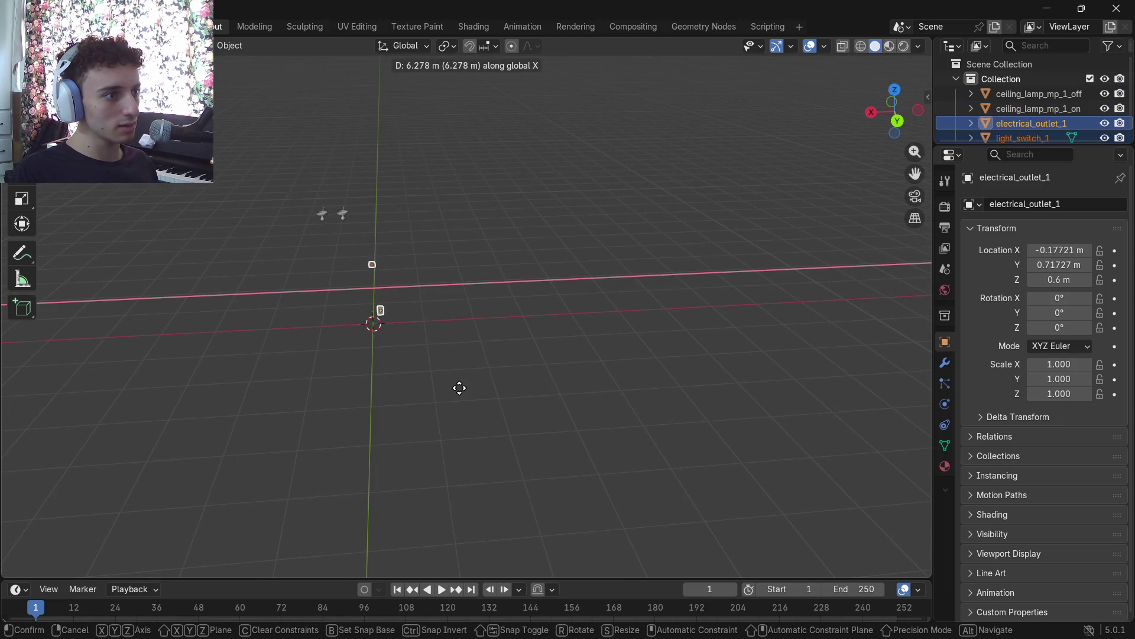
pyautogui.click(459, 387)
pyautogui.moveTo(459, 388)
pyautogui.mouseDown()
pyautogui.moveTo(382, 304)
pyautogui.moveTo(570, 327)
pyautogui.moveTo(497, 261)
pyautogui.moveTo(492, 281)
pyautogui.mouseUp()
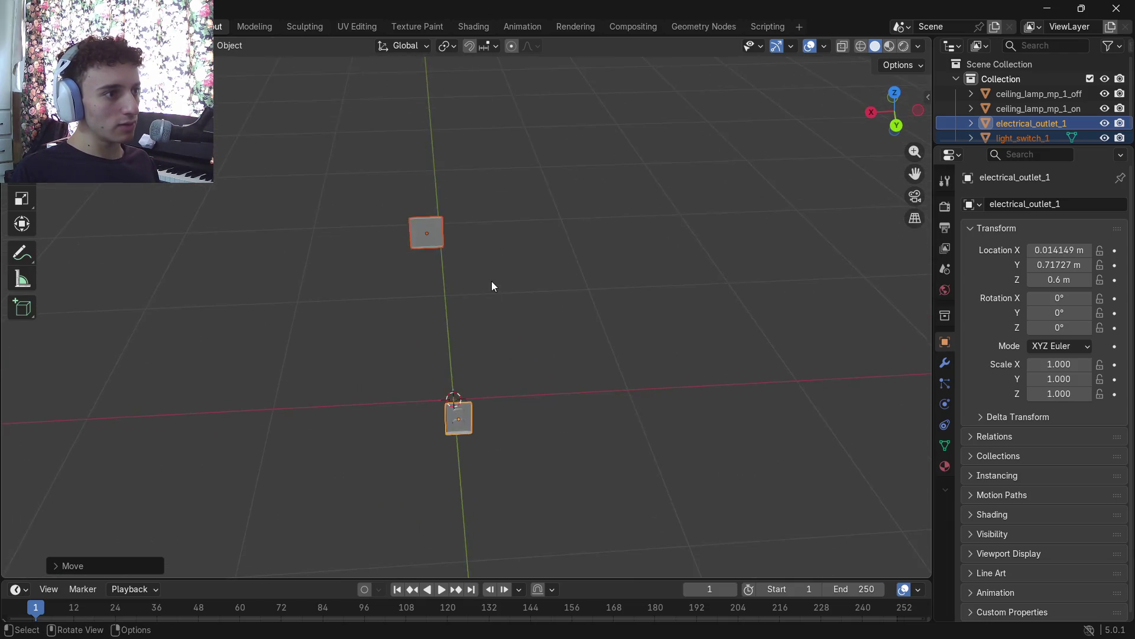
pyautogui.scroll(5, 496, 284)
pyautogui.moveTo(520, 343)
pyautogui.mouseDown()
pyautogui.moveTo(495, 314)
pyautogui.moveTo(340, 304)
pyautogui.moveTo(439, 414)
pyautogui.moveTo(550, 388)
pyautogui.moveTo(451, 370)
pyautogui.mouseUp()
# Switch to Material Preview and show the outlet's transform values in the sidebar.
pyautogui.press('z')
pyautogui.click(682, 438)
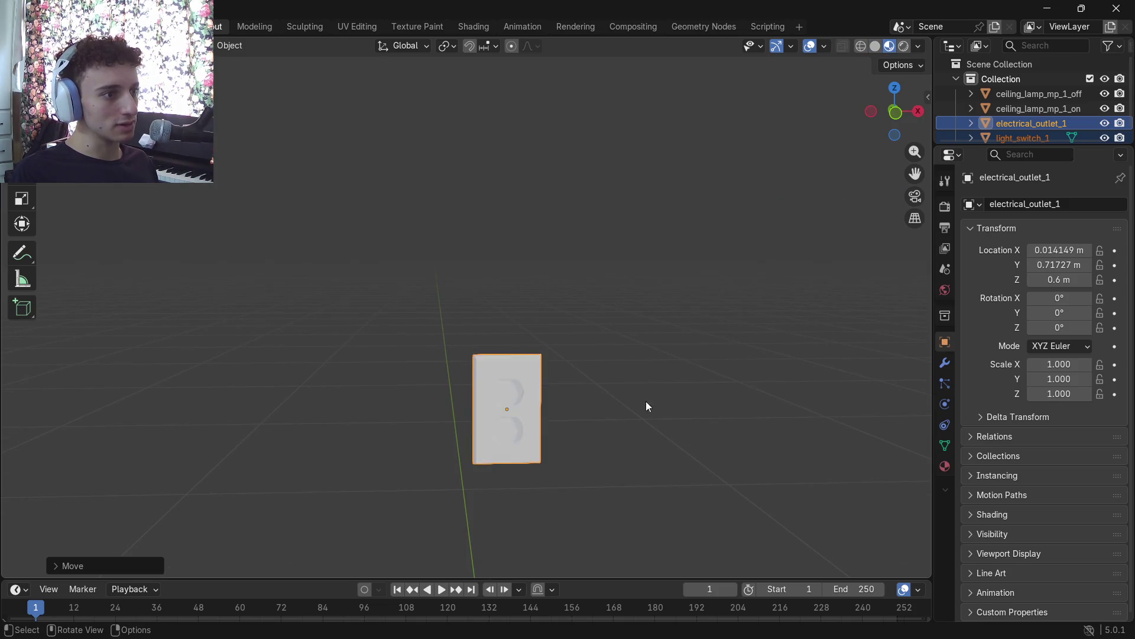
pyautogui.scroll(-3, 646, 401)
pyautogui.moveTo(623, 388); pyautogui.dragTo(524, 410)
pyautogui.scroll(-3, 524, 409)
pyautogui.moveTo(495, 332)
pyautogui.mouseDown()
pyautogui.moveTo(558, 306)
pyautogui.moveTo(456, 322)
pyautogui.moveTo(466, 408)
pyautogui.moveTo(523, 363)
pyautogui.moveTo(438, 397)
pyautogui.mouseUp()
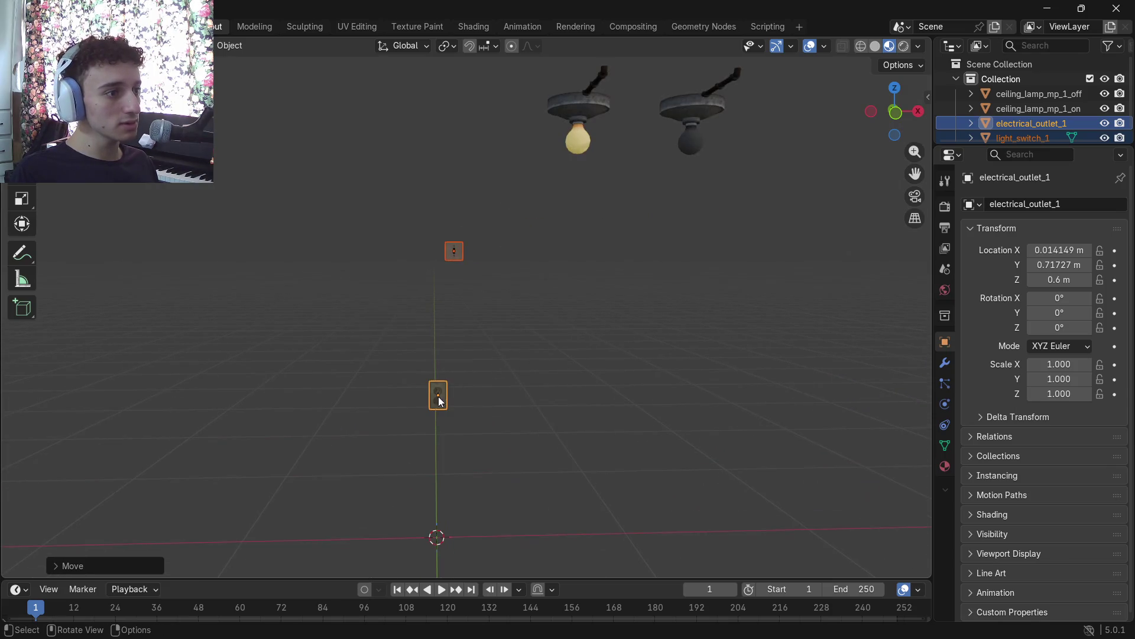
pyautogui.click(438, 396)
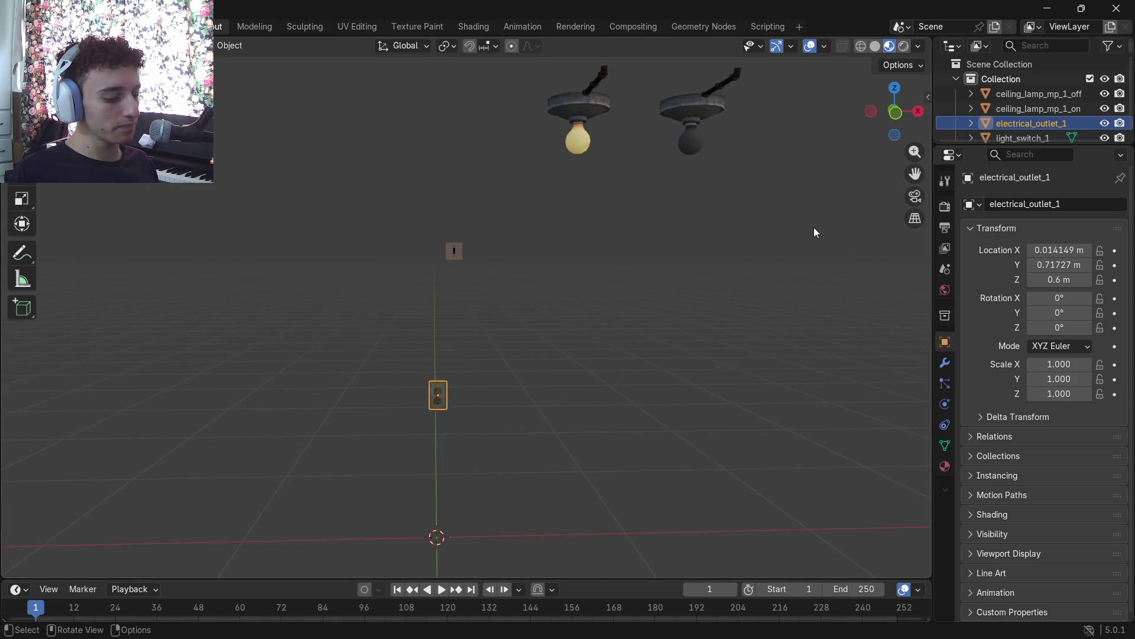
pyautogui.press('n')
pyautogui.moveTo(565, 222); pyautogui.dragTo(427, 315)
# Move the electrical outlet to location 0, 0, 0.
pyautogui.moveTo(264, 137)
pyautogui.mouseDown()
pyautogui.moveTo(353, 228)
pyautogui.moveTo(468, 301)
pyautogui.mouseUp()
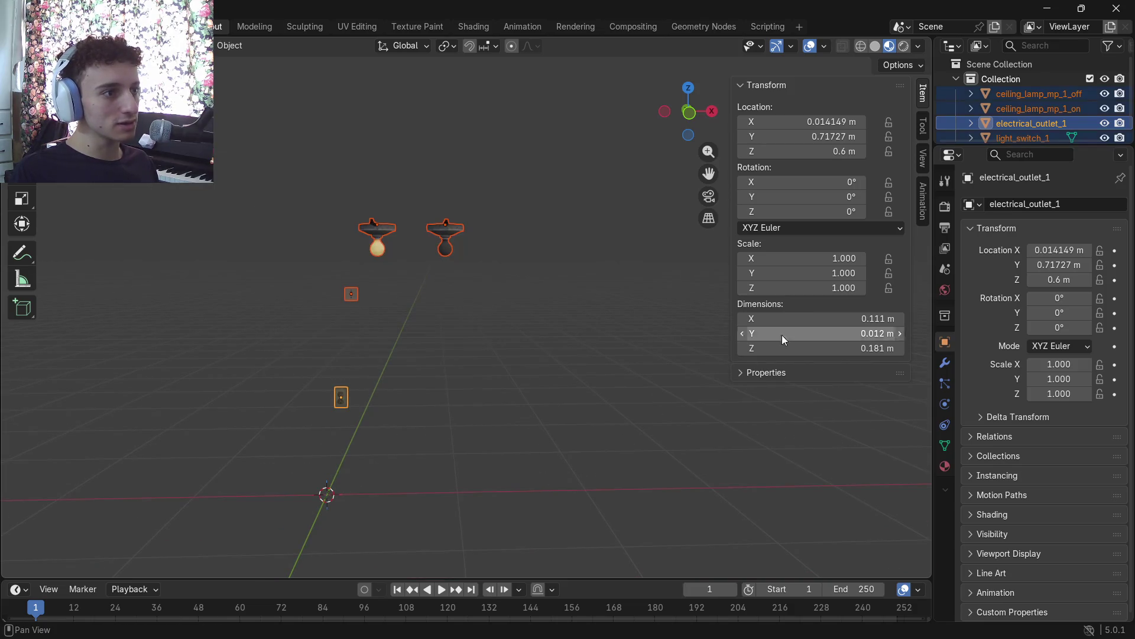
pyautogui.click(793, 121)
pyautogui.write('0')
pyautogui.press('Return')
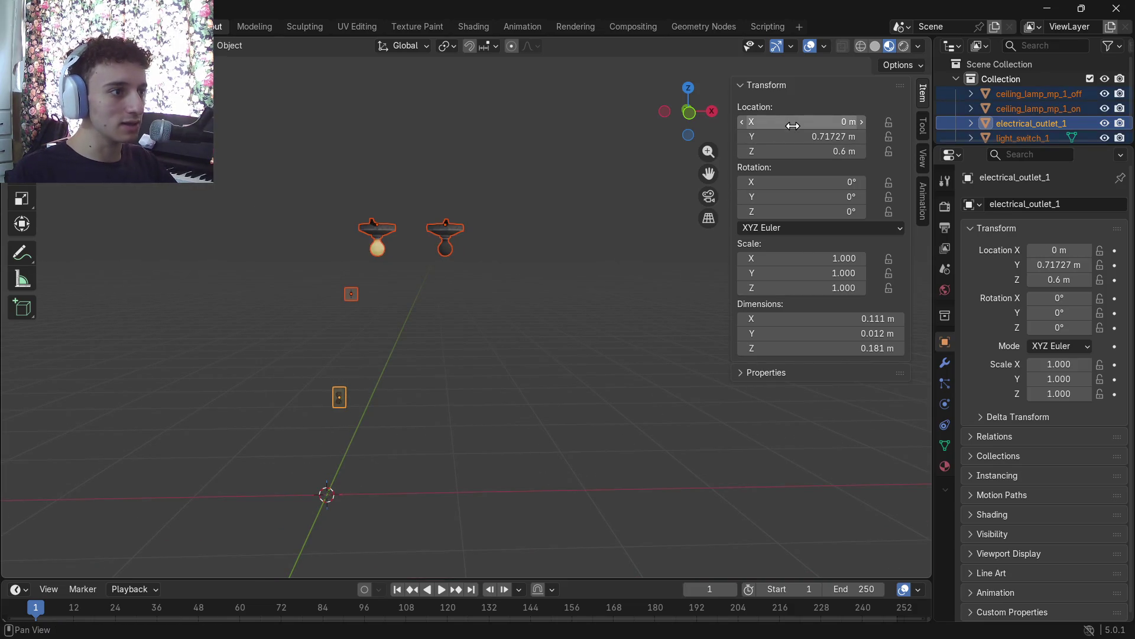
pyautogui.click(822, 136)
pyautogui.write('0')
pyautogui.press('Return')
pyautogui.click(822, 150)
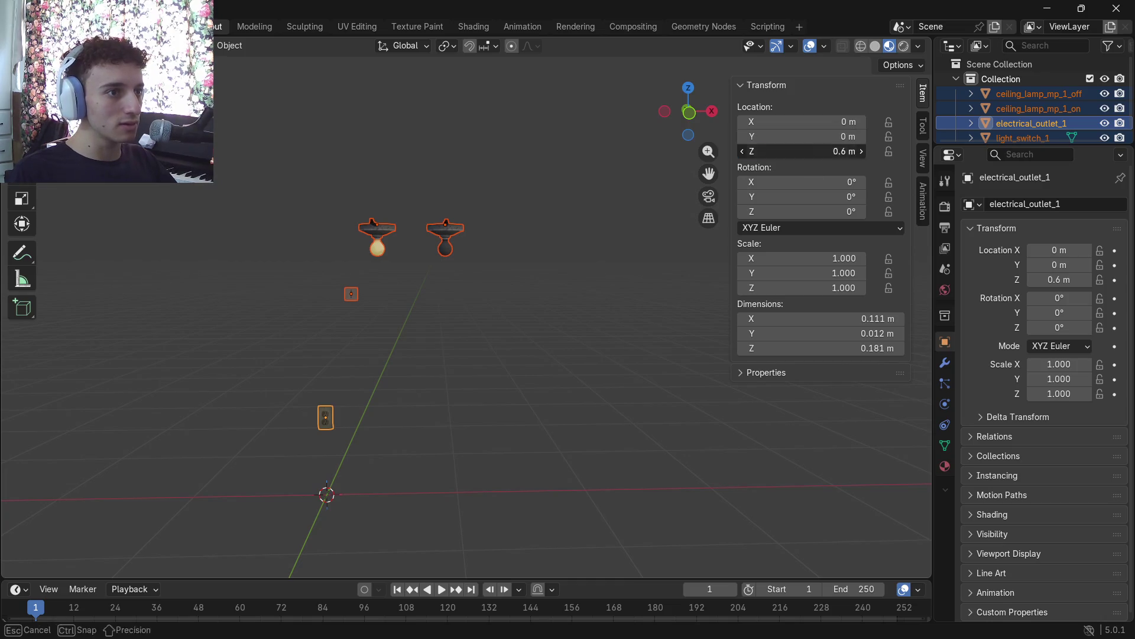
pyautogui.write('0')
pyautogui.press('Return')
# Select the light switch and set its X, Y and Z location to 0.
pyautogui.click(469, 354)
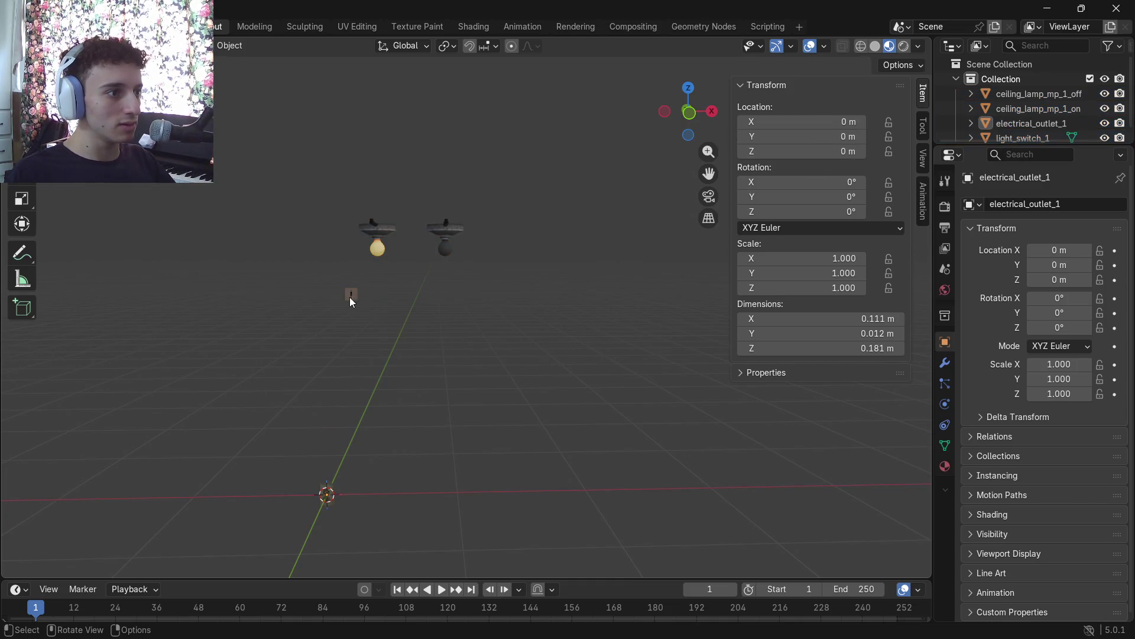
pyautogui.click(351, 293)
pyautogui.click(821, 121)
pyautogui.write('0')
pyautogui.press('Tab')
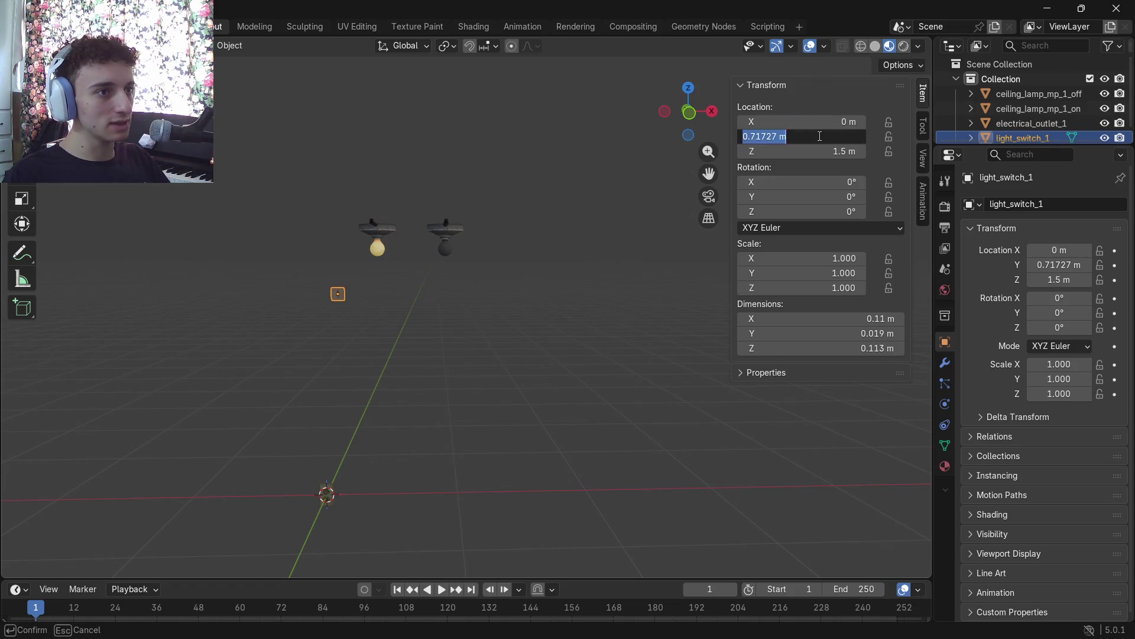
pyautogui.write('0')
pyautogui.press('Tab')
pyautogui.press('Return')
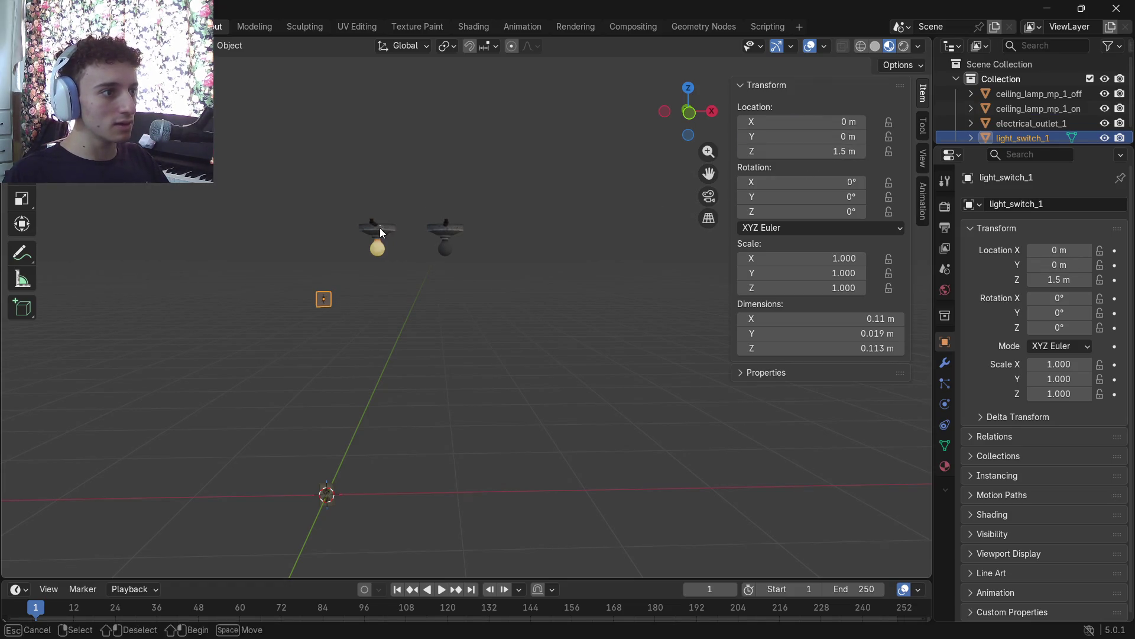
pyautogui.click(822, 151)
pyautogui.write('0')
pyautogui.press('Return')
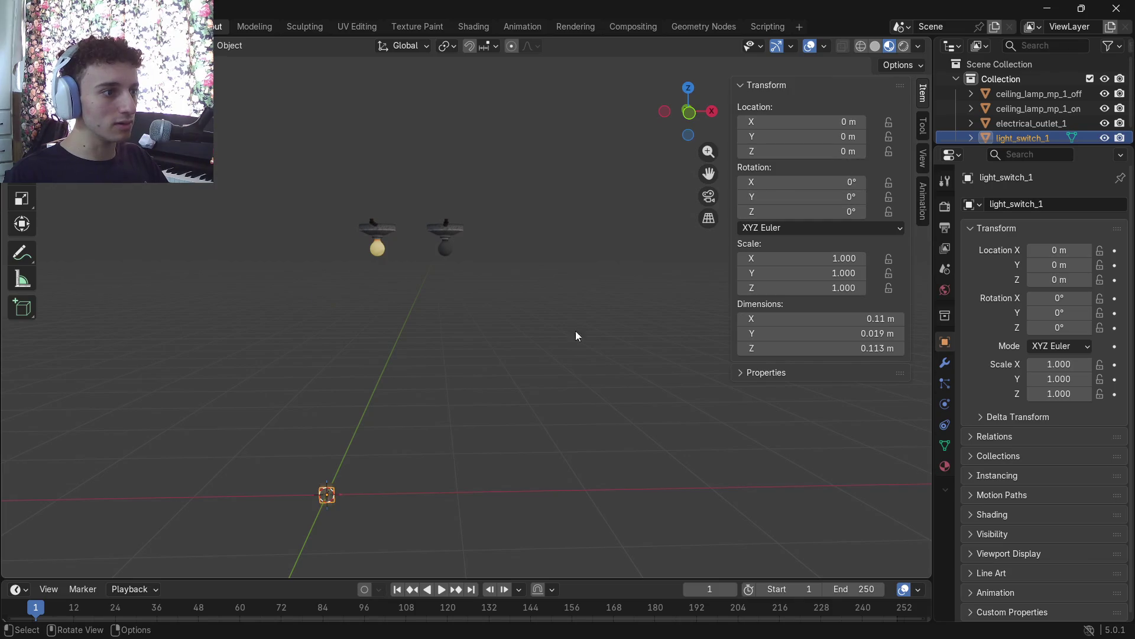
# Move ceiling_lamp_mp_1_on to location 0, 0, 0.
pyautogui.click(578, 336)
pyautogui.click(378, 237)
pyautogui.click(822, 121)
pyautogui.write('0')
pyautogui.press('Return')
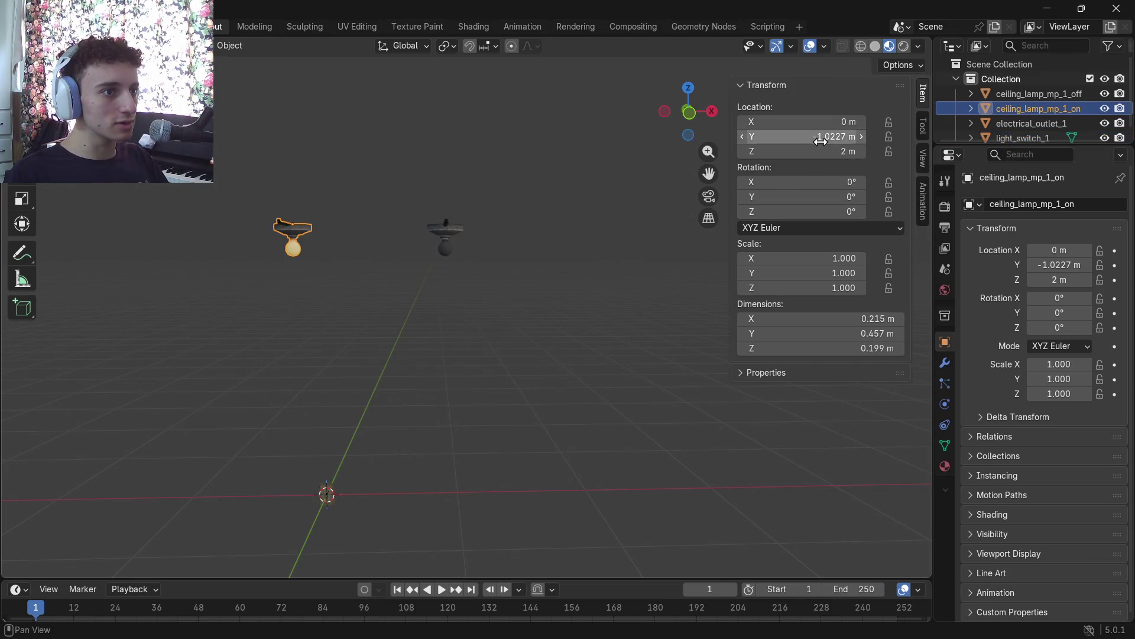
pyautogui.click(821, 136)
pyautogui.write('0')
pyautogui.press('Return')
pyautogui.click(822, 151)
pyautogui.write('0')
pyautogui.press('Return')
# Set ceiling_lamp_mp_1_off's location to 0, 0, 0 and orbit to view it at the origin.
pyautogui.click(581, 303)
pyautogui.click(449, 228)
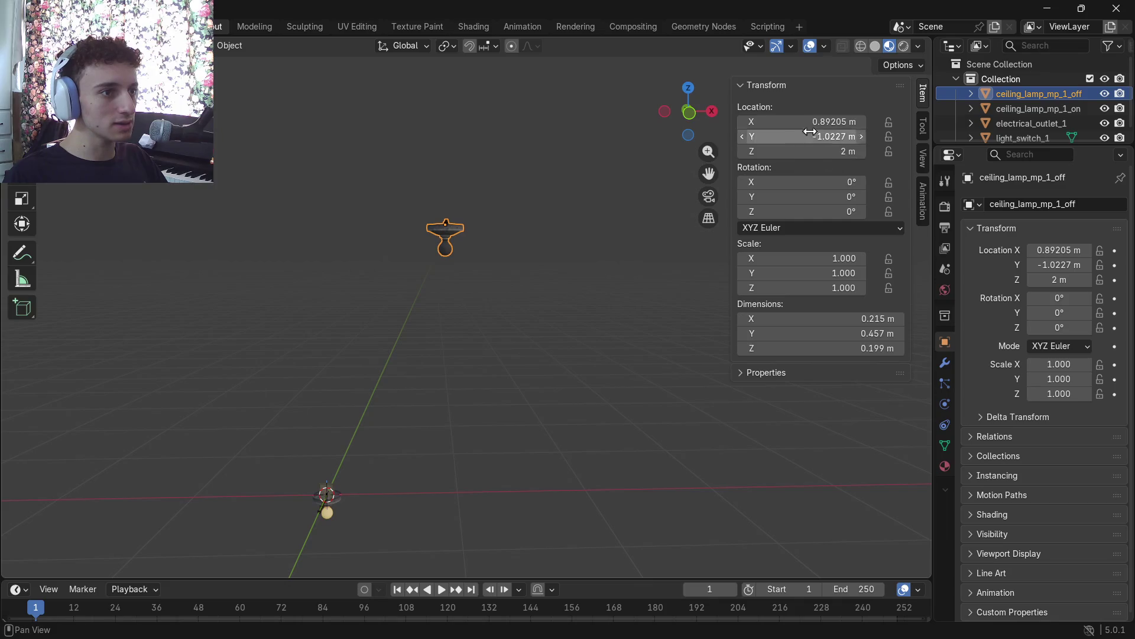
pyautogui.click(811, 121)
pyautogui.write('0')
pyautogui.press('Return')
pyautogui.write('0')
pyautogui.press('Return')
pyautogui.click(828, 151)
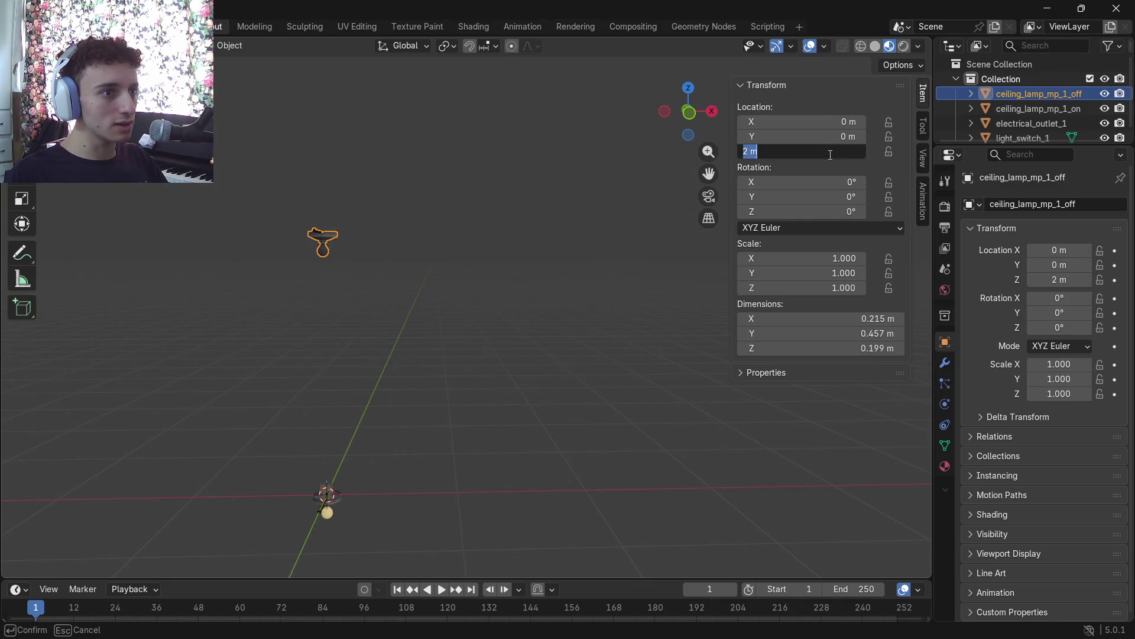
pyautogui.write('0')
pyautogui.press('Return')
pyautogui.moveTo(409, 501)
pyautogui.mouseDown()
pyautogui.moveTo(484, 370)
pyautogui.moveTo(446, 423)
pyautogui.moveTo(520, 356)
pyautogui.moveTo(512, 328)
pyautogui.mouseUp()
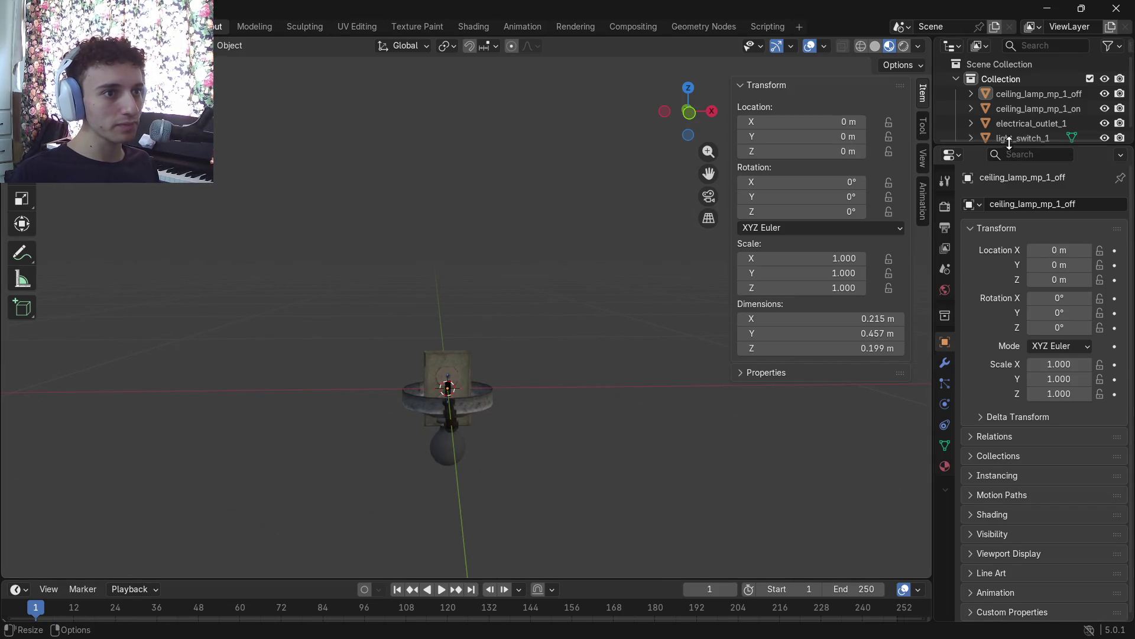
# Hide ceiling_lamp_mp_1_on, ceiling_lamp_mp_1_off and electrical_outlet_1 in the outliner.
pyautogui.moveTo(1007, 148)
pyautogui.mouseDown()
pyautogui.moveTo(1017, 245)
pyautogui.moveTo(1035, 195)
pyautogui.mouseUp()
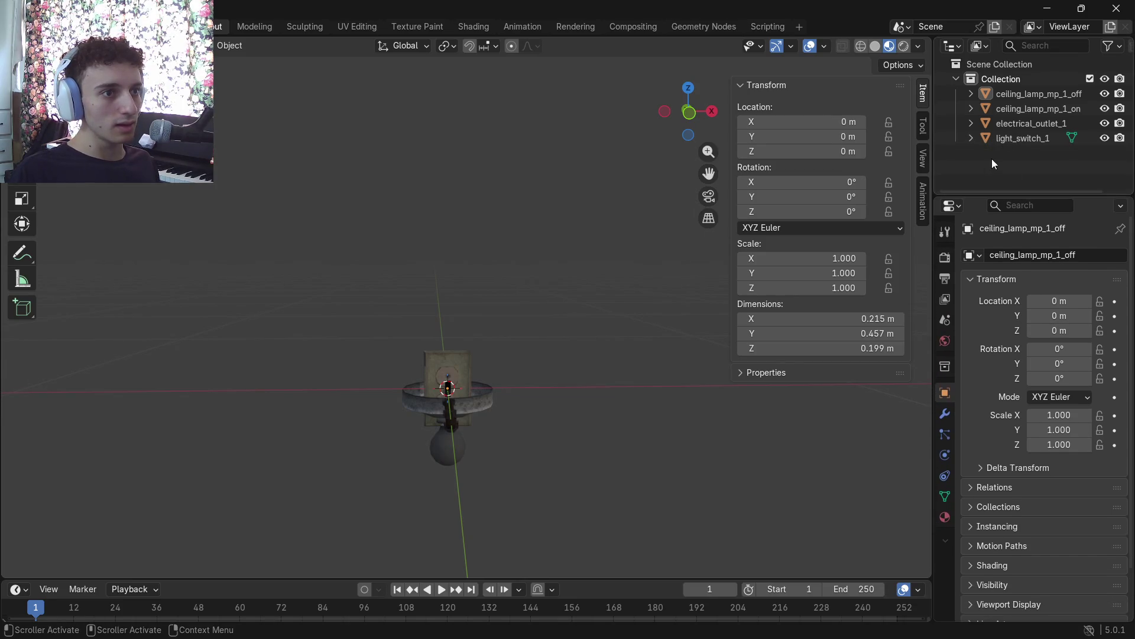
pyautogui.click(1067, 111)
pyautogui.click(1104, 94)
pyautogui.click(1104, 93)
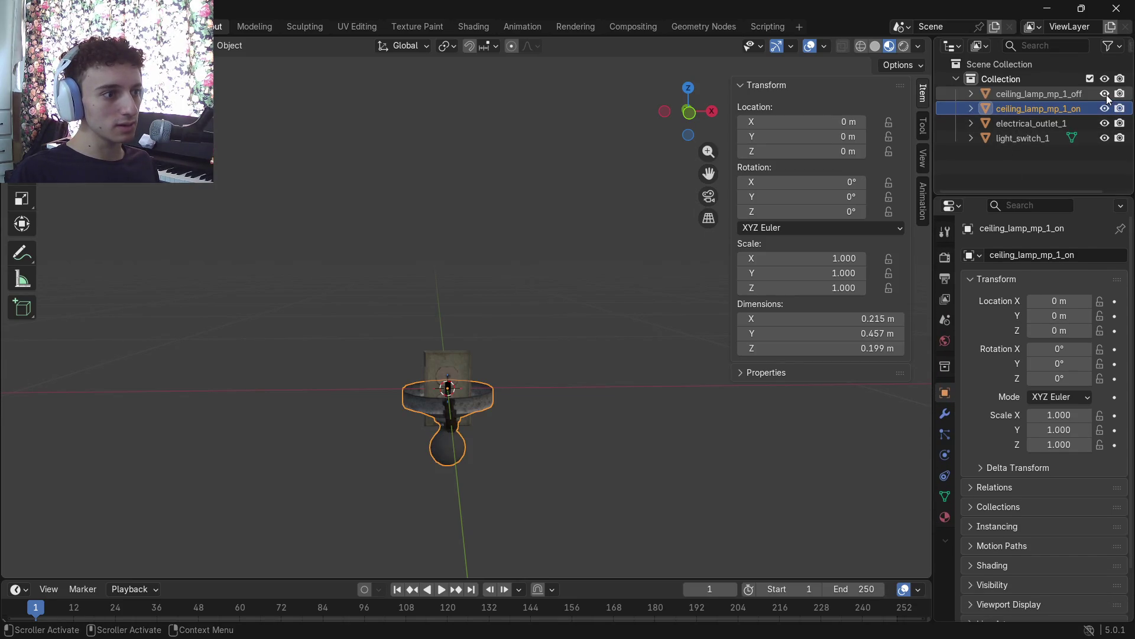
pyautogui.click(1106, 109)
pyautogui.click(1105, 109)
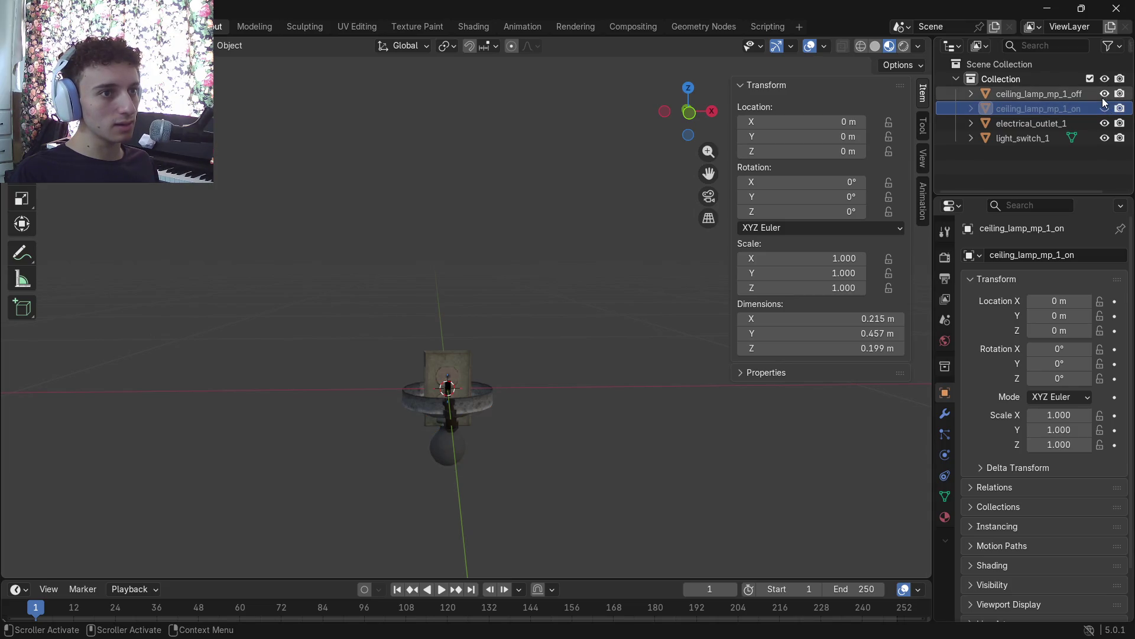
pyautogui.click(1105, 94)
pyautogui.click(1029, 123)
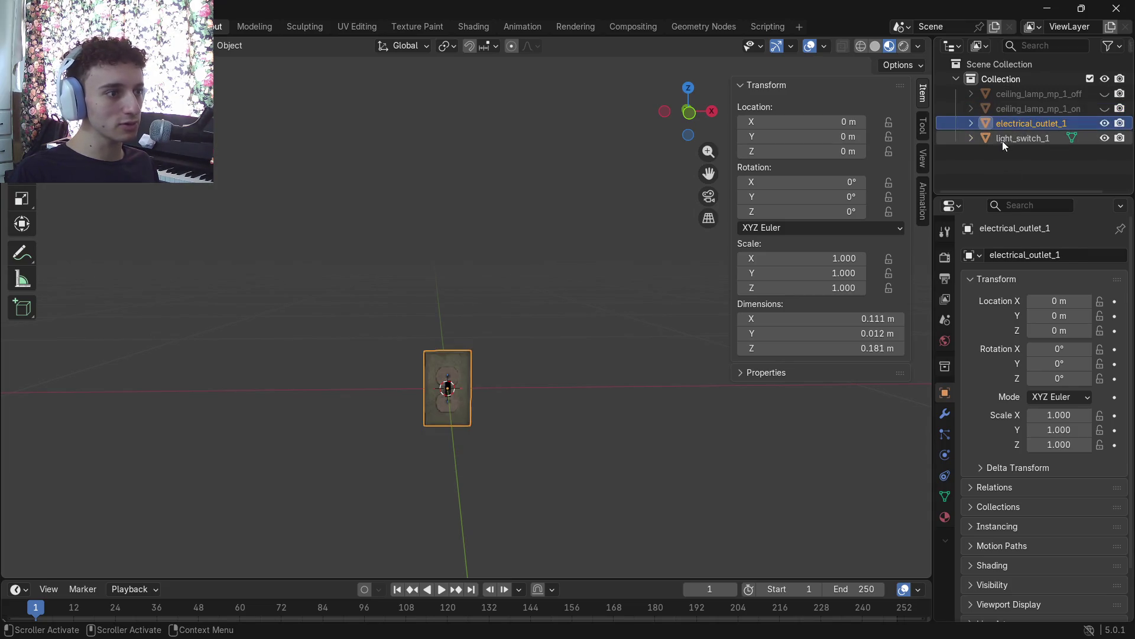
pyautogui.click(1104, 123)
# Select light_switch_1 and frame it in the viewport.
pyautogui.click(1023, 138)
pyautogui.scroll(10, 545, 363)
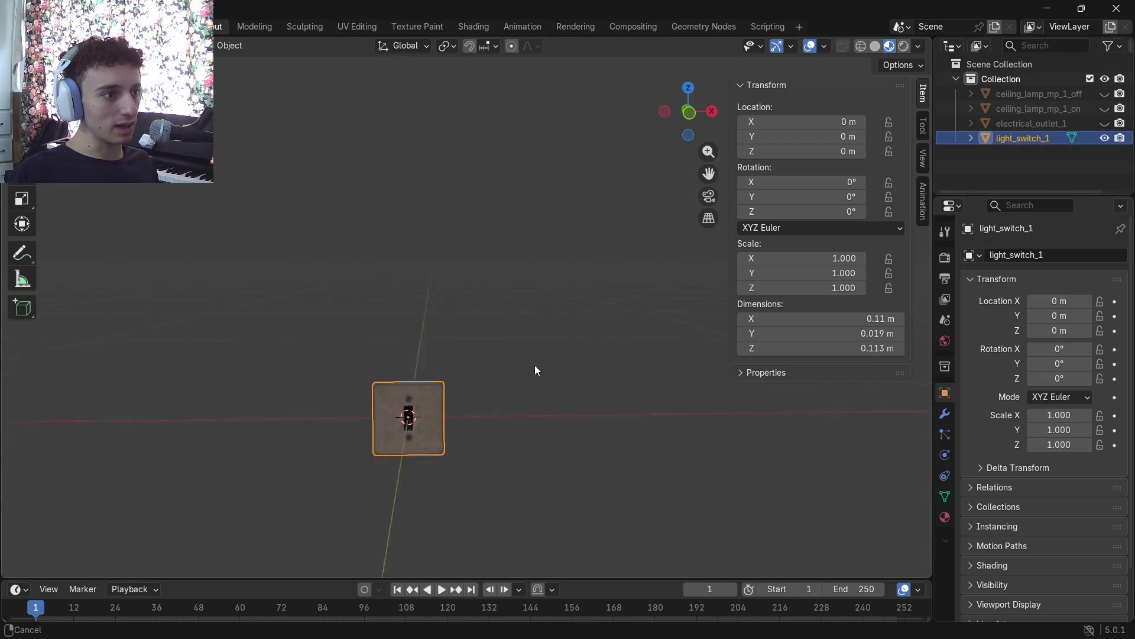
pyautogui.press('KP_Decimal')
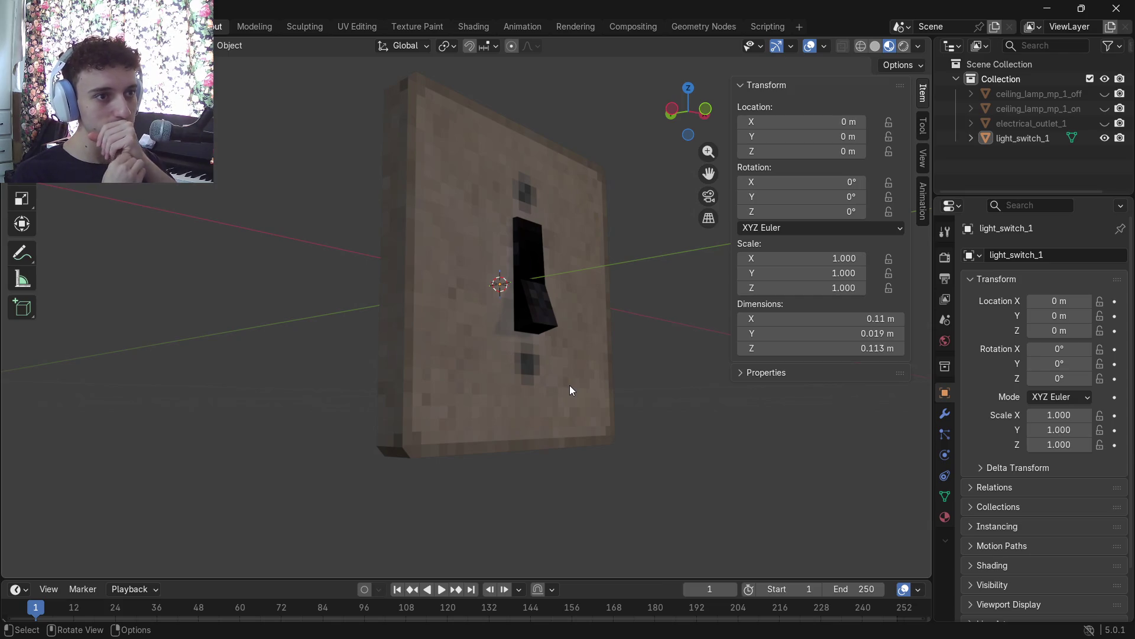
pyautogui.moveTo(569, 385)
pyautogui.mouseDown()
pyautogui.moveTo(587, 380)
pyautogui.moveTo(516, 403)
pyautogui.moveTo(524, 414)
pyautogui.mouseUp()
pyautogui.scroll(-6, 587, 380)
# Start a glTF 2.0 export of the light switch, then switch to another window.
pyautogui.click(31, 26)
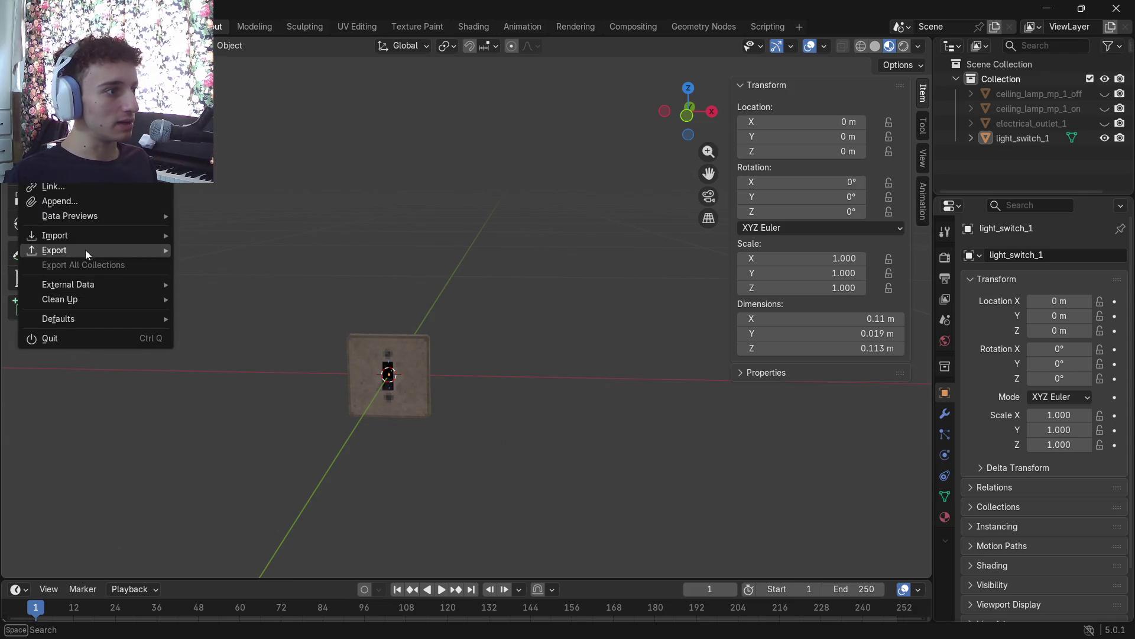
pyautogui.moveTo(86, 254)
pyautogui.click(258, 389)
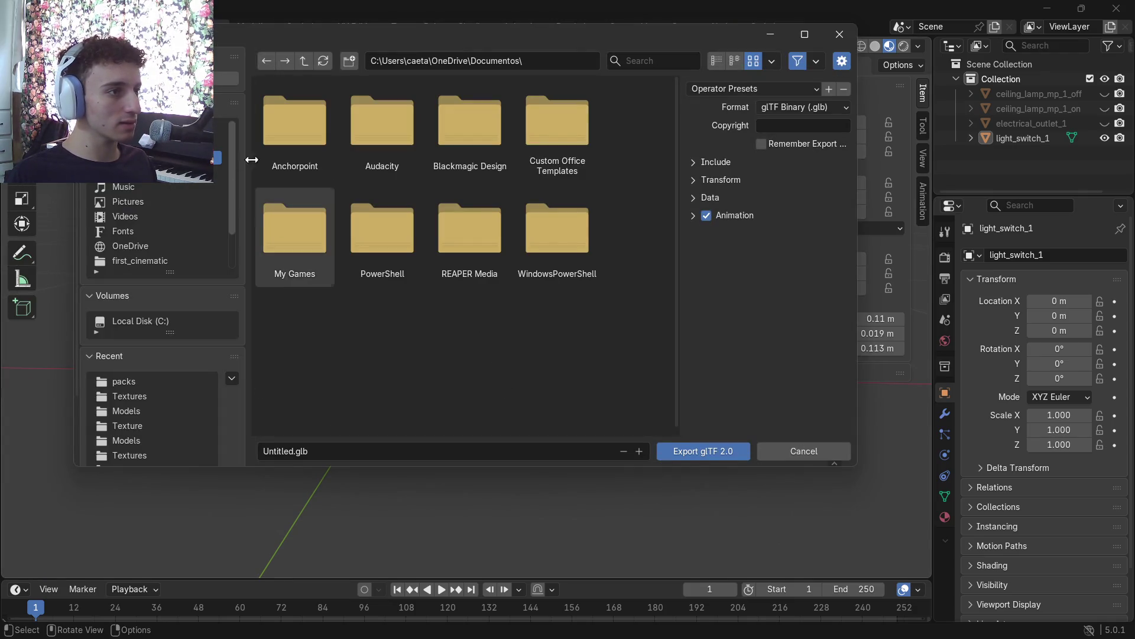
pyautogui.hotkey('alt', 'Tab')
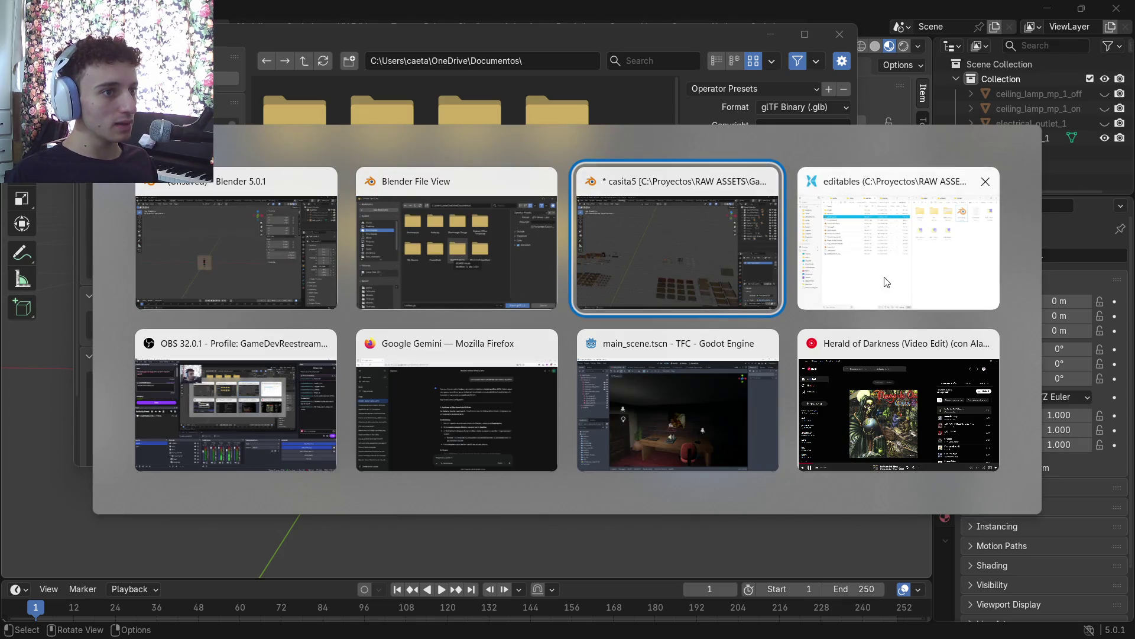
# In File Pilot, browse to C:\Proyectos\RAW ASSETS\Game\exports, reveal its full path, and return to Blender.
pyautogui.click(911, 283)
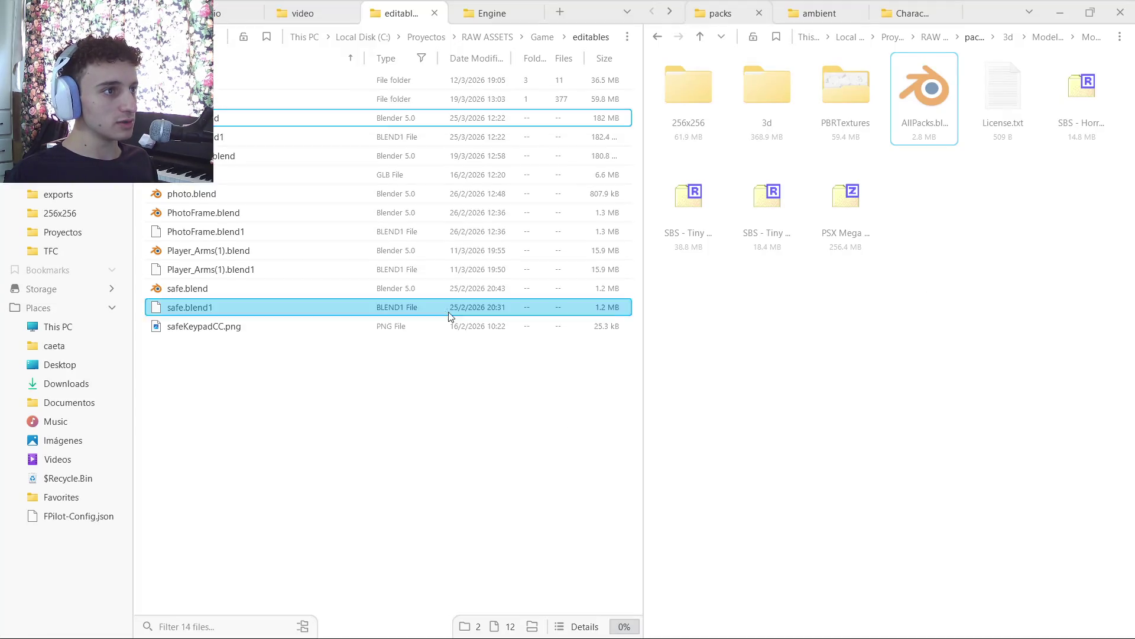
pyautogui.click(480, 37)
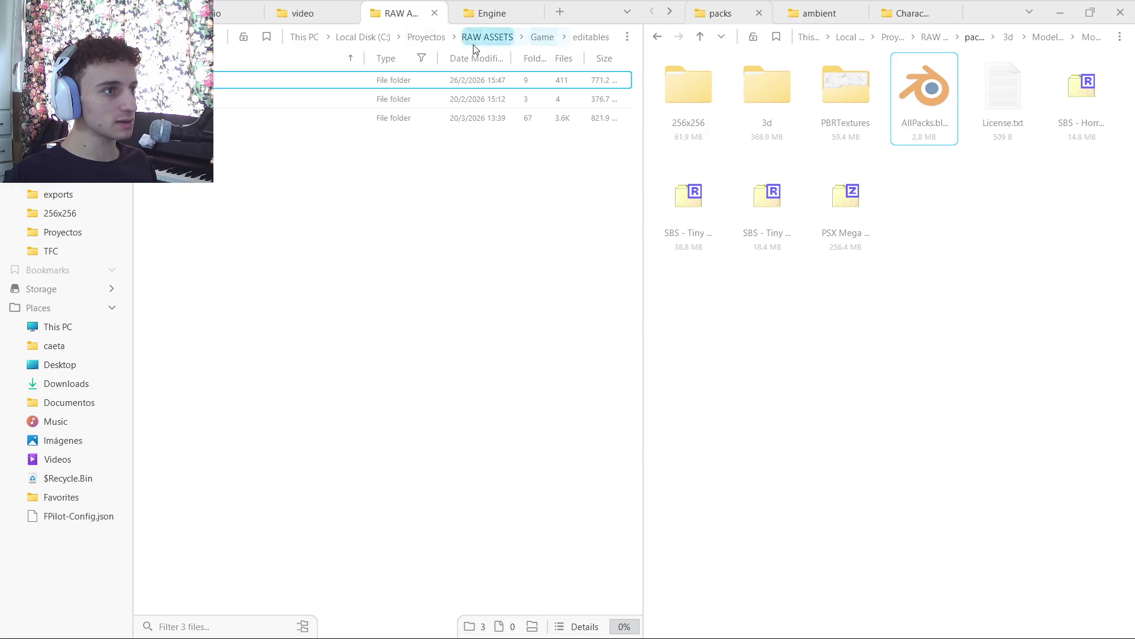
pyautogui.click(542, 39)
pyautogui.doubleClick(233, 102)
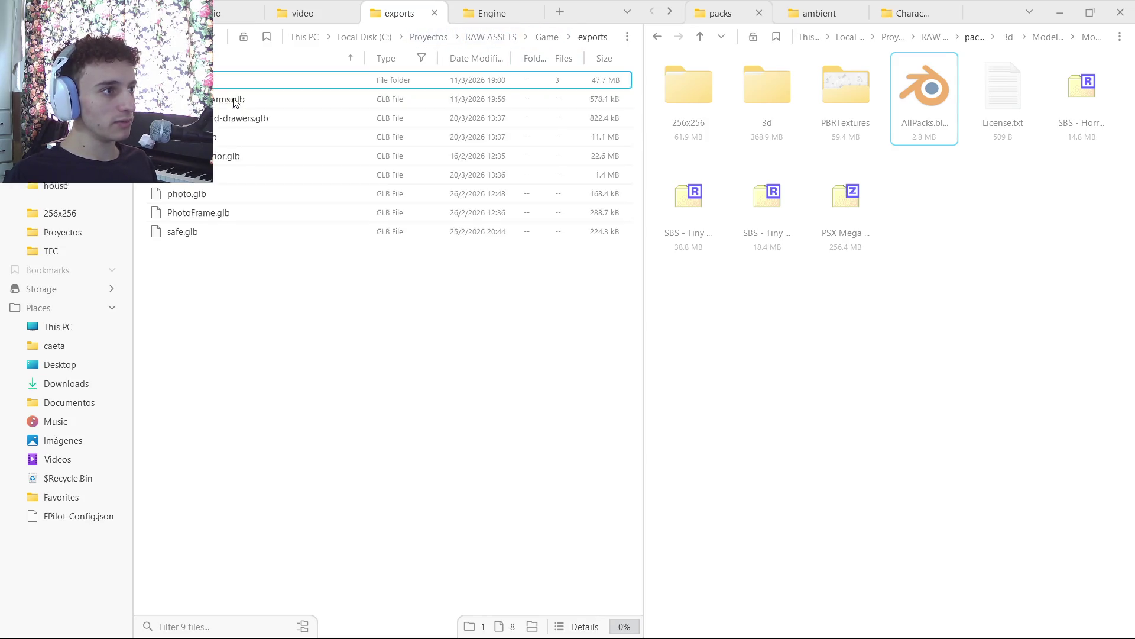
pyautogui.rightClick(318, 342)
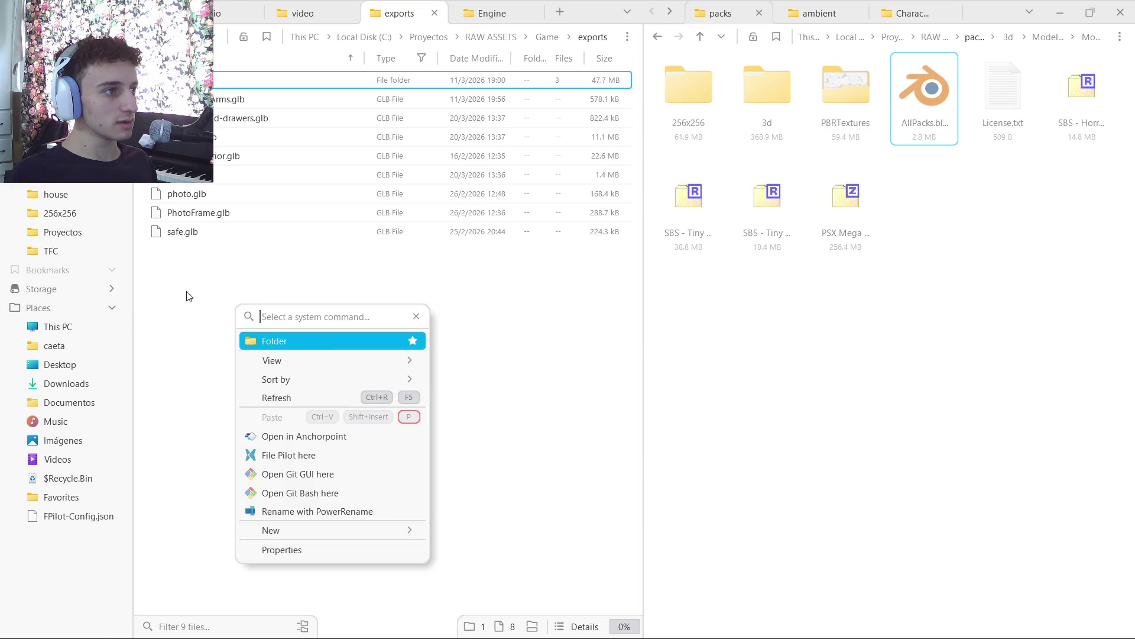
pyautogui.press('Escape')
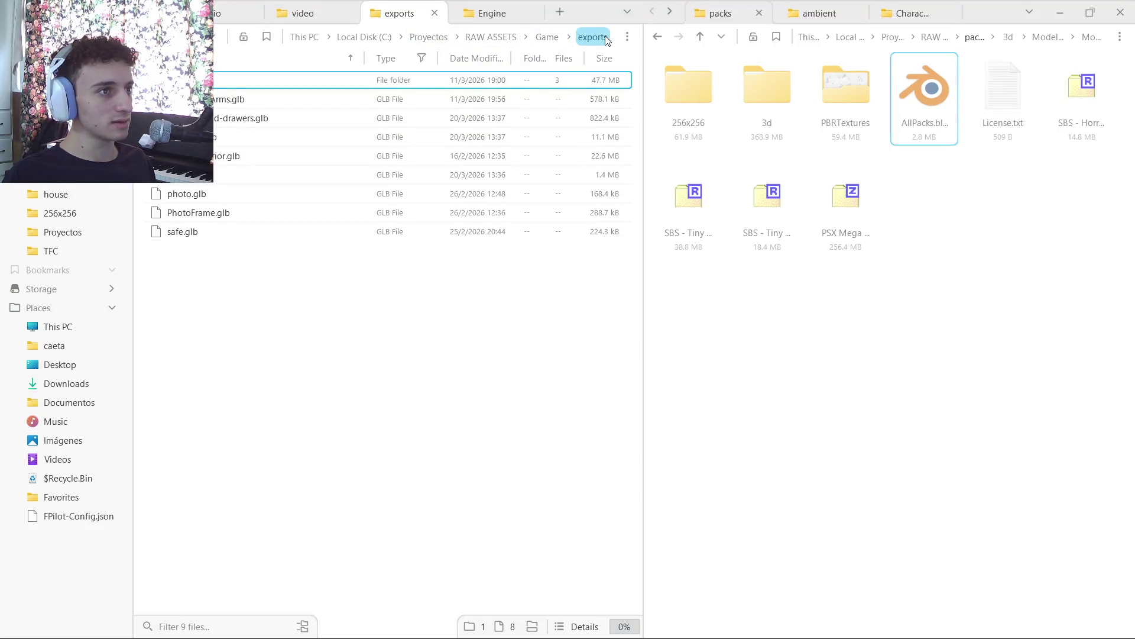
pyautogui.click(608, 37)
pyautogui.hotkey('alt', 'Tab')
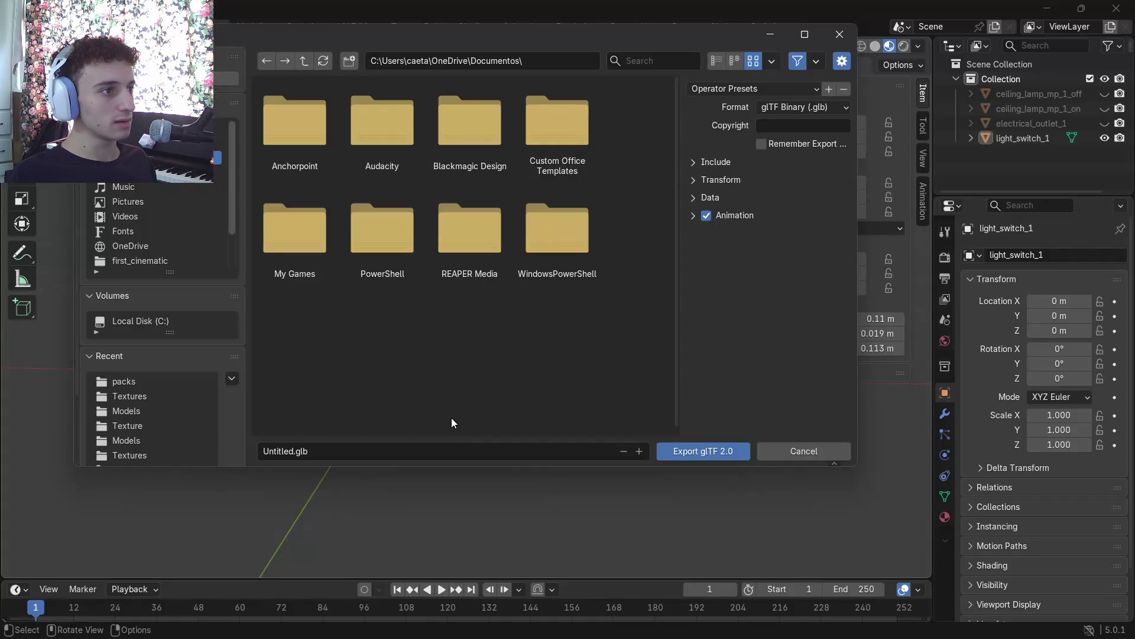
# Point the export browser at the pasted Game exports folder and name the file light_switch.glb.
pyautogui.click(544, 60)
pyautogui.write('C:\\Proyectos\\RAW ASSETS\\Game\\exports\\')
pyautogui.press('Return')
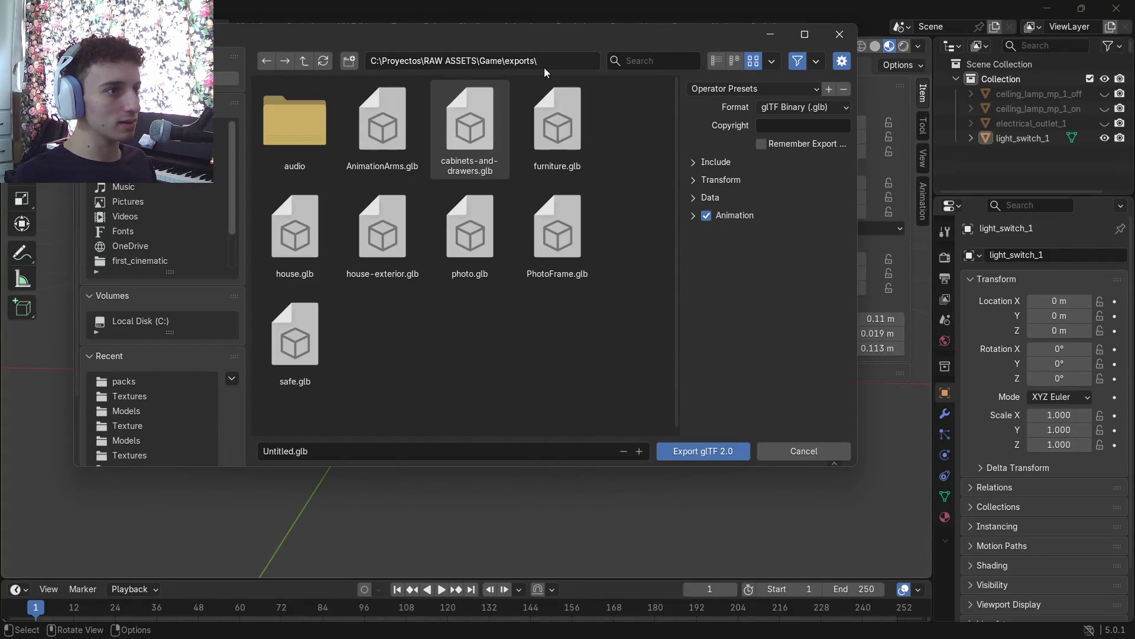
pyautogui.click(300, 451)
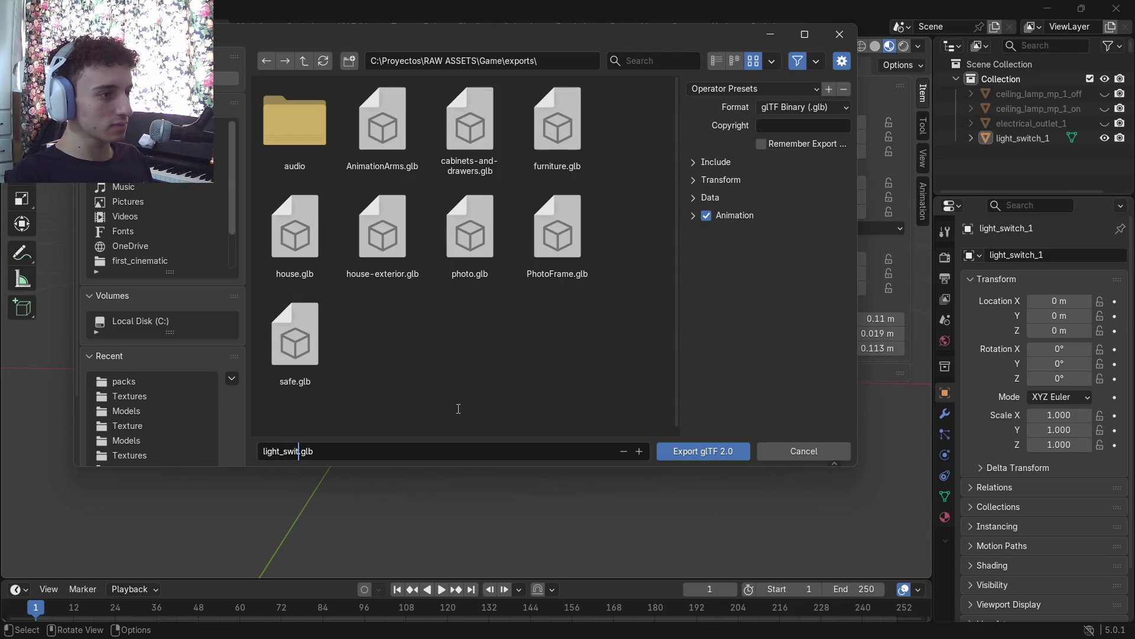
# Untick Animation, apply the House preset, export light_switch.glb, and hide light_switch_1.
pyautogui.click(712, 216)
pyautogui.click(763, 89)
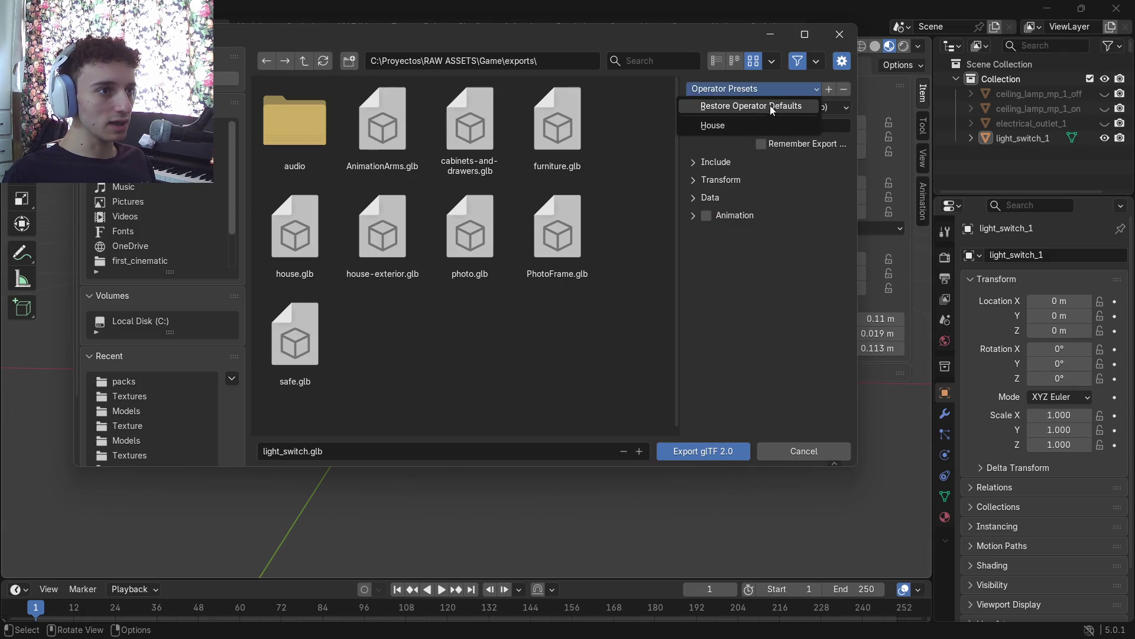
pyautogui.click(747, 126)
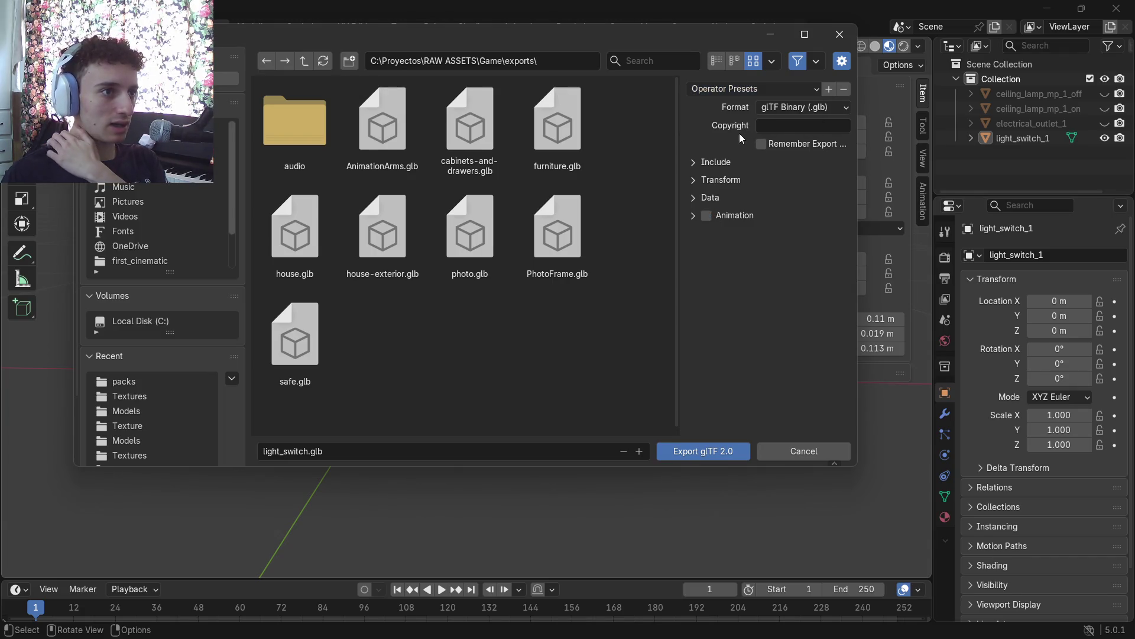
pyautogui.click(705, 161)
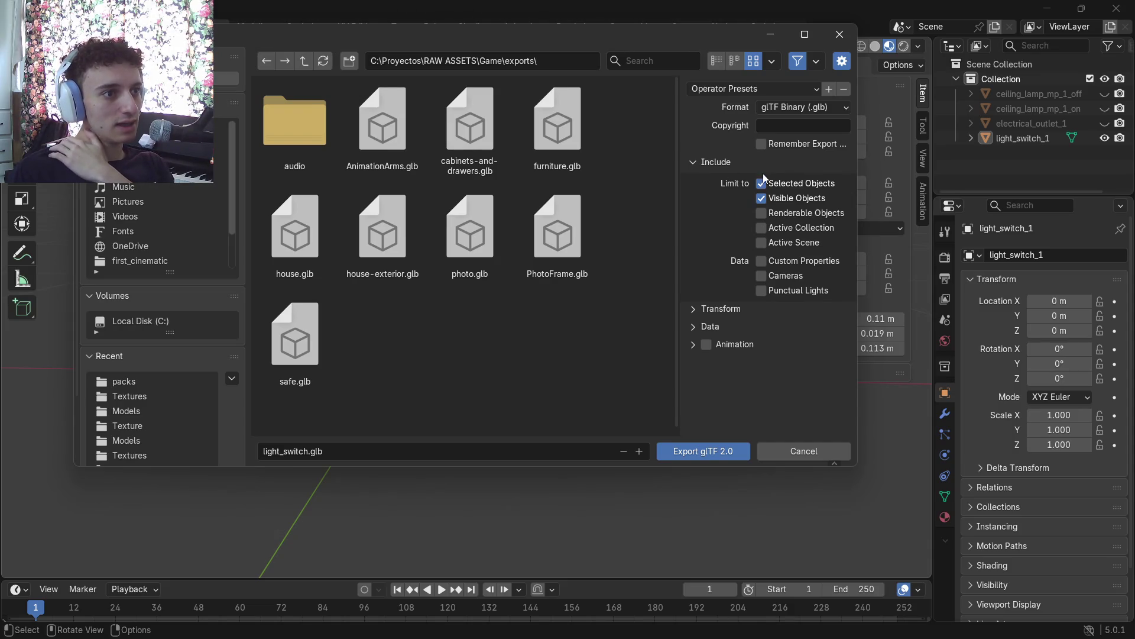
pyautogui.click(709, 162)
pyautogui.click(720, 452)
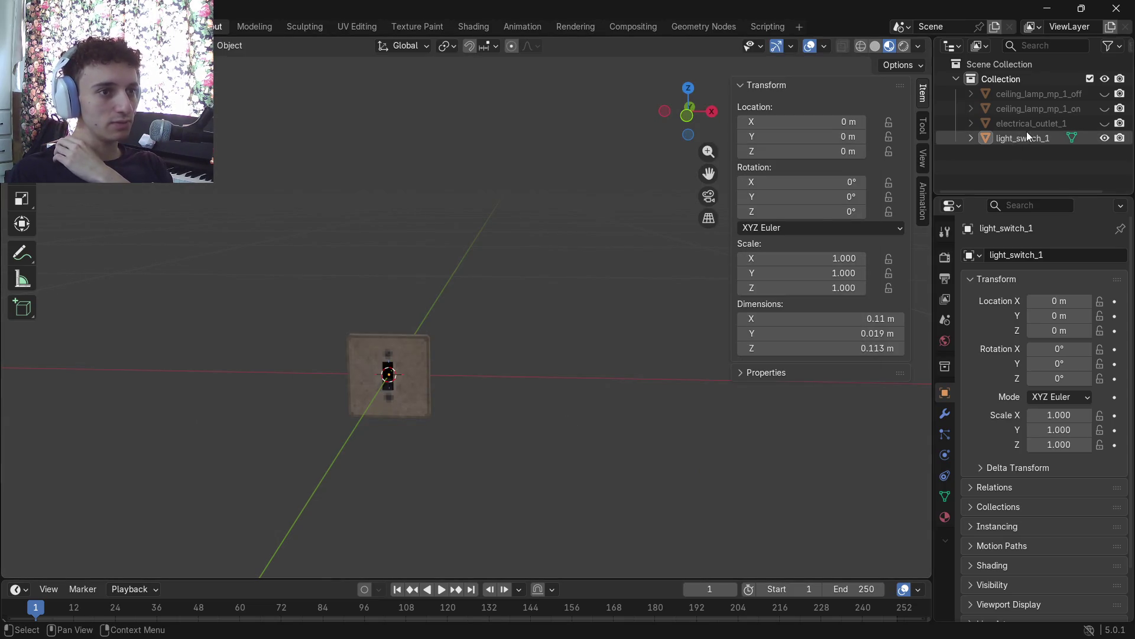
pyautogui.click(1104, 138)
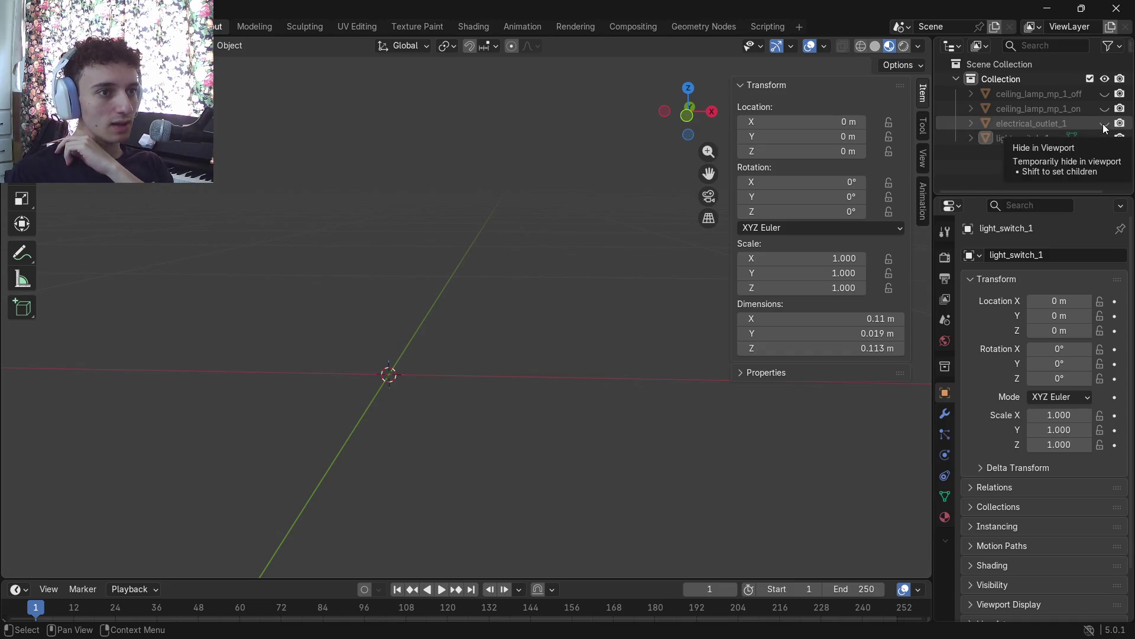
# Show electrical_outlet_1 and export it via glTF 2.0 as outlet.glb.
pyautogui.click(1104, 123)
pyautogui.click(12, 27)
pyautogui.moveTo(84, 250)
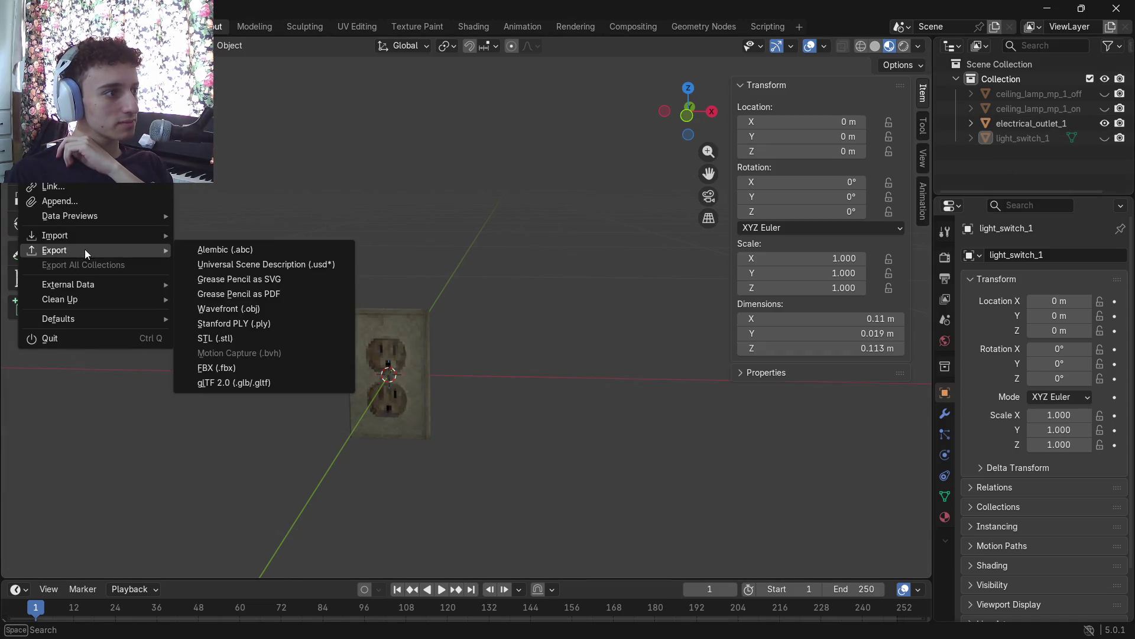
pyautogui.click(232, 382)
pyautogui.click(303, 451)
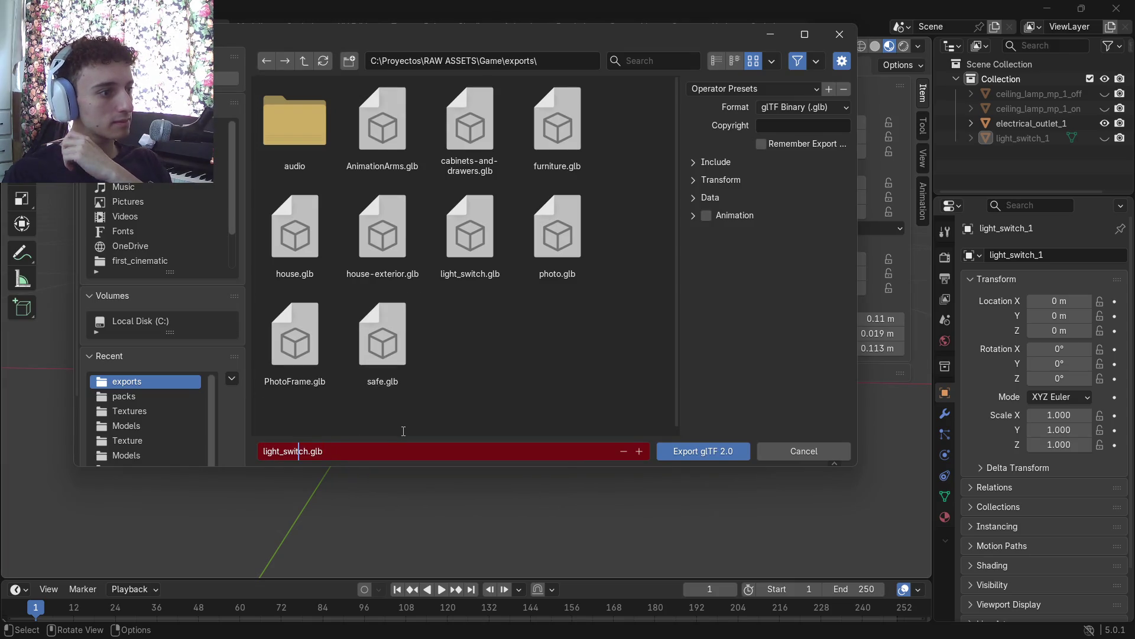
pyautogui.hotkey('shift', 'Home')
pyautogui.write('out')
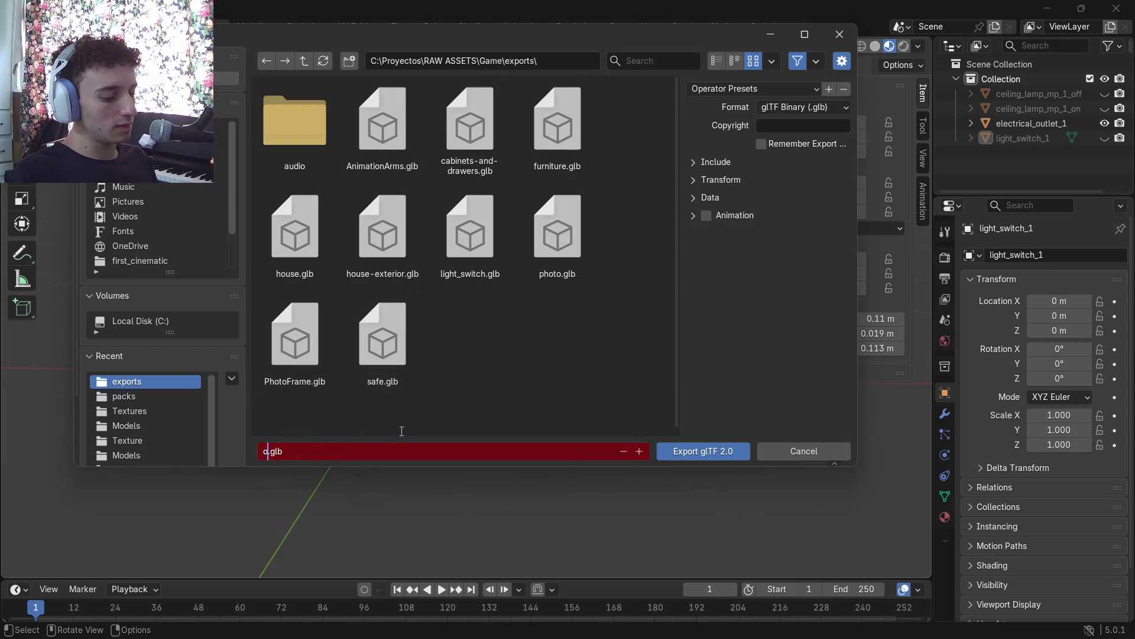
pyautogui.write('let')
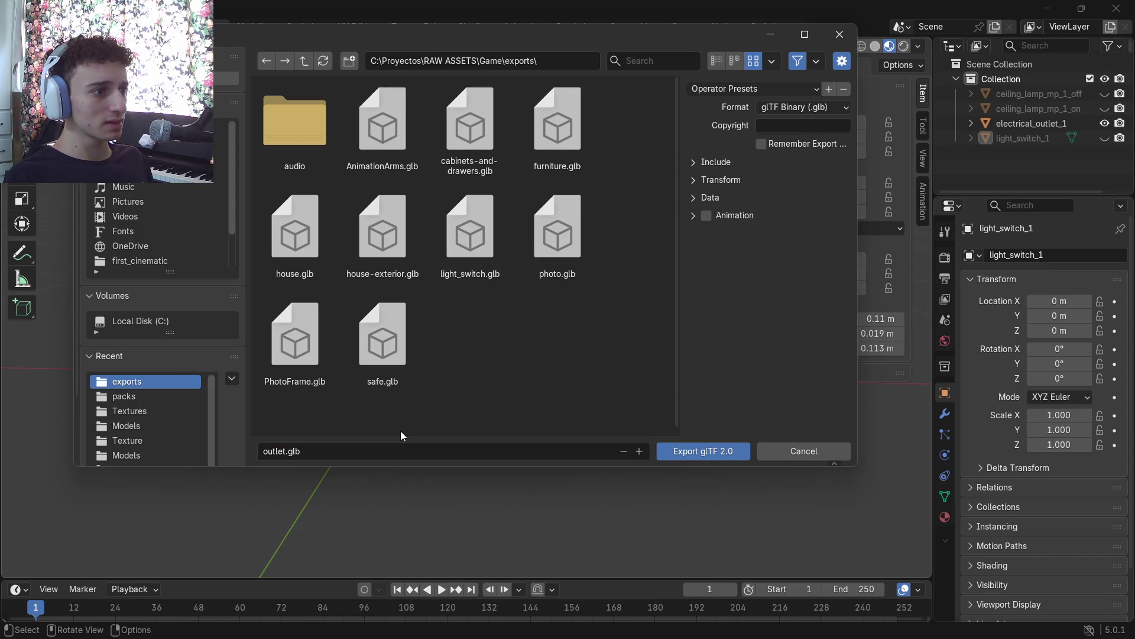
pyautogui.press('Return')
# Hide electrical_outlet_1 and show both ceiling lamps again.
pyautogui.click(1105, 123)
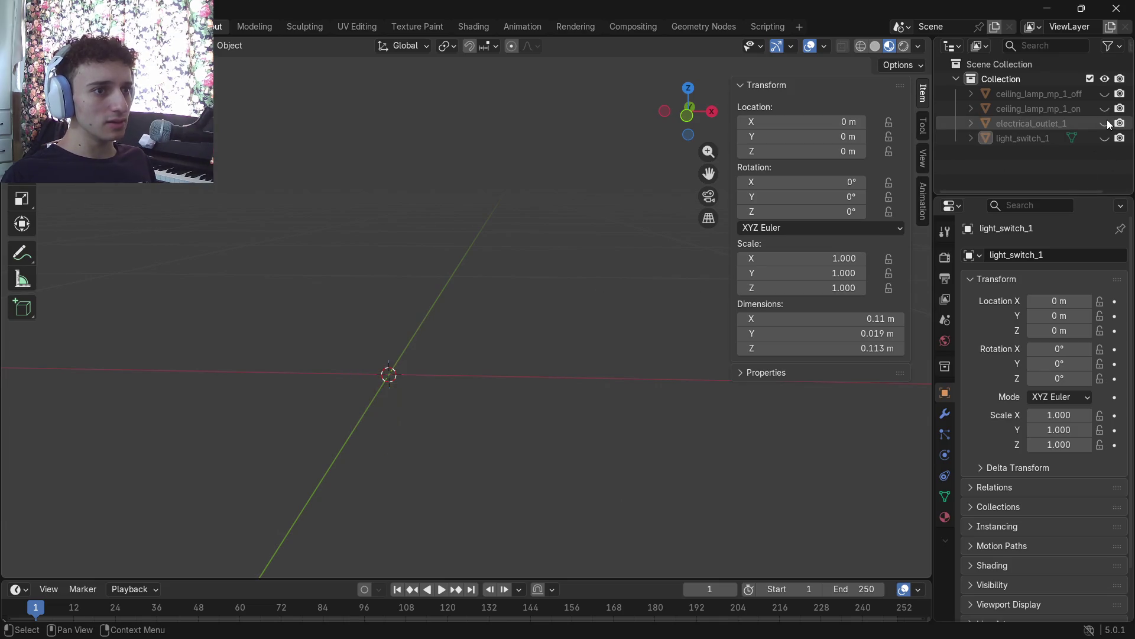
pyautogui.click(1105, 108)
pyautogui.click(1104, 94)
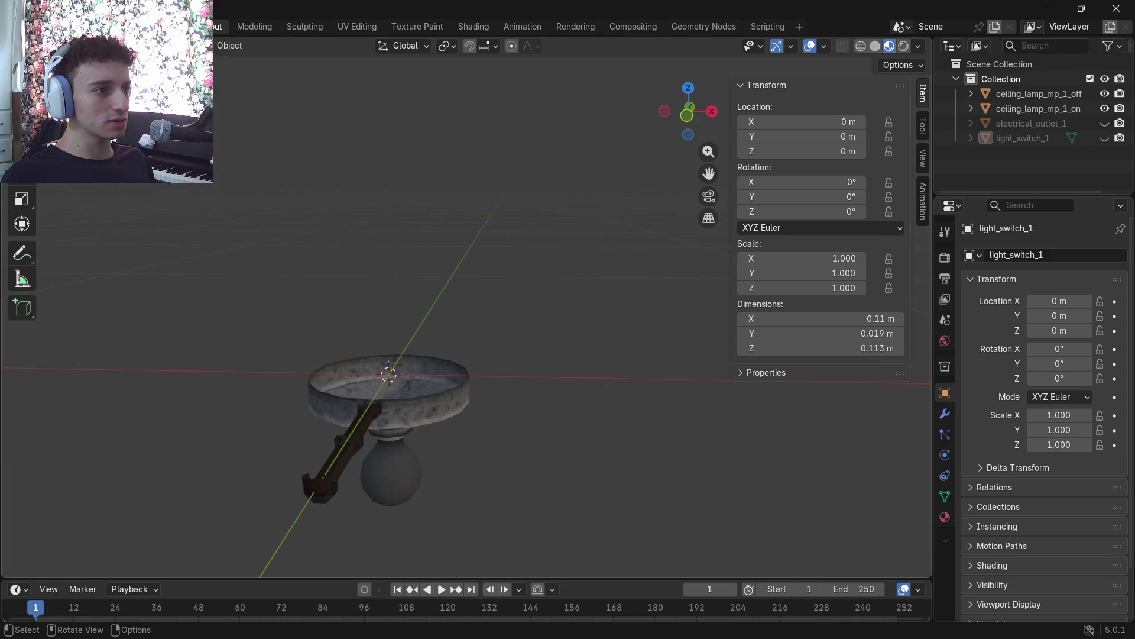
# Export the lamp via glTF 2.0 as ceiling_lamp.glb, then close Blender's window.
pyautogui.press('F4')
pyautogui.moveTo(66, 250)
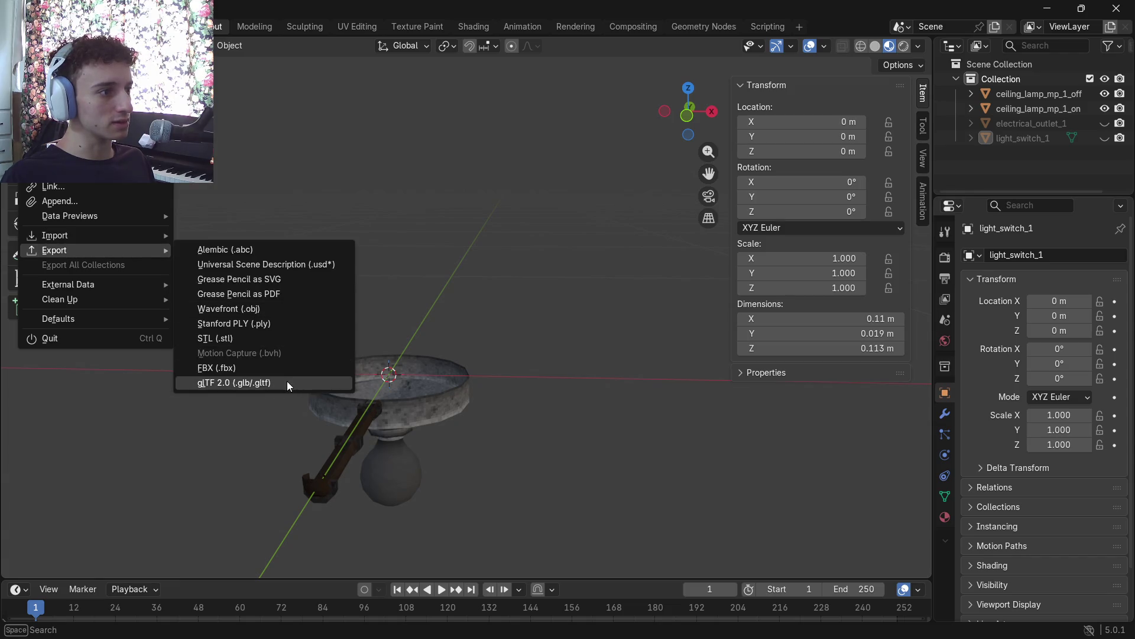
pyautogui.click(288, 384)
pyautogui.press('Left')
pyautogui.press('Left')
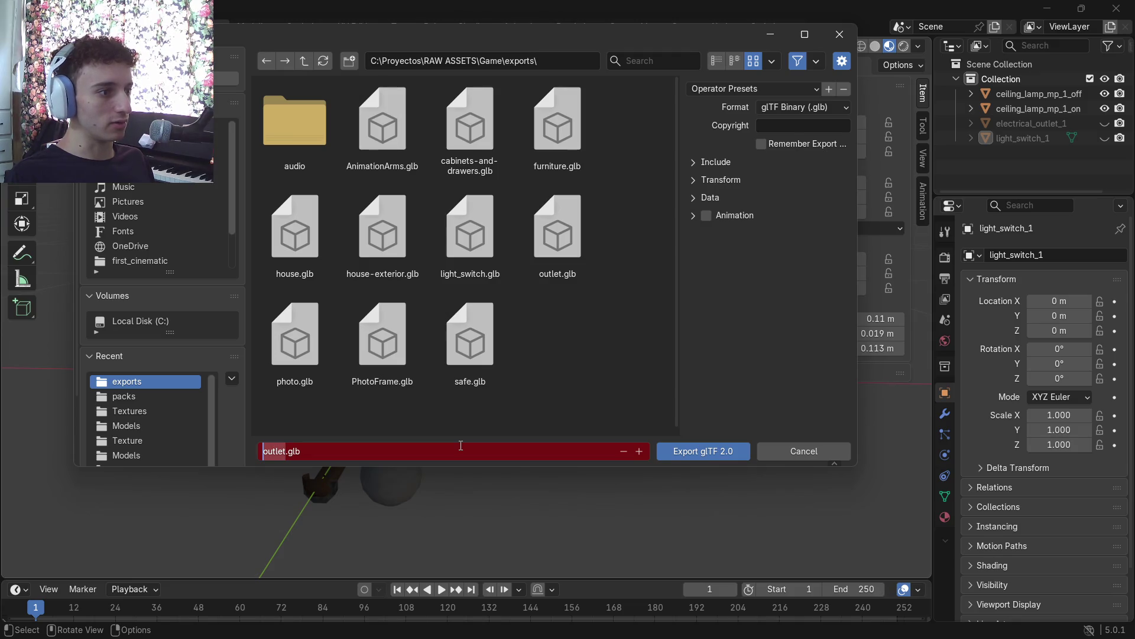
pyautogui.press('BackSpace')
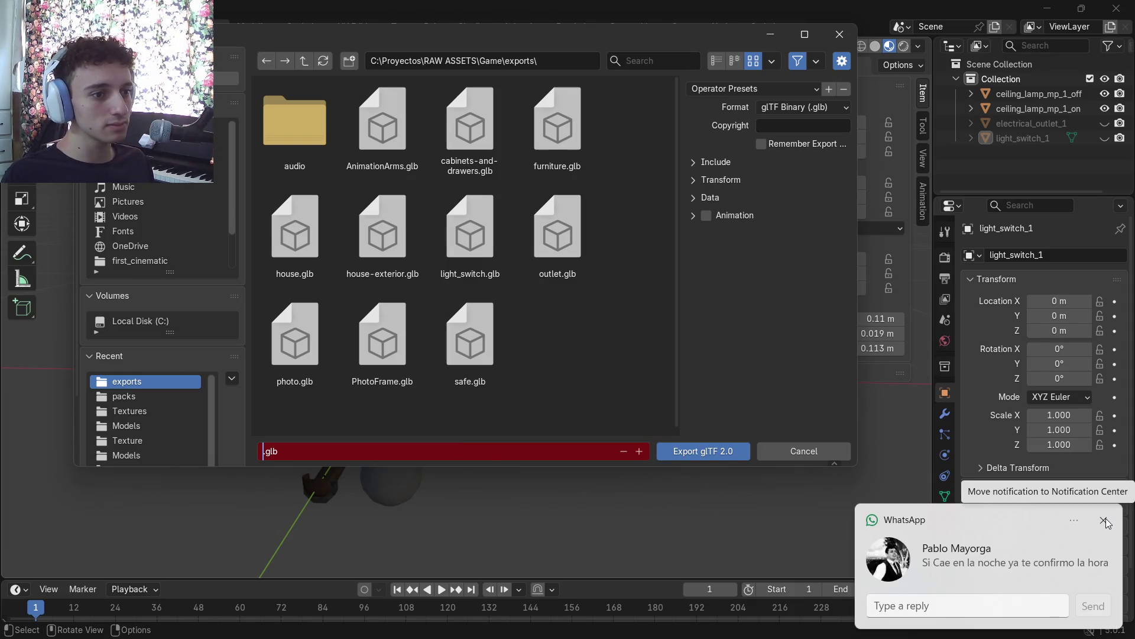
pyautogui.click(1105, 520)
pyautogui.write('ceiling_lamp')
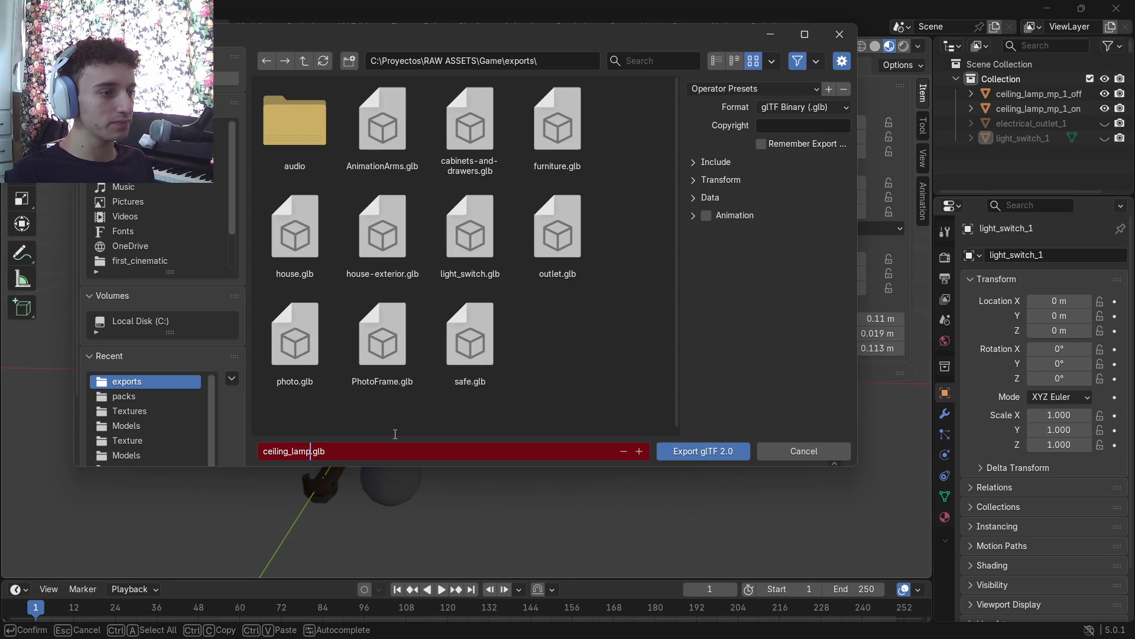
pyautogui.press('Return')
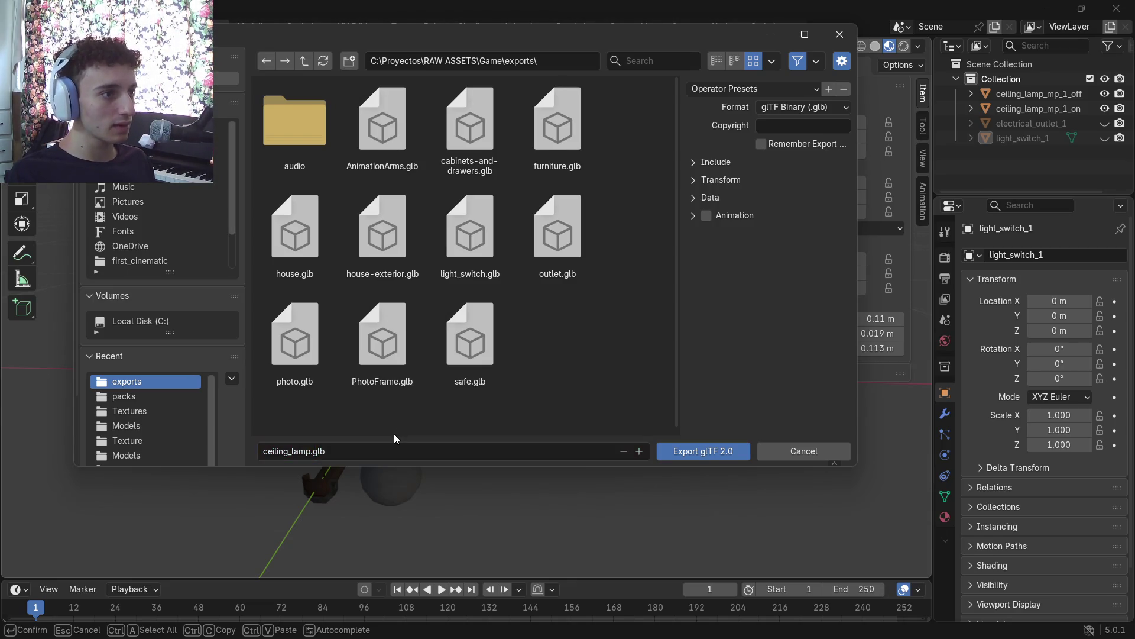
pyautogui.click(1116, 9)
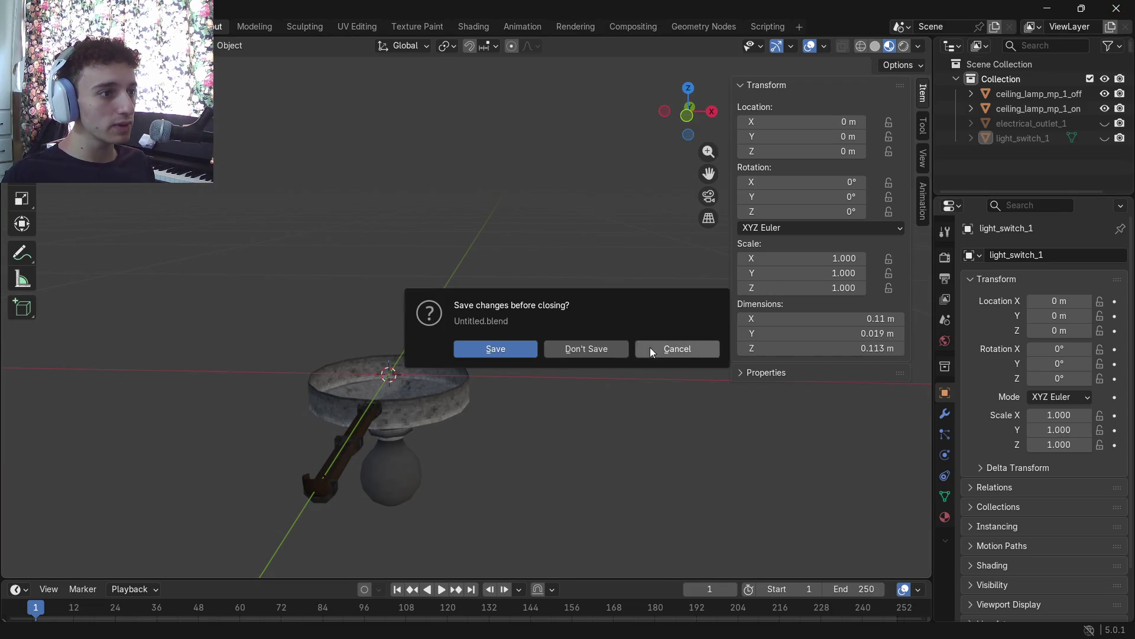
# Discard the untitled file, open casita5.blend, and hide the PACK collection.
pyautogui.click(585, 349)
pyautogui.click(765, 626)
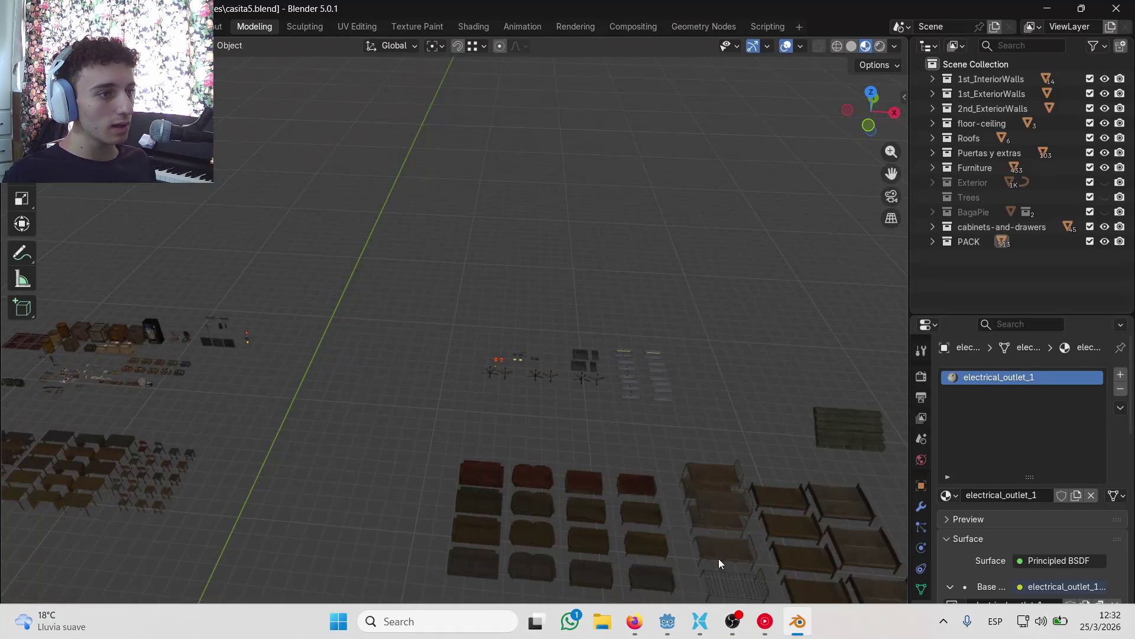
pyautogui.scroll(-5, 452, 441)
pyautogui.click(1105, 241)
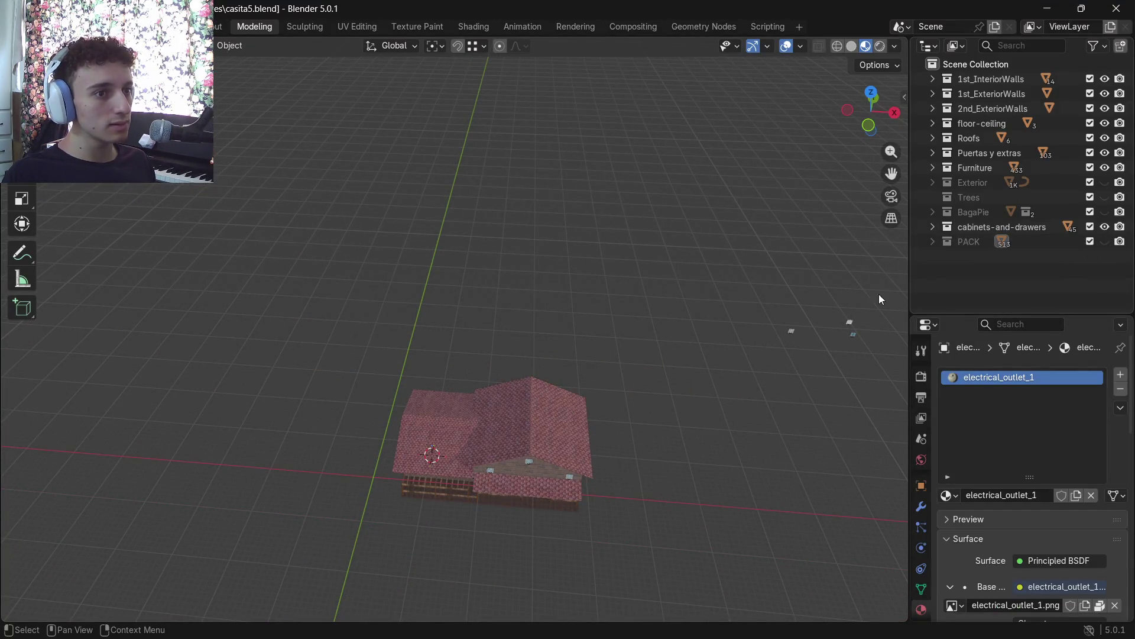
pyautogui.scroll(8, 598, 278)
pyautogui.scroll(-5, 497, 211)
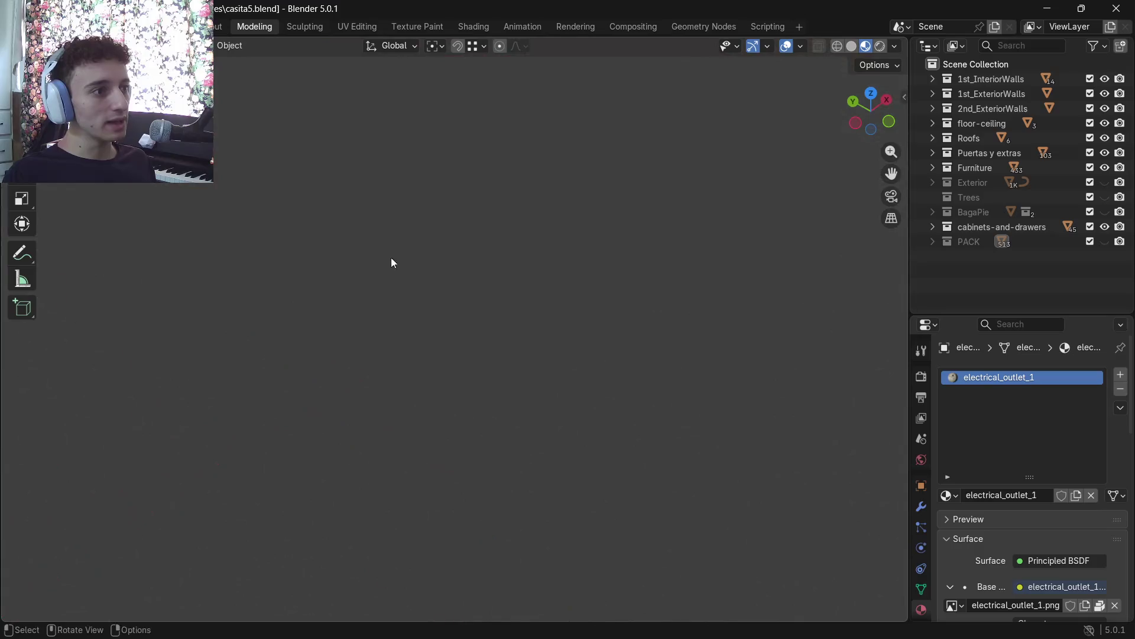
# Navigate around the house to its interior and select the painting in the room.
pyautogui.moveTo(392, 257)
pyautogui.mouseDown()
pyautogui.moveTo(452, 239)
pyautogui.moveTo(360, 332)
pyautogui.mouseUp()
pyautogui.click(362, 338)
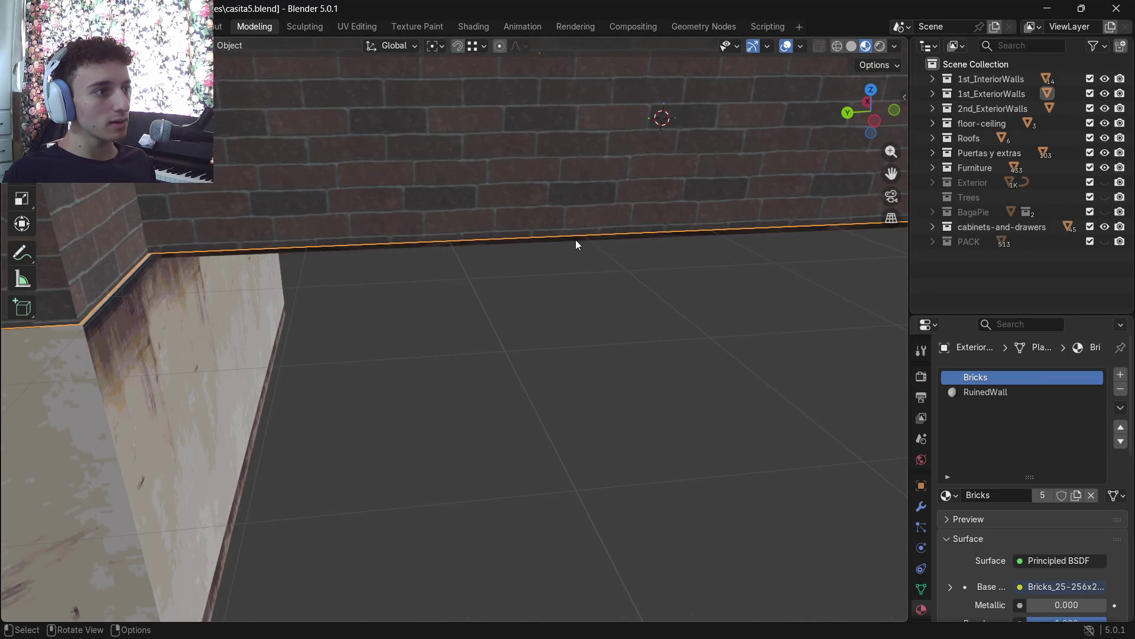
pyautogui.moveTo(576, 240)
pyautogui.mouseDown()
pyautogui.moveTo(583, 328)
pyautogui.moveTo(505, 351)
pyautogui.moveTo(512, 298)
pyautogui.moveTo(492, 260)
pyautogui.moveTo(405, 257)
pyautogui.moveTo(600, 311)
pyautogui.moveTo(664, 268)
pyautogui.moveTo(702, 286)
pyautogui.moveTo(715, 268)
pyautogui.moveTo(641, 242)
pyautogui.moveTo(538, 281)
pyautogui.moveTo(438, 289)
pyautogui.moveTo(472, 239)
pyautogui.moveTo(402, 259)
pyautogui.moveTo(452, 279)
pyautogui.moveTo(450, 295)
pyautogui.moveTo(405, 305)
pyautogui.moveTo(477, 292)
pyautogui.moveTo(197, 291)
pyautogui.mouseUp()
pyautogui.scroll(5, 499, 349)
pyautogui.click(197, 291)
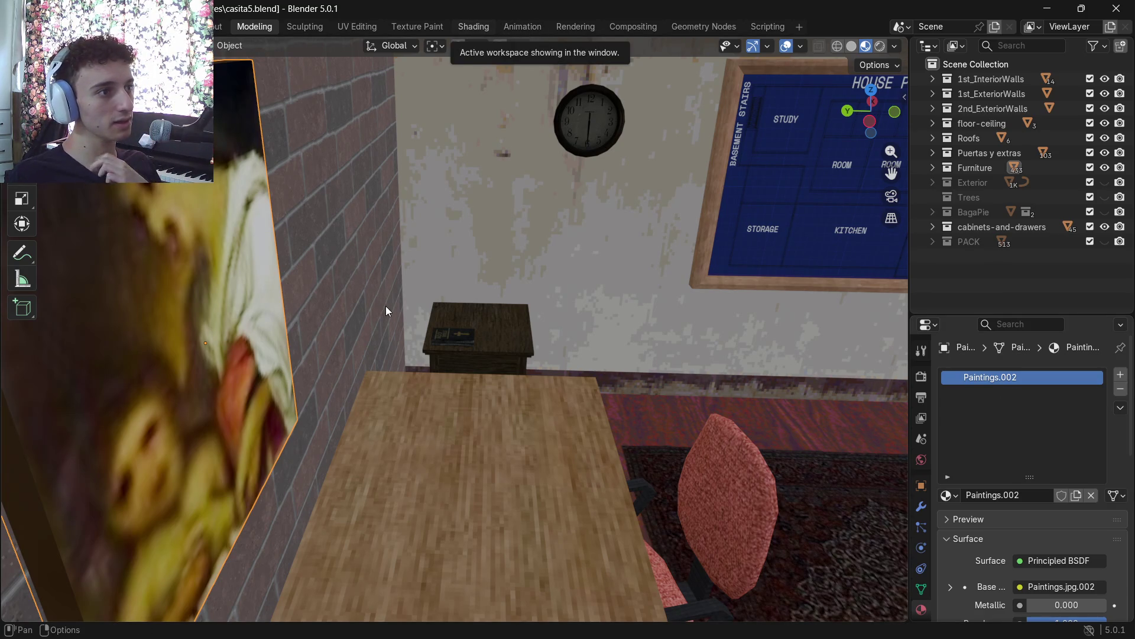
# Set the painting's image texture interpolation to Closest in Shading and save casita5.blend.
pyautogui.click(474, 40)
pyautogui.click(313, 491)
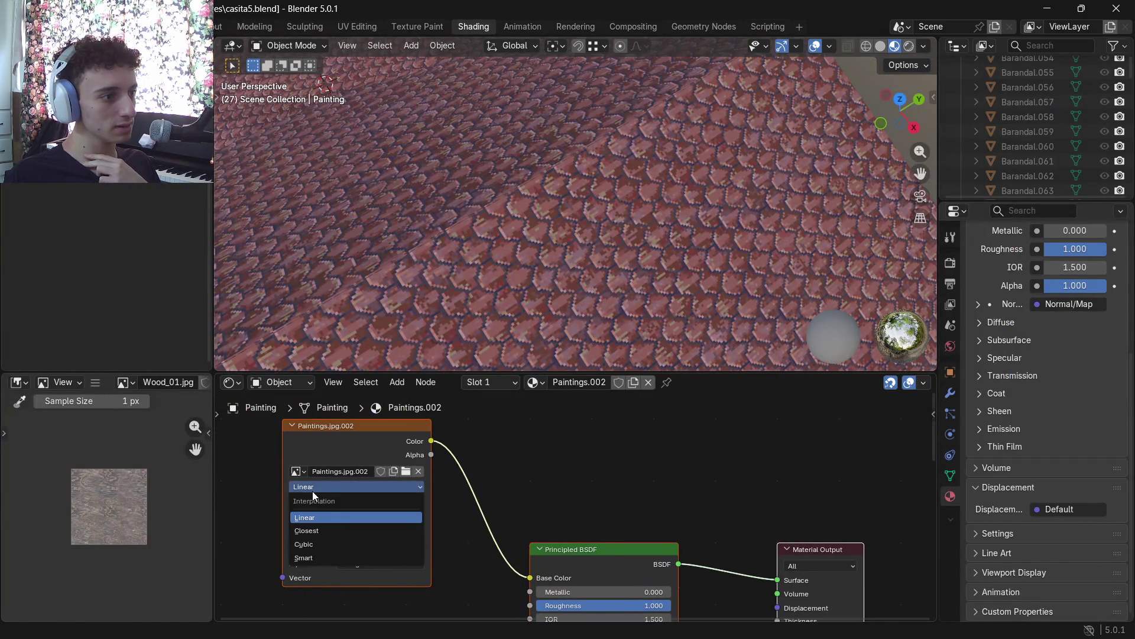
pyautogui.click(322, 531)
pyautogui.hotkey('ctrl', 's')
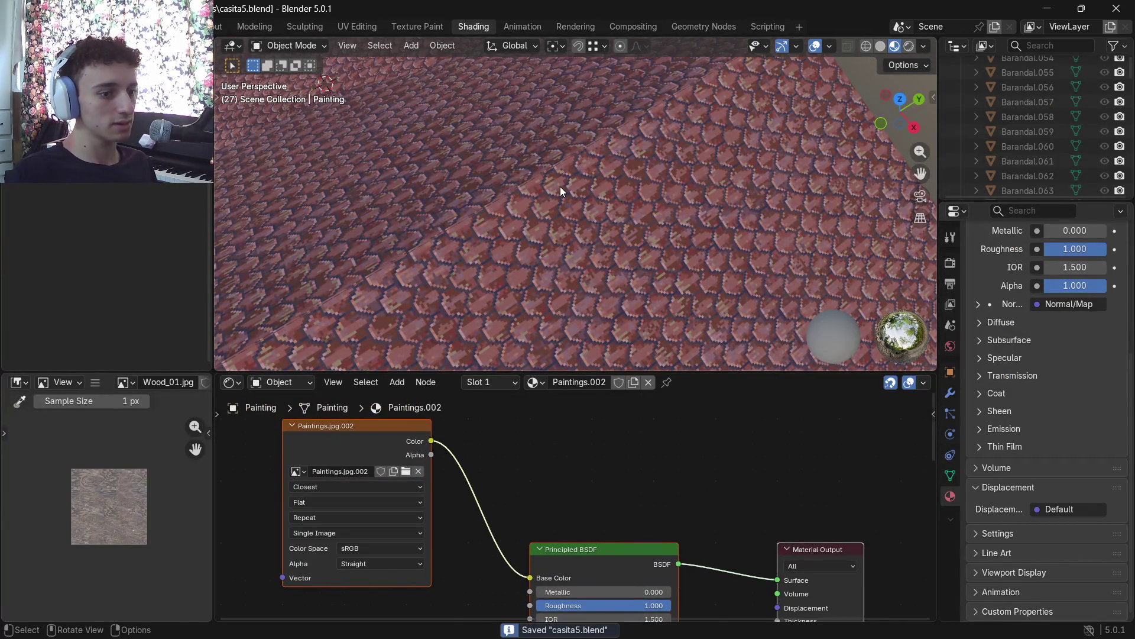
# Frame and orbit around the painting to check its pixelated texture.
pyautogui.press('KP_Decimal')
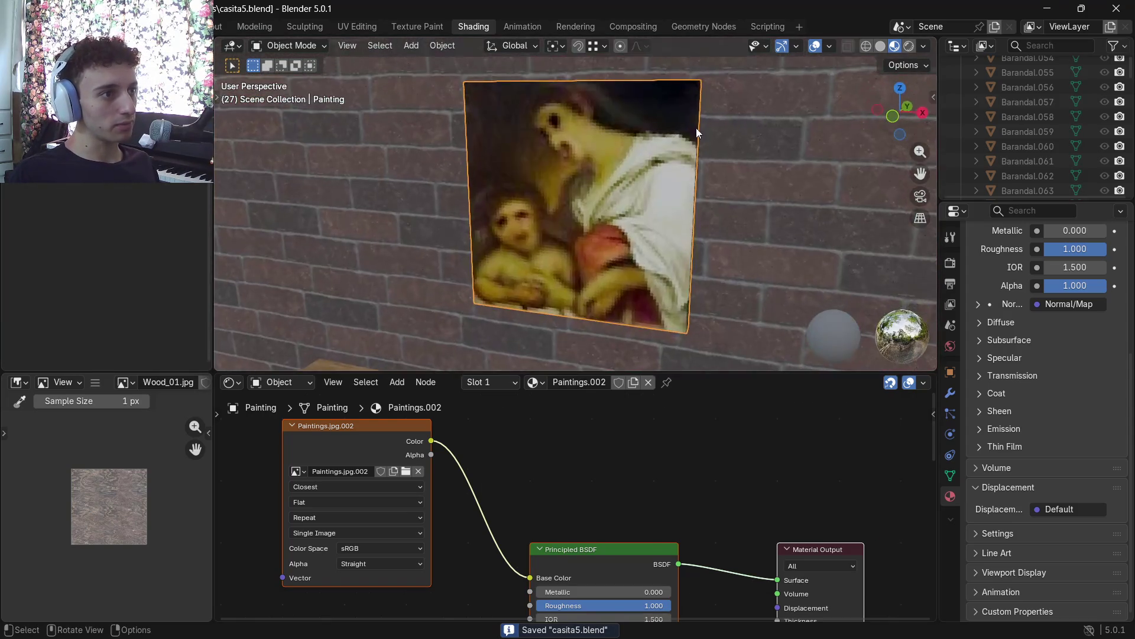
pyautogui.scroll(5, 697, 128)
pyautogui.scroll(-5, 634, 211)
pyautogui.scroll(6, 677, 254)
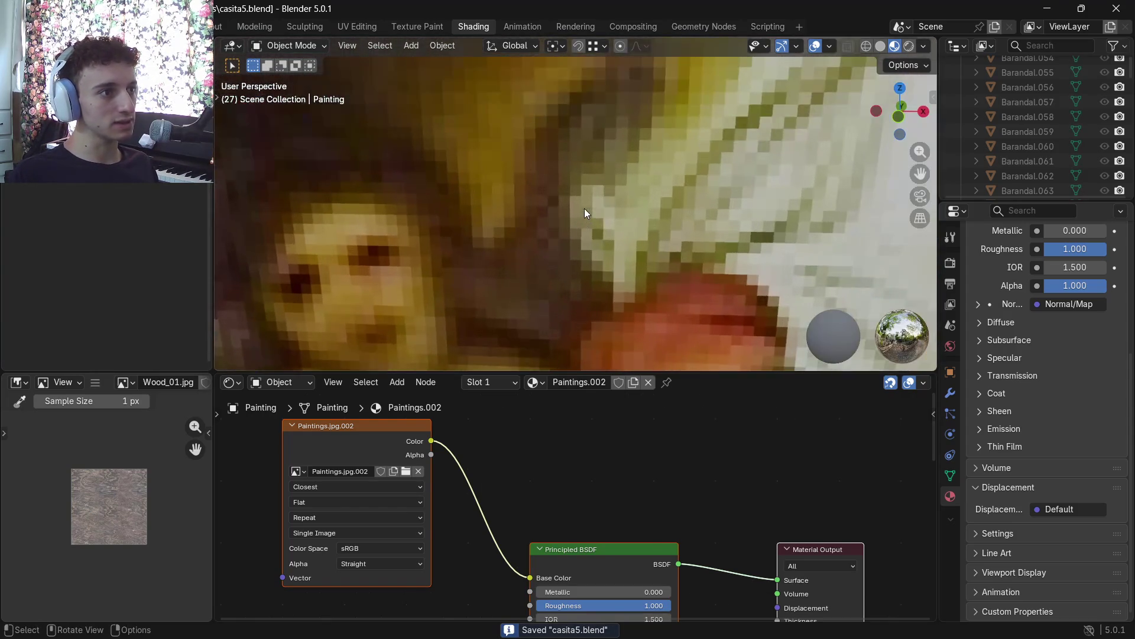
pyautogui.scroll(-6, 491, 289)
pyautogui.moveTo(462, 303)
pyautogui.mouseDown()
pyautogui.moveTo(616, 291)
pyautogui.moveTo(411, 251)
pyautogui.moveTo(500, 240)
pyautogui.moveTo(505, 314)
pyautogui.moveTo(494, 177)
pyautogui.moveTo(513, 243)
pyautogui.moveTo(563, 264)
pyautogui.moveTo(455, 268)
pyautogui.moveTo(580, 272)
pyautogui.moveTo(604, 296)
pyautogui.moveTo(473, 171)
pyautogui.moveTo(611, 216)
pyautogui.moveTo(597, 235)
pyautogui.moveTo(570, 225)
pyautogui.moveTo(587, 305)
pyautogui.moveTo(626, 300)
pyautogui.moveTo(585, 261)
pyautogui.moveTo(428, 293)
pyautogui.moveTo(525, 240)
pyautogui.mouseUp()
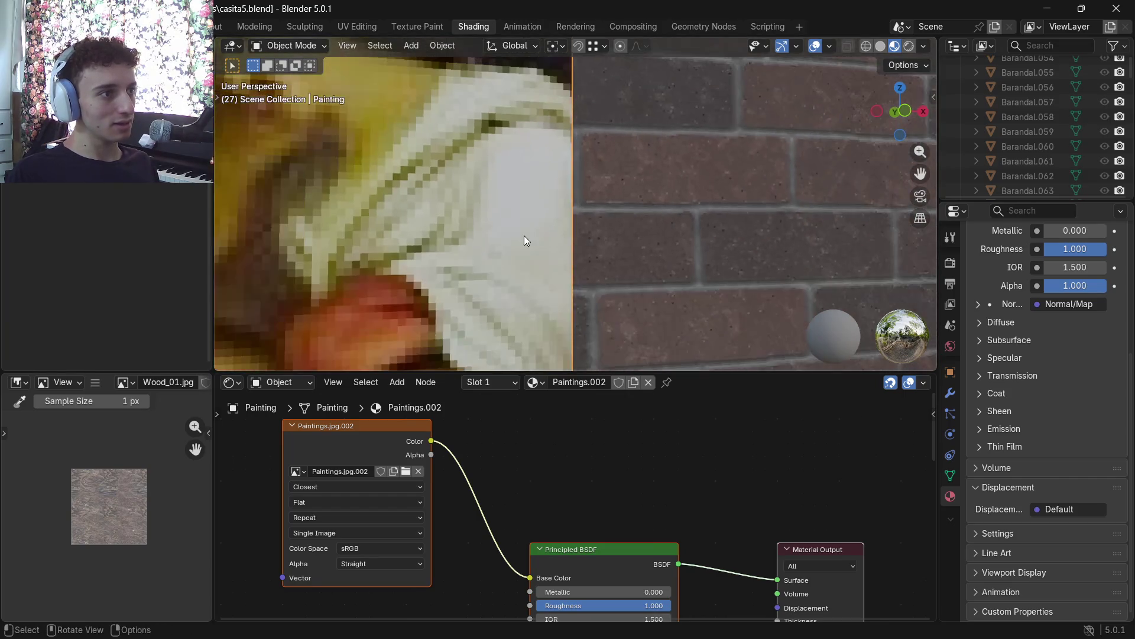
pyautogui.scroll(-2, 524, 235)
pyautogui.scroll(4, 676, 253)
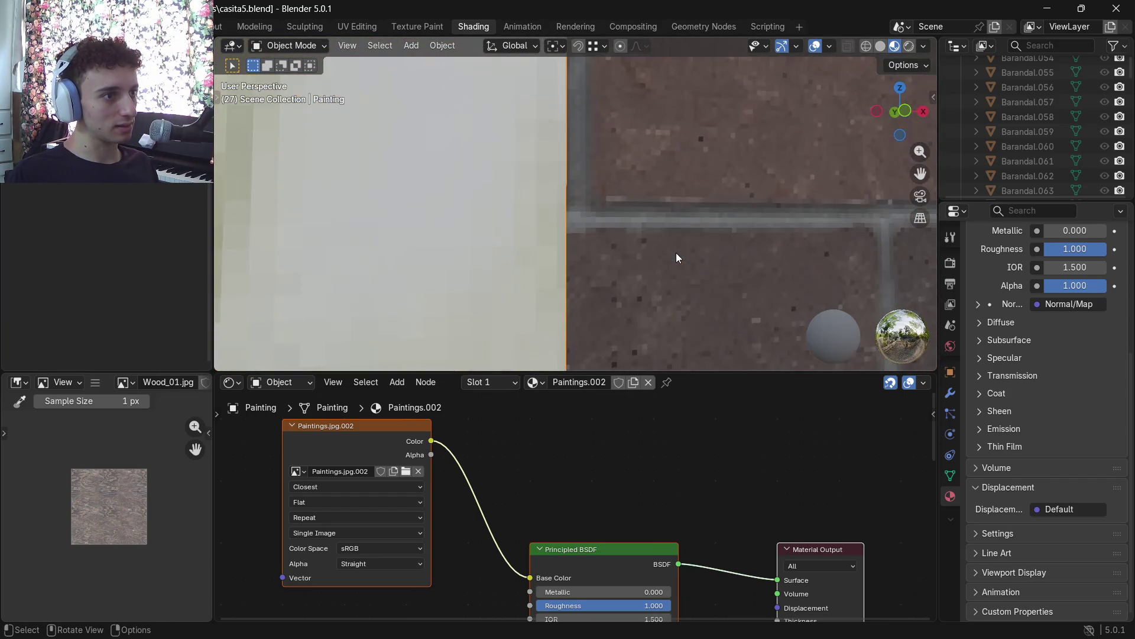
pyautogui.scroll(4, 675, 253)
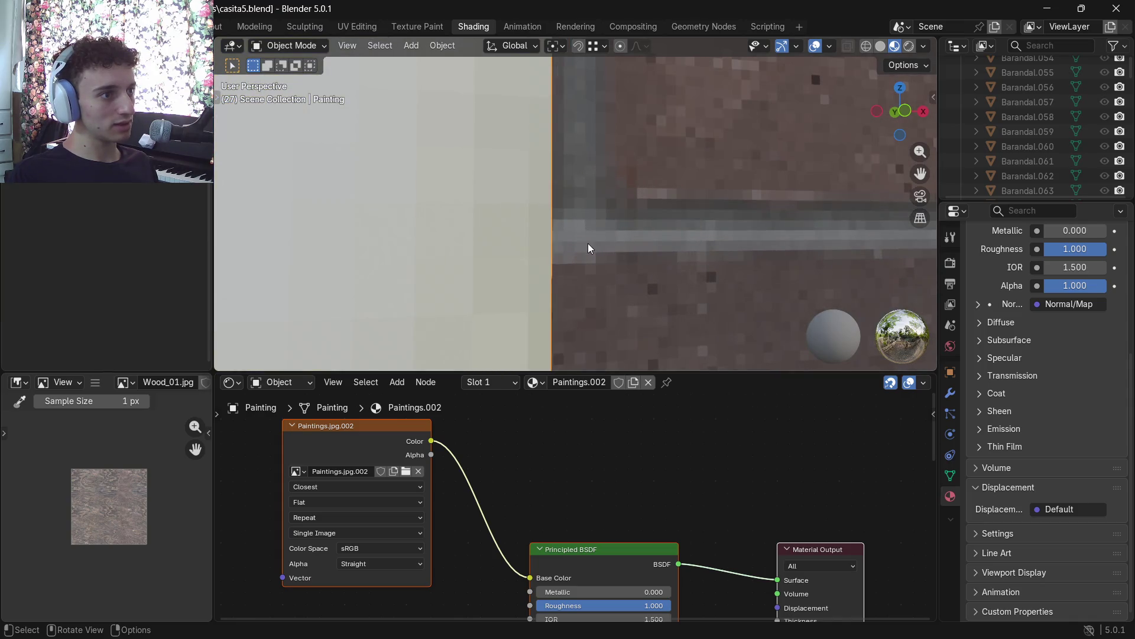
pyautogui.moveTo(587, 243); pyautogui.dragTo(535, 268)
pyautogui.scroll(-10, 531, 288)
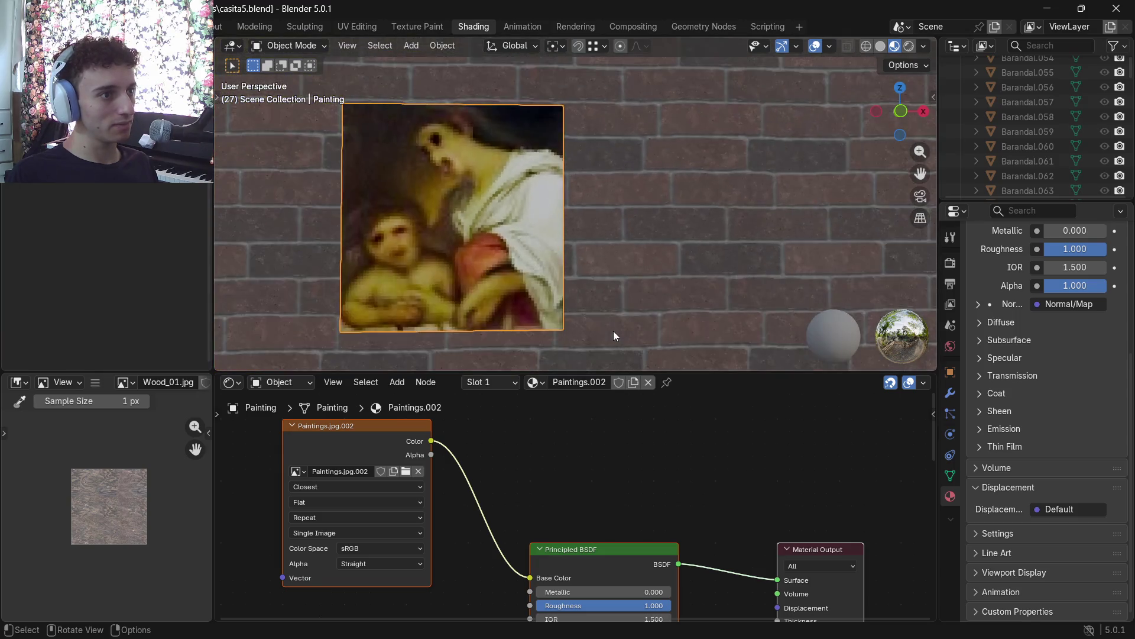
pyautogui.scroll(4, 629, 233)
pyautogui.moveTo(629, 233)
pyautogui.mouseDown()
pyautogui.moveTo(622, 48)
pyautogui.moveTo(623, 367)
pyautogui.moveTo(617, 333)
pyautogui.moveTo(649, 324)
pyautogui.moveTo(438, 256)
pyautogui.moveTo(370, 269)
pyautogui.moveTo(820, 220)
pyautogui.moveTo(559, 260)
pyautogui.moveTo(534, 236)
pyautogui.moveTo(667, 254)
pyautogui.moveTo(602, 288)
pyautogui.mouseUp()
pyautogui.scroll(5, 601, 283)
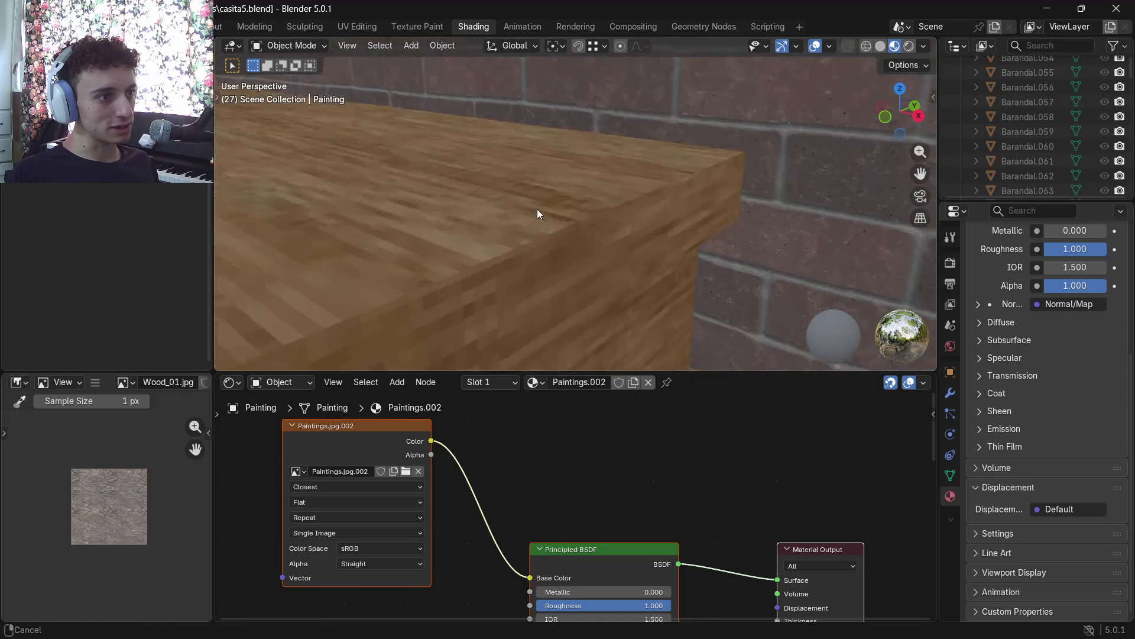
pyautogui.moveTo(537, 208)
pyautogui.mouseDown()
pyautogui.moveTo(502, 219)
pyautogui.moveTo(548, 206)
pyautogui.mouseUp()
pyautogui.scroll(10, 665, 176)
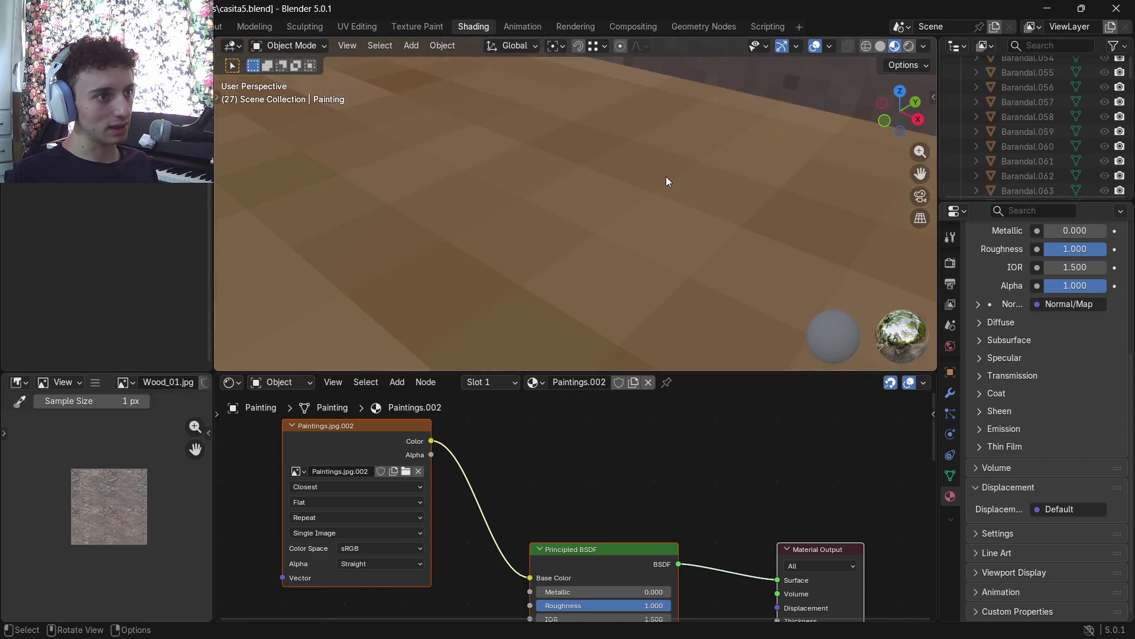
# Select the brick wall to inspect its materials, then switch to the Modeling workspace.
pyautogui.click(650, 188)
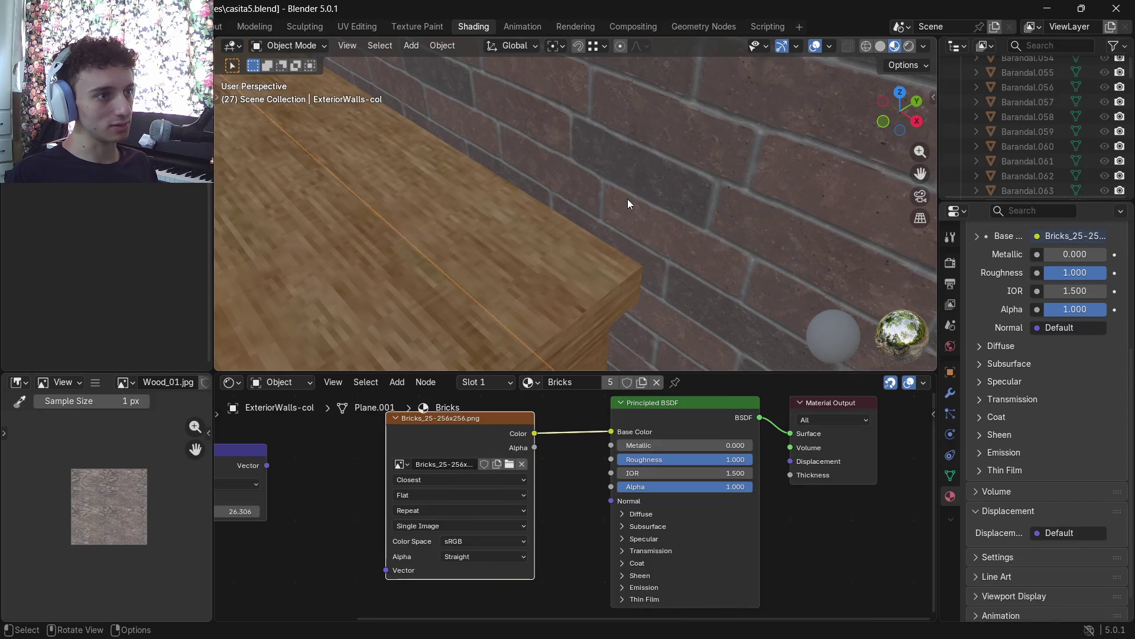
pyautogui.scroll(-5, 595, 222)
pyautogui.scroll(-10, 508, 235)
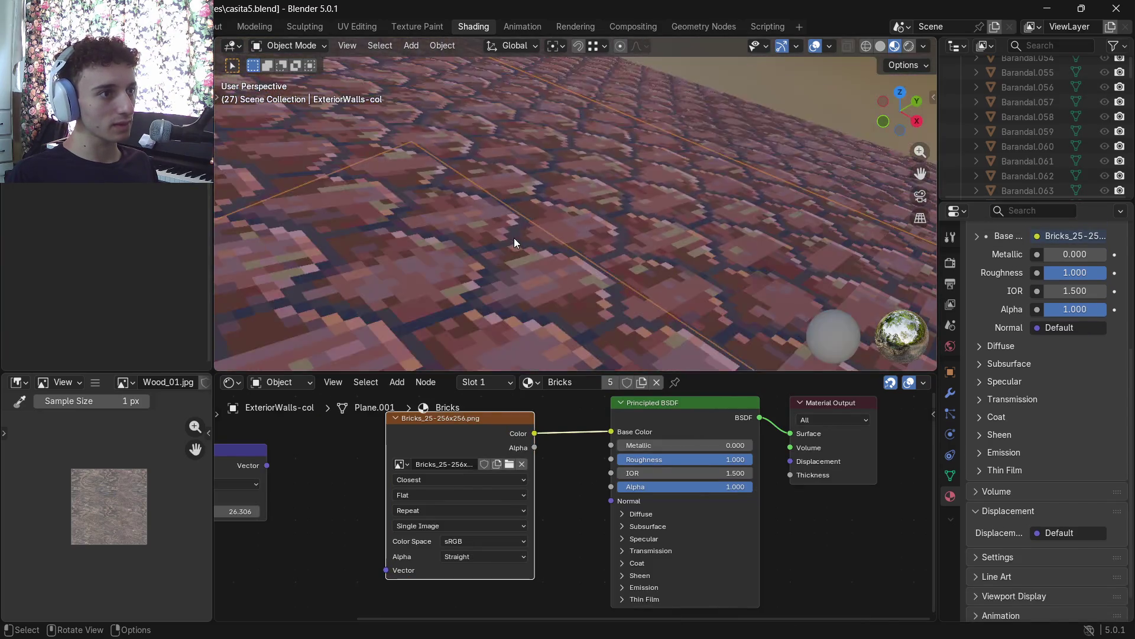
pyautogui.moveTo(512, 250); pyautogui.dragTo(559, 217)
pyautogui.scroll(10, 555, 221)
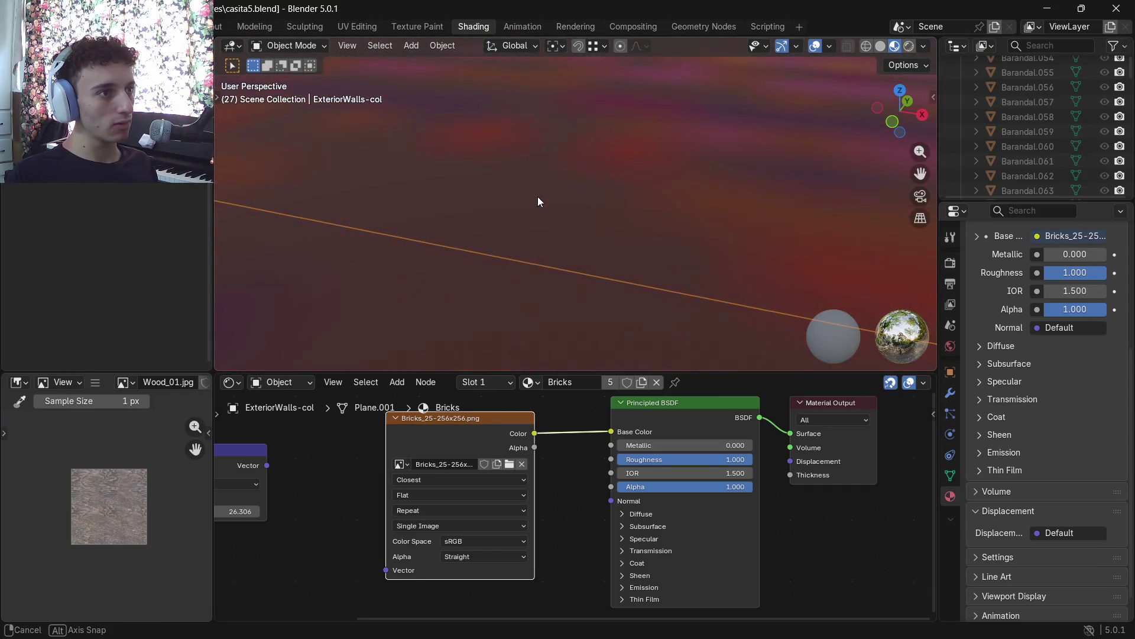
pyautogui.scroll(-10, 563, 183)
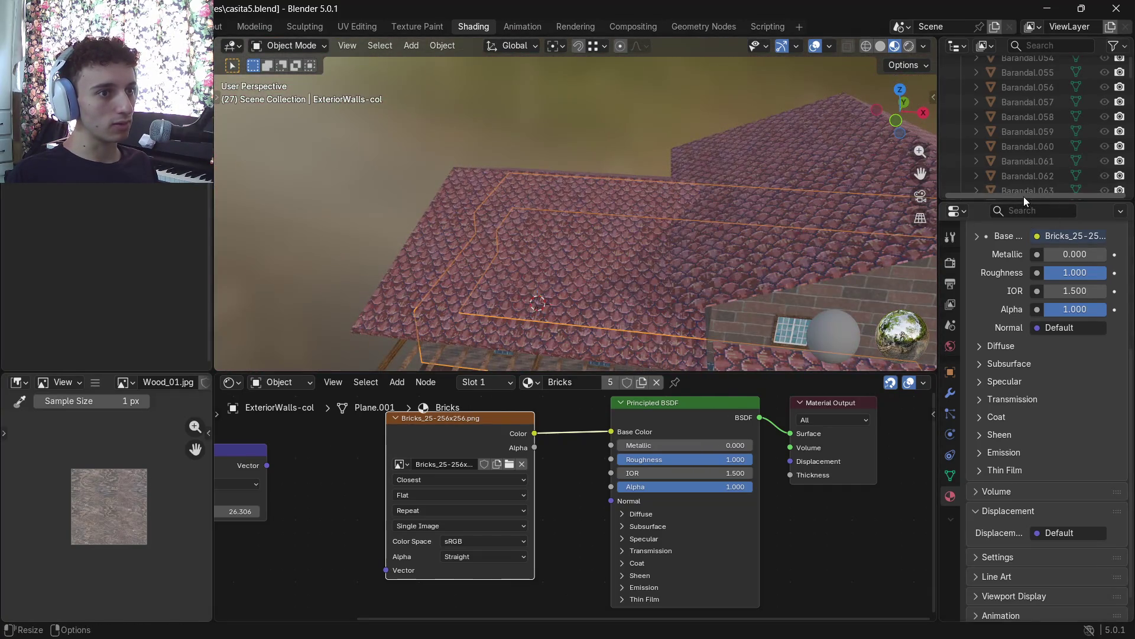
pyautogui.click(218, 26)
pyautogui.click(254, 26)
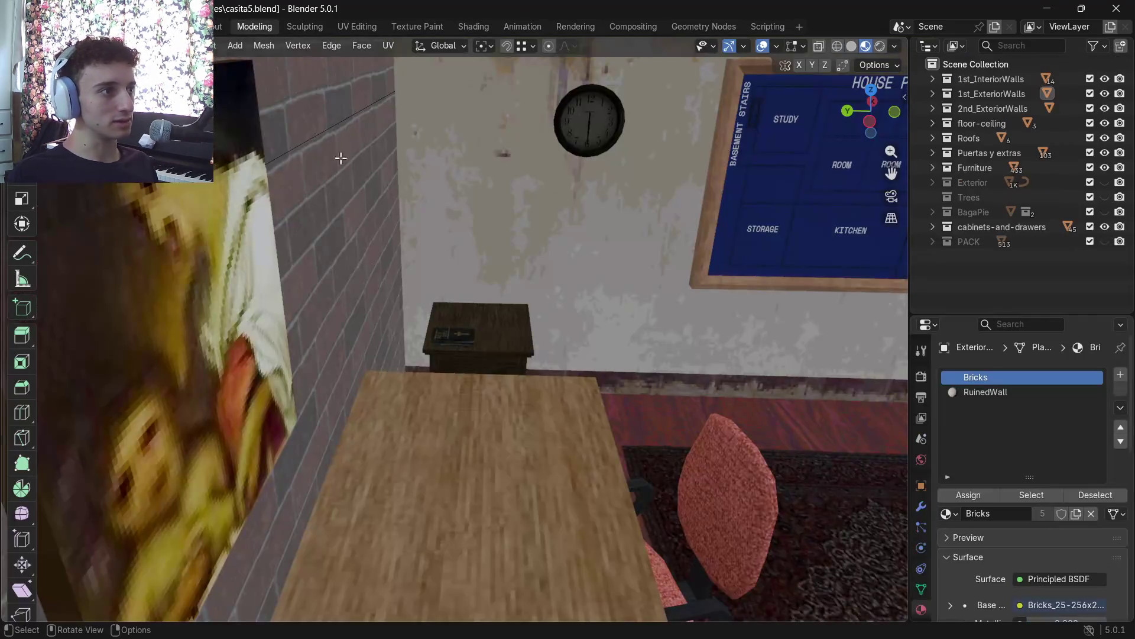
# Return to object mode and hide the Roofs, 2nd_ExteriorWalls and 1st_ExteriorWalls collections.
pyautogui.scroll(-10, 621, 266)
pyautogui.scroll(5, 520, 333)
pyautogui.press('Tab')
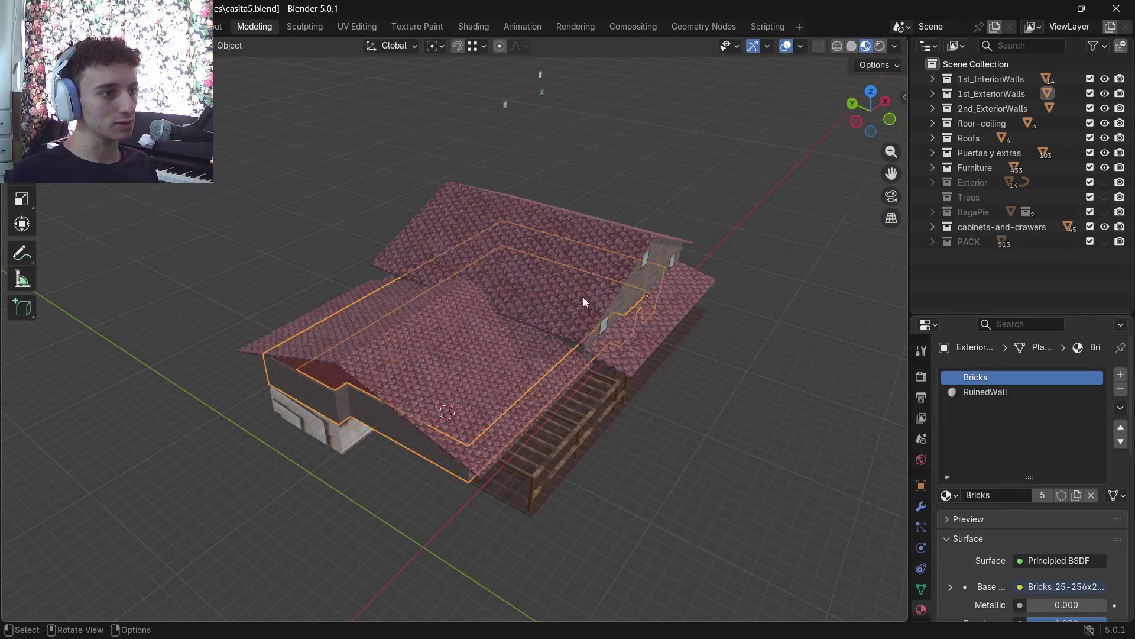
pyautogui.scroll(-4, 583, 297)
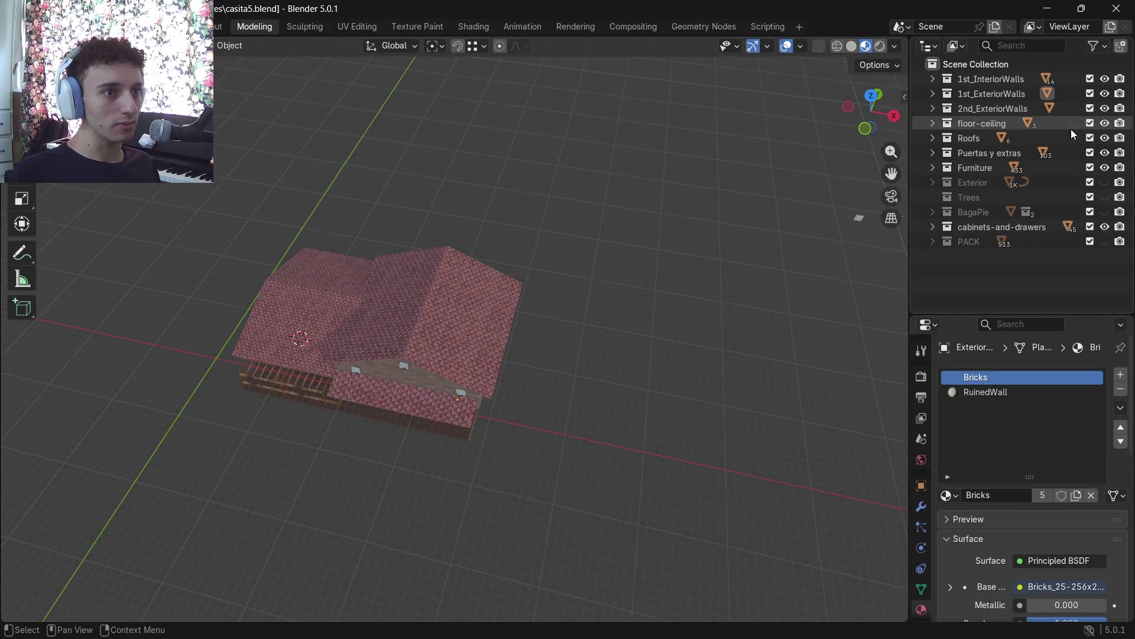
pyautogui.click(1103, 138)
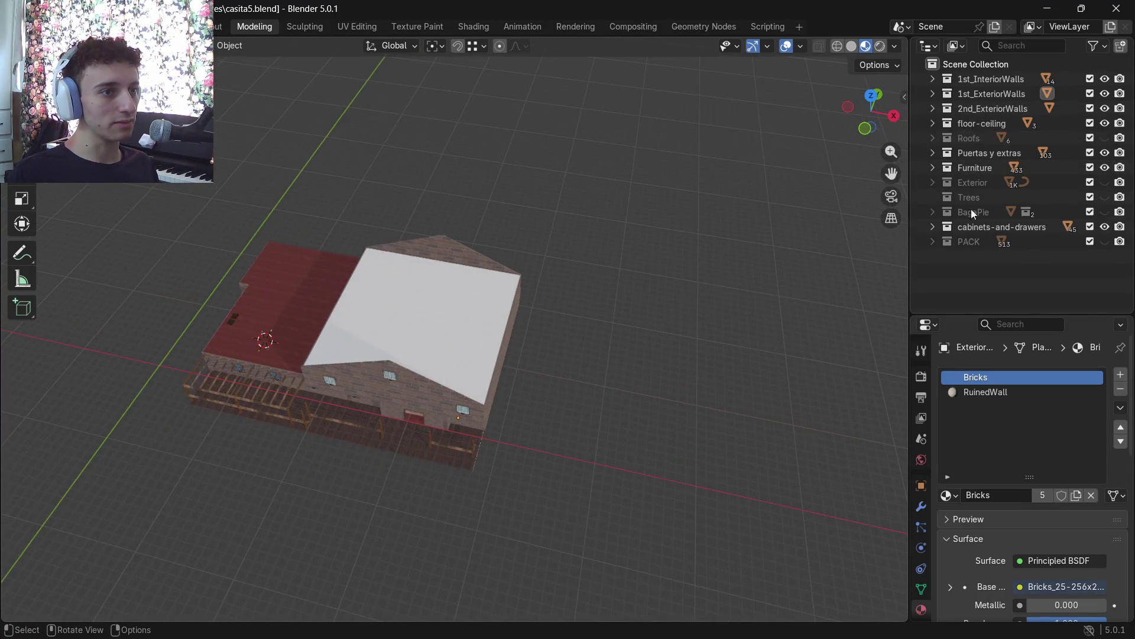
pyautogui.click(1105, 108)
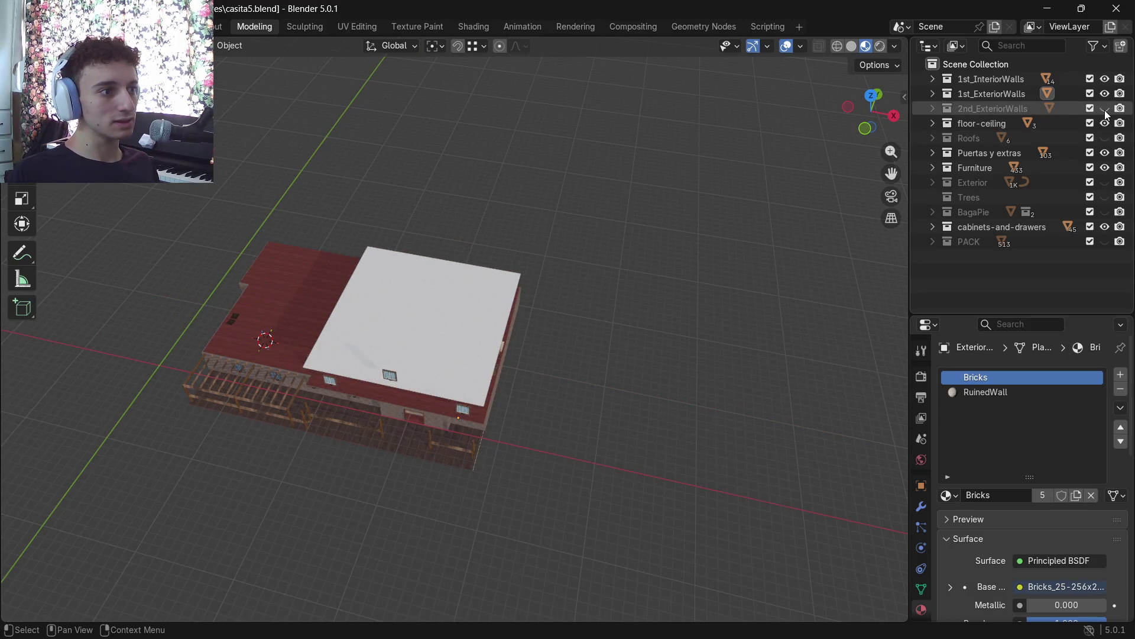
pyautogui.click(1105, 109)
pyautogui.click(1105, 109)
pyautogui.click(1105, 110)
pyautogui.click(1105, 109)
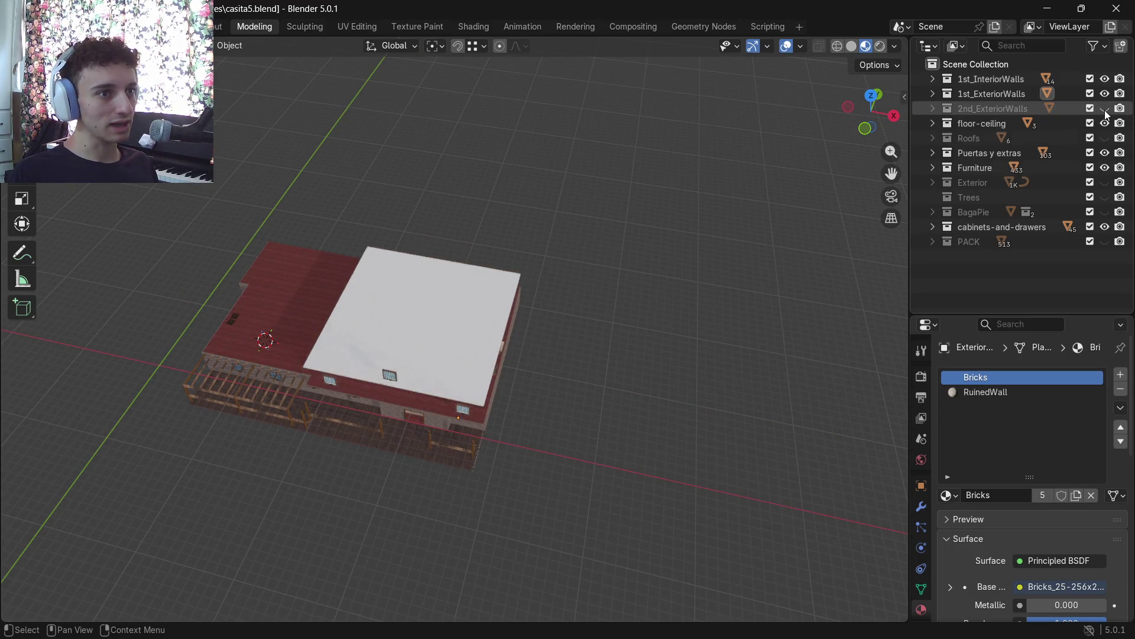
pyautogui.click(1104, 109)
pyautogui.click(1105, 110)
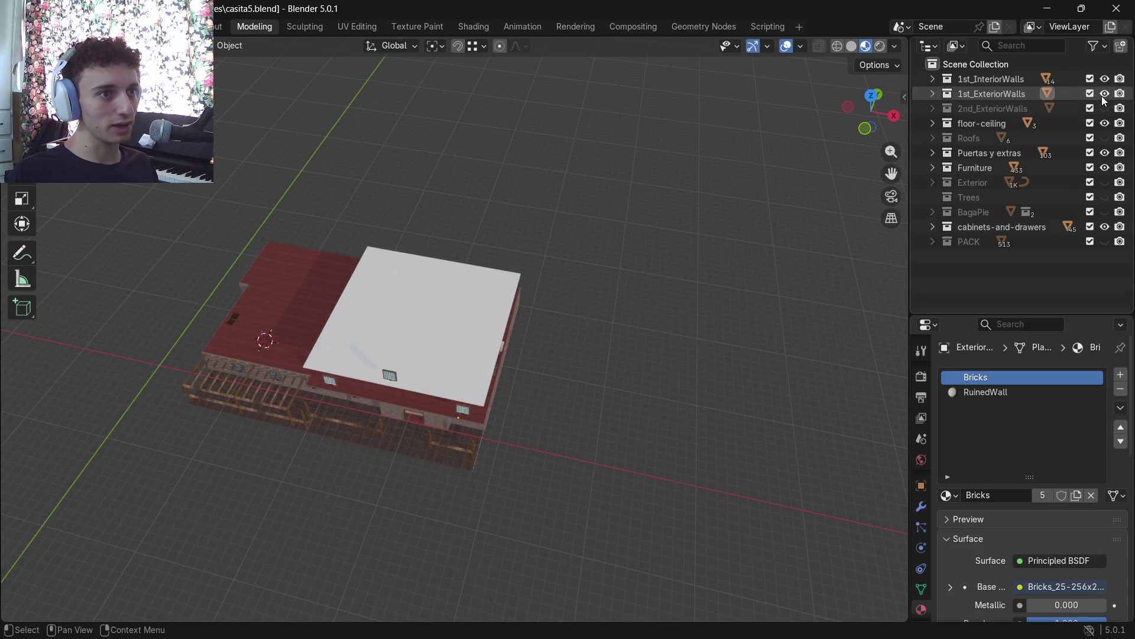
pyautogui.click(1103, 96)
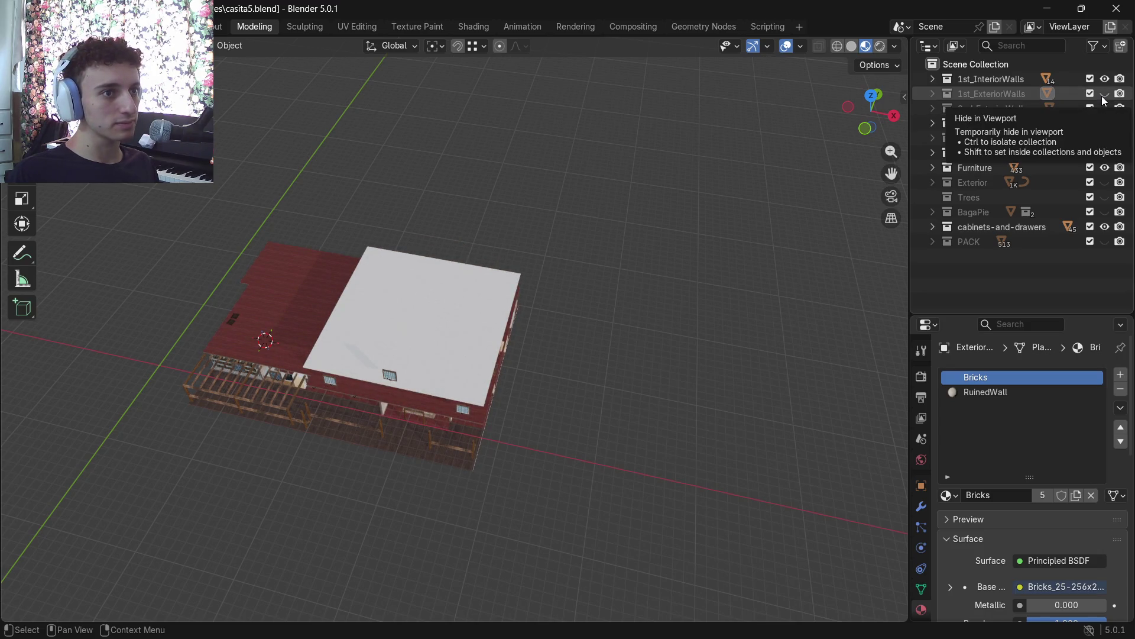
# Expand 1st_InteriorWalls and toggle its visibility to check it, leaving it shown.
pyautogui.click(932, 79)
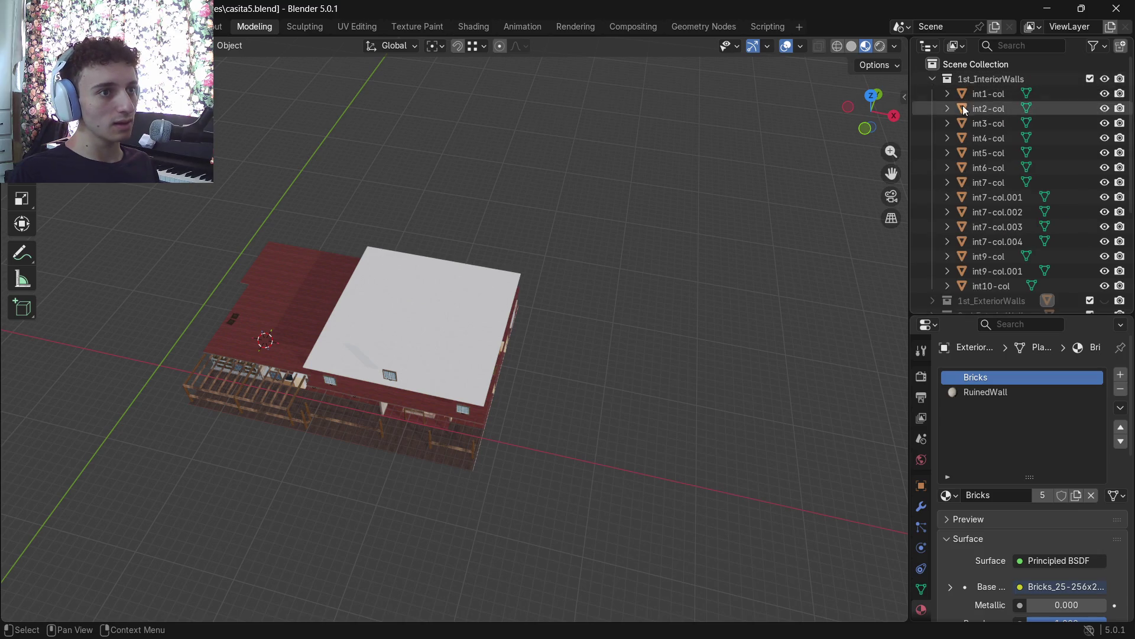
pyautogui.click(1105, 78)
pyautogui.click(1104, 79)
pyautogui.click(1104, 78)
pyautogui.click(1105, 78)
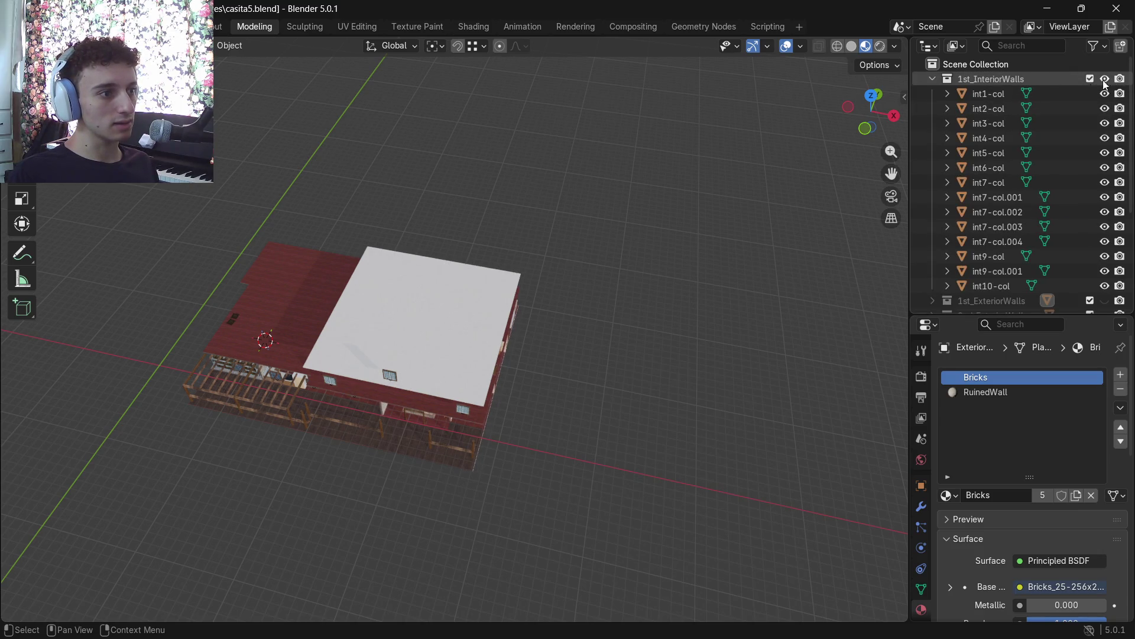
# Close Blender and discard the house file's unsaved changes.
pyautogui.scroll(5, 631, 388)
pyautogui.scroll(-10, 659, 348)
pyautogui.scroll(5, 649, 337)
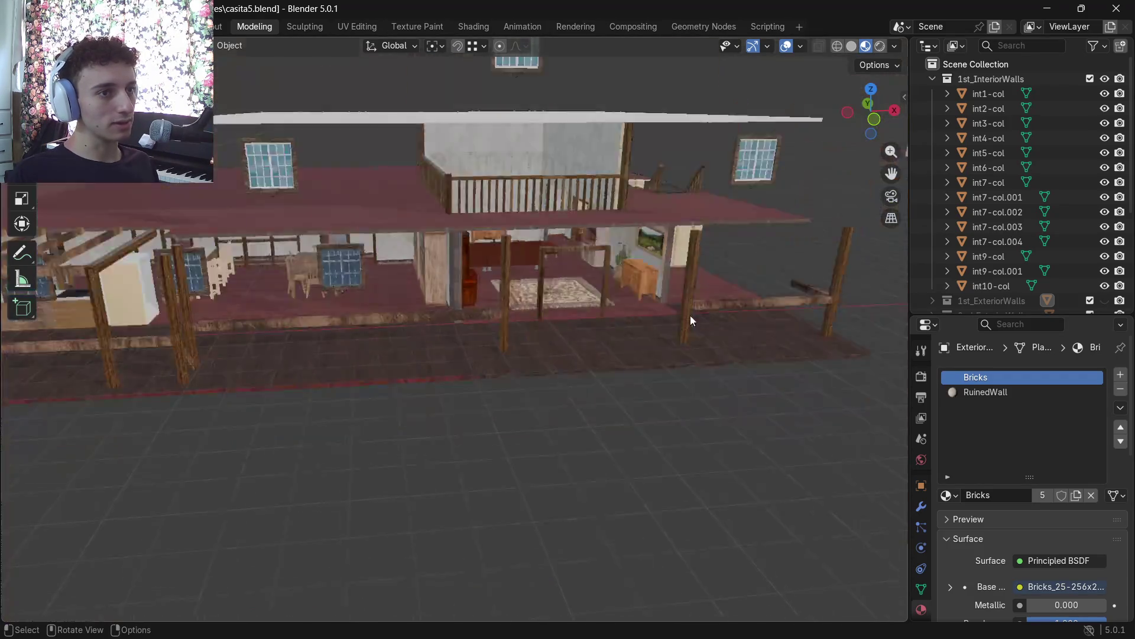
pyautogui.scroll(-6, 690, 320)
pyautogui.scroll(-4, 1059, 195)
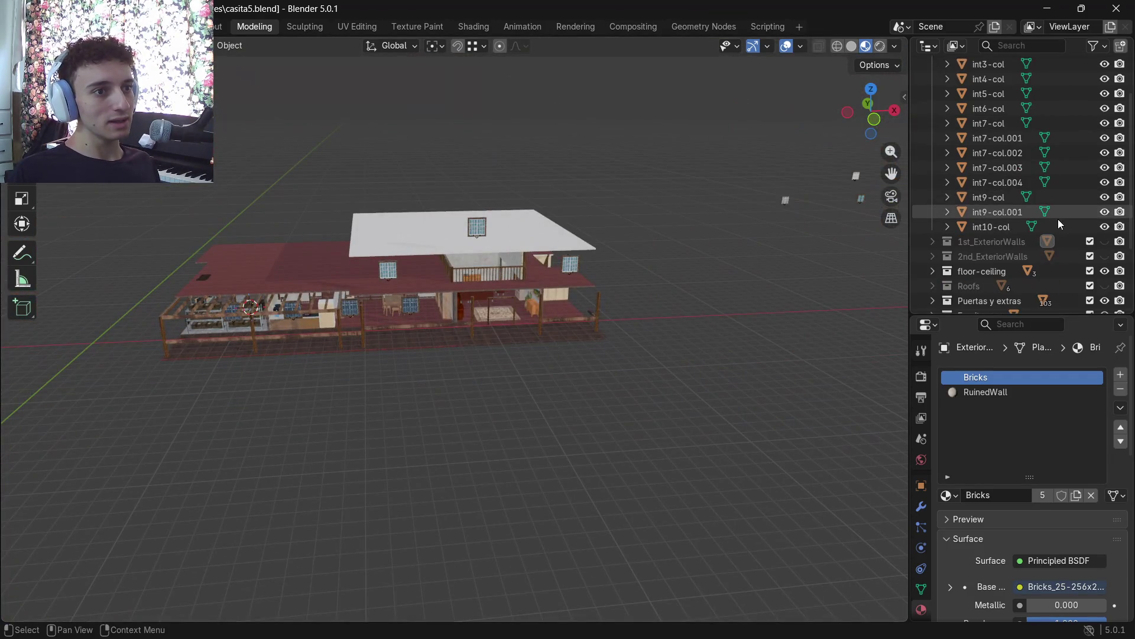
pyautogui.click(1114, 6)
pyautogui.click(584, 346)
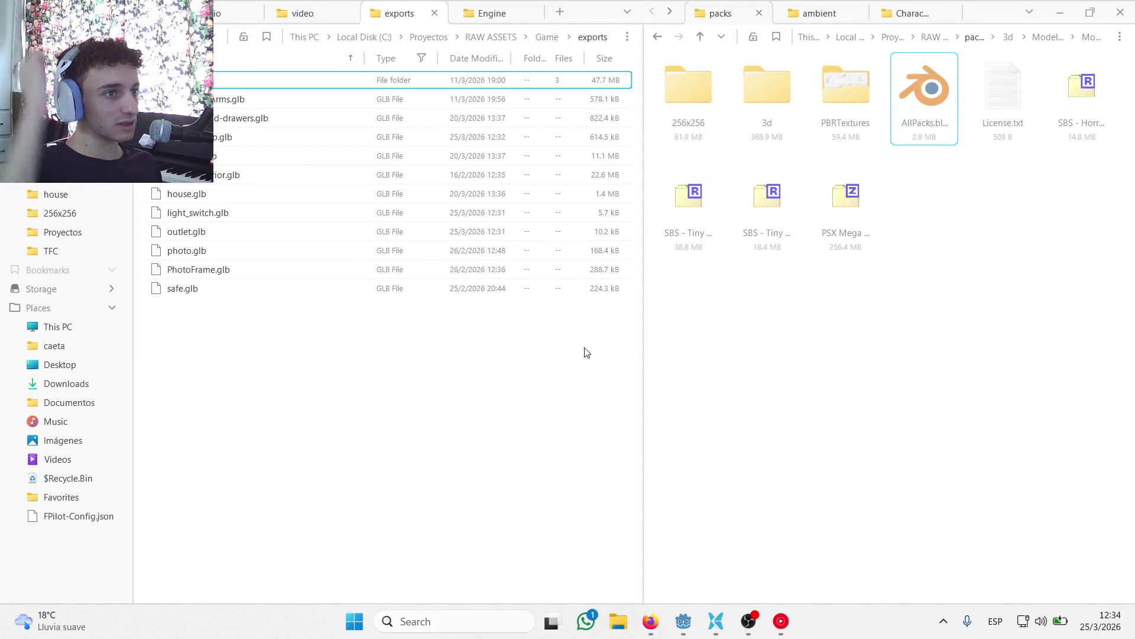
# Switch from File Explorer to the Godot editor and nudge its camera toward the desk.
pyautogui.moveTo(707, 393)
pyautogui.mouseDown()
pyautogui.moveTo(615, 401)
pyautogui.moveTo(644, 412)
pyautogui.moveTo(861, 387)
pyautogui.moveTo(850, 395)
pyautogui.mouseUp()
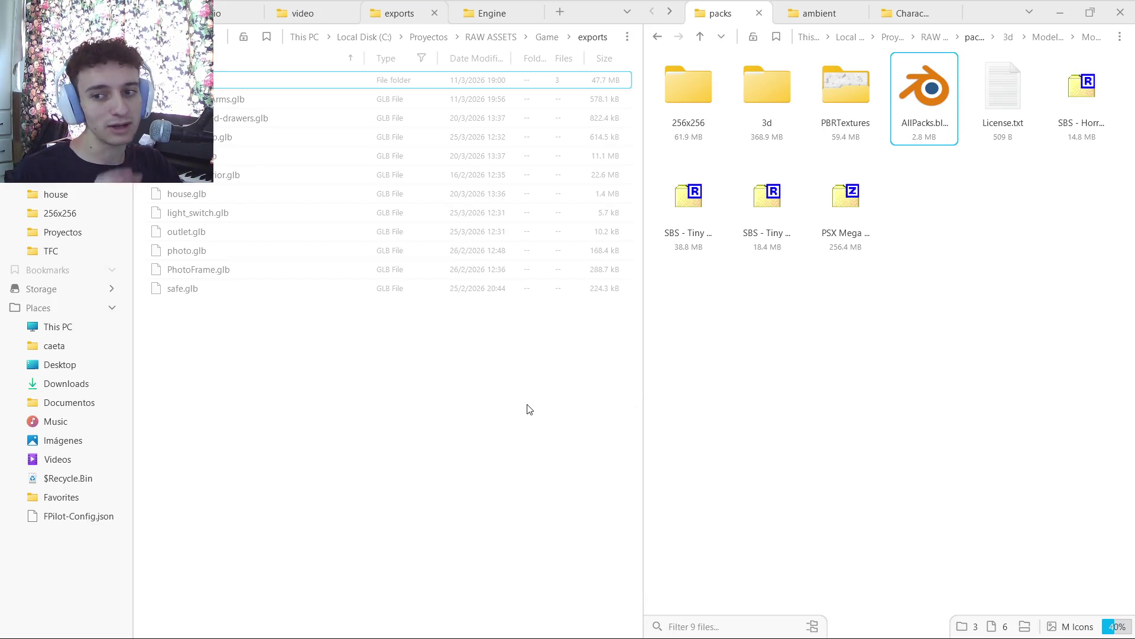
pyautogui.rightClick(540, 605)
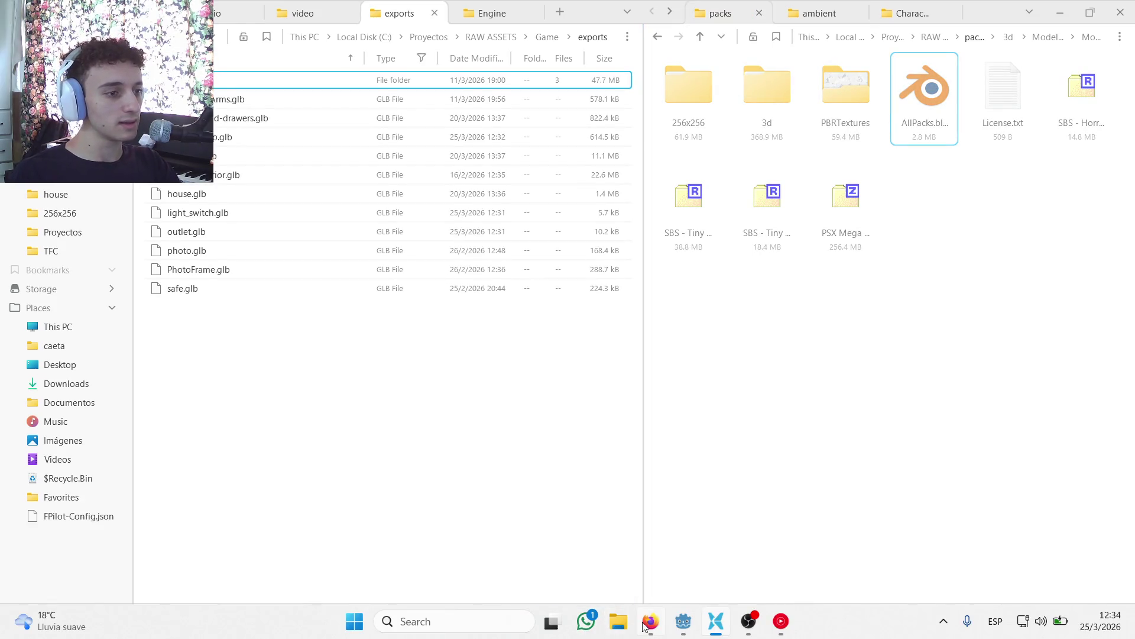
pyautogui.click(684, 621)
pyautogui.moveTo(697, 354); pyautogui.dragTo(697, 354)
pyautogui.moveTo(593, 617)
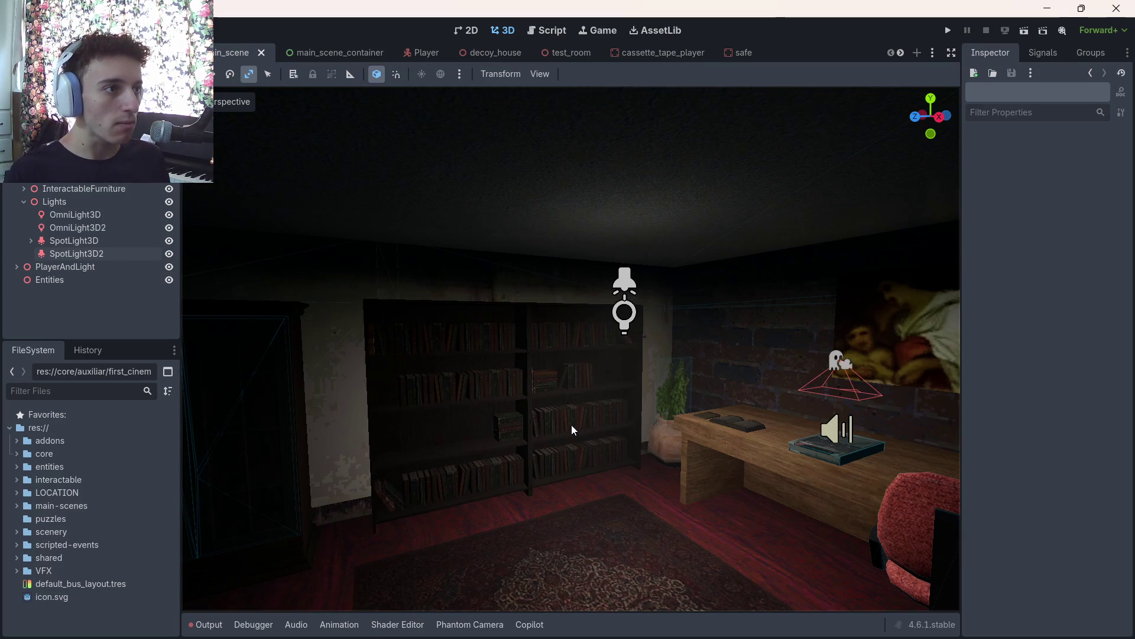
pyautogui.moveTo(615, 636)
pyautogui.click(782, 621)
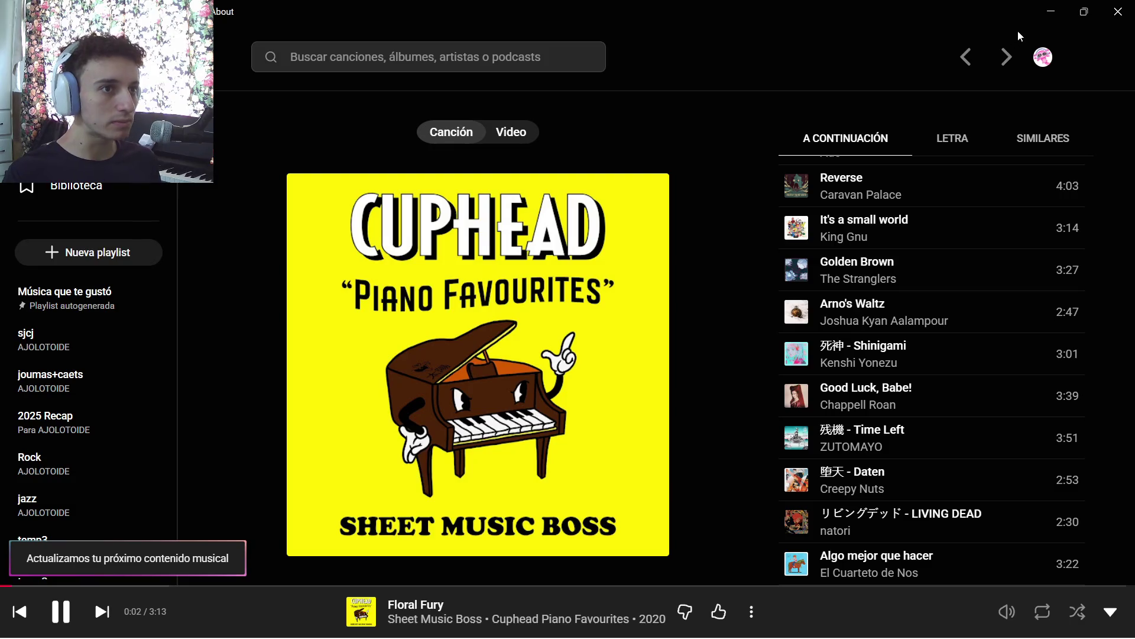
pyautogui.click(1051, 11)
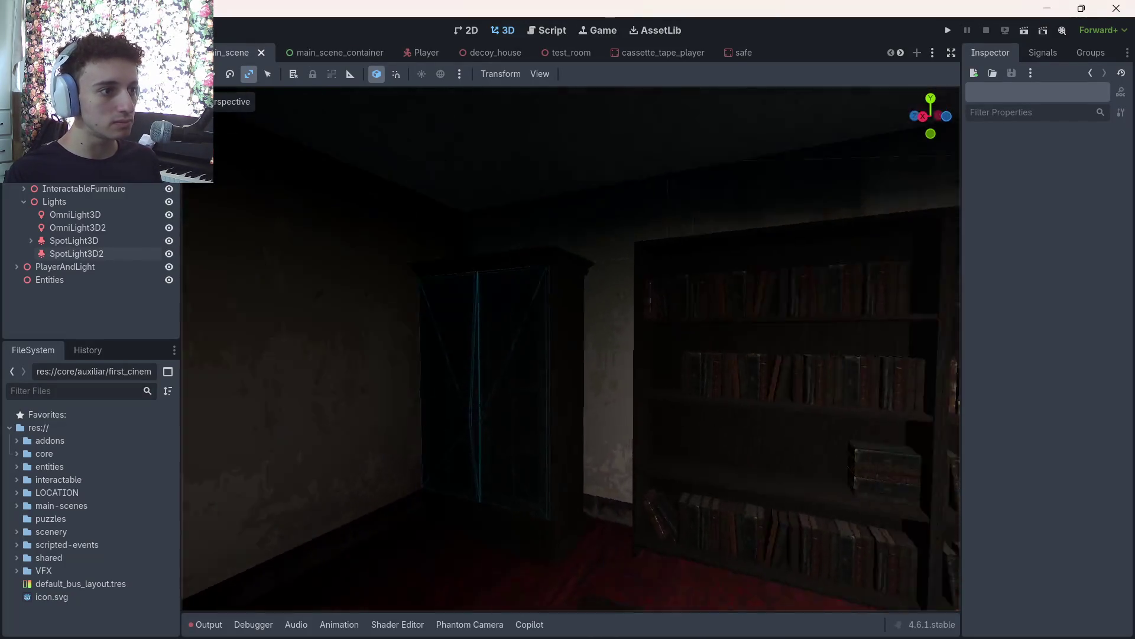
pyautogui.press('w')
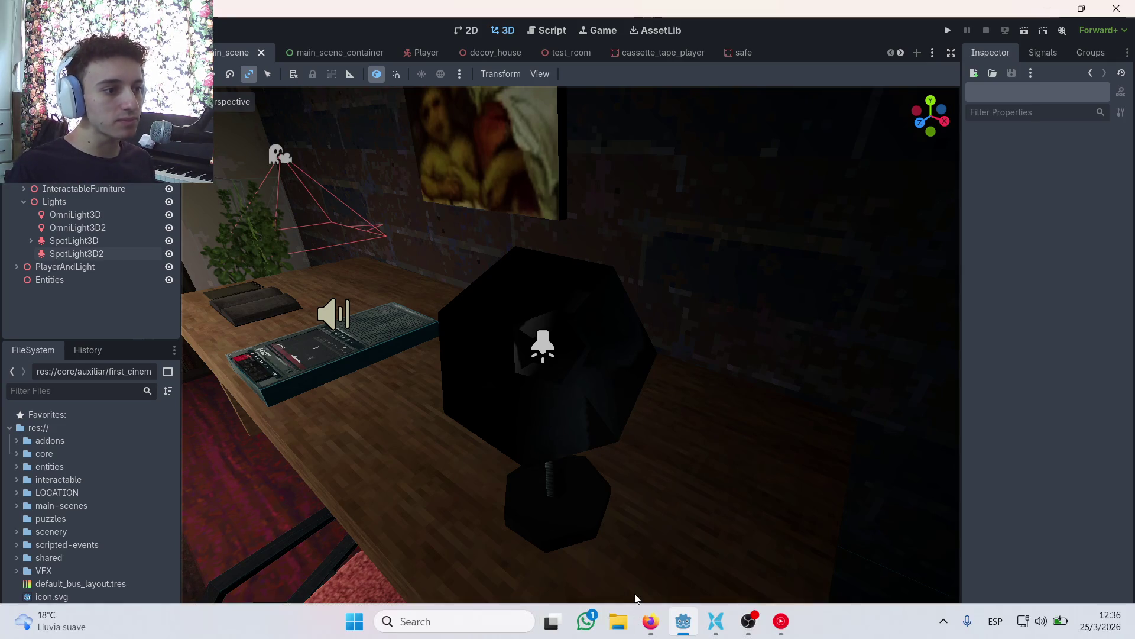
# Launch Blender via a 'blend' search, close its empty window, and return to File Explorer.
pyautogui.click(457, 621)
pyautogui.write('blend')
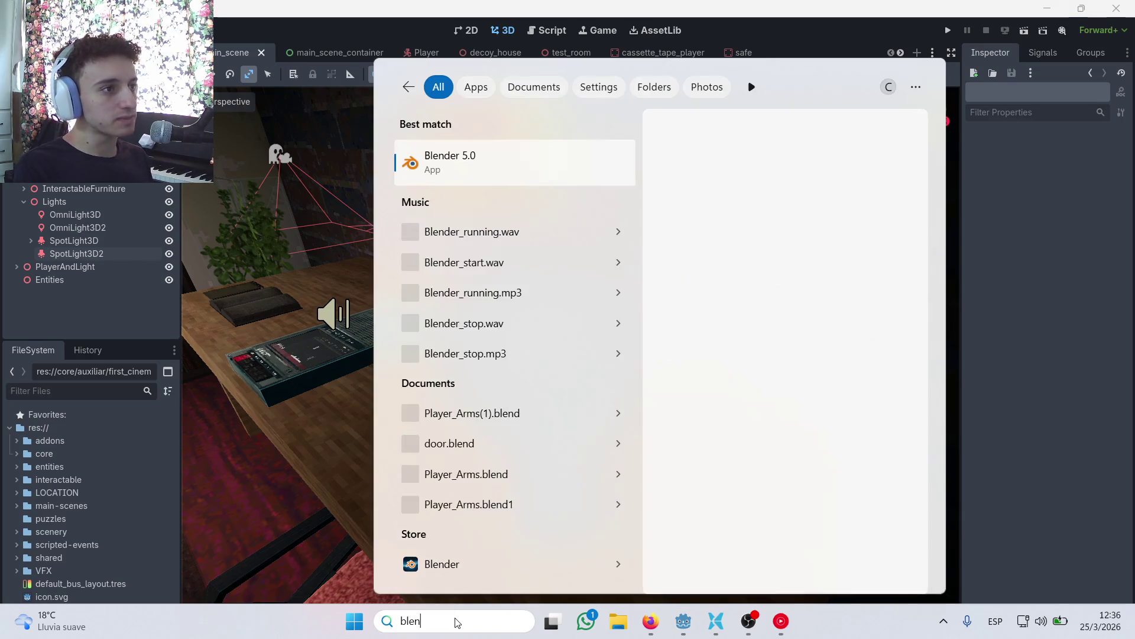
pyautogui.press('Return')
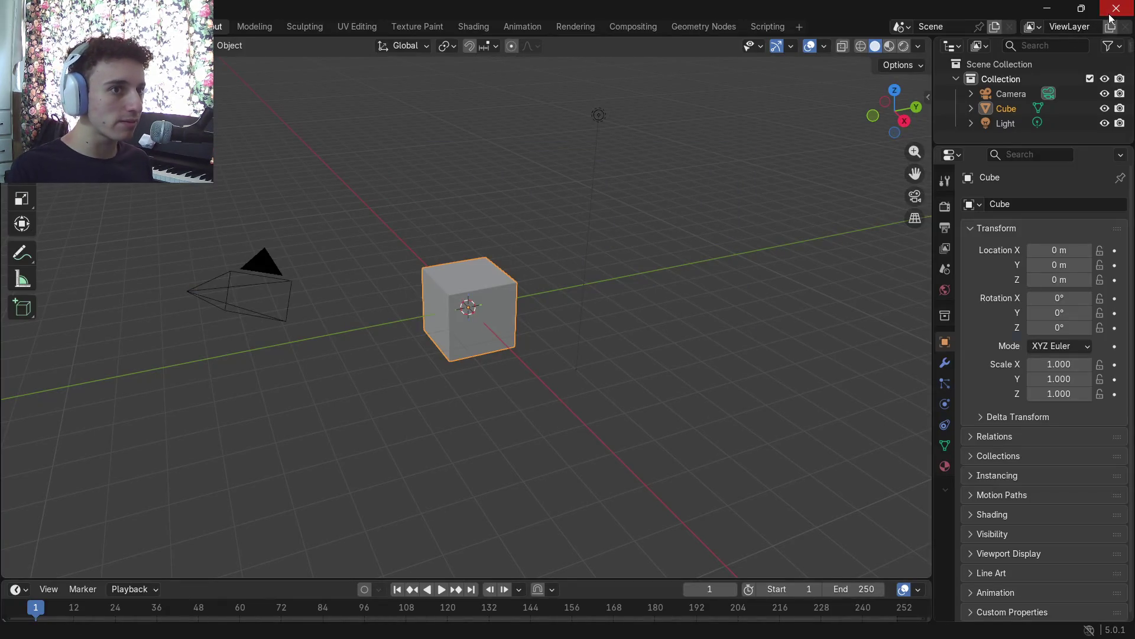
pyautogui.click(1117, 8)
pyautogui.click(717, 621)
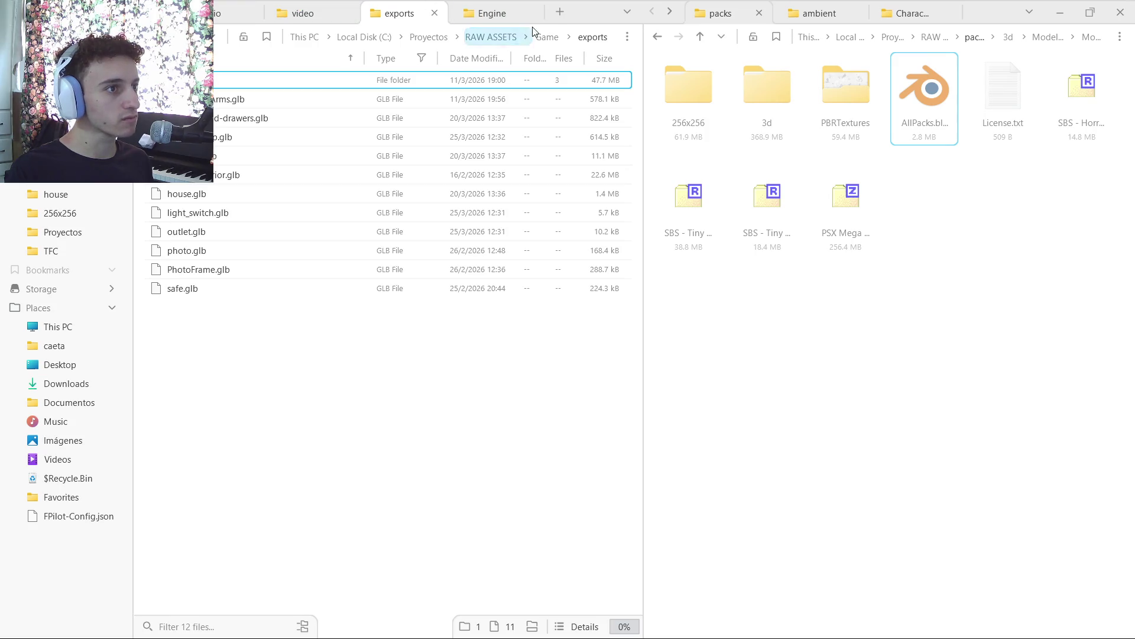
# Navigate to Game > editables and open casita5.blend.
pyautogui.click(547, 37)
pyautogui.doubleClick(269, 78)
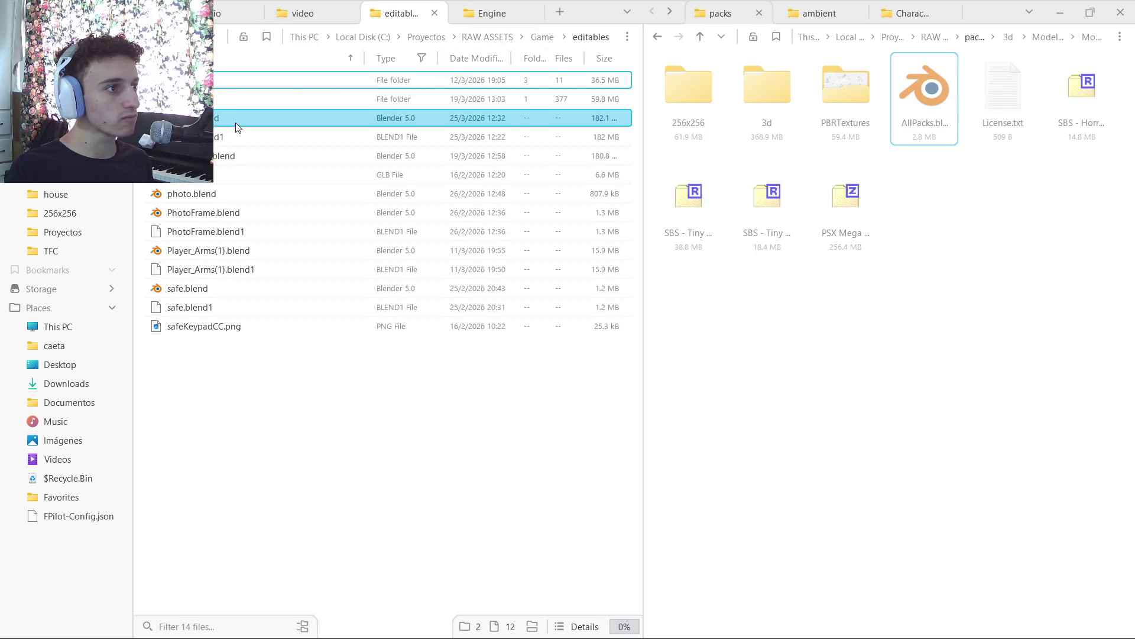
pyautogui.click(236, 121)
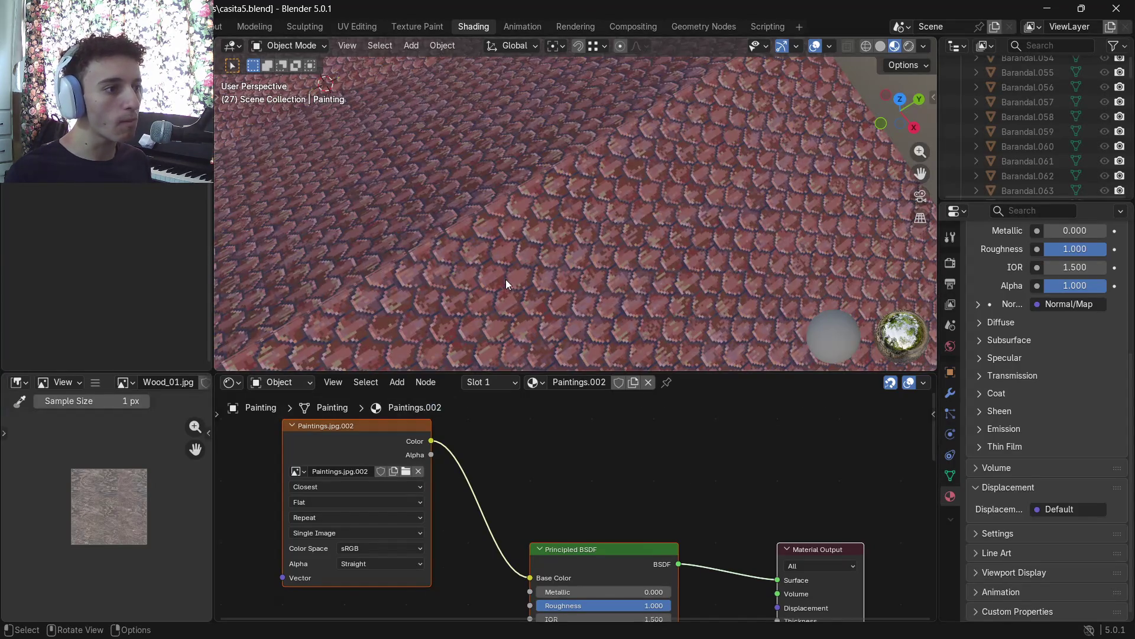
# Fly the view around the house and switch to the Modeling workspace.
pyautogui.scroll(-5, 506, 279)
pyautogui.moveTo(556, 292); pyautogui.dragTo(600, 239)
pyautogui.hotkey('shift', '`')
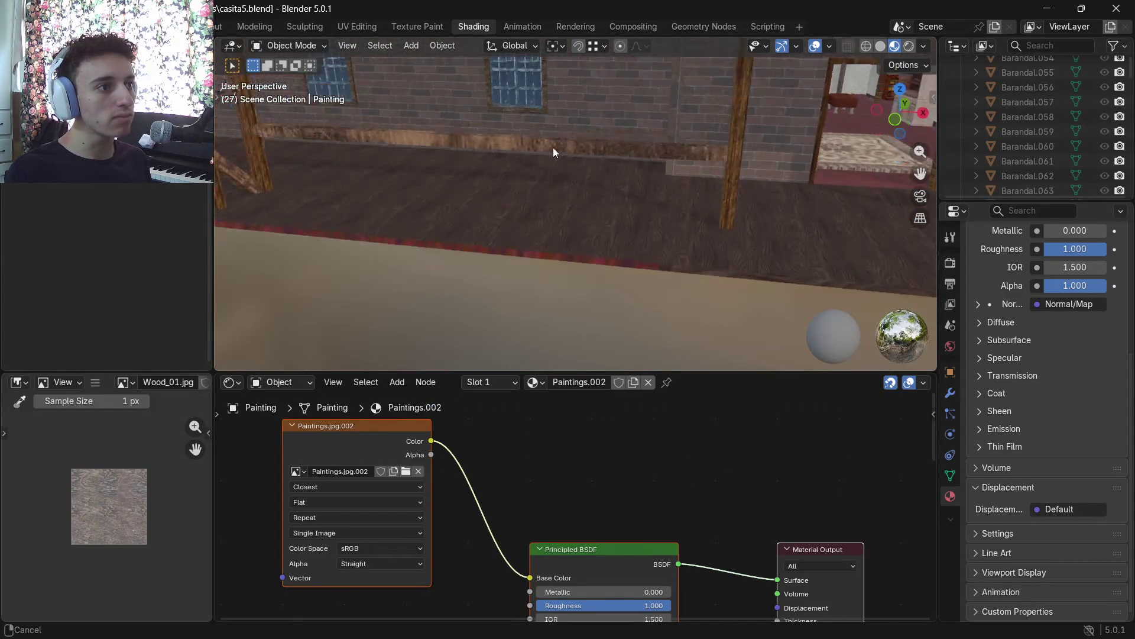
pyautogui.press('w')
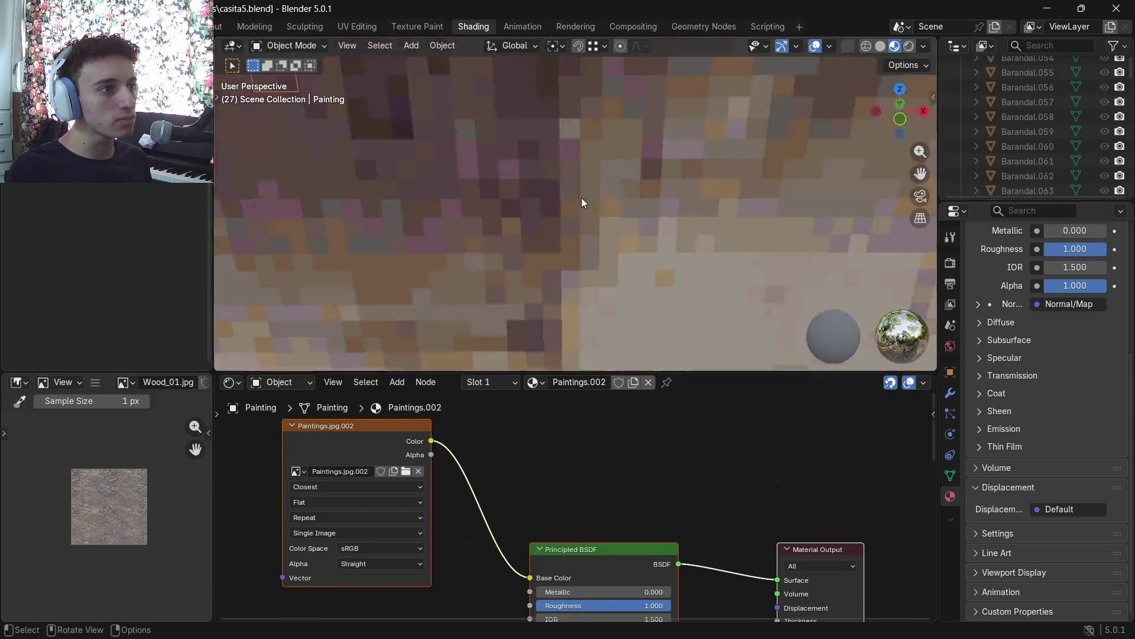
pyautogui.press('s')
pyautogui.press('w')
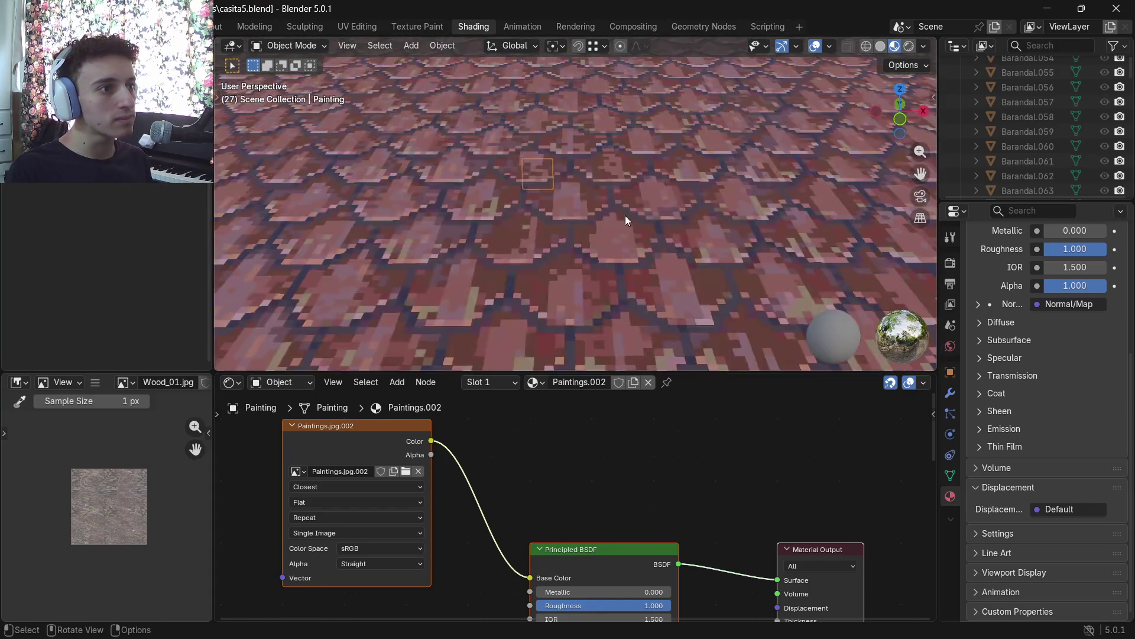
pyautogui.click(573, 203)
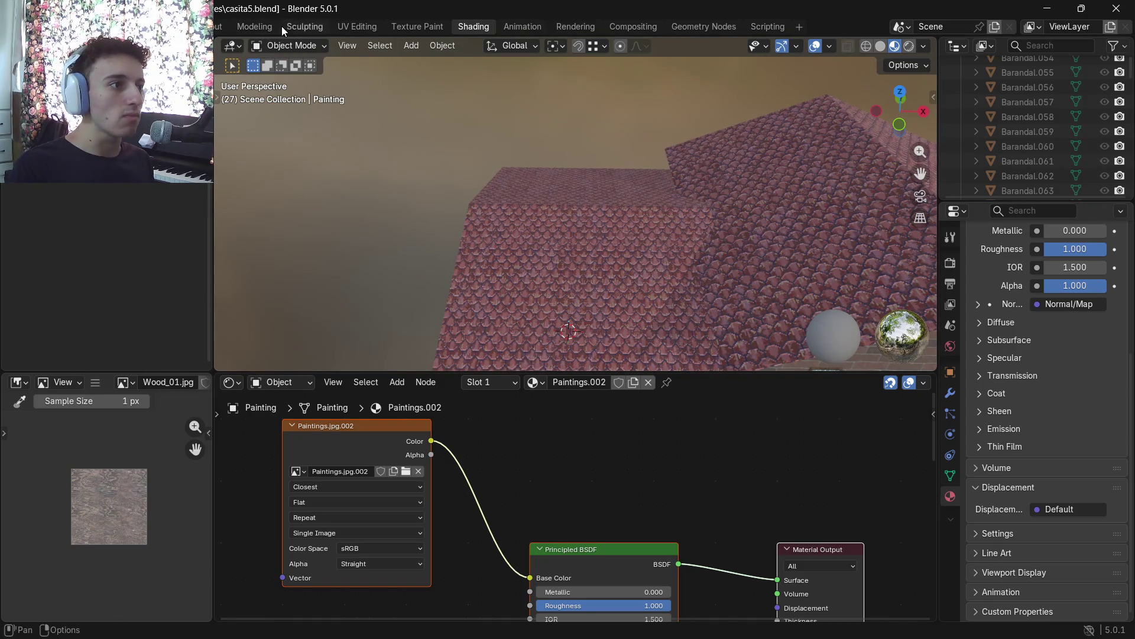
pyautogui.click(256, 26)
pyautogui.hotkey('shift', '`')
pyautogui.press('s')
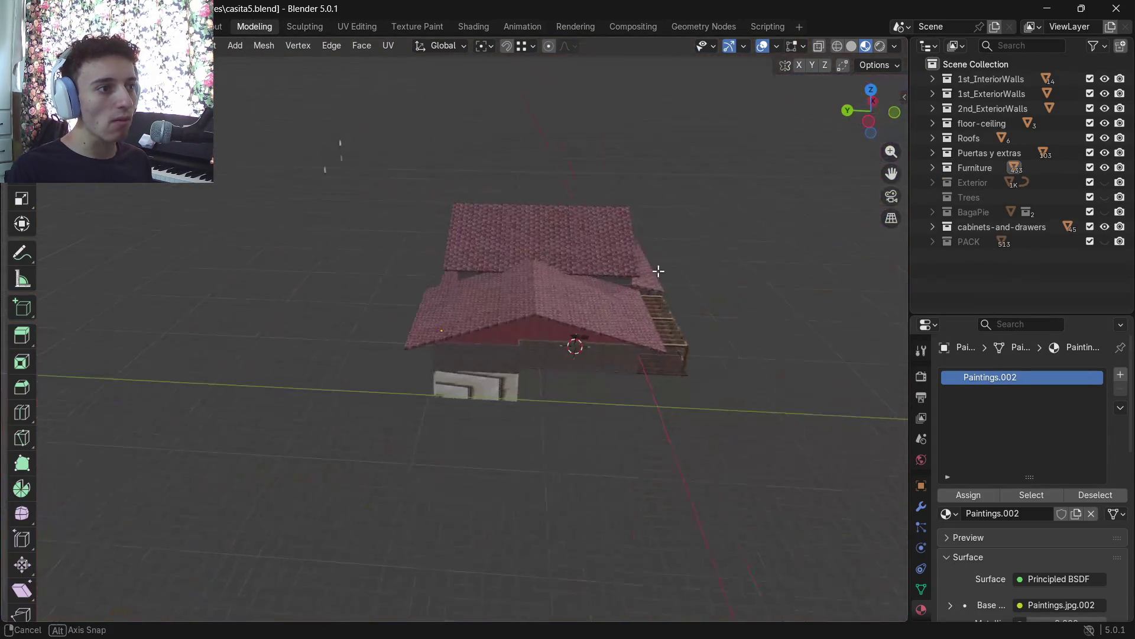
pyautogui.press('w')
pyautogui.click(569, 290)
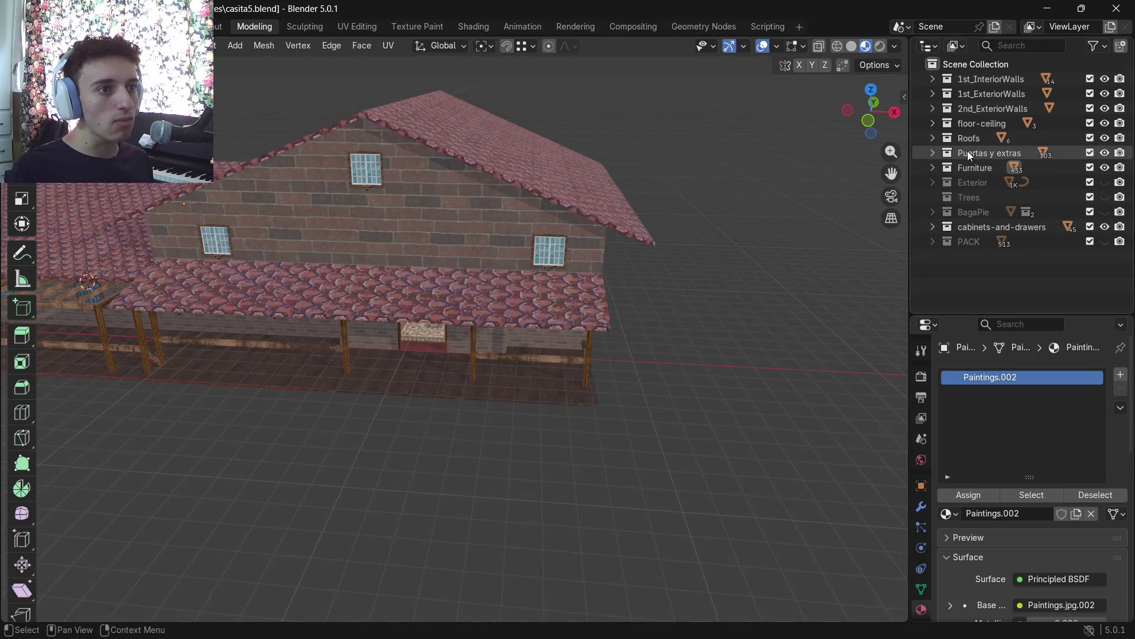
# Hide the Roofs, 2nd_ExteriorWalls, first-floor ceiling and 2nd_ceiling to expose the rooms.
pyautogui.click(1104, 138)
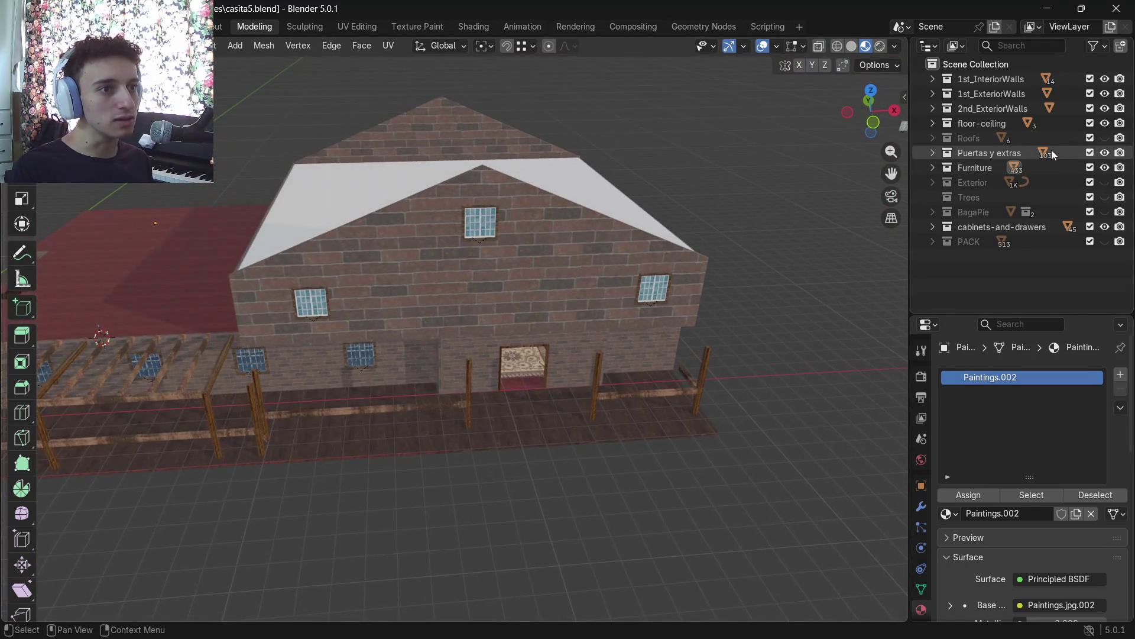
pyautogui.click(1105, 109)
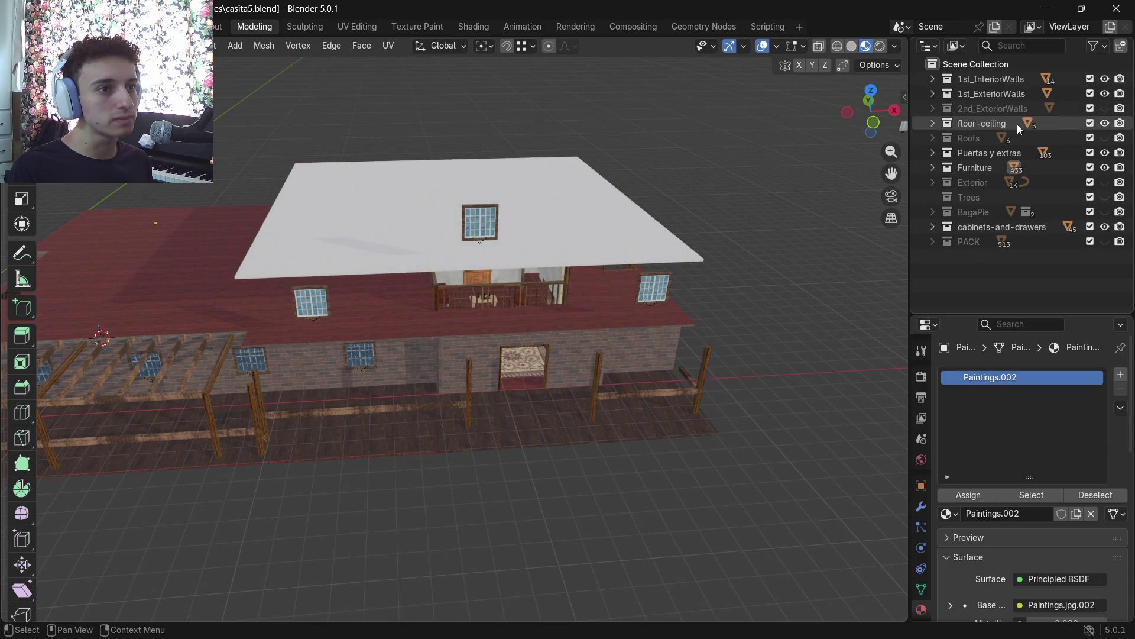
pyautogui.click(934, 123)
pyautogui.click(1105, 153)
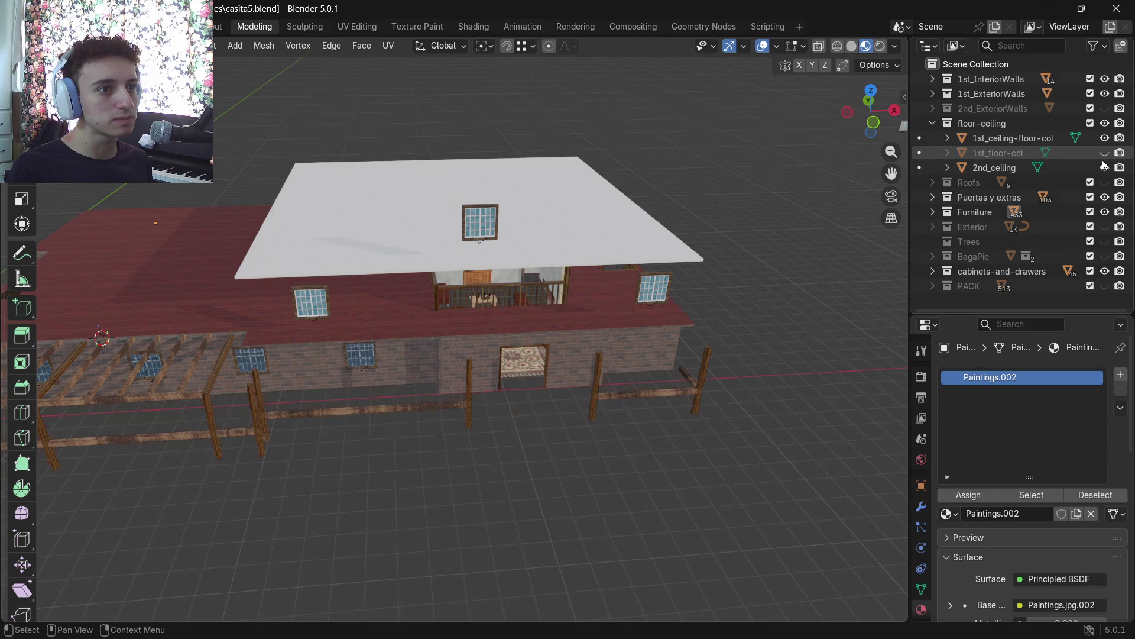
pyautogui.click(1105, 153)
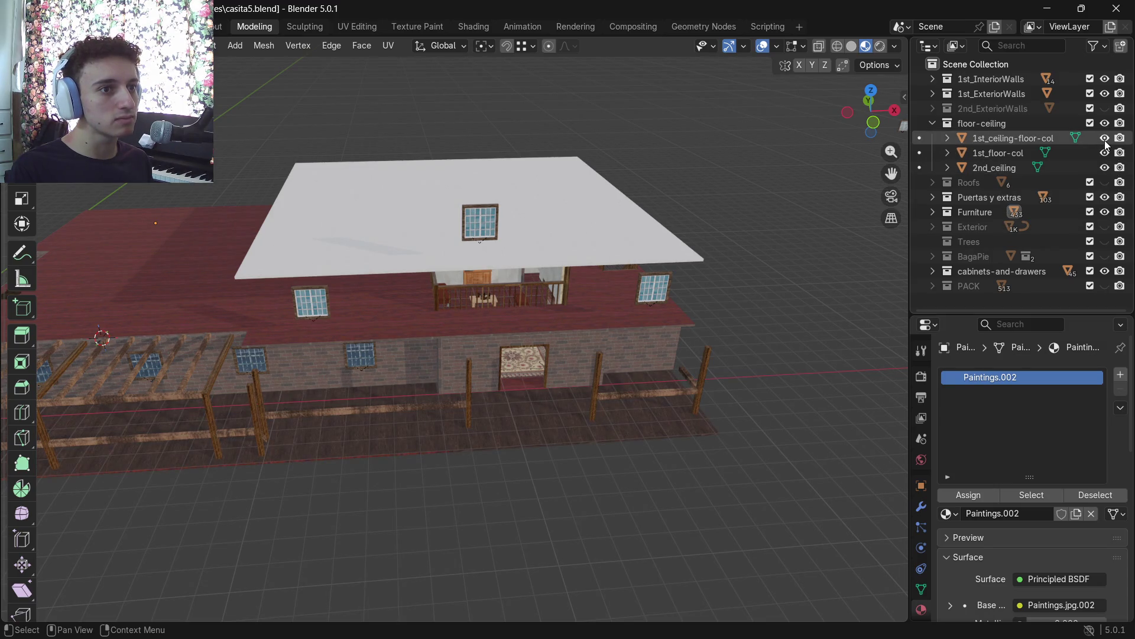
pyautogui.click(1105, 138)
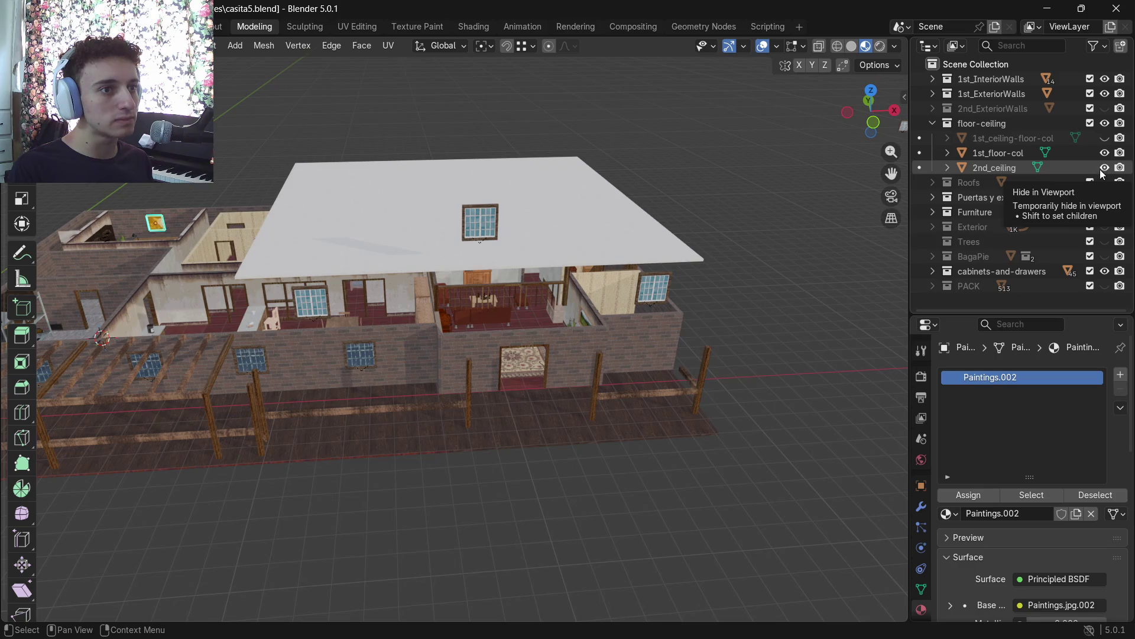
pyautogui.click(1104, 168)
# Return to object mode, zoom into the exposed rooms, and select the desk lamp.
pyautogui.scroll(3, 358, 281)
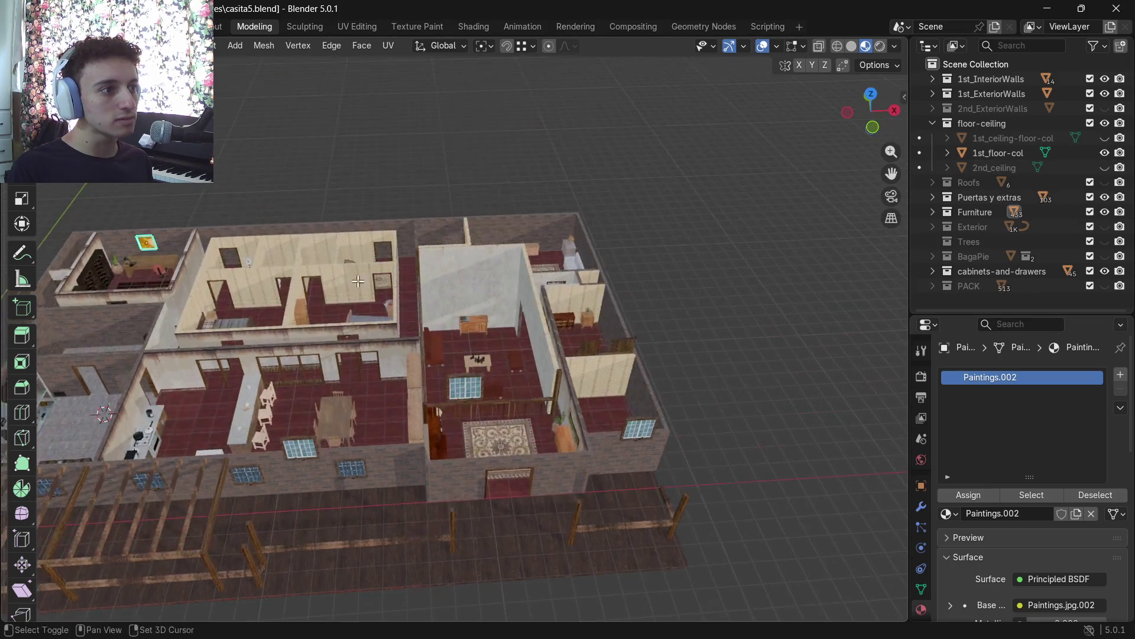
pyautogui.scroll(3, 358, 281)
pyautogui.scroll(-3, 424, 254)
pyautogui.press('Tab')
pyautogui.scroll(2, 400, 186)
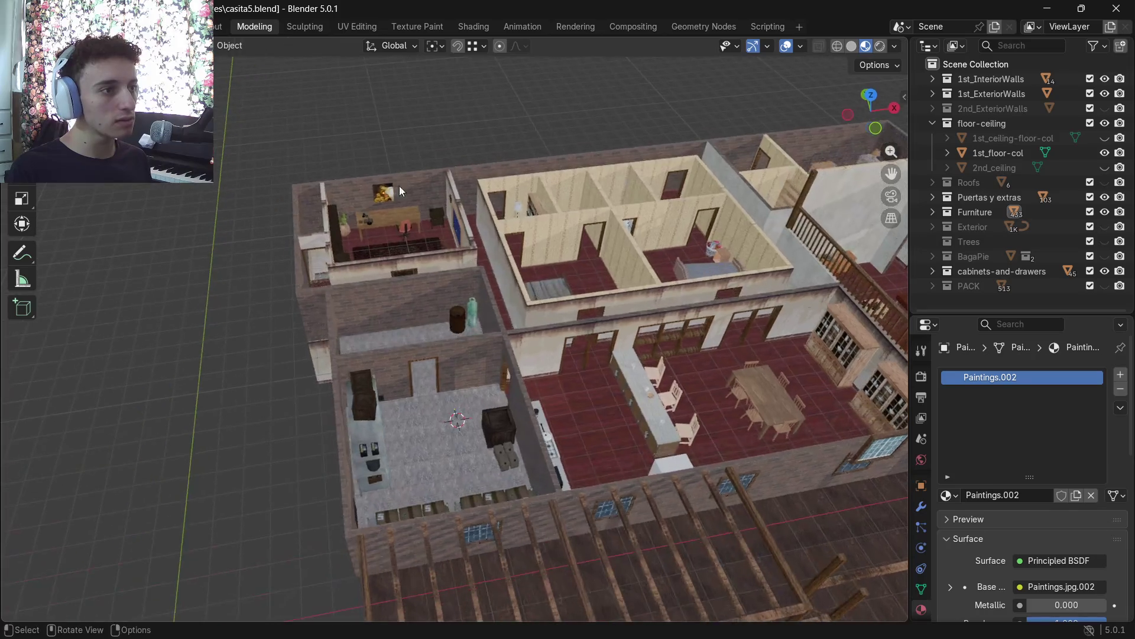
pyautogui.scroll(4, 408, 201)
pyautogui.scroll(-3, 489, 352)
pyautogui.scroll(4, 509, 296)
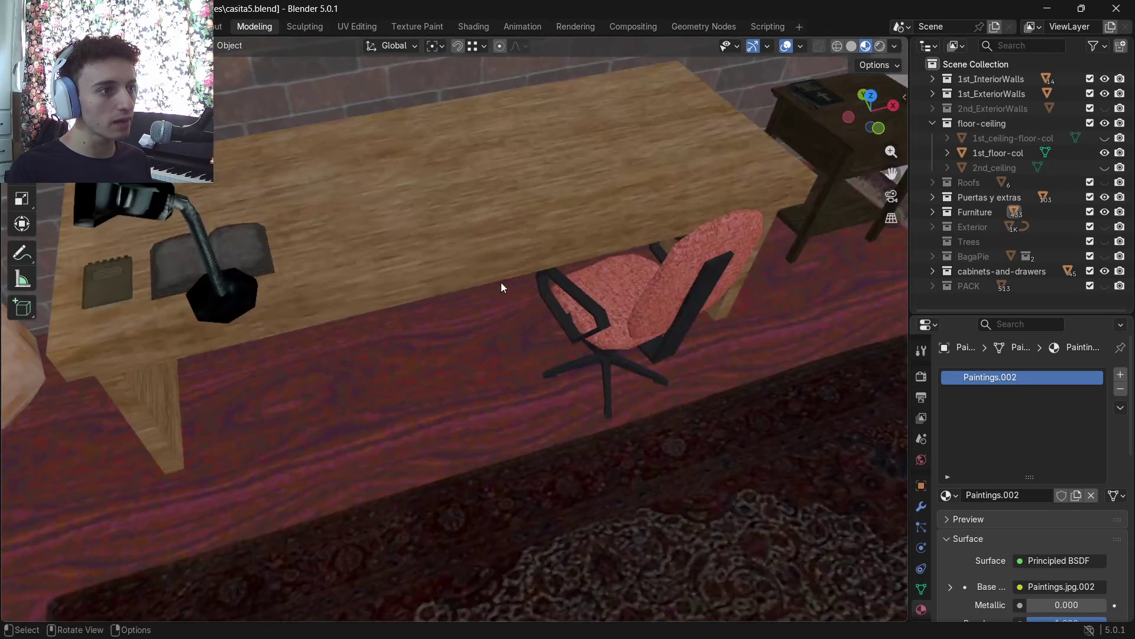
pyautogui.scroll(-2, 515, 275)
pyautogui.scroll(5, 613, 307)
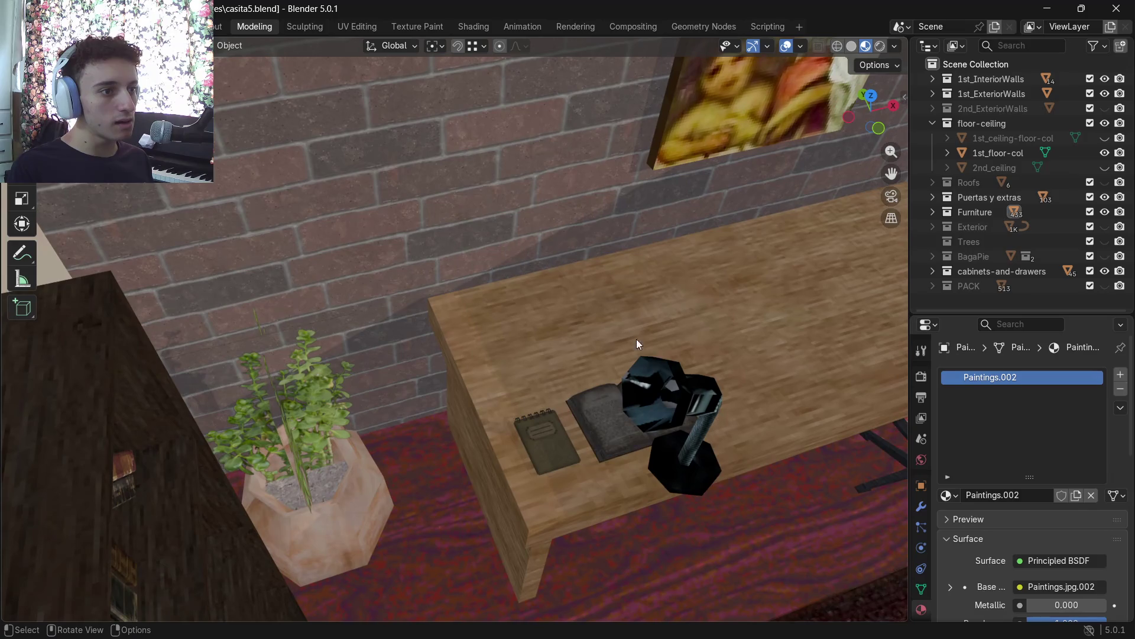
pyautogui.click(684, 399)
pyautogui.scroll(-6, 698, 390)
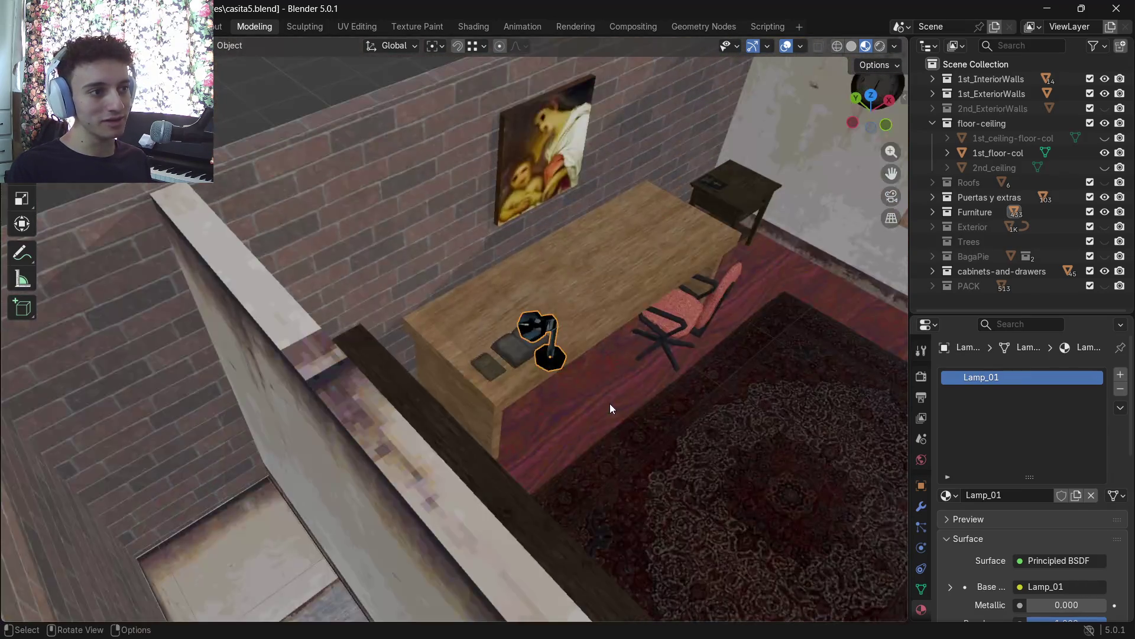
pyautogui.scroll(2, 523, 385)
pyautogui.scroll(-12, 465, 378)
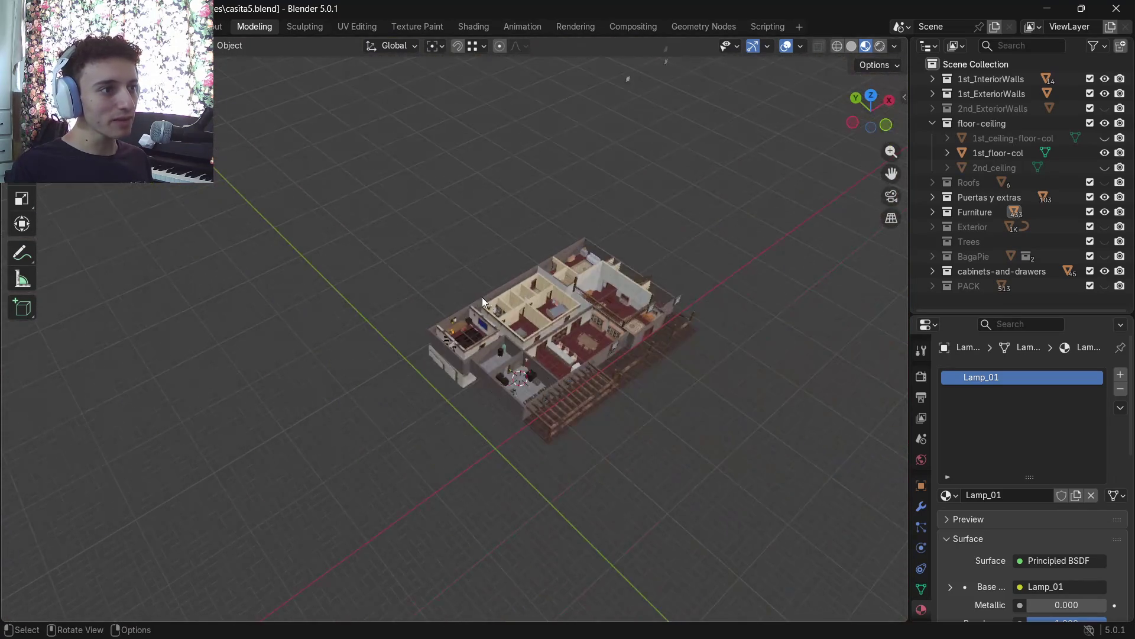
# Unhide the PACK collection, pan over to the ceiling fans, and select a ceiling lamp.
pyautogui.click(1105, 287)
pyautogui.scroll(8, 455, 232)
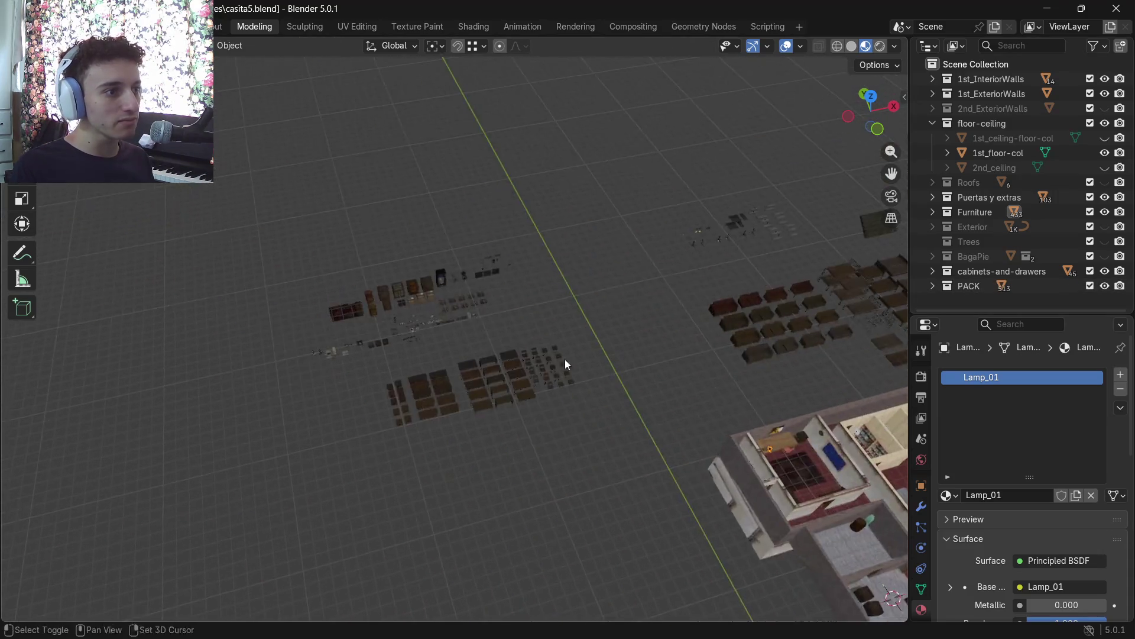
pyautogui.scroll(3, 341, 314)
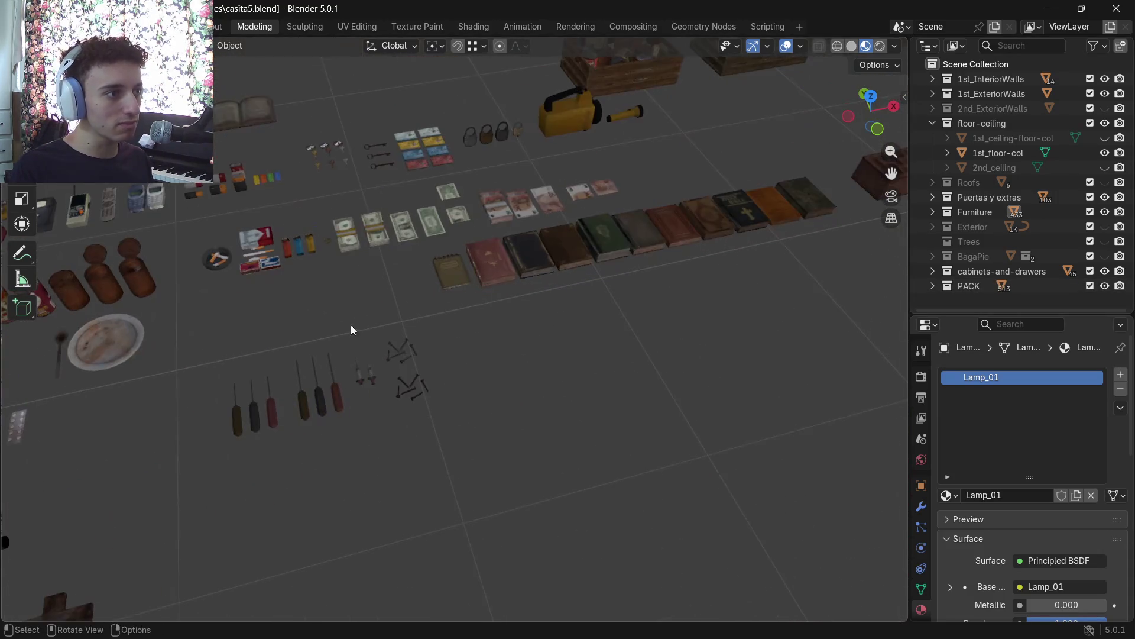
pyautogui.scroll(-3, 520, 355)
pyautogui.scroll(7, 663, 429)
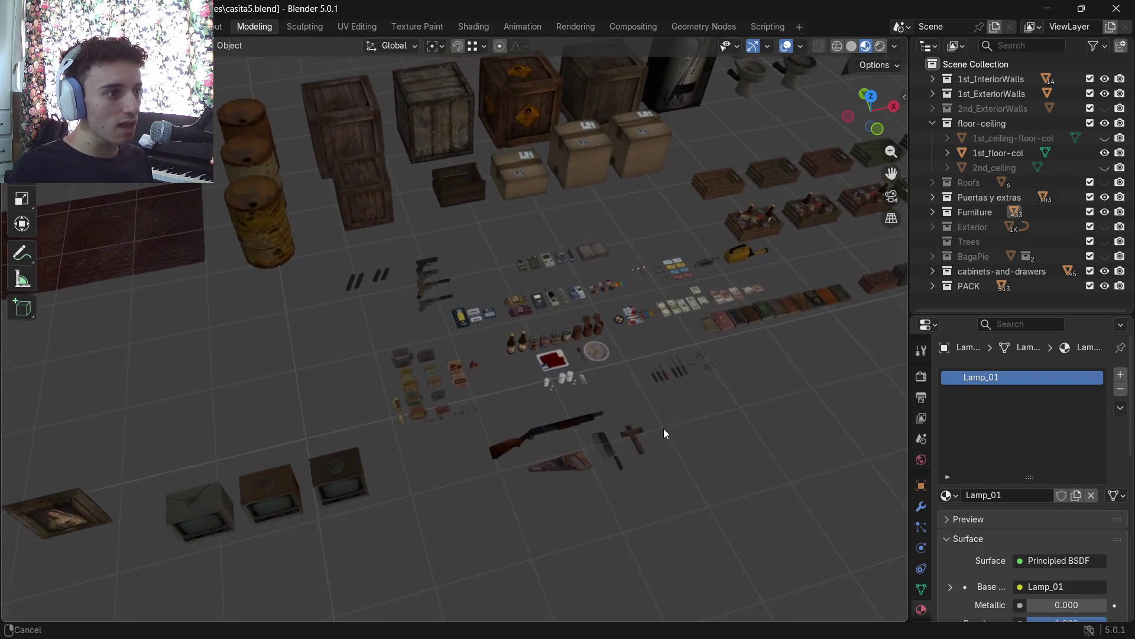
pyautogui.scroll(-8, 619, 422)
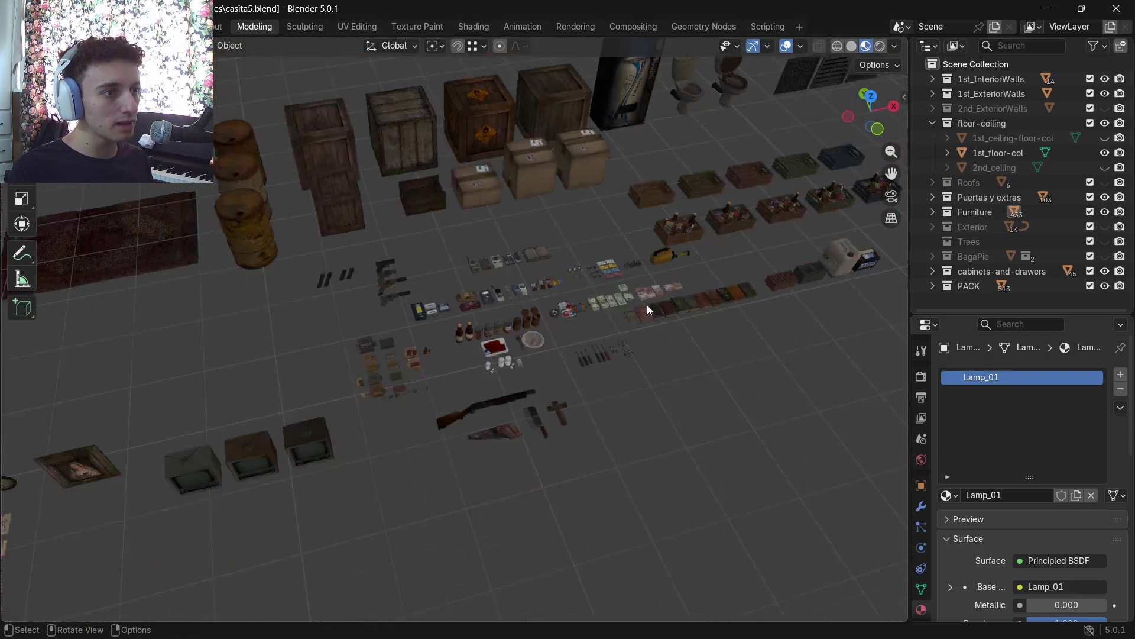
pyautogui.moveTo(776, 281); pyautogui.dragTo(496, 311)
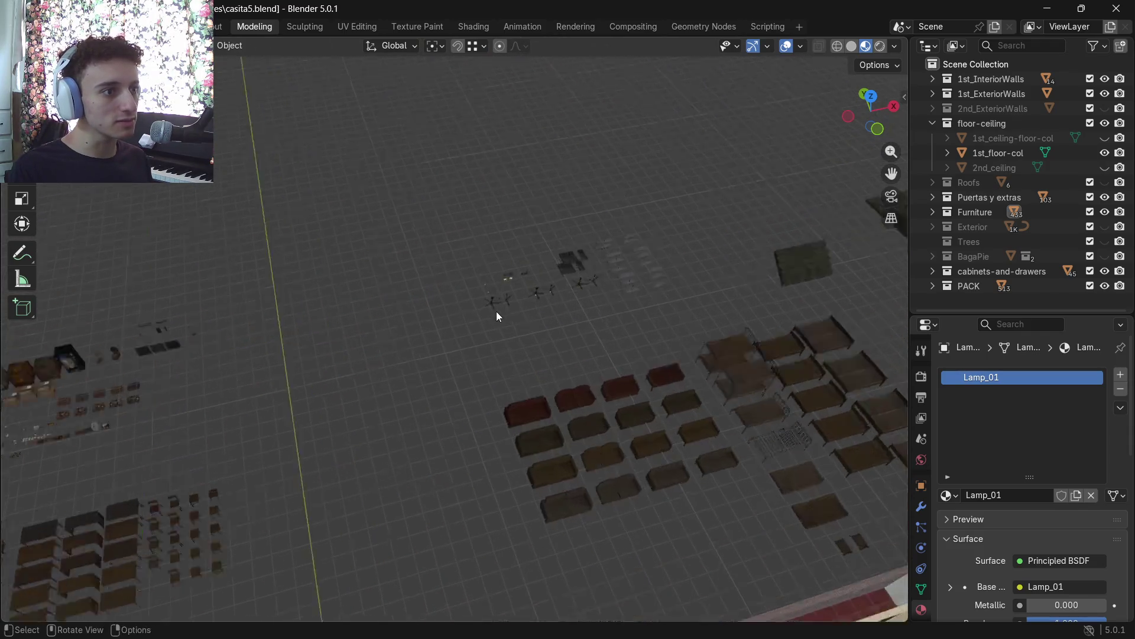
pyautogui.scroll(5, 563, 218)
pyautogui.click(491, 208)
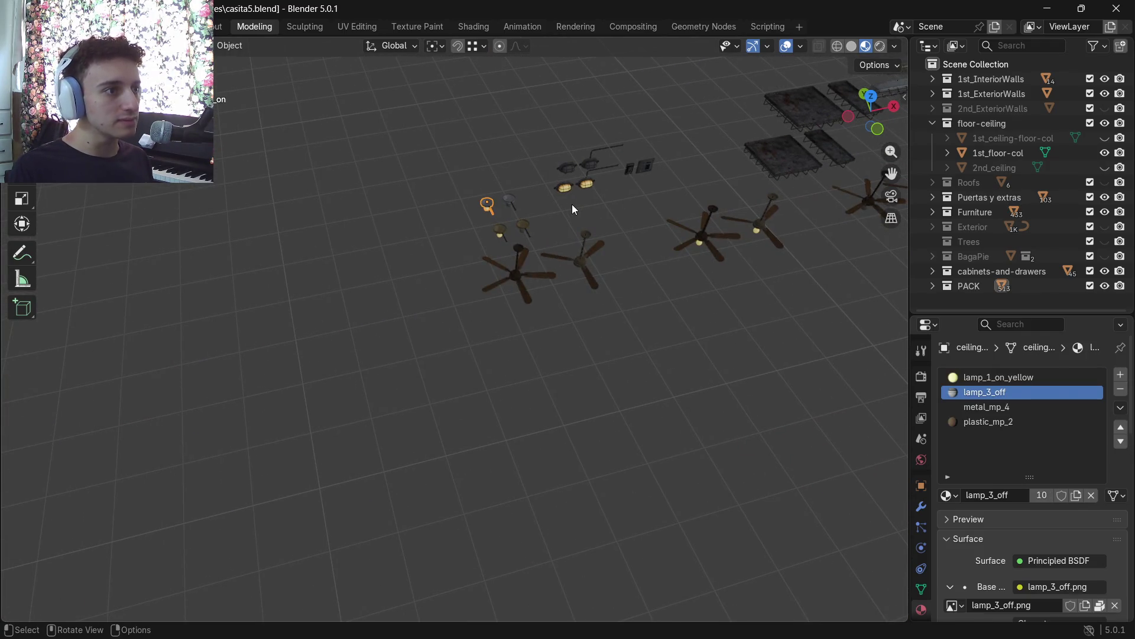
# Duplicate the ceiling lamp with Shift+D and place the copy beside the others along X.
pyautogui.press('KP_Decimal')
pyautogui.scroll(-5, 562, 248)
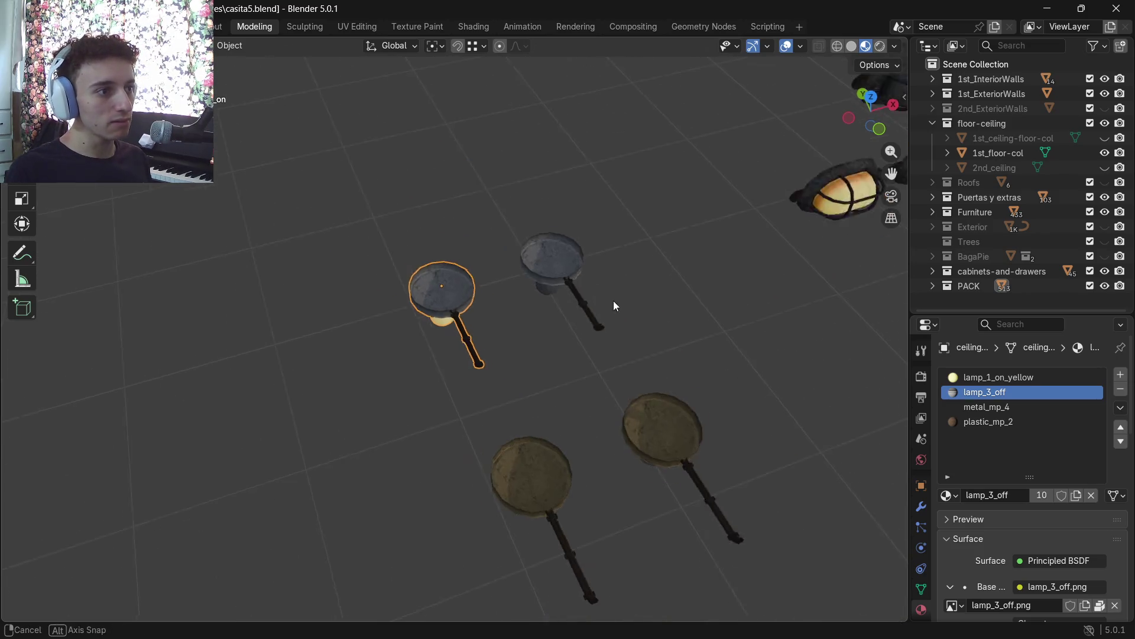
pyautogui.moveTo(612, 300)
pyautogui.mouseDown()
pyautogui.moveTo(638, 321)
pyautogui.moveTo(566, 353)
pyautogui.moveTo(589, 344)
pyautogui.mouseUp()
pyautogui.hotkey('shift', 'd')
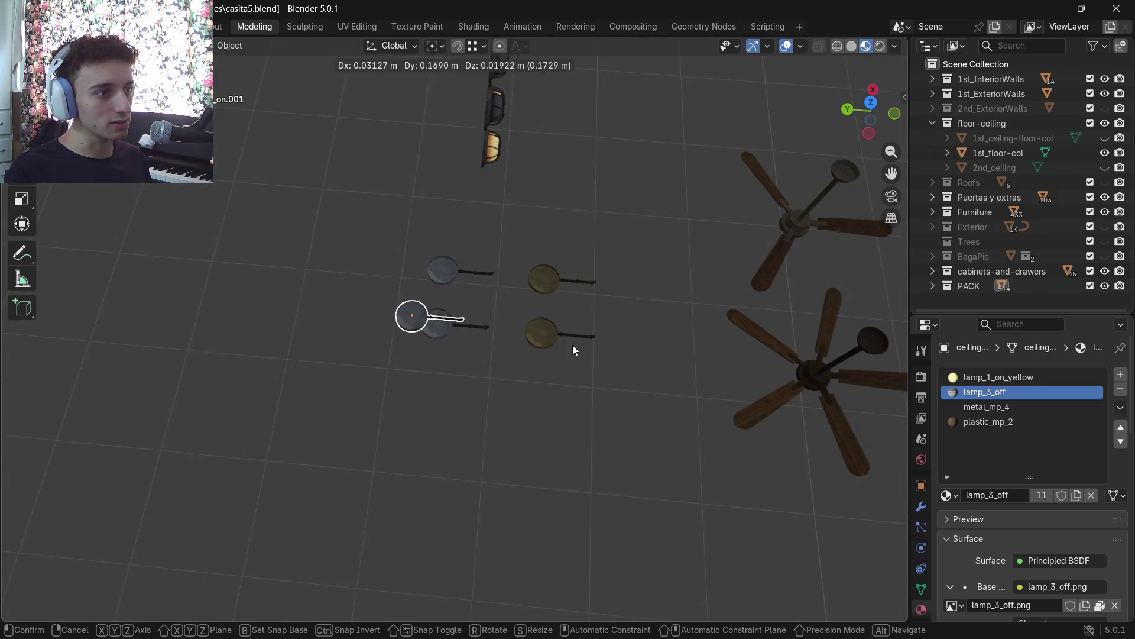
pyautogui.press('x')
pyautogui.click(511, 491)
pyautogui.moveTo(511, 491)
pyautogui.mouseDown()
pyautogui.moveTo(455, 328)
pyautogui.moveTo(406, 353)
pyautogui.mouseUp()
pyautogui.press('KP_Decimal')
# Enter Edit Mode on the copy and isolate it in a side view.
pyautogui.press('Tab')
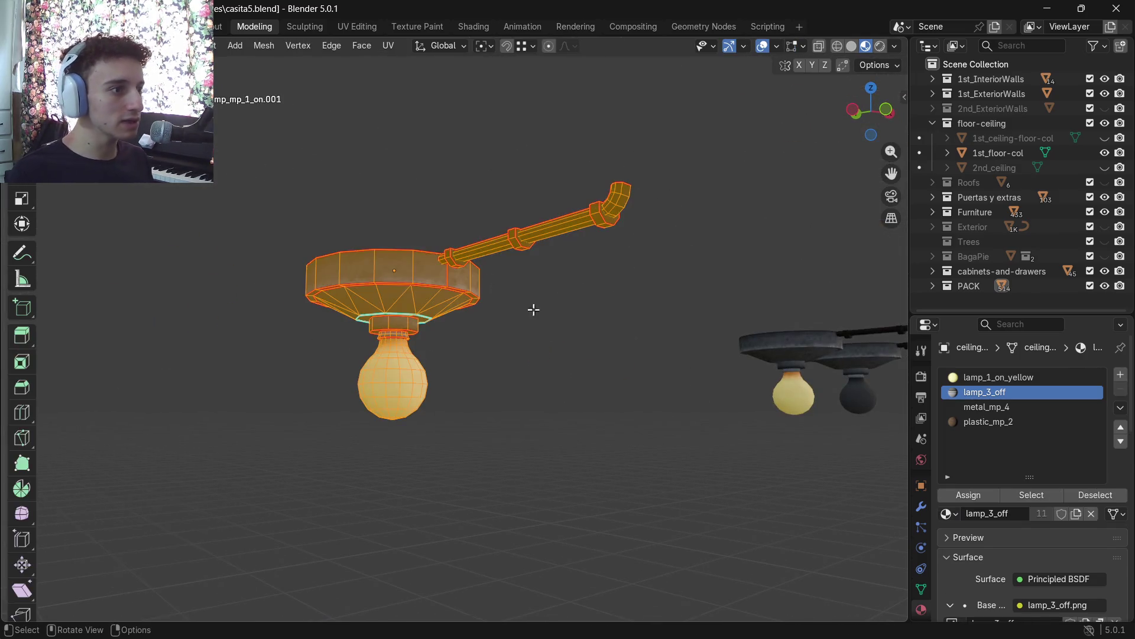
pyautogui.moveTo(532, 309); pyautogui.dragTo(586, 325)
pyautogui.moveTo(463, 310); pyautogui.dragTo(582, 331)
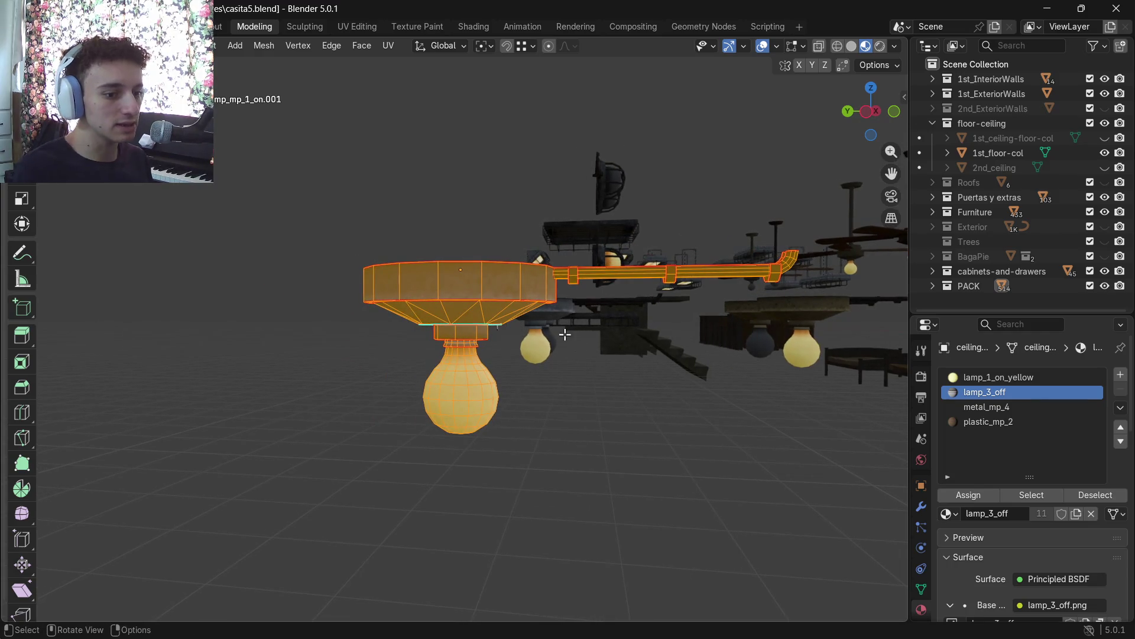
pyautogui.press('KP_1')
pyautogui.press('KP_Decimal')
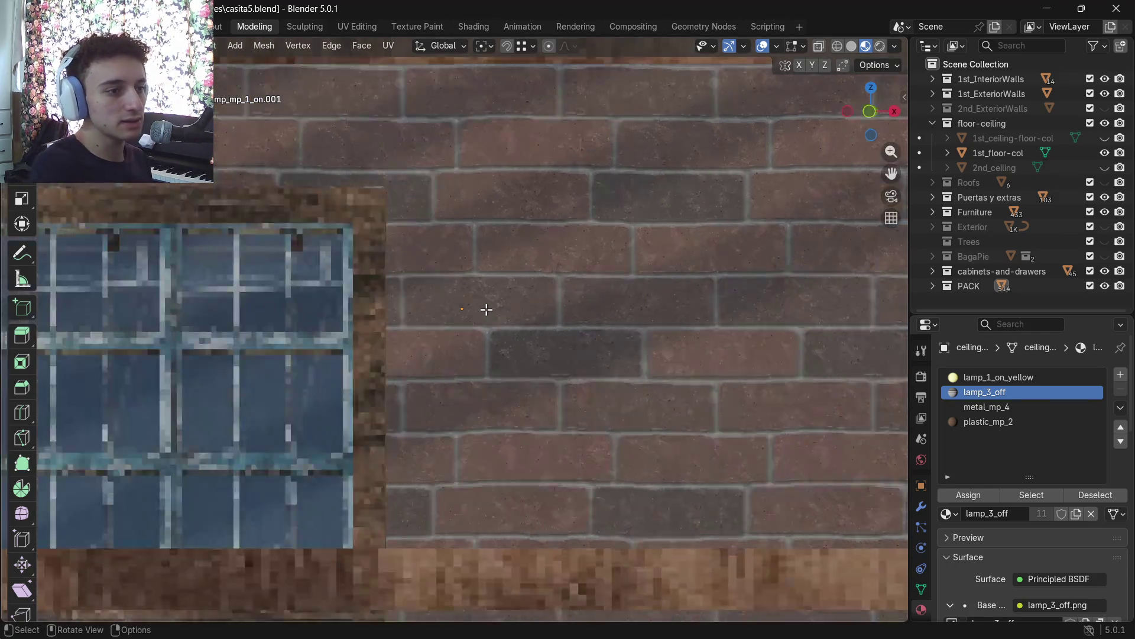
pyautogui.press('KP_3')
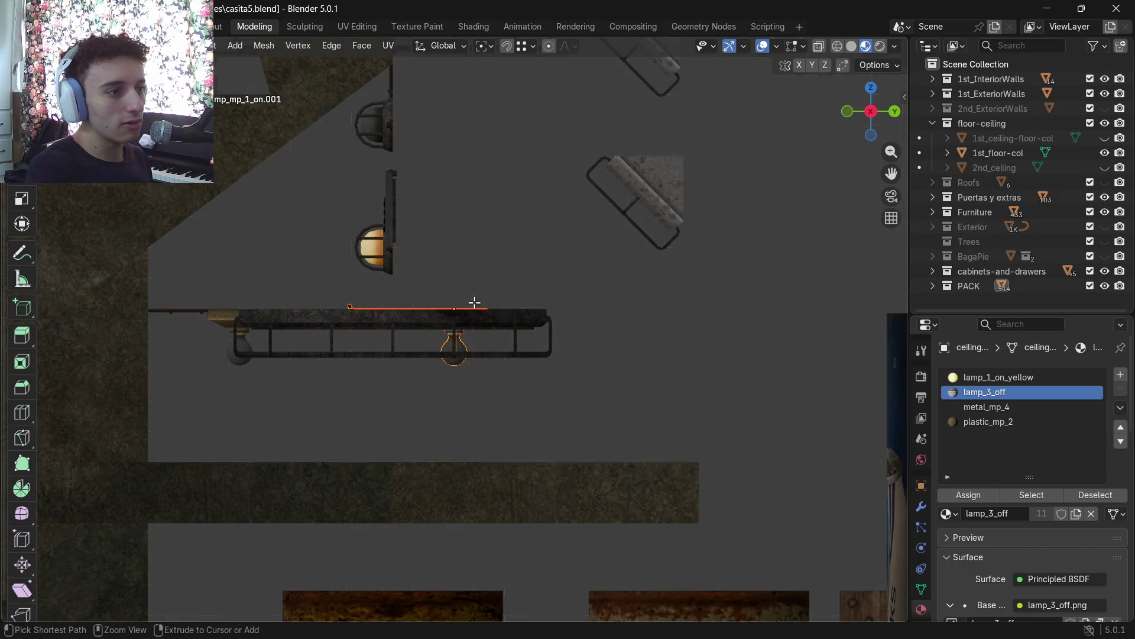
pyautogui.press('ctrl+KP_3')
pyautogui.press('KP_Divide')
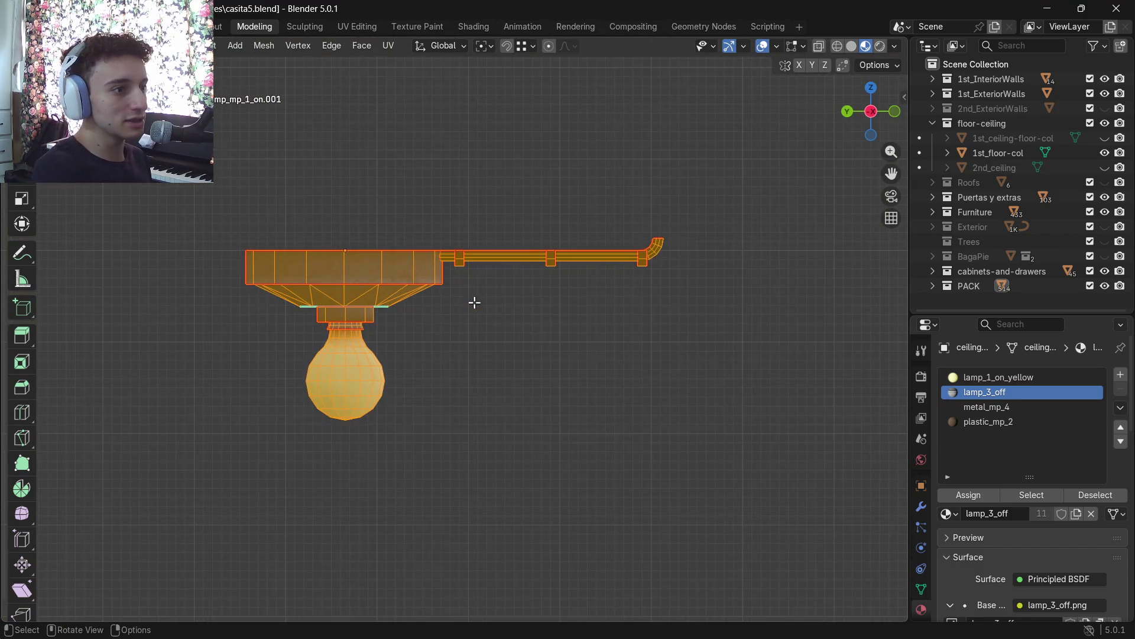
pyautogui.scroll(-3, 467, 310)
pyautogui.scroll(5, 459, 319)
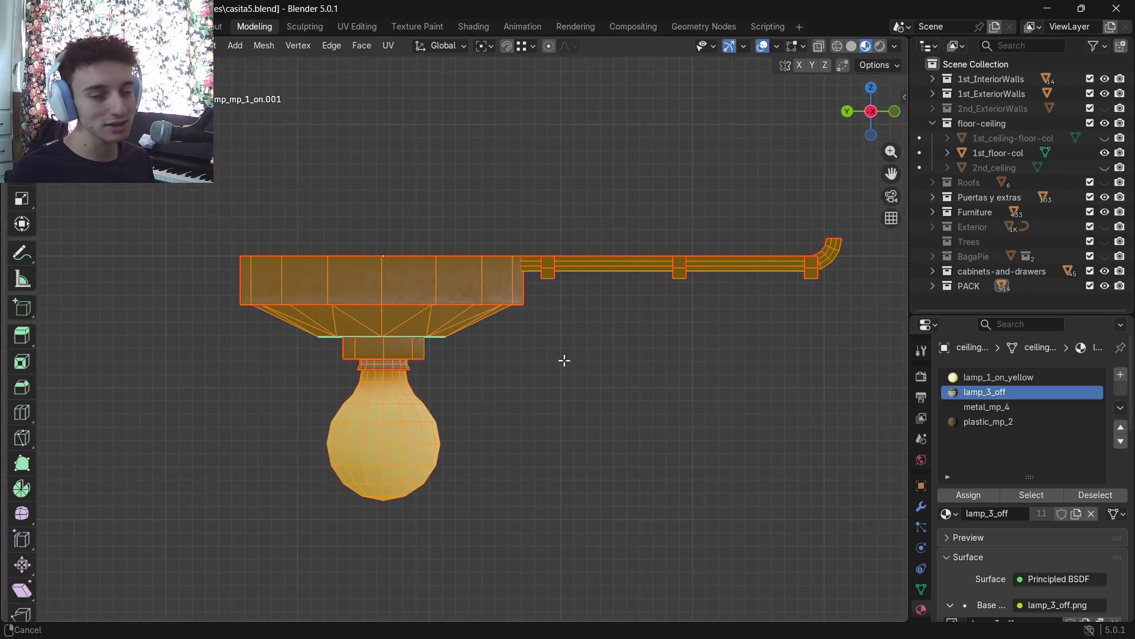
pyautogui.scroll(-1, 550, 343)
# Box-select the shade and arm in wireframe and delete them, keeping only the bulb.
pyautogui.press('z')
pyautogui.click(410, 349)
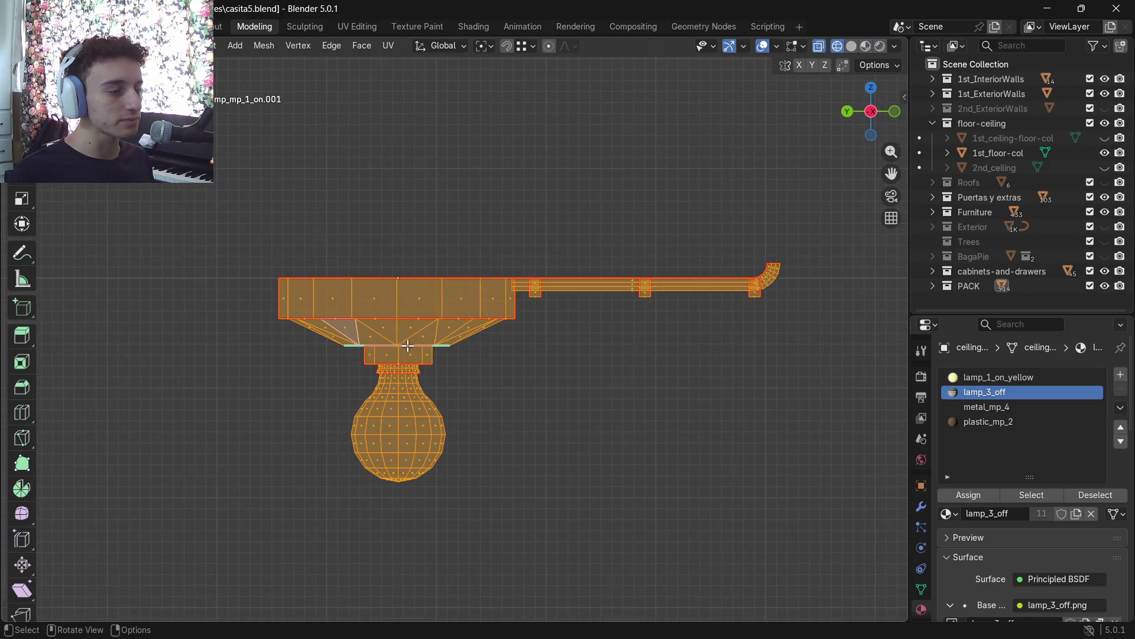
pyautogui.click(267, 275)
pyautogui.moveTo(197, 220)
pyautogui.mouseDown()
pyautogui.moveTo(629, 337)
pyautogui.moveTo(785, 360)
pyautogui.mouseUp()
pyautogui.press('x')
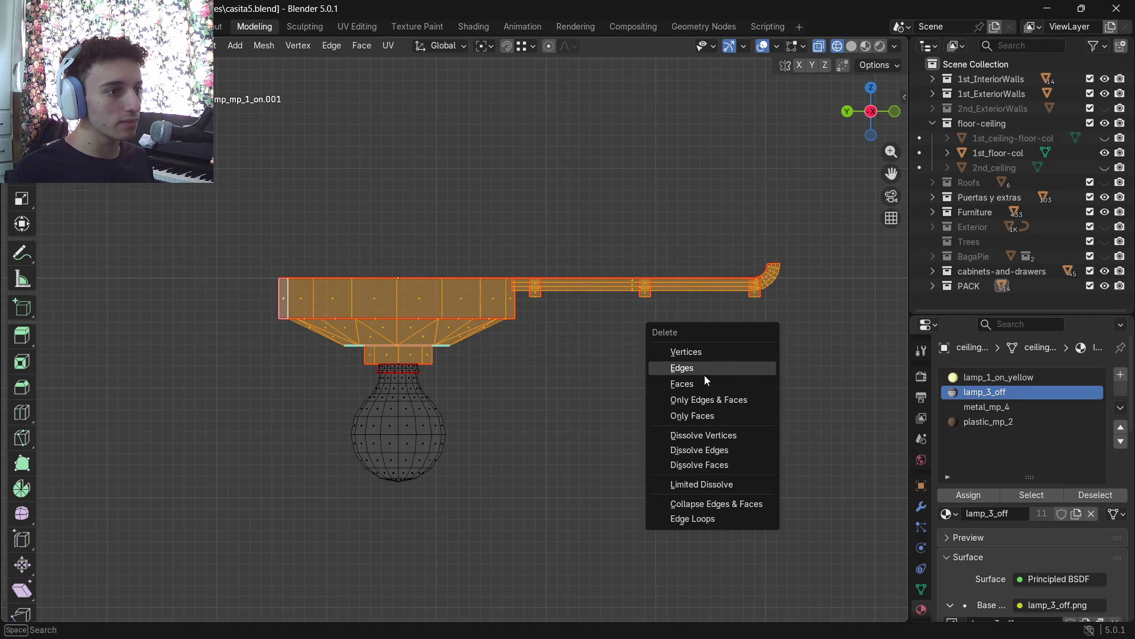
pyautogui.click(698, 367)
pyautogui.press('z')
pyautogui.click(608, 419)
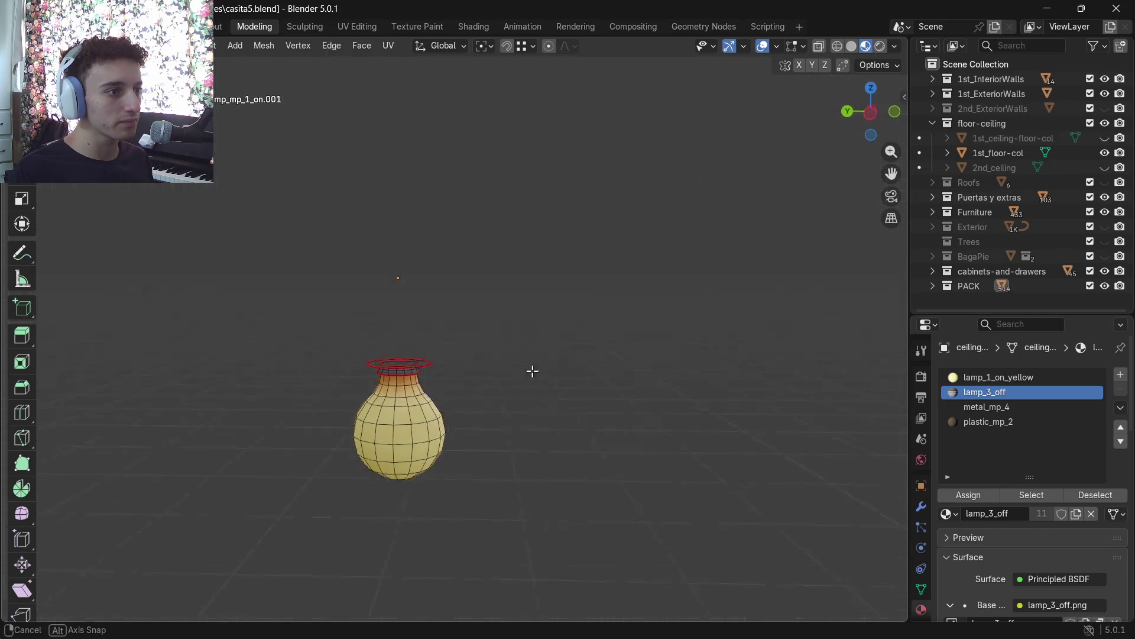
# Shrink the bulb's cap rim to about 0.8 scale and leave Edit Mode.
pyautogui.moveTo(532, 370)
pyautogui.mouseDown()
pyautogui.moveTo(491, 423)
pyautogui.moveTo(558, 299)
pyautogui.moveTo(527, 348)
pyautogui.moveTo(456, 332)
pyautogui.mouseUp()
pyautogui.scroll(6, 544, 345)
pyautogui.press('Tab')
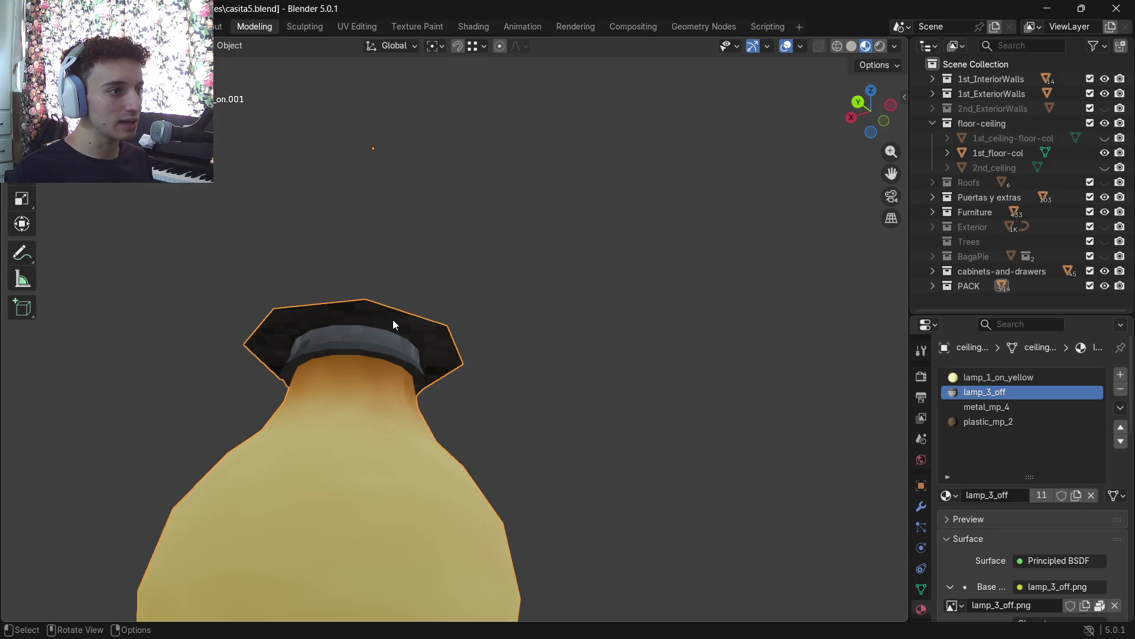
pyautogui.press('Tab')
pyautogui.moveTo(525, 337); pyautogui.dragTo(629, 358)
pyautogui.press('s')
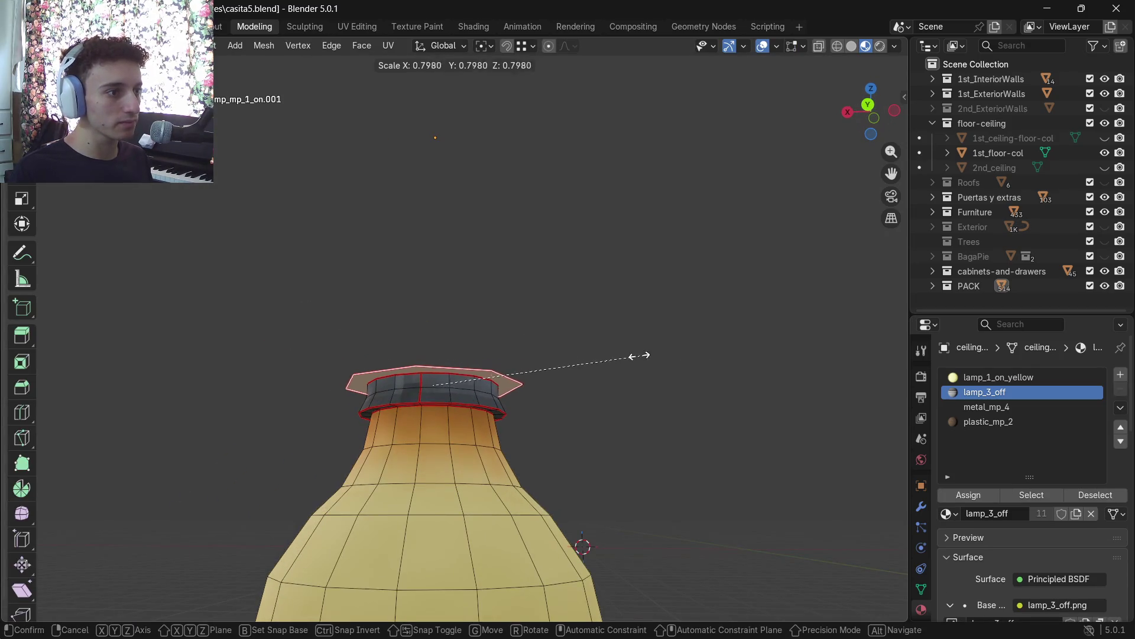
pyautogui.click(598, 357)
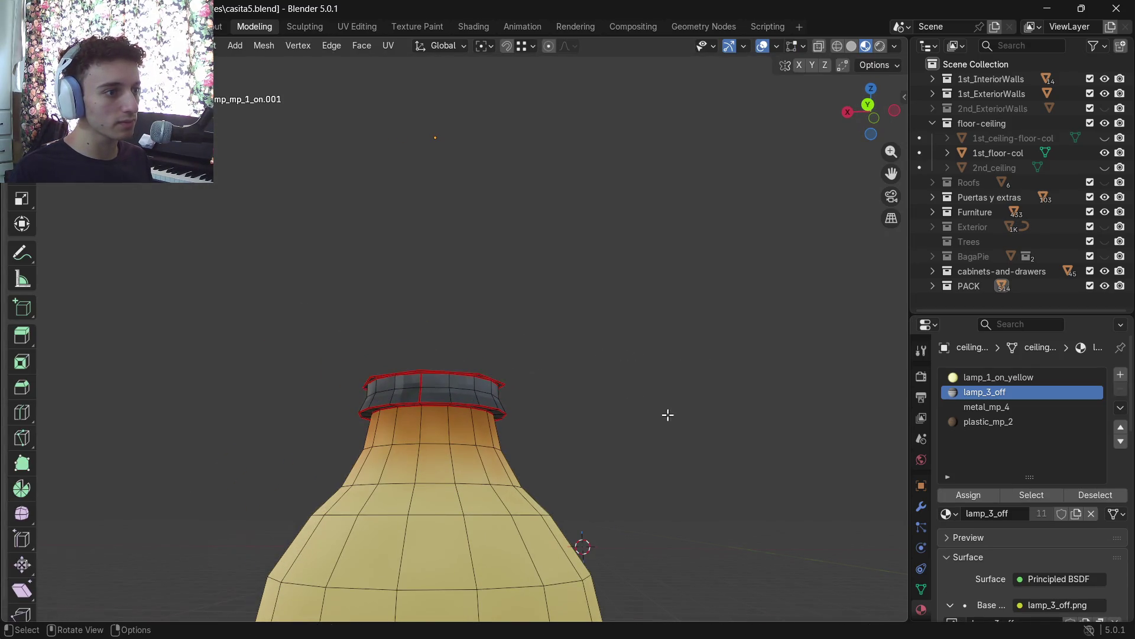
pyautogui.moveTo(666, 413); pyautogui.dragTo(582, 393)
pyautogui.press('z')
pyautogui.scroll(-3, 592, 417)
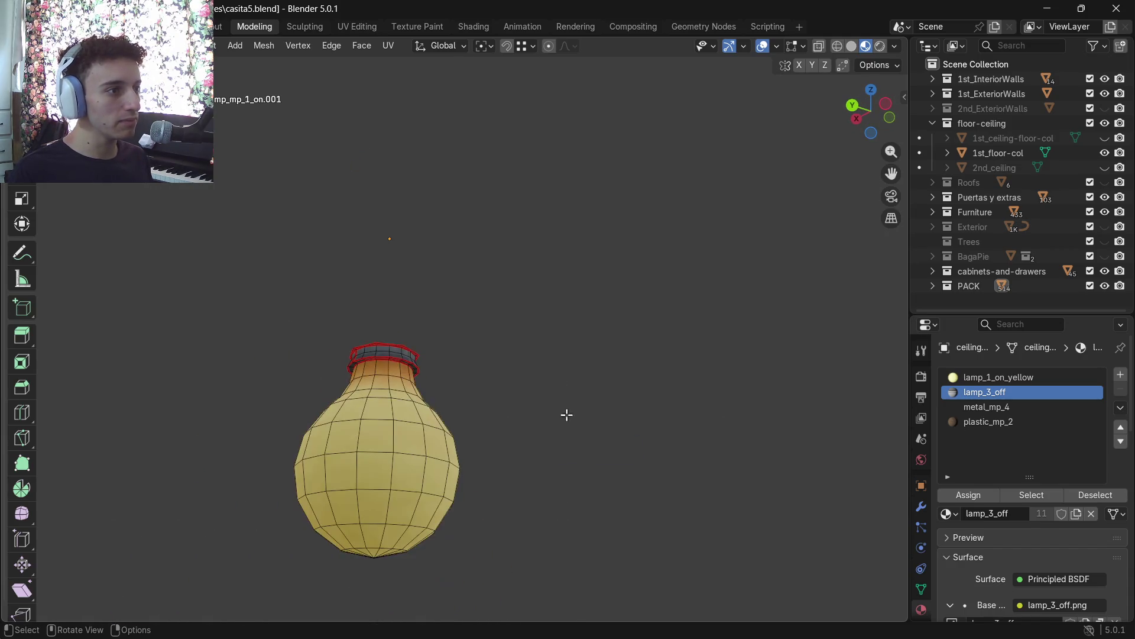
pyautogui.press('Tab')
pyautogui.press('ctrl+KP_3')
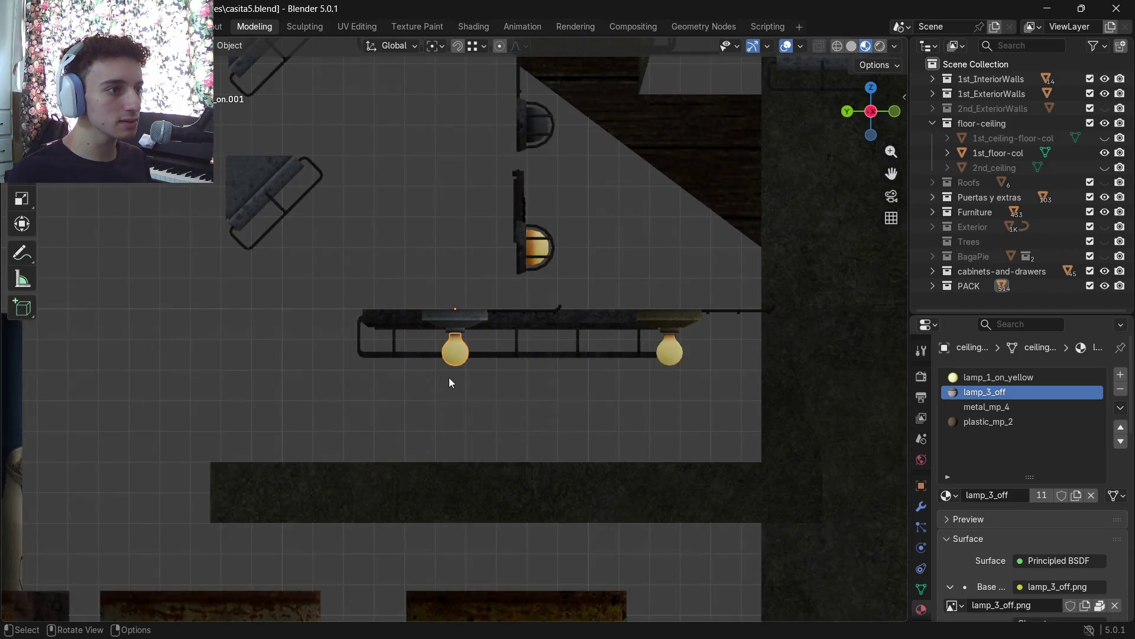
# Set the standalone bulb's origin to the 3D cursor.
pyautogui.moveTo(448, 377)
pyautogui.mouseDown()
pyautogui.moveTo(333, 409)
pyautogui.moveTo(484, 375)
pyautogui.moveTo(445, 345)
pyautogui.mouseUp()
pyautogui.scroll(2, 453, 341)
pyautogui.rightClick(460, 338)
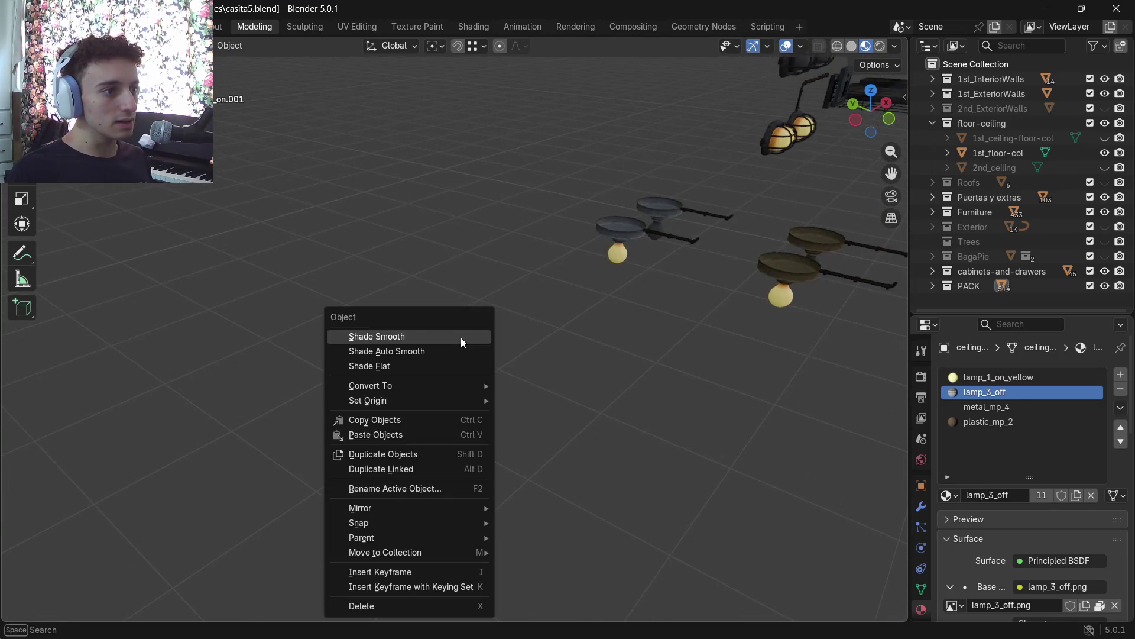
pyautogui.press('Escape')
pyautogui.press('KP_Decimal')
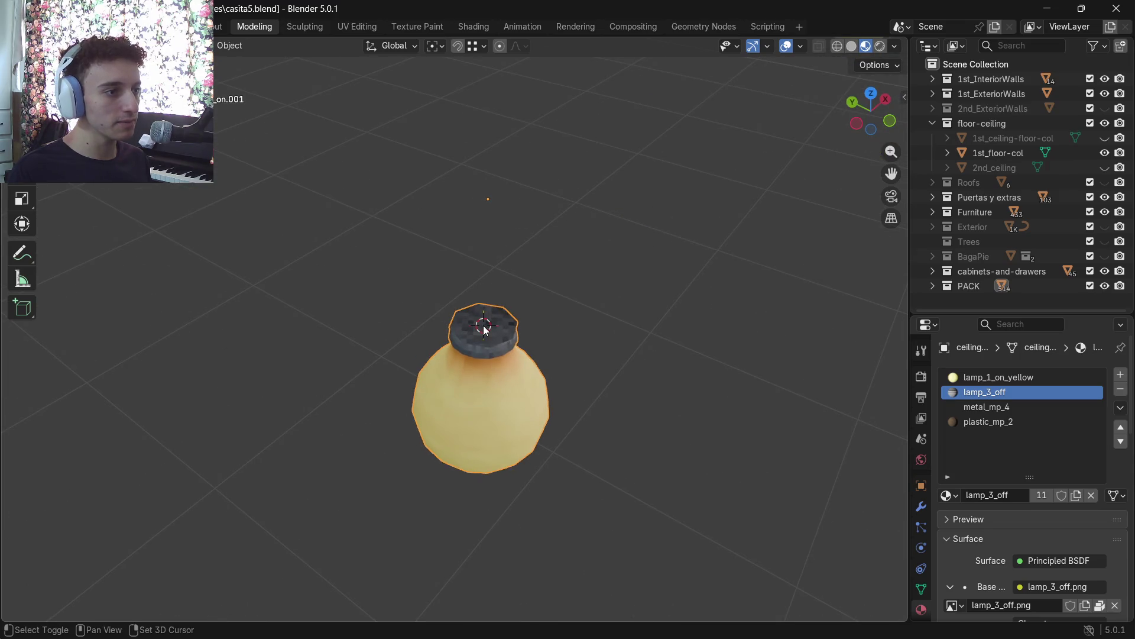
pyautogui.rightClick(484, 329)
pyautogui.press('Escape')
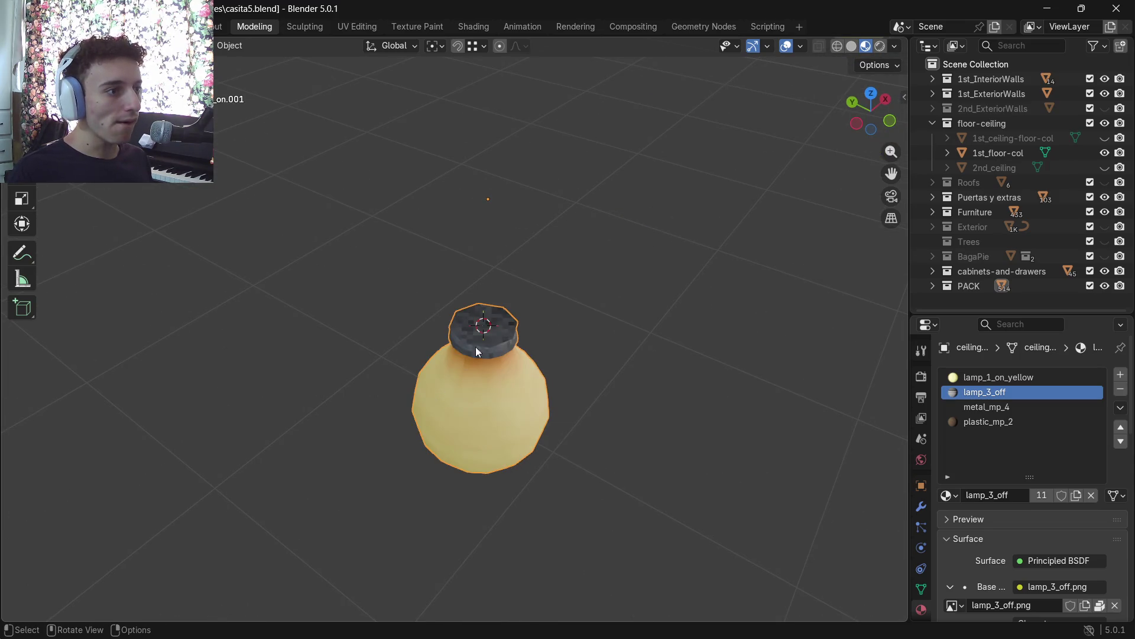
pyautogui.rightClick(439, 375)
pyautogui.moveTo(433, 398)
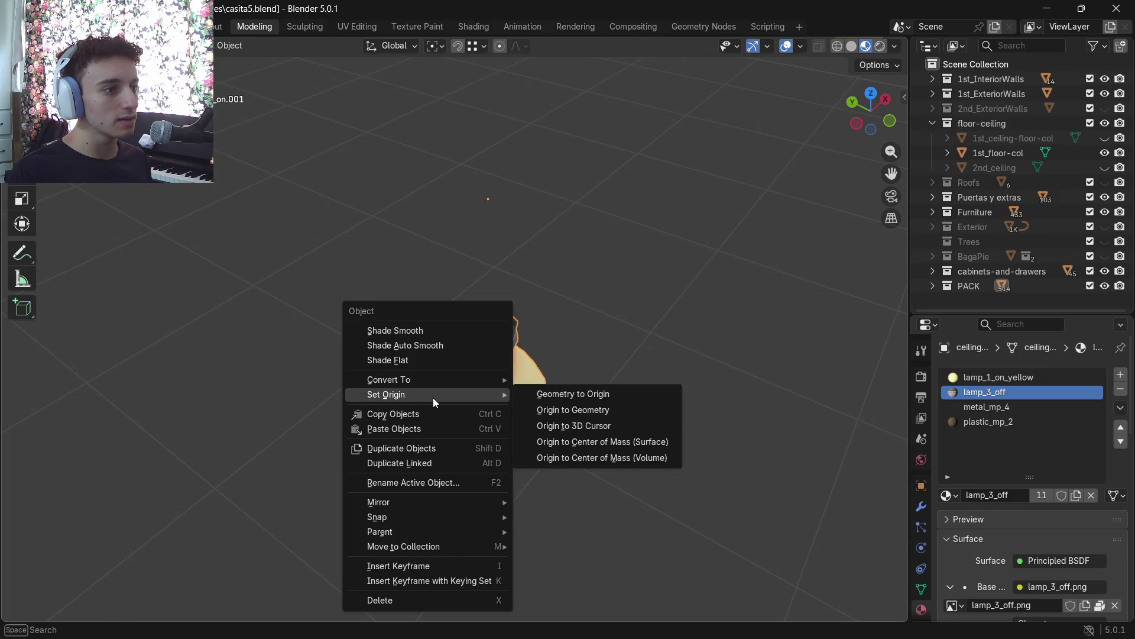
pyautogui.click(591, 424)
# In top view, move the bulb into a room of the house, about -4.7 m X and -25.4 m Y.
pyautogui.scroll(-5, 608, 426)
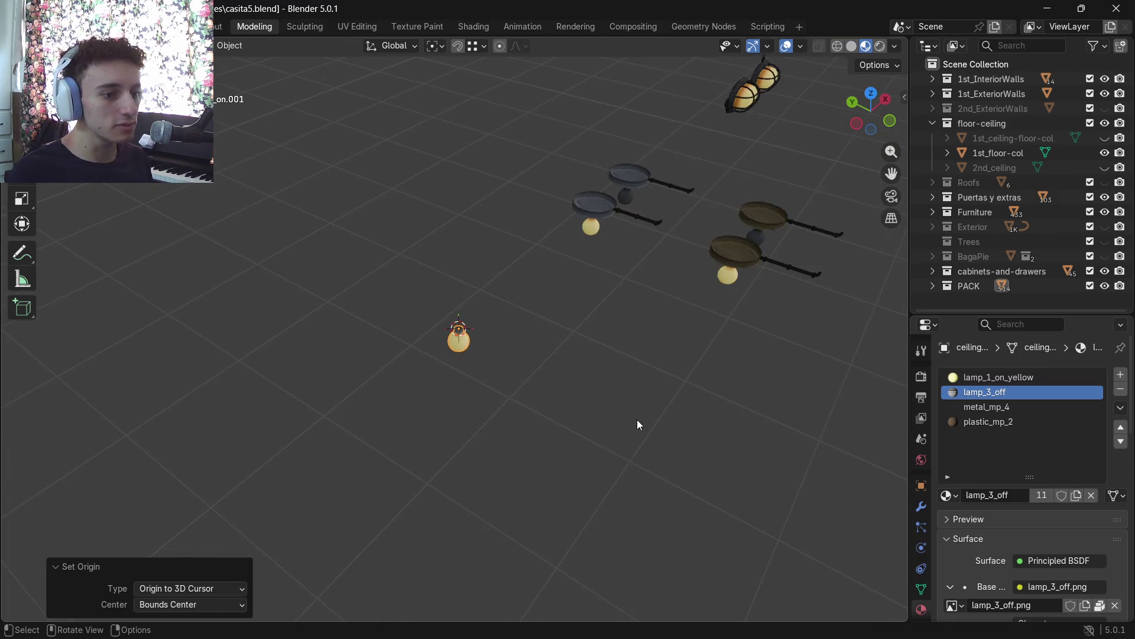
pyautogui.press('KP_7')
pyautogui.scroll(-3, 582, 372)
pyautogui.scroll(6, 576, 253)
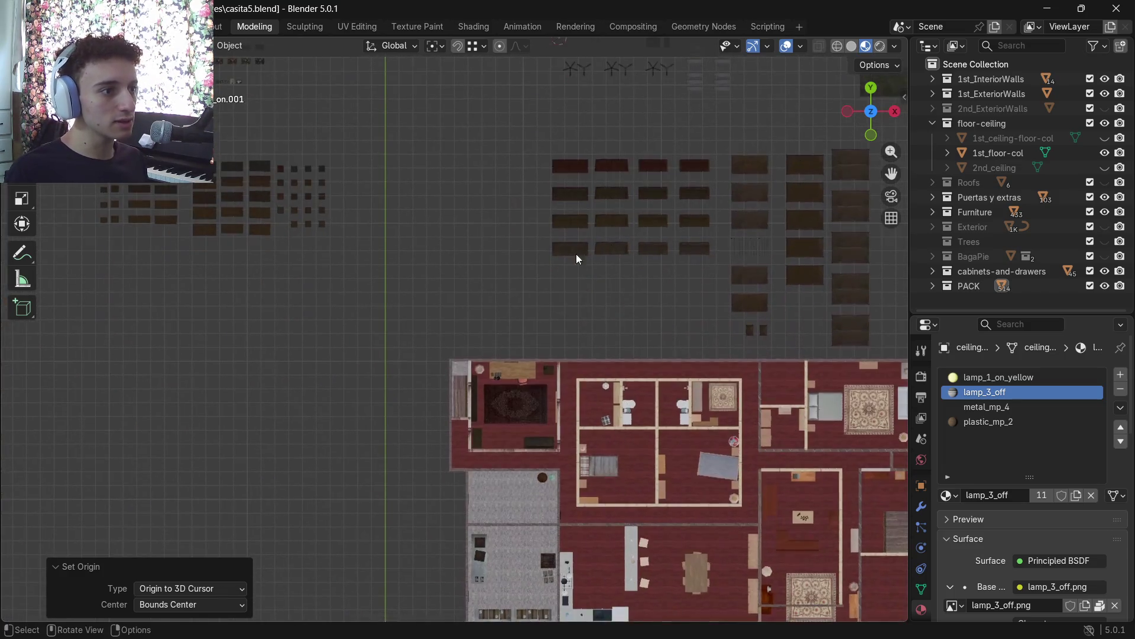
pyautogui.scroll(-3, 594, 289)
pyautogui.press('g')
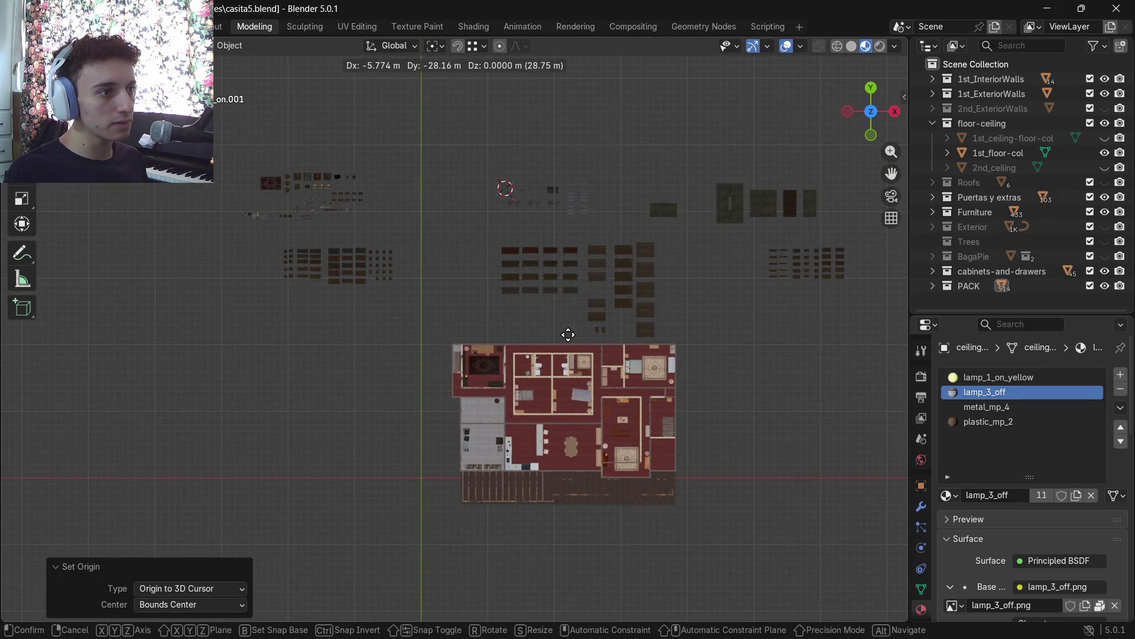
pyautogui.click(567, 319)
# View the room in perspective and reselect the yellow bulb beside the sofa for snapping.
pyautogui.press('KP_Decimal')
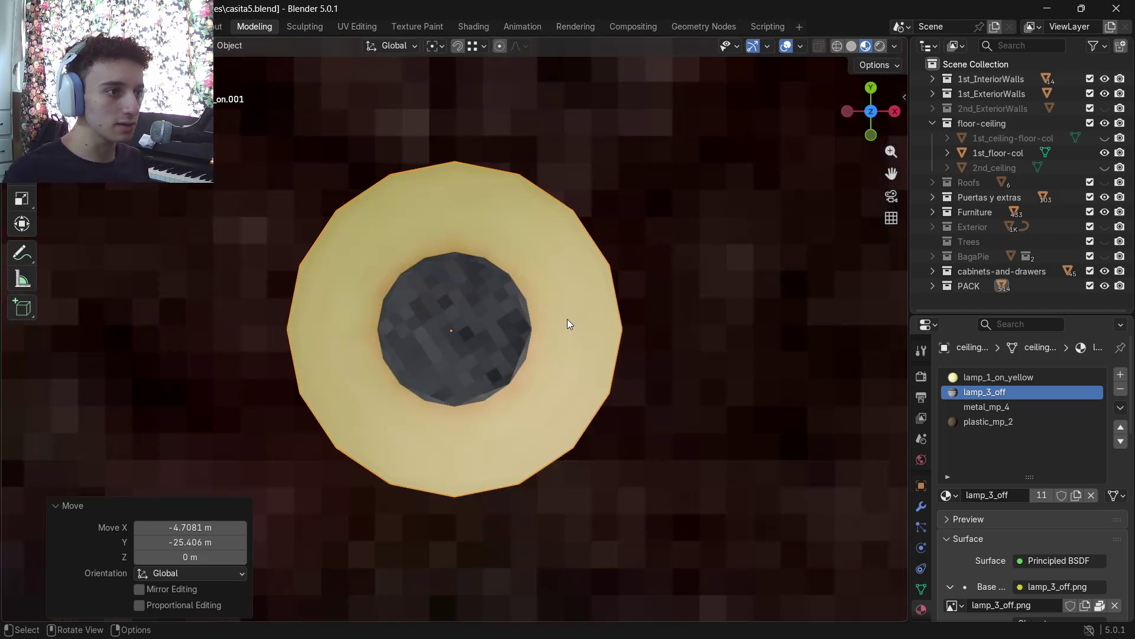
pyautogui.scroll(-5, 535, 403)
pyautogui.moveTo(535, 402)
pyautogui.mouseDown()
pyautogui.moveTo(622, 293)
pyautogui.moveTo(498, 317)
pyautogui.moveTo(540, 328)
pyautogui.moveTo(266, 419)
pyautogui.moveTo(375, 446)
pyautogui.moveTo(463, 430)
pyautogui.moveTo(384, 403)
pyautogui.mouseUp()
pyautogui.click(266, 418)
pyautogui.click(584, 160)
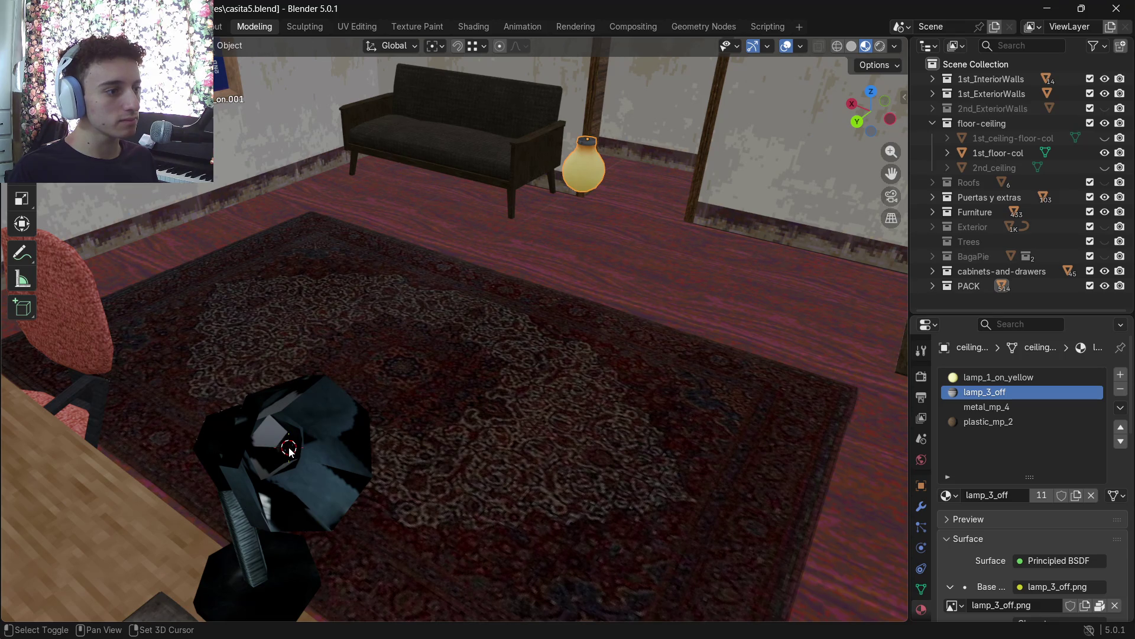
pyautogui.hotkey('shift', 's')
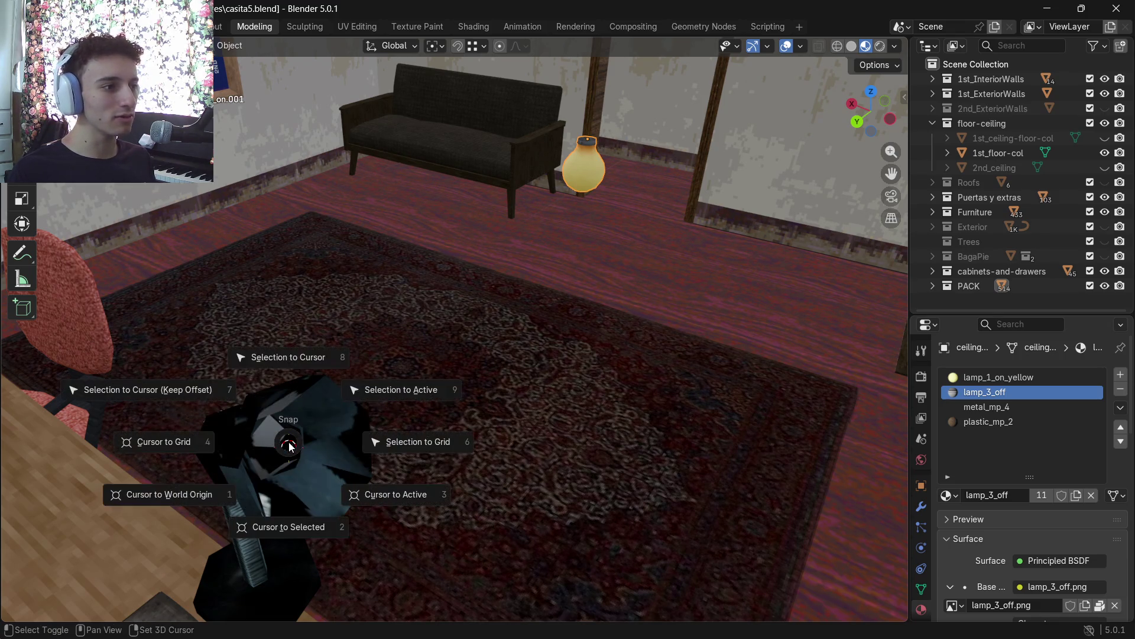
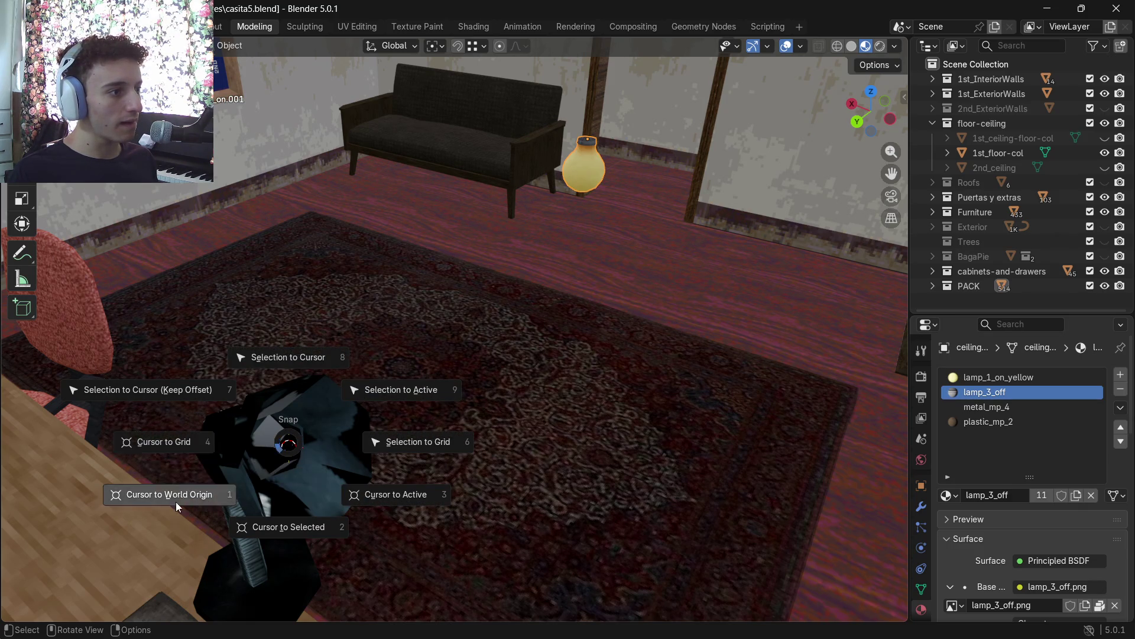
# Snap the bulb to the desk lamp and tilt it about 80° on the X axis.
pyautogui.click(181, 390)
pyautogui.moveTo(474, 467)
pyautogui.mouseDown()
pyautogui.moveTo(477, 450)
pyautogui.moveTo(311, 460)
pyautogui.moveTo(294, 446)
pyautogui.moveTo(364, 400)
pyautogui.moveTo(552, 324)
pyautogui.moveTo(497, 361)
pyautogui.mouseUp()
pyautogui.press('r')
pyautogui.press('x')
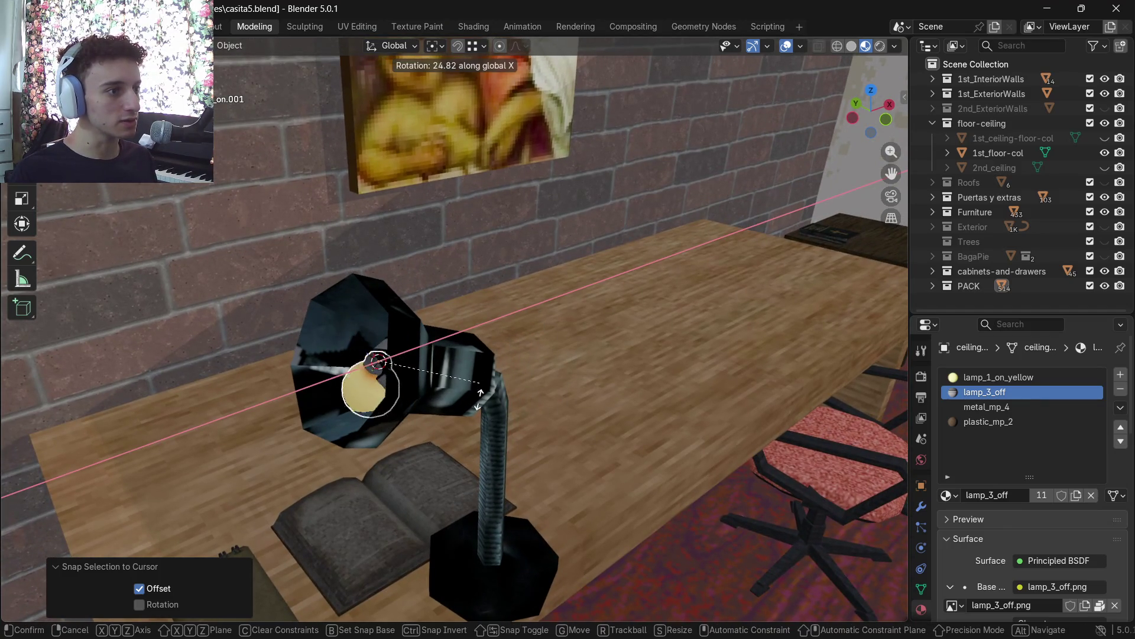
pyautogui.click(440, 509)
# Turn the bulb about 80°, then 19.8°, around Z so it faces outward.
pyautogui.moveTo(552, 392); pyautogui.dragTo(590, 388)
pyautogui.press('r')
pyautogui.press('y')
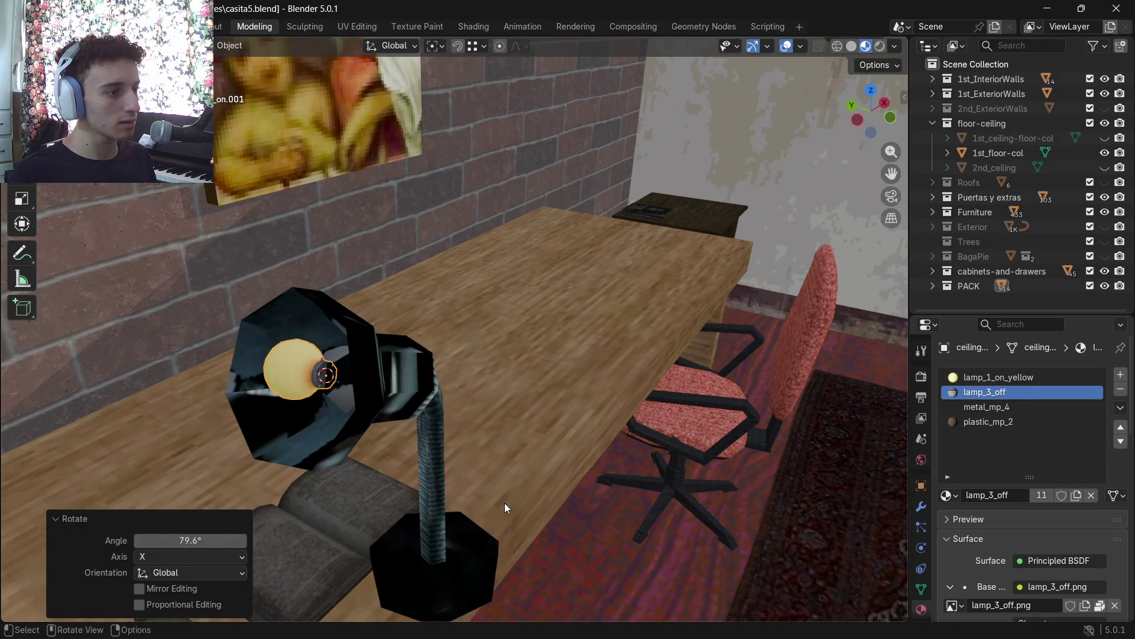
pyautogui.press('z')
pyautogui.click(449, 262)
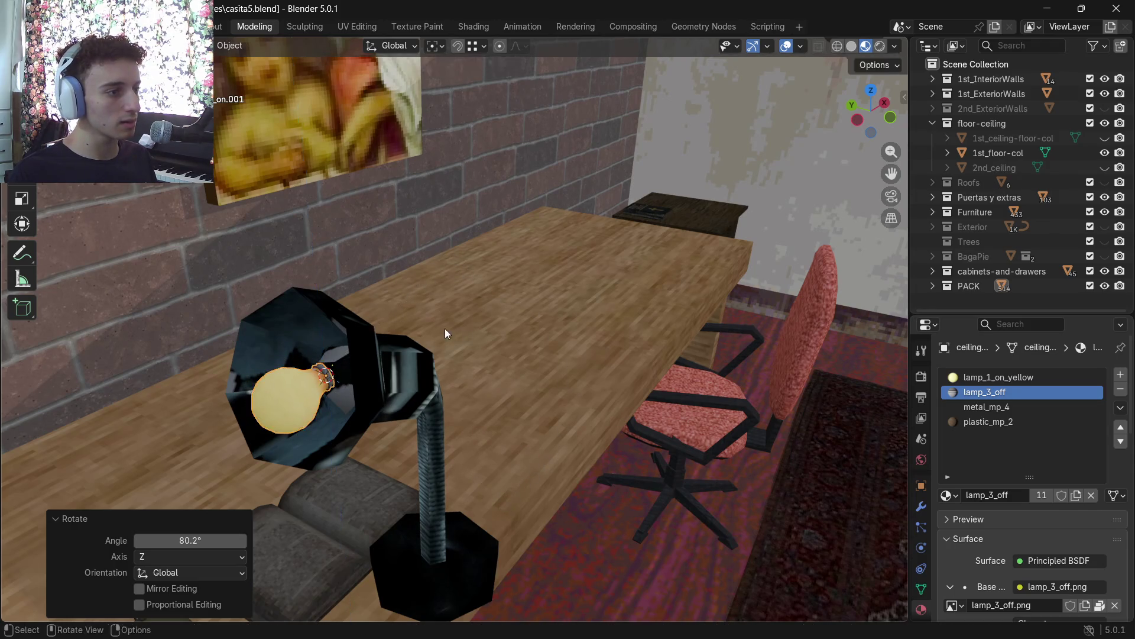
pyautogui.moveTo(444, 328)
pyautogui.mouseDown()
pyautogui.moveTo(572, 329)
pyautogui.moveTo(648, 265)
pyautogui.moveTo(547, 292)
pyautogui.moveTo(592, 325)
pyautogui.moveTo(580, 336)
pyautogui.moveTo(594, 316)
pyautogui.moveTo(583, 329)
pyautogui.moveTo(545, 326)
pyautogui.mouseUp()
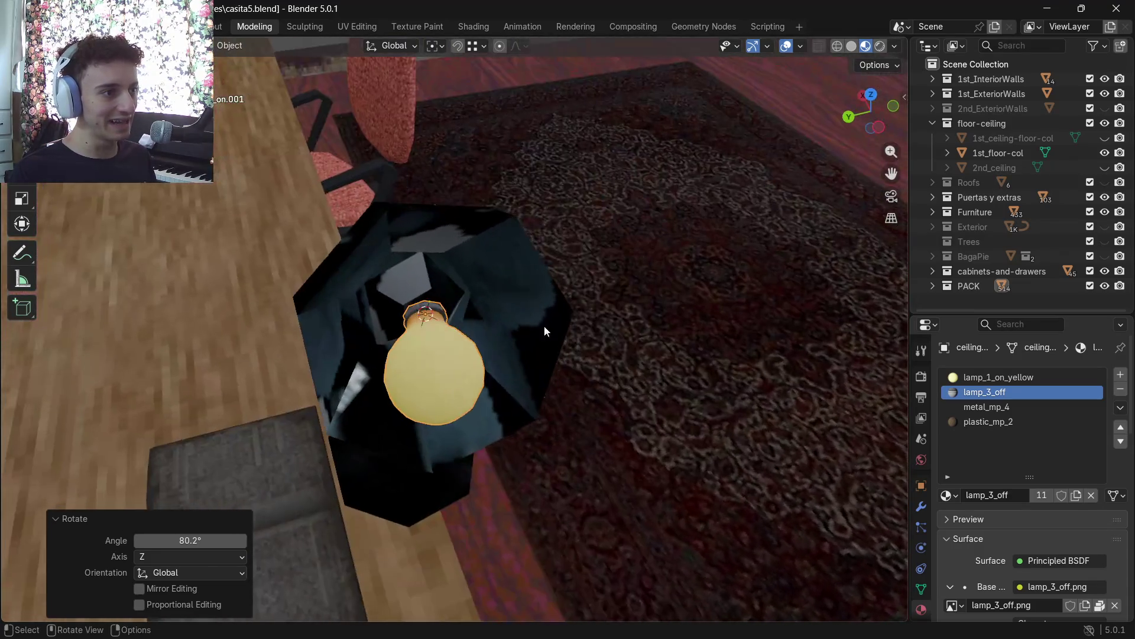
pyautogui.press('r')
pyautogui.press('z')
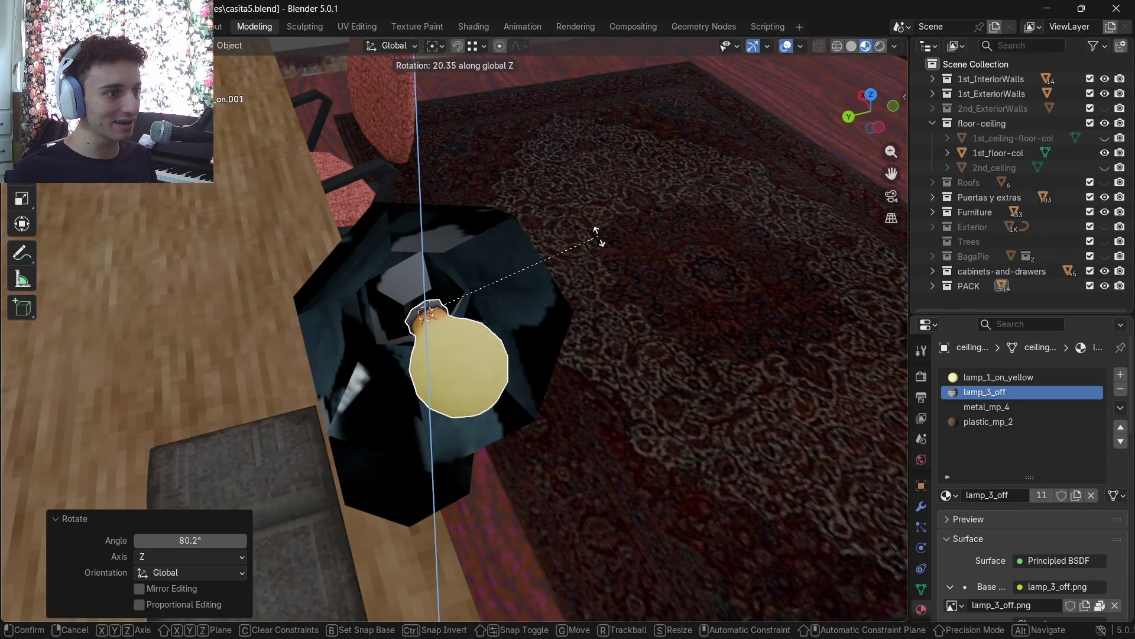
pyautogui.click(604, 237)
pyautogui.moveTo(622, 307)
pyautogui.mouseDown()
pyautogui.moveTo(719, 250)
pyautogui.moveTo(693, 265)
pyautogui.mouseUp()
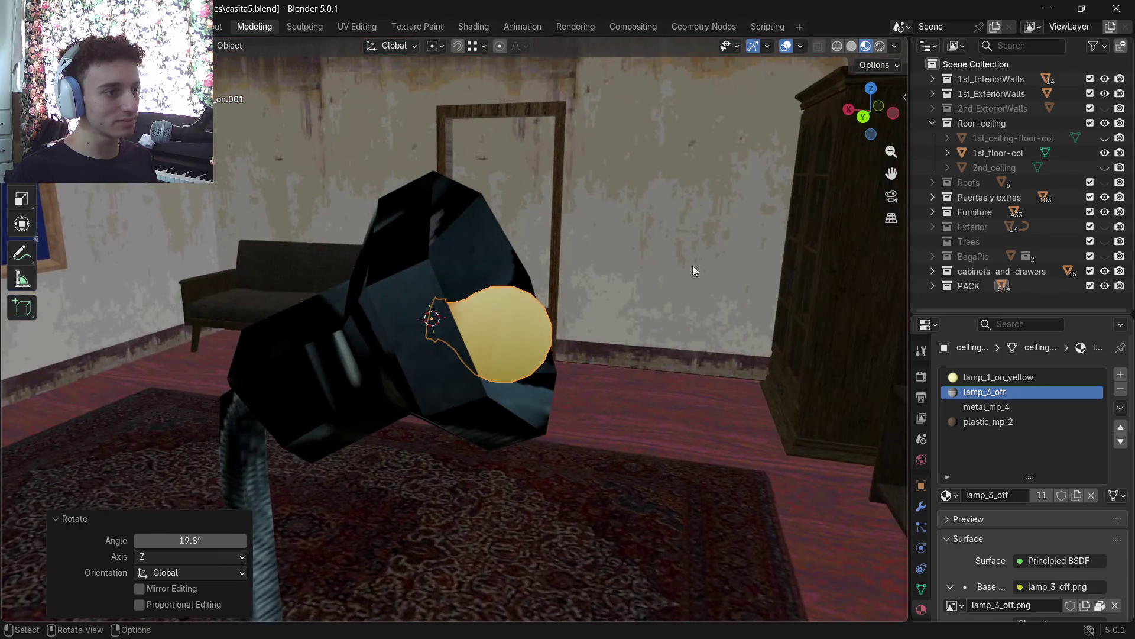
pyautogui.moveTo(630, 332); pyautogui.dragTo(385, 388)
pyautogui.click(388, 386)
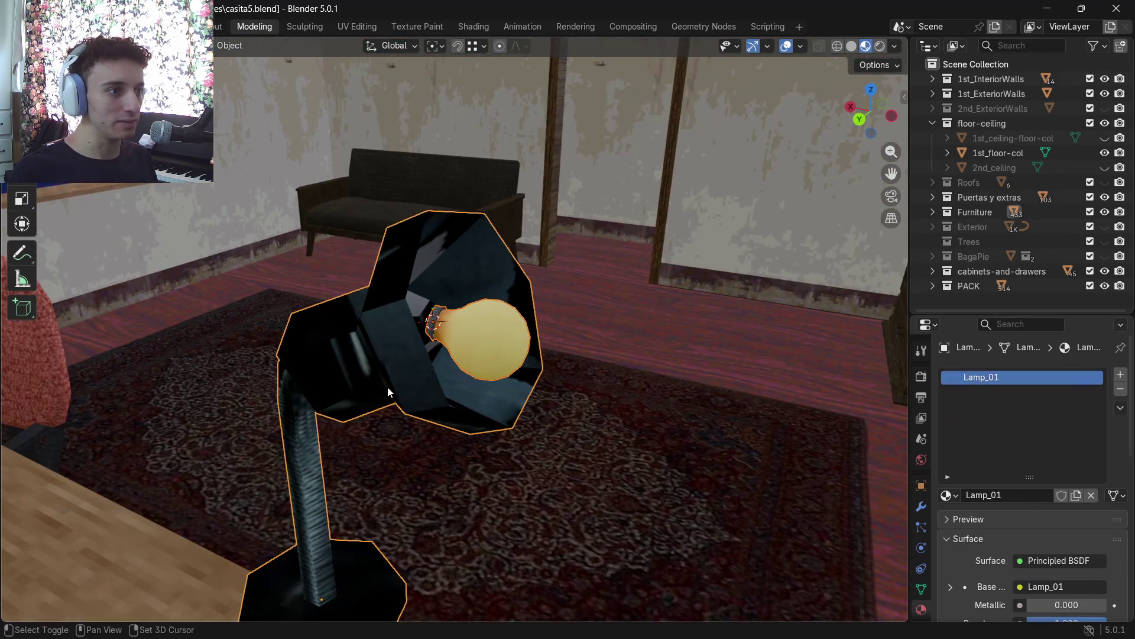
# Isolate the lamp, then rotate and reposition the bulb in front X-ray view.
pyautogui.press('KP_Divide')
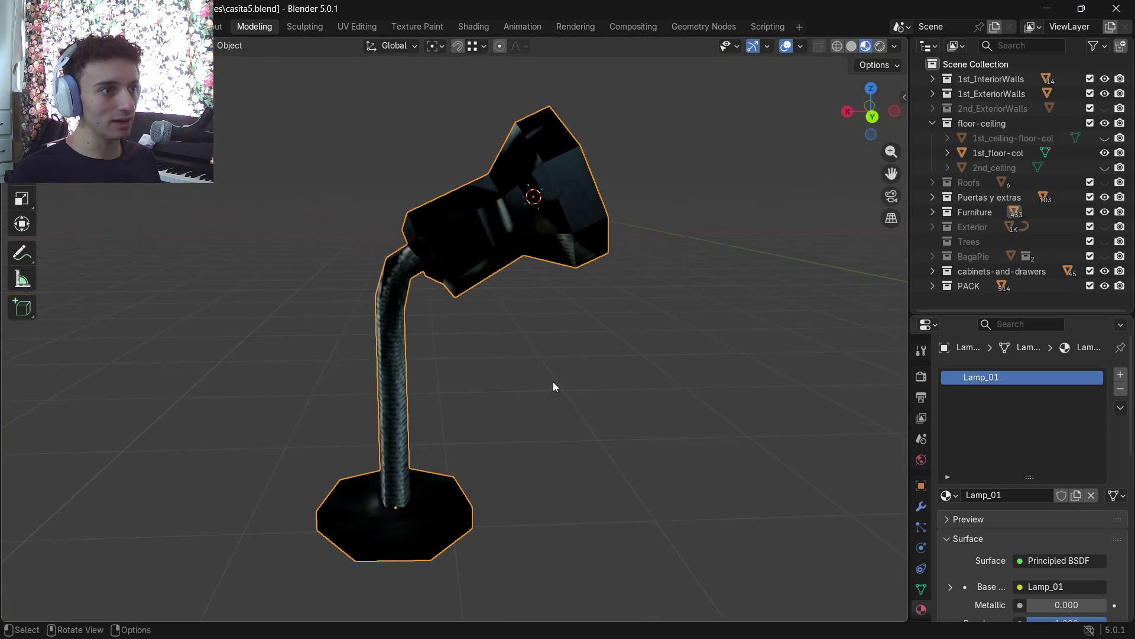
pyautogui.click(526, 190)
pyautogui.press('KP_1')
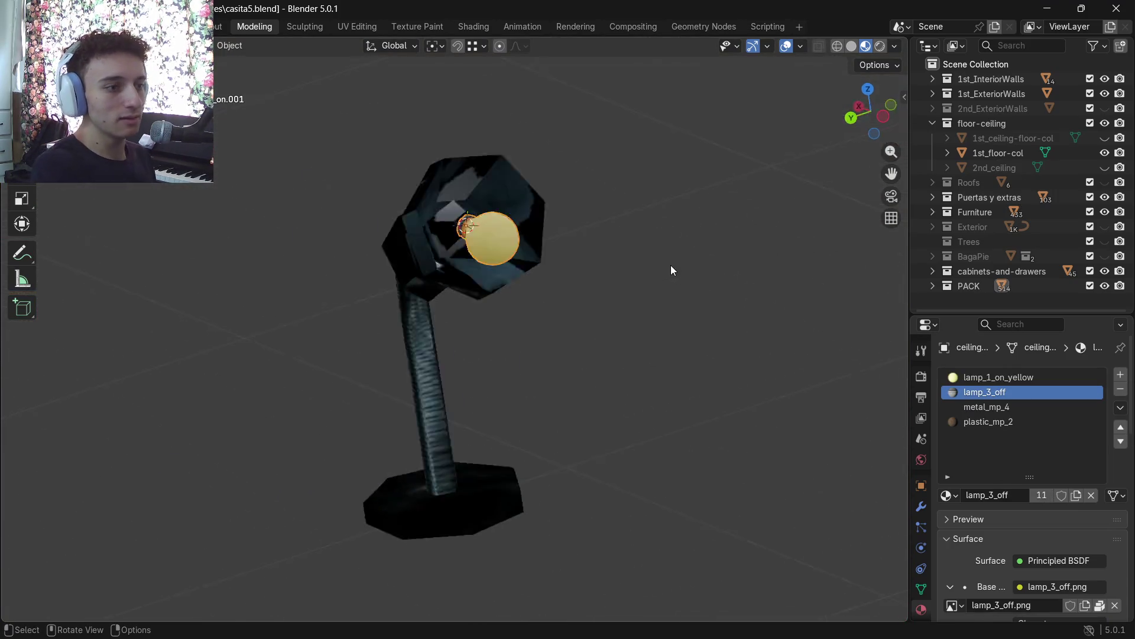
pyautogui.hotkey('shift', 'z')
pyautogui.scroll(3, 473, 266)
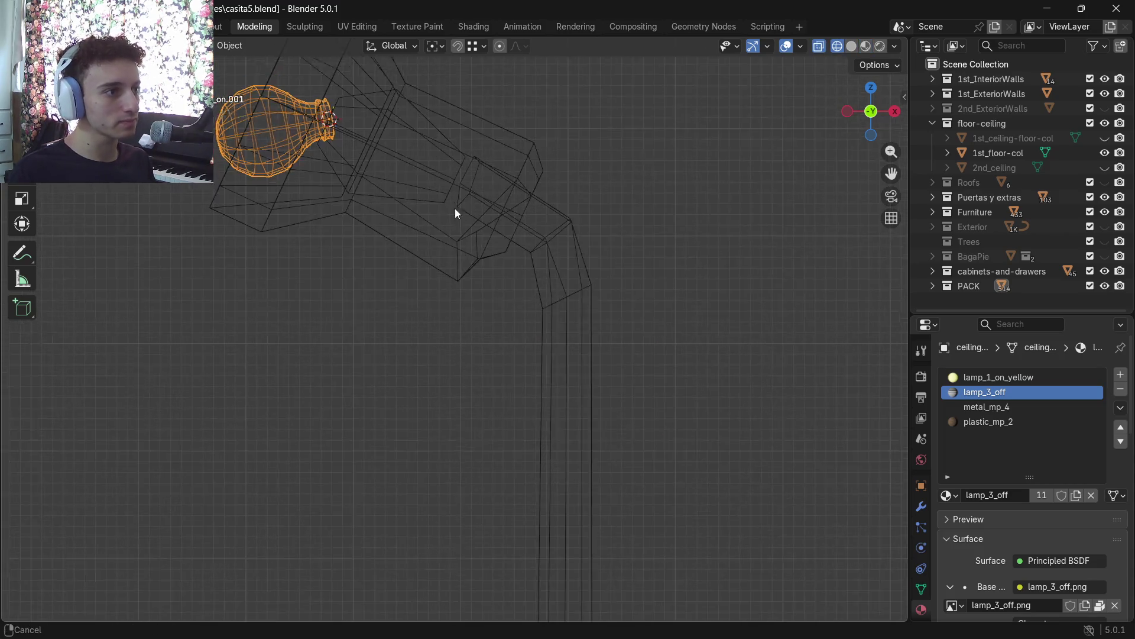
pyautogui.press('r')
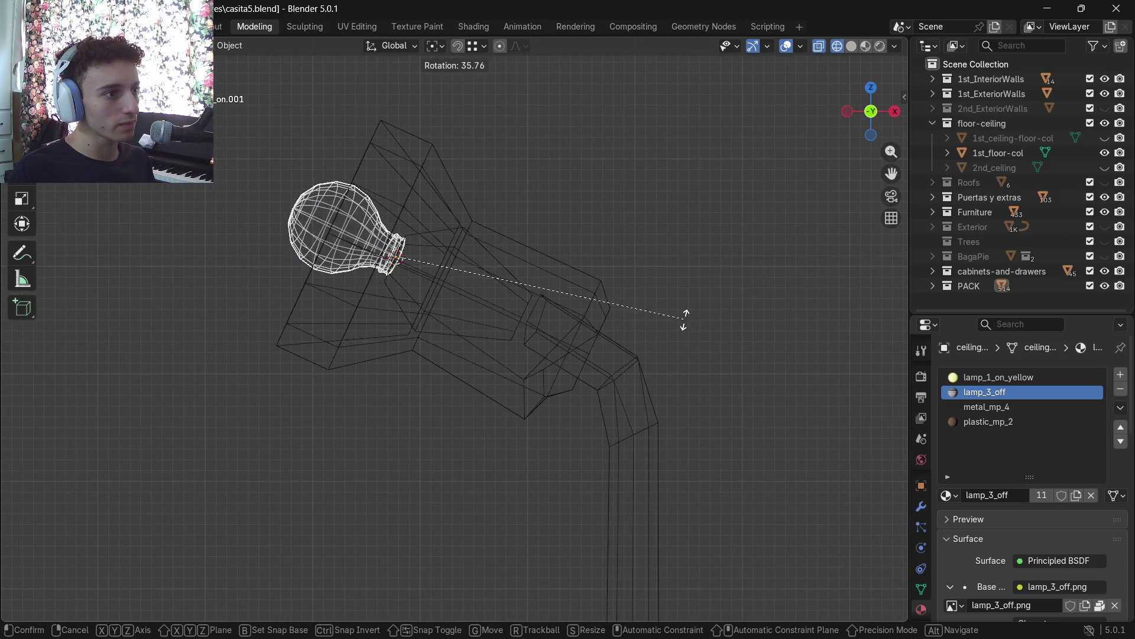
pyautogui.click(686, 333)
pyautogui.press('r')
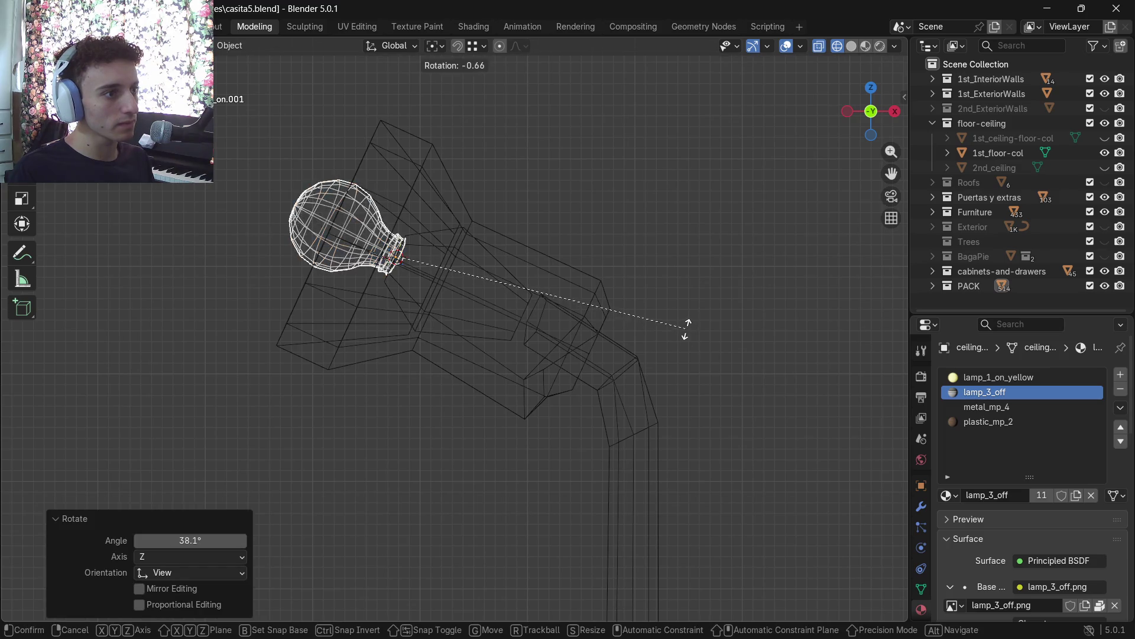
pyautogui.press('g')
pyautogui.click(684, 331)
# From the top view, turn the bulb 11.1° and check it in Material Preview.
pyautogui.moveTo(628, 331)
pyautogui.mouseDown()
pyautogui.moveTo(676, 339)
pyautogui.moveTo(723, 369)
pyautogui.moveTo(651, 362)
pyautogui.moveTo(734, 393)
pyautogui.moveTo(743, 372)
pyautogui.moveTo(708, 392)
pyautogui.mouseUp()
pyautogui.press('KP_7')
pyautogui.moveTo(602, 294); pyautogui.dragTo(606, 328)
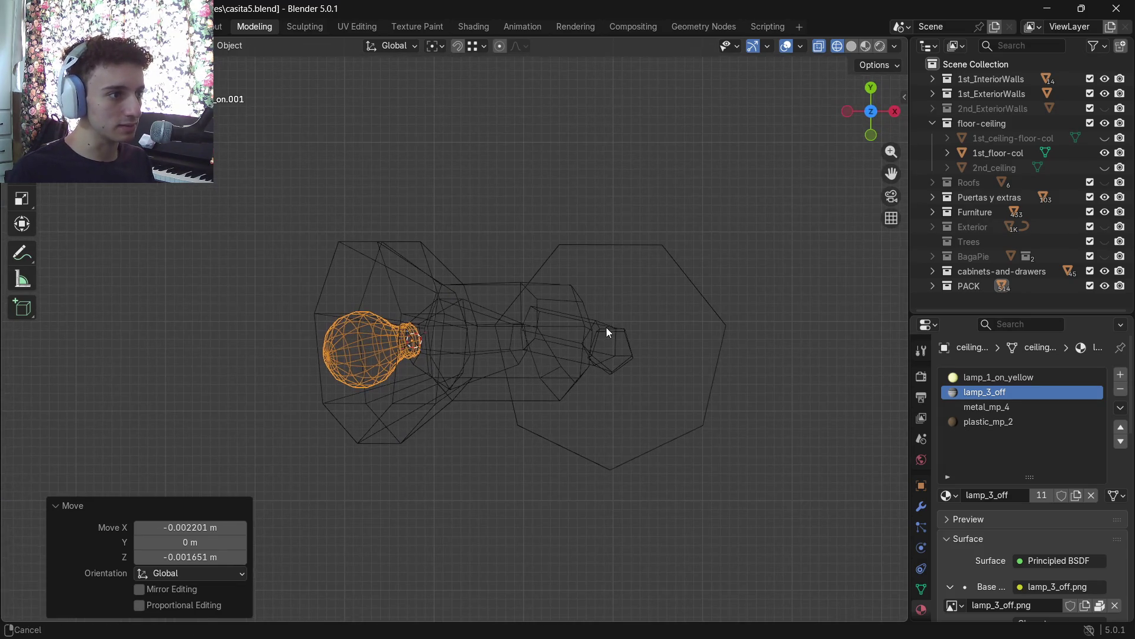
pyautogui.press('r')
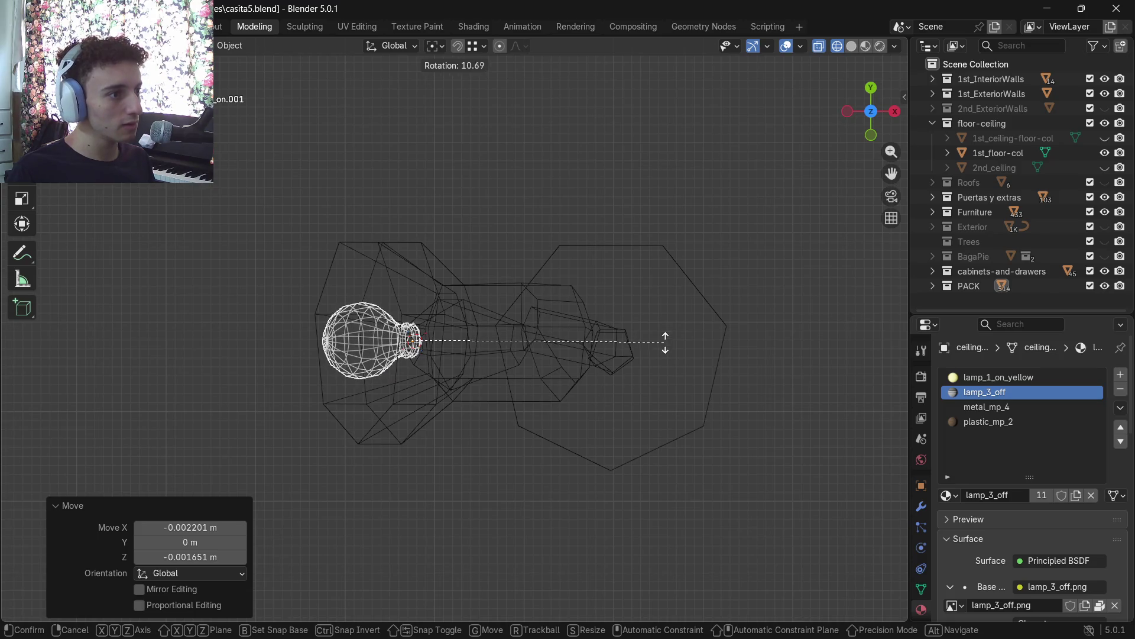
pyautogui.click(665, 344)
pyautogui.moveTo(664, 344)
pyautogui.mouseDown()
pyautogui.moveTo(591, 359)
pyautogui.moveTo(698, 270)
pyautogui.moveTo(577, 304)
pyautogui.moveTo(745, 229)
pyautogui.moveTo(696, 285)
pyautogui.mouseUp()
pyautogui.press('z')
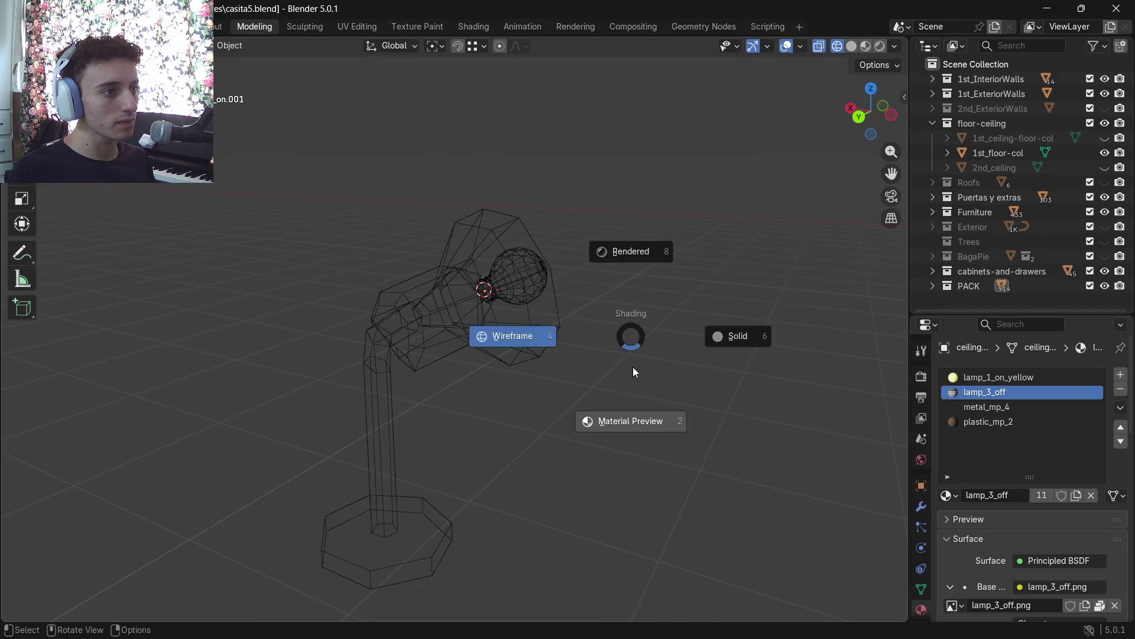
pyautogui.click(644, 364)
# Shrink the bulb to about 0.64 and reposition it from the top view.
pyautogui.moveTo(644, 366)
pyautogui.mouseDown()
pyautogui.moveTo(611, 401)
pyautogui.moveTo(428, 385)
pyautogui.mouseUp()
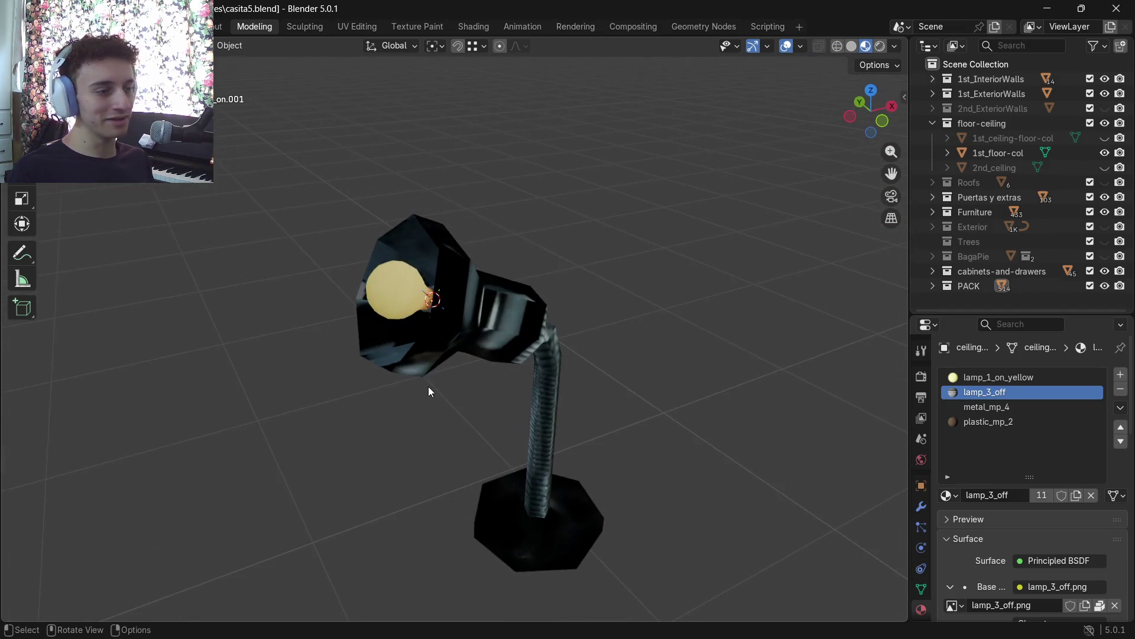
pyautogui.press('KP_7')
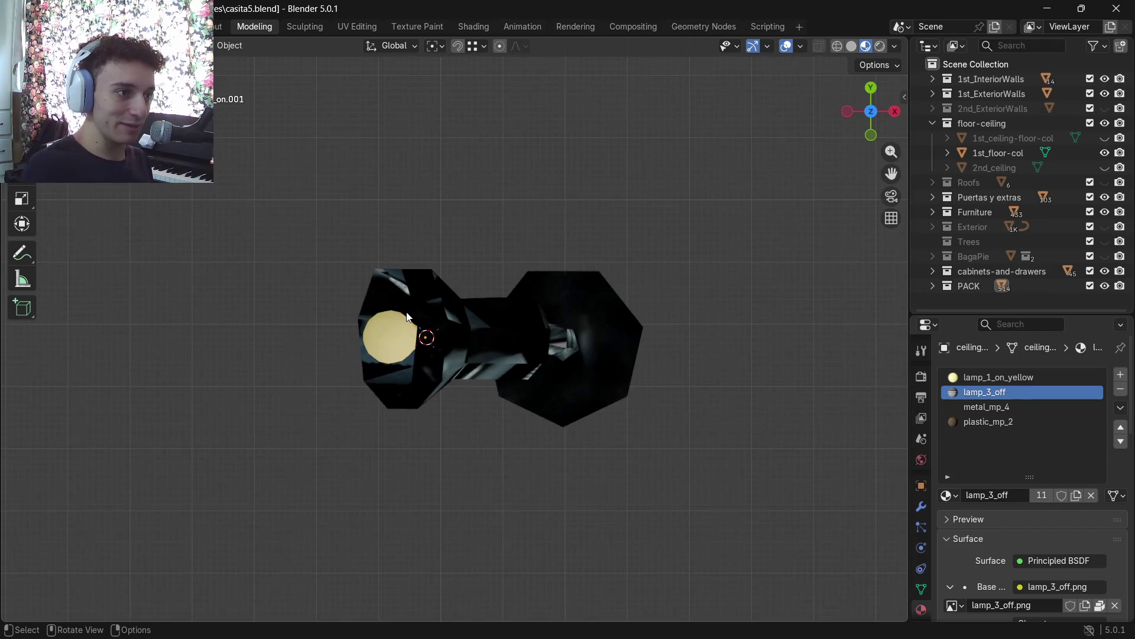
pyautogui.click(401, 334)
pyautogui.press('KP_Decimal')
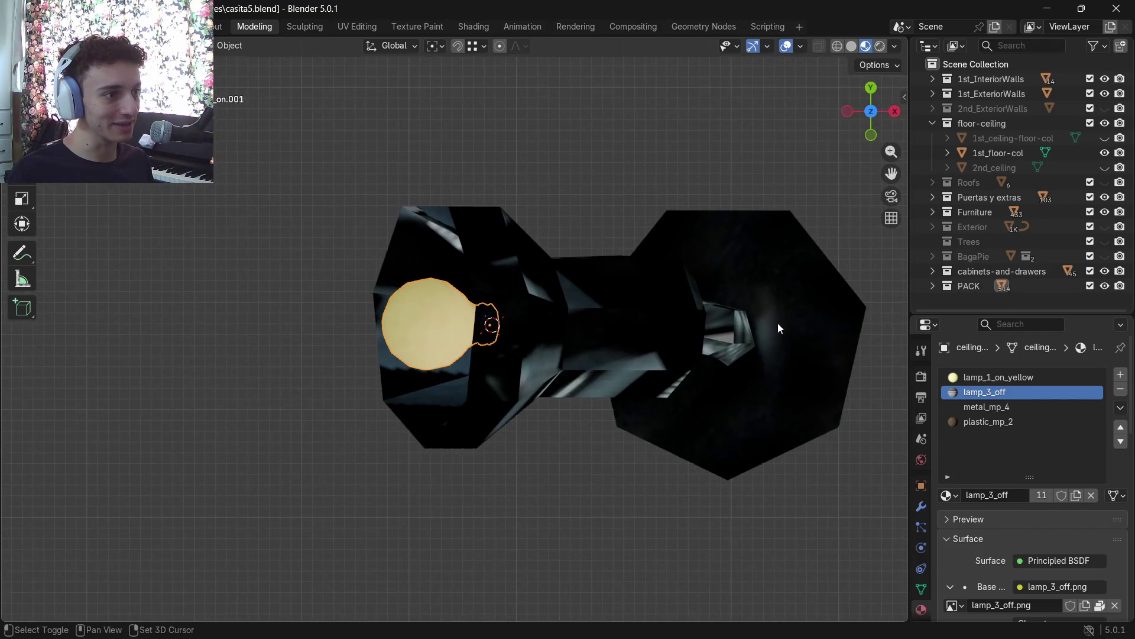
pyautogui.press('z')
pyautogui.click(694, 332)
pyautogui.press('s')
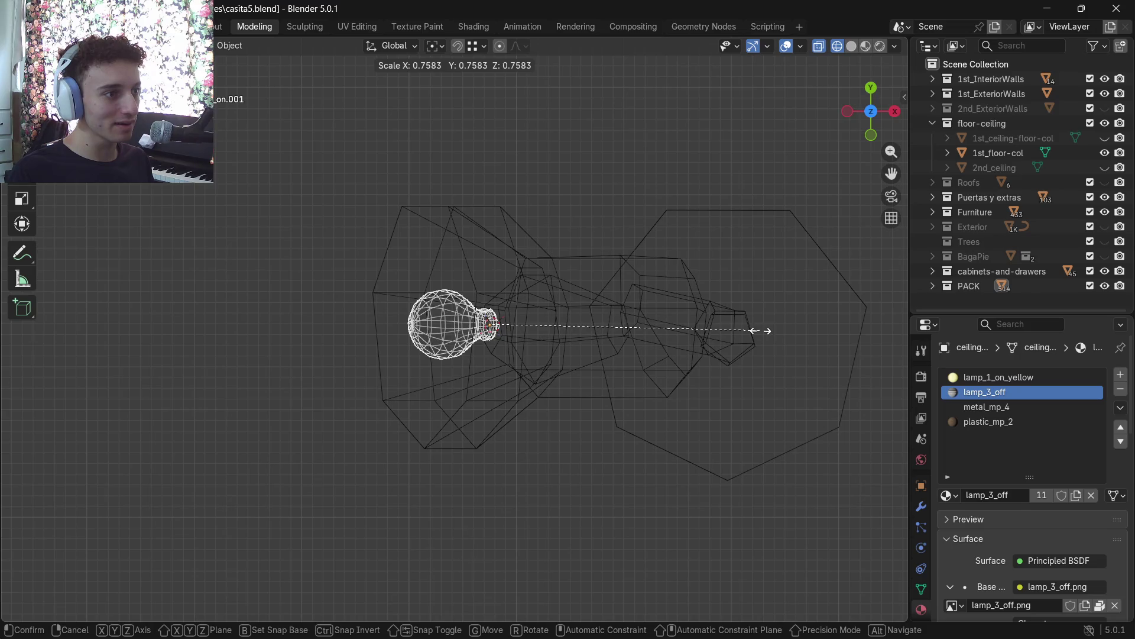
pyautogui.click(719, 334)
pyautogui.scroll(3, 654, 334)
pyautogui.press('g')
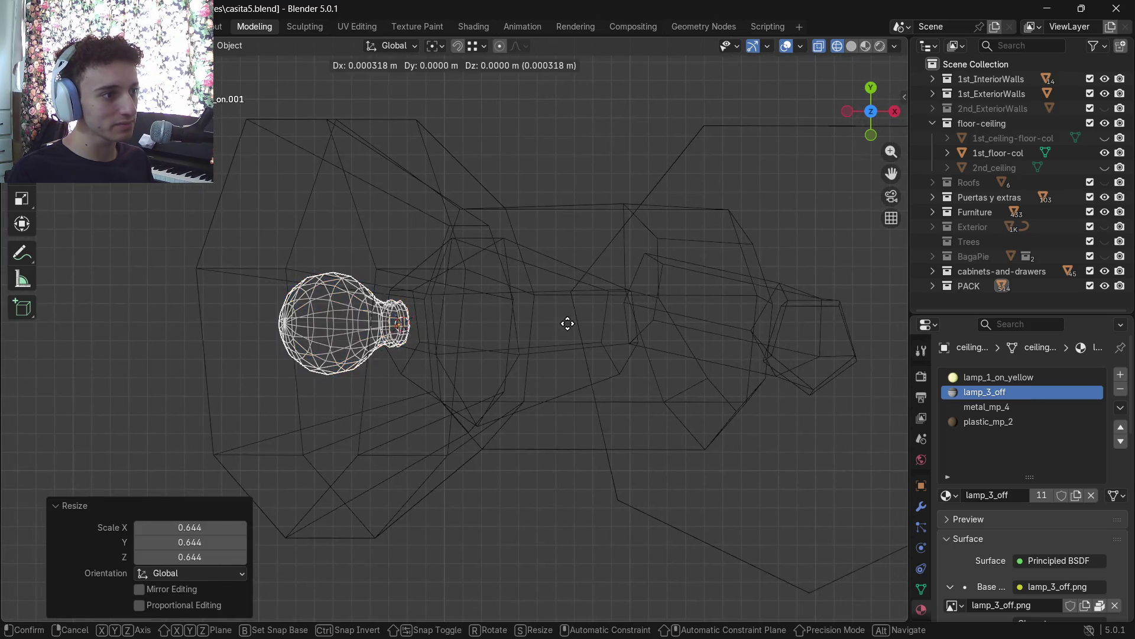
pyautogui.click(577, 327)
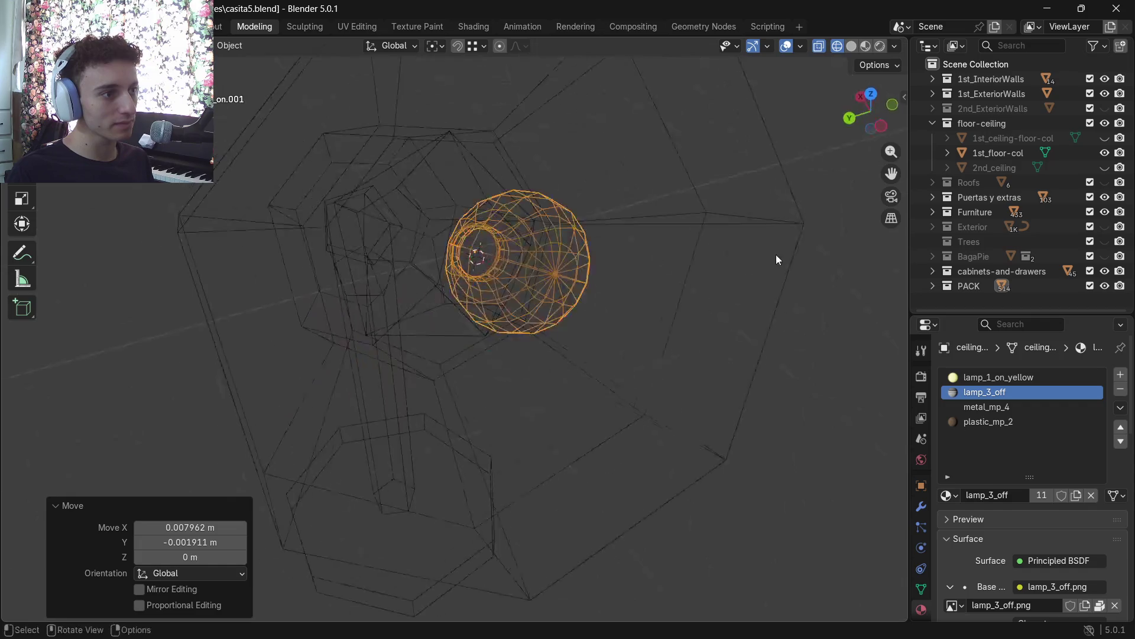
pyautogui.press('z')
pyautogui.click(714, 382)
# Enlarge the bulb about 1.7 times and adjust its position from above in X-ray.
pyautogui.moveTo(714, 382)
pyautogui.mouseDown()
pyautogui.moveTo(638, 285)
pyautogui.moveTo(572, 283)
pyautogui.moveTo(566, 322)
pyautogui.moveTo(754, 315)
pyautogui.moveTo(722, 329)
pyautogui.moveTo(560, 337)
pyautogui.moveTo(591, 304)
pyautogui.moveTo(510, 266)
pyautogui.moveTo(595, 232)
pyautogui.moveTo(410, 258)
pyautogui.moveTo(655, 231)
pyautogui.moveTo(589, 249)
pyautogui.mouseUp()
pyautogui.press('KP_7')
pyautogui.press('s')
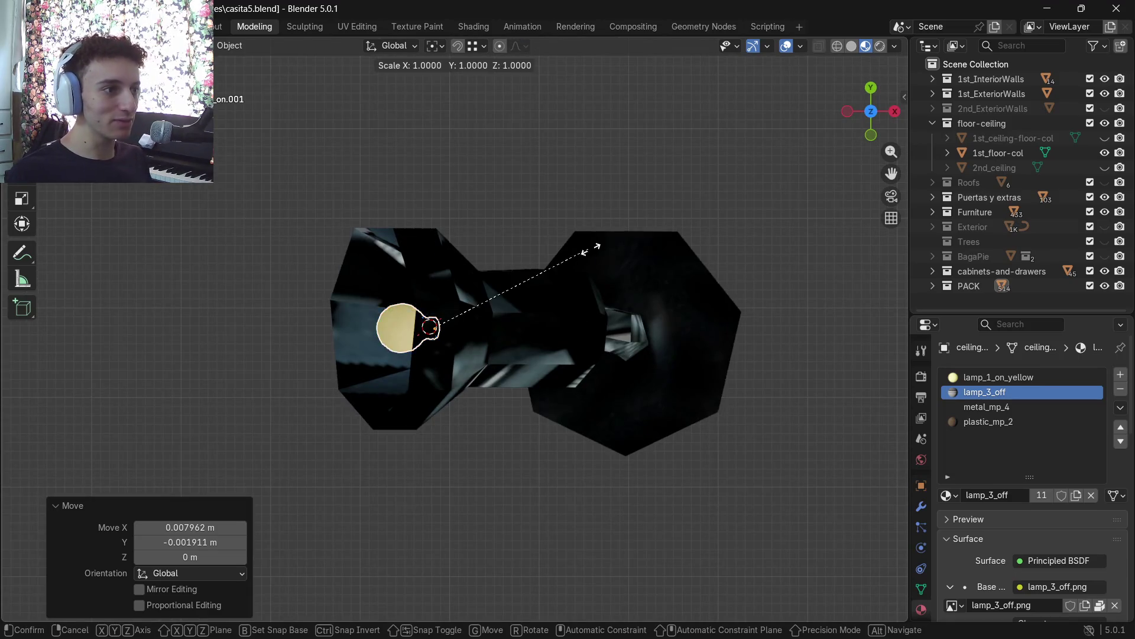
pyautogui.click(686, 259)
pyautogui.press('g')
pyautogui.click(701, 261)
pyautogui.hotkey('shift', 'z')
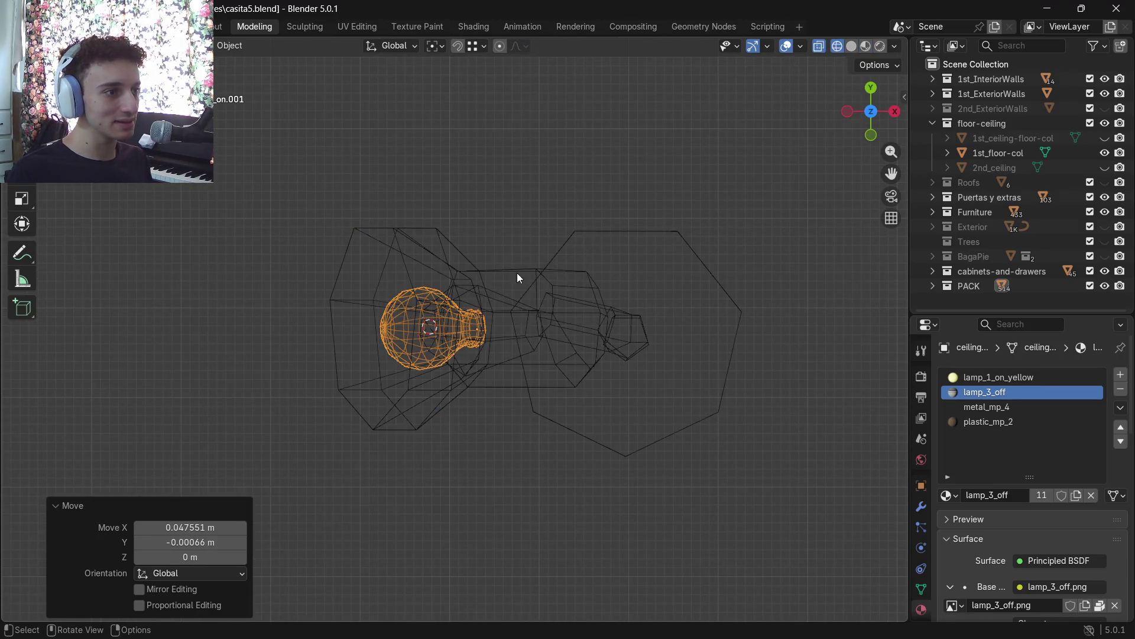
pyautogui.press('g')
pyautogui.click(605, 319)
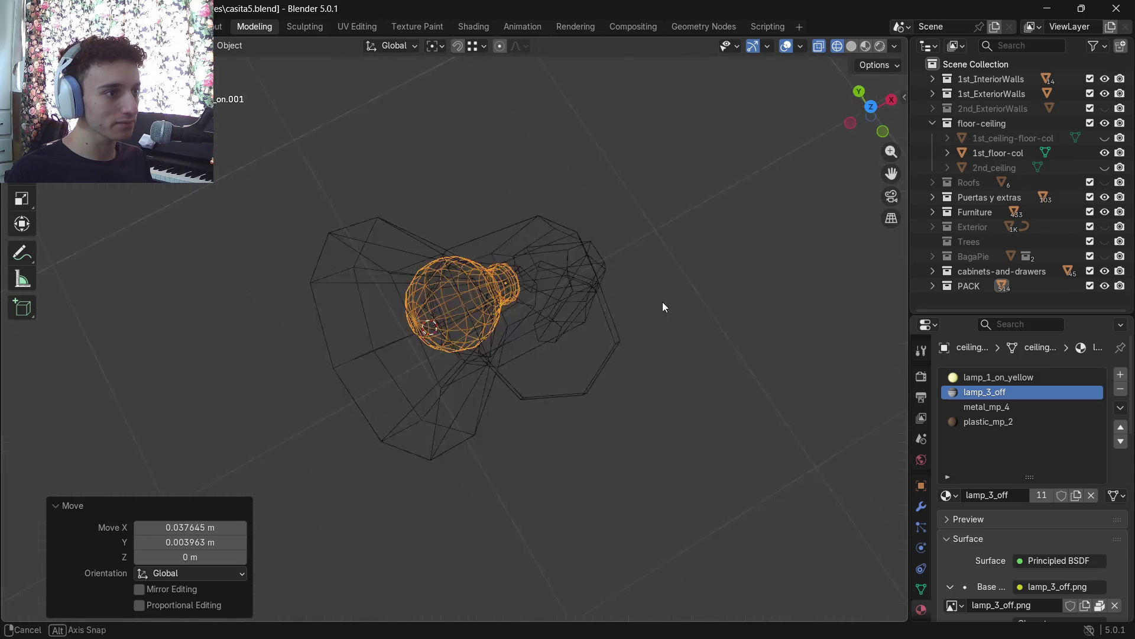
# Set the bulb's final position from the front view and return to the full scene.
pyautogui.moveTo(662, 301)
pyautogui.mouseDown()
pyautogui.moveTo(805, 207)
pyautogui.moveTo(790, 210)
pyautogui.mouseUp()
pyautogui.press('KP_1')
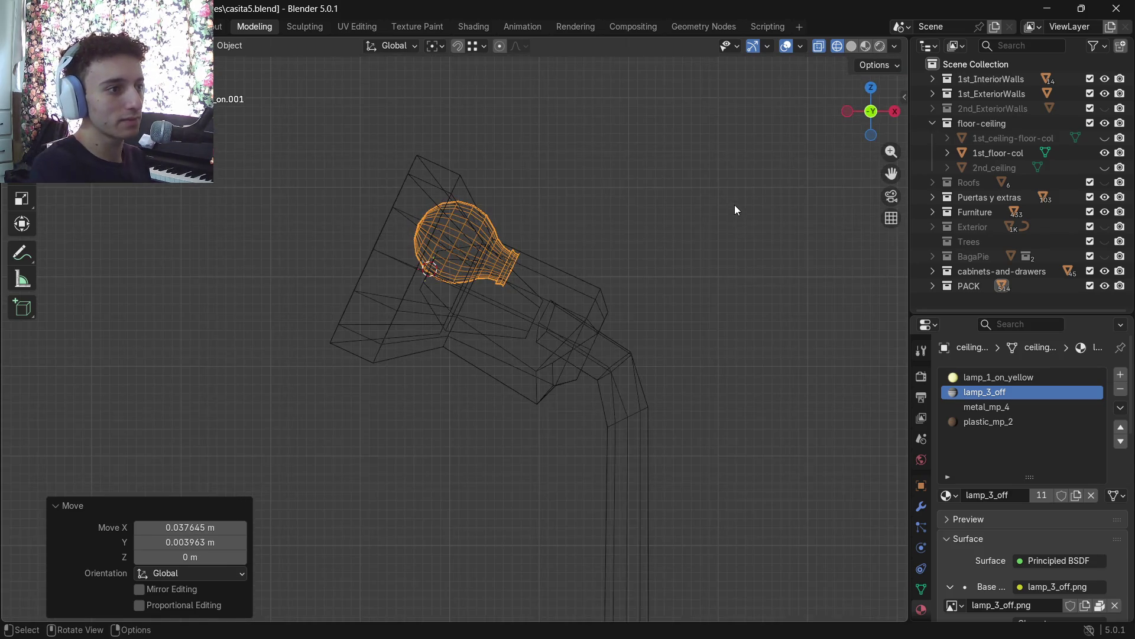
pyautogui.press('g')
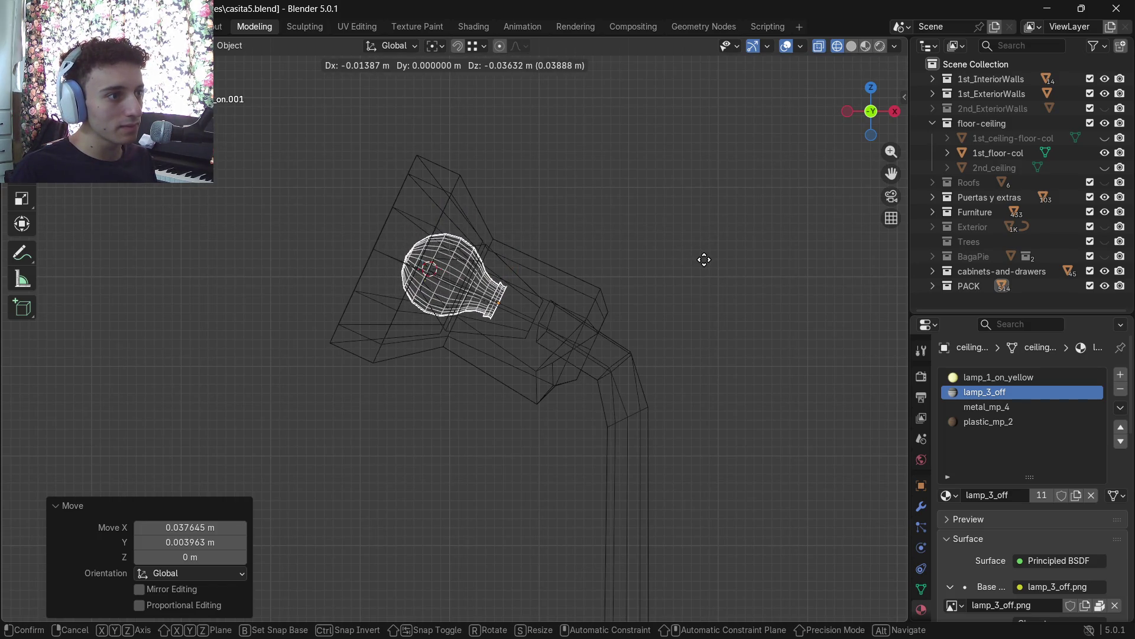
pyautogui.click(704, 260)
pyautogui.press('z')
pyautogui.click(695, 356)
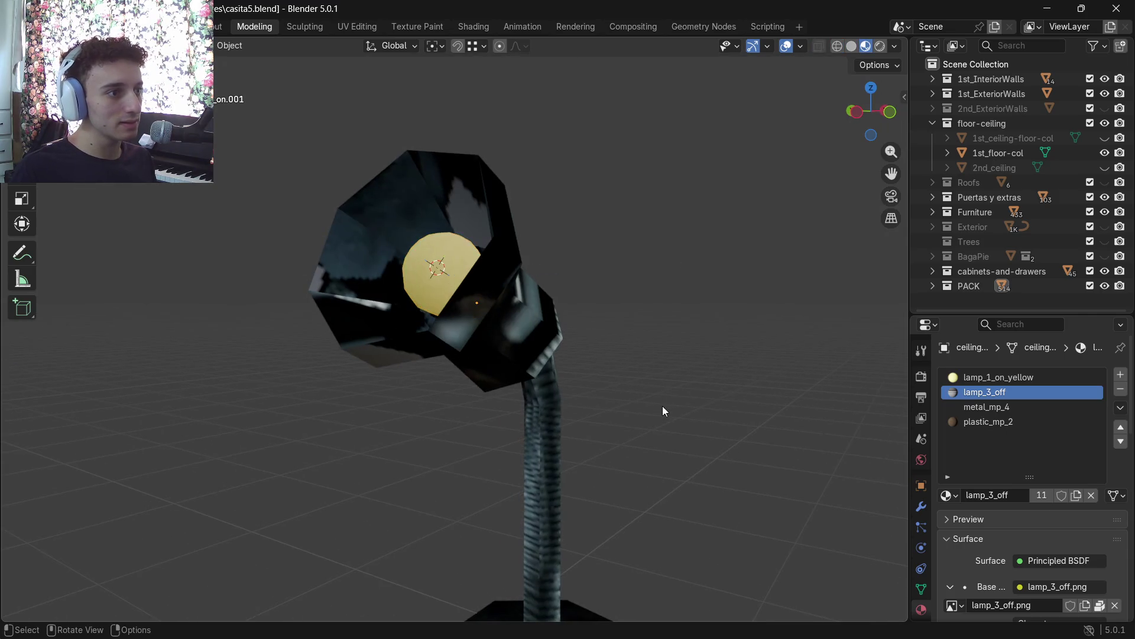
pyautogui.moveTo(738, 428)
pyautogui.mouseDown()
pyautogui.moveTo(773, 454)
pyautogui.moveTo(731, 463)
pyautogui.moveTo(696, 398)
pyautogui.moveTo(698, 364)
pyautogui.moveTo(578, 400)
pyautogui.moveTo(615, 385)
pyautogui.moveTo(603, 363)
pyautogui.moveTo(539, 385)
pyautogui.moveTo(378, 361)
pyautogui.moveTo(400, 356)
pyautogui.moveTo(459, 296)
pyautogui.moveTo(538, 346)
pyautogui.mouseUp()
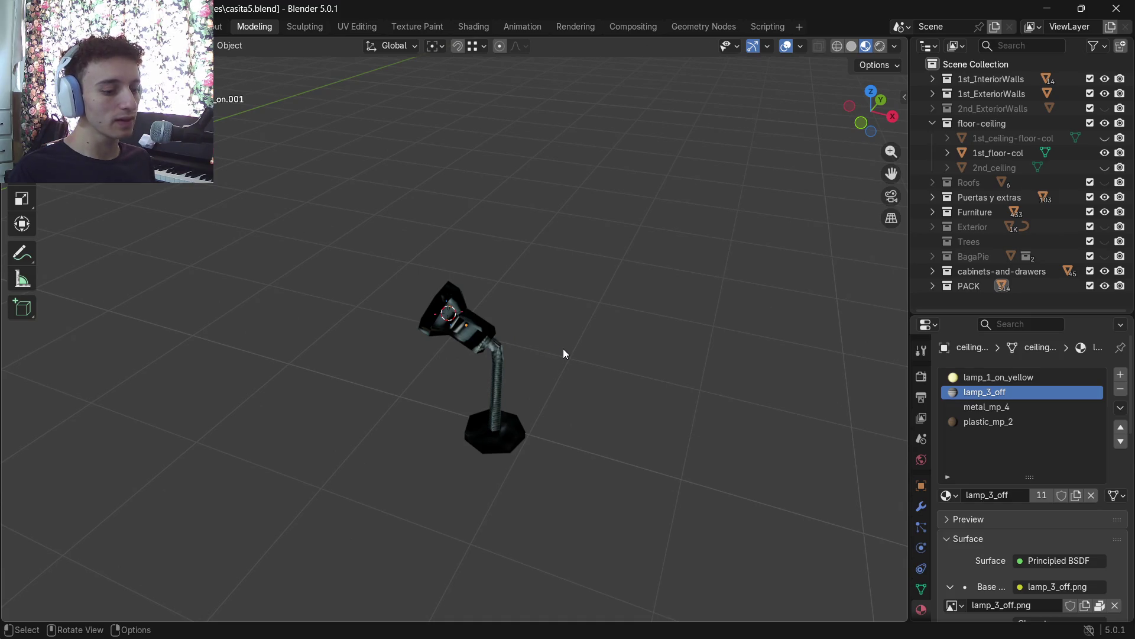
pyautogui.press('KP_Divide')
# Save casita5.blend and toggle the house collections' visibility in the Outliner.
pyautogui.moveTo(563, 355)
pyautogui.mouseDown()
pyautogui.moveTo(606, 385)
pyautogui.moveTo(418, 387)
pyautogui.moveTo(514, 354)
pyautogui.moveTo(563, 378)
pyautogui.mouseUp()
pyautogui.hotkey('ctrl', 's')
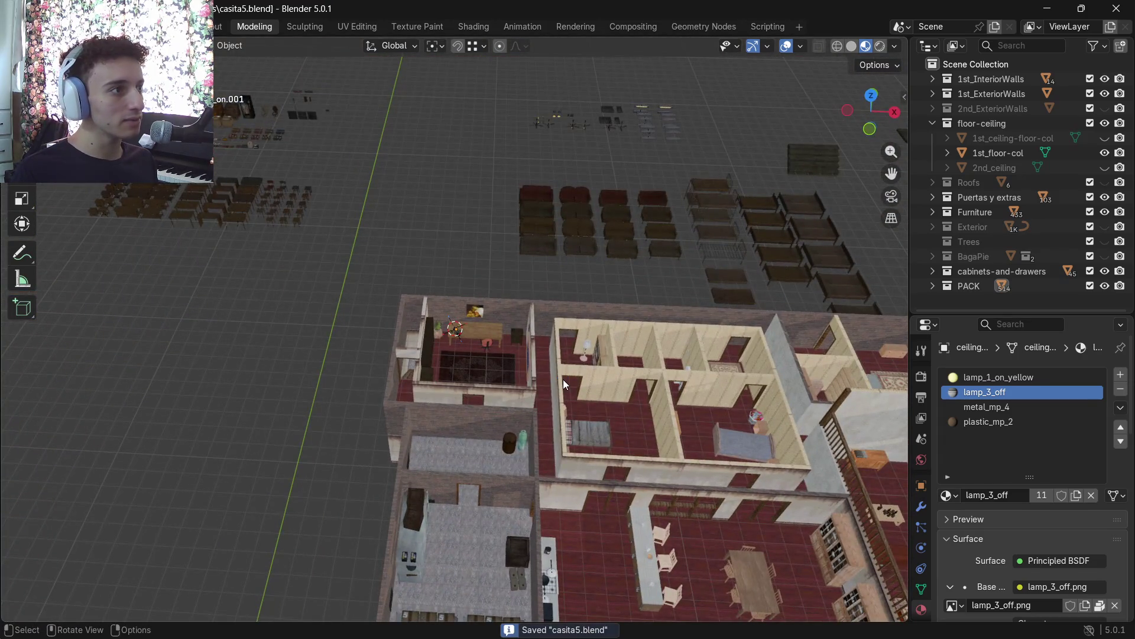
pyautogui.scroll(-4, 577, 297)
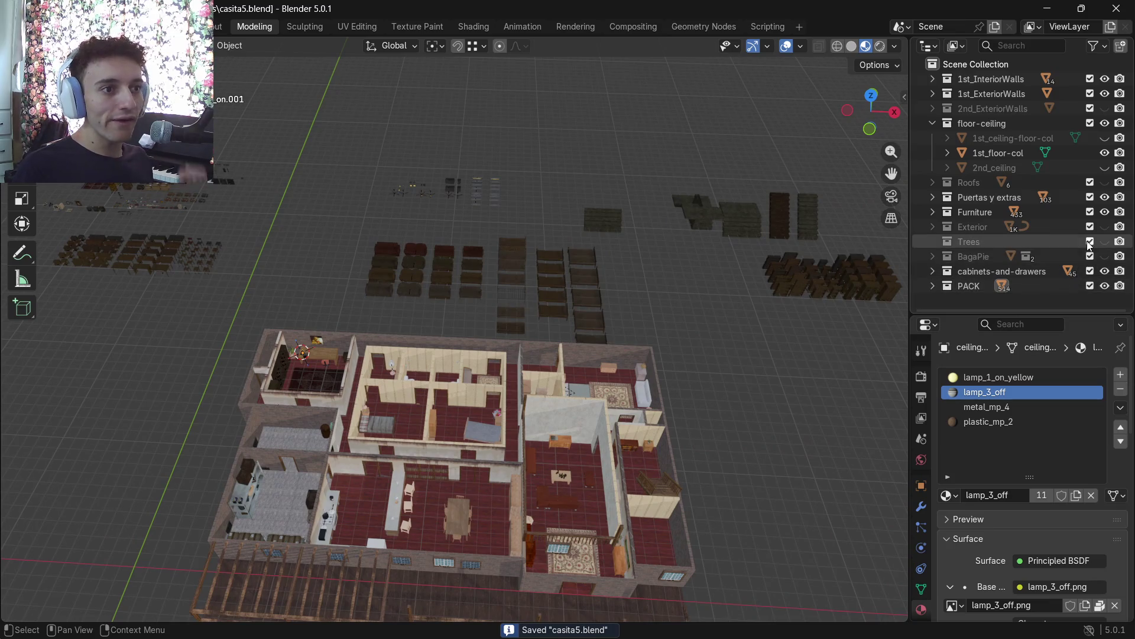
pyautogui.click(1105, 197)
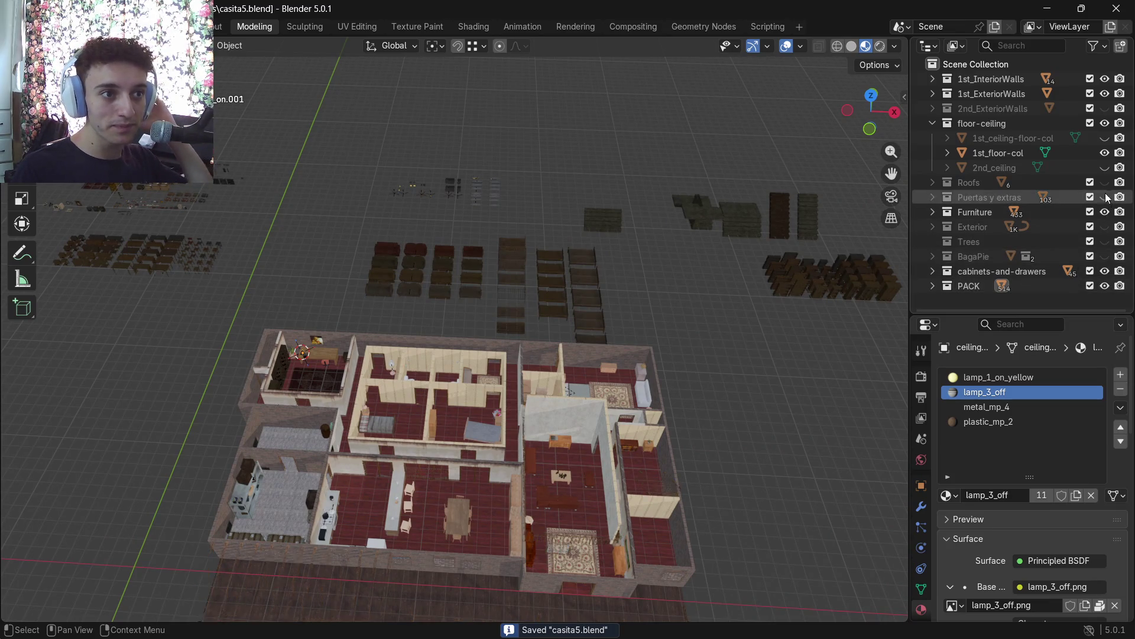
pyautogui.click(1104, 167)
pyautogui.click(1104, 137)
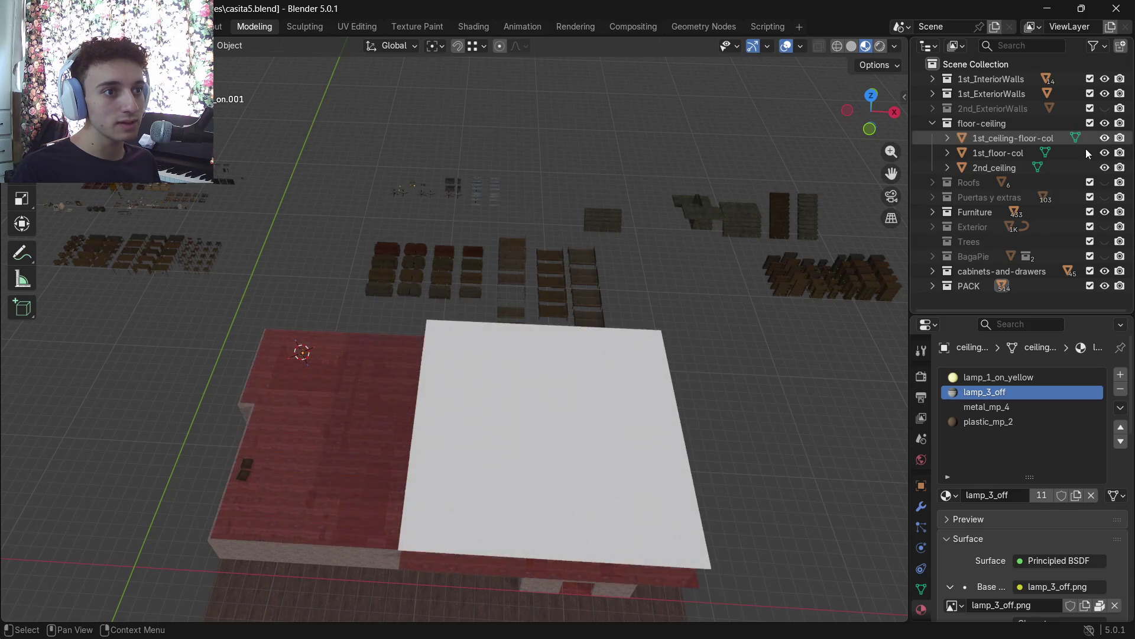
pyautogui.click(1104, 123)
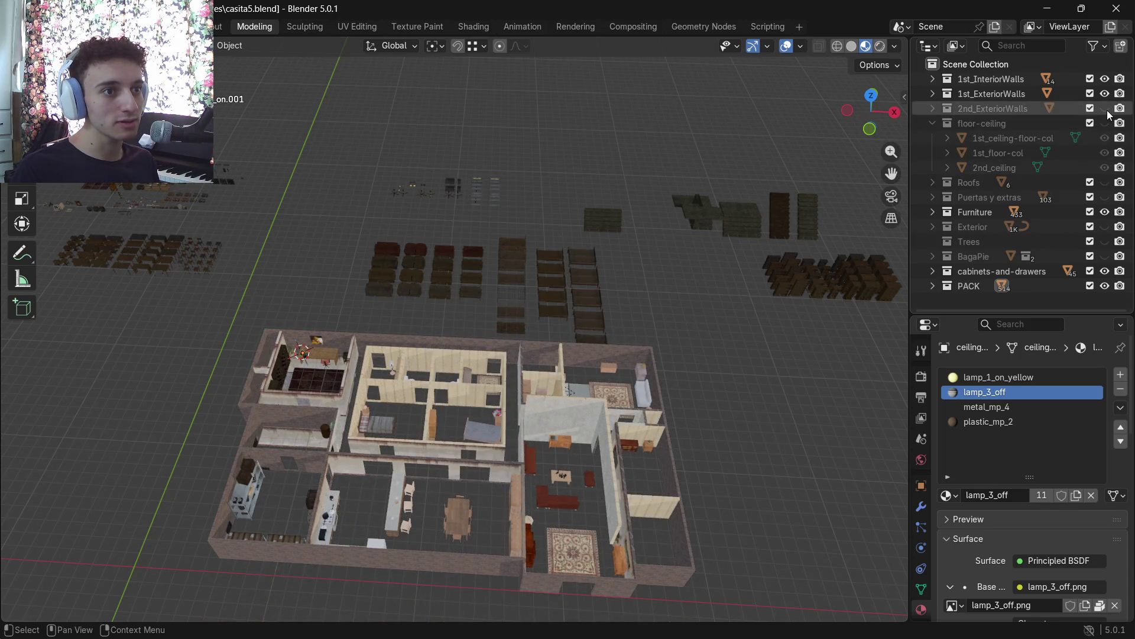
pyautogui.click(1105, 109)
pyautogui.click(1104, 123)
pyautogui.click(932, 123)
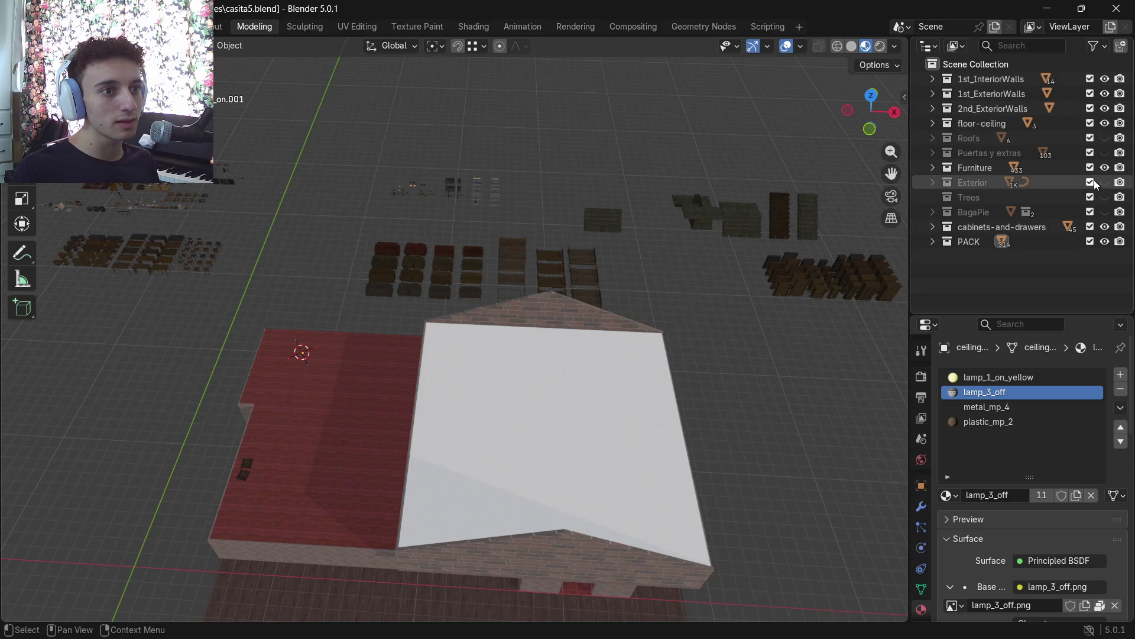
pyautogui.click(1103, 138)
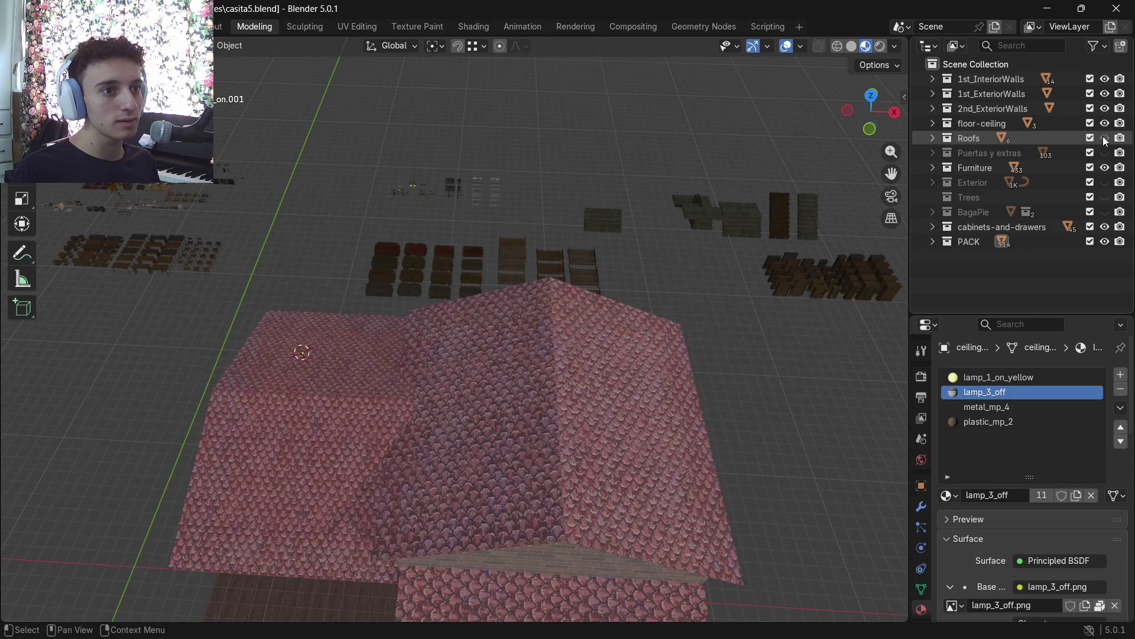
# Hide all house structure, PACK and cabinet collections, saving the file.
pyautogui.moveTo(1102, 136); pyautogui.dragTo(1101, 78)
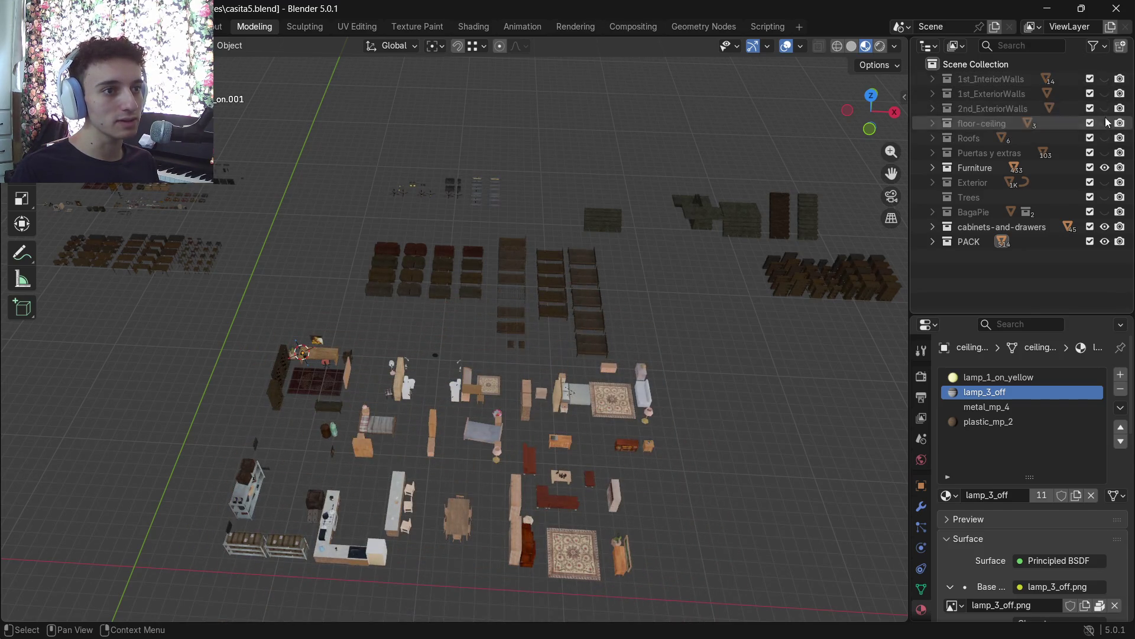
pyautogui.hotkey('ctrl', 's')
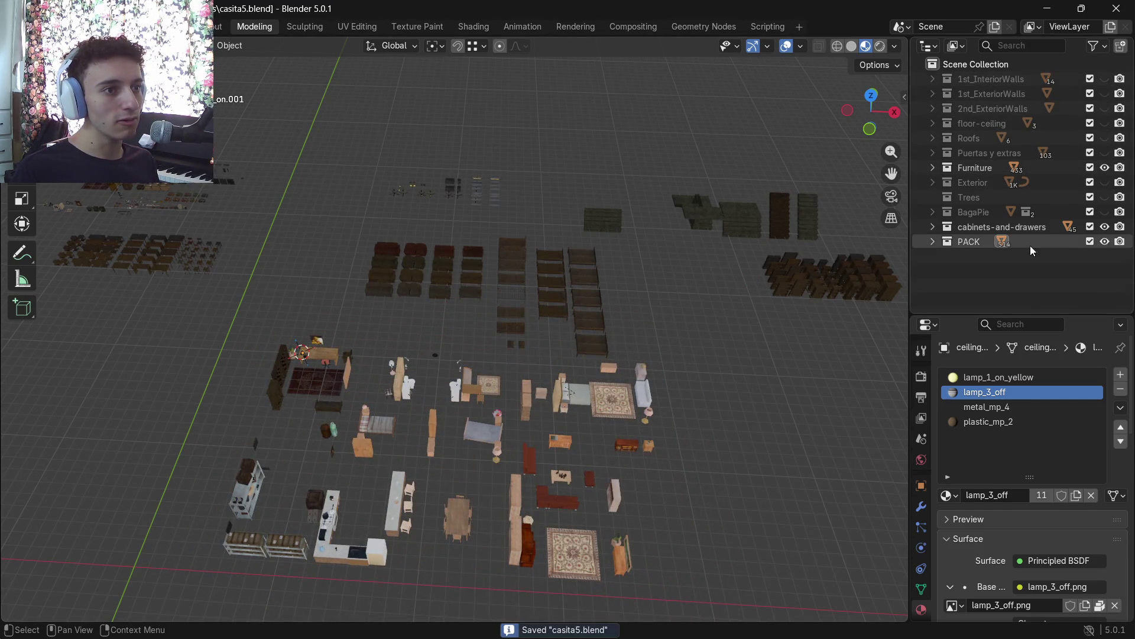
pyautogui.click(1104, 241)
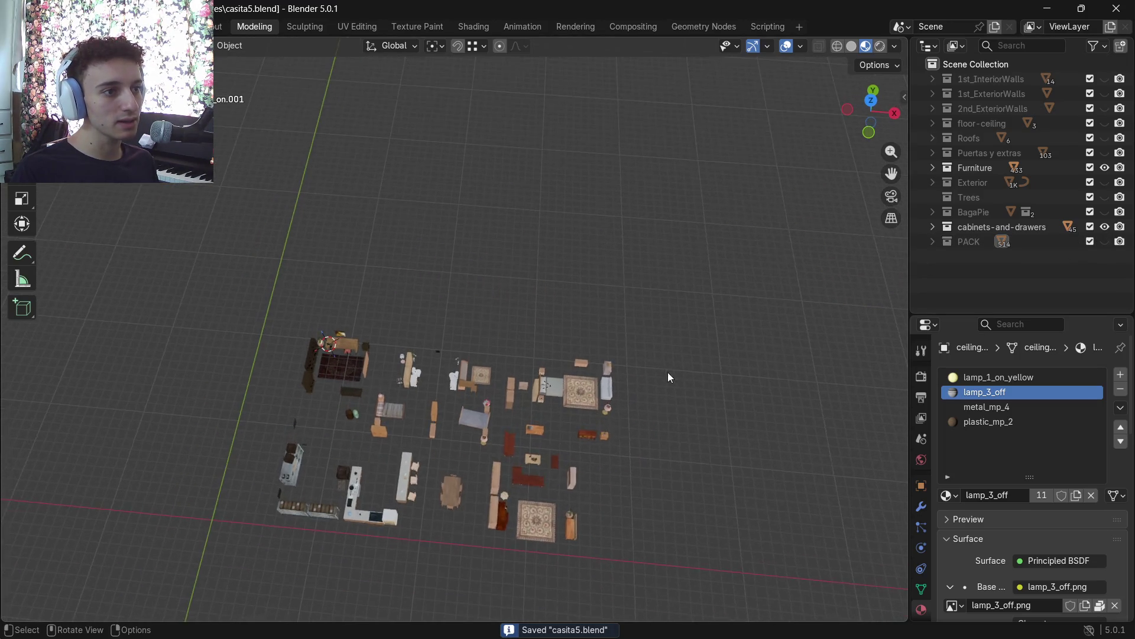
pyautogui.click(1104, 227)
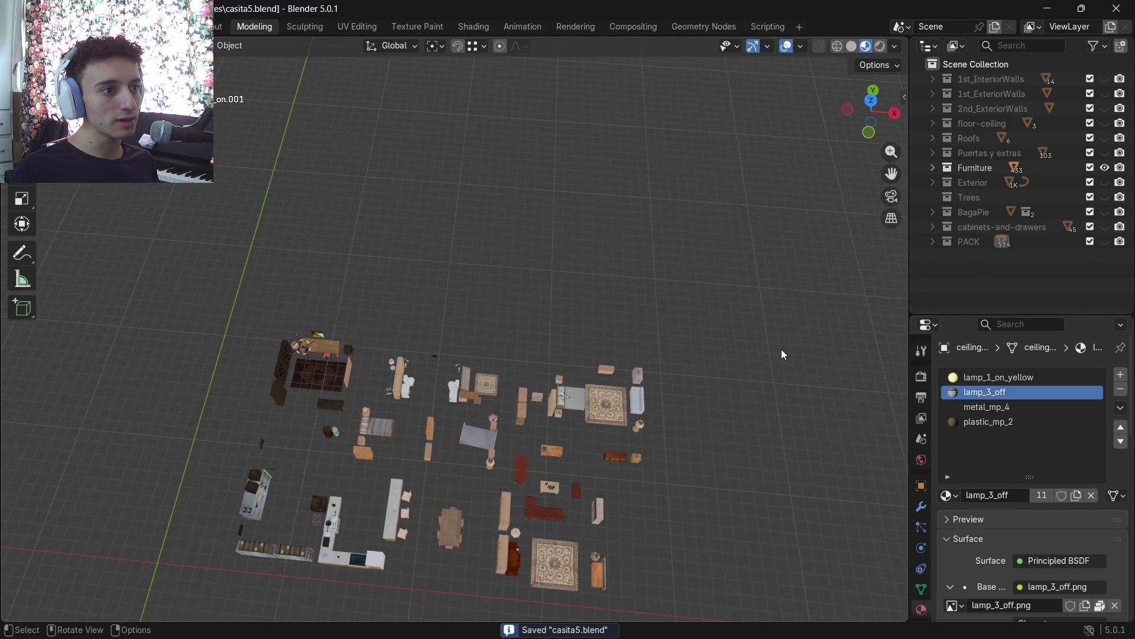
# Make Furniture the active collection and box-select all furniture from the top view.
pyautogui.click(974, 167)
pyautogui.press('KP_7')
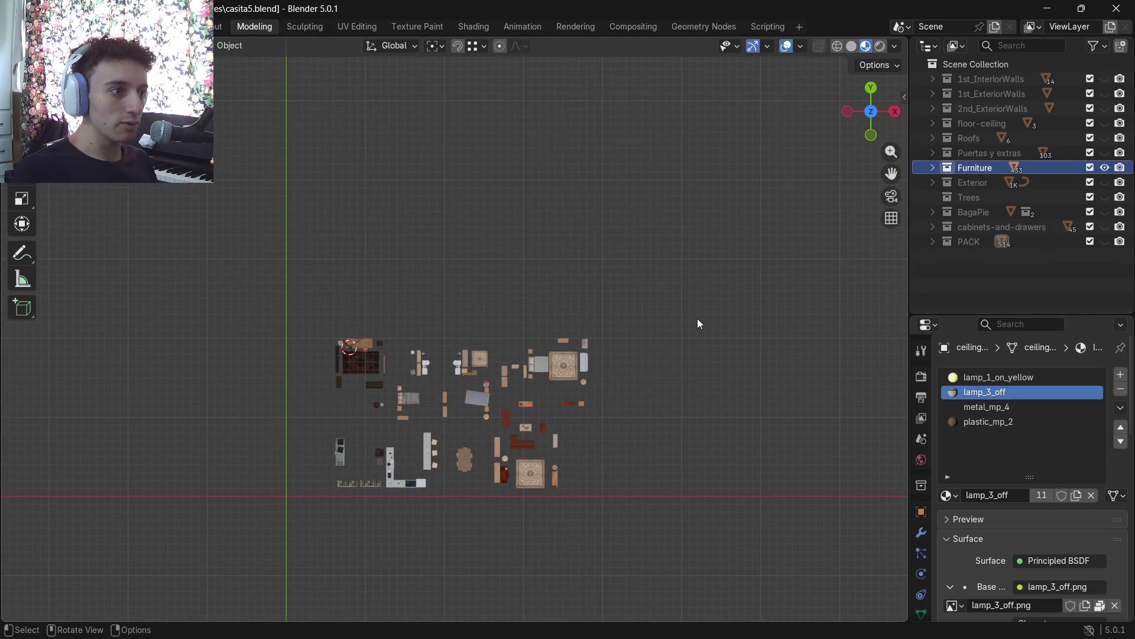
pyautogui.moveTo(177, 235); pyautogui.dragTo(747, 535)
pyautogui.click(17, 9)
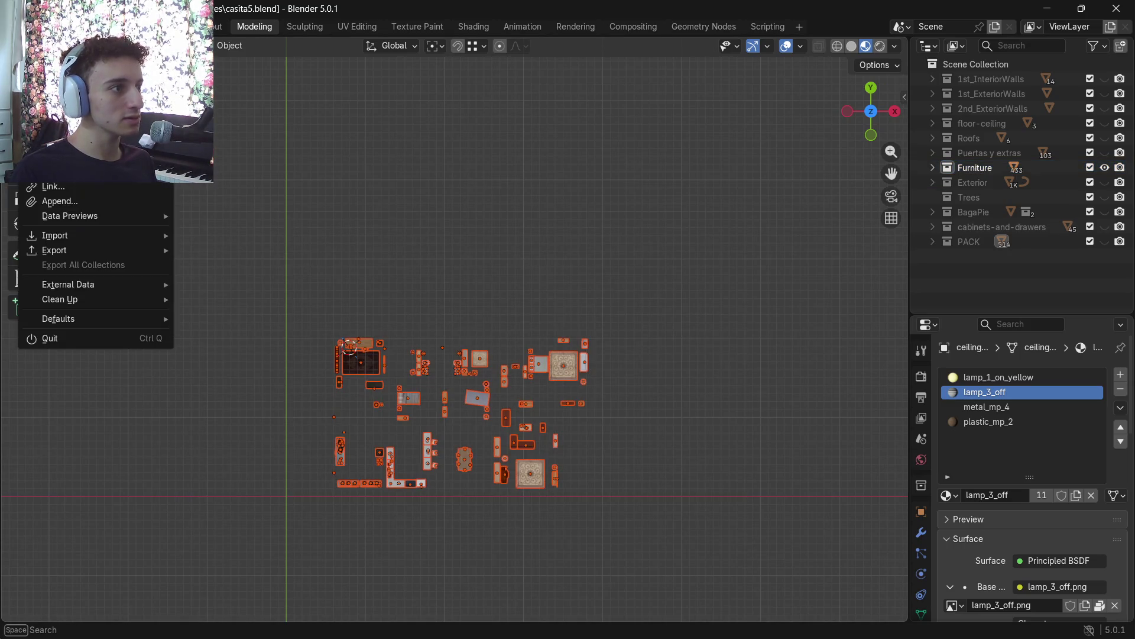
# Export the furniture as glTF with the House preset over Game\exports\furniture.glb, then save.
pyautogui.moveTo(115, 251)
pyautogui.click(215, 385)
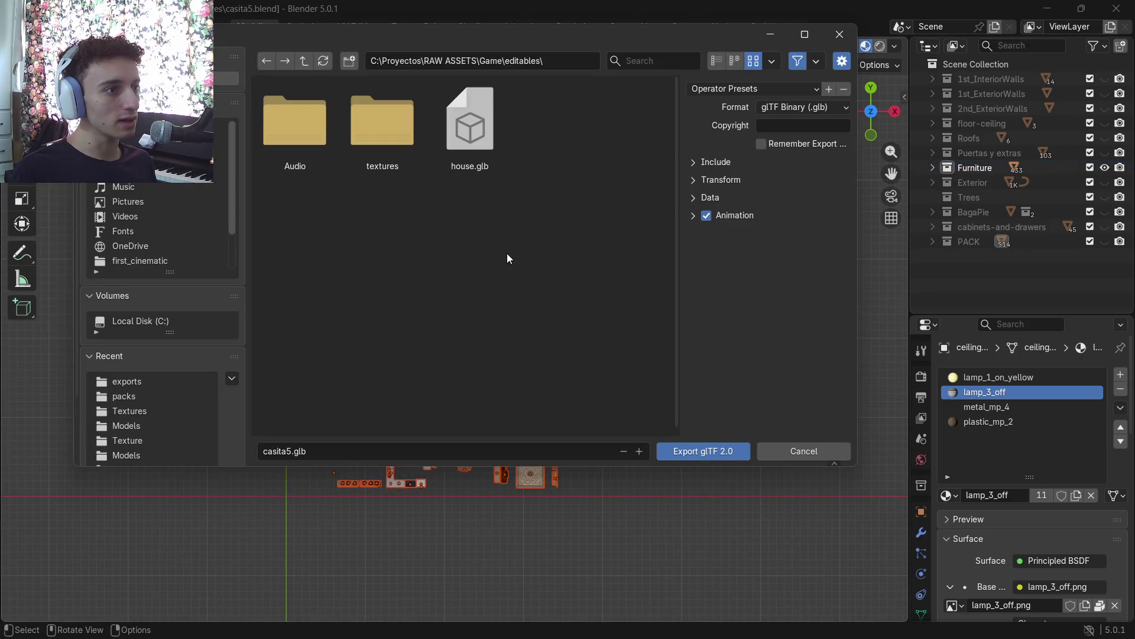
pyautogui.click(750, 88)
pyautogui.click(737, 125)
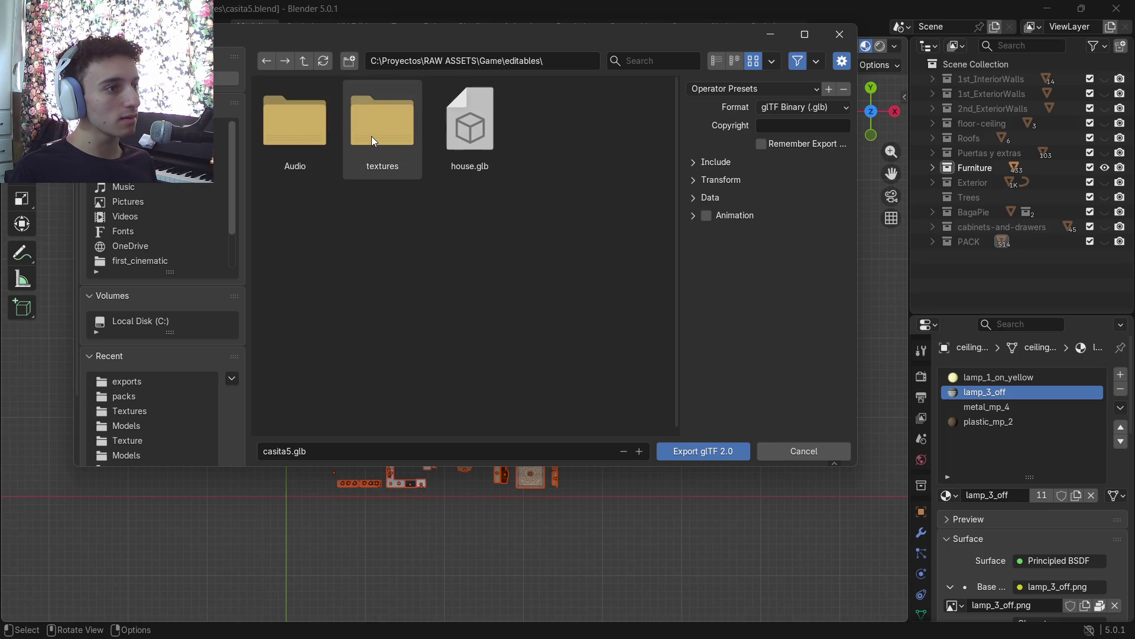
pyautogui.moveTo(472, 141)
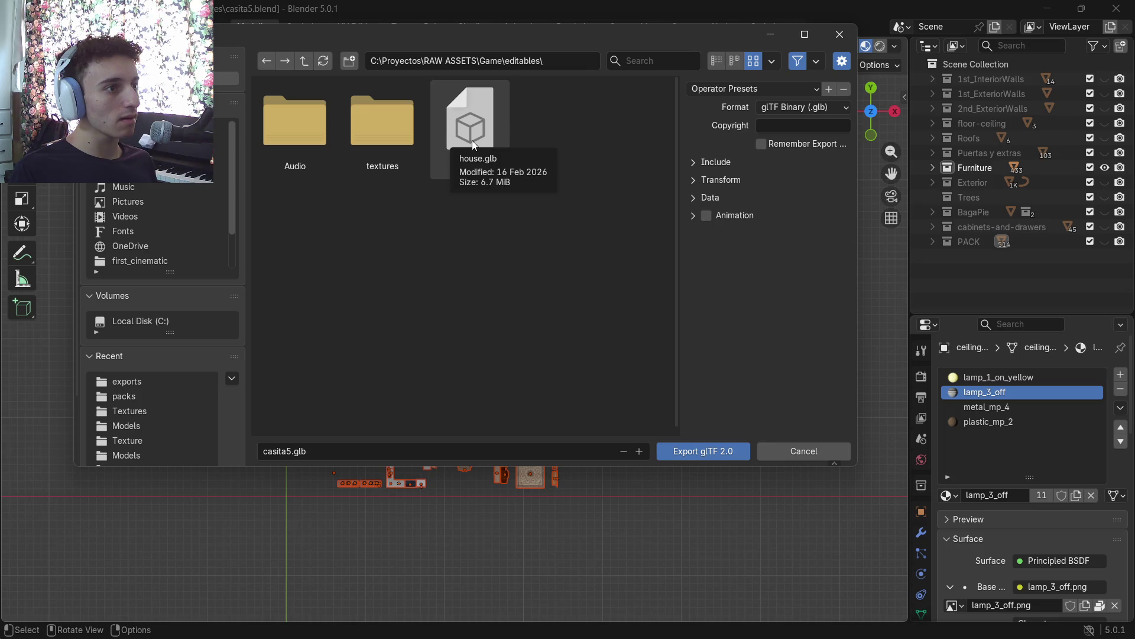
pyautogui.click(307, 58)
pyautogui.click(307, 58)
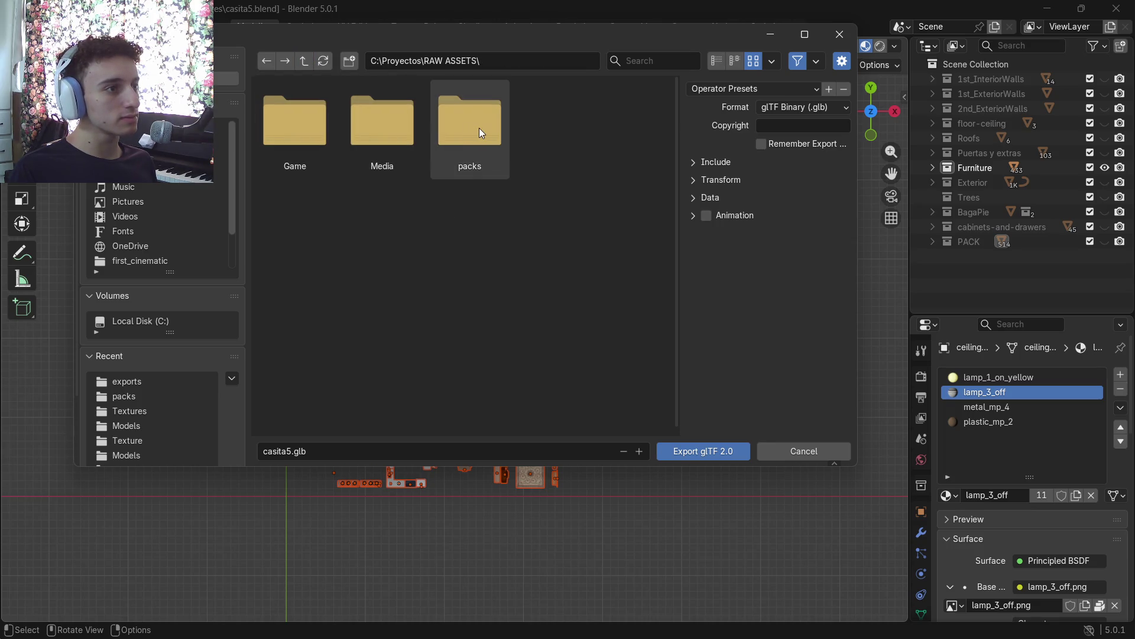
pyautogui.doubleClick(304, 143)
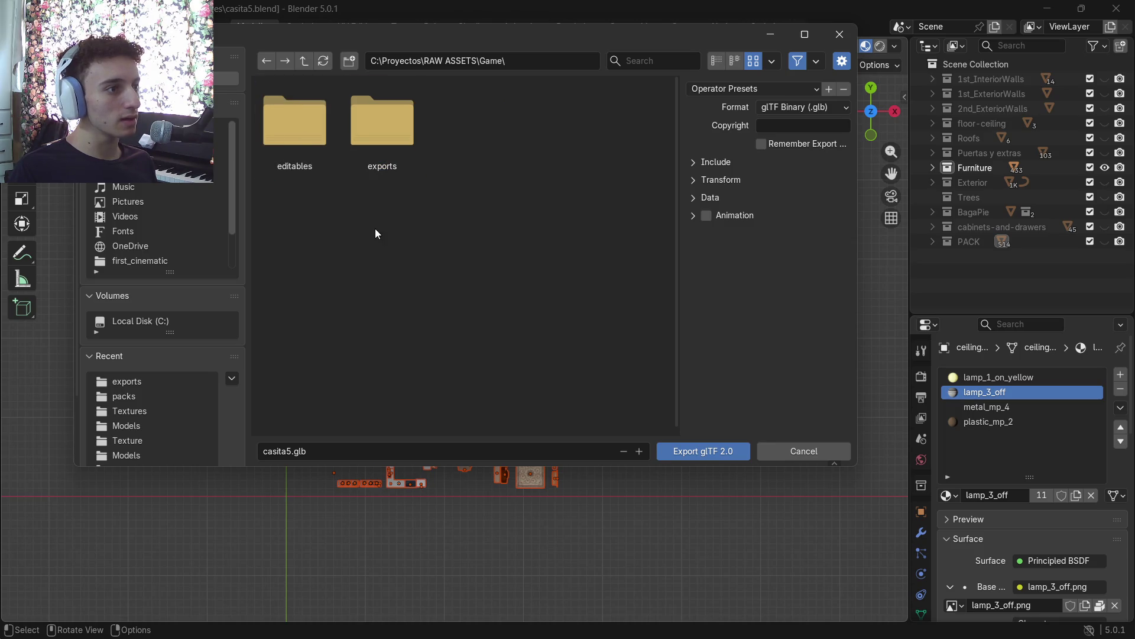
pyautogui.doubleClick(383, 124)
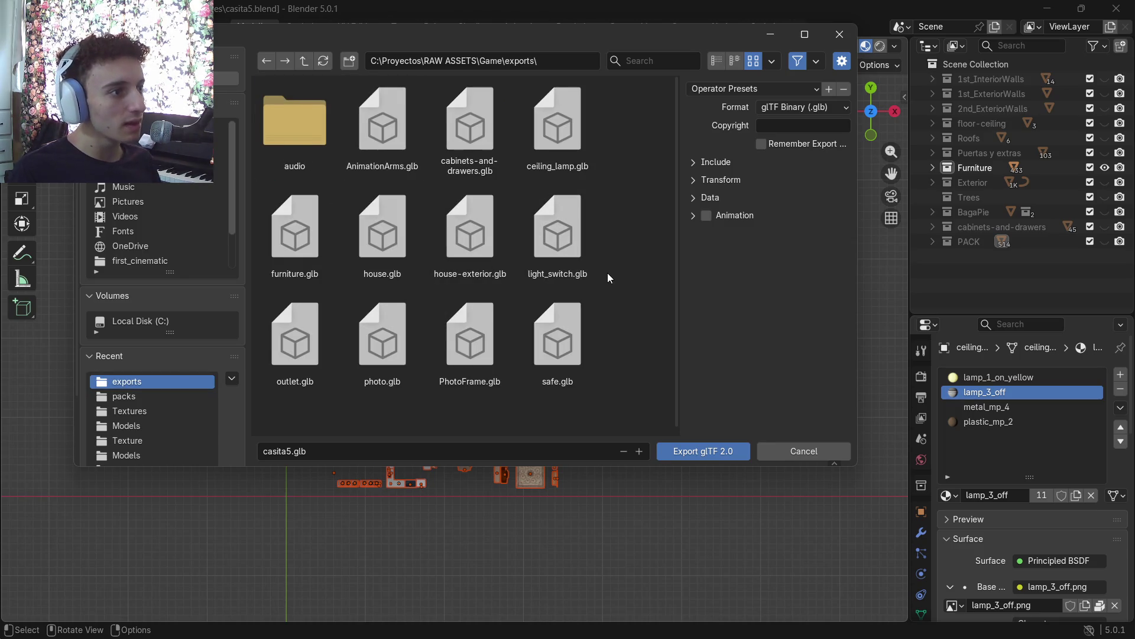
pyautogui.click(322, 241)
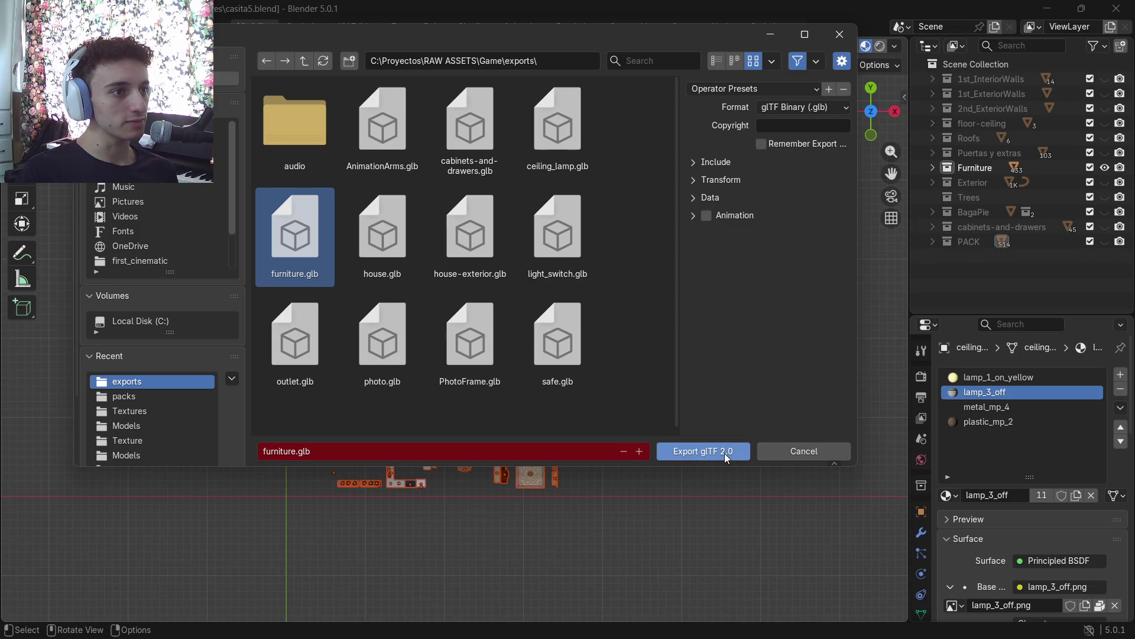
pyautogui.click(725, 453)
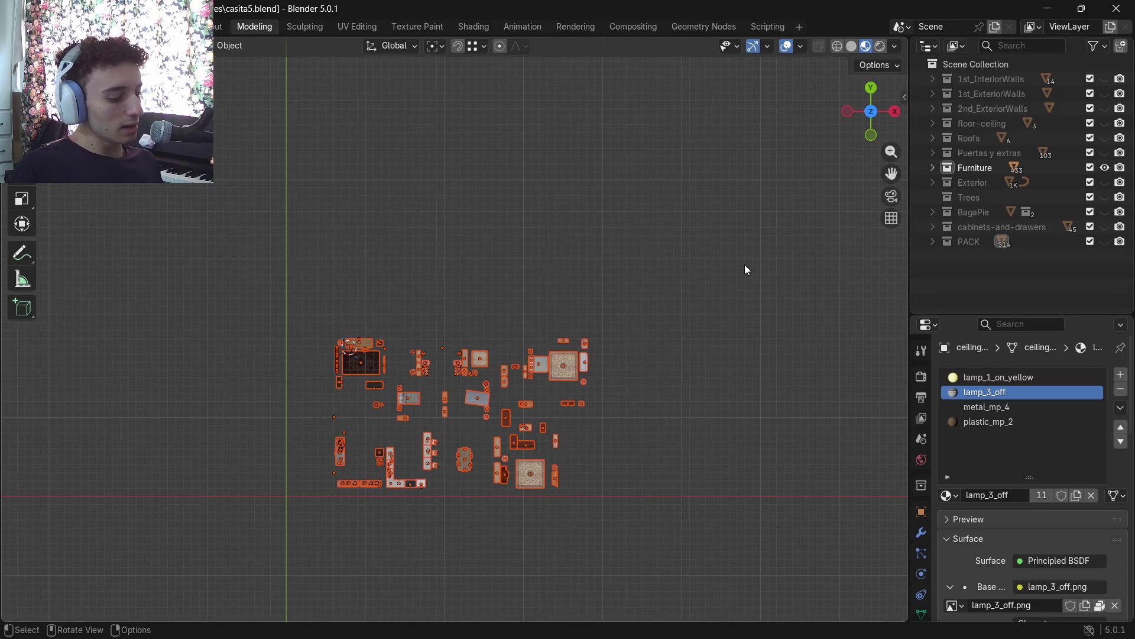
pyautogui.hotkey('ctrl', 's')
# Close Blender and select furniture.glb in the Game\exports folder.
pyautogui.click(1116, 7)
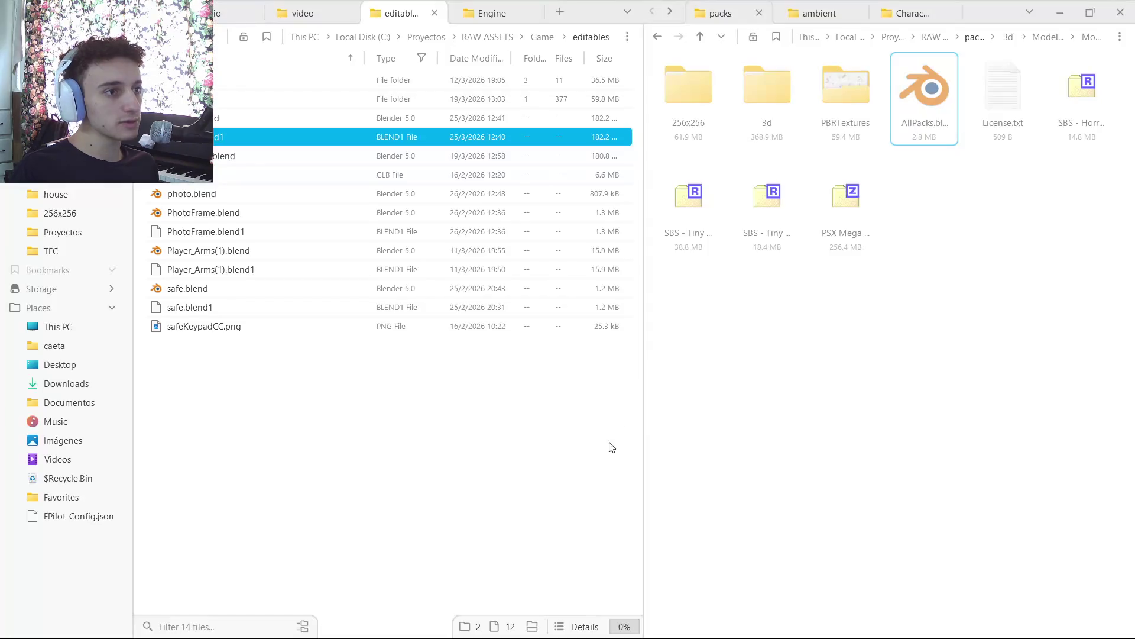
pyautogui.click(499, 37)
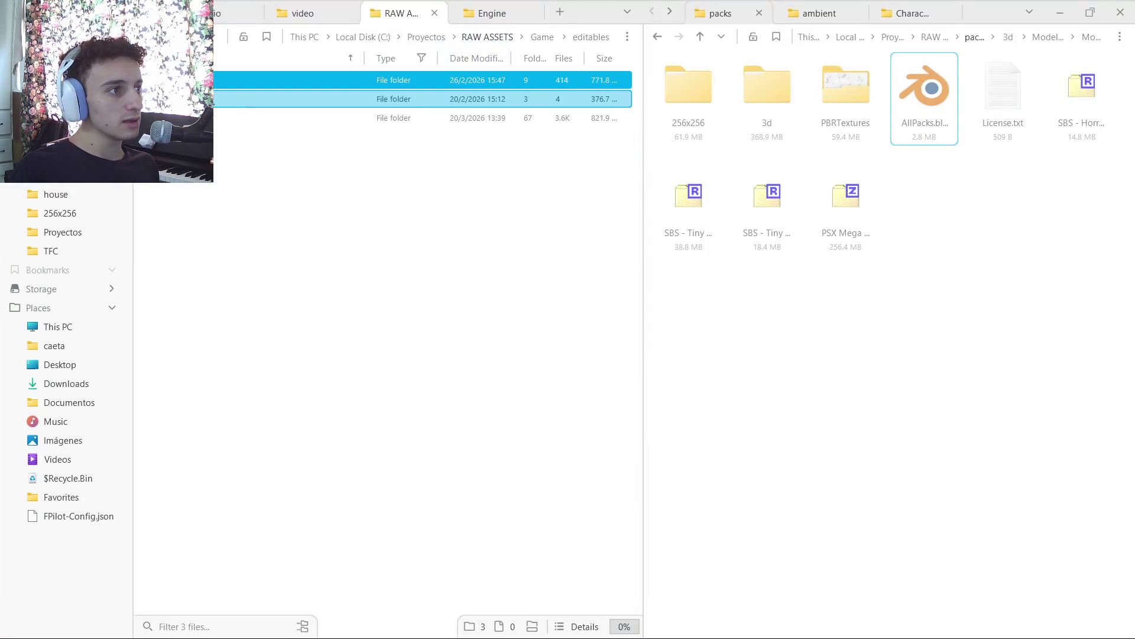
pyautogui.doubleClick(296, 80)
pyautogui.doubleClick(296, 98)
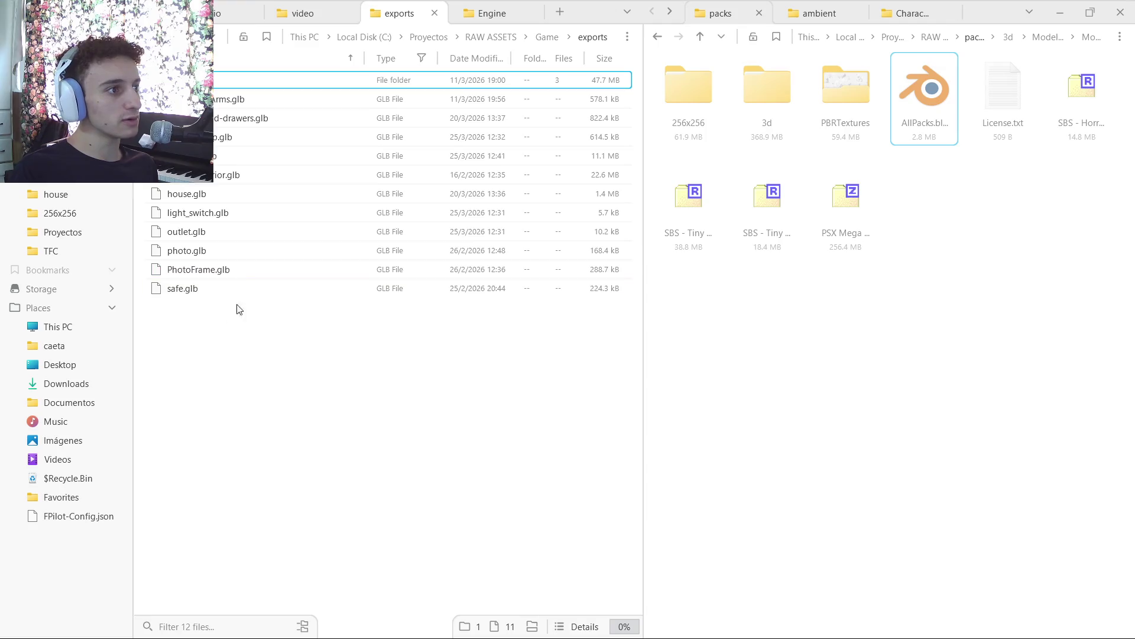
pyautogui.click(232, 157)
# Paste furniture.glb into house\assets, replacing the old copy.
pyautogui.hotkey('ctrl', 'shift', 'Tab')
pyautogui.hotkey('ctrl', 'shift', 'Tab')
pyautogui.hotkey('ctrl', 'shift', 'Tab')
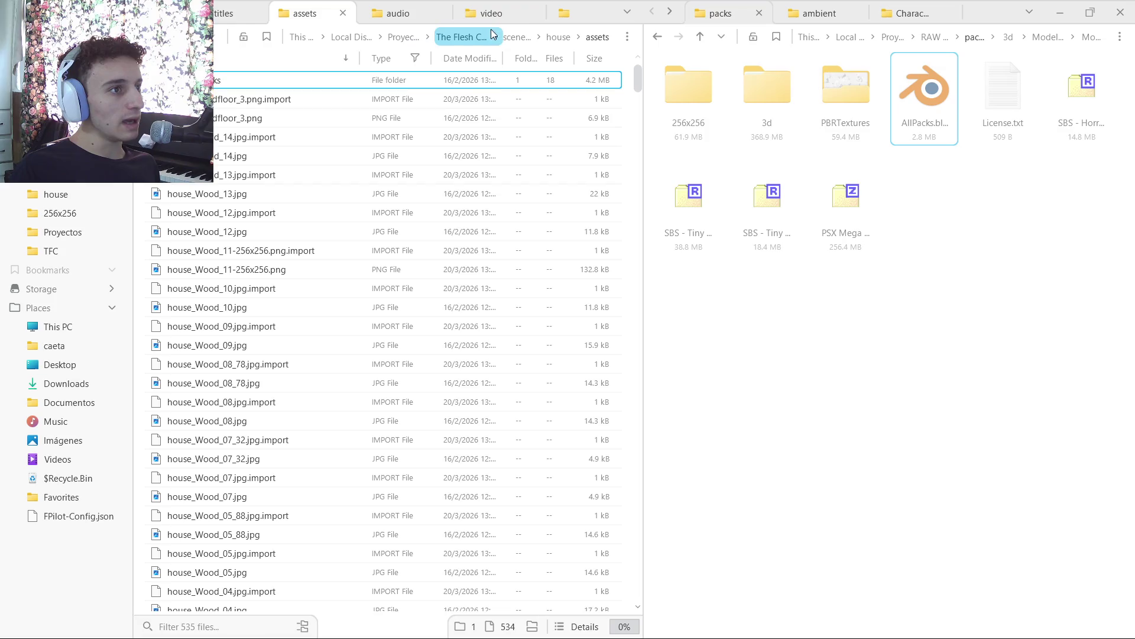
pyautogui.click(558, 37)
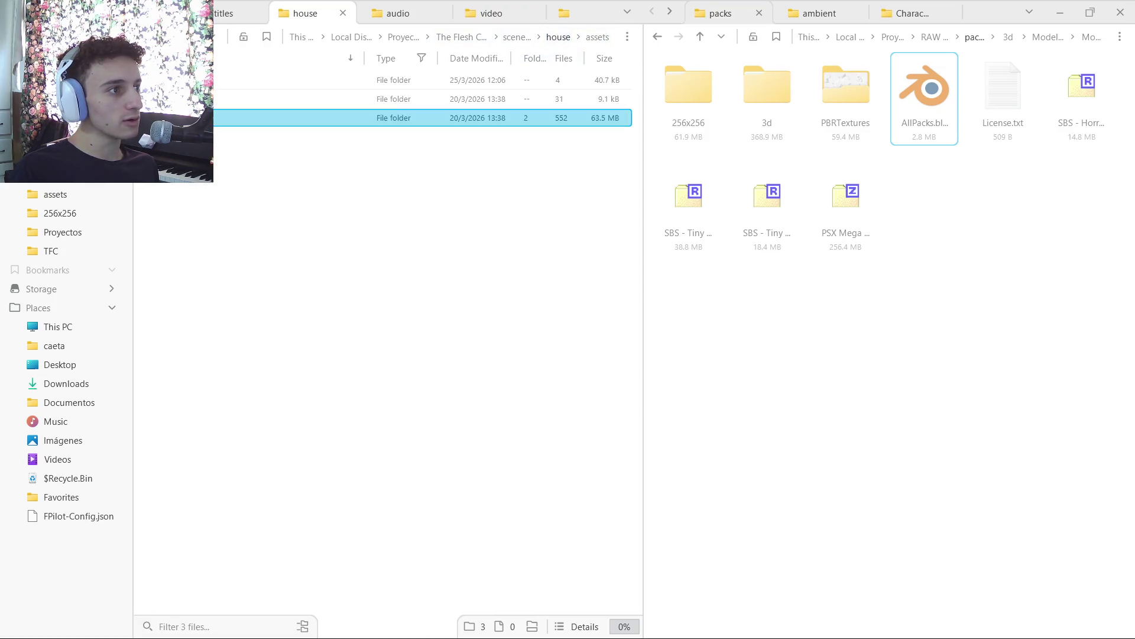
pyautogui.press('Return')
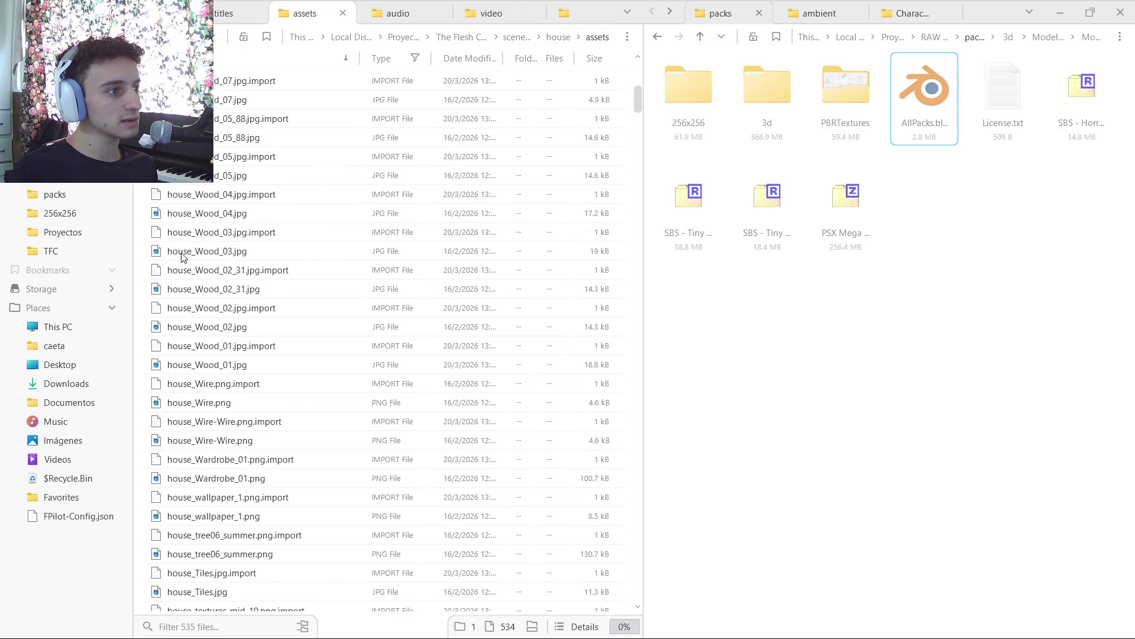
pyautogui.hotkey('ctrl', 'v')
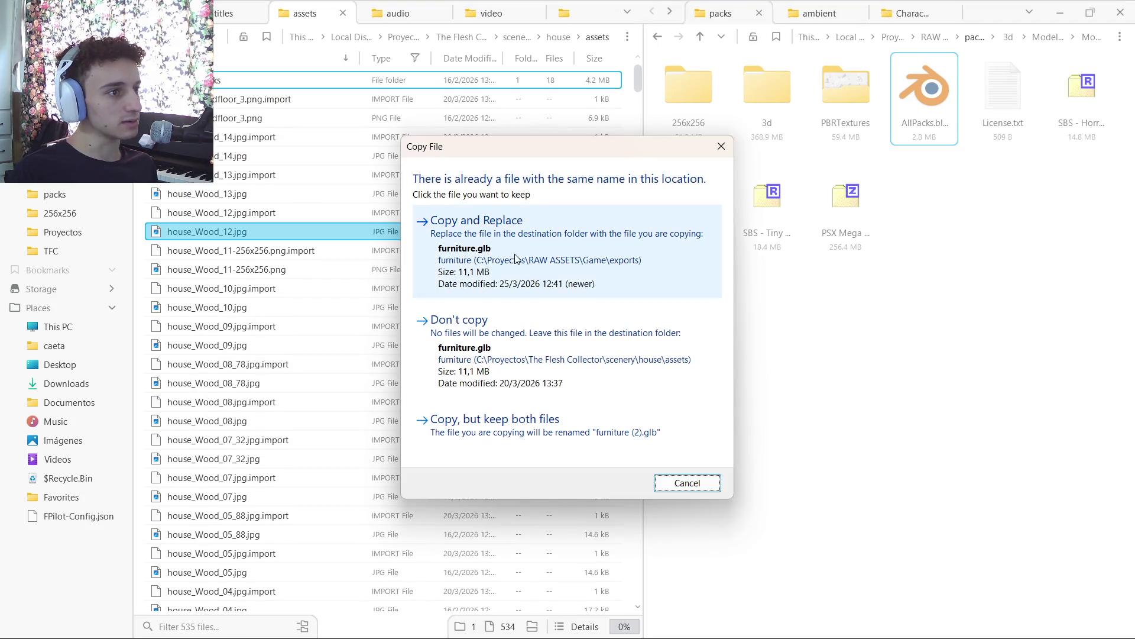
pyautogui.click(517, 262)
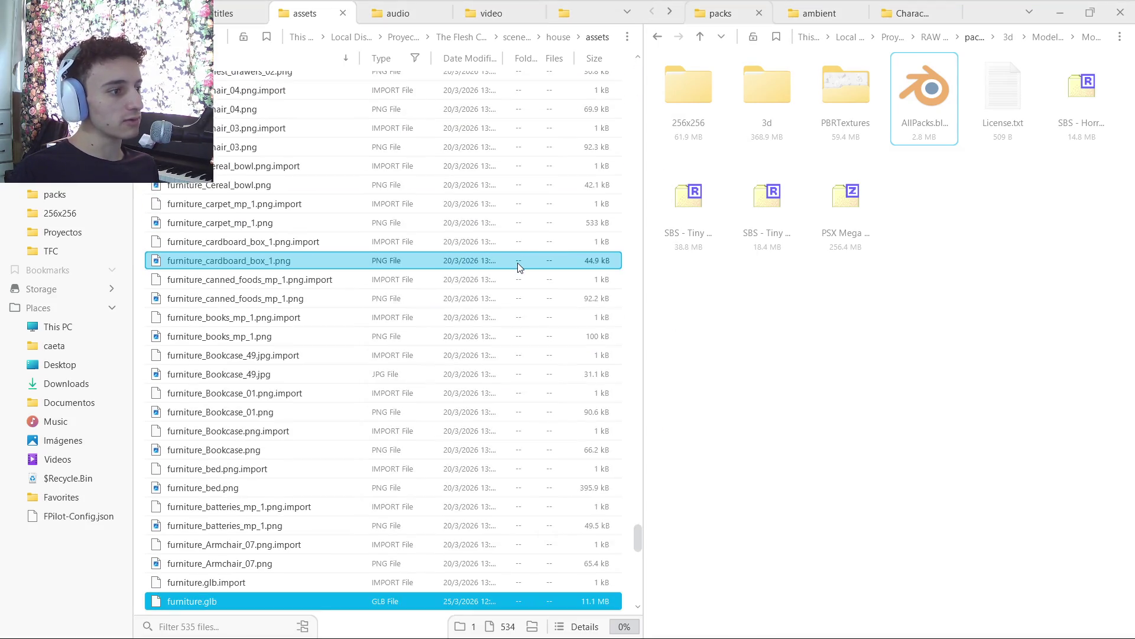
pyautogui.scroll(-5, 519, 331)
pyautogui.scroll(10, 334, 342)
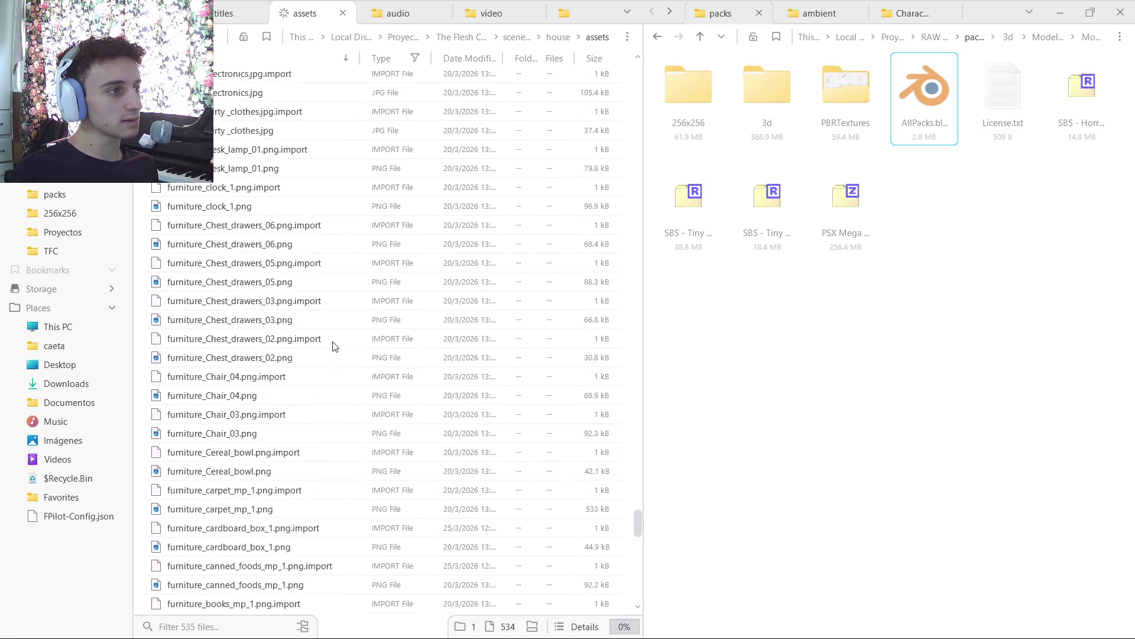
pyautogui.scroll(10, 331, 346)
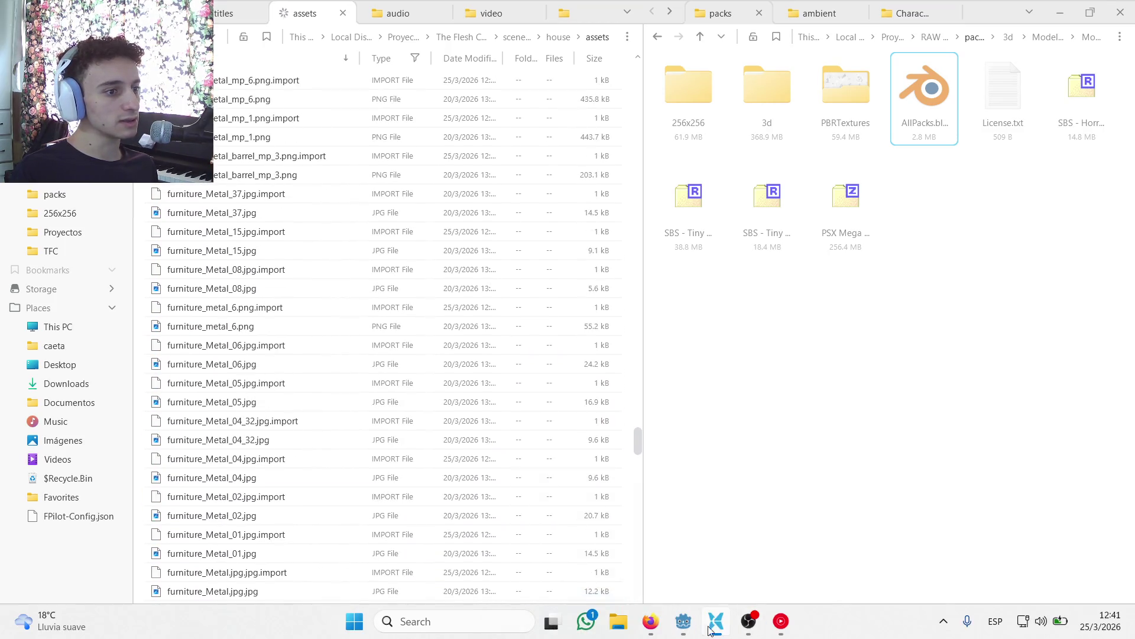
pyautogui.click(685, 630)
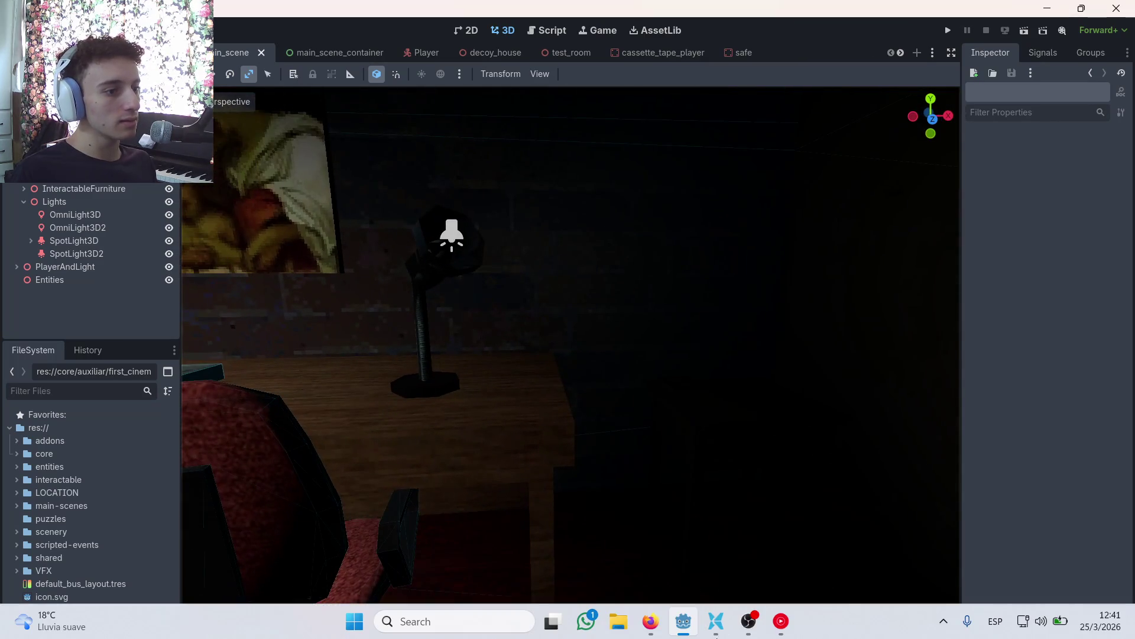
# Review the reimported furniture in Godot's furniture scene with the Painting deselected.
pyautogui.moveTo(716, 621)
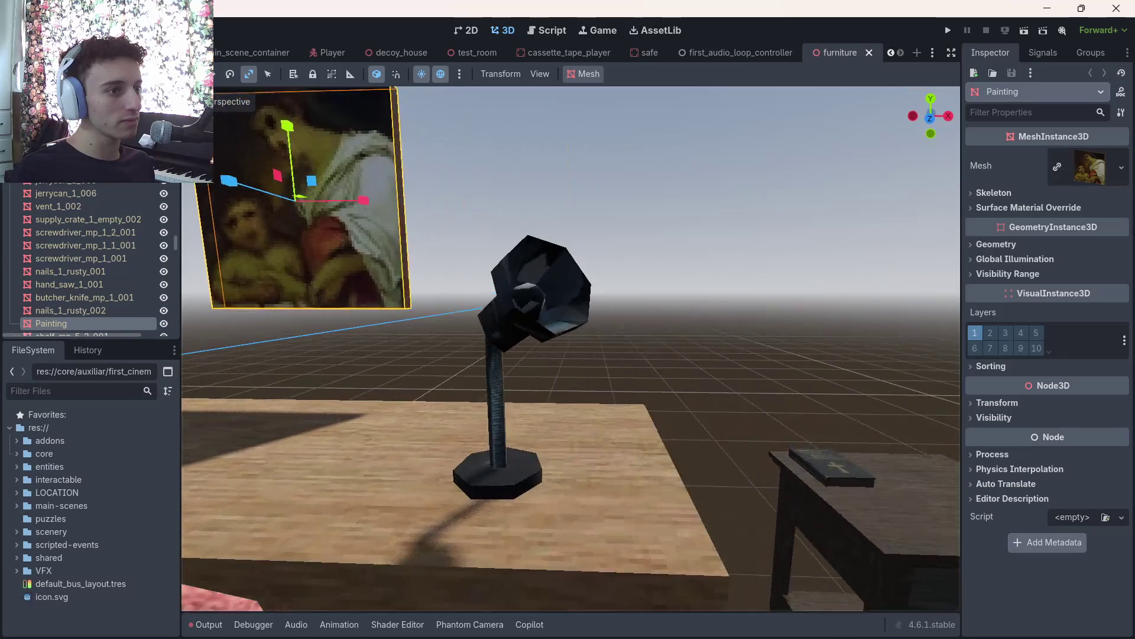
pyautogui.click(723, 249)
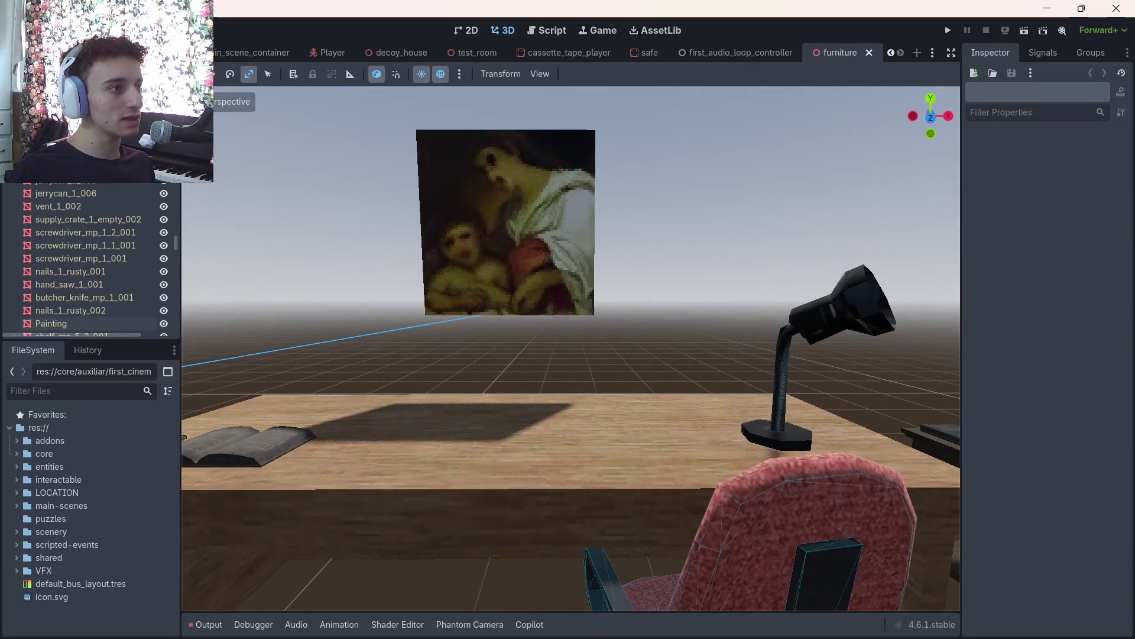
pyautogui.moveTo(545, 637)
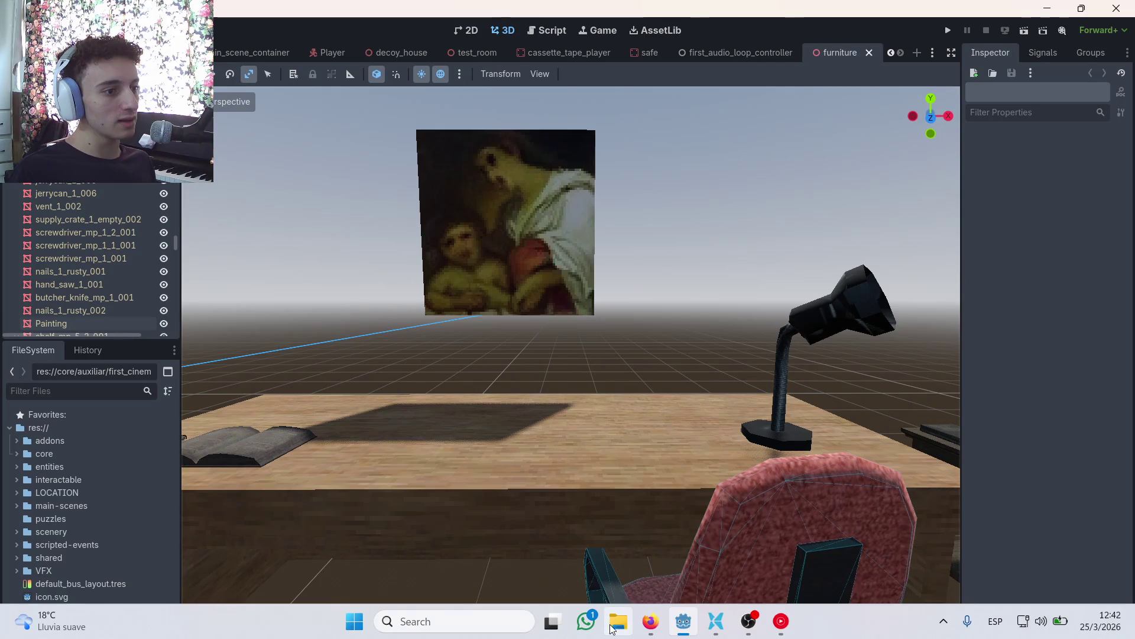
pyautogui.click(728, 628)
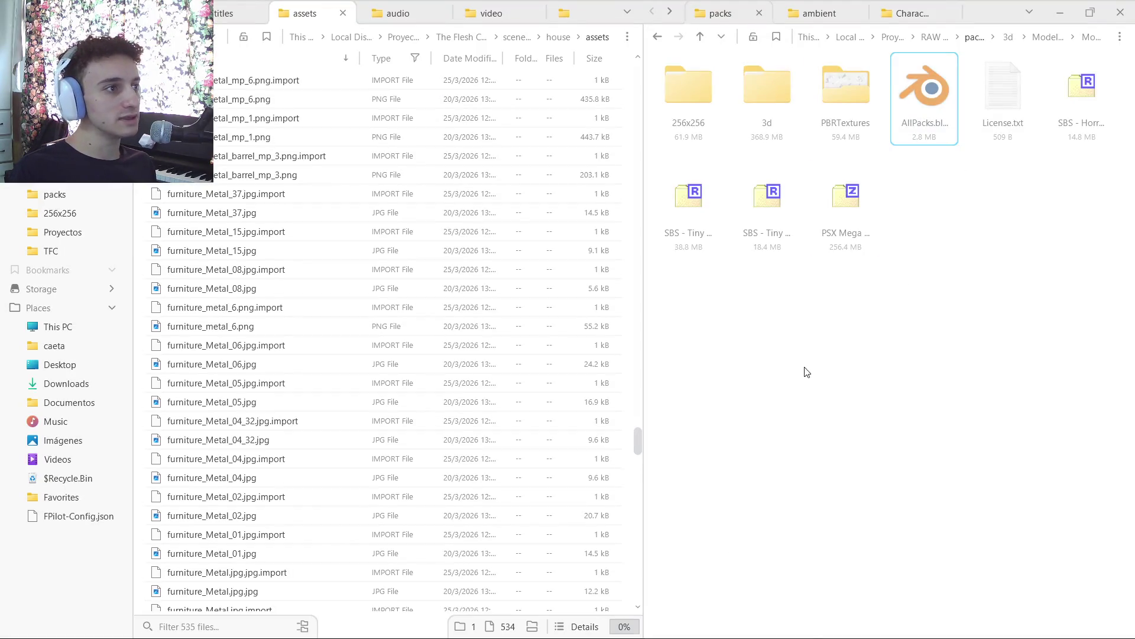
# Go to RAW ASSETS > Game > editables and open casita5.blend in Blender.
pyautogui.click(556, 39)
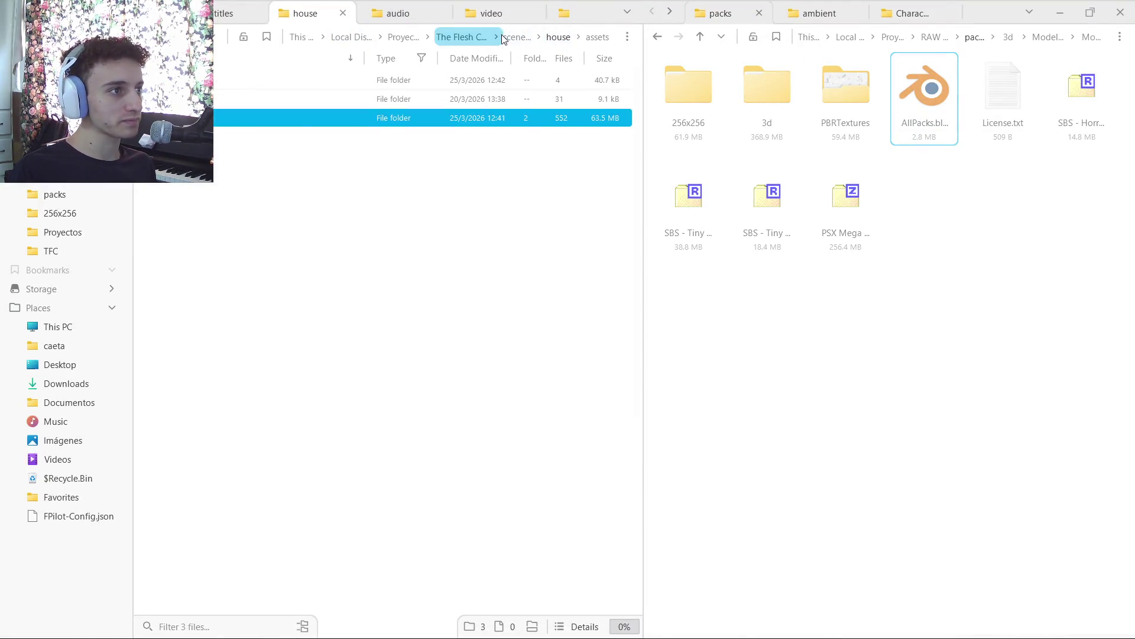
pyautogui.scroll(-4, 482, 15)
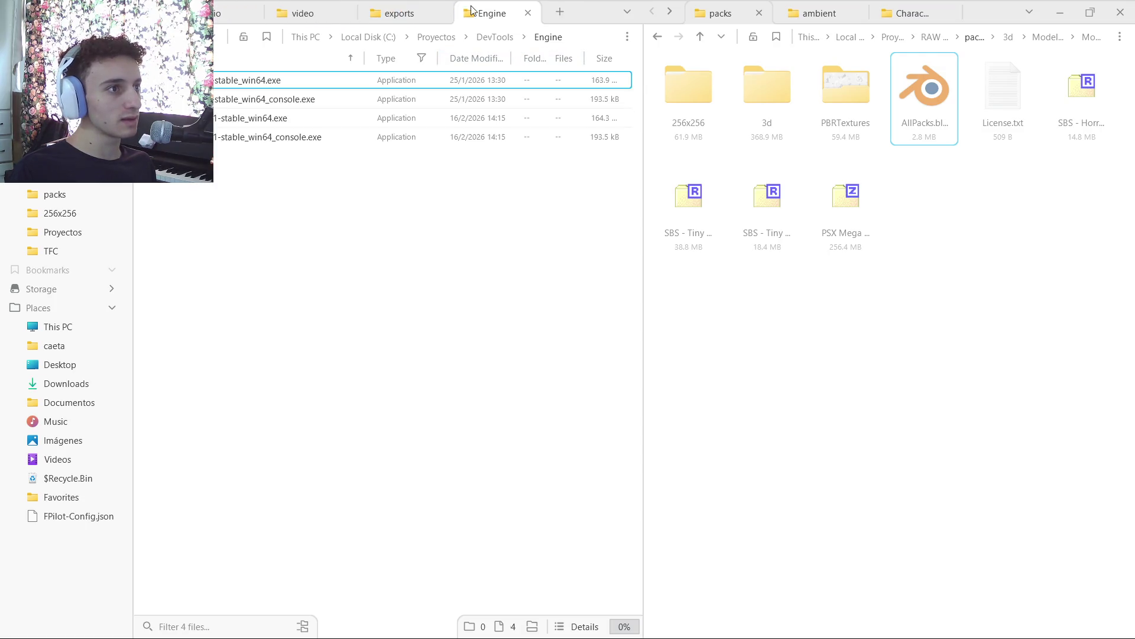
pyautogui.scroll(1, 483, 14)
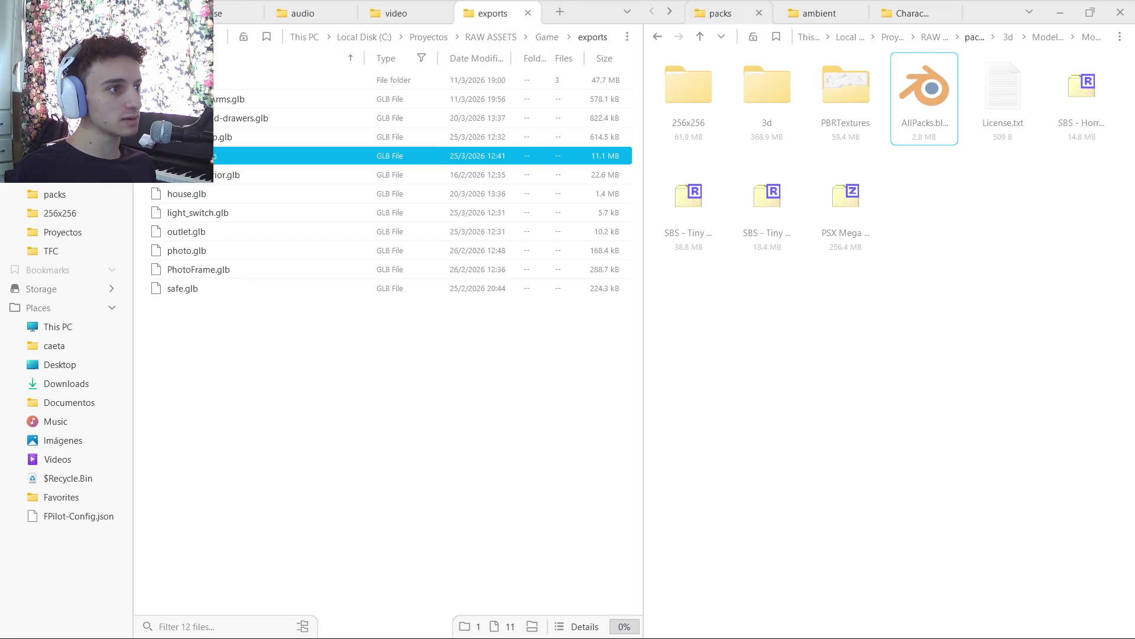
pyautogui.click(547, 36)
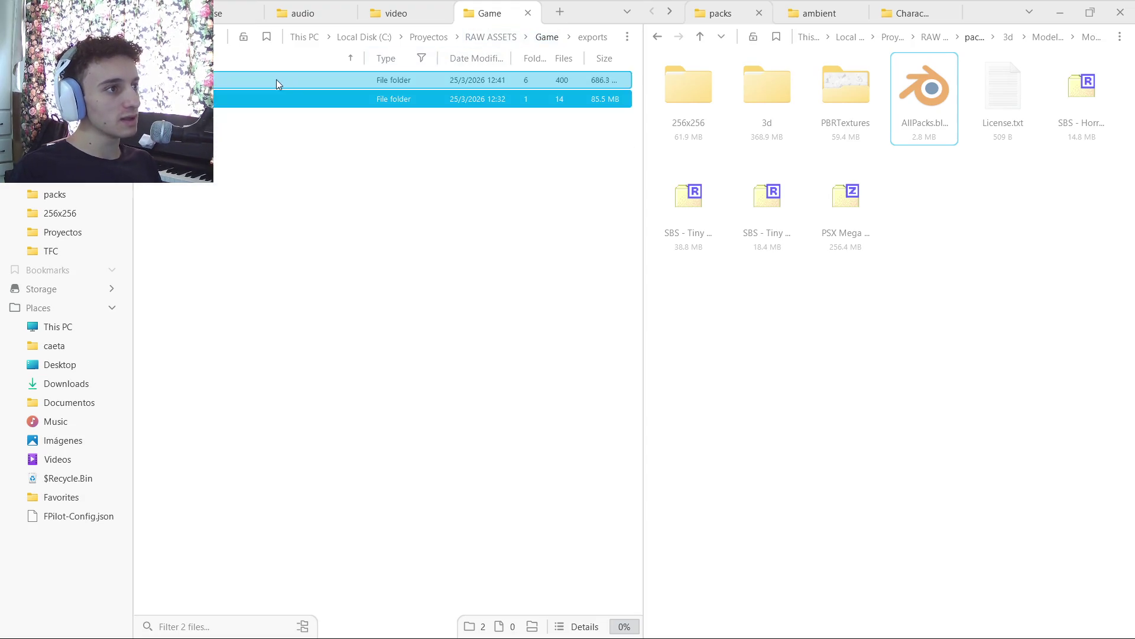
pyautogui.doubleClick(279, 80)
pyautogui.doubleClick(223, 120)
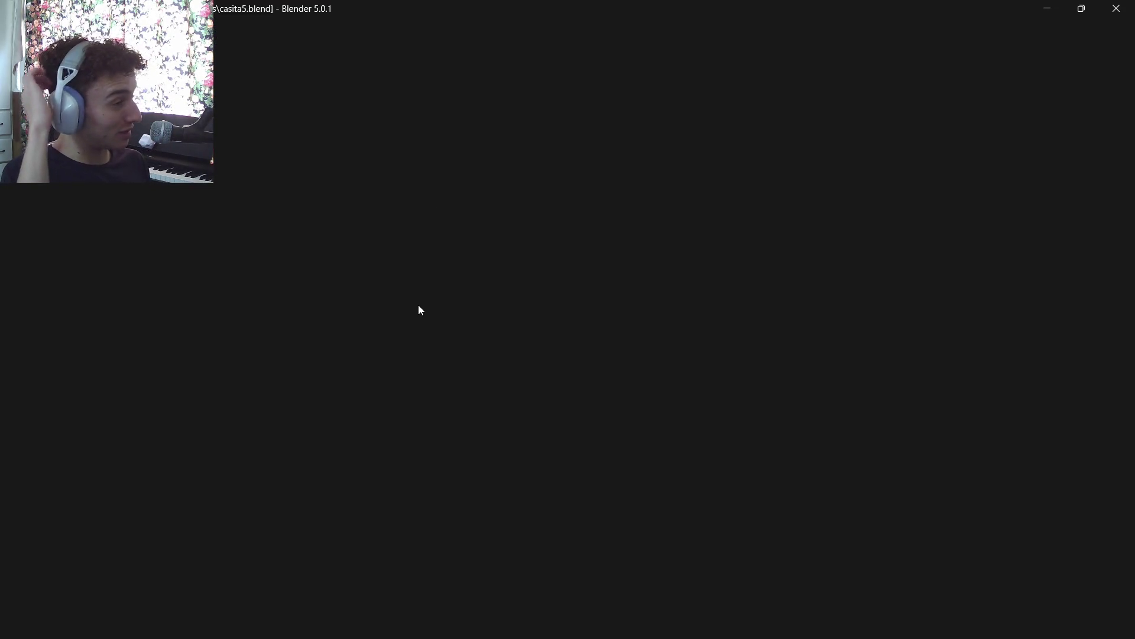
# Select the desk lamp and frame a low view of the lamp and table.
pyautogui.scroll(8, 385, 417)
pyautogui.scroll(3, 385, 412)
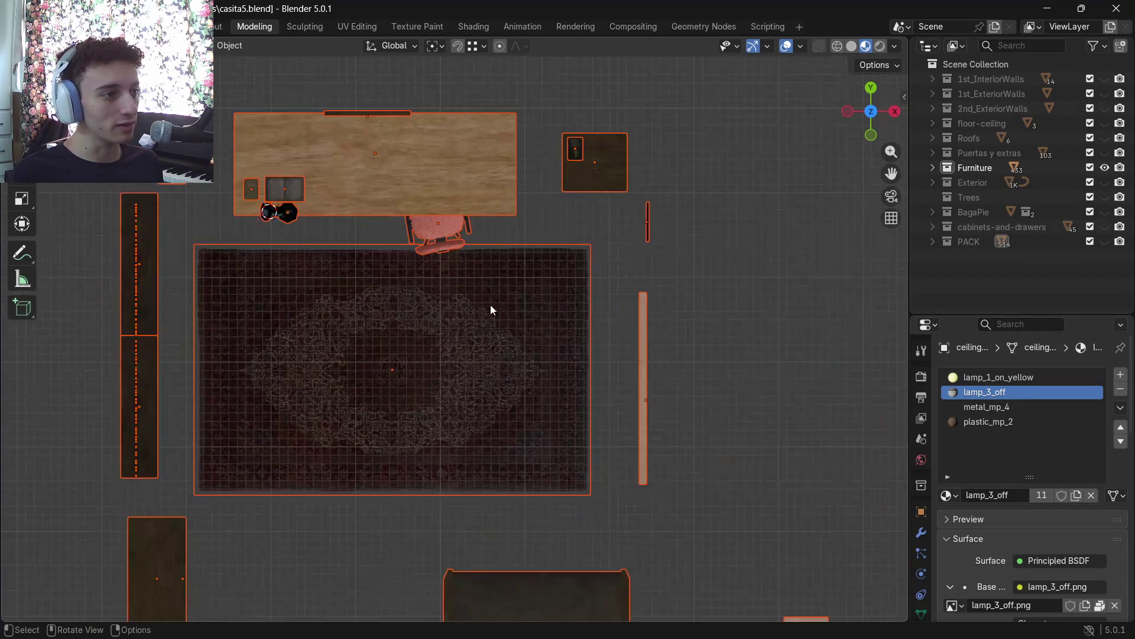
pyautogui.moveTo(517, 302); pyautogui.dragTo(468, 249)
pyautogui.click(282, 392)
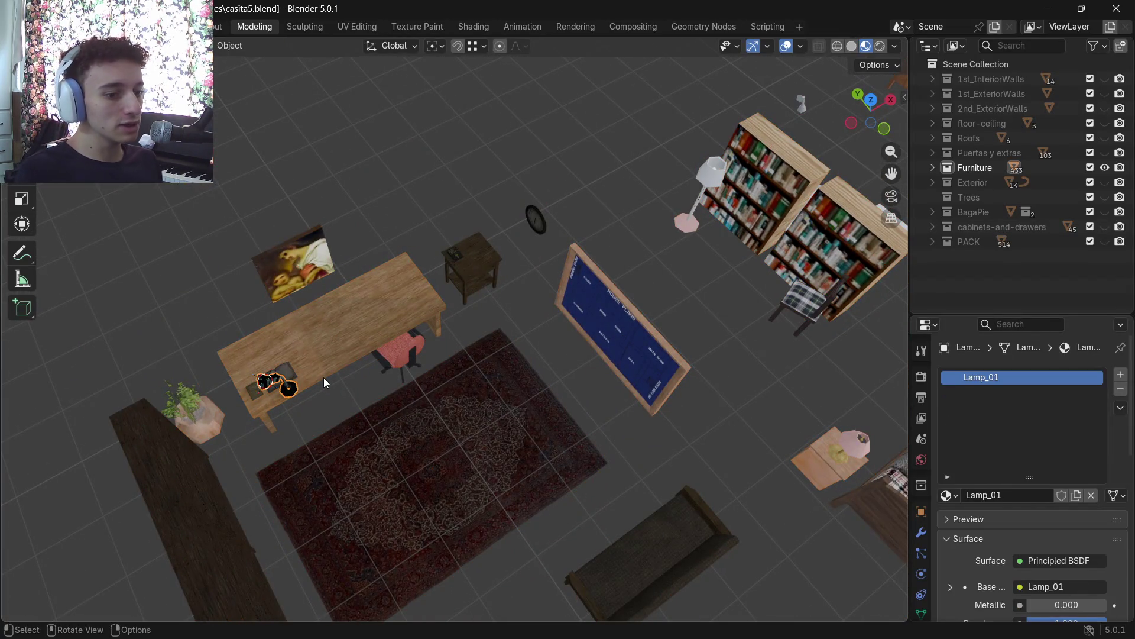
pyautogui.press('KP_Decimal')
pyautogui.moveTo(438, 402)
pyautogui.mouseDown()
pyautogui.moveTo(547, 368)
pyautogui.moveTo(526, 378)
pyautogui.moveTo(568, 386)
pyautogui.moveTo(495, 400)
pyautogui.moveTo(509, 393)
pyautogui.mouseUp()
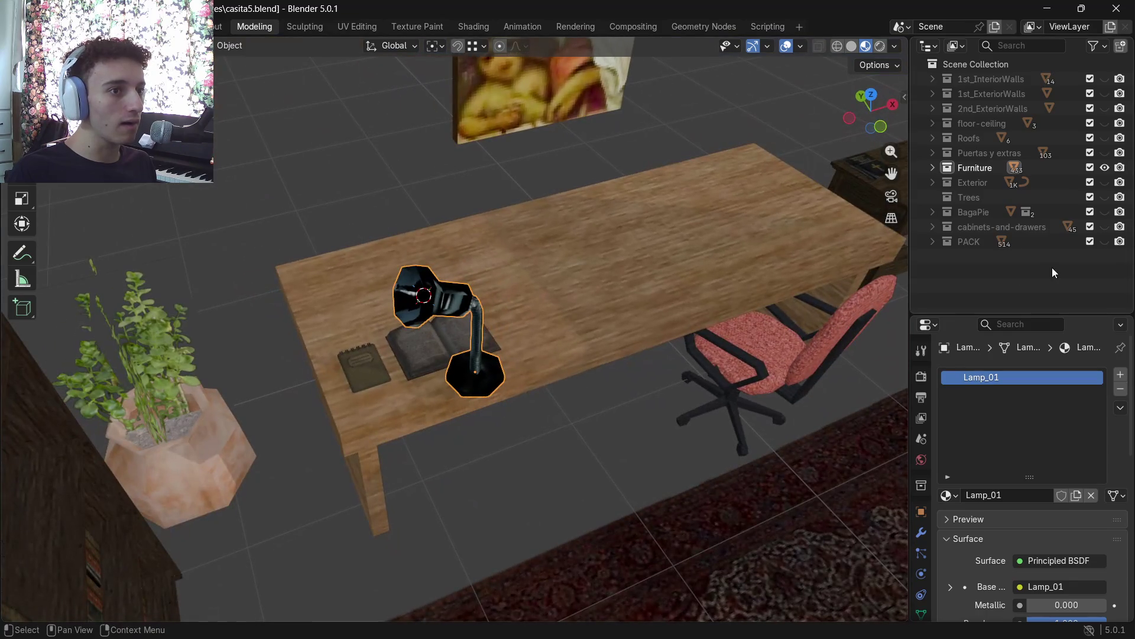
# Unhide PACK and move the glowing bulb piece into the Furniture collection.
pyautogui.click(1105, 241)
pyautogui.moveTo(599, 296); pyautogui.dragTo(424, 323)
pyautogui.scroll(3, 424, 323)
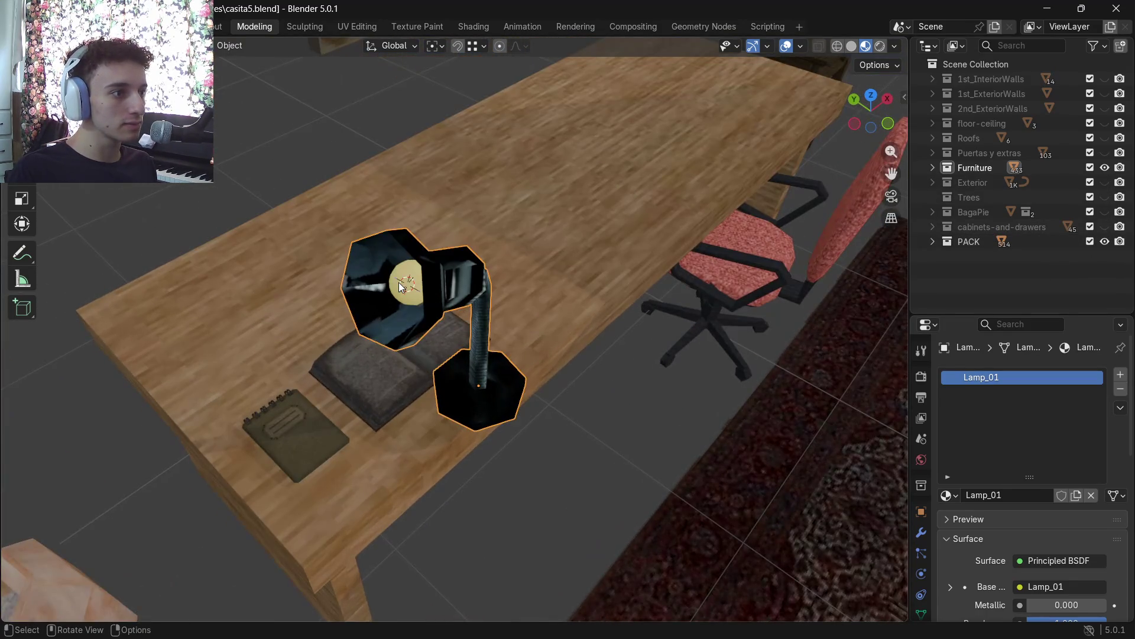
pyautogui.click(400, 282)
pyautogui.press('m')
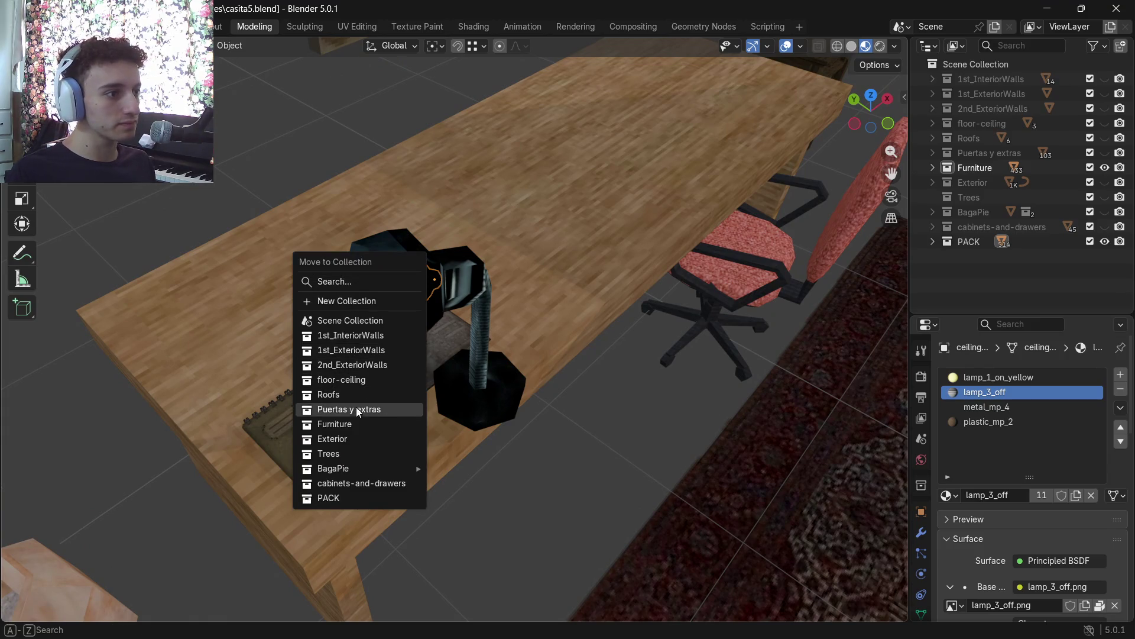
pyautogui.click(350, 424)
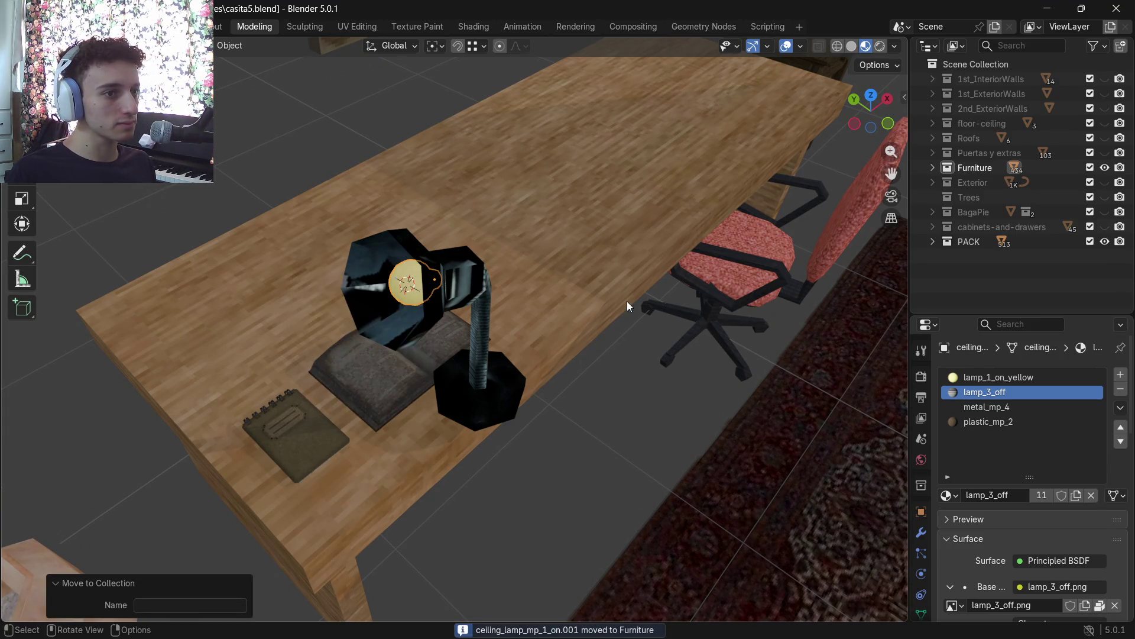
# Hide PACK again and join the bulb piece into the desk lamp with Ctrl+J.
pyautogui.click(1105, 242)
pyautogui.click(463, 294)
pyautogui.click(465, 292)
pyautogui.click(467, 288)
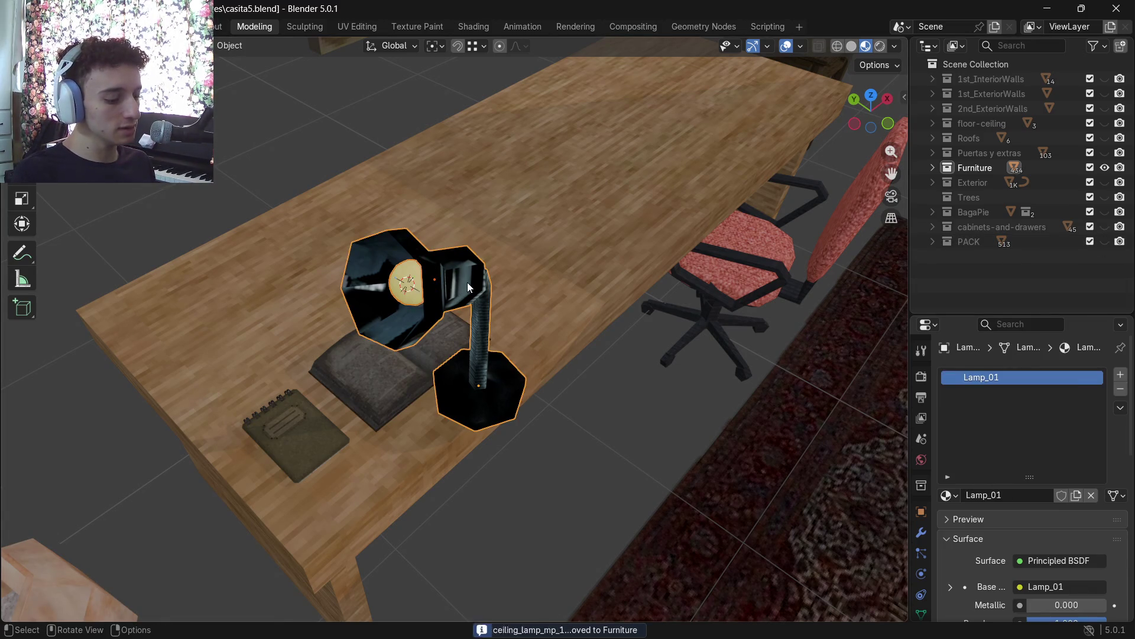
pyautogui.hotkey('ctrl', 'j')
# Switch to top view and box-select every piece of furniture in the layout.
pyautogui.scroll(-5, 473, 289)
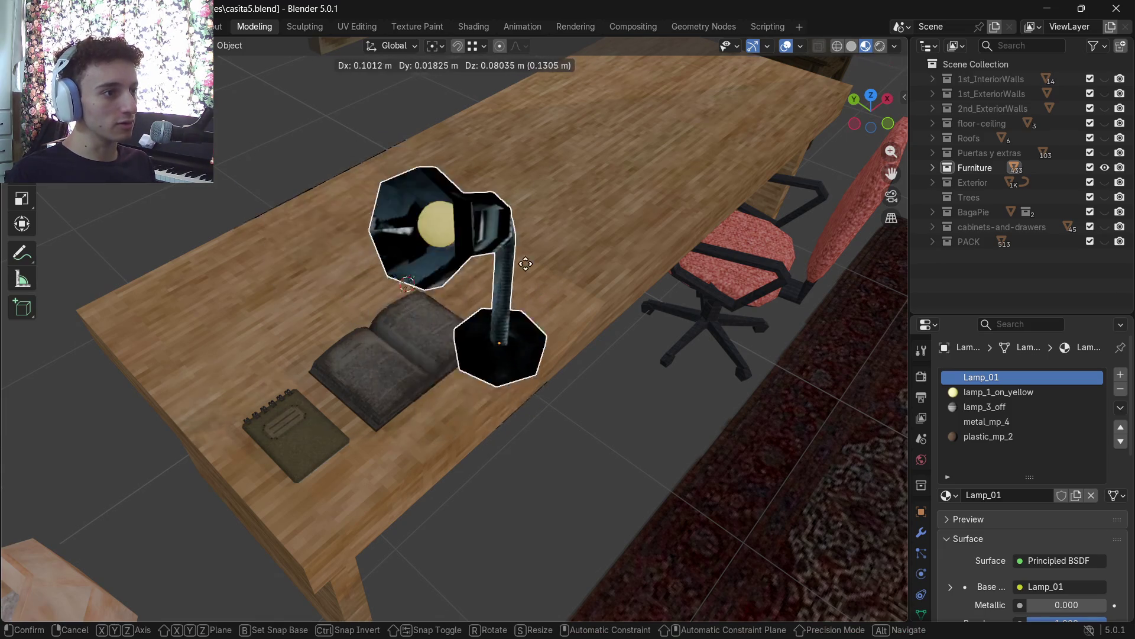
pyautogui.click(374, 191)
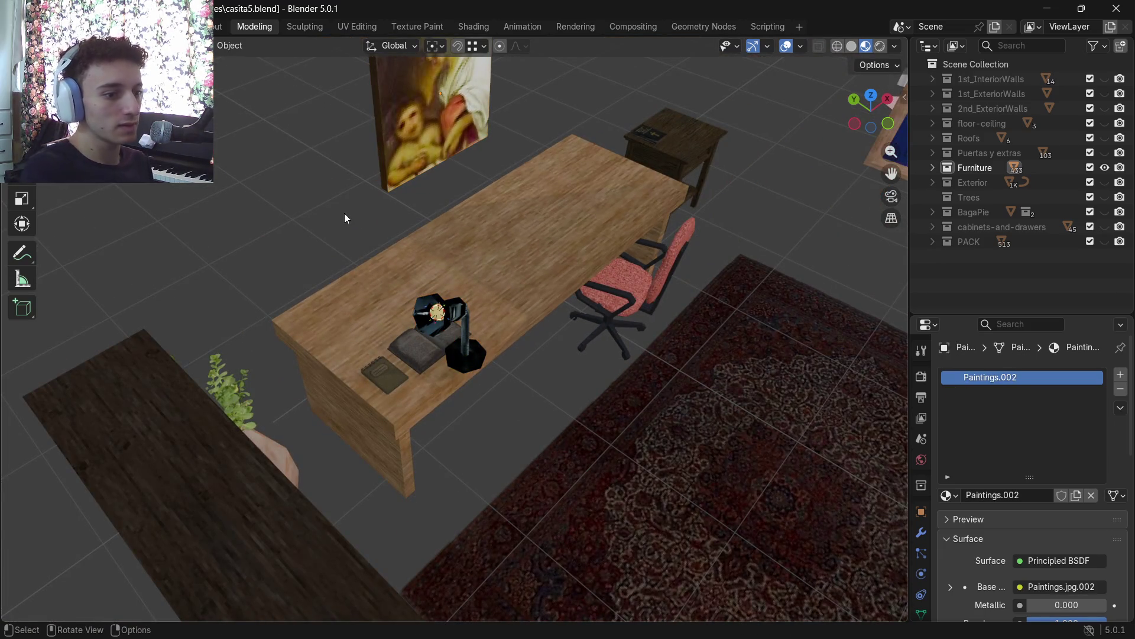
pyautogui.press('KP_7')
pyautogui.scroll(-8, 344, 214)
pyautogui.moveTo(436, 341); pyautogui.dragTo(350, 271)
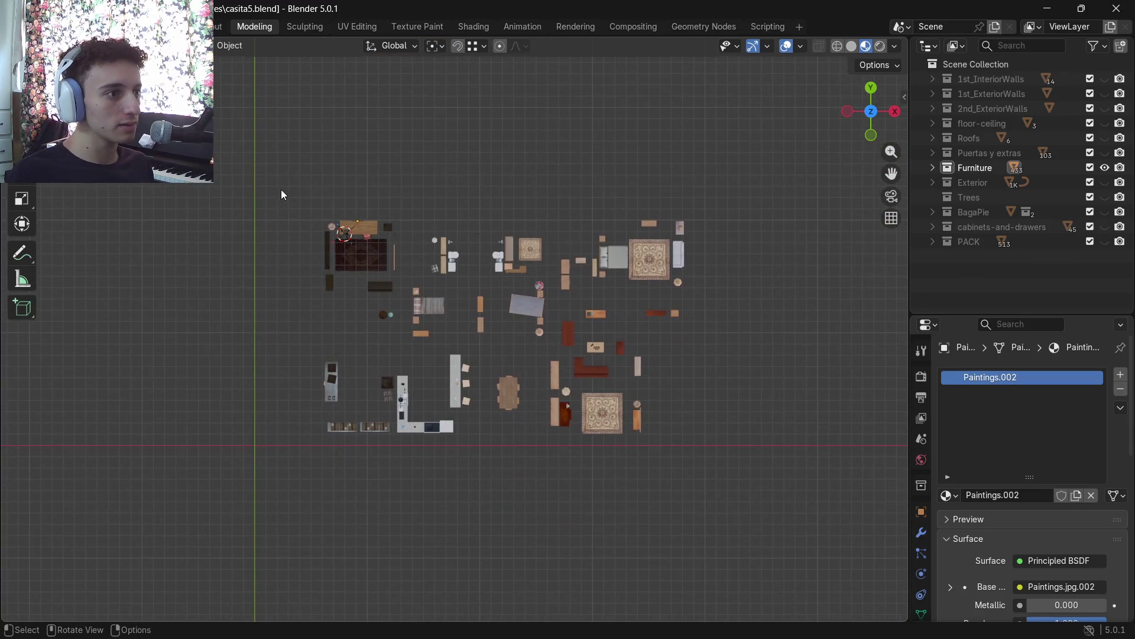
pyautogui.moveTo(255, 144)
pyautogui.mouseDown()
pyautogui.moveTo(619, 364)
pyautogui.moveTo(746, 497)
pyautogui.mouseUp()
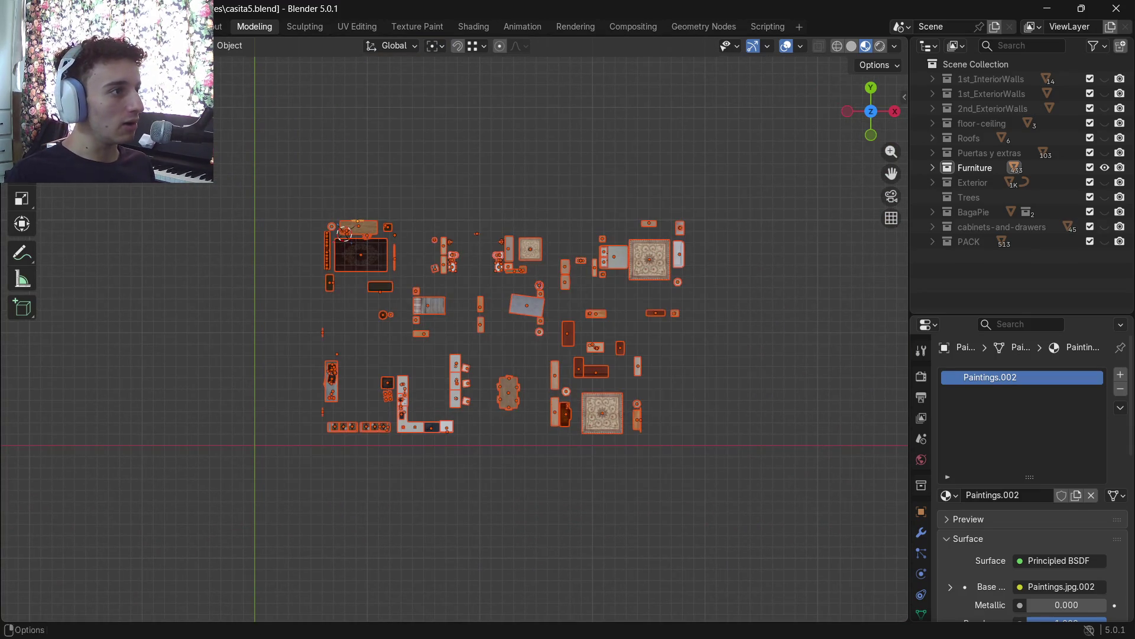
# Start a glTF 2.0 export targeting furniture.glb in the Game/exports folder.
pyautogui.press('F4')
pyautogui.moveTo(88, 266)
pyautogui.click(306, 381)
pyautogui.click(467, 166)
pyautogui.click(304, 61)
pyautogui.click(303, 60)
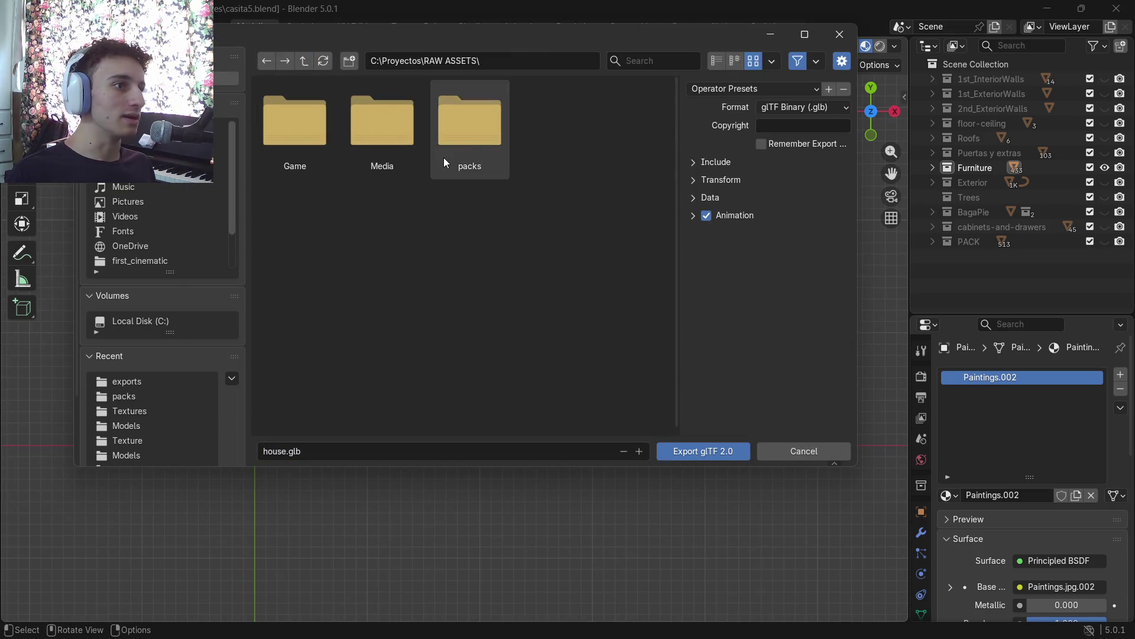
pyautogui.click(290, 160)
pyautogui.click(382, 142)
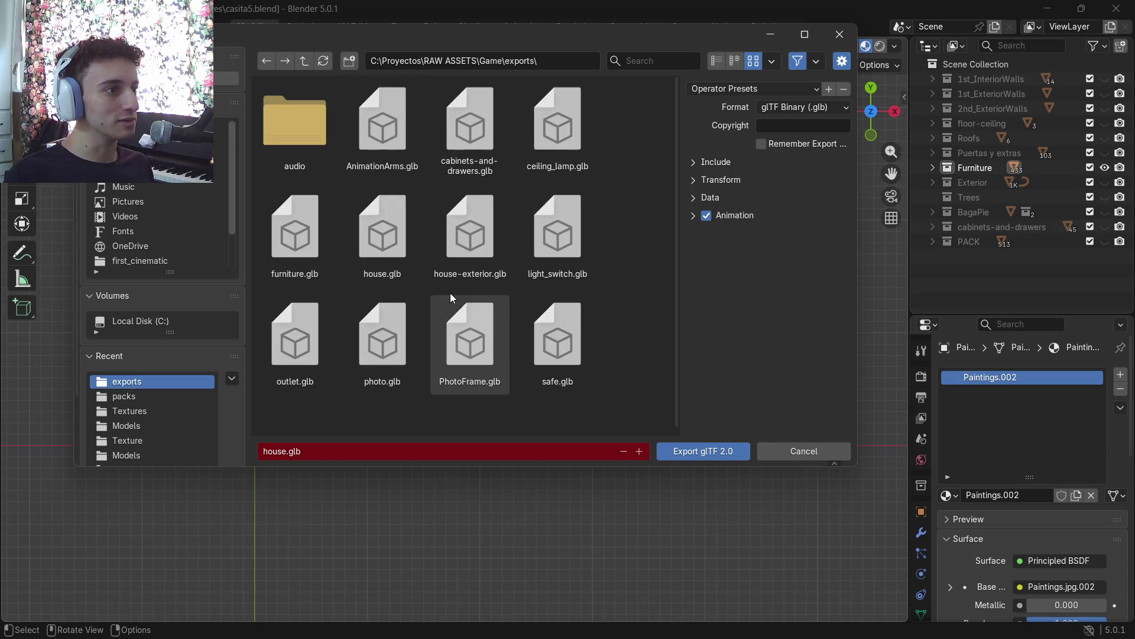
pyautogui.click(334, 216)
# Apply a saved export preset, run the export, deselect all and close Blender.
pyautogui.click(751, 88)
pyautogui.click(721, 132)
pyautogui.click(698, 446)
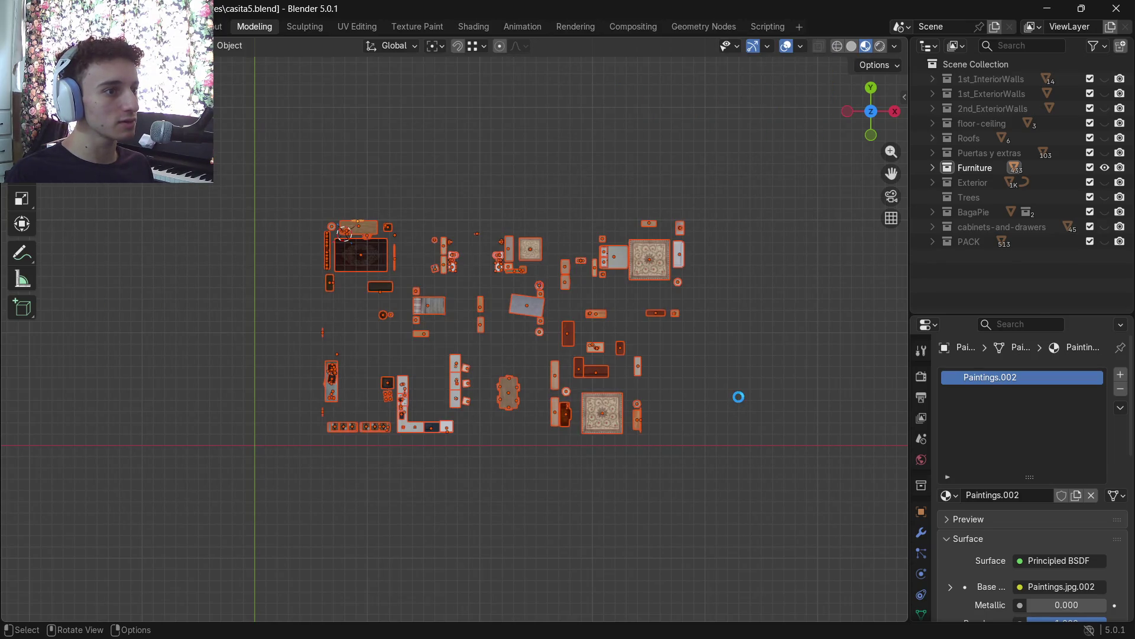
pyautogui.click(739, 377)
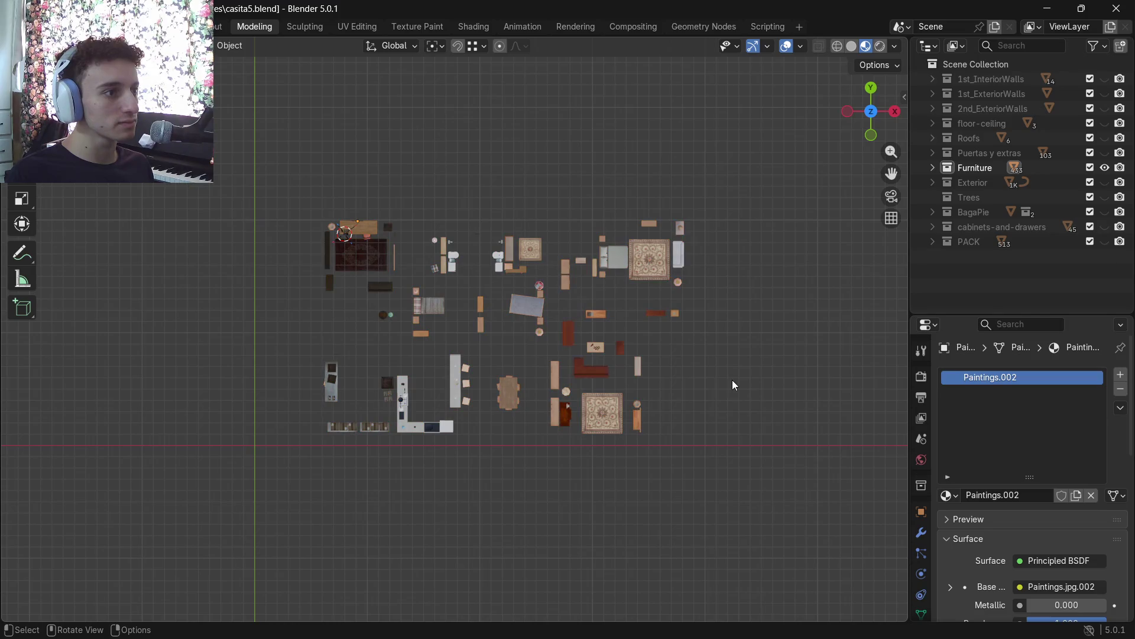
pyautogui.scroll(3, 435, 367)
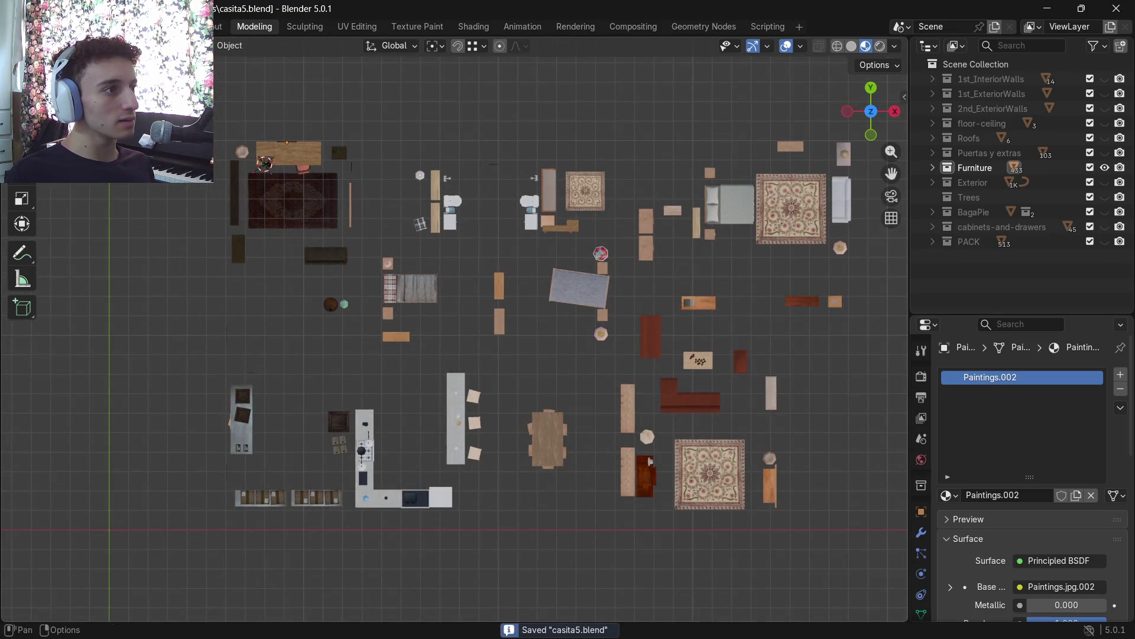
pyautogui.click(1112, 8)
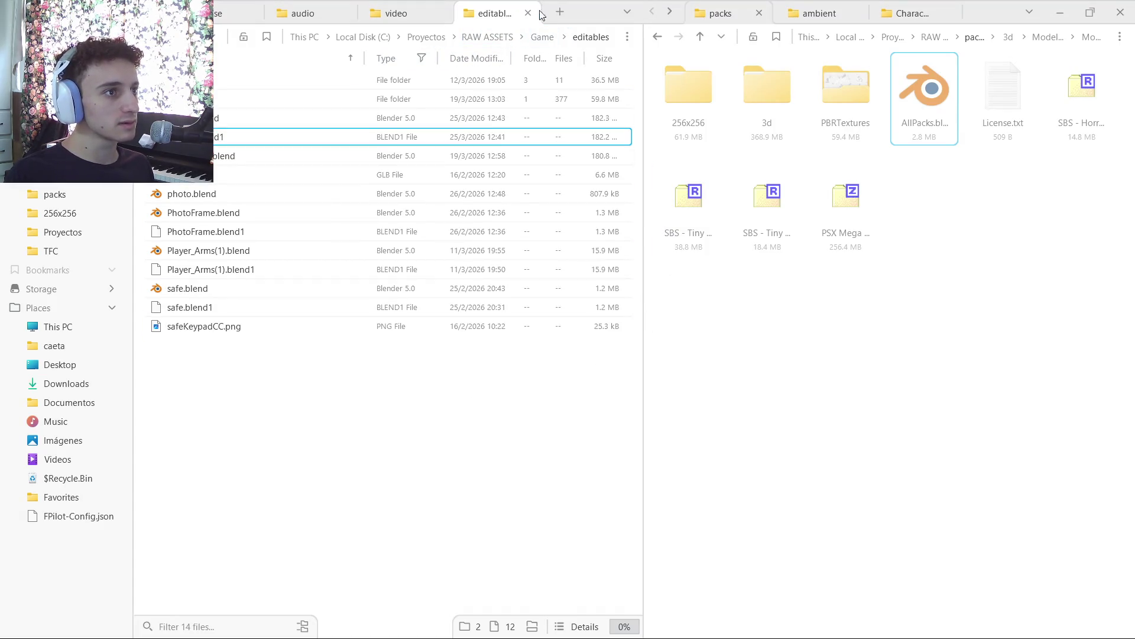
# Copy furniture.glb from RAW ASSETS/Game/exports into house/assets, replacing the old copy, then return to Godot.
pyautogui.click(560, 12)
pyautogui.click(488, 36)
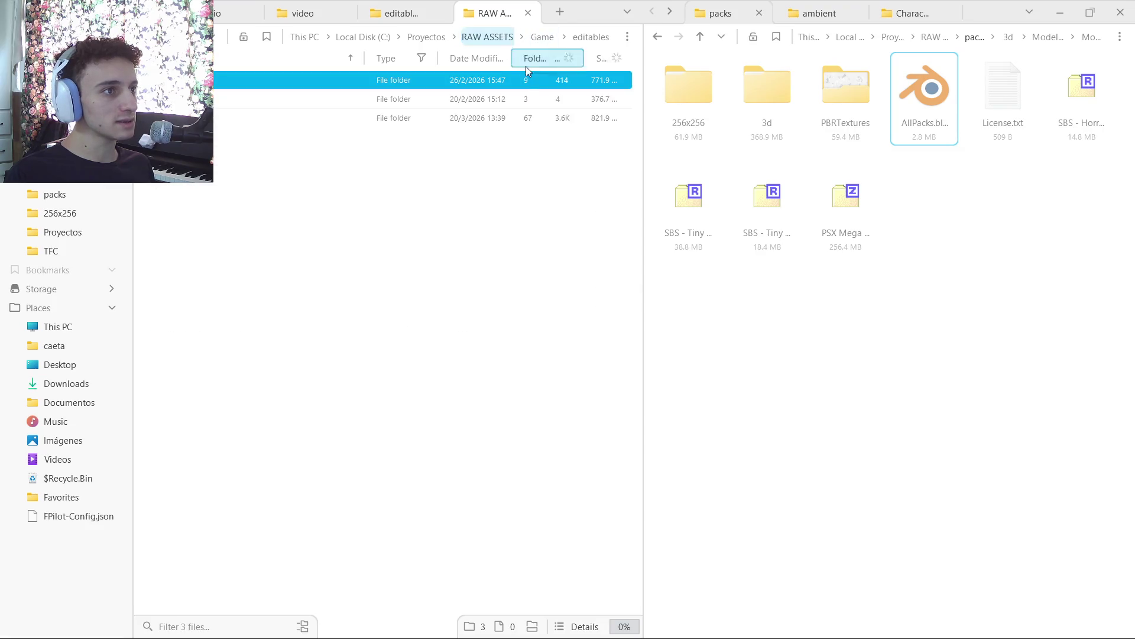
pyautogui.doubleClick(231, 81)
pyautogui.doubleClick(225, 99)
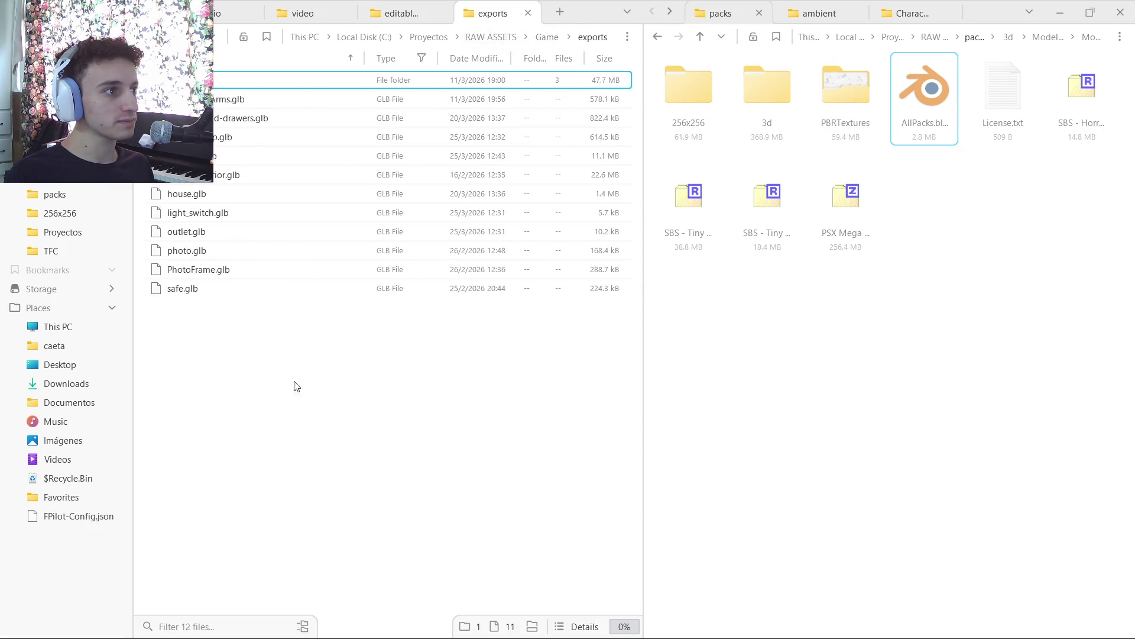
pyautogui.click(217, 158)
pyautogui.scroll(2, 219, 18)
pyautogui.click(275, 11)
pyautogui.moveTo(195, 118); pyautogui.dragTo(195, 193)
pyautogui.click(479, 224)
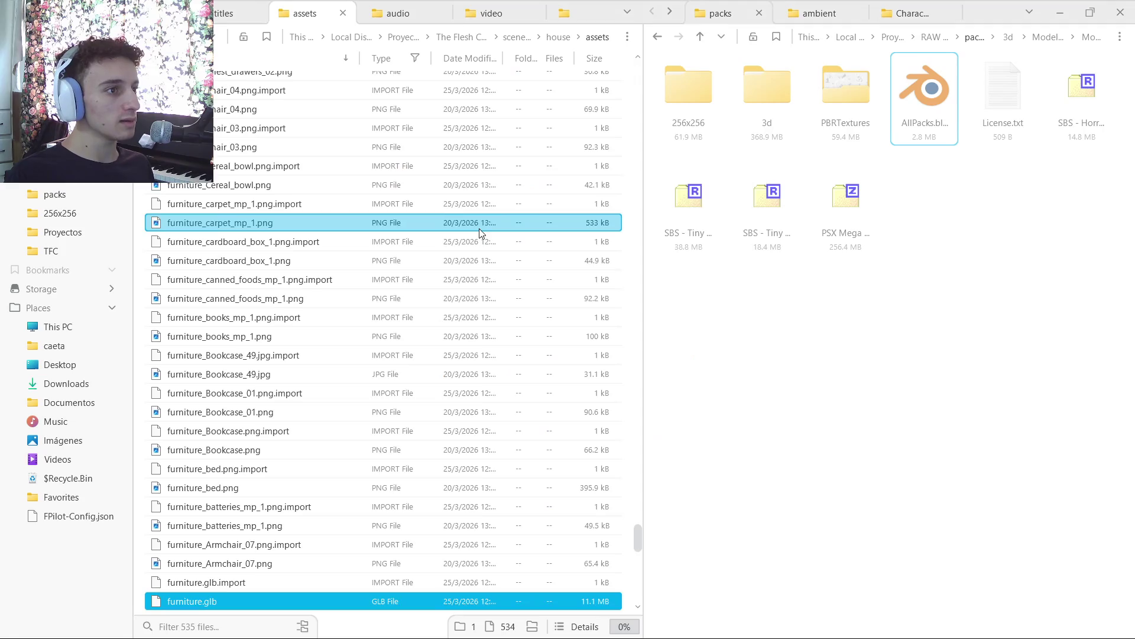
pyautogui.hotkey('alt', 'Tab')
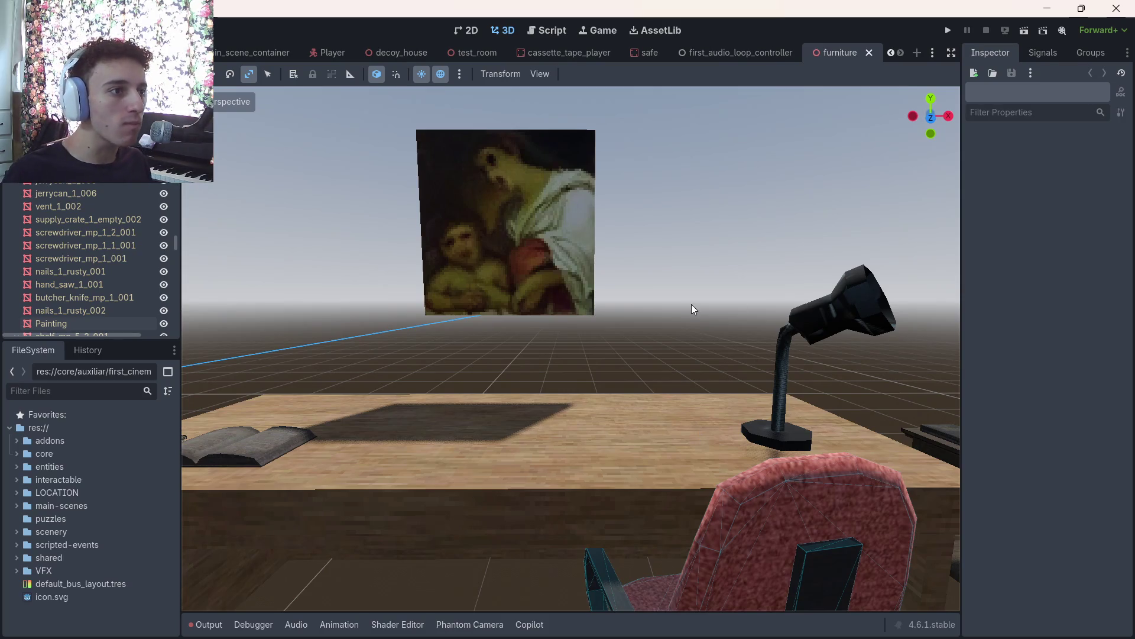
# Reload the project by quitting to the project list.
pyautogui.press('w')
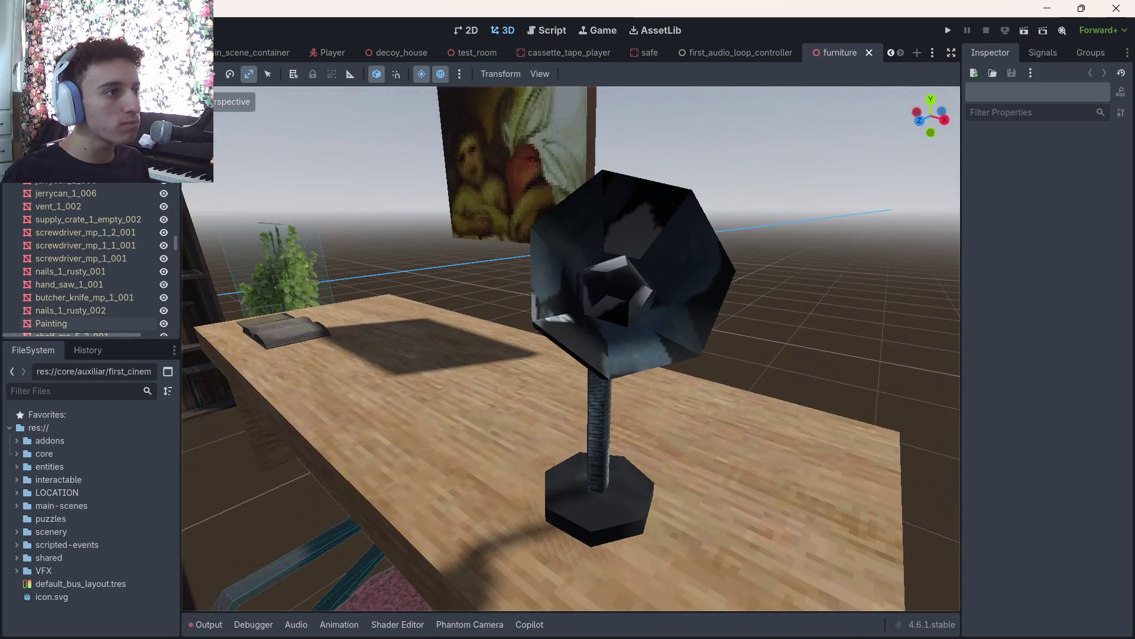
pyautogui.click(56, 29)
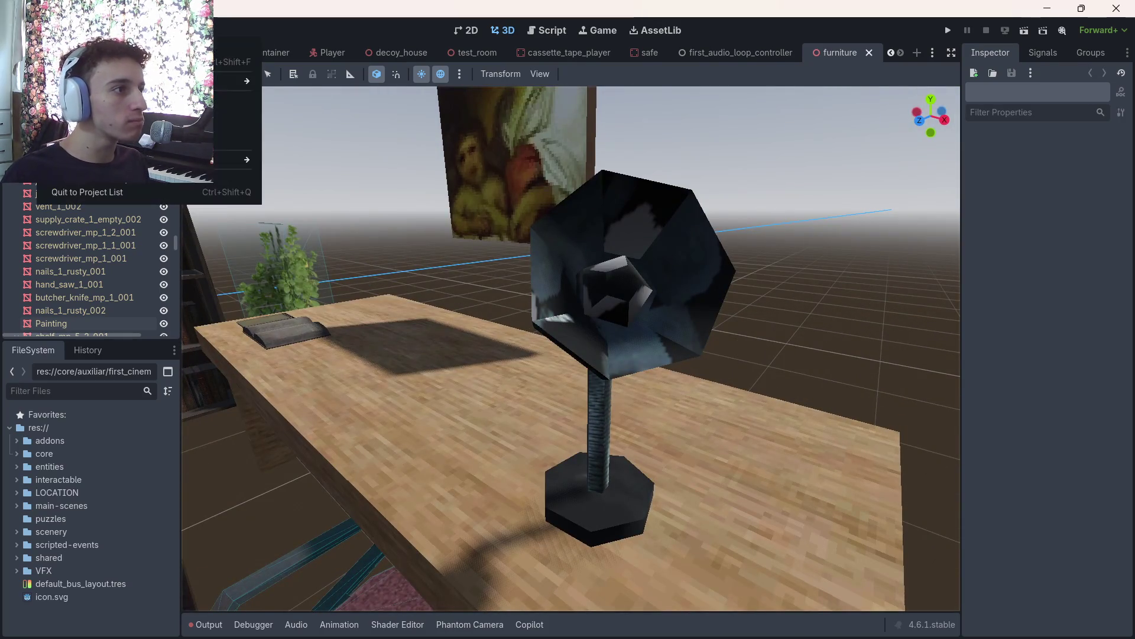
pyautogui.click(112, 188)
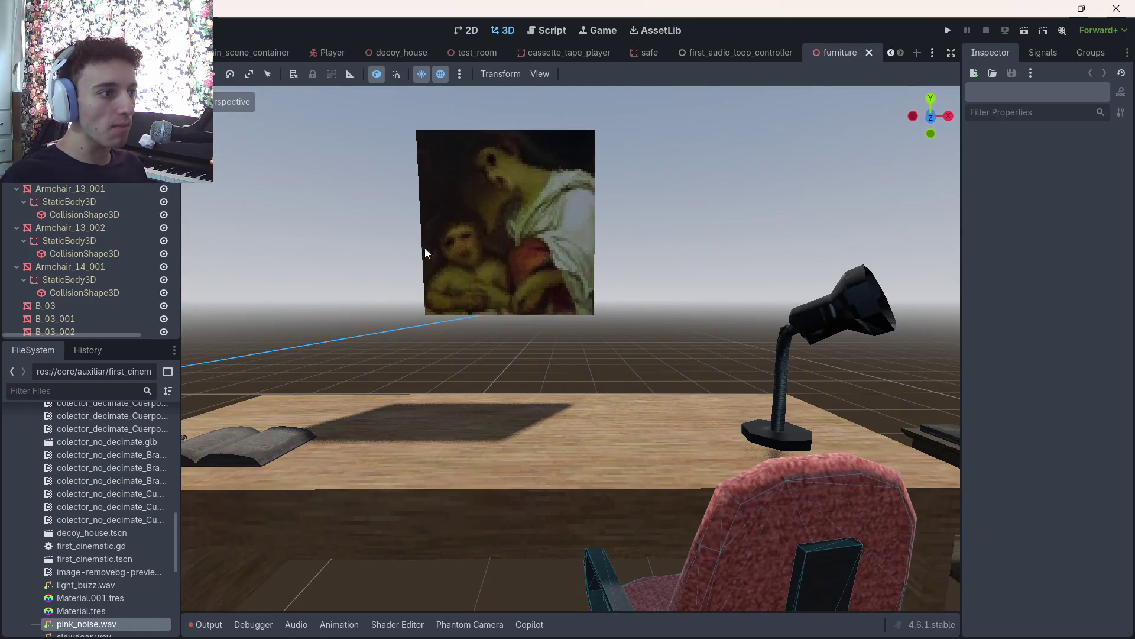
# Inspect the desk lamp's yellow bulb in the viewport, then switch to the file manager.
pyautogui.moveTo(406, 226); pyautogui.dragTo(440, 272)
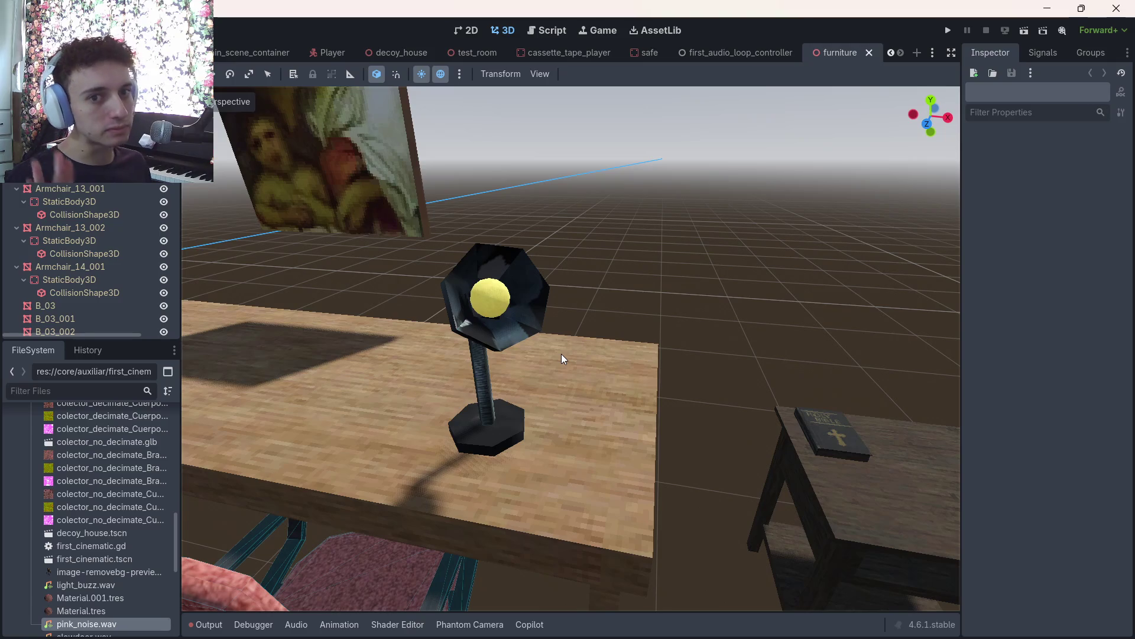
pyautogui.moveTo(562, 358); pyautogui.dragTo(550, 363)
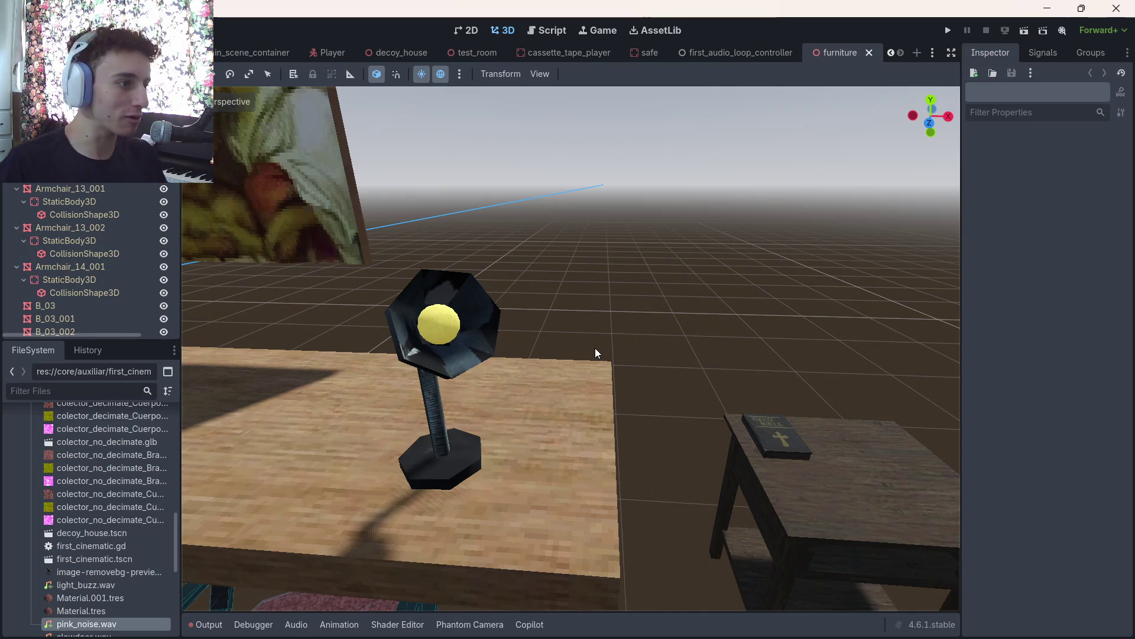
pyautogui.scroll(-3, 577, 317)
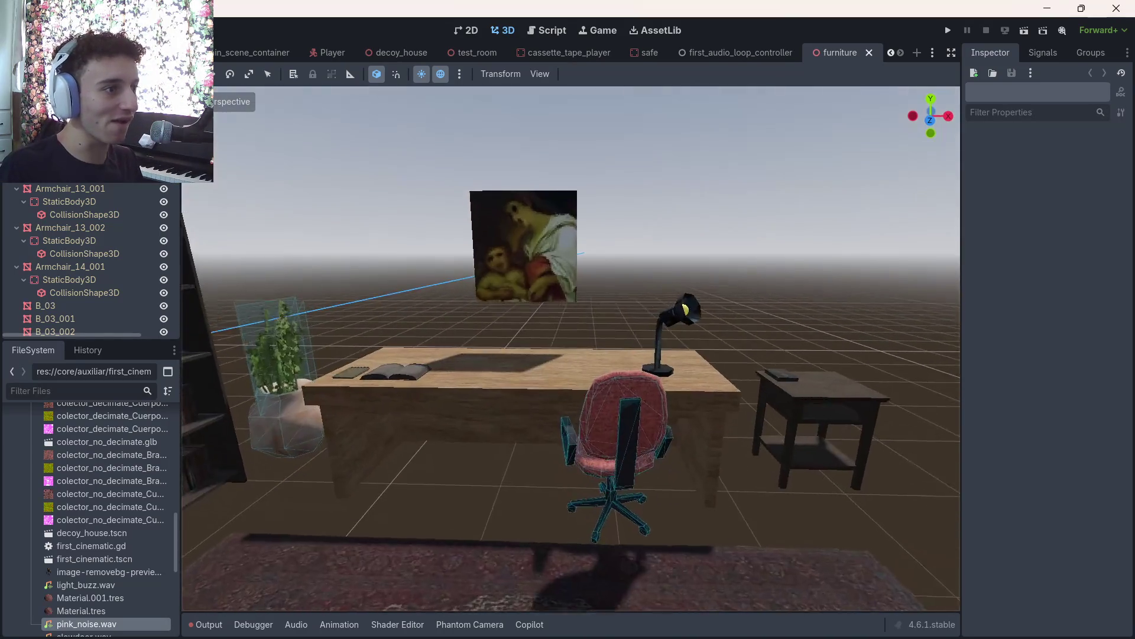
pyautogui.scroll(5, 571, 349)
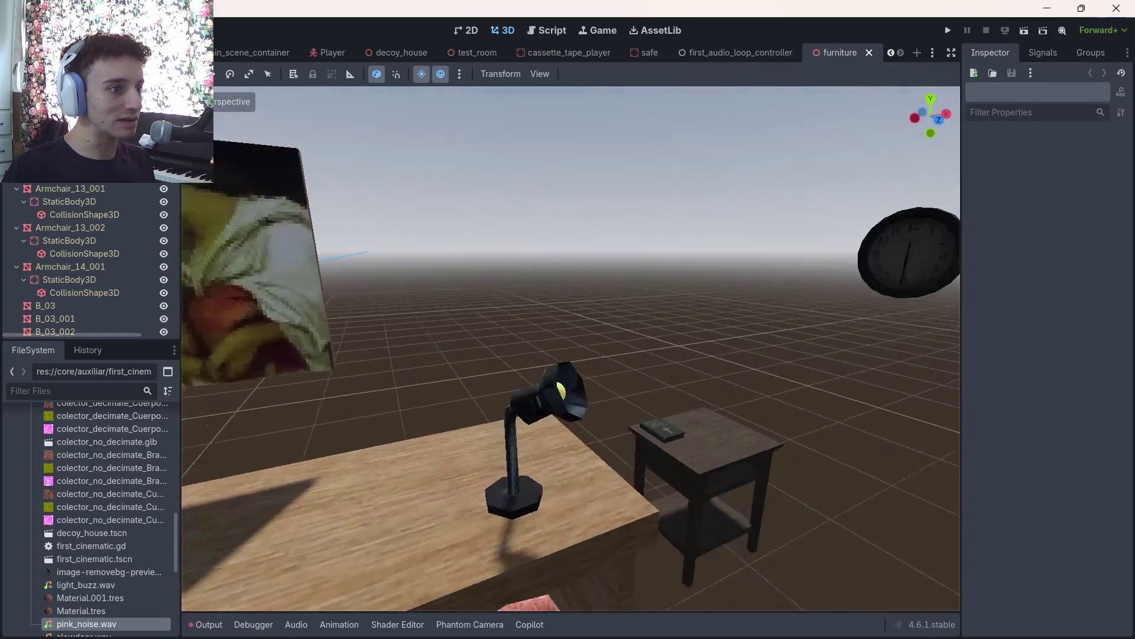
pyautogui.moveTo(571, 349)
pyautogui.mouseDown()
pyautogui.moveTo(453, 324)
pyautogui.moveTo(550, 341)
pyautogui.mouseUp()
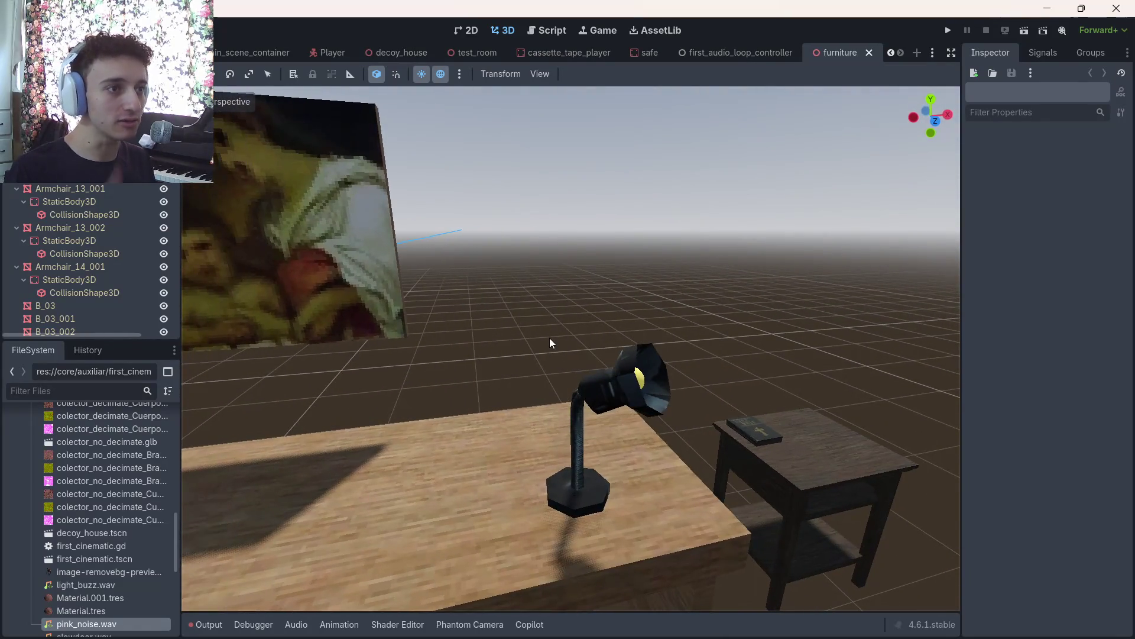
pyautogui.hotkey('alt', 'Tab')
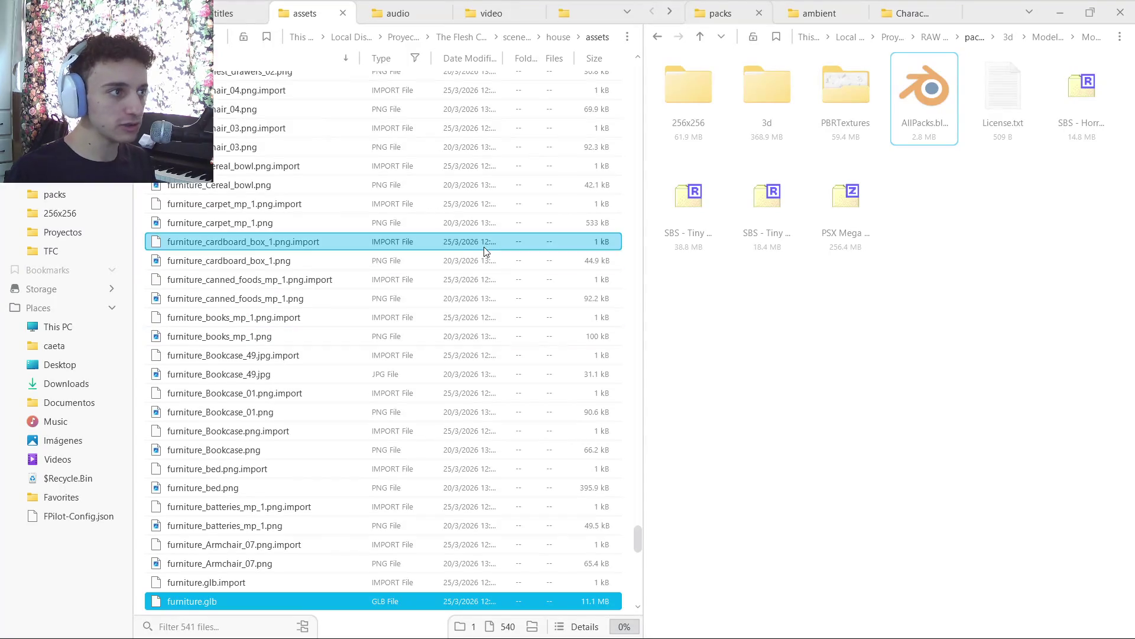
# Open casita5.blend in Material Preview shading with the PACK collection visible.
pyautogui.click(565, 13)
pyautogui.doubleClick(226, 116)
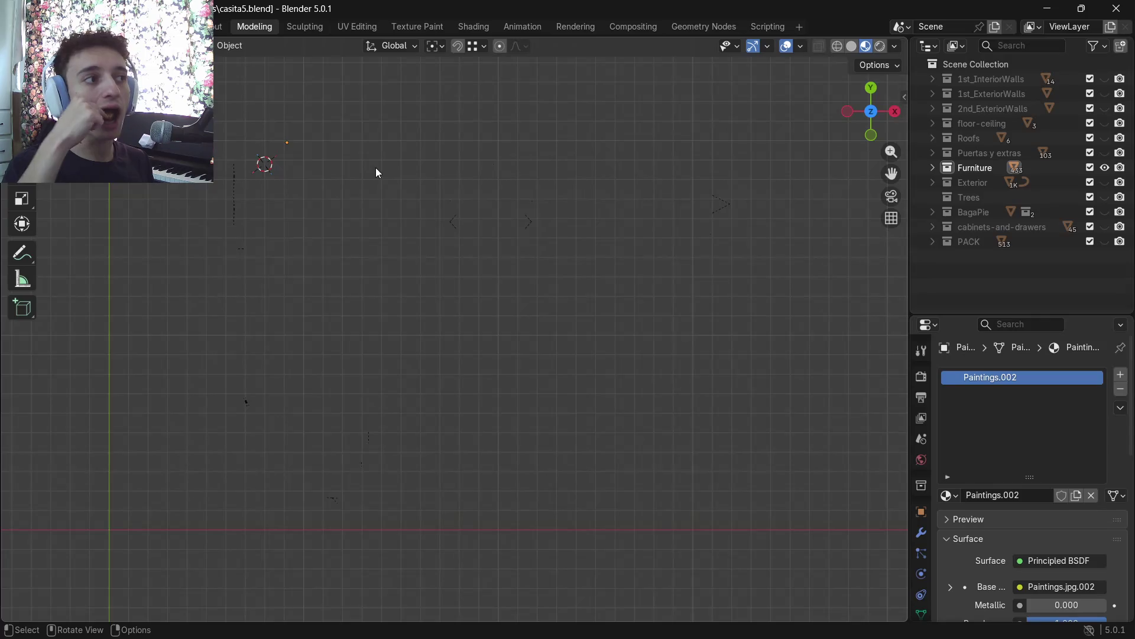
pyautogui.scroll(-3, 375, 168)
pyautogui.press('z')
pyautogui.click(588, 352)
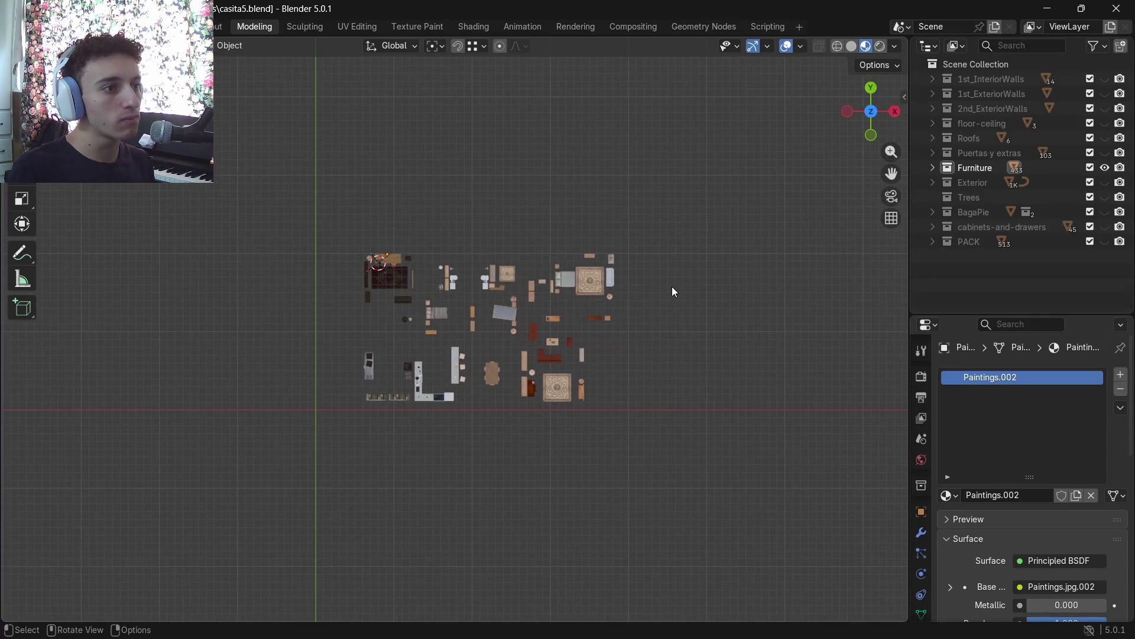
pyautogui.click(1105, 242)
# Look over the furniture, the row of TVs, beds and tables, then close the window.
pyautogui.scroll(5, 400, 237)
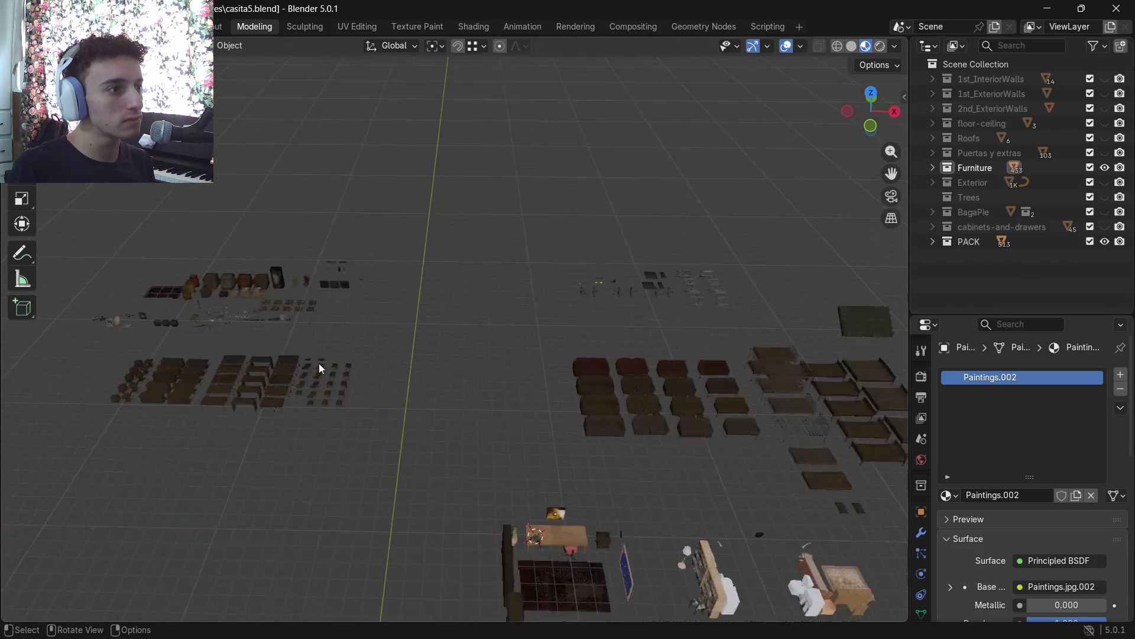
pyautogui.scroll(-5, 465, 357)
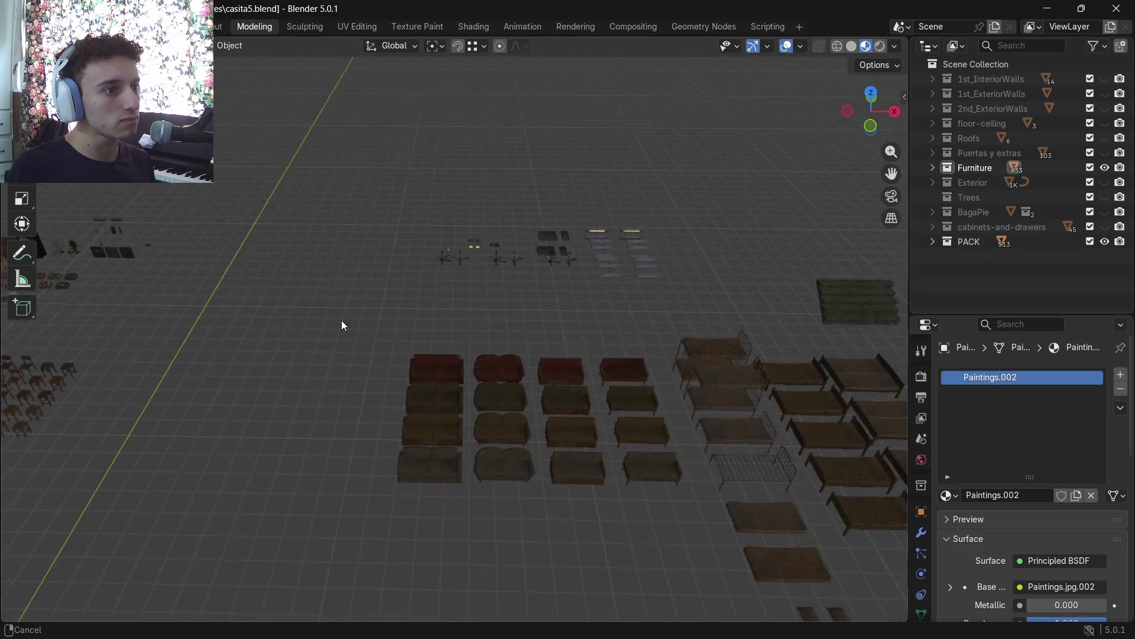
pyautogui.moveTo(358, 331)
pyautogui.mouseDown()
pyautogui.moveTo(398, 382)
pyautogui.moveTo(347, 138)
pyautogui.moveTo(434, 265)
pyautogui.moveTo(511, 280)
pyautogui.moveTo(540, 335)
pyautogui.moveTo(451, 350)
pyautogui.moveTo(443, 378)
pyautogui.moveTo(629, 304)
pyautogui.moveTo(314, 256)
pyautogui.moveTo(332, 265)
pyautogui.moveTo(258, 204)
pyautogui.moveTo(442, 352)
pyautogui.moveTo(435, 333)
pyautogui.moveTo(508, 356)
pyautogui.mouseUp()
pyautogui.scroll(-3, 507, 355)
pyautogui.moveTo(686, 392)
pyautogui.mouseDown()
pyautogui.moveTo(332, 413)
pyautogui.moveTo(680, 349)
pyautogui.moveTo(454, 367)
pyautogui.moveTo(608, 331)
pyautogui.moveTo(450, 391)
pyautogui.moveTo(339, 365)
pyautogui.moveTo(550, 367)
pyautogui.moveTo(243, 374)
pyautogui.moveTo(382, 374)
pyautogui.moveTo(346, 389)
pyautogui.moveTo(529, 403)
pyautogui.moveTo(513, 368)
pyautogui.moveTo(430, 408)
pyautogui.moveTo(435, 338)
pyautogui.moveTo(502, 193)
pyautogui.moveTo(585, 175)
pyautogui.moveTo(490, 113)
pyautogui.mouseUp()
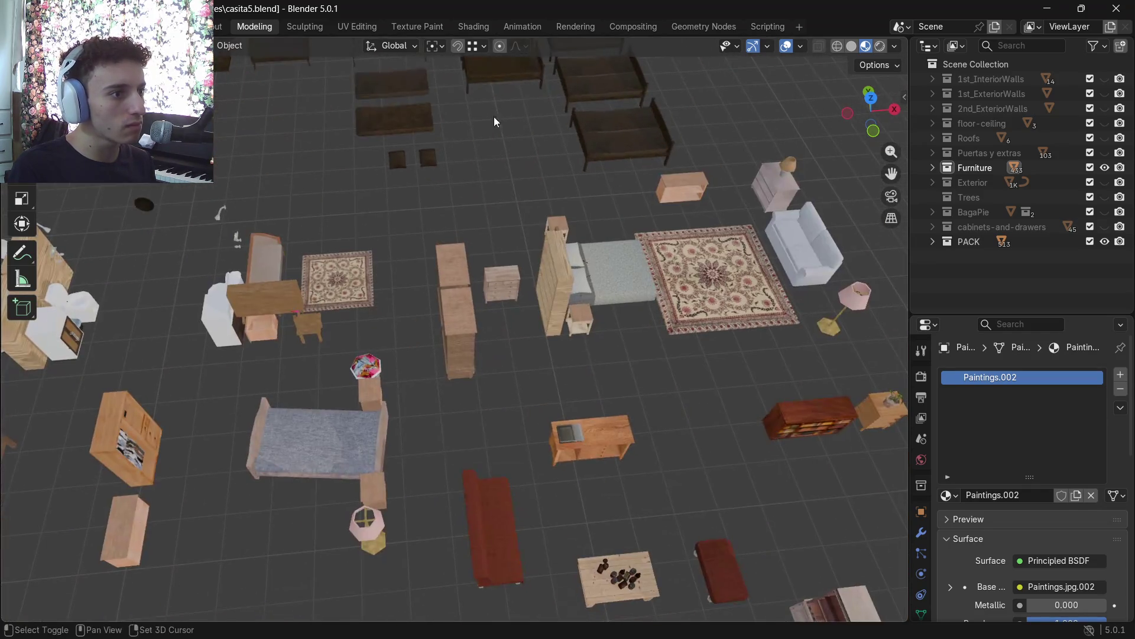
pyautogui.scroll(-5, 439, 185)
pyautogui.scroll(5, 441, 291)
pyautogui.moveTo(442, 291)
pyautogui.mouseDown()
pyautogui.moveTo(456, 288)
pyautogui.moveTo(373, 330)
pyautogui.moveTo(464, 309)
pyautogui.moveTo(357, 209)
pyautogui.moveTo(517, 436)
pyautogui.moveTo(241, 405)
pyautogui.moveTo(700, 343)
pyautogui.moveTo(486, 348)
pyautogui.moveTo(568, 347)
pyautogui.moveTo(641, 414)
pyautogui.moveTo(672, 372)
pyautogui.moveTo(603, 246)
pyautogui.moveTo(580, 379)
pyautogui.moveTo(385, 438)
pyautogui.moveTo(633, 374)
pyautogui.moveTo(427, 441)
pyautogui.moveTo(413, 411)
pyautogui.moveTo(647, 261)
pyautogui.moveTo(631, 313)
pyautogui.moveTo(600, 325)
pyautogui.mouseUp()
pyautogui.scroll(3, 461, 310)
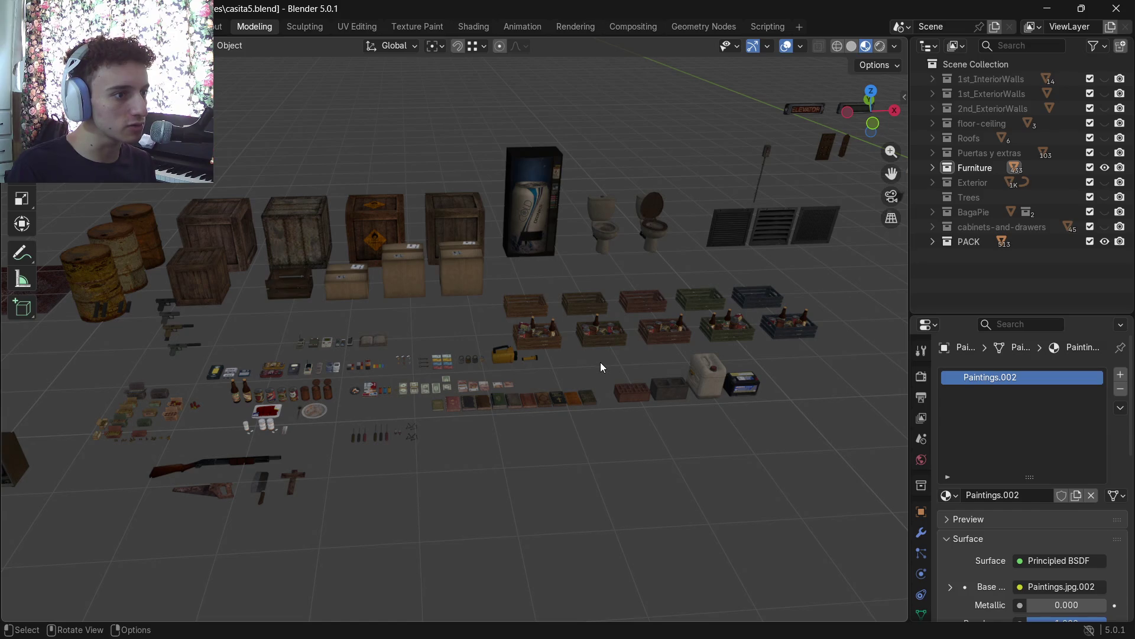
pyautogui.click(1116, 9)
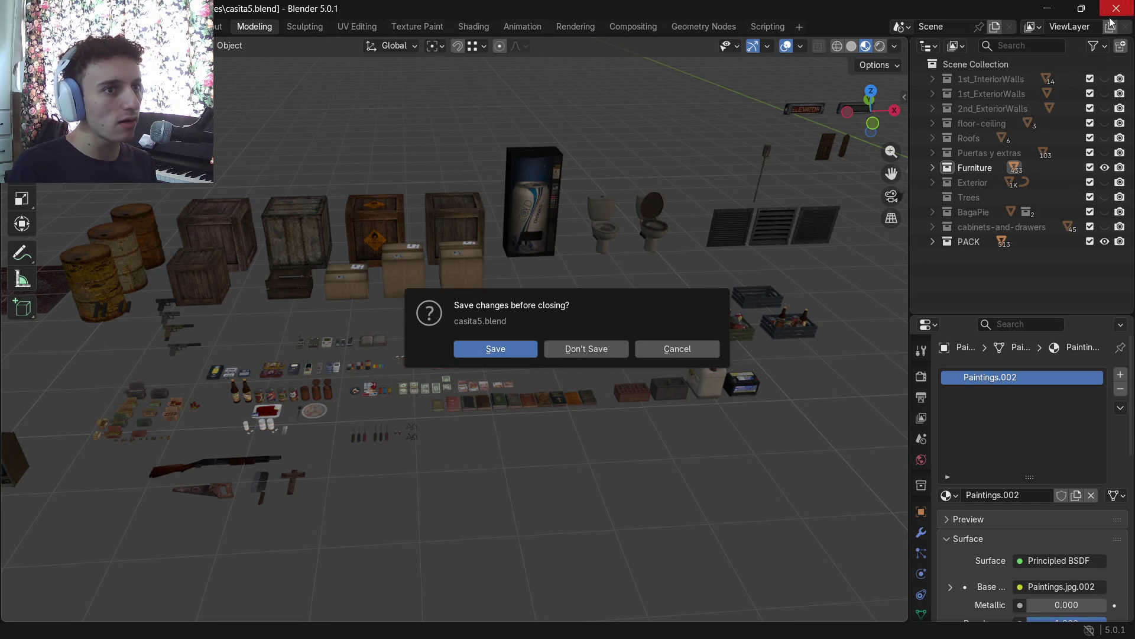
# Discard casita5.blend changes and look around the AllPacks.blend asset layout, shelving included.
pyautogui.click(591, 352)
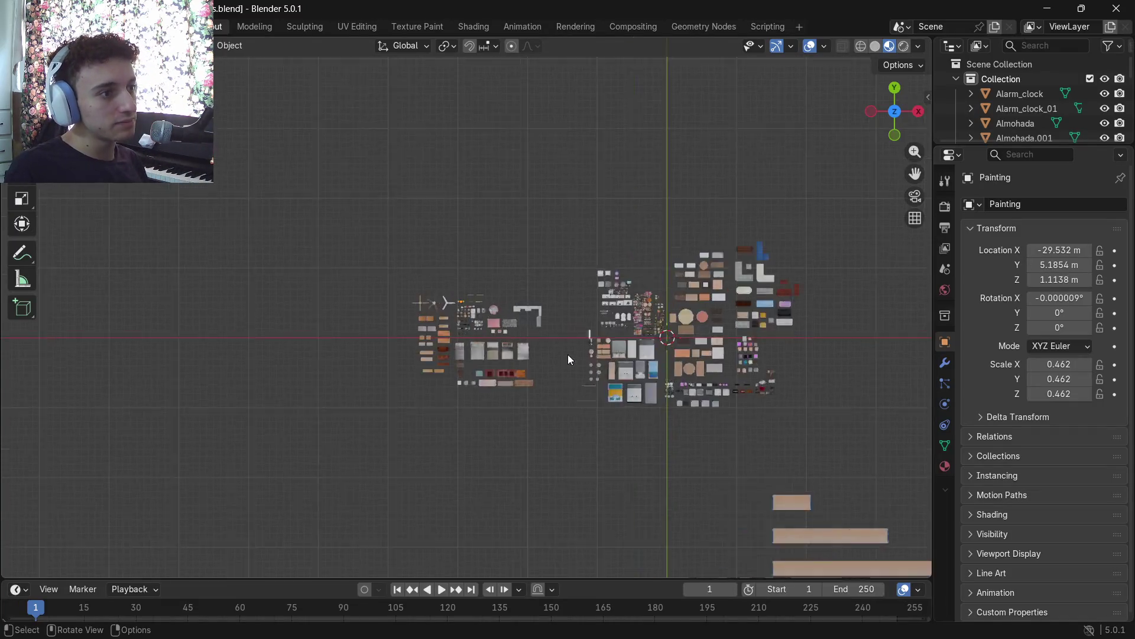
pyautogui.moveTo(635, 378); pyautogui.dragTo(658, 392)
pyautogui.moveTo(748, 414)
pyautogui.mouseDown()
pyautogui.moveTo(300, 363)
pyautogui.moveTo(602, 449)
pyautogui.moveTo(428, 319)
pyautogui.moveTo(436, 389)
pyautogui.moveTo(499, 301)
pyautogui.moveTo(363, 353)
pyautogui.mouseUp()
pyautogui.scroll(-6, 363, 353)
pyautogui.moveTo(581, 348)
pyautogui.mouseDown()
pyautogui.moveTo(620, 325)
pyautogui.moveTo(645, 496)
pyautogui.moveTo(535, 325)
pyautogui.moveTo(463, 430)
pyautogui.moveTo(516, 374)
pyautogui.moveTo(551, 302)
pyautogui.moveTo(618, 306)
pyautogui.moveTo(725, 193)
pyautogui.moveTo(654, 237)
pyautogui.moveTo(489, 294)
pyautogui.mouseUp()
pyautogui.scroll(5, 591, 307)
pyautogui.scroll(-5, 592, 308)
# Start an FBX import and browse into PSX Mega Pack's Models and GLB folders.
pyautogui.click(34, 27)
pyautogui.moveTo(109, 236)
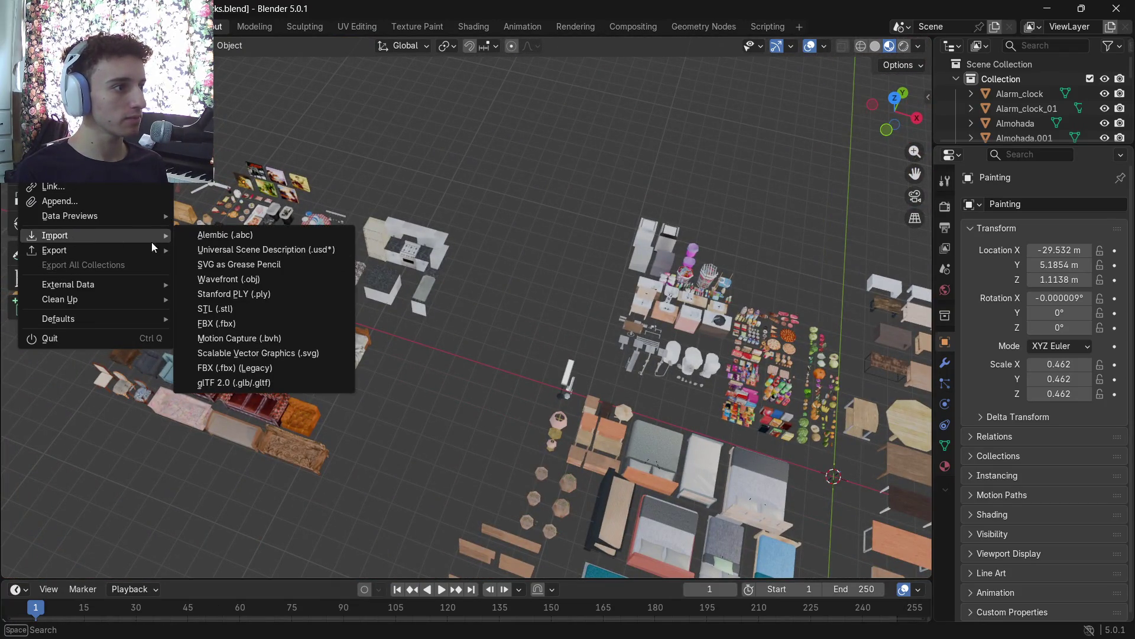
pyautogui.click(251, 368)
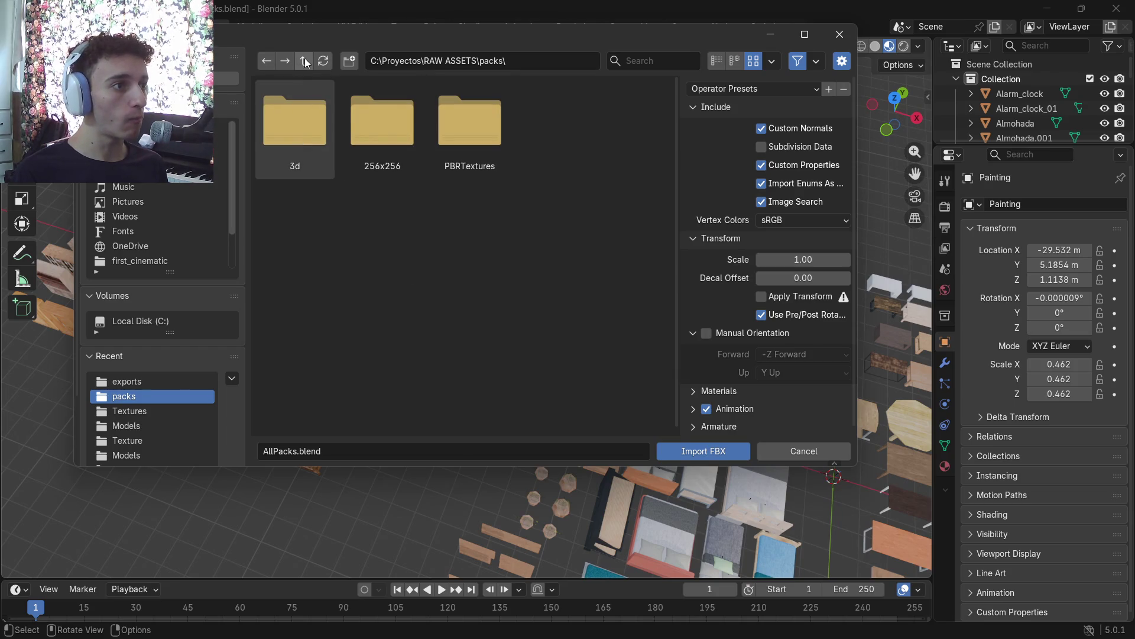
pyautogui.click(309, 129)
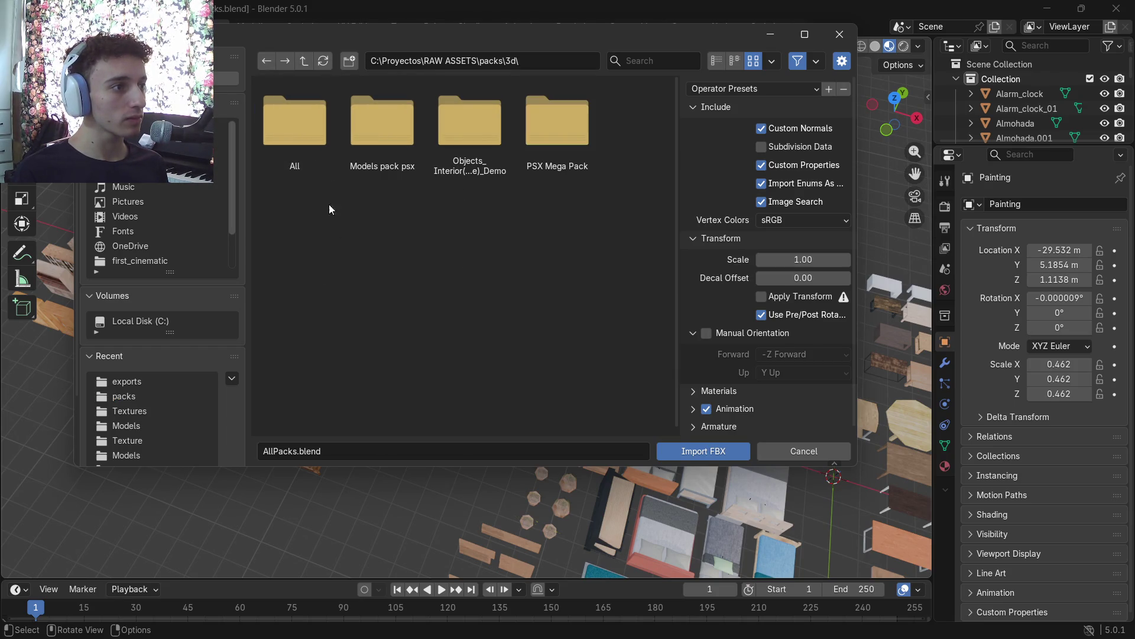
pyautogui.click(553, 130)
pyautogui.click(314, 144)
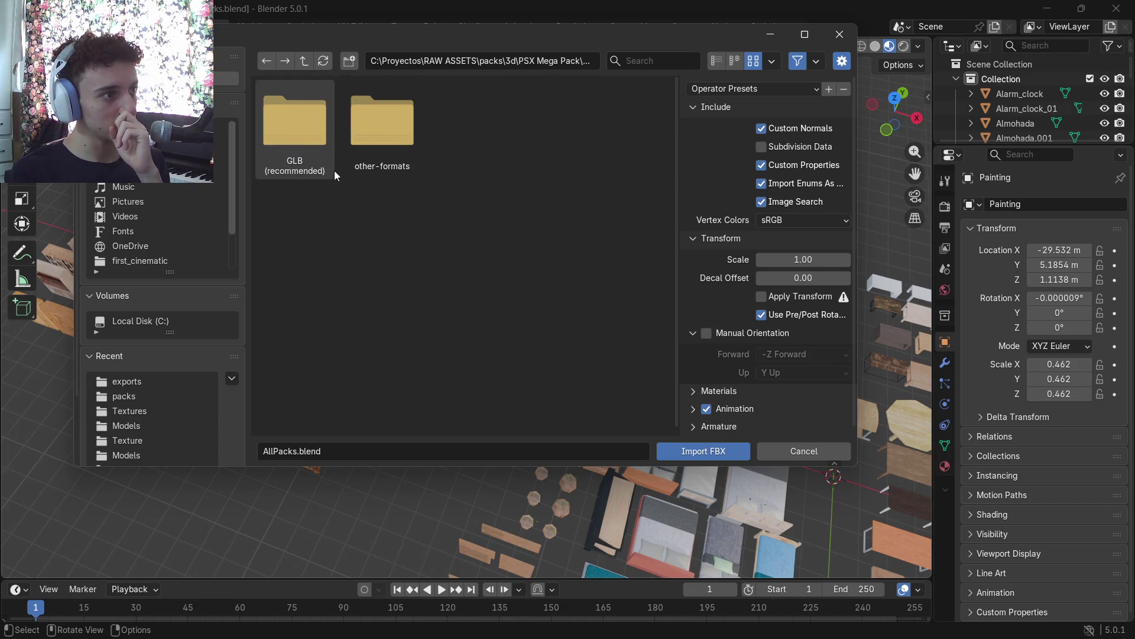
pyautogui.click(293, 137)
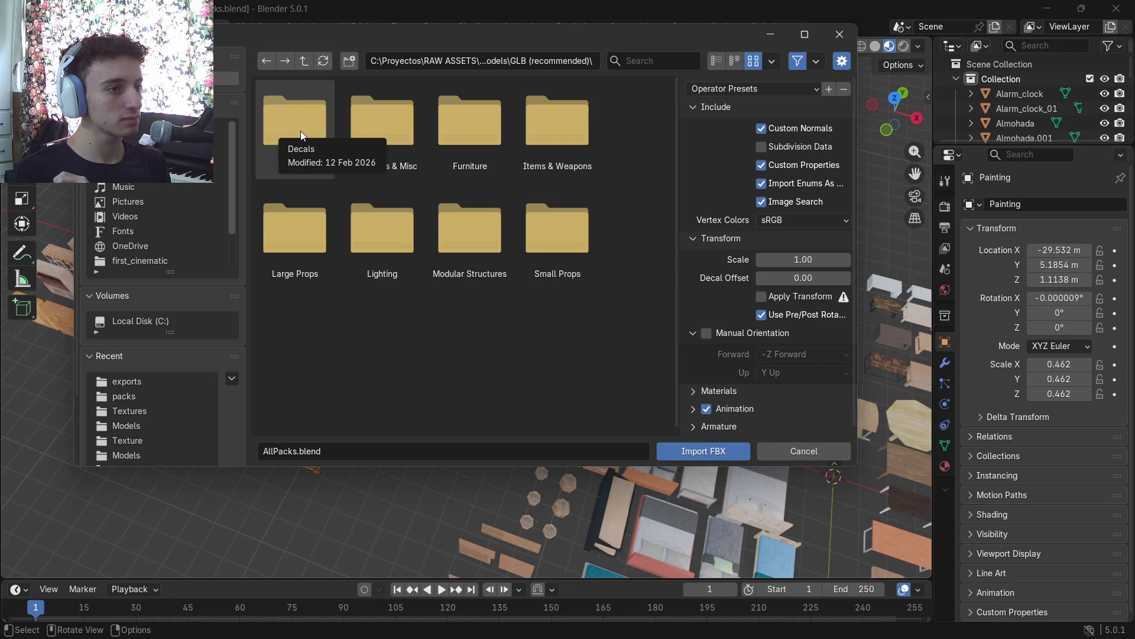
# Browse other-formats/FBX/Lighting models, back out to other-formats, then switch to the file manager.
pyautogui.click(303, 59)
pyautogui.click(367, 143)
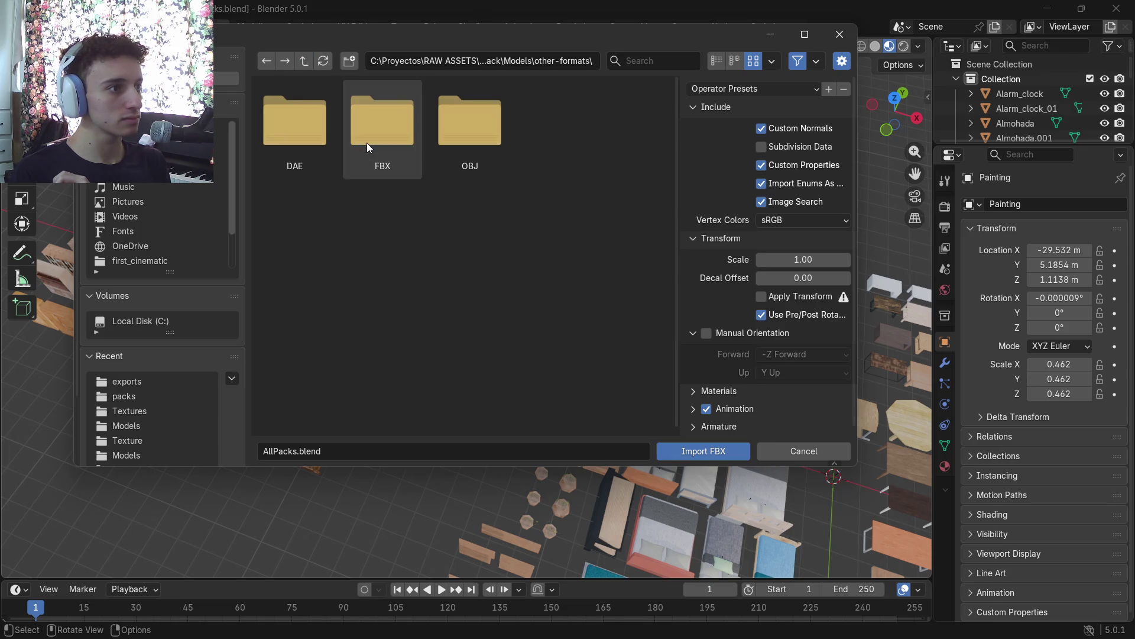
pyautogui.click(371, 136)
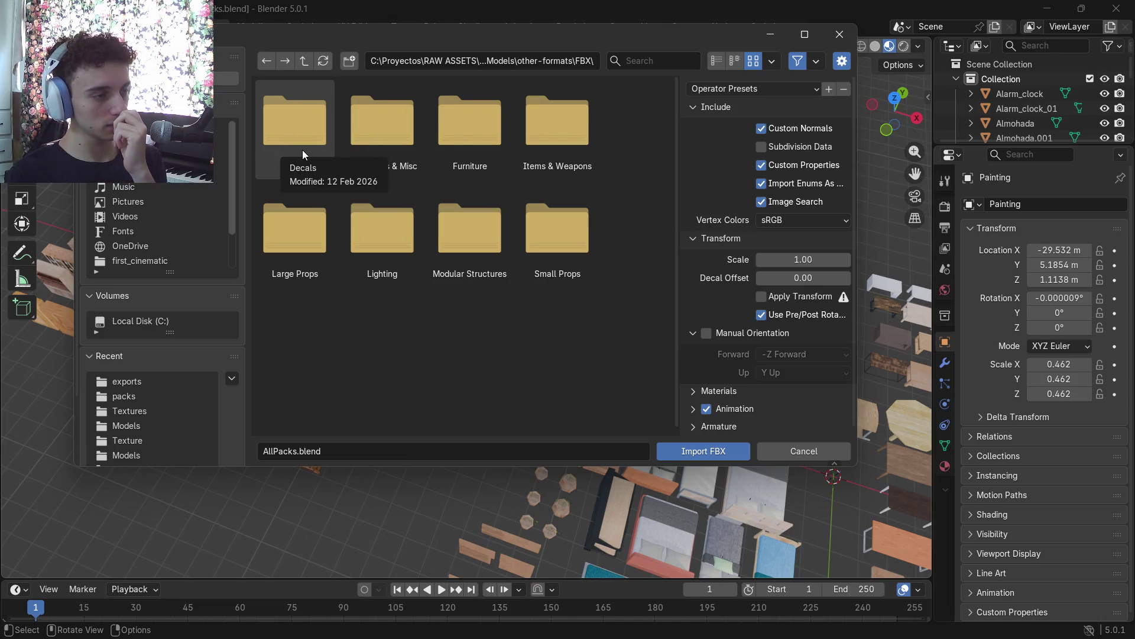
pyautogui.click(399, 271)
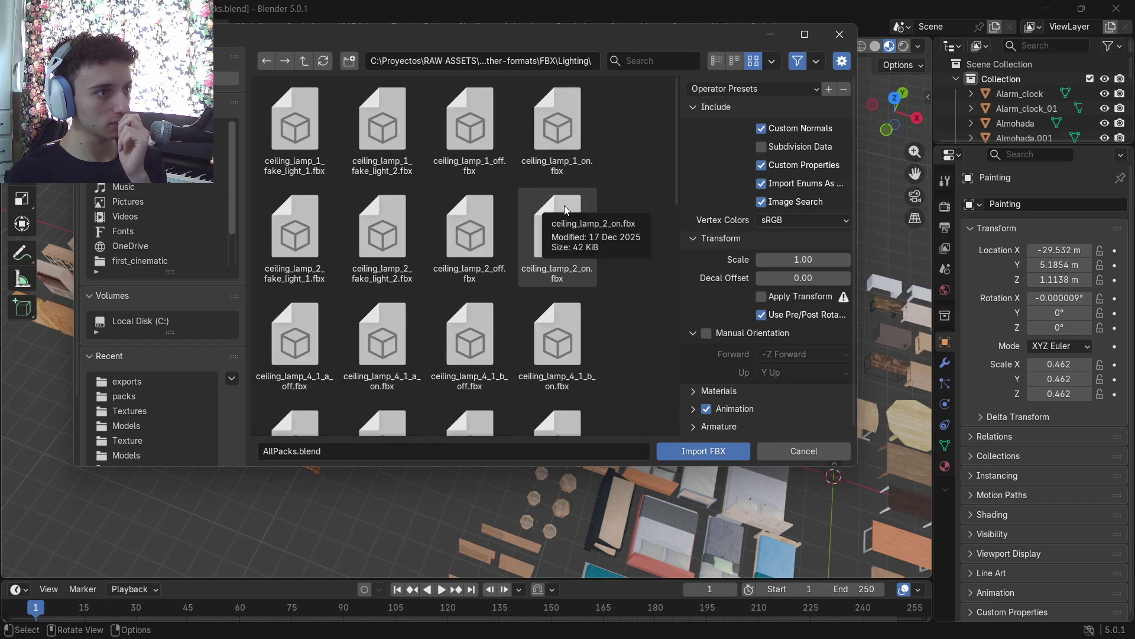
pyautogui.scroll(-5, 665, 279)
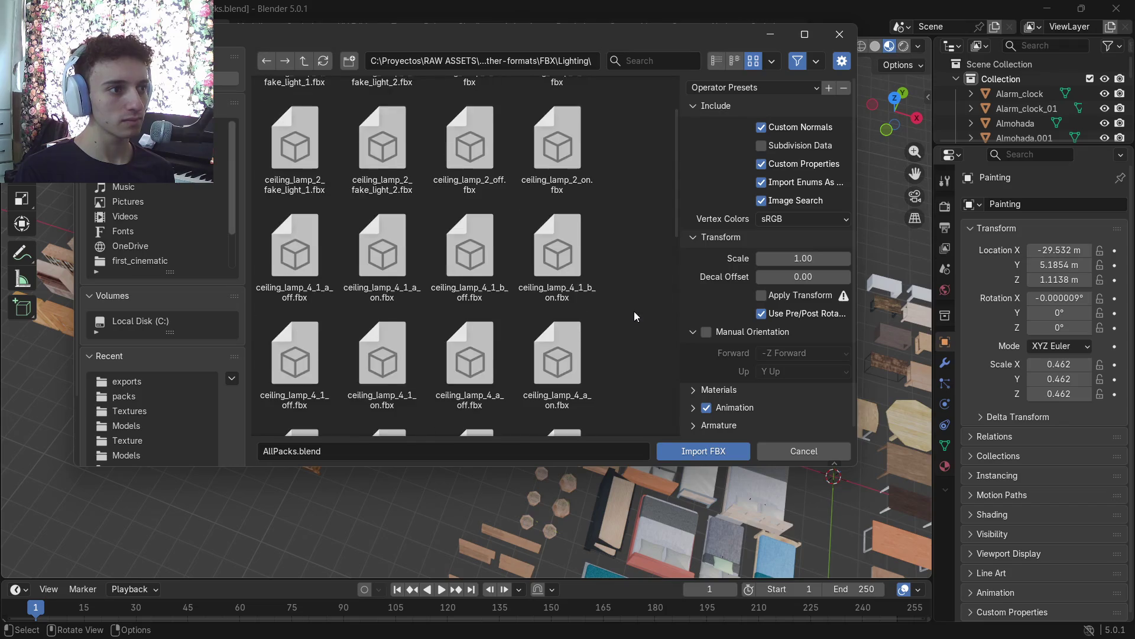
pyautogui.scroll(-2, 636, 306)
pyautogui.click(306, 61)
pyautogui.click(307, 61)
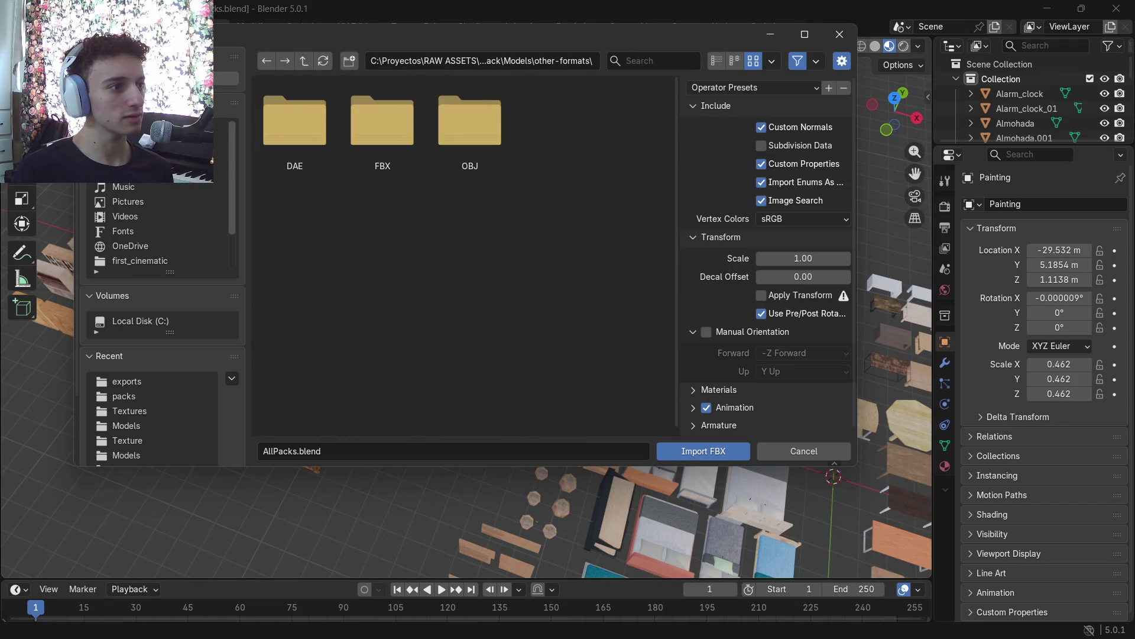
pyautogui.moveTo(622, 608)
pyautogui.click(691, 621)
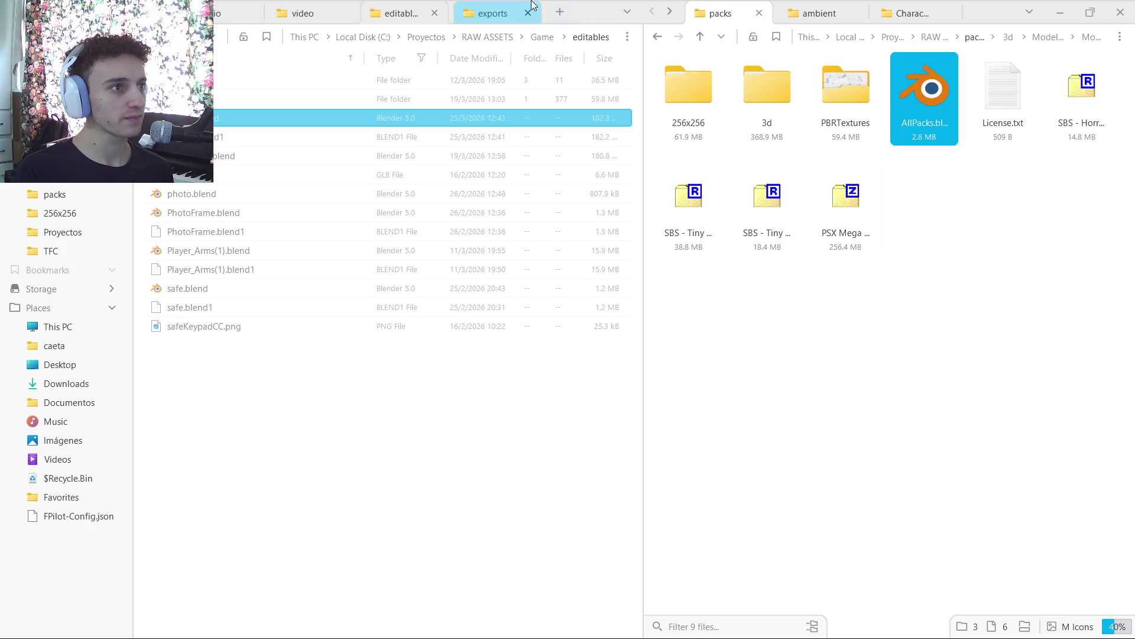
# Browse to 3d > PSX Mega Pack > Models > other-formats and open the pack's source .blend.
pyautogui.click(494, 8)
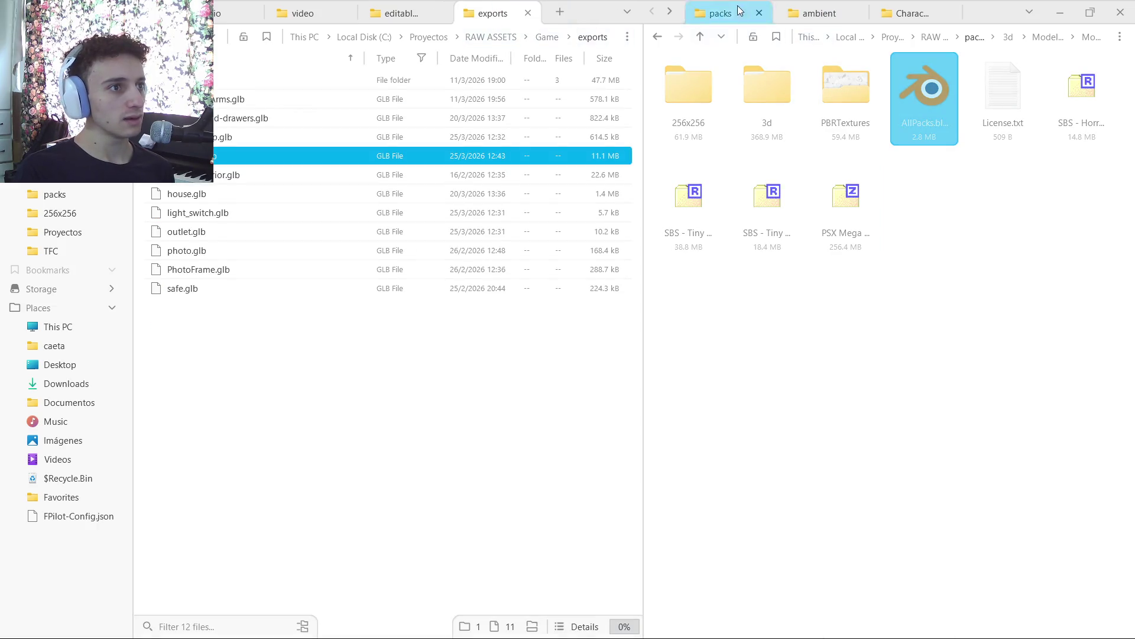
pyautogui.doubleClick(747, 83)
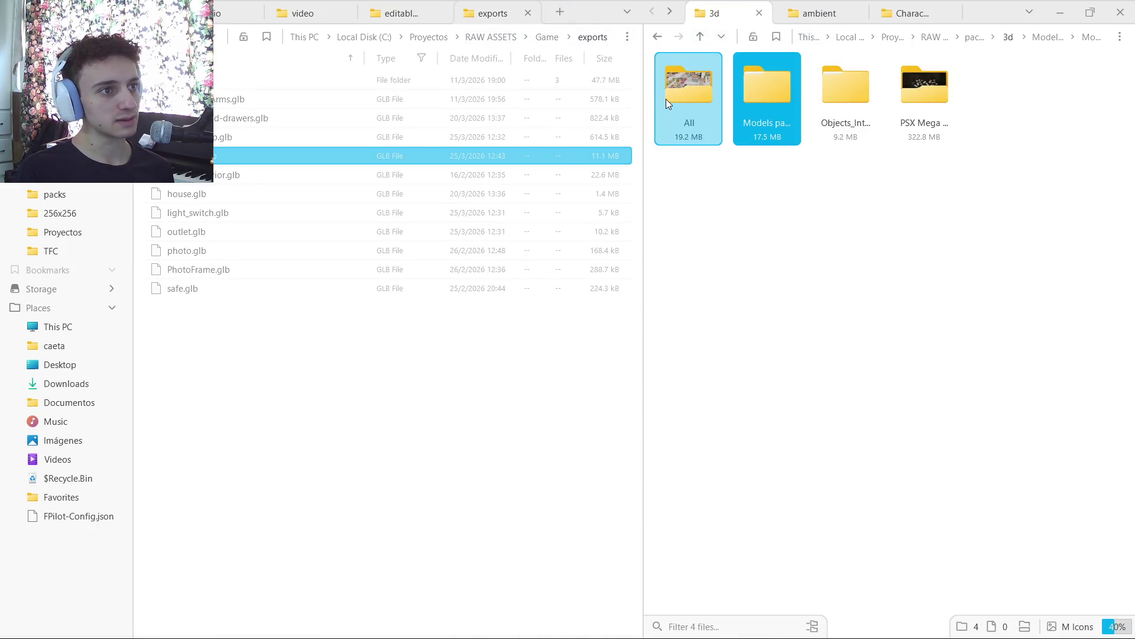
pyautogui.doubleClick(900, 109)
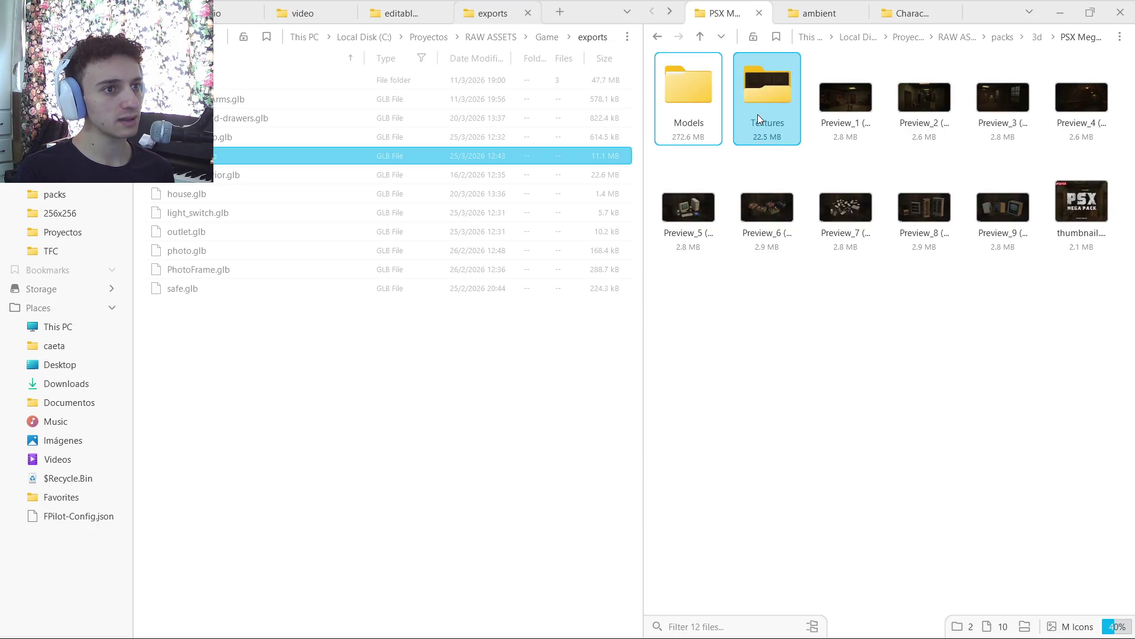
pyautogui.click(927, 245)
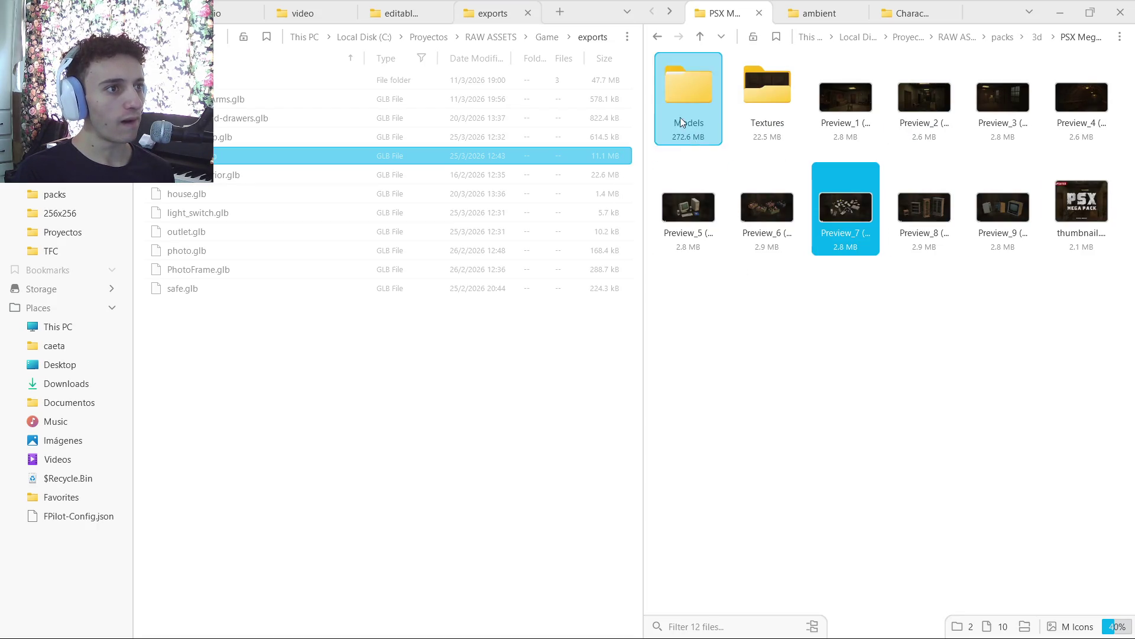
pyautogui.doubleClick(681, 117)
pyautogui.doubleClick(755, 91)
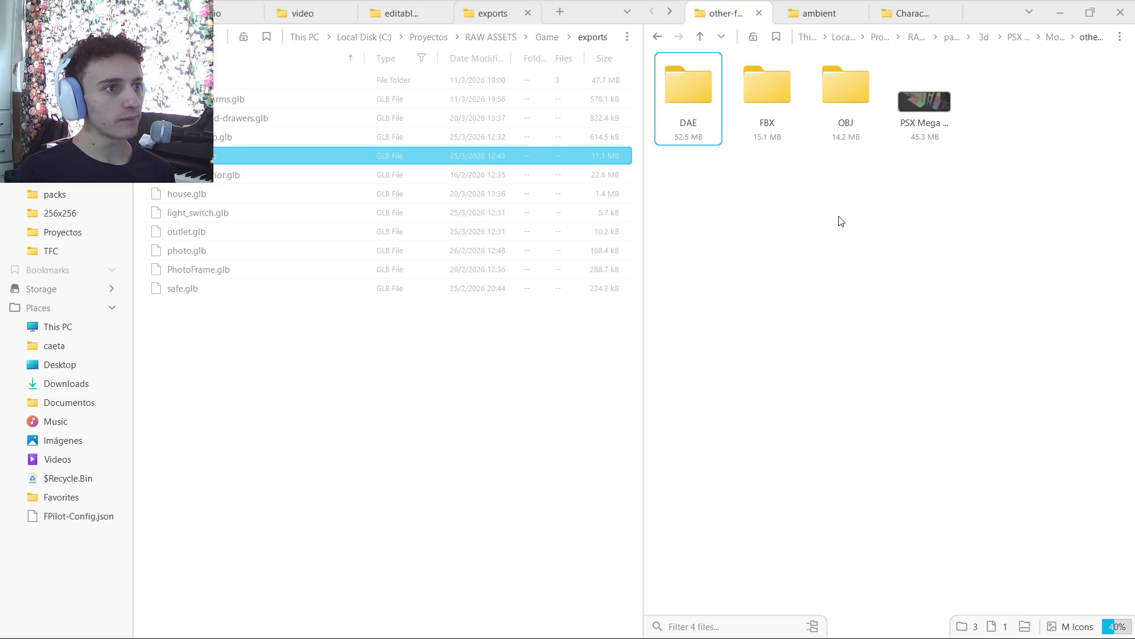
pyautogui.click(925, 121)
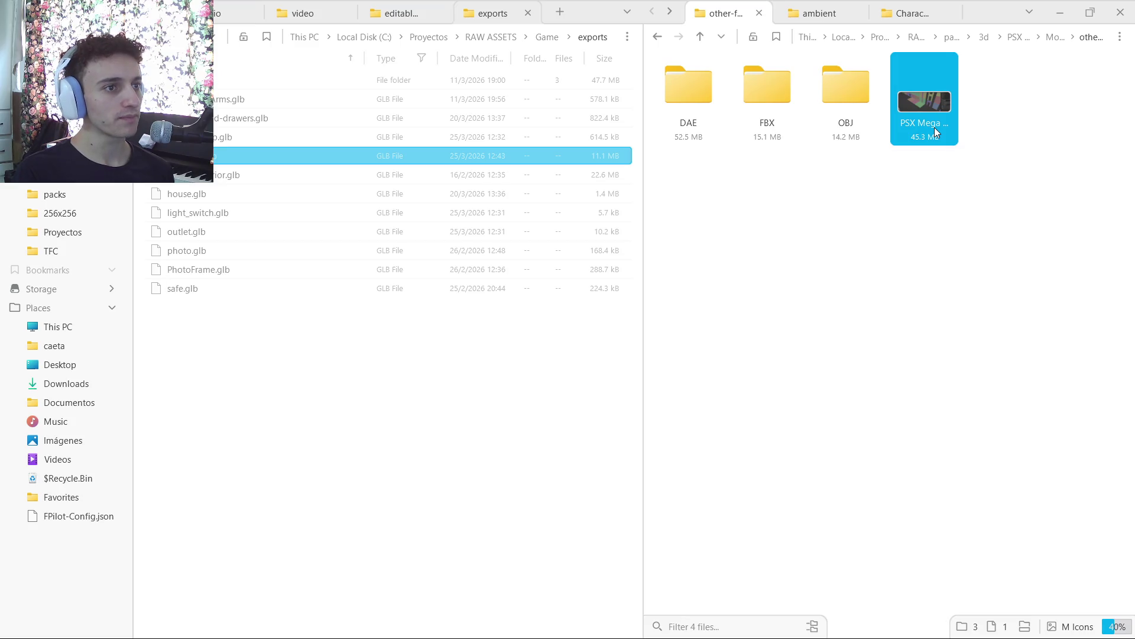
# Cancel Blender's pending FBX import.
pyautogui.moveTo(760, 633)
pyautogui.moveTo(797, 621)
pyautogui.click(837, 551)
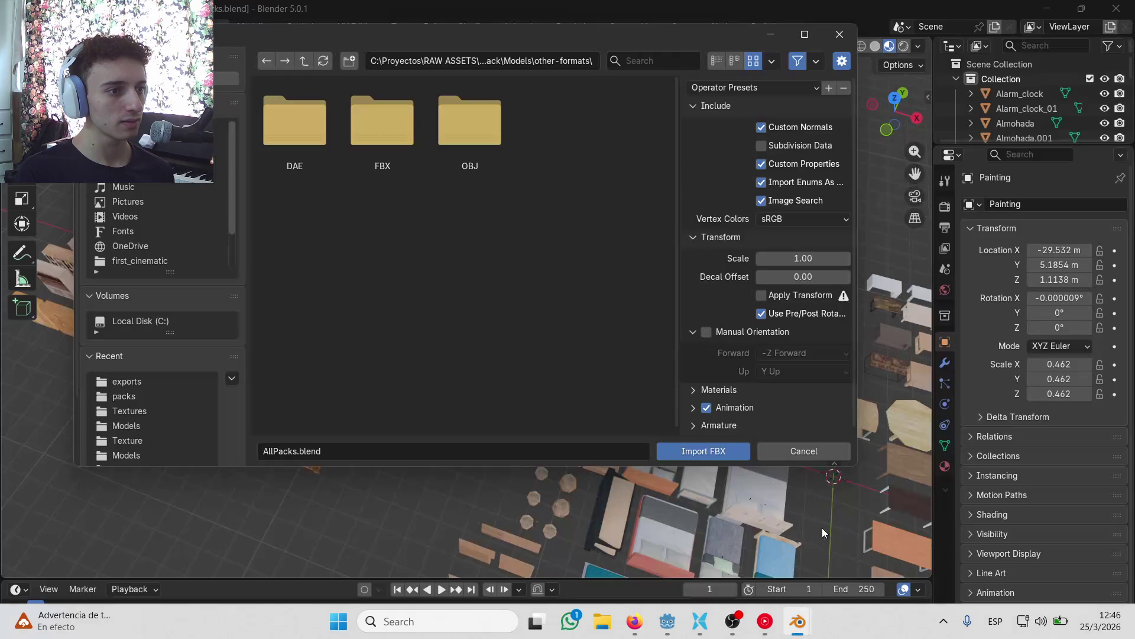
pyautogui.click(837, 39)
pyautogui.moveTo(831, 609)
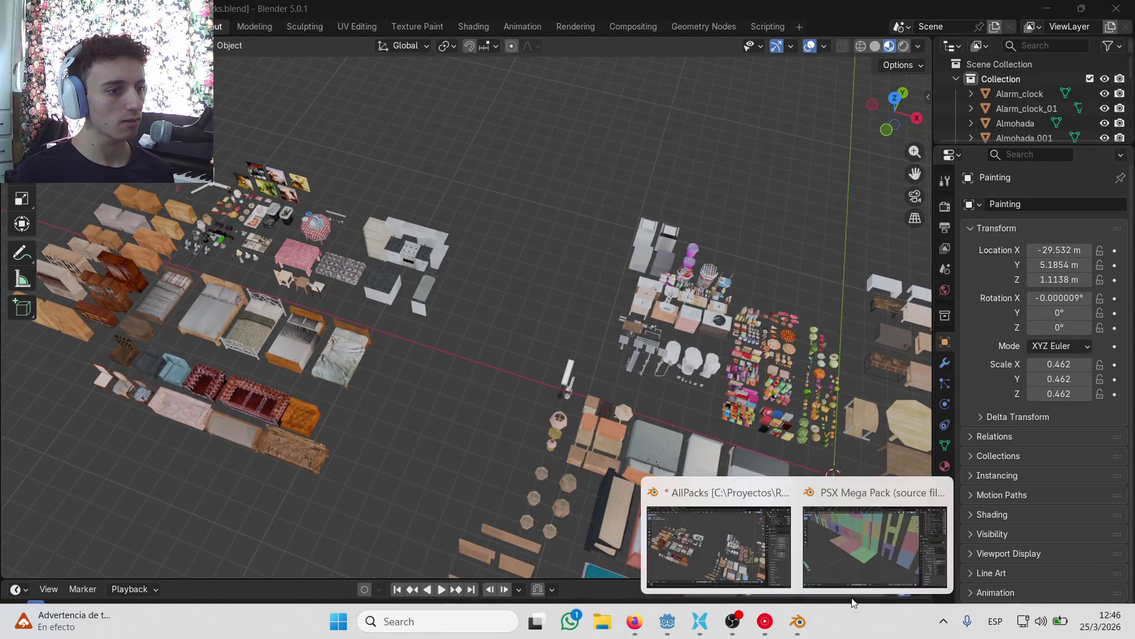
pyautogui.click(875, 538)
pyautogui.scroll(-8, 563, 375)
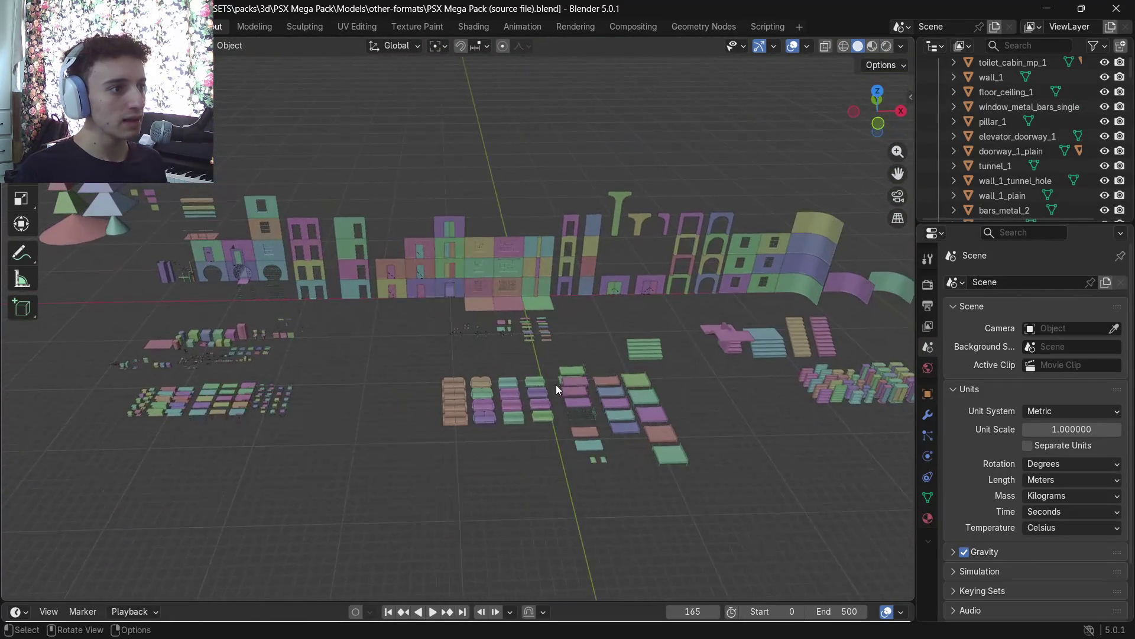
pyautogui.press('z')
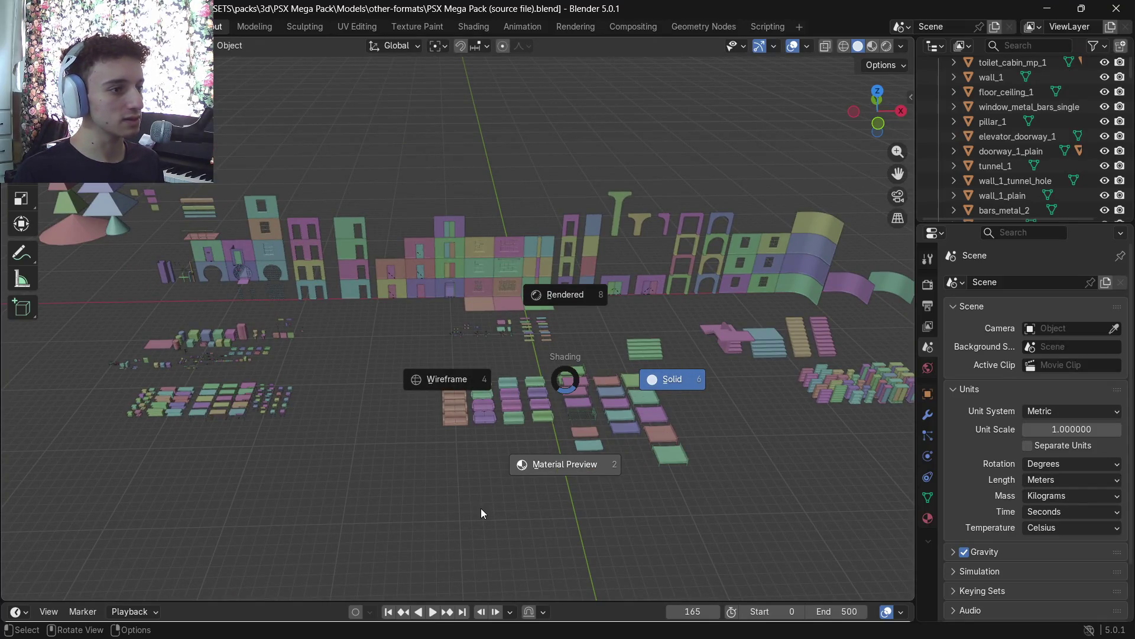
pyautogui.click(482, 513)
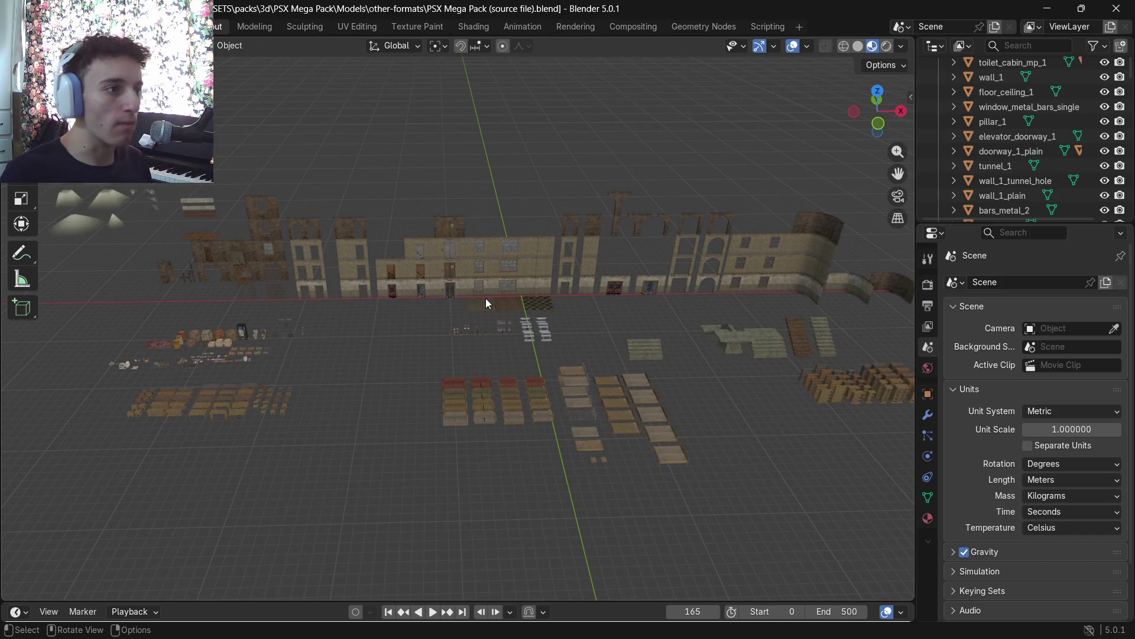
pyautogui.scroll(10, 484, 378)
pyautogui.scroll(8, 496, 247)
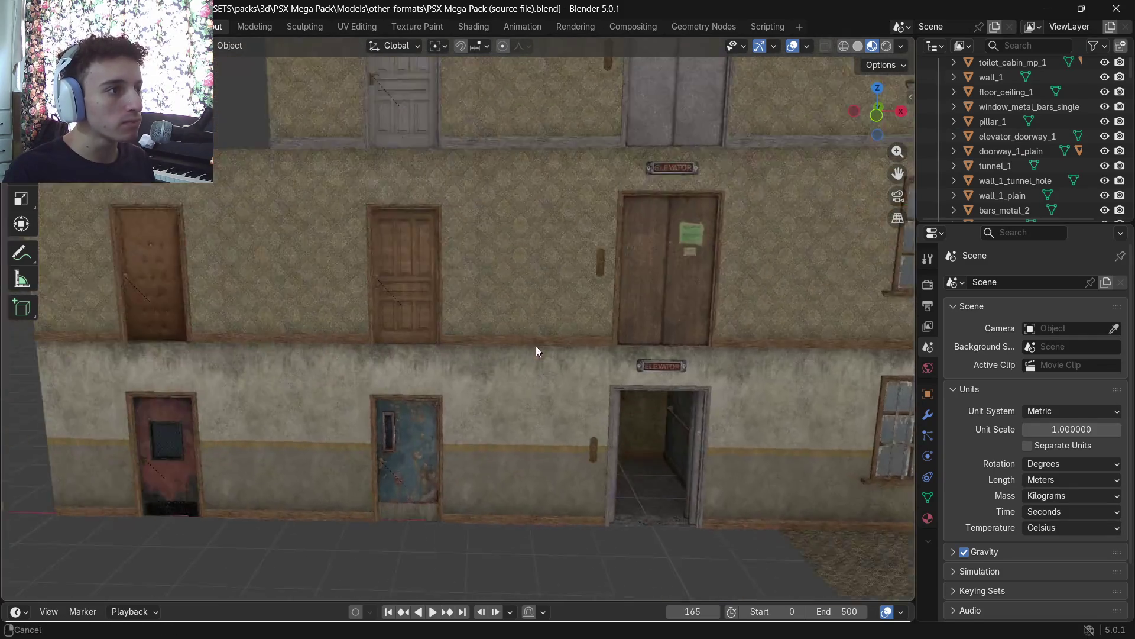
pyautogui.scroll(6, 420, 243)
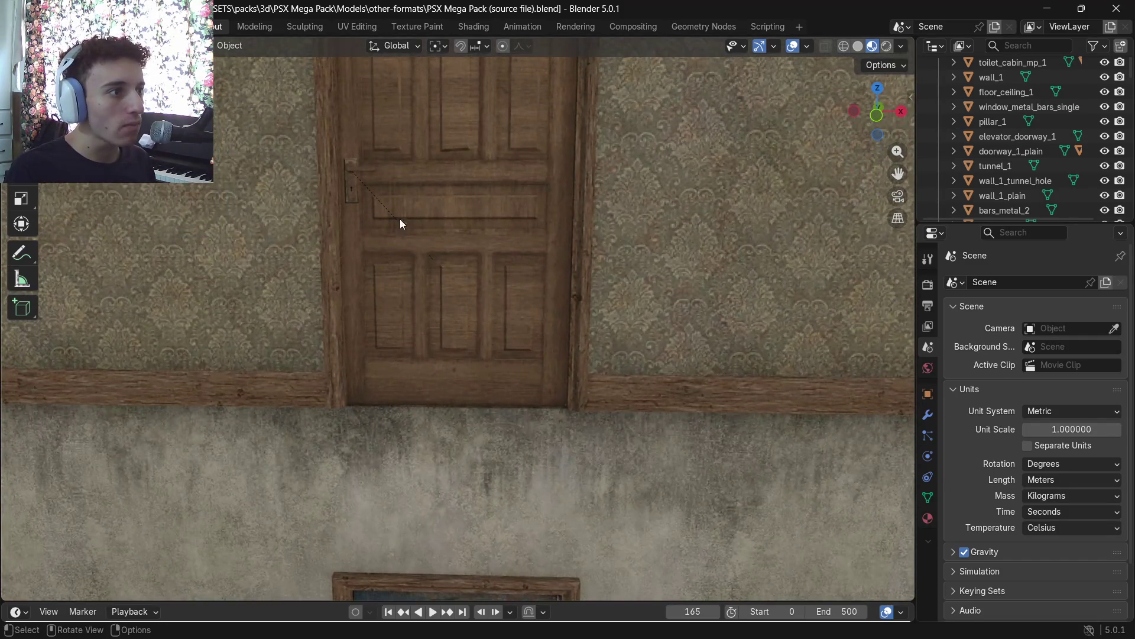
pyautogui.scroll(-5, 372, 213)
pyautogui.click(420, 284)
pyautogui.scroll(-6, 438, 314)
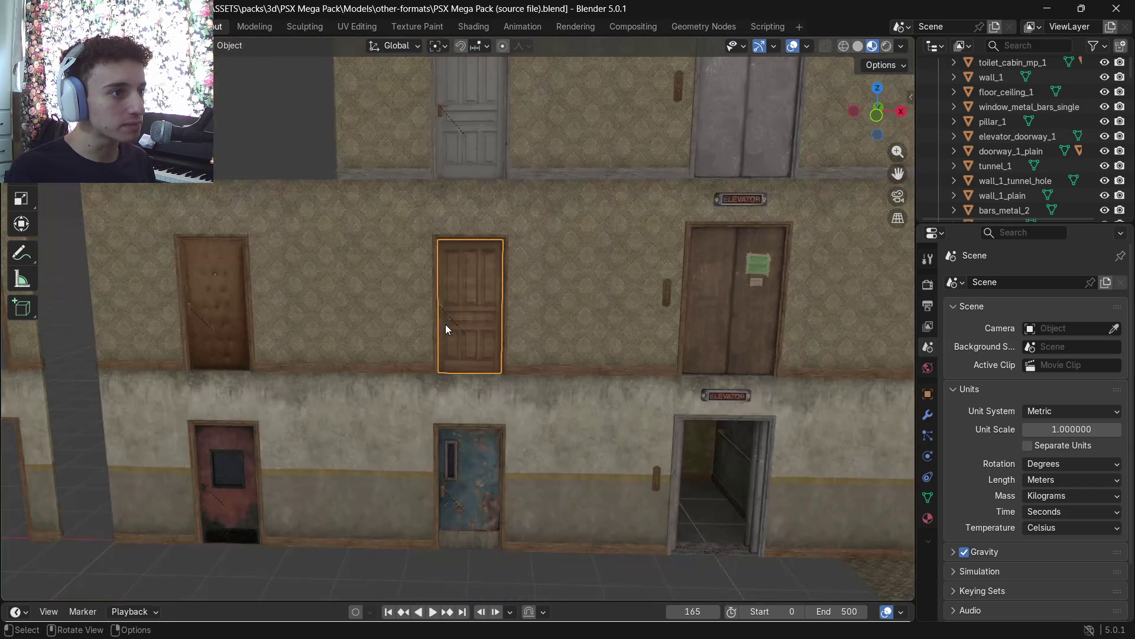
pyautogui.keyDown('shift'); pyautogui.click(551, 317); pyautogui.keyUp('shift')
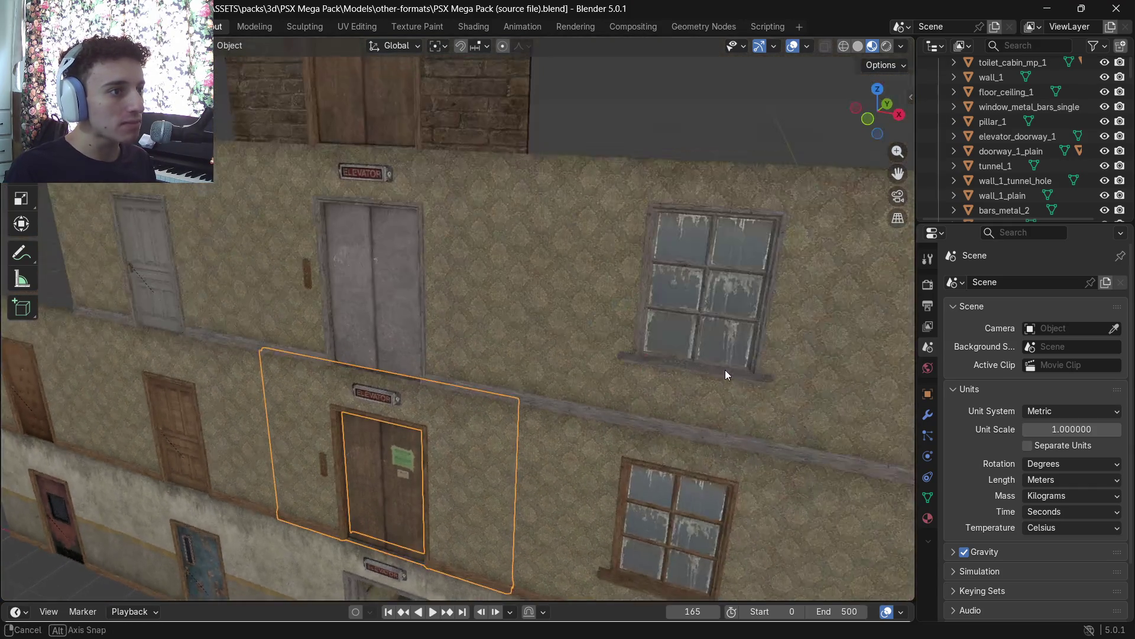
pyautogui.click(537, 328)
pyautogui.moveTo(543, 335)
pyautogui.mouseDown()
pyautogui.moveTo(481, 357)
pyautogui.moveTo(549, 374)
pyautogui.moveTo(561, 360)
pyautogui.mouseUp()
pyautogui.click(682, 294)
pyautogui.moveTo(745, 287)
pyautogui.mouseDown()
pyautogui.moveTo(641, 347)
pyautogui.moveTo(654, 326)
pyautogui.moveTo(648, 313)
pyautogui.moveTo(634, 317)
pyautogui.mouseUp()
pyautogui.scroll(-5, 634, 318)
pyautogui.moveTo(626, 372)
pyautogui.mouseDown()
pyautogui.moveTo(475, 237)
pyautogui.moveTo(427, 325)
pyautogui.moveTo(663, 424)
pyautogui.moveTo(404, 329)
pyautogui.moveTo(391, 338)
pyautogui.moveTo(517, 368)
pyautogui.moveTo(507, 431)
pyautogui.moveTo(550, 441)
pyautogui.moveTo(533, 267)
pyautogui.mouseUp()
pyautogui.click(467, 308)
pyautogui.scroll(-8, 299, 446)
pyautogui.click(373, 375)
pyautogui.moveTo(373, 375)
pyautogui.mouseDown()
pyautogui.moveTo(388, 493)
pyautogui.moveTo(547, 489)
pyautogui.moveTo(503, 417)
pyautogui.moveTo(441, 394)
pyautogui.mouseUp()
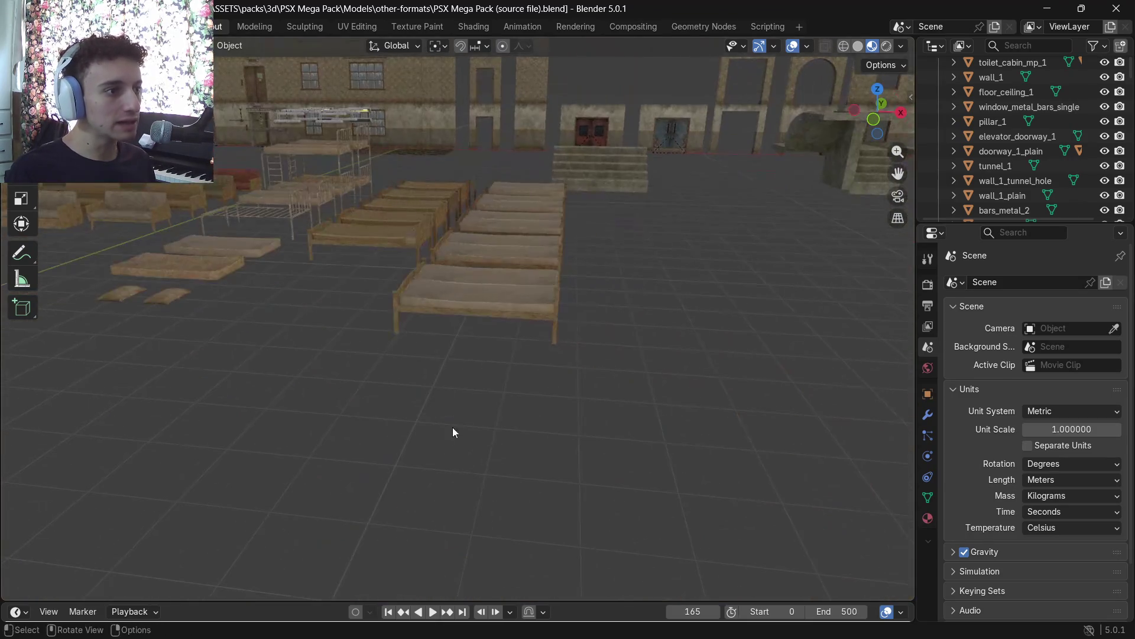
pyautogui.moveTo(597, 632)
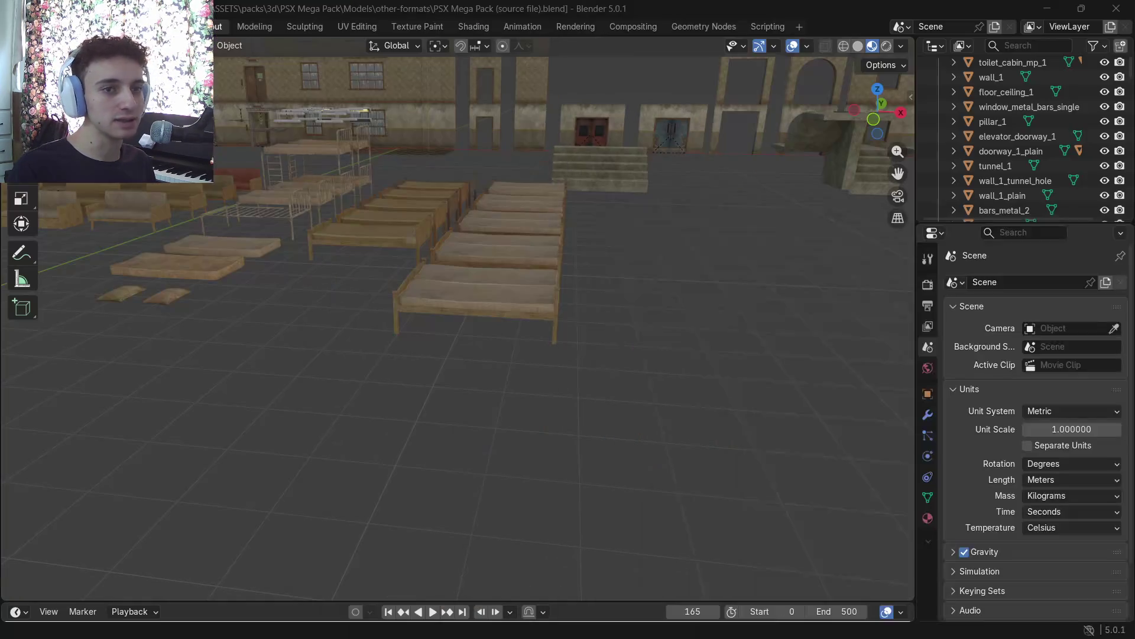
pyautogui.click(671, 621)
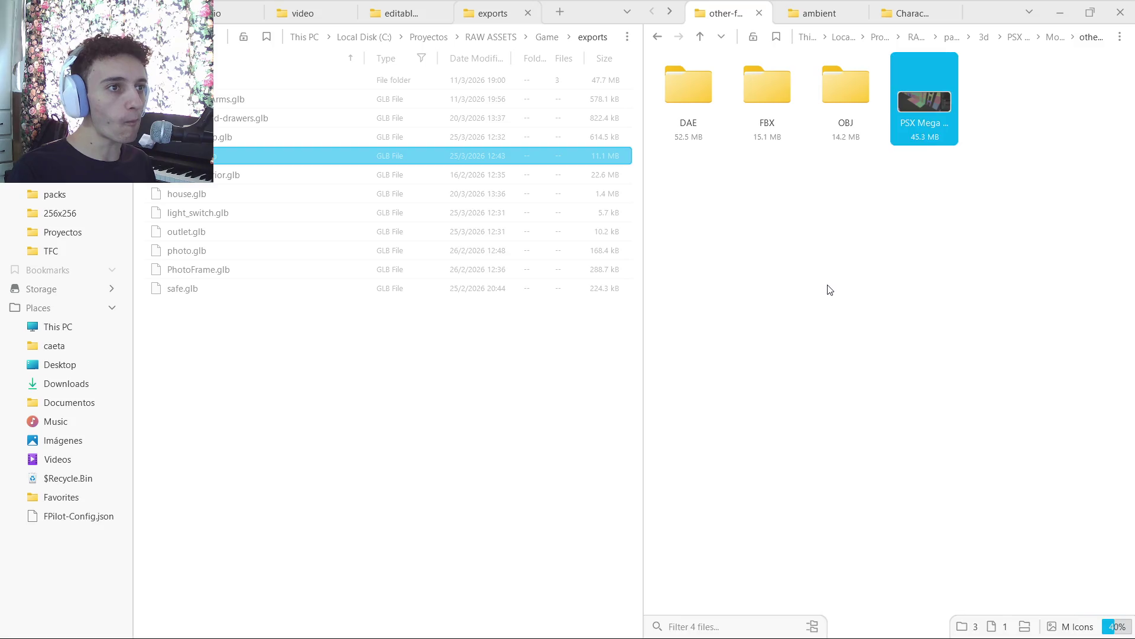
pyautogui.moveTo(798, 621)
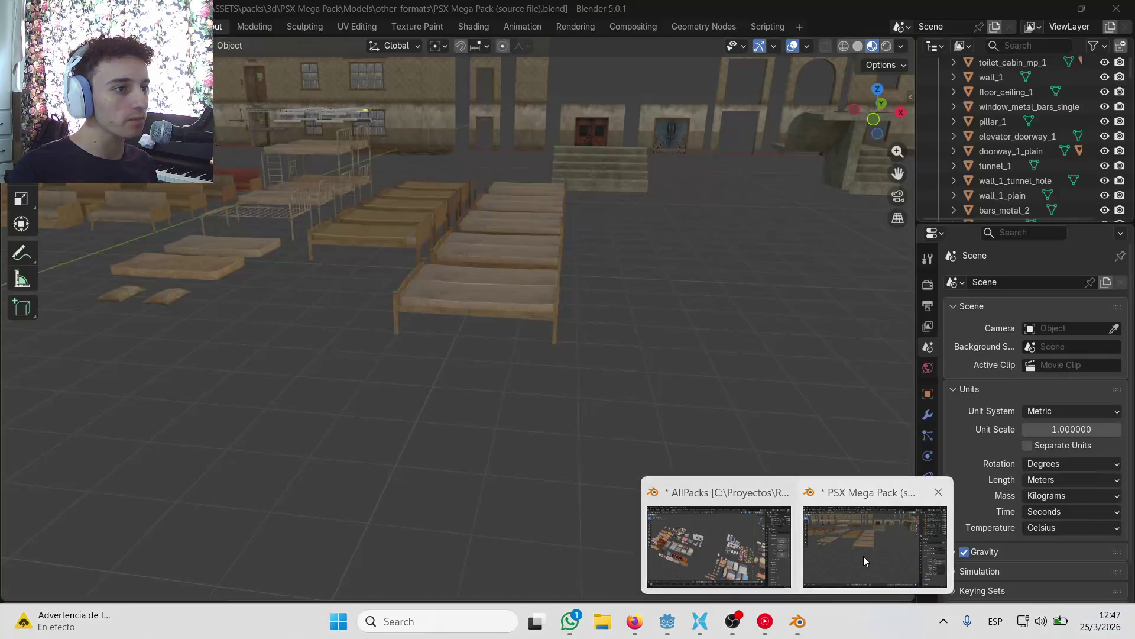
pyautogui.click(863, 556)
pyautogui.click(488, 256)
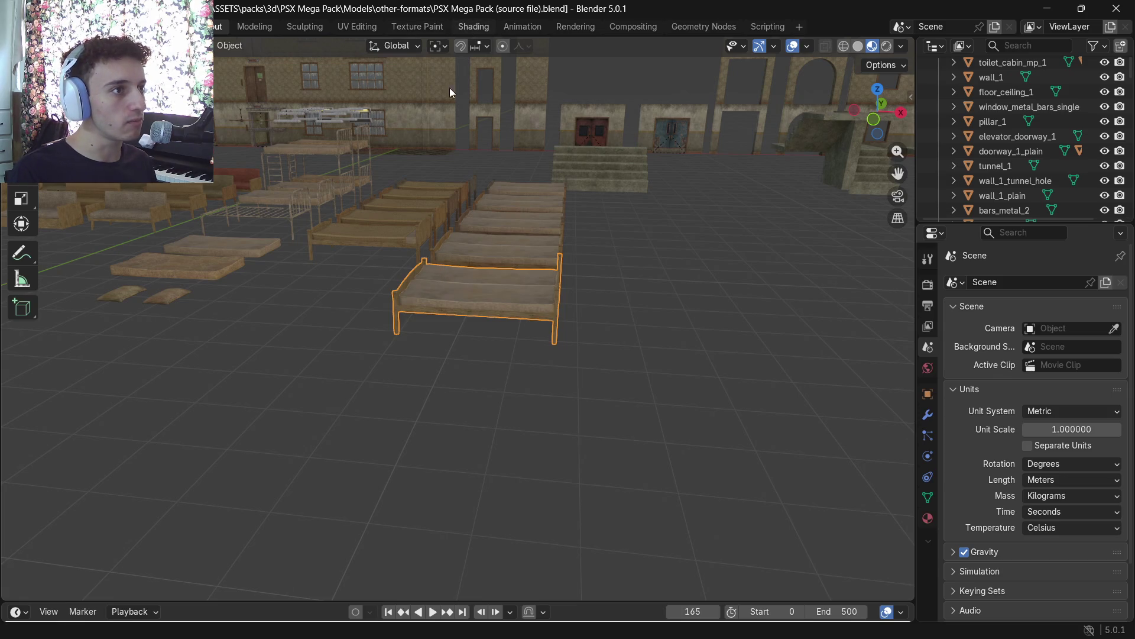
pyautogui.click(477, 30)
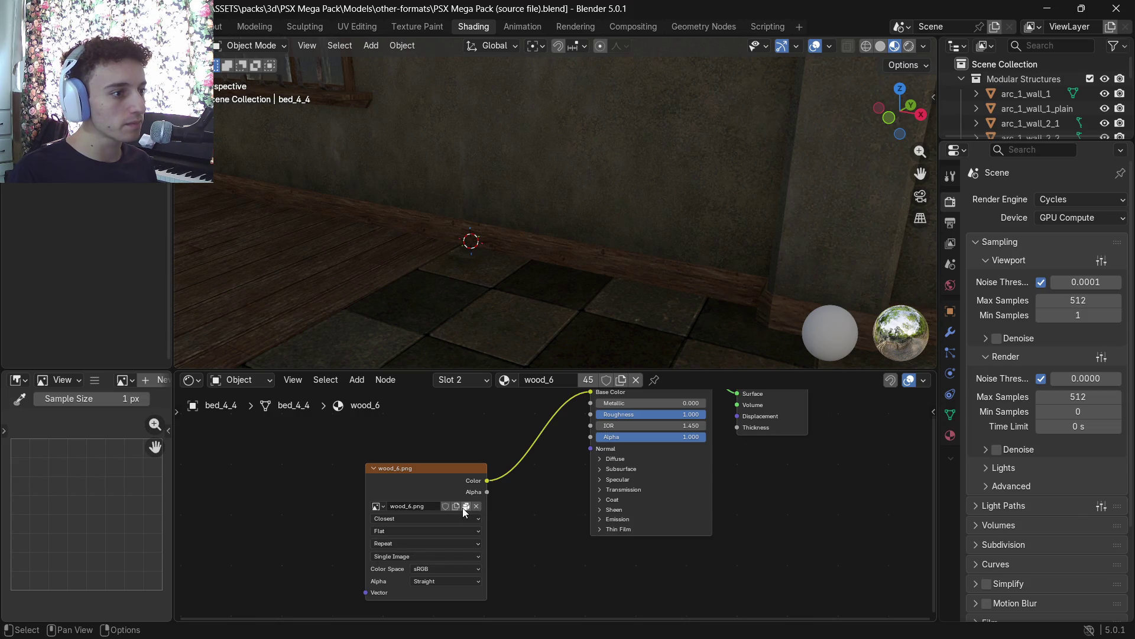
pyautogui.click(217, 26)
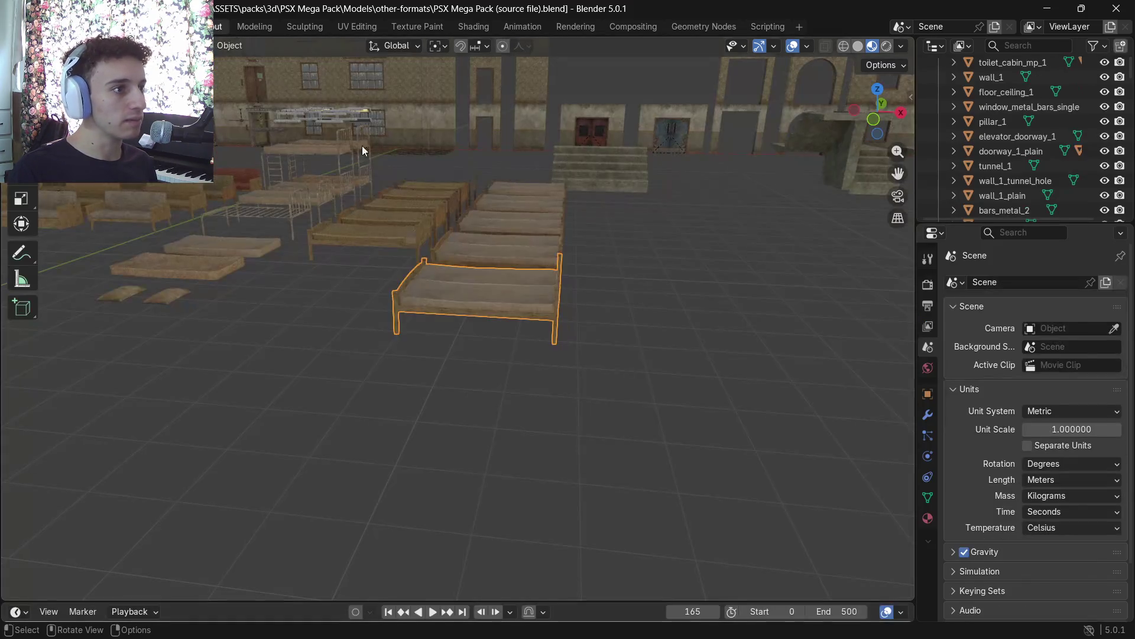
pyautogui.moveTo(647, 349); pyautogui.dragTo(532, 296)
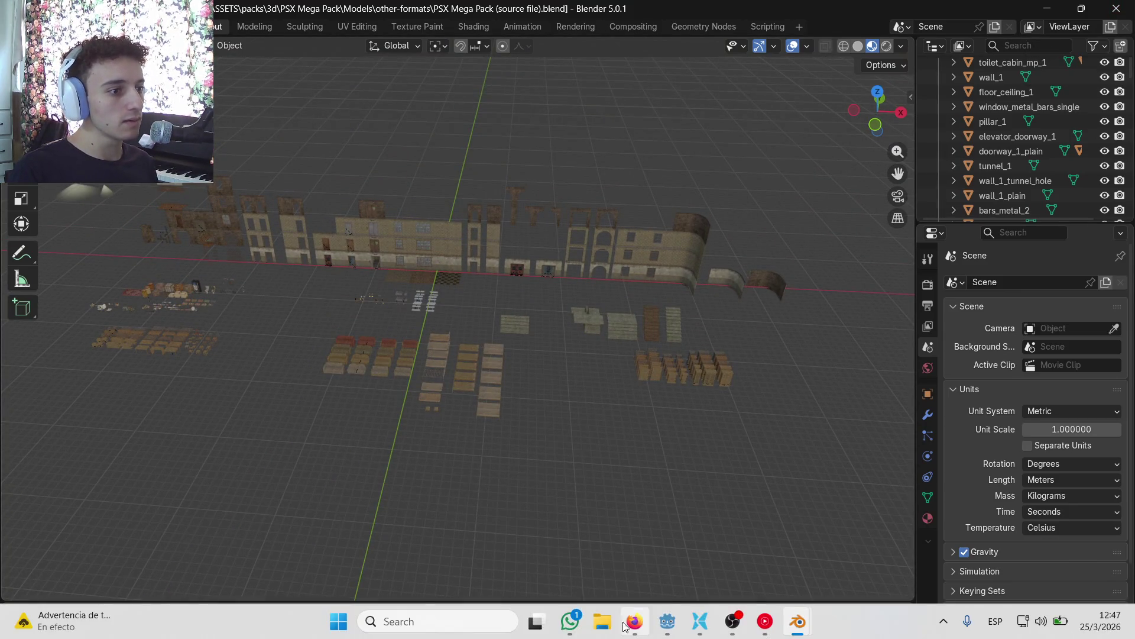
pyautogui.click(701, 621)
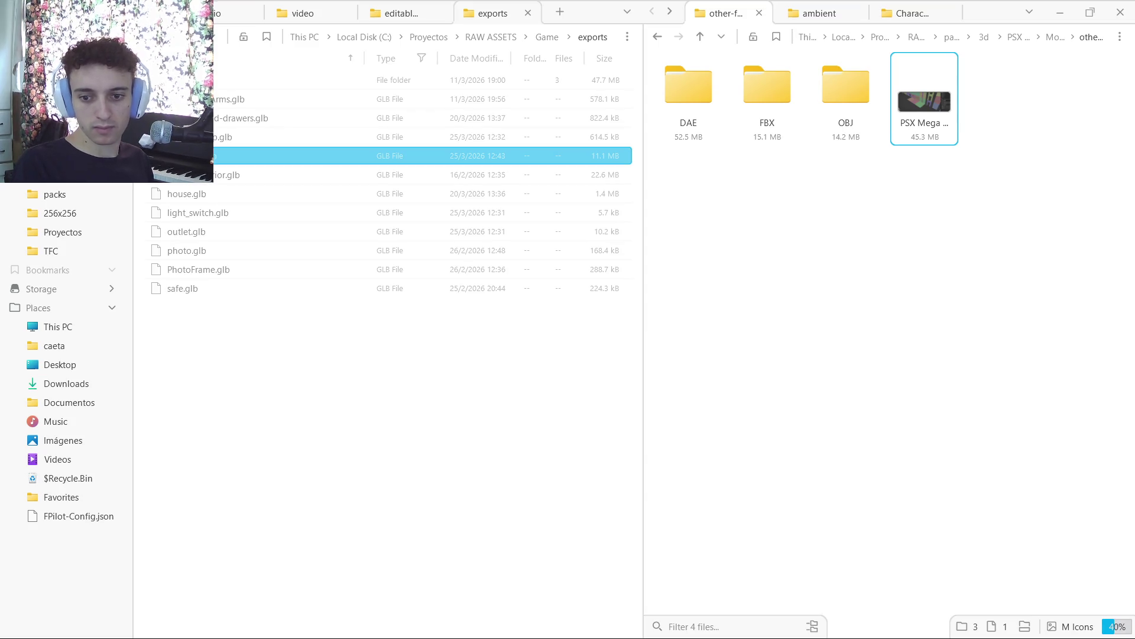
pyautogui.click(935, 89)
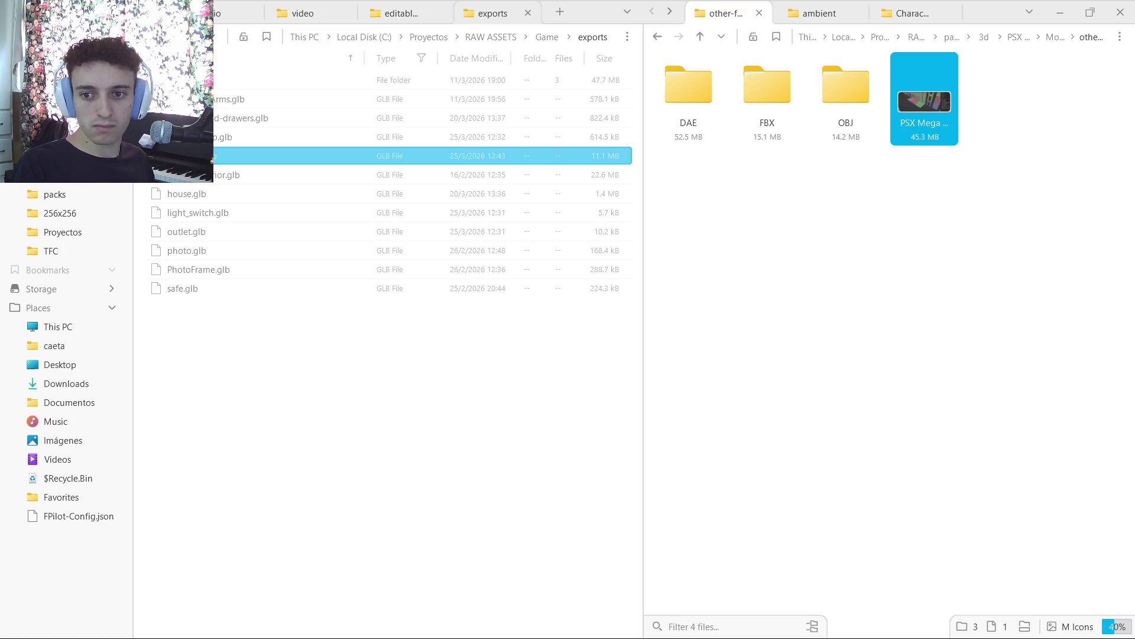
pyautogui.press('Return')
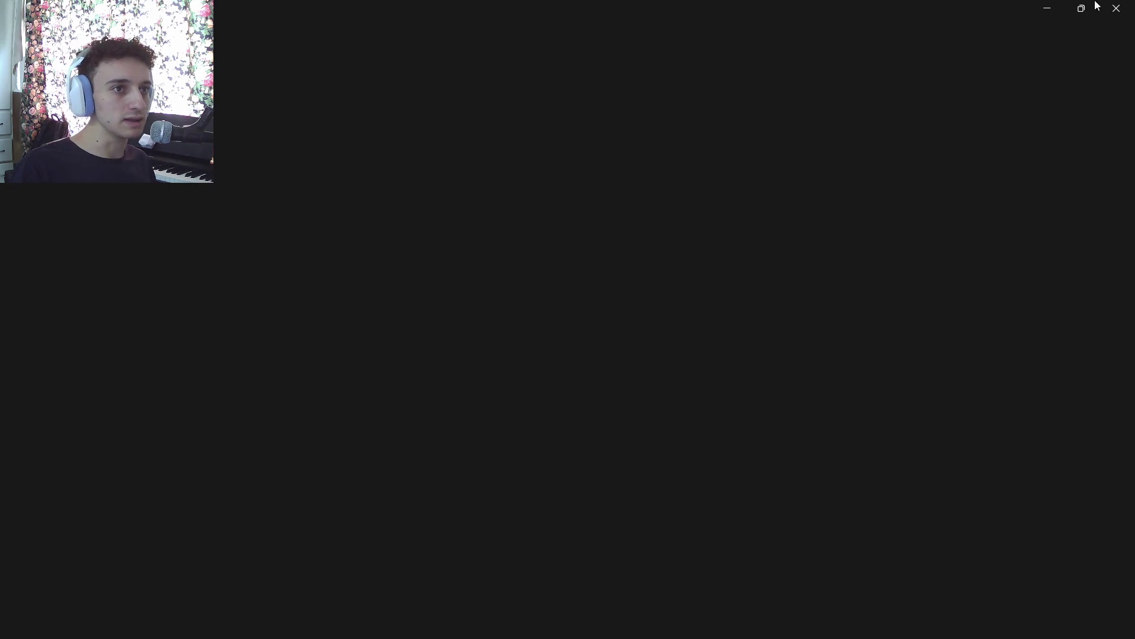
pyautogui.click(1116, 8)
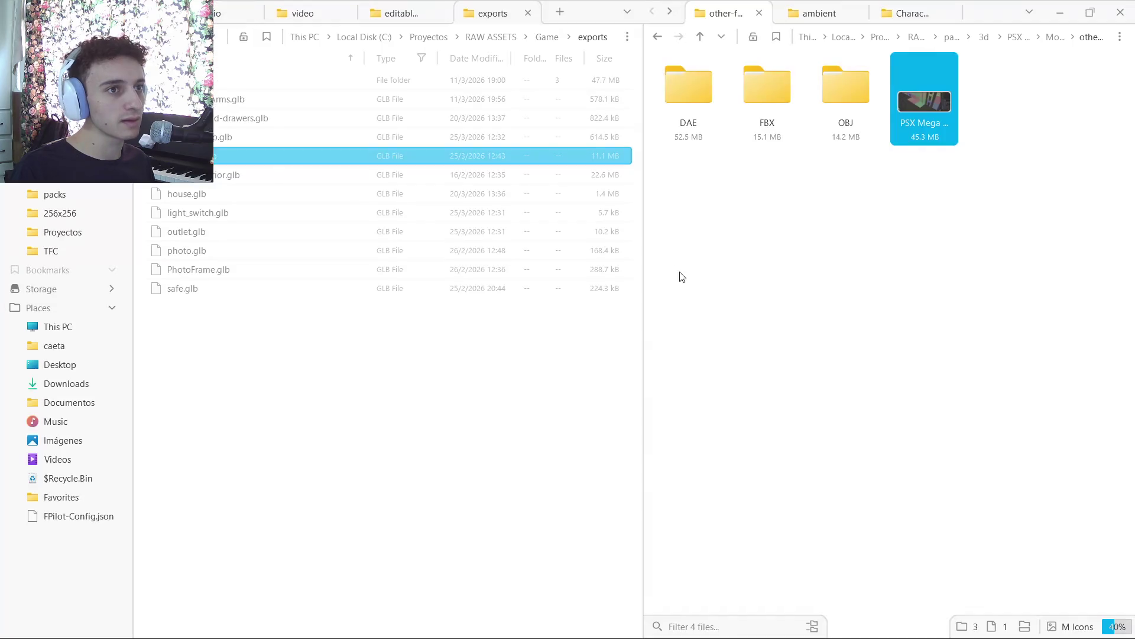
pyautogui.moveTo(861, 637)
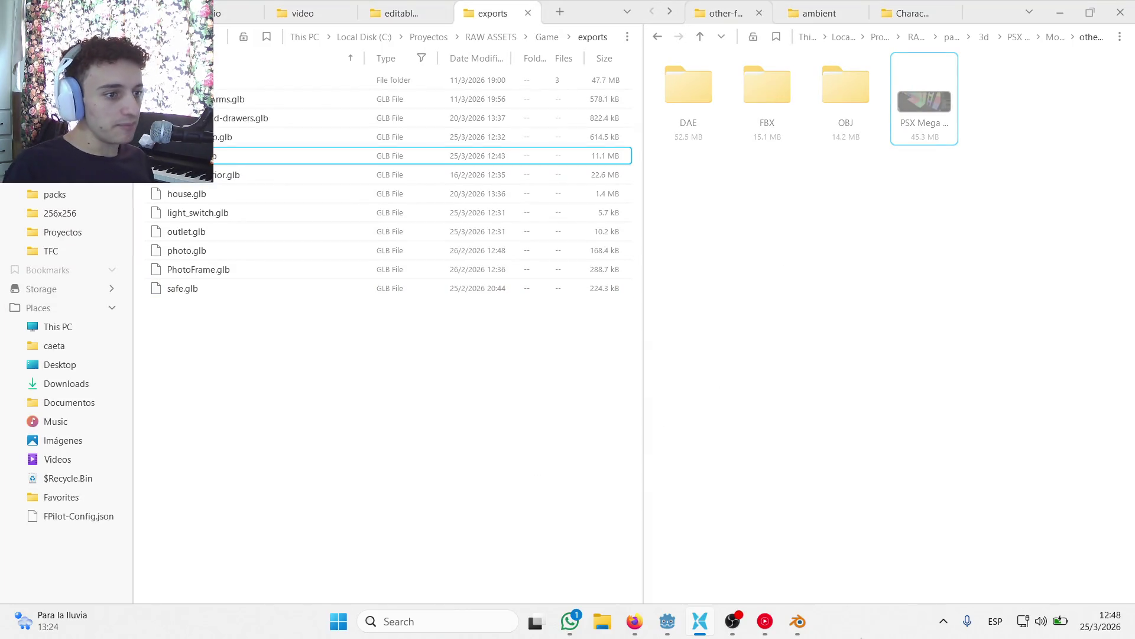
pyautogui.moveTo(798, 621)
pyautogui.click(828, 544)
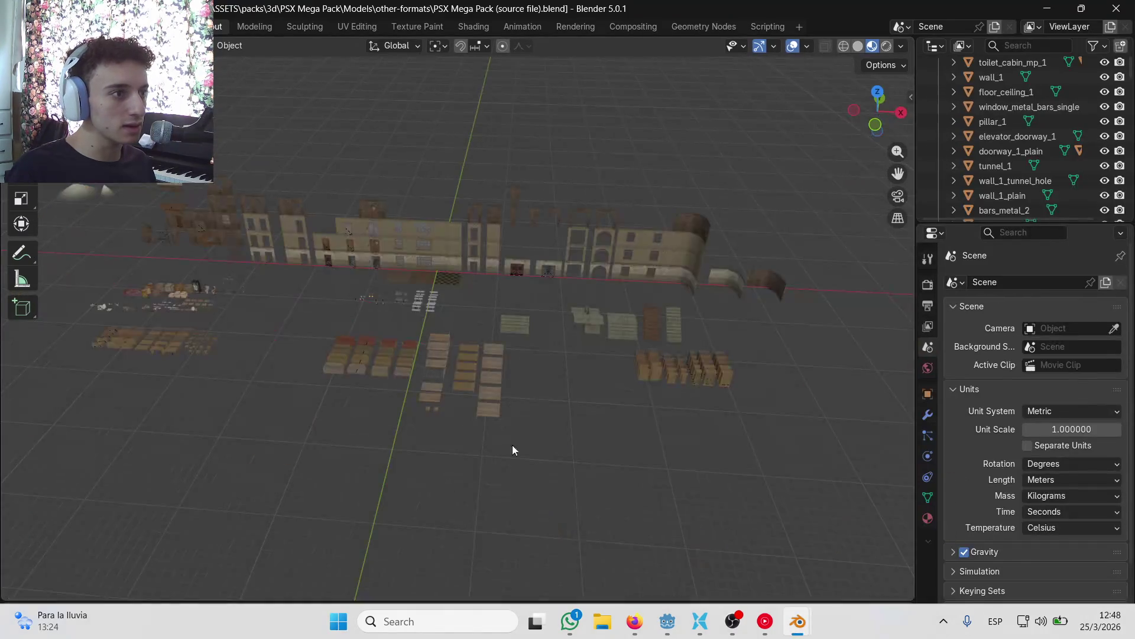
# Copy every PSX Mega Pack object from a top-down view.
pyautogui.scroll(-5, 578, 469)
pyautogui.press('KP_7')
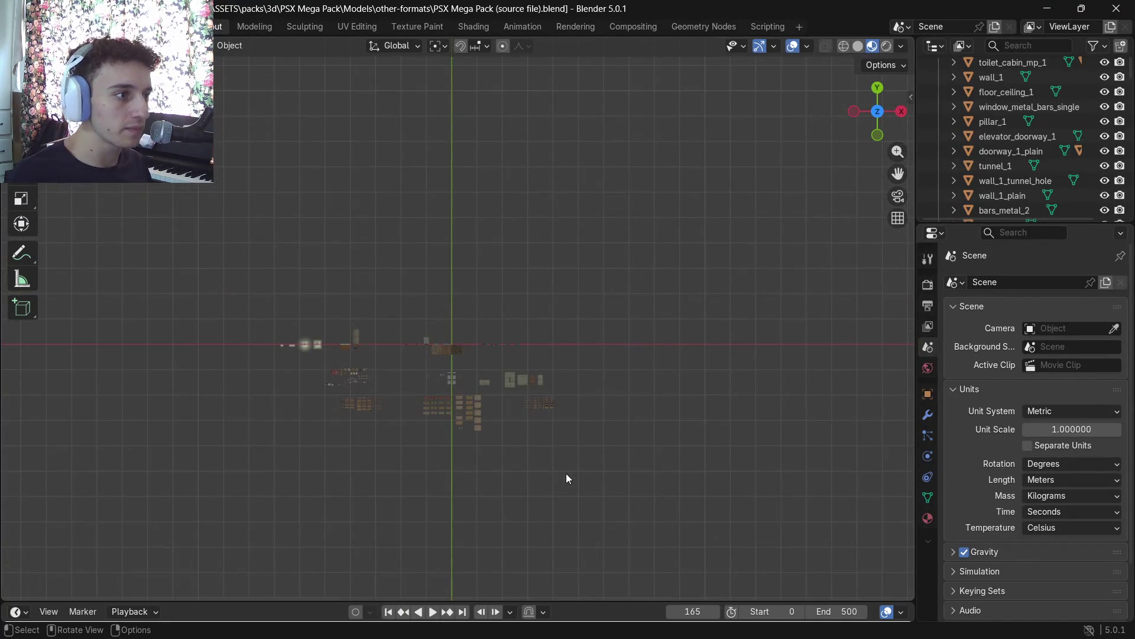
pyautogui.moveTo(230, 282); pyautogui.dragTo(637, 502)
pyautogui.hotkey('ctrl', 'c')
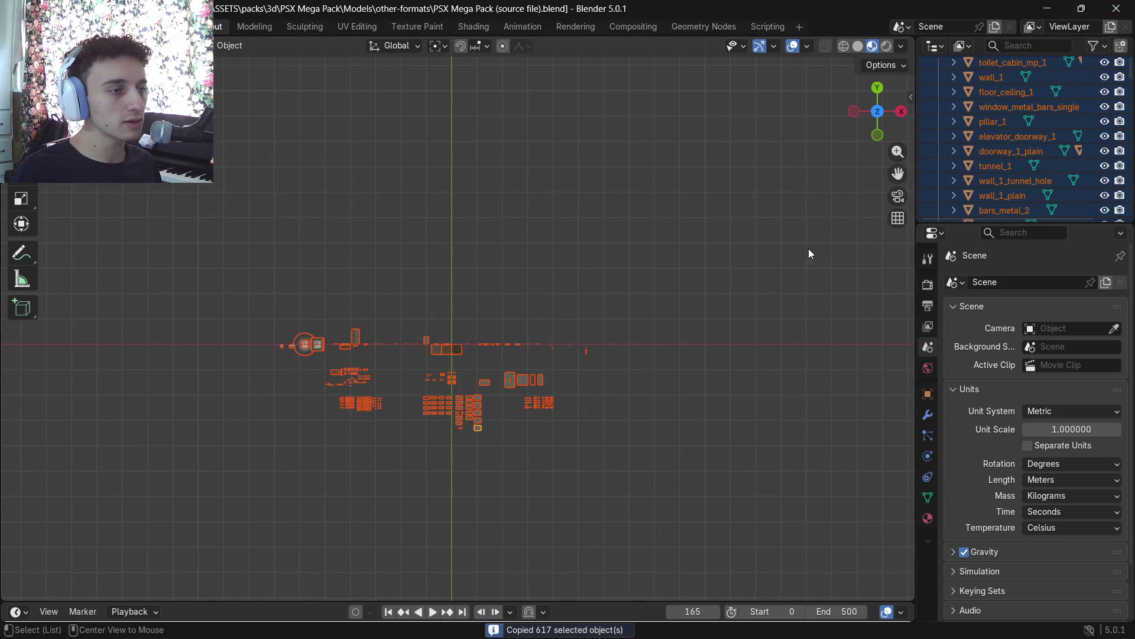
# Paste the mega pack objects into AllPacks.blend from a top-down view.
pyautogui.hotkey('alt', 'Tab')
pyautogui.hotkey('alt', 'Tab')
pyautogui.hotkey('alt', 'Tab')
pyautogui.scroll(-4, 642, 331)
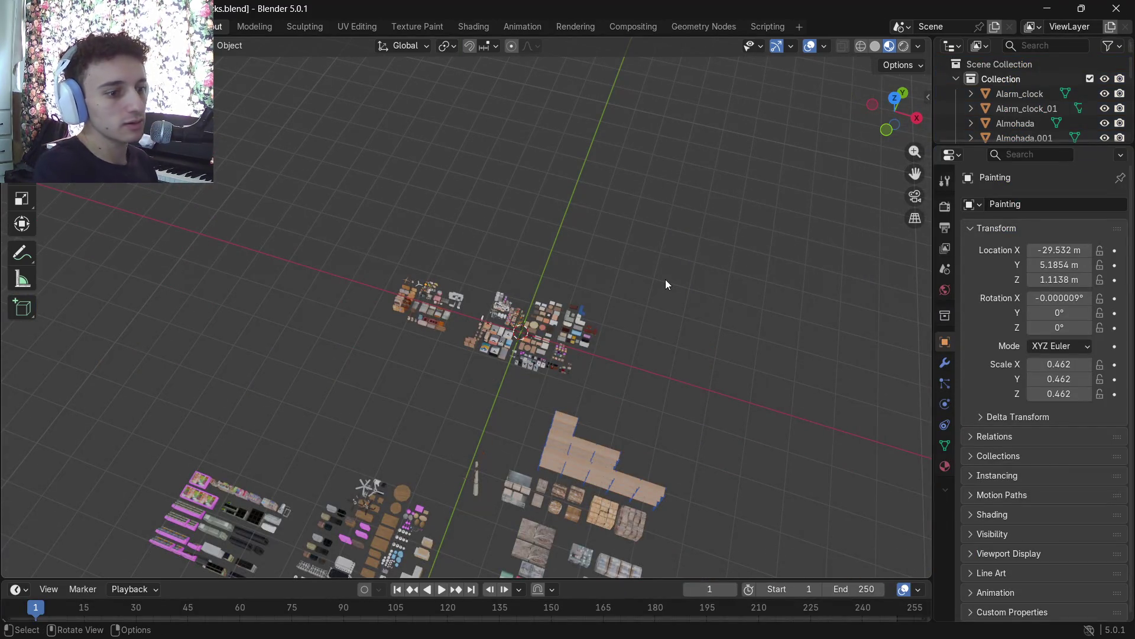
pyautogui.press('KP_7')
pyautogui.moveTo(665, 279)
pyautogui.mouseDown()
pyautogui.moveTo(663, 341)
pyautogui.moveTo(637, 427)
pyautogui.moveTo(654, 431)
pyautogui.moveTo(673, 466)
pyautogui.moveTo(654, 497)
pyautogui.moveTo(562, 328)
pyautogui.mouseUp()
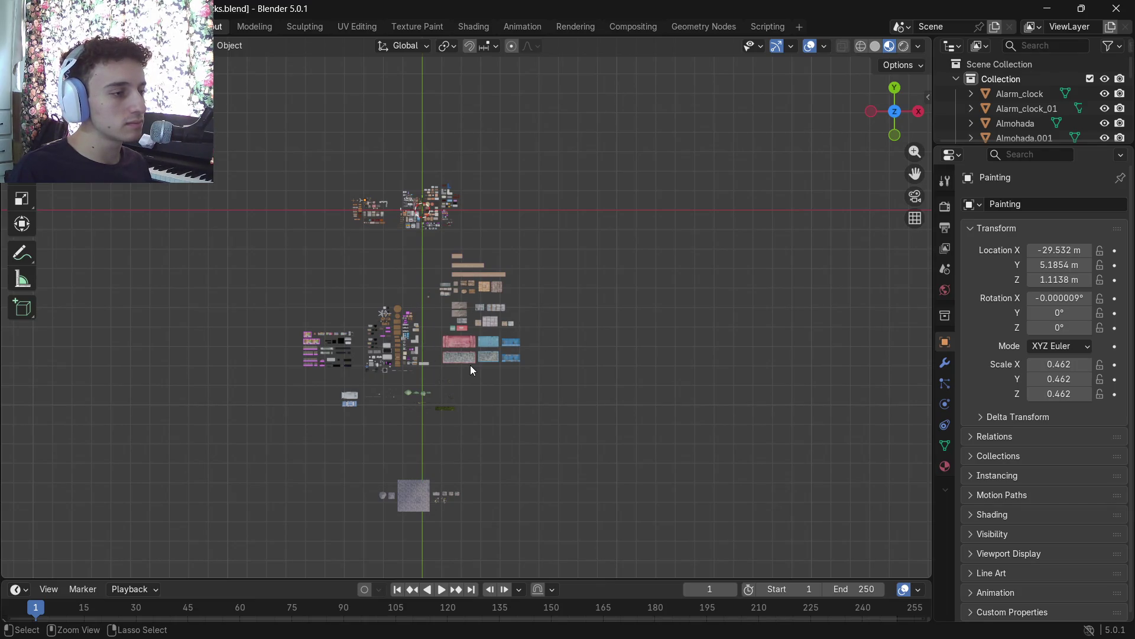
pyautogui.hotkey('ctrl', 'v')
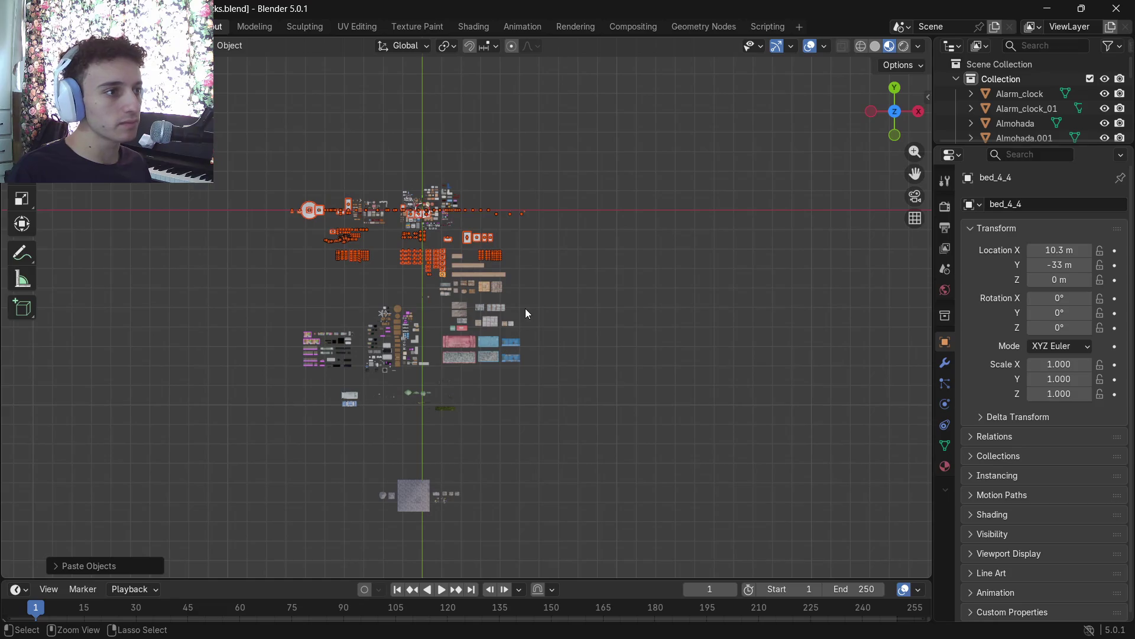
pyautogui.scroll(1, 576, 300)
# Move the pasted objects to the right and down, beside the existing packs.
pyautogui.press('g')
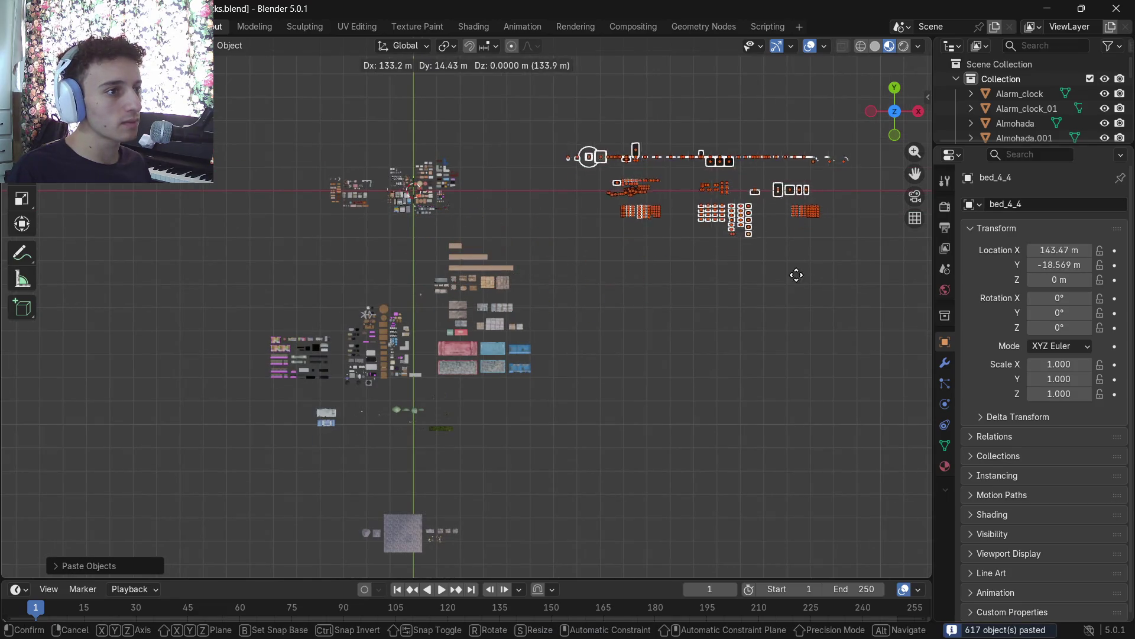
pyautogui.click(795, 308)
pyautogui.press('g')
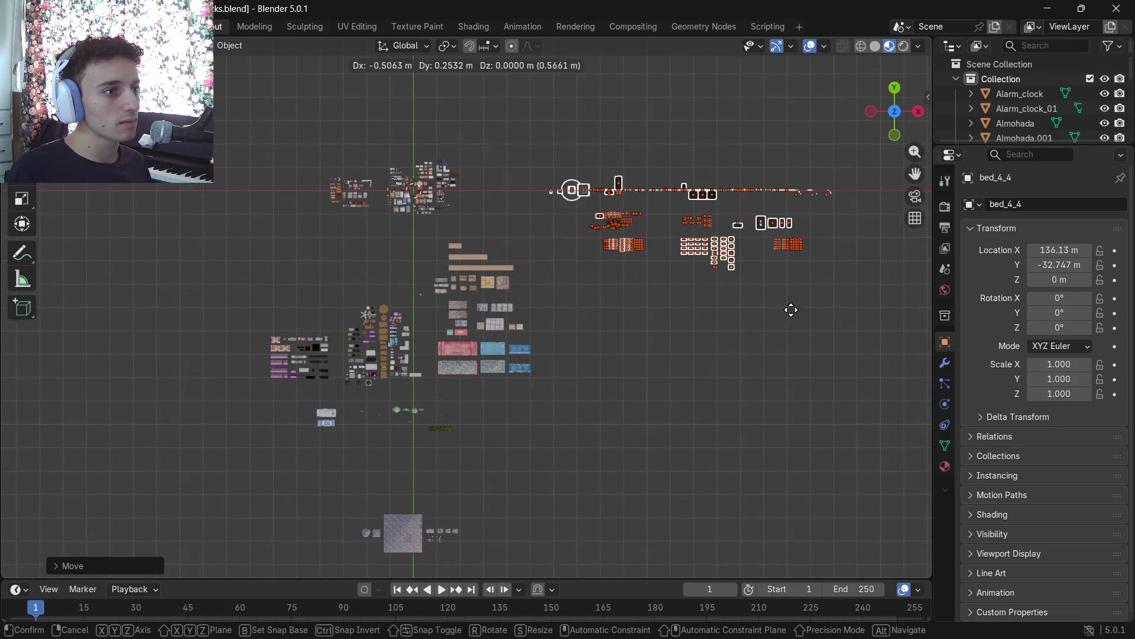
pyautogui.click(741, 446)
pyautogui.scroll(2, 741, 446)
pyautogui.moveTo(741, 446)
pyautogui.mouseDown()
pyautogui.moveTo(415, 275)
pyautogui.moveTo(572, 207)
pyautogui.moveTo(639, 230)
pyautogui.moveTo(580, 446)
pyautogui.moveTo(507, 379)
pyautogui.moveTo(538, 181)
pyautogui.moveTo(482, 324)
pyautogui.moveTo(495, 336)
pyautogui.moveTo(386, 426)
pyautogui.moveTo(627, 323)
pyautogui.moveTo(436, 382)
pyautogui.moveTo(408, 363)
pyautogui.mouseUp()
pyautogui.scroll(3, 497, 358)
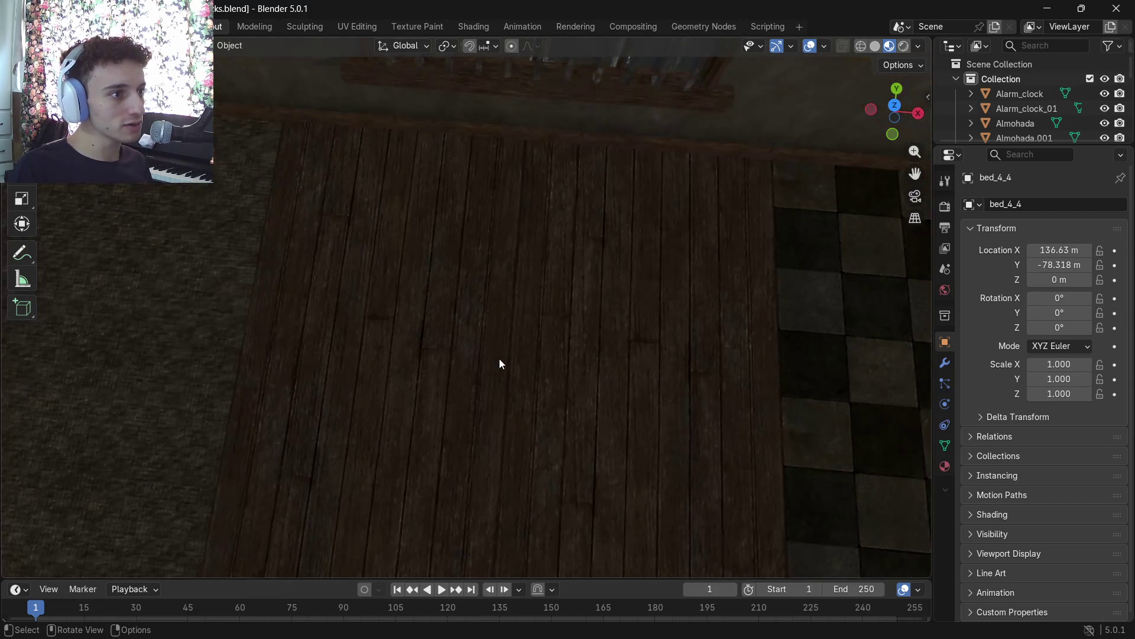
# Select the pasted wooden floor plank and zoom in and out around it.
pyautogui.scroll(-4, 499, 364)
pyautogui.scroll(2, 499, 364)
pyautogui.click(498, 364)
pyautogui.scroll(2, 506, 376)
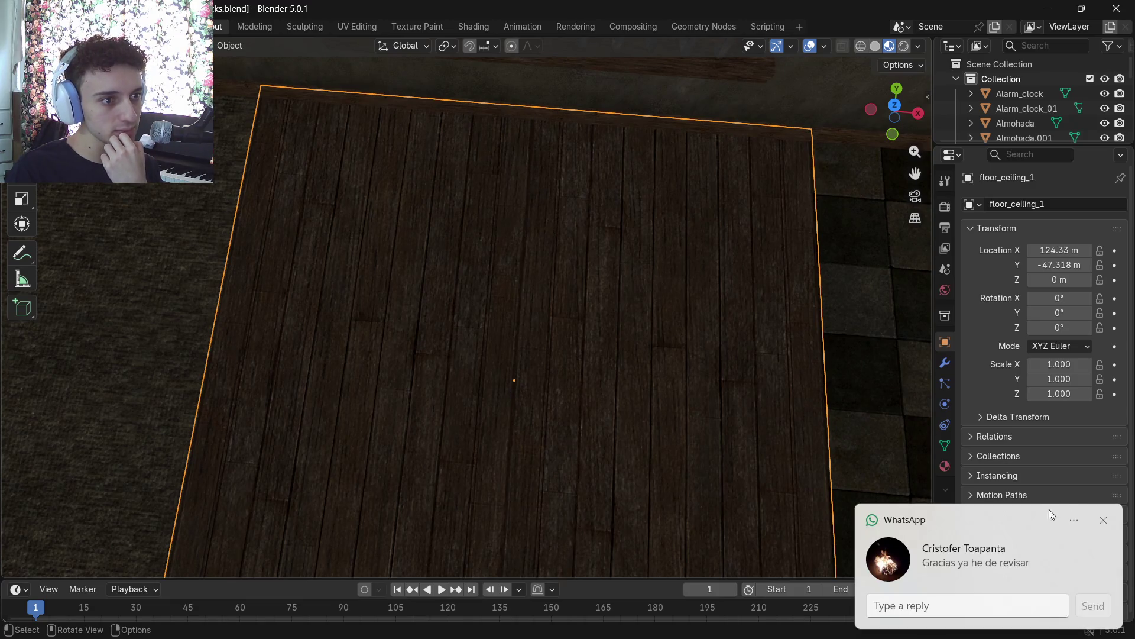
pyautogui.click(1103, 521)
pyautogui.scroll(-5, 728, 480)
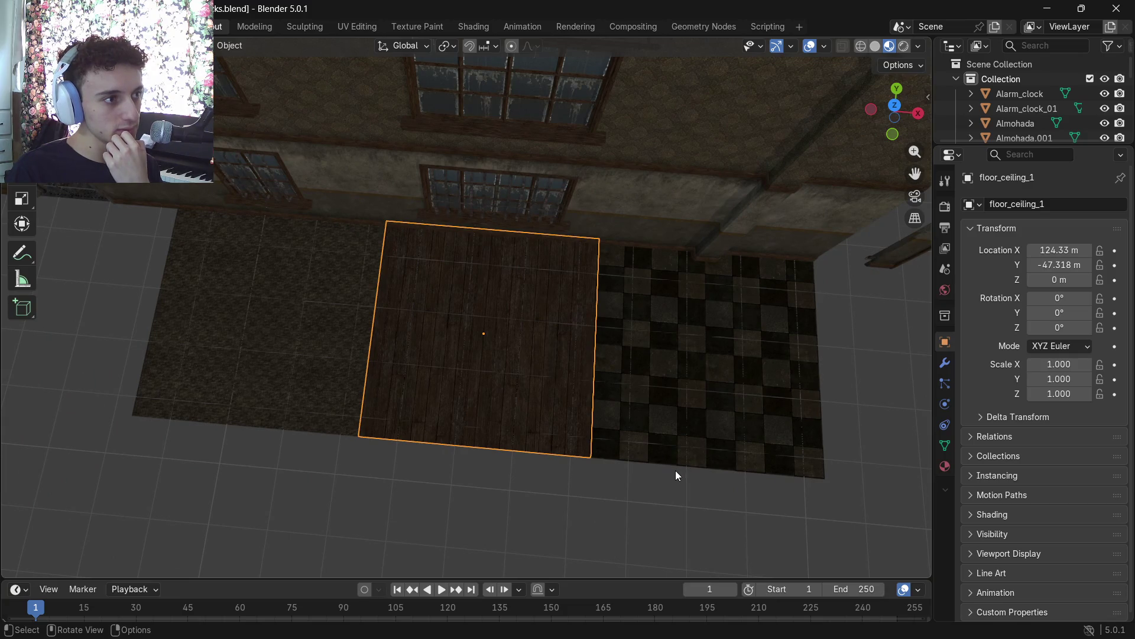
pyautogui.scroll(-3, 426, 503)
# Pan across the pasted props to the computer and two wall clocks, then switch to Godot.
pyautogui.moveTo(308, 469)
pyautogui.mouseDown()
pyautogui.moveTo(300, 448)
pyautogui.moveTo(708, 543)
pyautogui.moveTo(379, 479)
pyautogui.moveTo(677, 326)
pyautogui.moveTo(448, 329)
pyautogui.moveTo(641, 178)
pyautogui.moveTo(606, 300)
pyautogui.moveTo(568, 342)
pyautogui.mouseUp()
pyautogui.moveTo(503, 424)
pyautogui.mouseDown()
pyautogui.moveTo(472, 315)
pyautogui.moveTo(534, 348)
pyautogui.moveTo(425, 436)
pyautogui.moveTo(390, 439)
pyautogui.moveTo(442, 388)
pyautogui.moveTo(629, 392)
pyautogui.moveTo(643, 367)
pyautogui.moveTo(556, 389)
pyautogui.moveTo(484, 430)
pyautogui.mouseUp()
pyautogui.scroll(-5, 616, 435)
pyautogui.moveTo(616, 435)
pyautogui.mouseDown()
pyautogui.moveTo(370, 432)
pyautogui.moveTo(601, 434)
pyautogui.mouseUp()
pyautogui.scroll(5, 601, 434)
pyautogui.moveTo(661, 305); pyautogui.dragTo(535, 331)
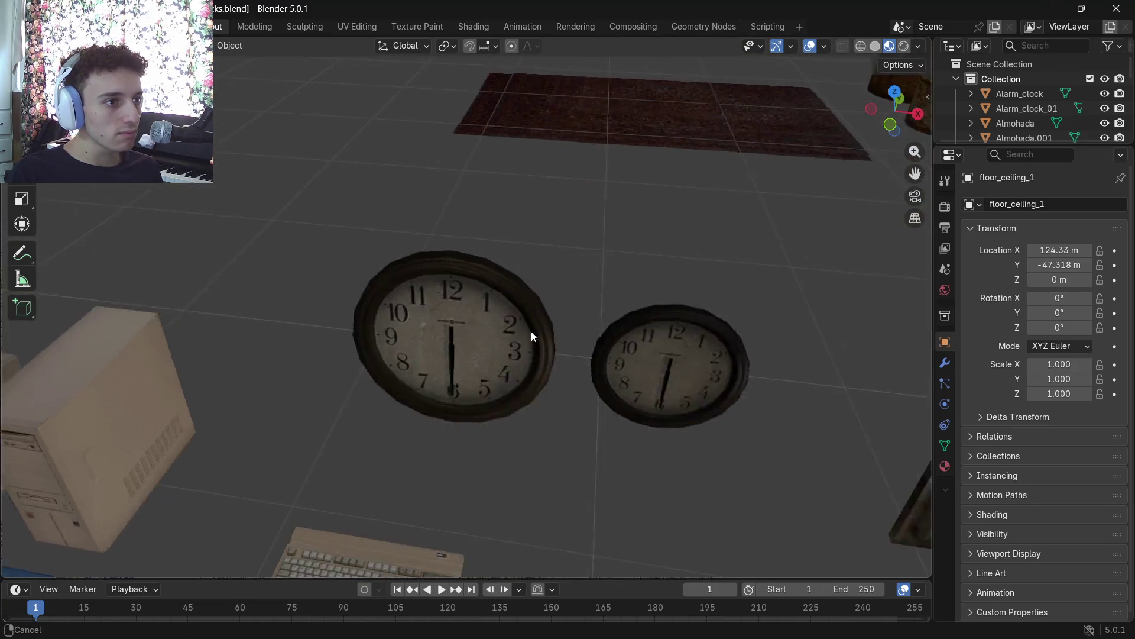
pyautogui.scroll(2, 532, 330)
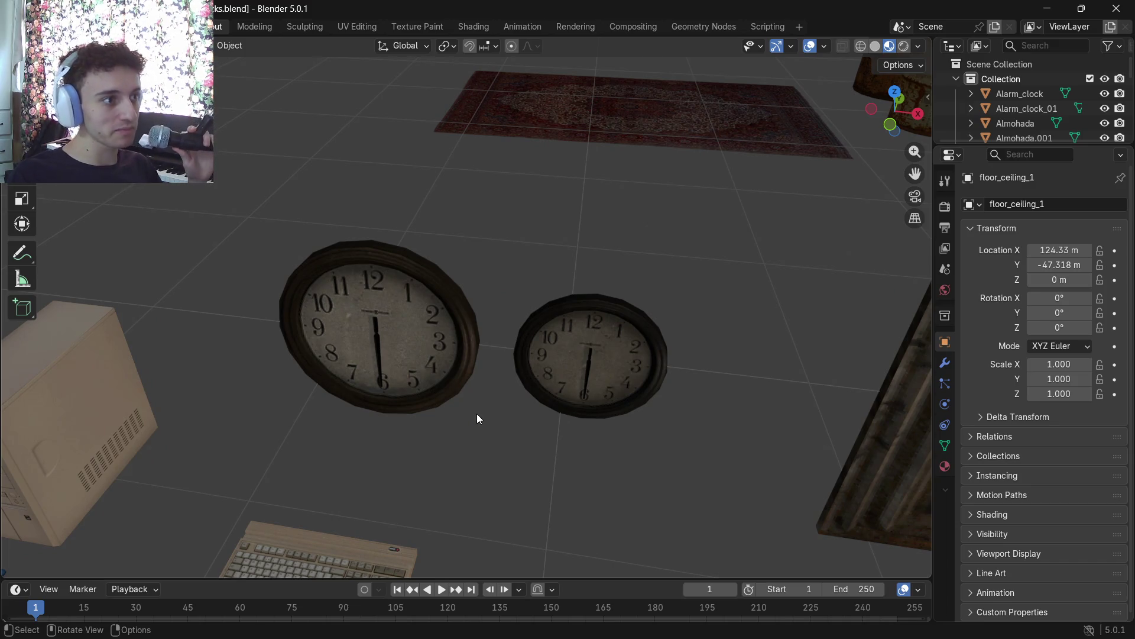
pyautogui.click(667, 622)
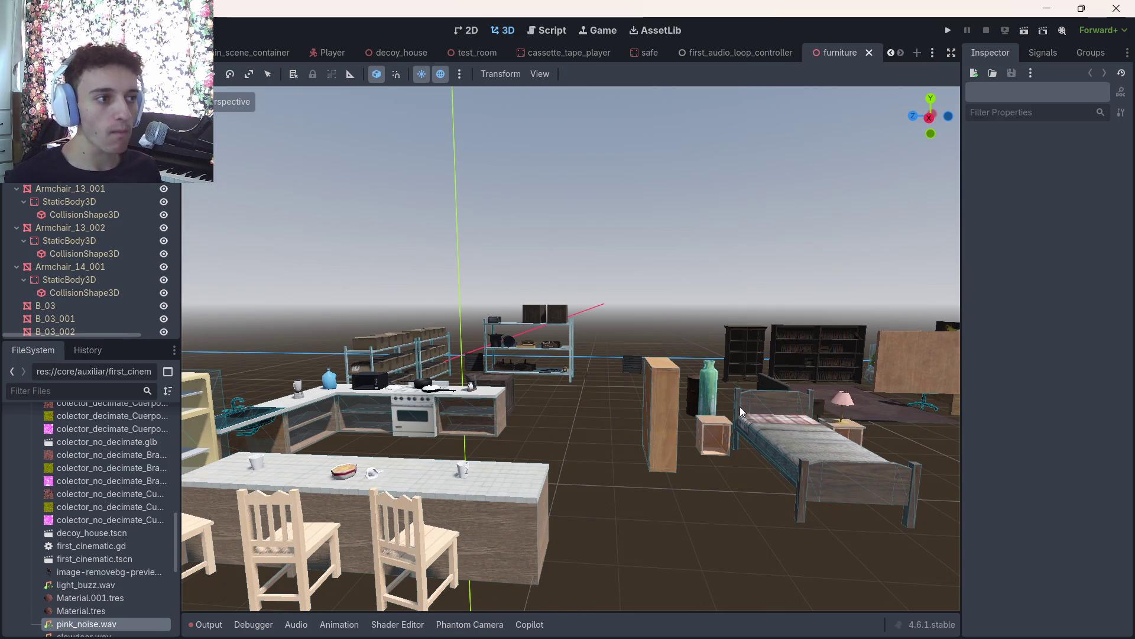
# Fly the 3D camera toward the bed, then pull back to view the painting and desk.
pyautogui.moveTo(854, 370)
pyautogui.mouseDown()
pyautogui.moveTo(955, 374)
pyautogui.moveTo(943, 374)
pyautogui.moveTo(955, 397)
pyautogui.moveTo(894, 388)
pyautogui.moveTo(914, 400)
pyautogui.moveTo(914, 387)
pyautogui.mouseUp()
pyautogui.moveTo(654, 389); pyautogui.dragTo(653, 389)
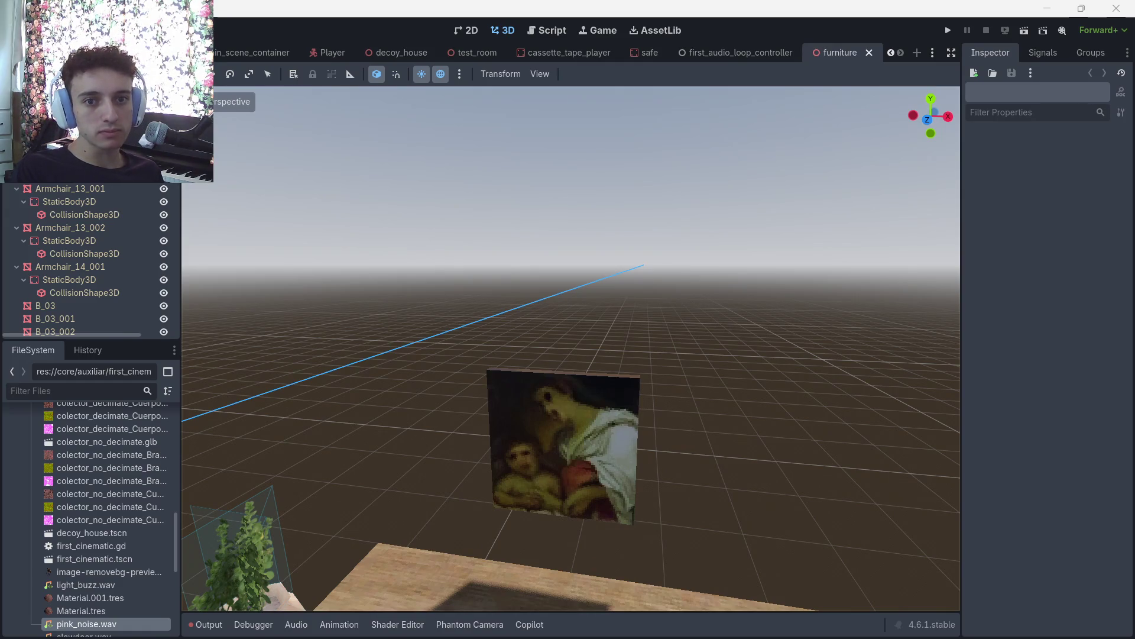
pyautogui.scroll(-8, 666, 321)
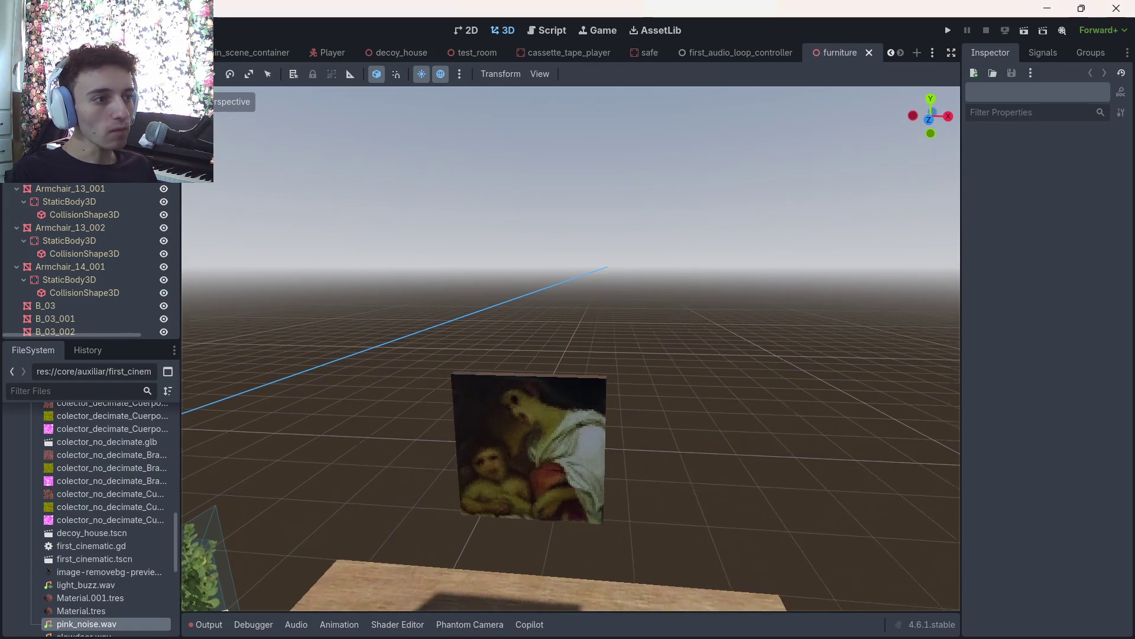
pyautogui.scroll(-8, 571, 349)
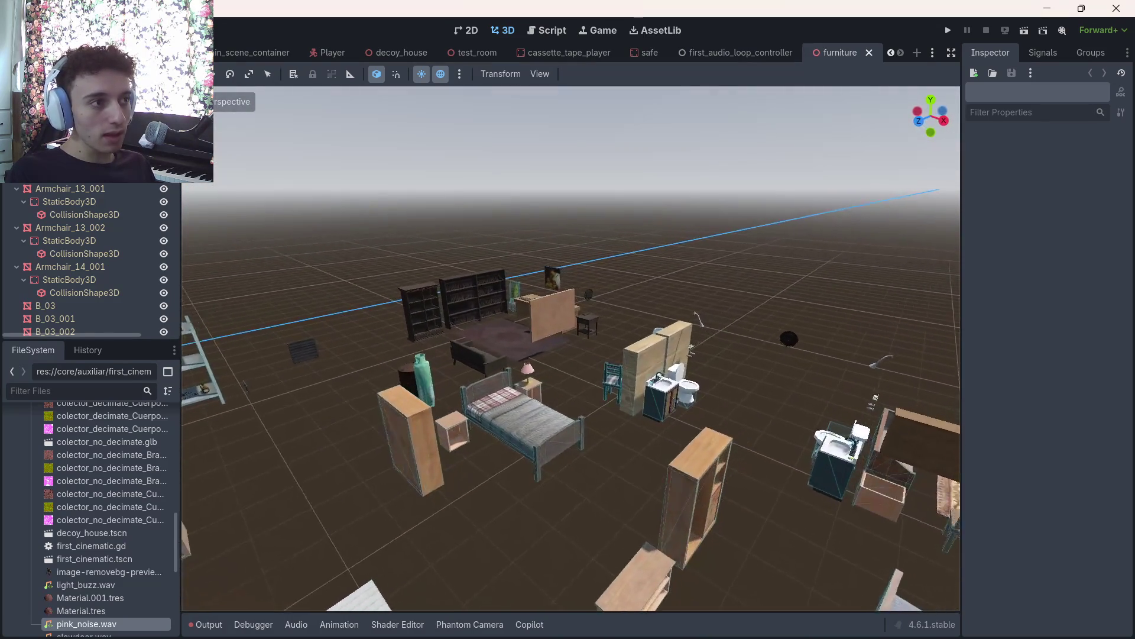
pyautogui.moveTo(798, 621)
pyautogui.moveTo(879, 548)
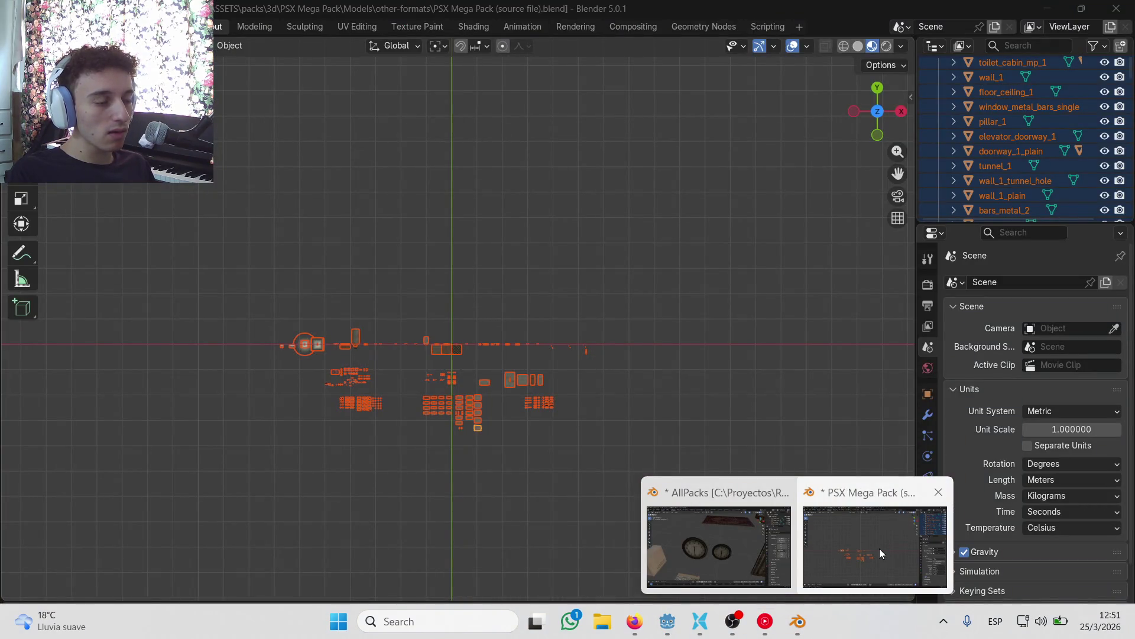
# Bring the PSX Mega Pack Blender window forward, clear the selection and navigate to the TVs.
pyautogui.click(839, 562)
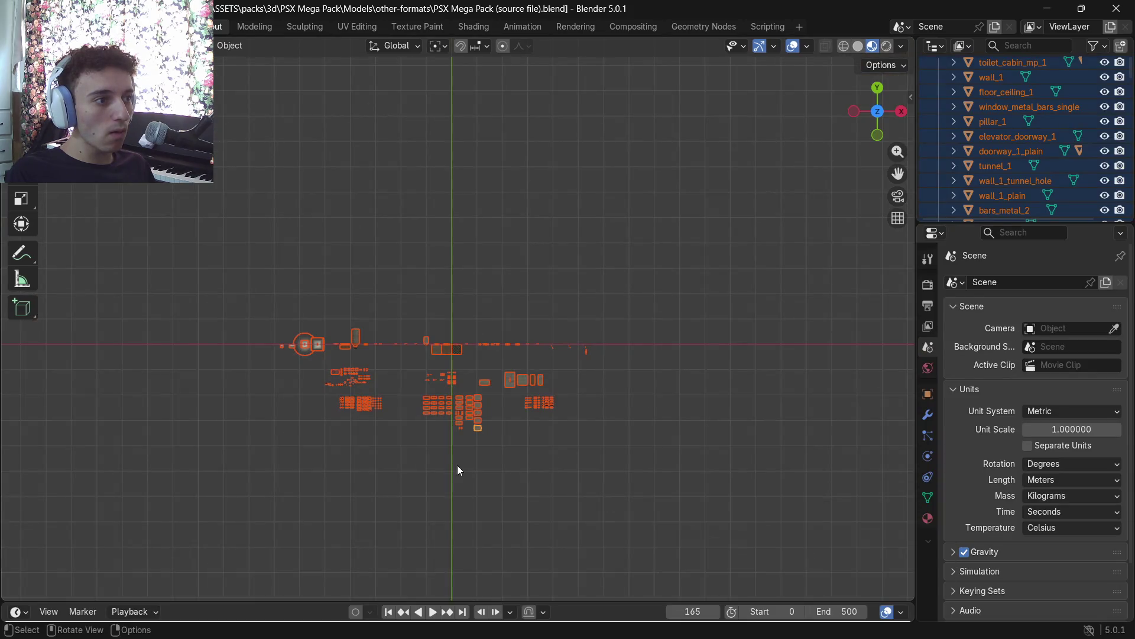
pyautogui.scroll(3, 456, 342)
pyautogui.click(378, 410)
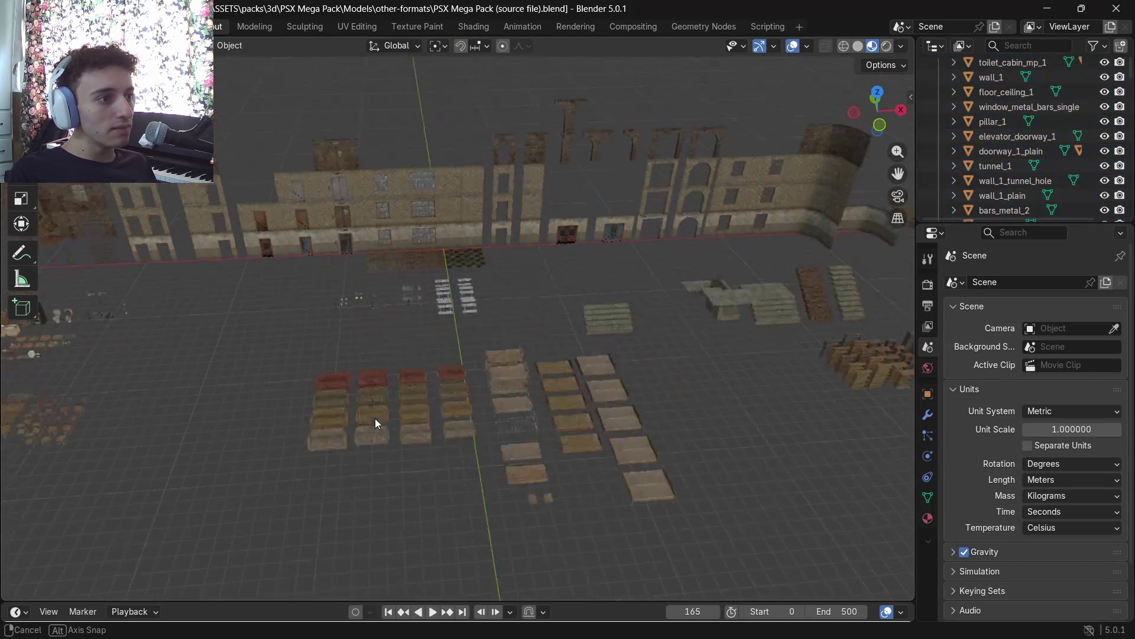
pyautogui.scroll(5, 501, 439)
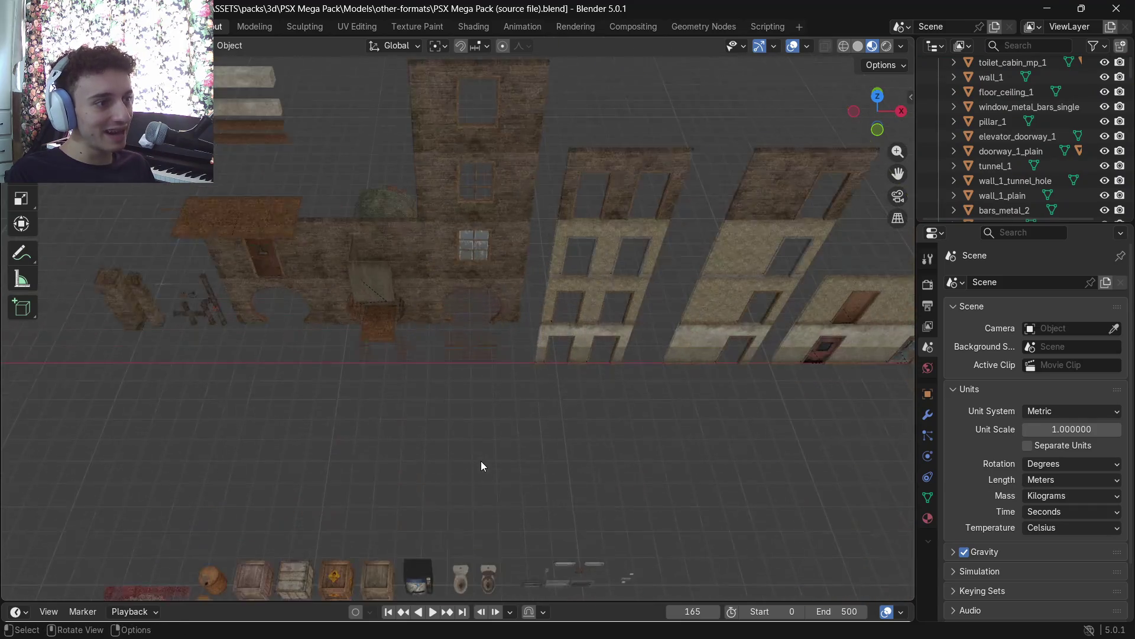
pyautogui.scroll(5, 556, 355)
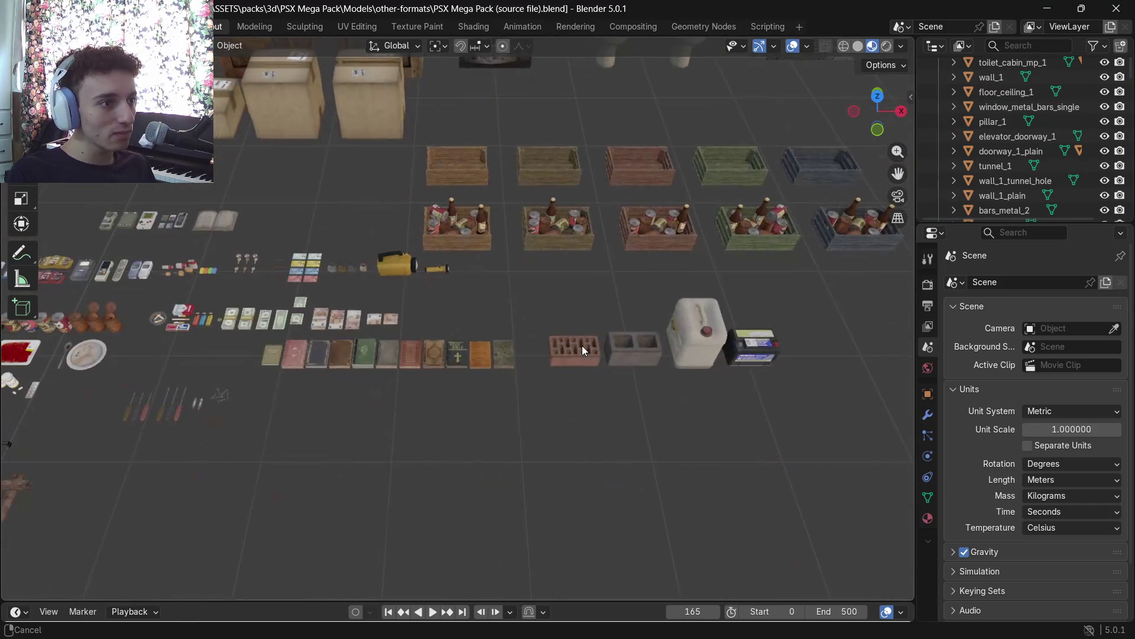
pyautogui.scroll(-5, 561, 359)
pyautogui.scroll(5, 542, 403)
pyautogui.click(637, 398)
pyautogui.click(600, 331)
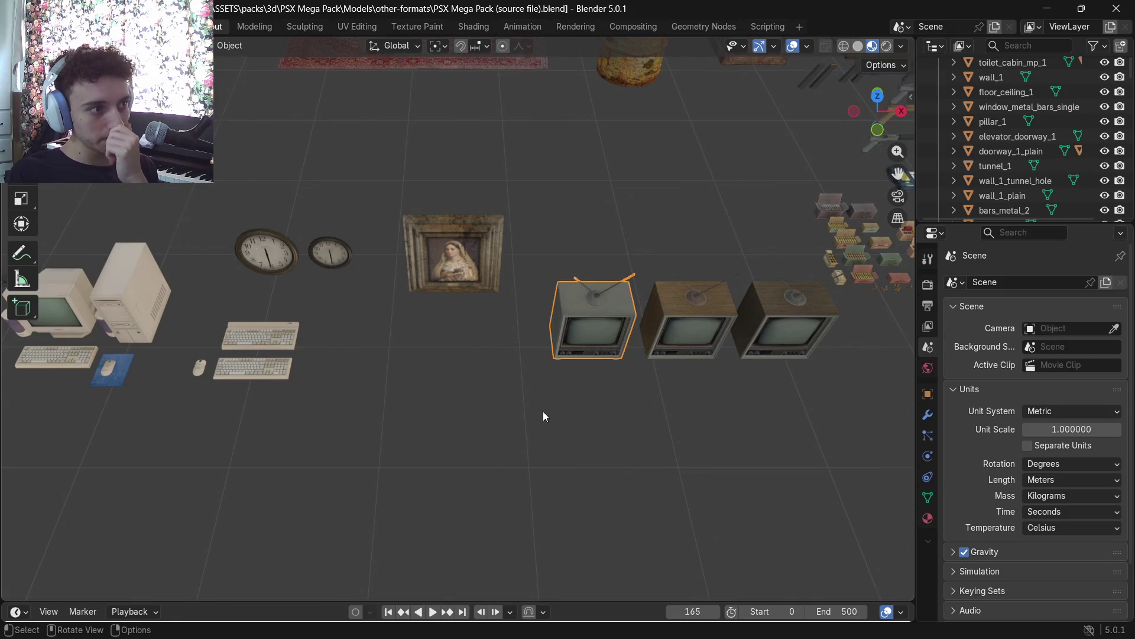
# Fly the view over to the light fixtures and settle on a wider view of them.
pyautogui.scroll(-8, 544, 416)
pyautogui.hotkey('shift', '`')
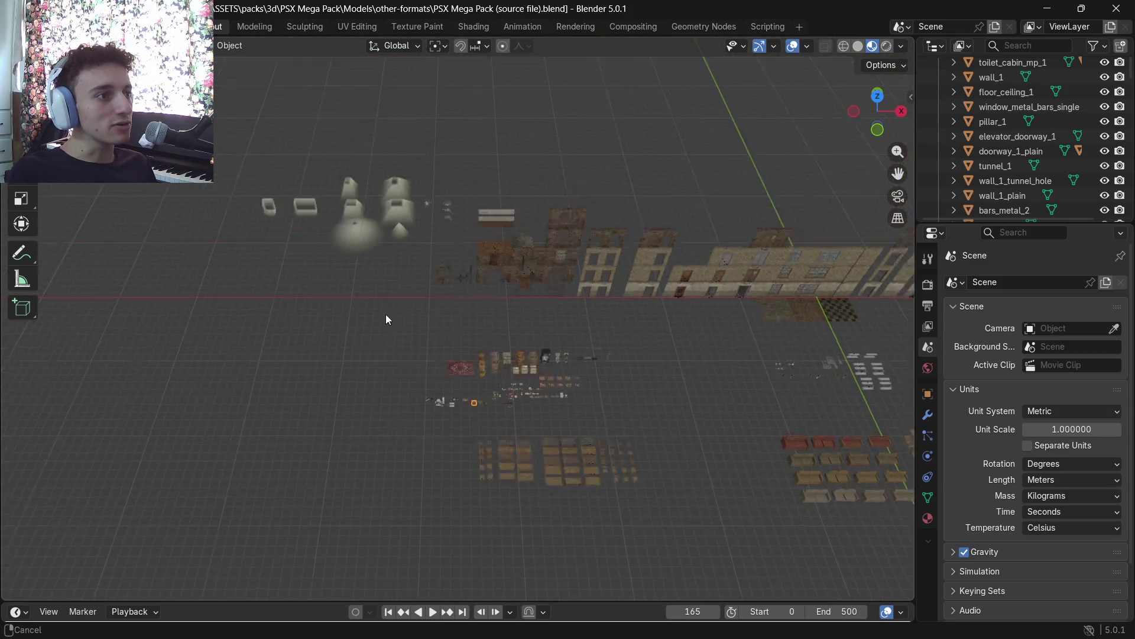
pyautogui.click(493, 402)
pyautogui.moveTo(492, 402)
pyautogui.mouseDown()
pyautogui.moveTo(477, 240)
pyautogui.moveTo(501, 398)
pyautogui.moveTo(494, 282)
pyautogui.moveTo(512, 417)
pyautogui.mouseUp()
pyautogui.press('w')
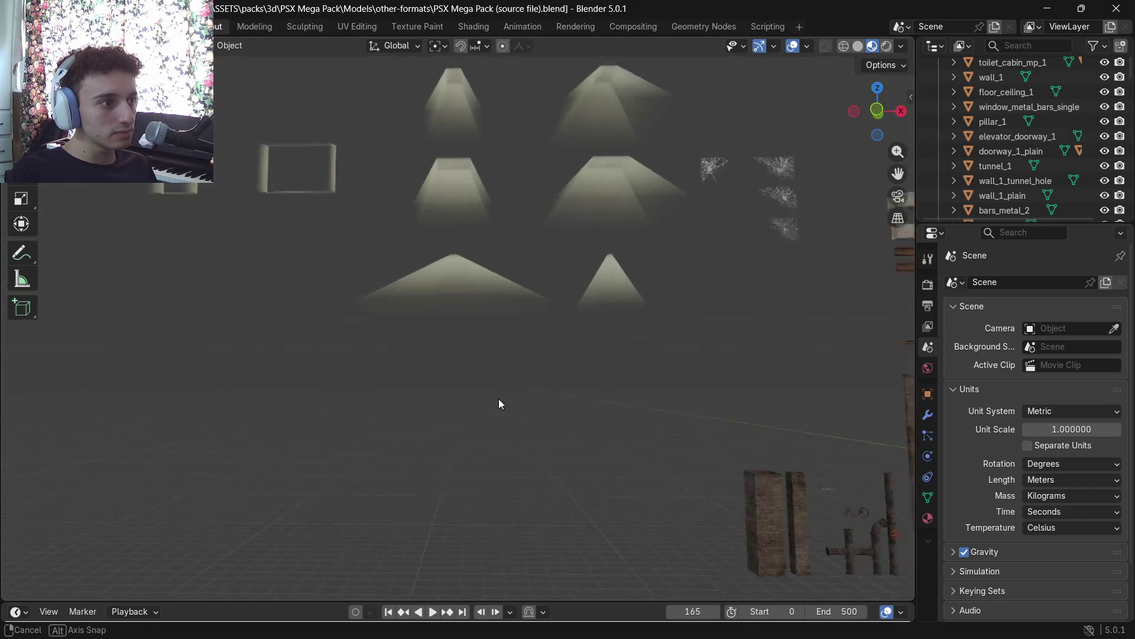
pyautogui.click(499, 345)
pyautogui.scroll(-5, 499, 344)
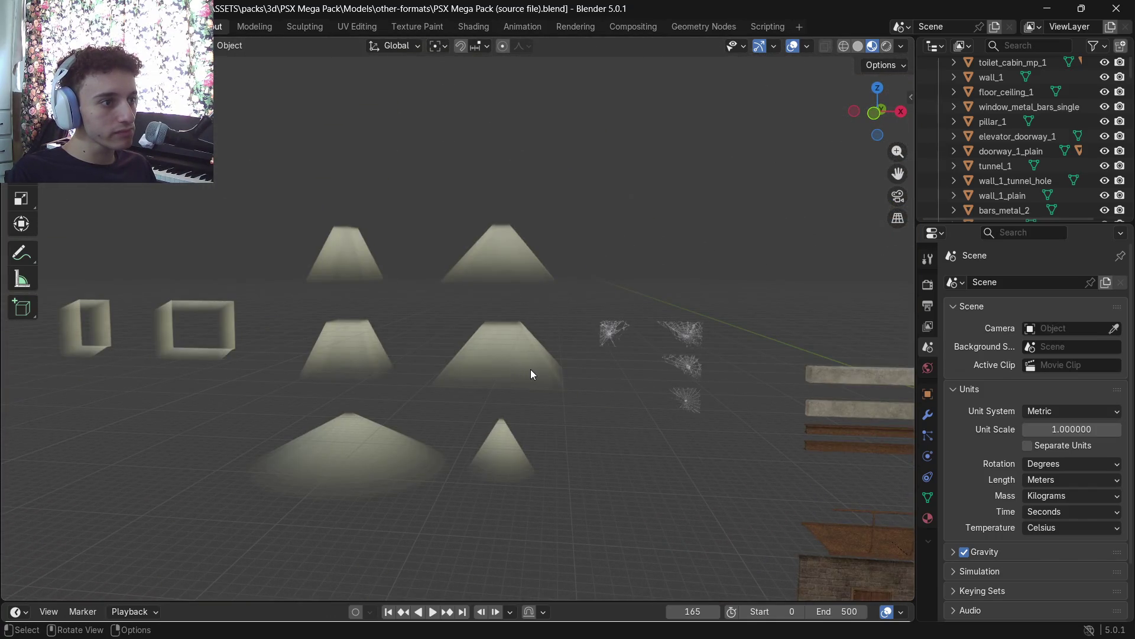
pyautogui.hotkey('shift', '`')
pyautogui.click(547, 321)
pyautogui.press('s')
# Box-select all the fake light beams and window boxes and frame them in view.
pyautogui.click(214, 233)
pyautogui.moveTo(215, 199); pyautogui.dragTo(550, 441)
pyautogui.press('KP_Decimal')
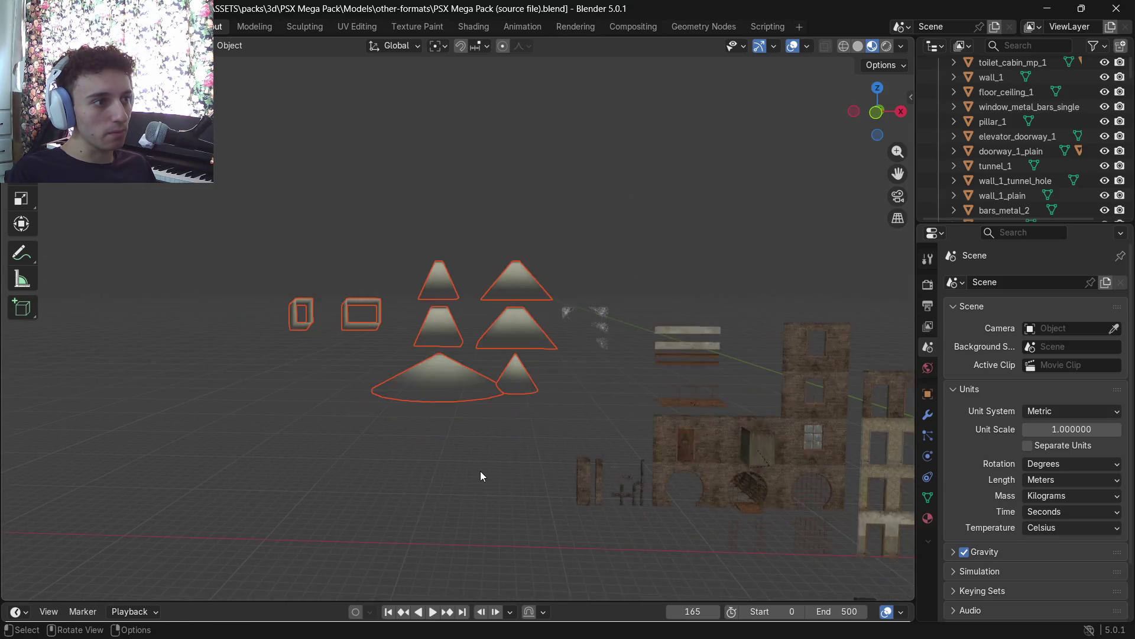
pyautogui.scroll(5, 478, 472)
pyautogui.scroll(-5, 495, 438)
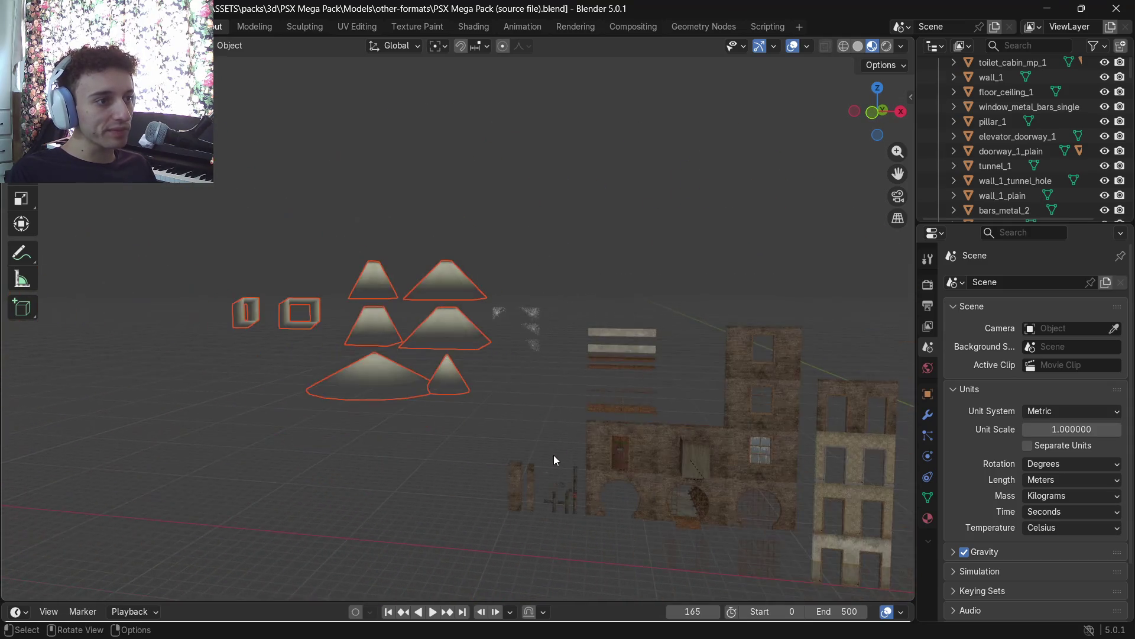
pyautogui.scroll(3, 553, 456)
pyautogui.moveTo(587, 453); pyautogui.dragTo(565, 465)
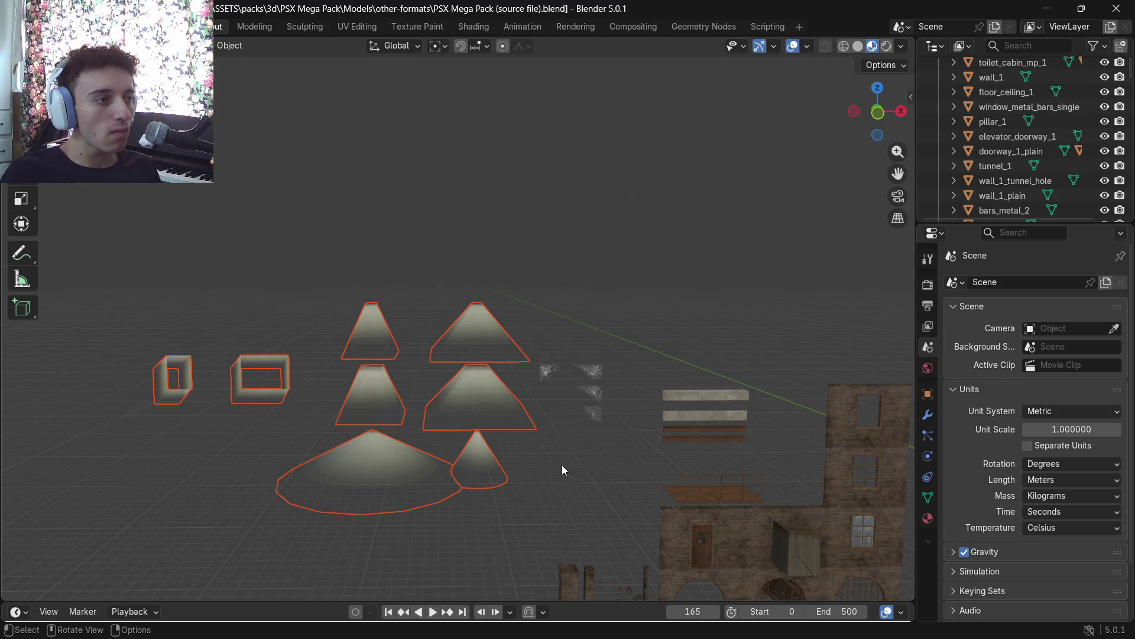
pyautogui.scroll(-5, 541, 338)
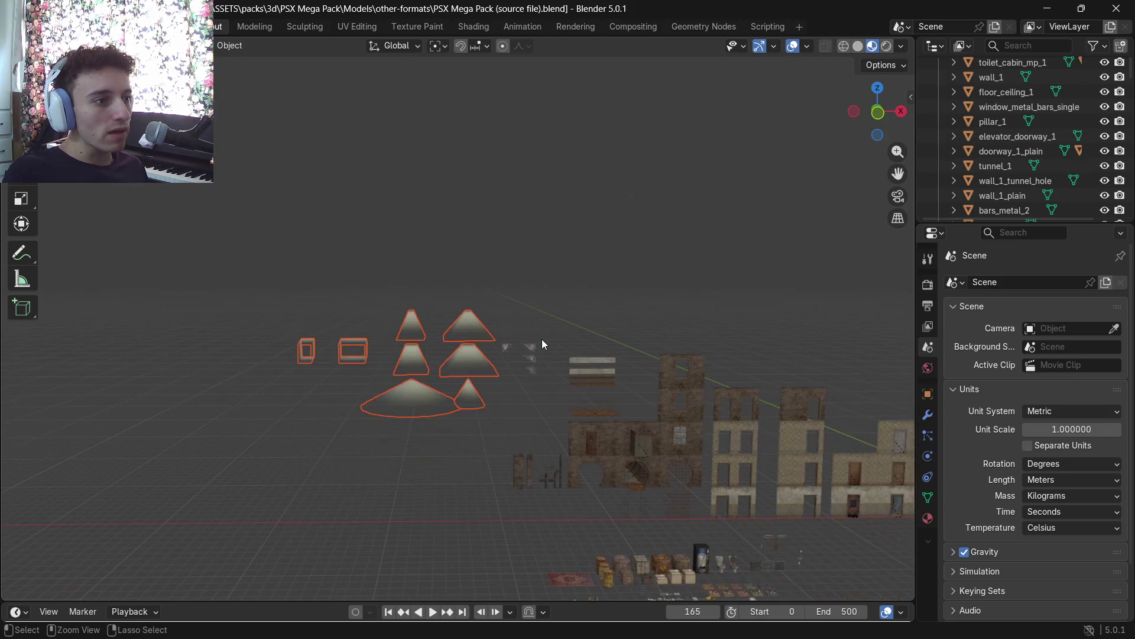
# Launch a new Blender instance from system search.
pyautogui.press('super')
pyautogui.write('blen')
pyautogui.press('Return')
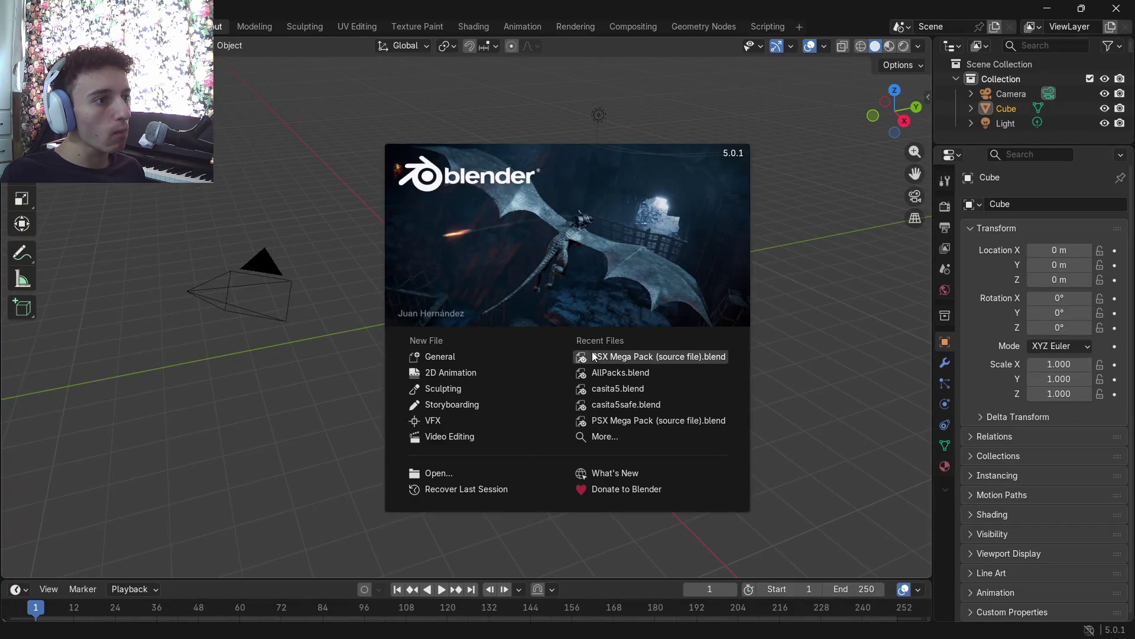
# Replace the default scene objects with the eight pasted lamp objects and show the sidebar.
pyautogui.click(297, 195)
pyautogui.press('a')
pyautogui.press('Delete')
pyautogui.hotkey('ctrl', 'v')
pyautogui.moveTo(582, 302)
pyautogui.mouseDown()
pyautogui.moveTo(543, 275)
pyautogui.moveTo(478, 278)
pyautogui.moveTo(805, 136)
pyautogui.mouseUp()
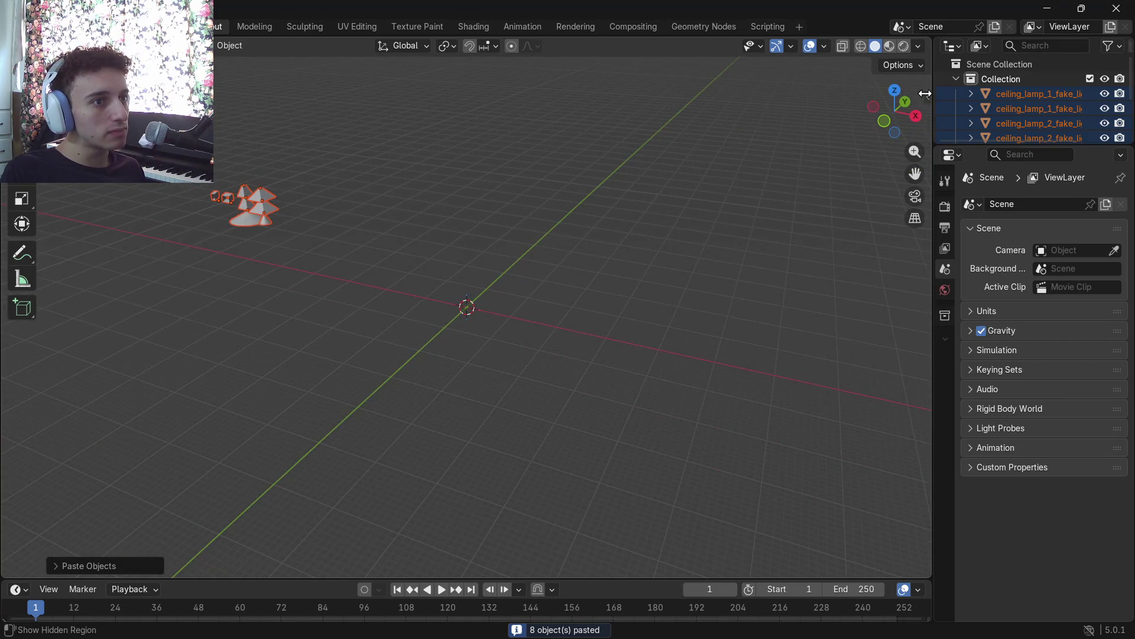
pyautogui.click(926, 93)
# Try setting ceiling_lamp_2_fake_light_2's X location to 0, then undo it.
pyautogui.click(263, 203)
pyautogui.moveTo(354, 207)
pyautogui.mouseDown()
pyautogui.moveTo(398, 211)
pyautogui.moveTo(488, 280)
pyautogui.moveTo(524, 276)
pyautogui.mouseUp()
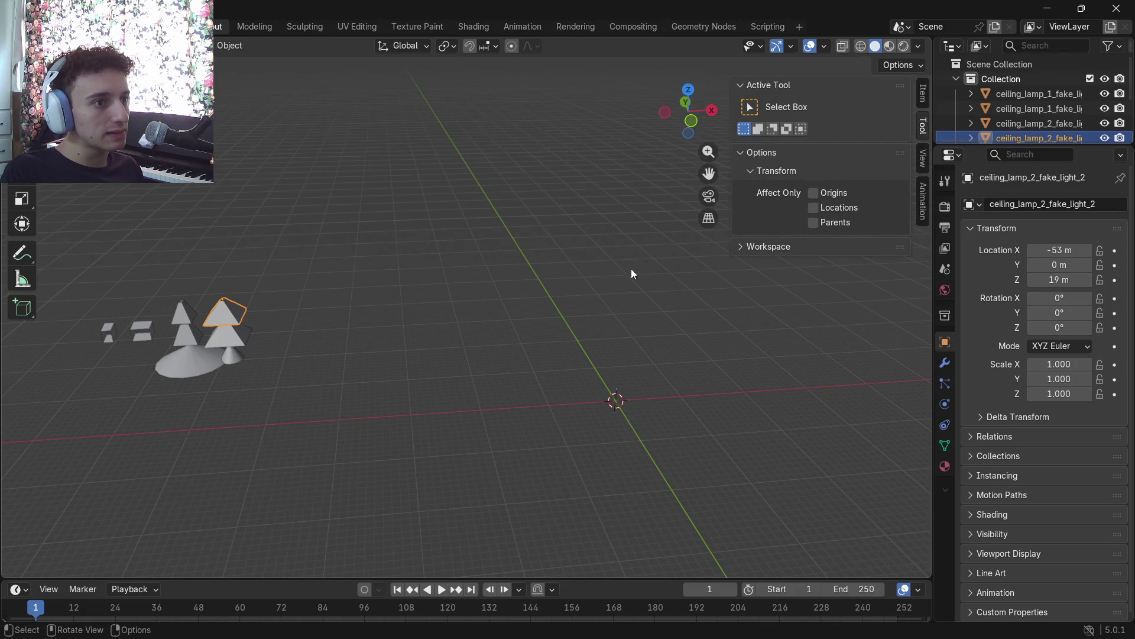
pyautogui.click(923, 93)
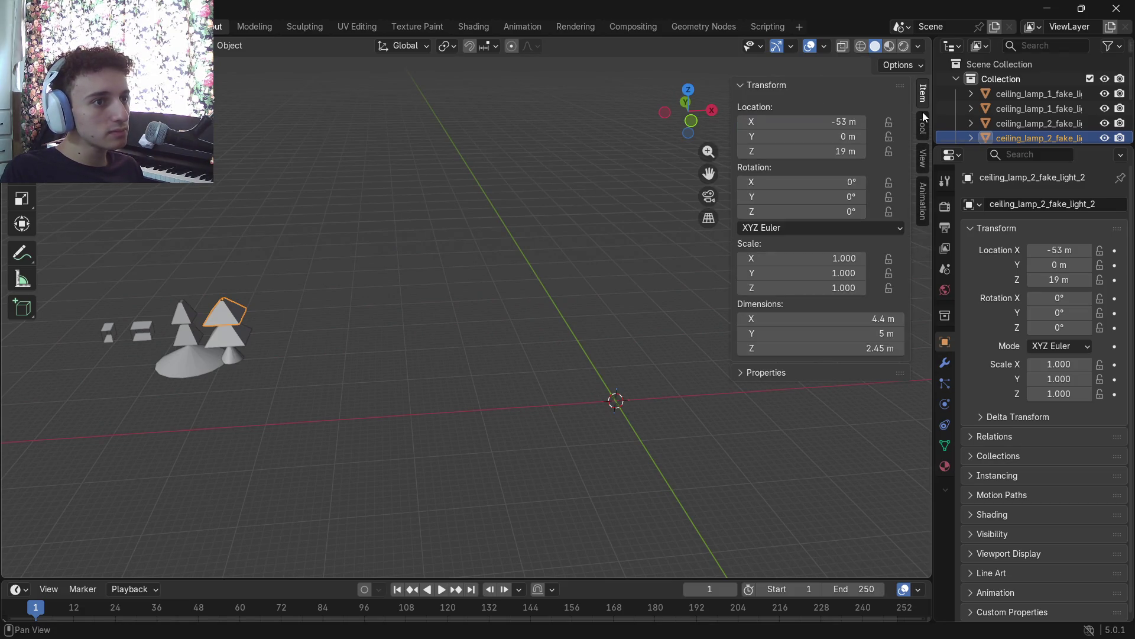
pyautogui.click(826, 126)
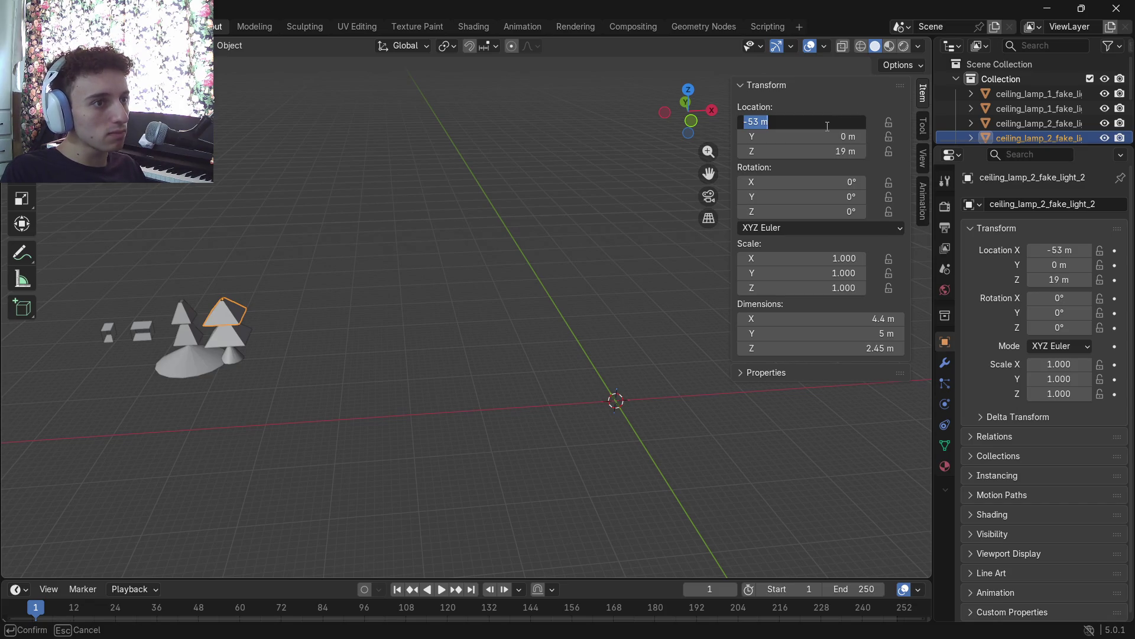
pyautogui.press('Return')
pyautogui.click(835, 125)
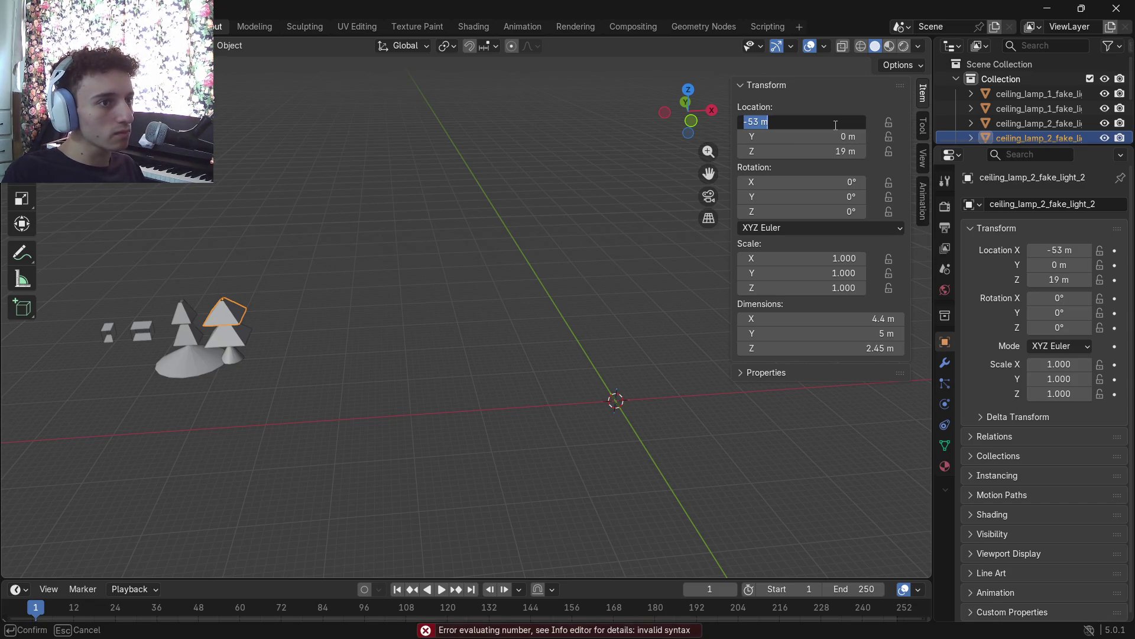
pyautogui.write('0')
pyautogui.press('Return')
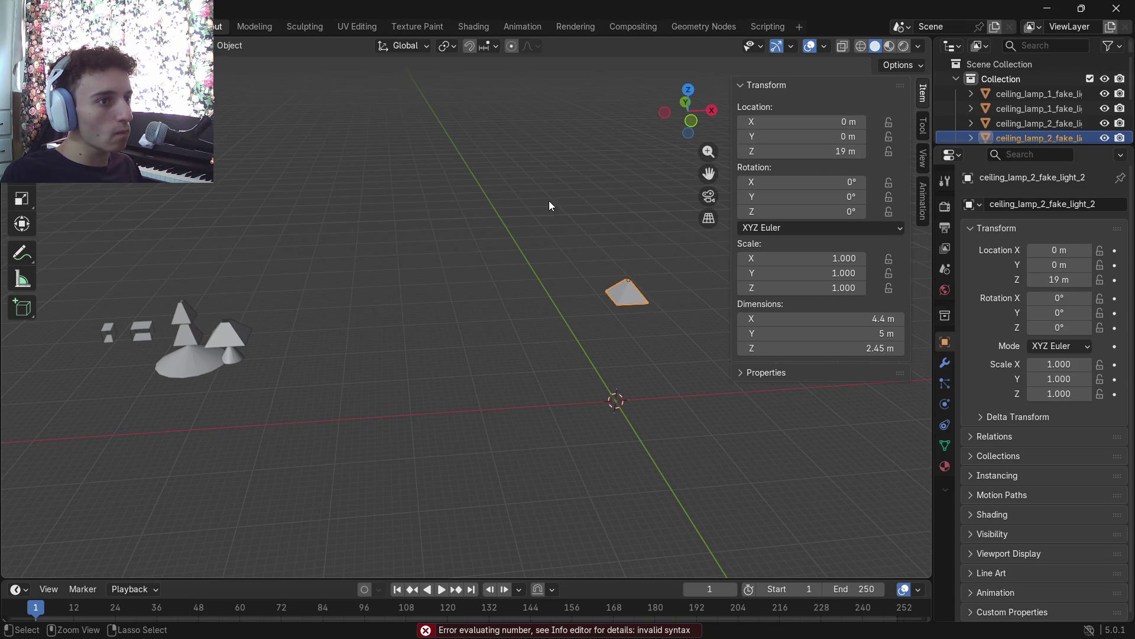
pyautogui.hotkey('ctrl', 'z')
# Move all the pasted lamps to X 0 and Z 0 together.
pyautogui.moveTo(106, 204); pyautogui.dragTo(283, 441)
pyautogui.click(813, 120)
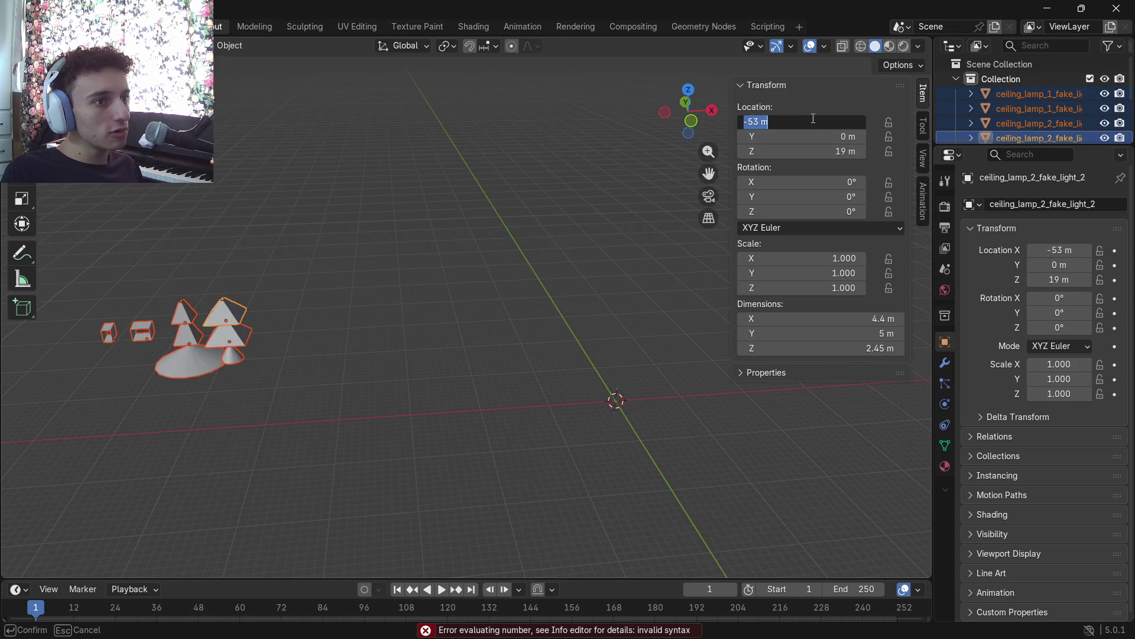
pyautogui.write('0')
pyautogui.hotkey('alt', 'Return')
pyautogui.click(816, 146)
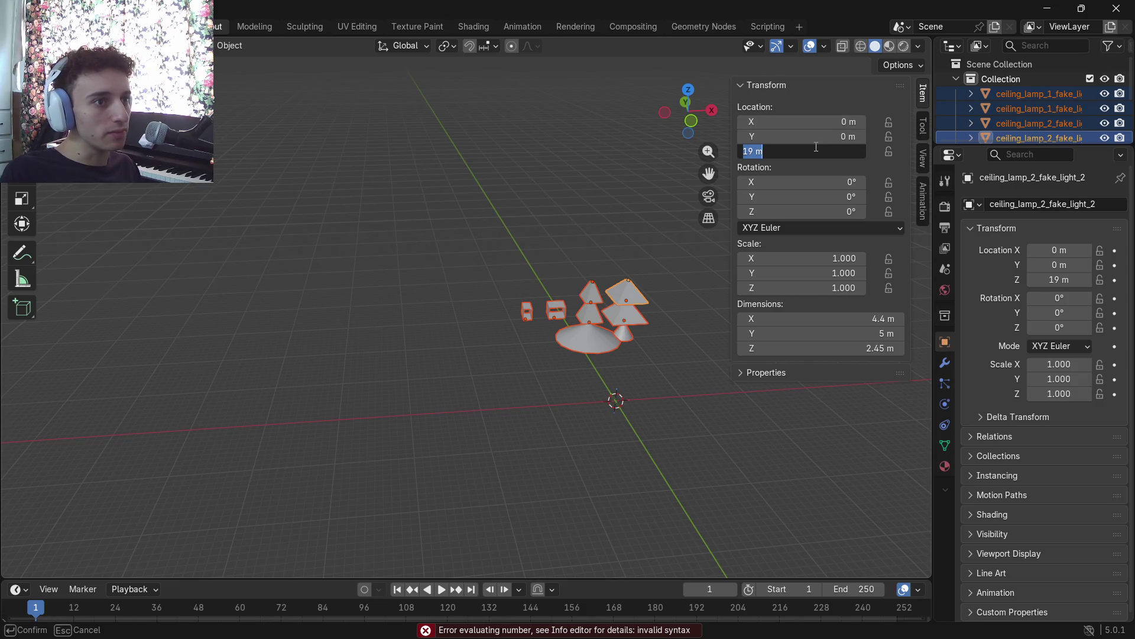
pyautogui.write('0')
pyautogui.hotkey('alt', 'Return')
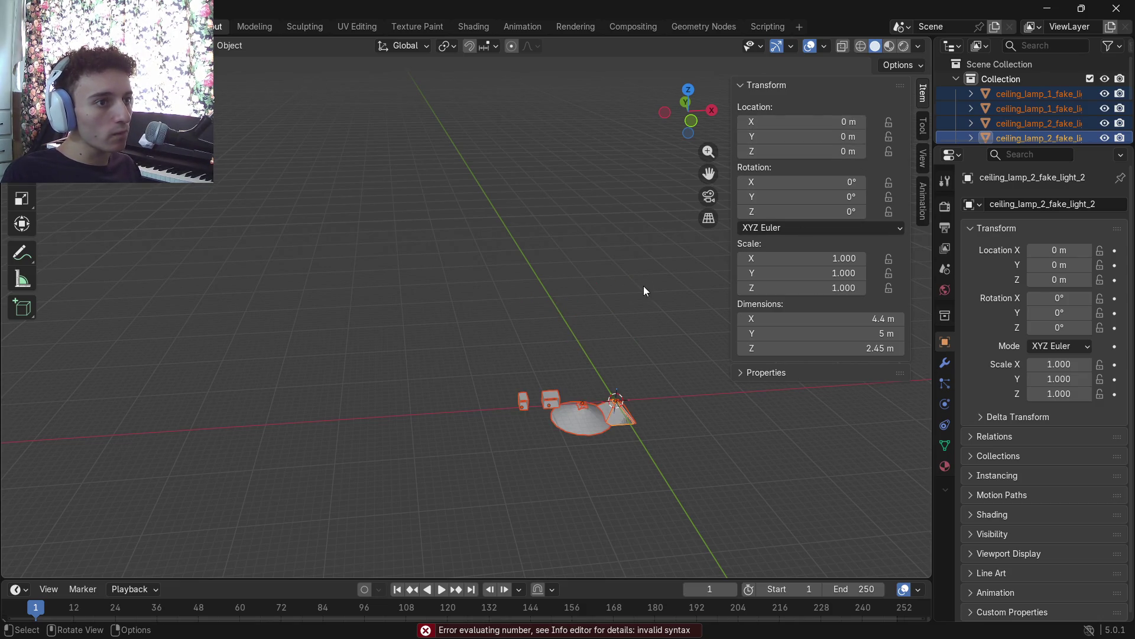
pyautogui.moveTo(644, 286); pyautogui.dragTo(586, 336)
pyautogui.scroll(6, 588, 342)
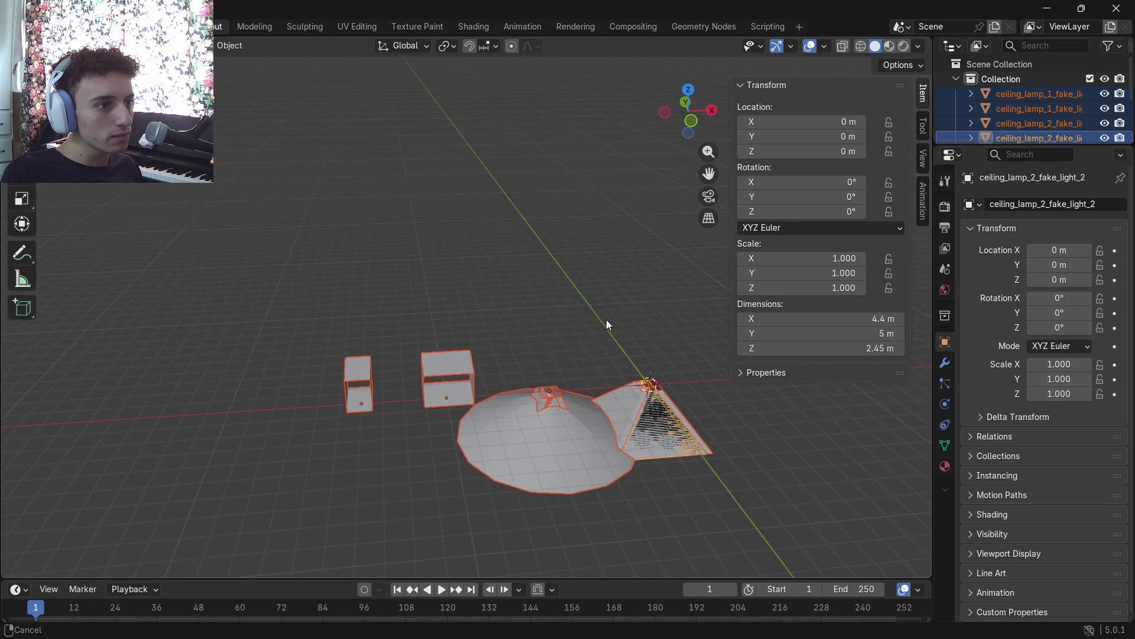
# Set X location 0 individually for the single window box, double window box and cone lamp.
pyautogui.click(456, 364)
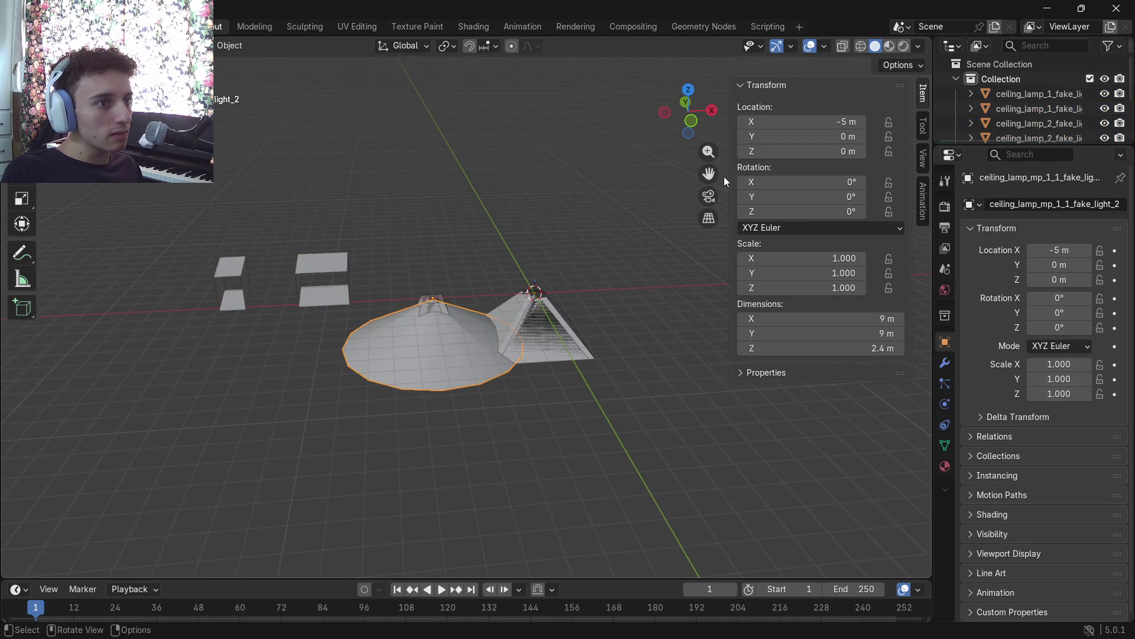
pyautogui.click(231, 269)
pyautogui.click(827, 122)
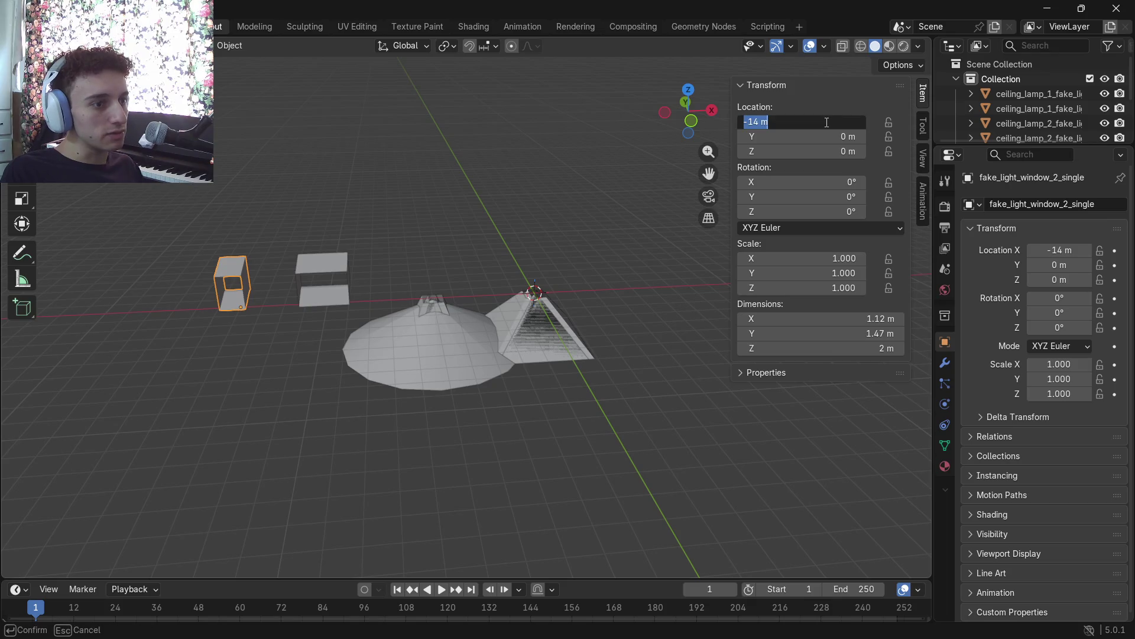
pyautogui.write('0')
pyautogui.press('Return')
pyautogui.click(319, 270)
pyautogui.click(827, 122)
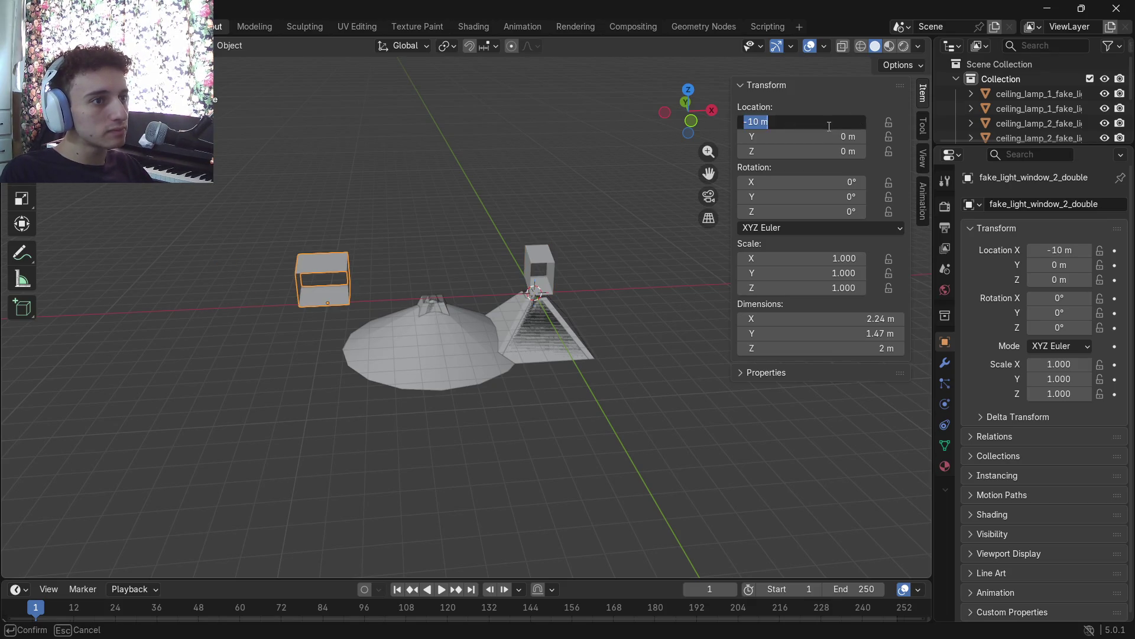
pyautogui.write('0')
pyautogui.press('Return')
pyautogui.click(414, 343)
pyautogui.click(827, 122)
pyautogui.write('0')
pyautogui.press('Return')
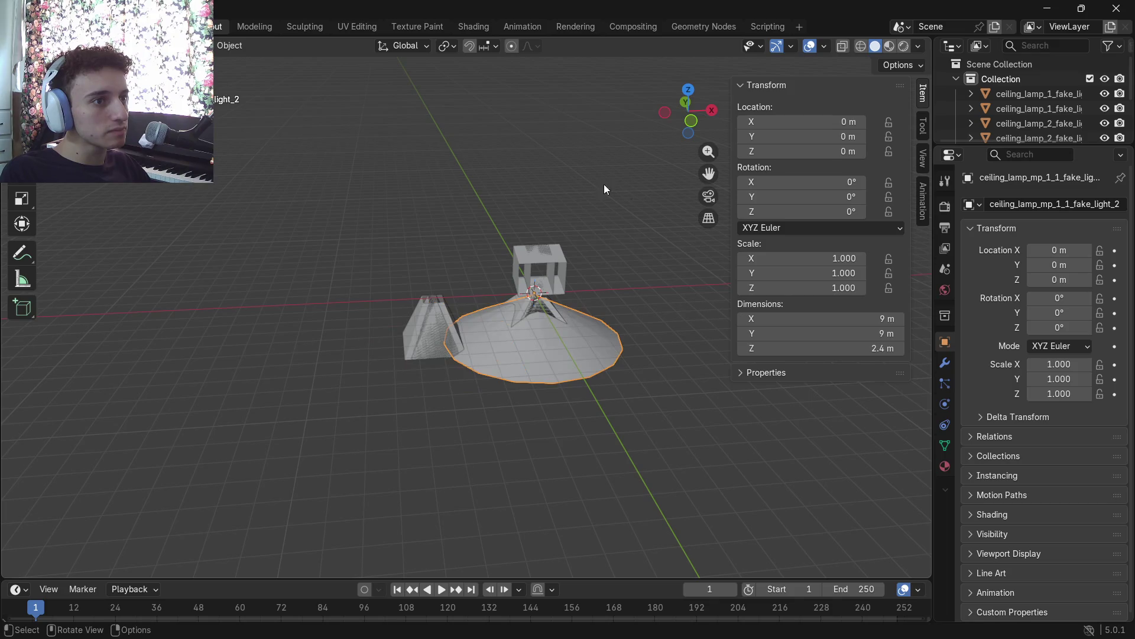
# Undo the origin moves and preview the glowing lights in Material Preview shading.
pyautogui.hotkey('ctrl', 'z')
pyautogui.hotkey('ctrl', 'z')
pyautogui.hotkey('ctrl', 'z')
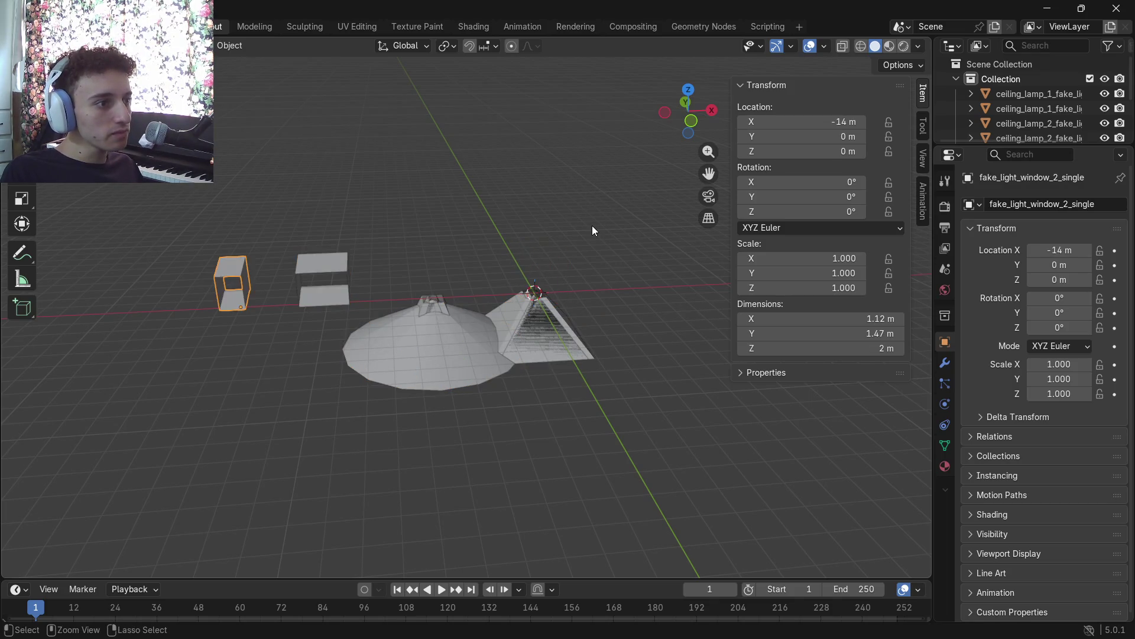
pyautogui.hotkey('ctrl', 'z')
pyautogui.hotkey('ctrl', 'shift', 'z')
pyautogui.press('z')
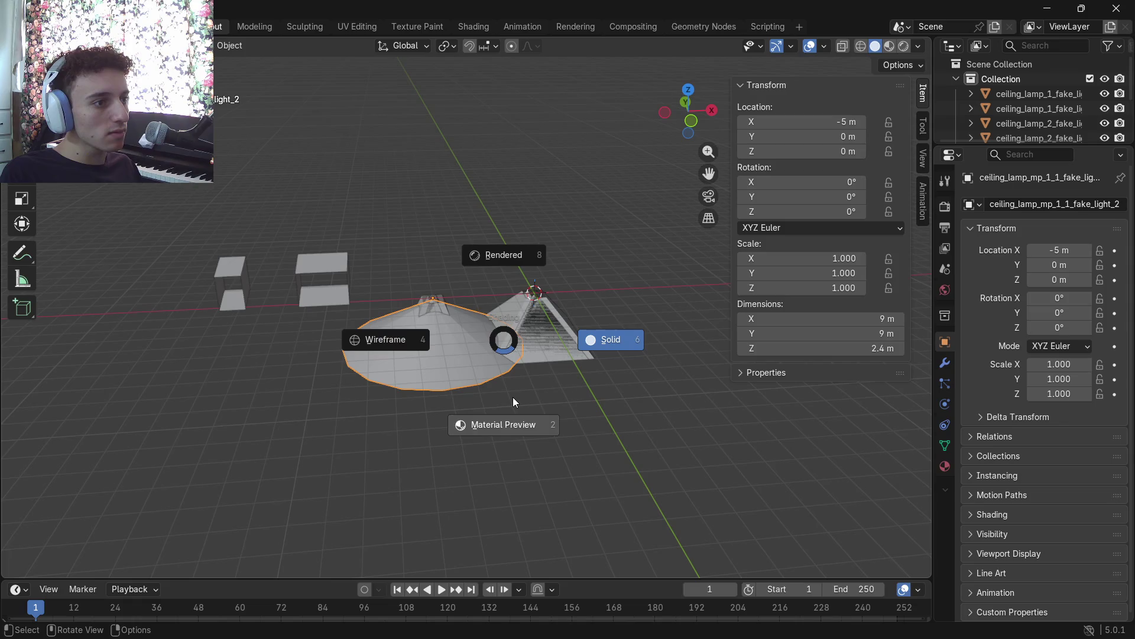
pyautogui.click(513, 473)
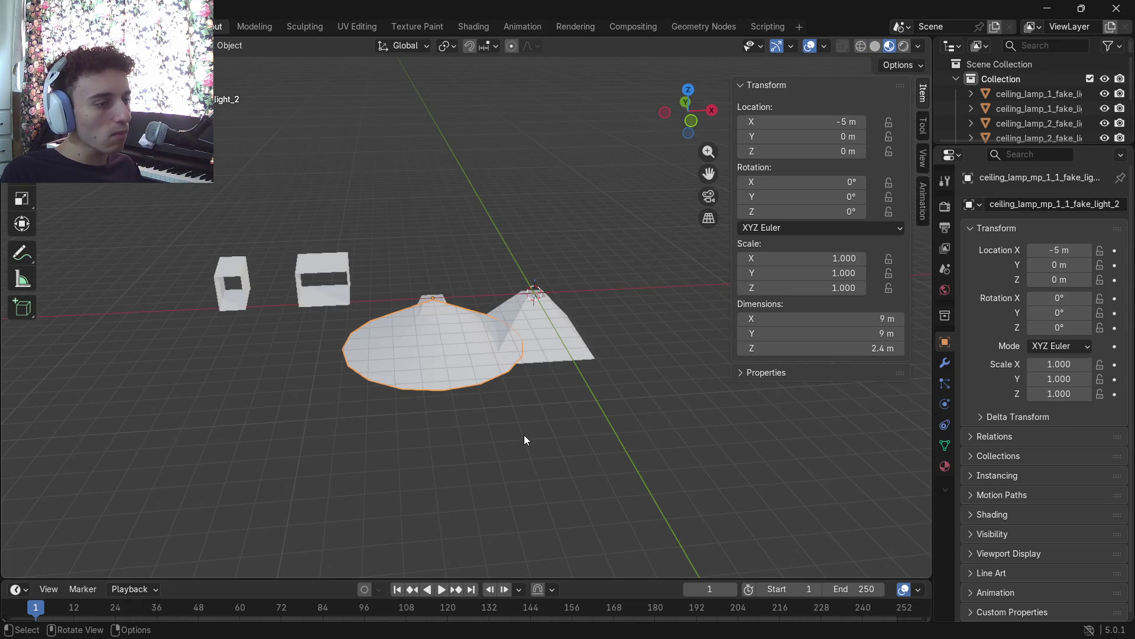
pyautogui.moveTo(524, 435)
pyautogui.mouseDown()
pyautogui.moveTo(547, 385)
pyautogui.moveTo(539, 417)
pyautogui.mouseUp()
pyautogui.scroll(3, 538, 416)
# Raise one beam vertically and slide ceiling_lamp_2_fake_light_2 along X.
pyautogui.press('g')
pyautogui.press('x')
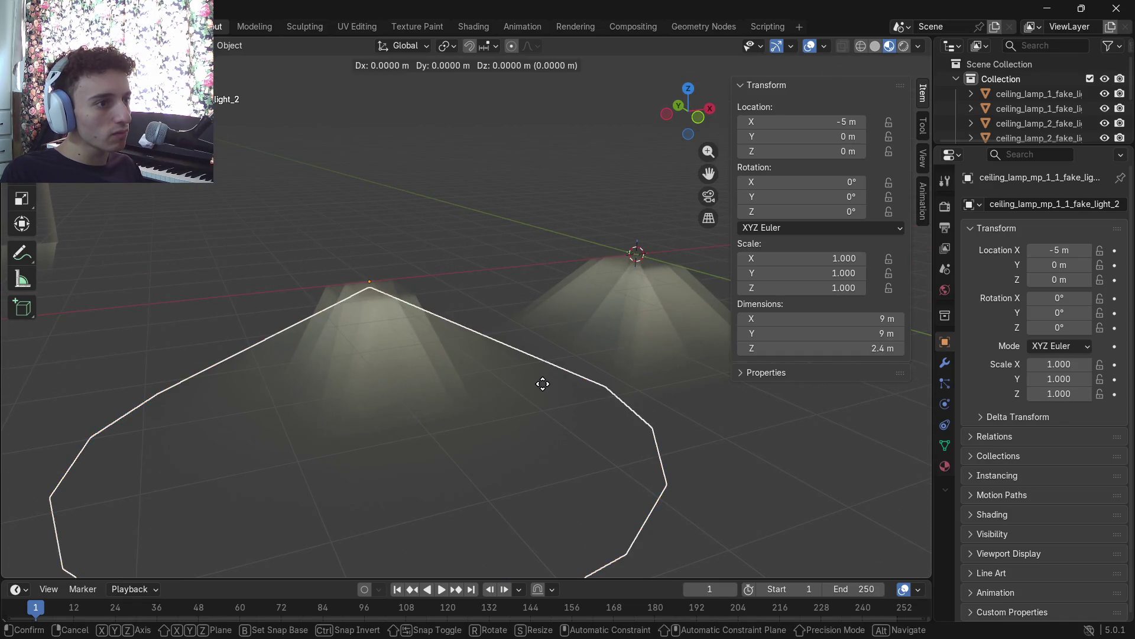
pyautogui.press('z')
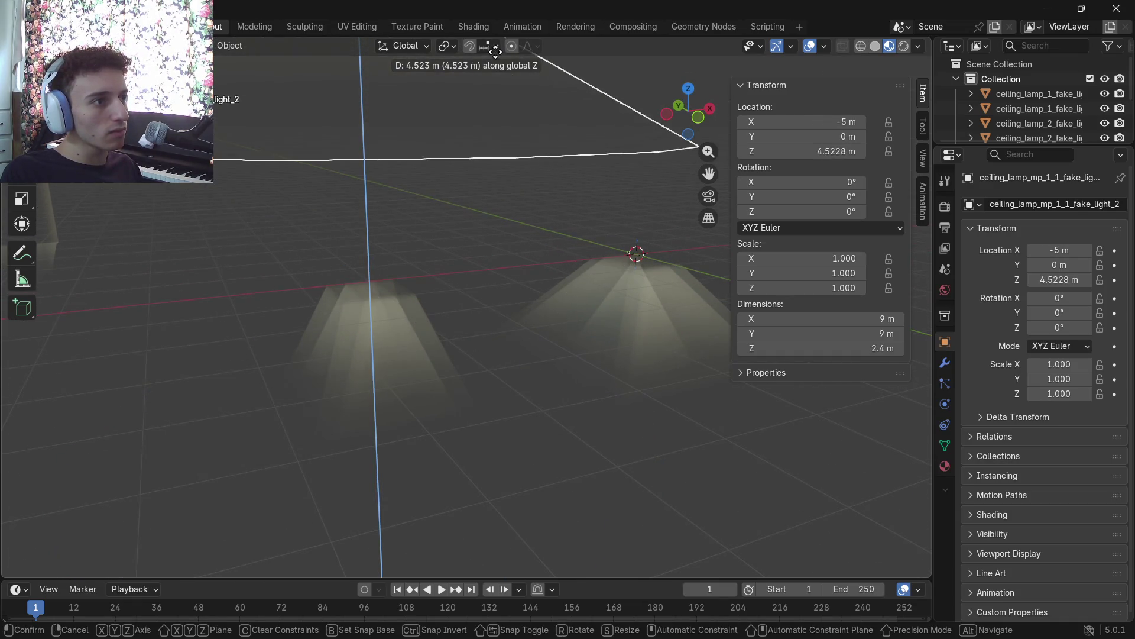
pyautogui.click(491, 170)
pyautogui.moveTo(491, 169)
pyautogui.mouseDown()
pyautogui.moveTo(558, 256)
pyautogui.moveTo(638, 318)
pyautogui.moveTo(496, 360)
pyautogui.moveTo(592, 353)
pyautogui.mouseUp()
pyautogui.click(636, 330)
pyautogui.press('g')
pyautogui.press('x')
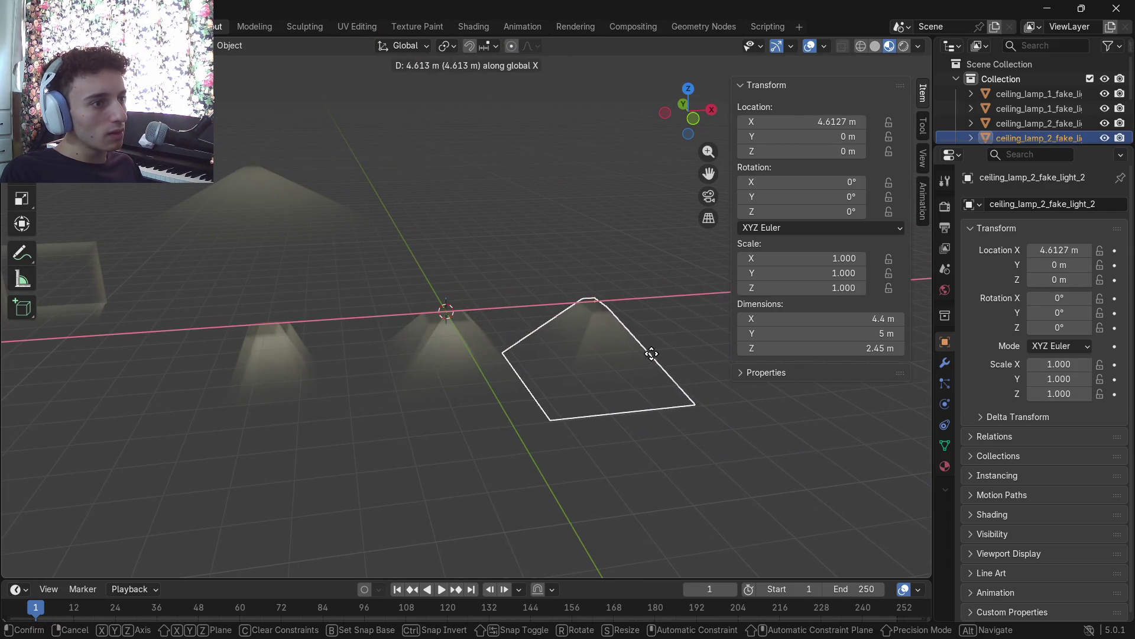
pyautogui.click(647, 354)
# Raise ceiling_lamp_1_fake_light_2 vertically and fine-tune its height.
pyautogui.click(445, 370)
pyautogui.press('g')
pyautogui.press('y')
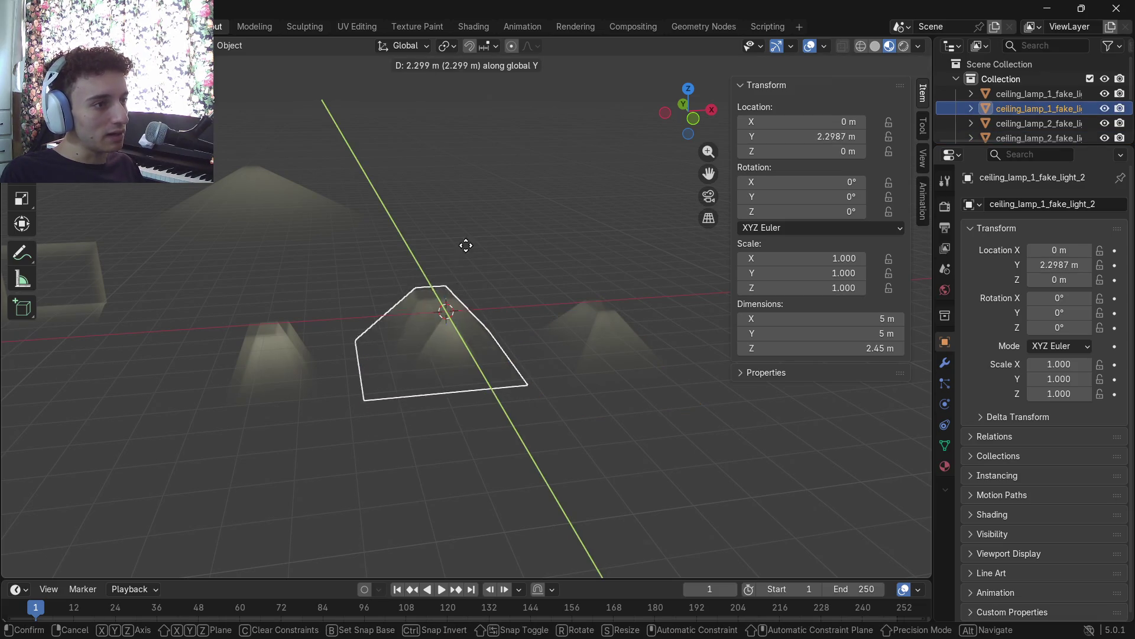
pyautogui.press('x')
pyautogui.press('z')
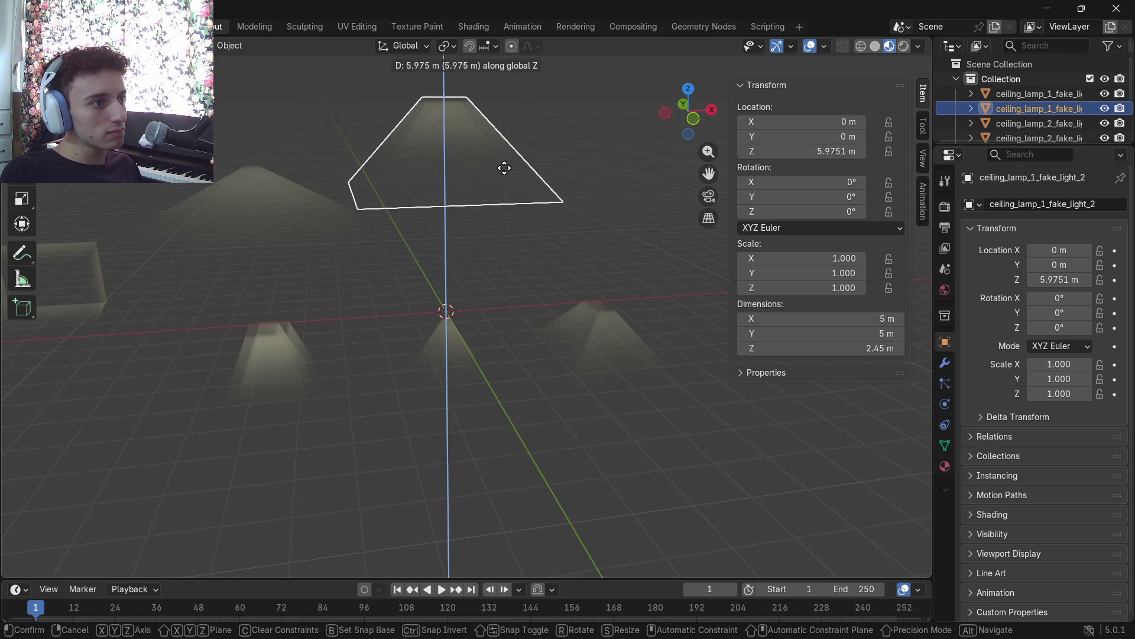
pyautogui.click(507, 178)
pyautogui.press('g')
pyautogui.press('z')
pyautogui.click(520, 196)
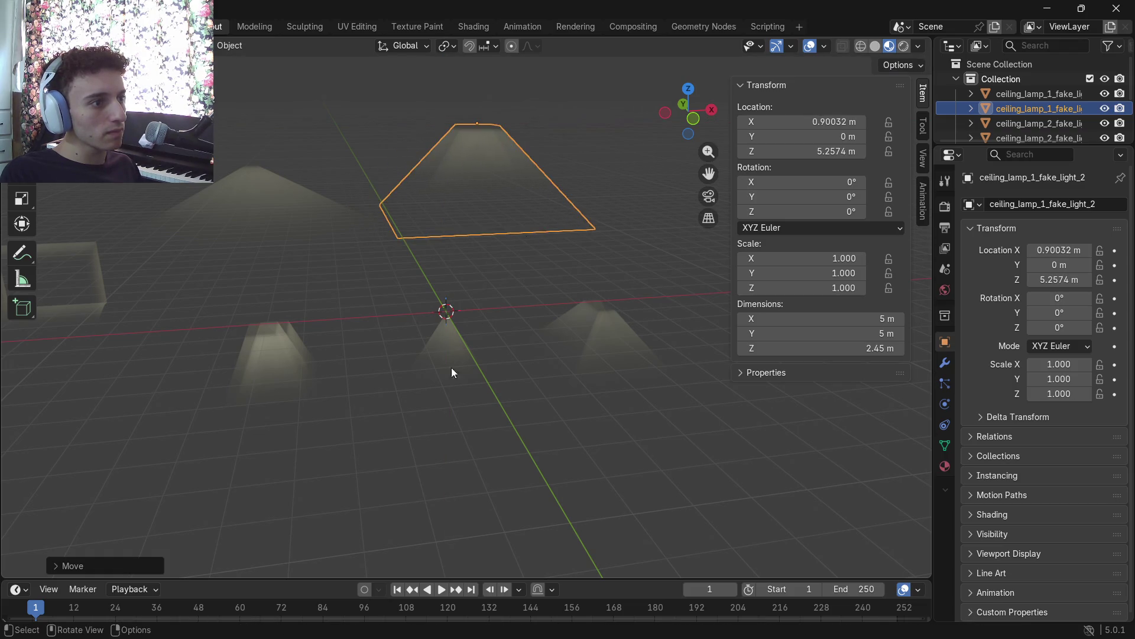
# Move the small left beam to X -8.3318 m and view all beams from the front.
pyautogui.click(453, 380)
pyautogui.click(306, 385)
pyautogui.press('g')
pyautogui.press('x')
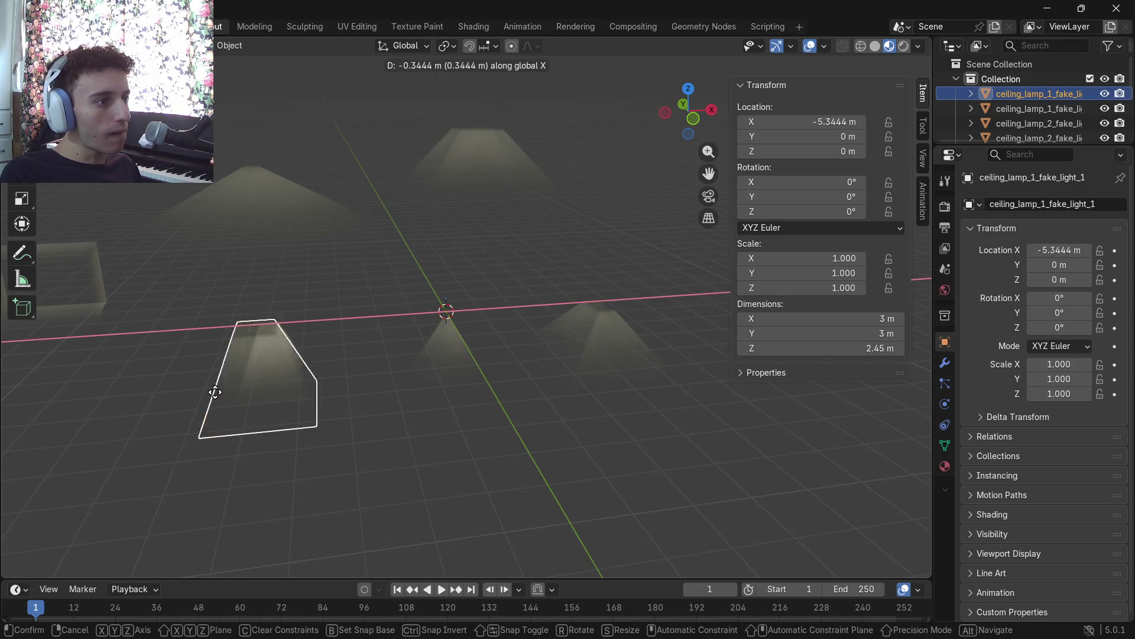
pyautogui.click(249, 411)
pyautogui.moveTo(277, 424)
pyautogui.mouseDown()
pyautogui.moveTo(477, 436)
pyautogui.moveTo(299, 451)
pyautogui.moveTo(480, 467)
pyautogui.moveTo(462, 421)
pyautogui.moveTo(466, 436)
pyautogui.mouseUp()
pyautogui.press('KP_1')
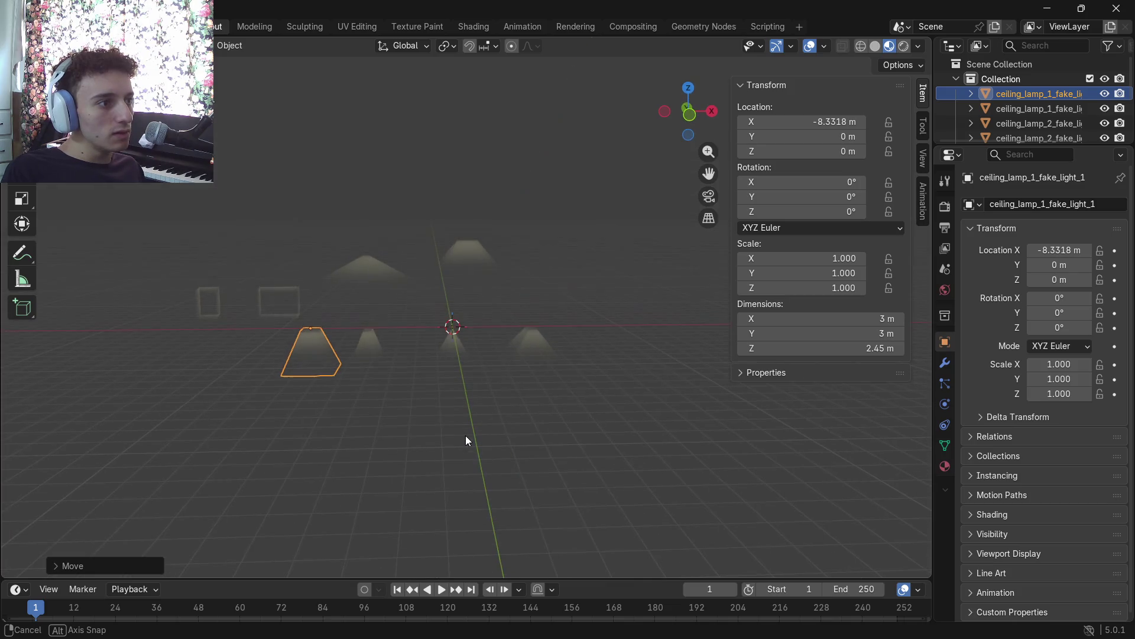
# Select all the beam objects and start a glTF 2.0 export.
pyautogui.moveTo(145, 188); pyautogui.dragTo(579, 456)
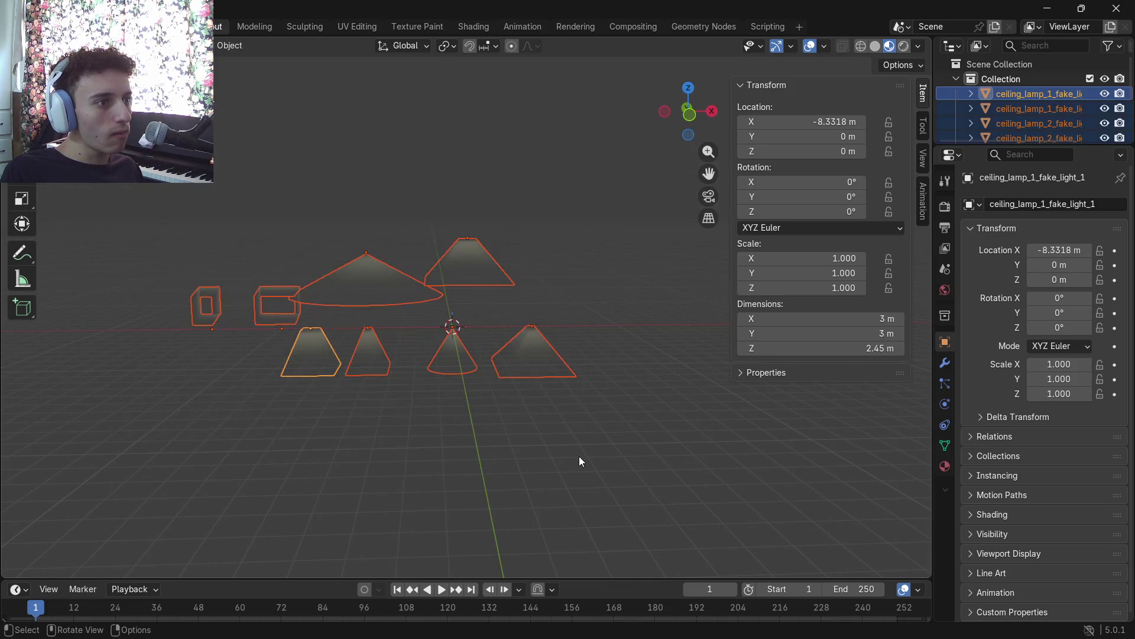
pyautogui.moveTo(562, 414); pyautogui.dragTo(560, 431)
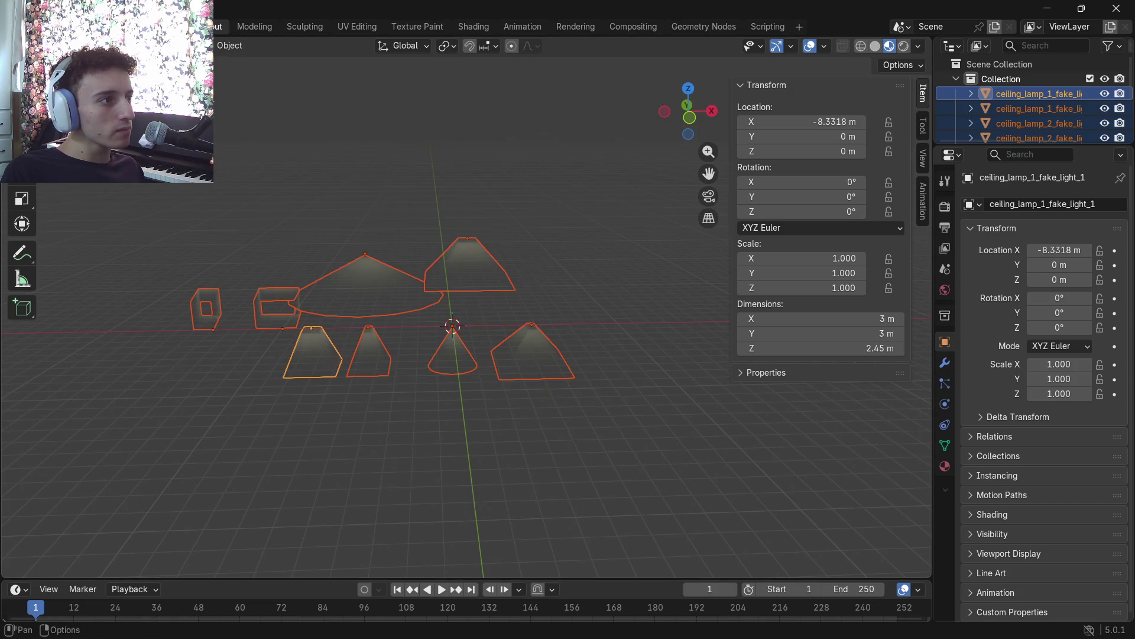
pyautogui.press('F4')
pyautogui.moveTo(105, 258)
pyautogui.click(232, 387)
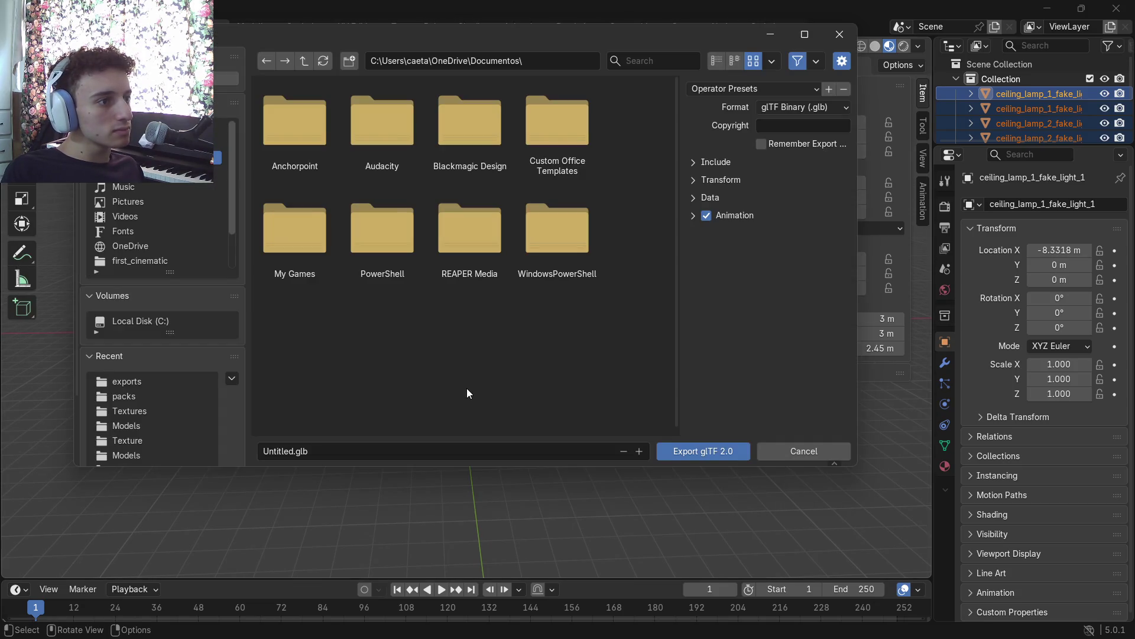
# Save the export into the recent Game exports folder as light_glb.glb.
pyautogui.click(304, 63)
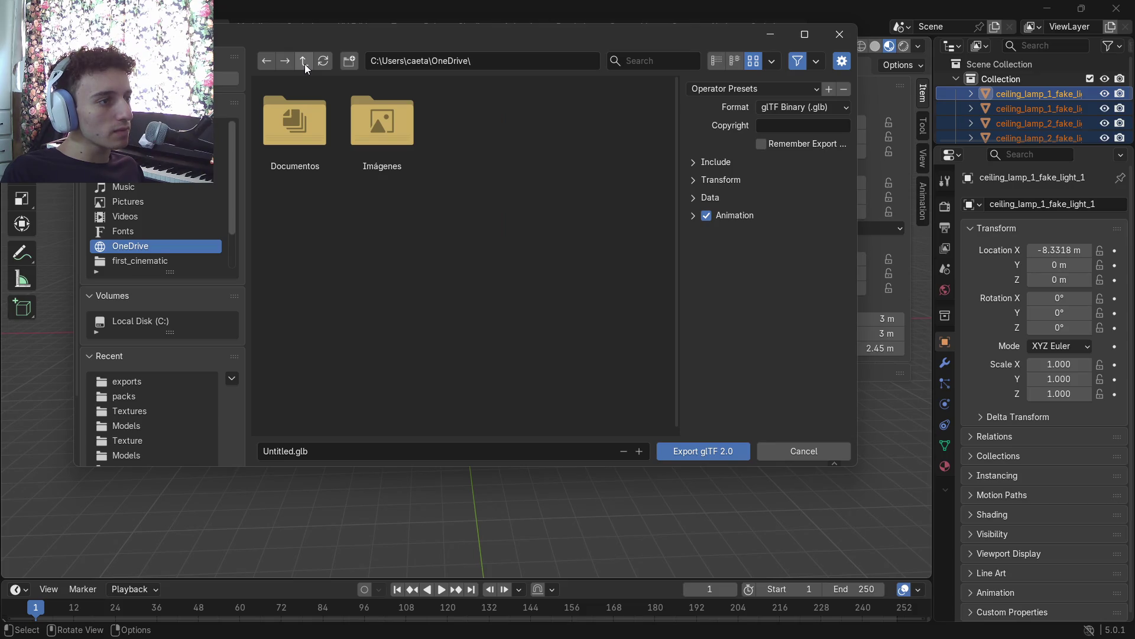
pyautogui.hotkey('alt', 'Tab')
pyautogui.press('Escape')
pyautogui.scroll(-1, 117, 229)
pyautogui.scroll(-2, 117, 229)
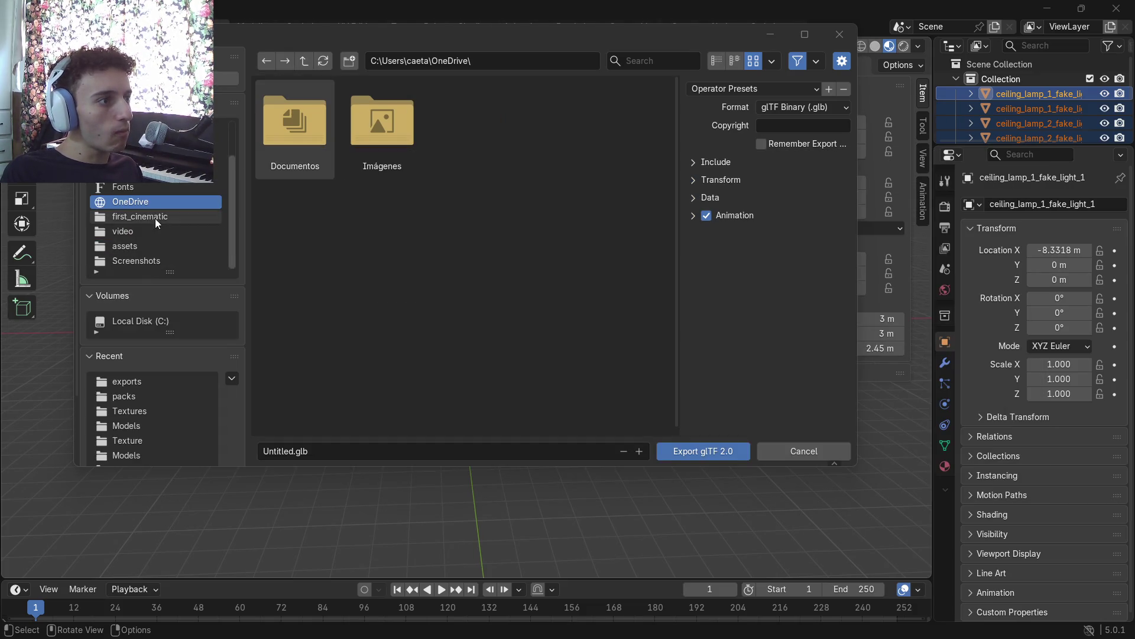
pyautogui.click(147, 384)
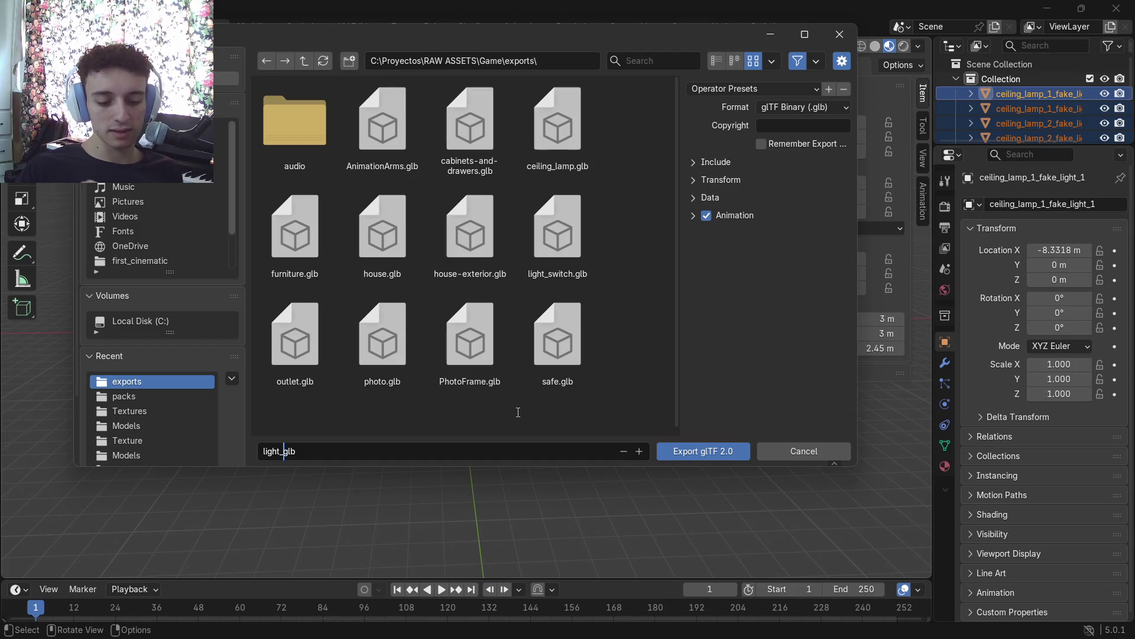
pyautogui.write('light_')
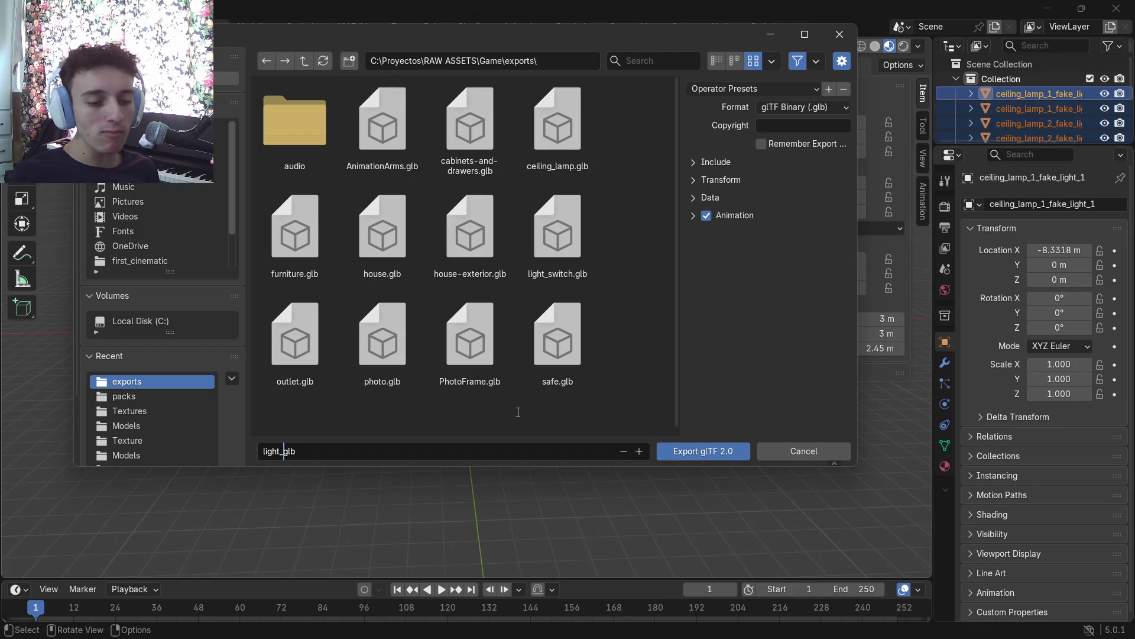
pyautogui.click(758, 90)
# Restore the glTF export operator defaults, leaving Animation off.
pyautogui.click(752, 88)
pyautogui.click(732, 110)
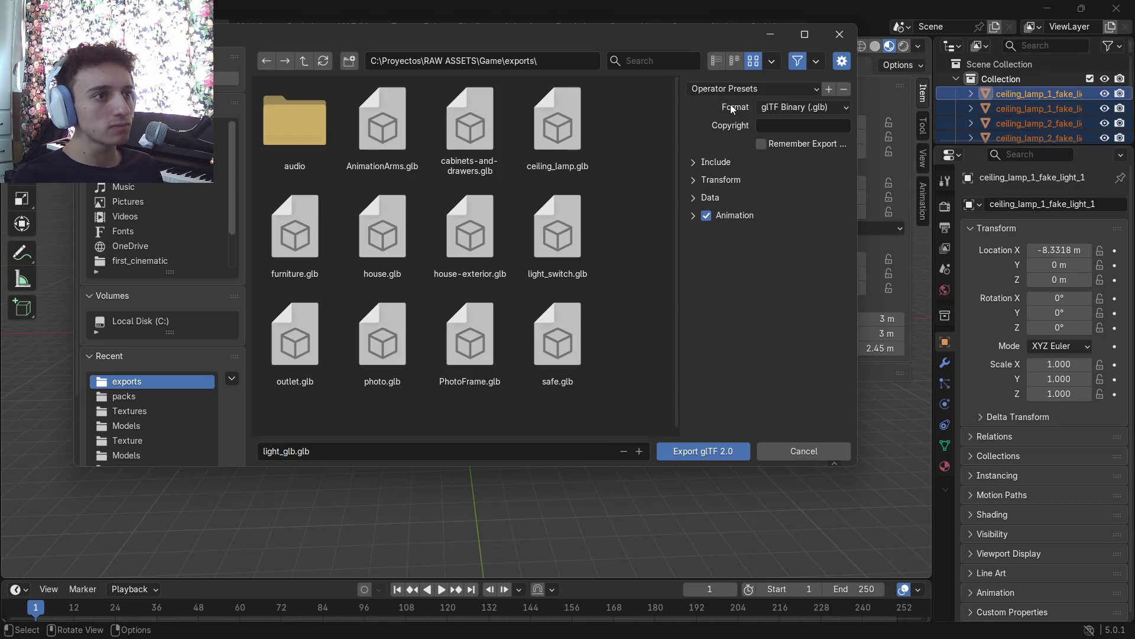
pyautogui.click(750, 91)
pyautogui.click(737, 126)
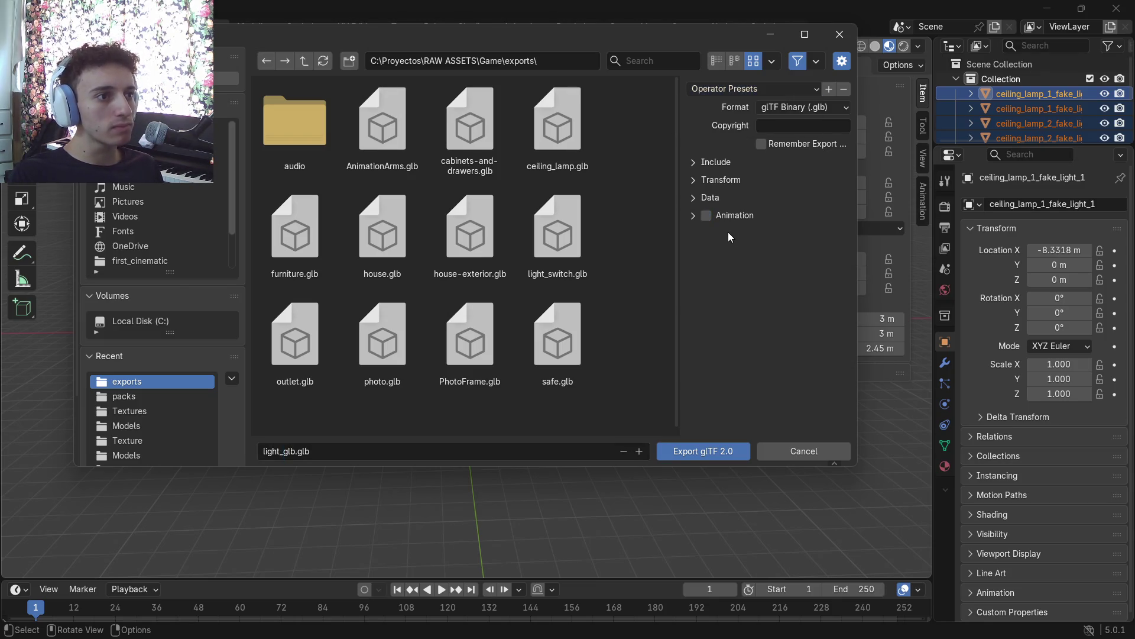
# With the Include options expanded, rename the export file to fake_light_beam.glb and export it.
pyautogui.click(705, 167)
pyautogui.click(318, 457)
pyautogui.click(318, 457)
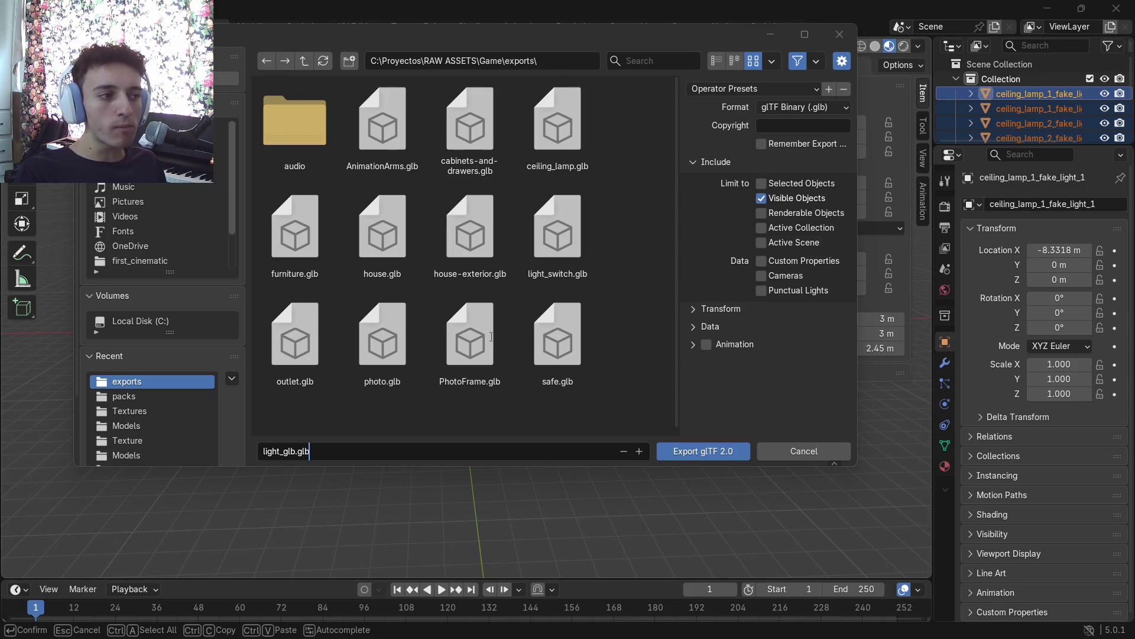
pyautogui.click(294, 452)
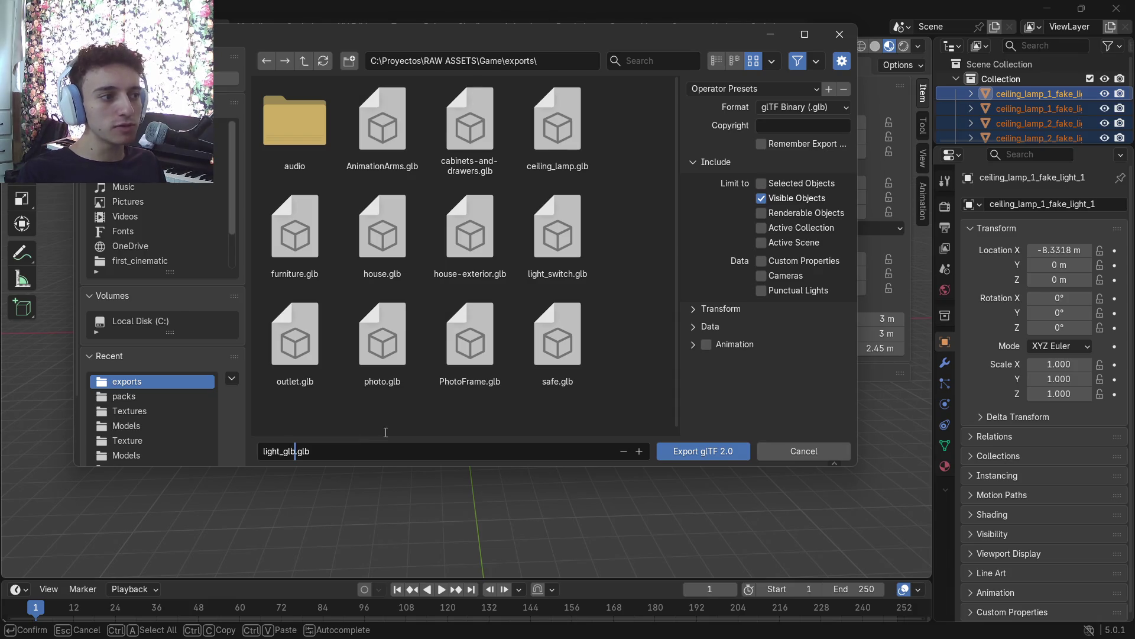
pyautogui.press('BackSpace')
pyautogui.press('BackSpace')
pyautogui.press('BackSpace')
pyautogui.write('t_beam')
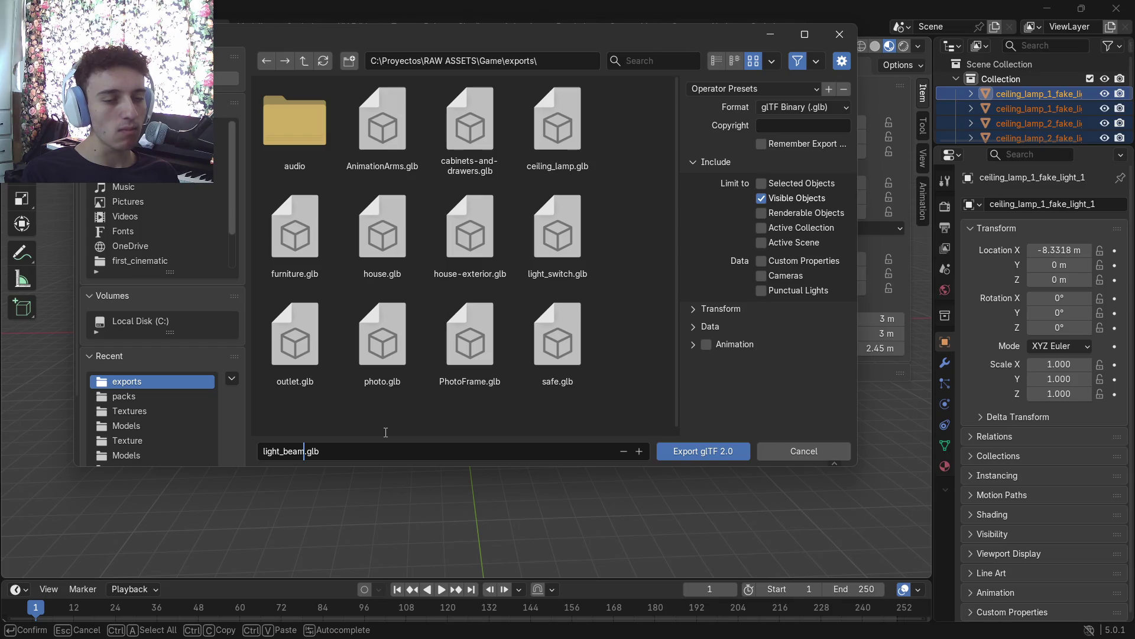
pyautogui.press('Right')
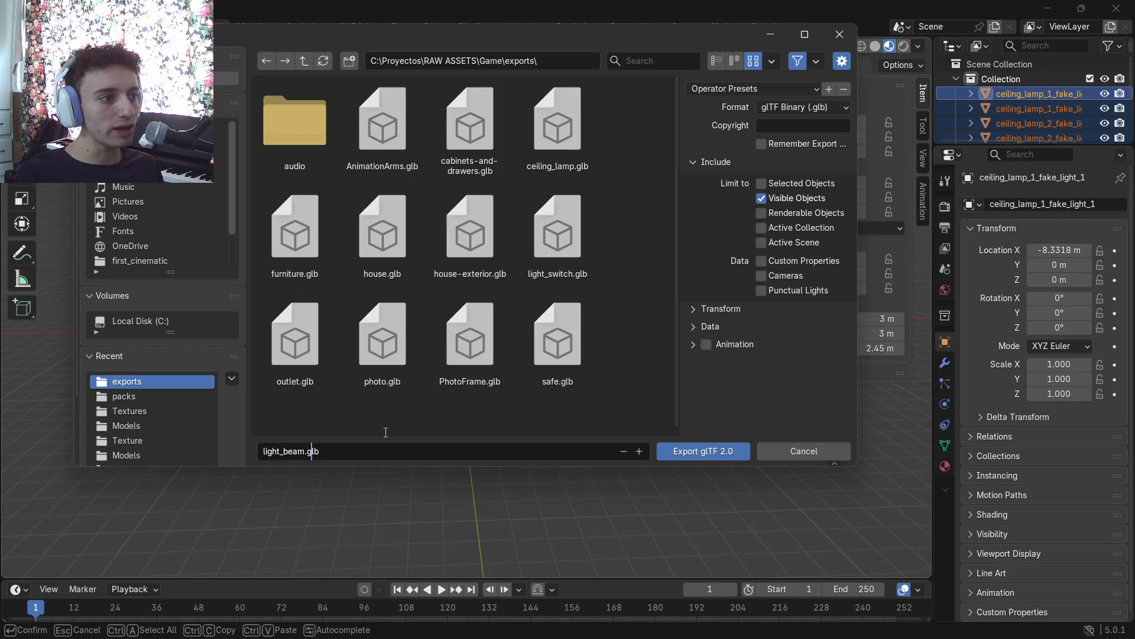
pyautogui.press('Left')
pyautogui.press('Left')
pyautogui.press('Left')
pyautogui.write('fake_')
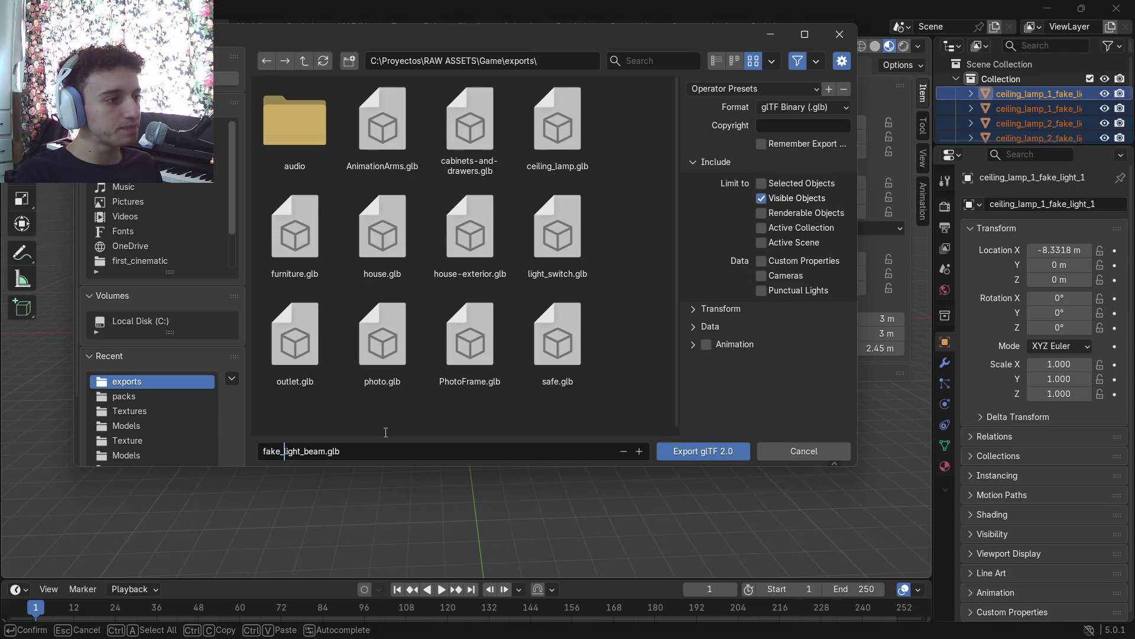
pyautogui.press('Return')
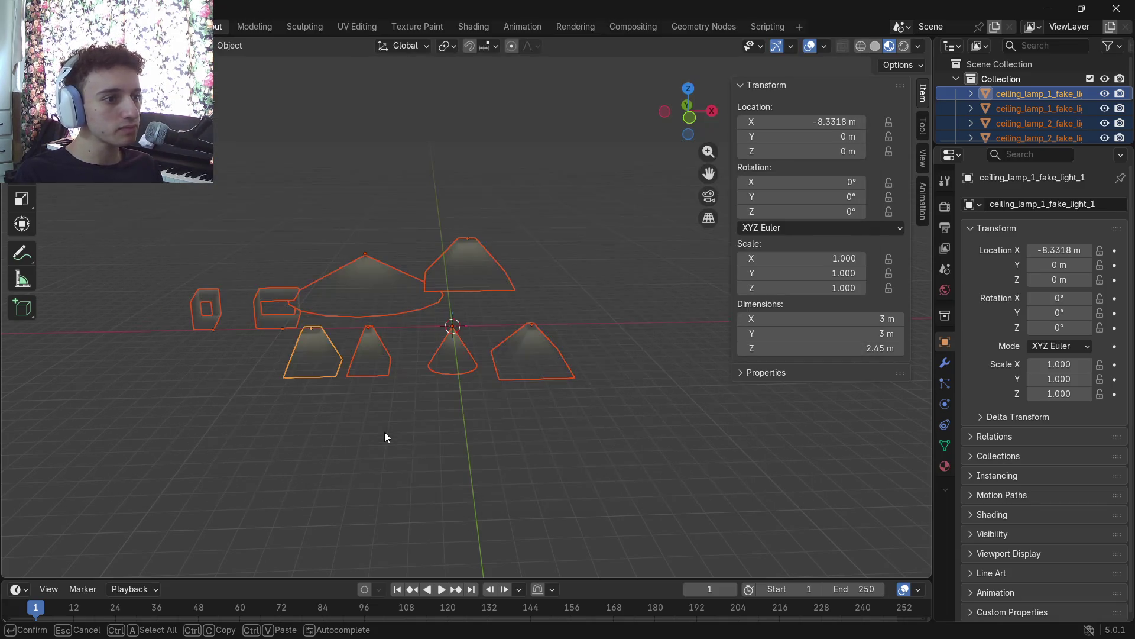
# Close Blender without saving, then filter File Pilot's exports by 'fa' to confirm the new beam file.
pyautogui.click(1116, 8)
pyautogui.click(594, 346)
pyautogui.moveTo(579, 634)
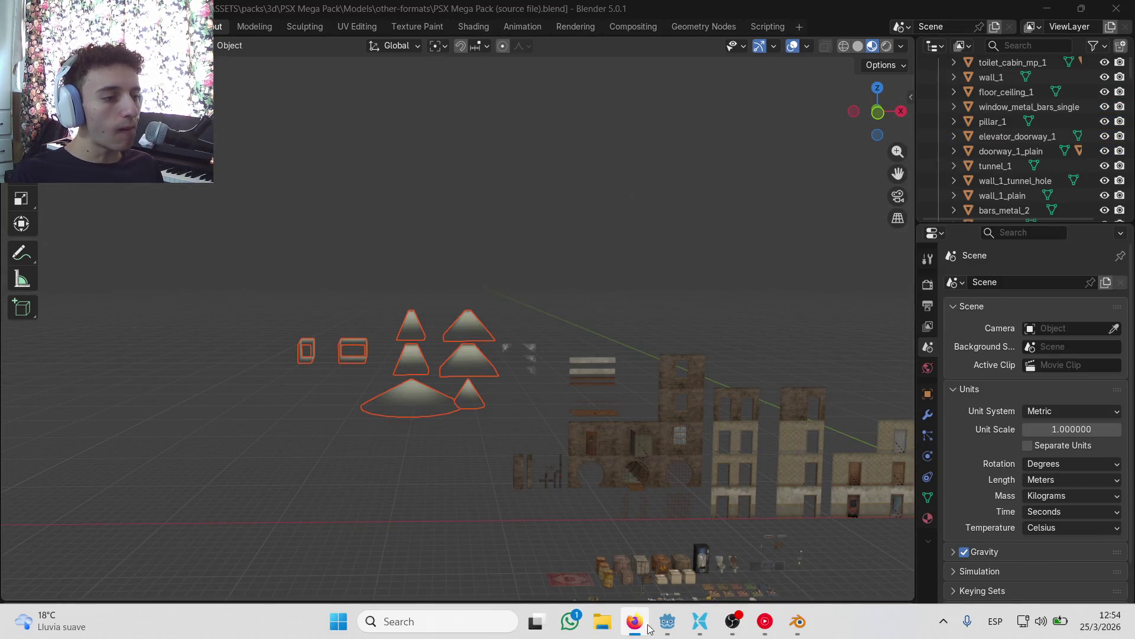
pyautogui.click(705, 628)
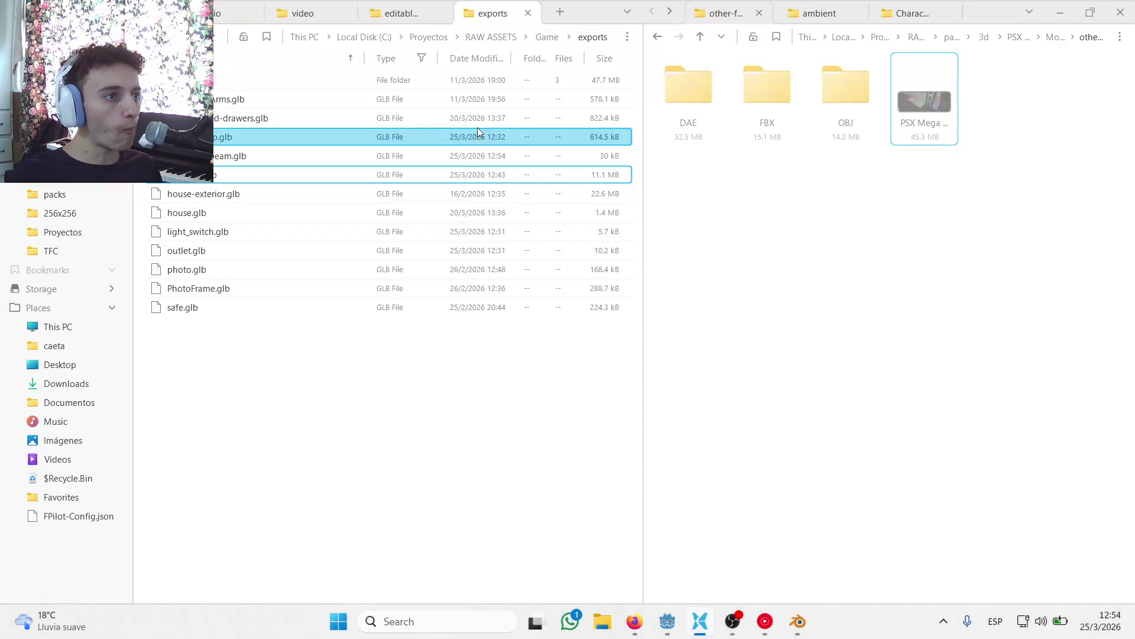
pyautogui.write('fa')
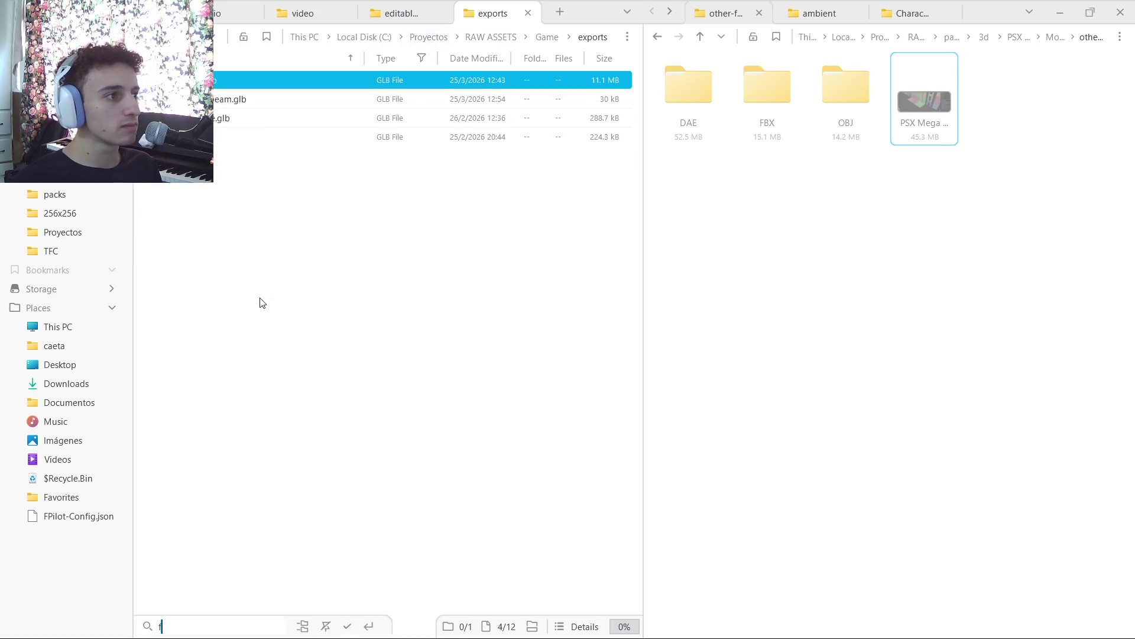
# Browse up to the game project's root and into interactable > furniture.
pyautogui.click(312, 5)
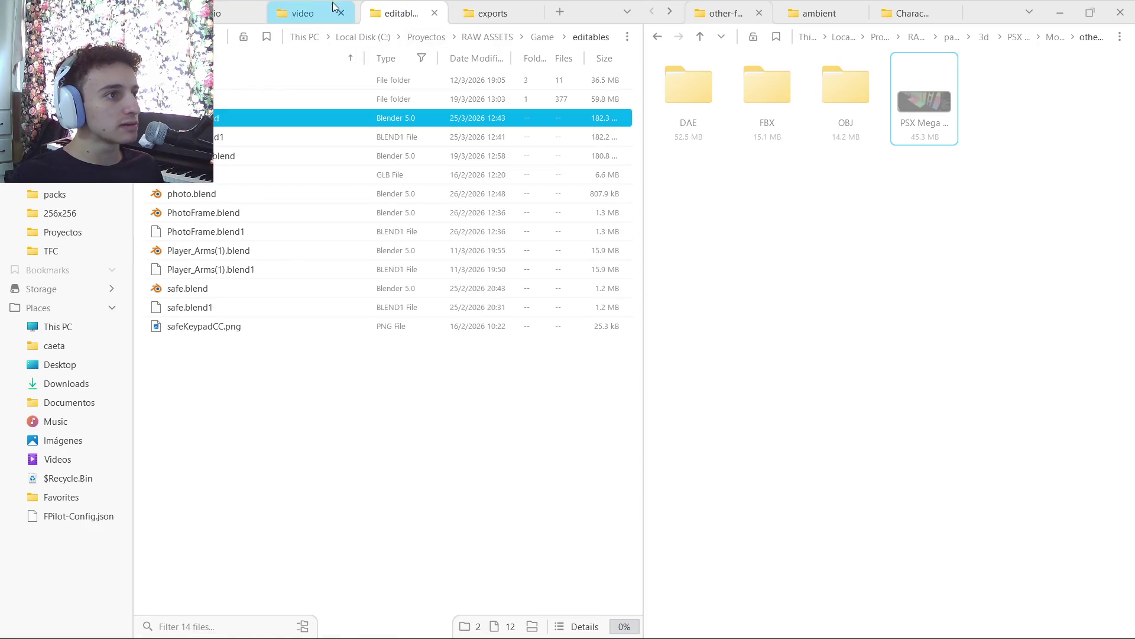
pyautogui.click(232, 7)
pyautogui.click(231, 7)
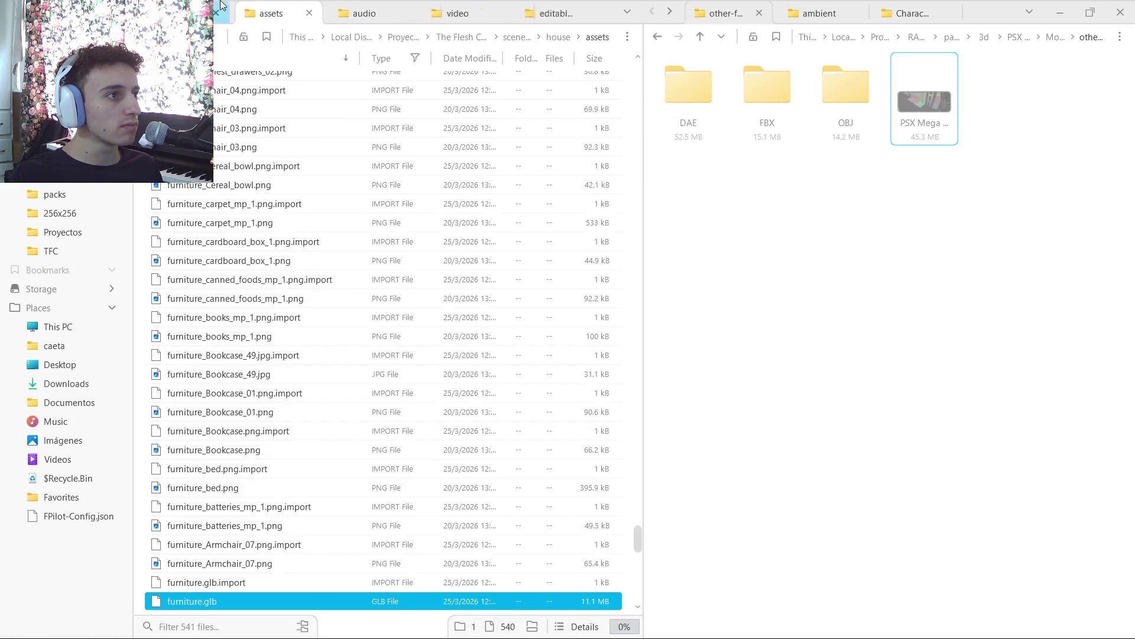
pyautogui.click(517, 37)
pyautogui.click(452, 37)
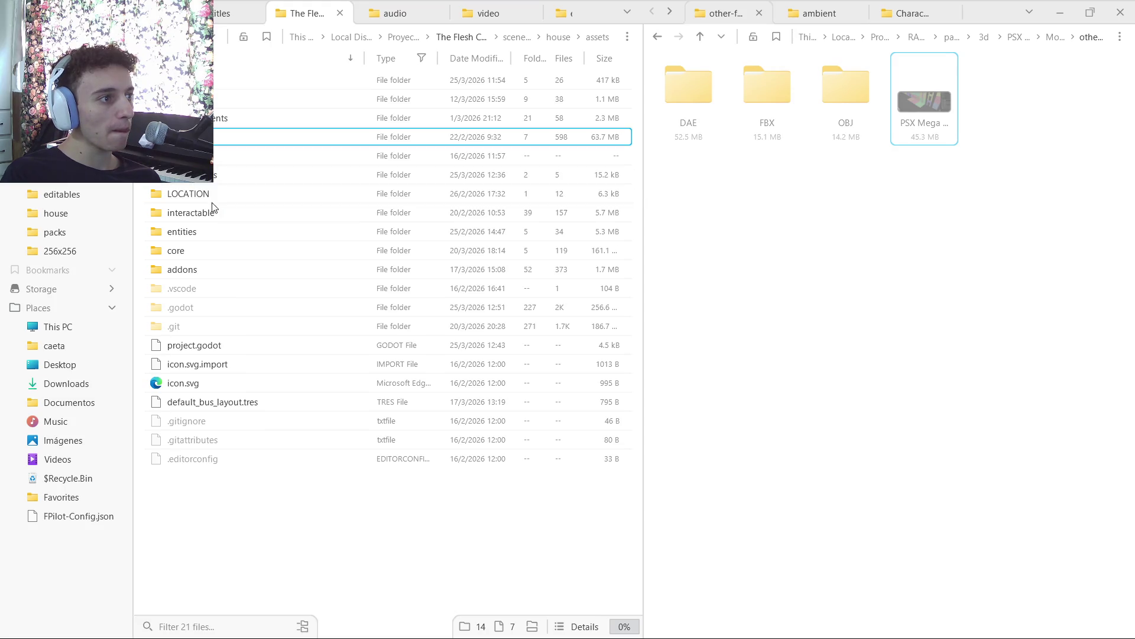
pyautogui.moveTo(205, 215)
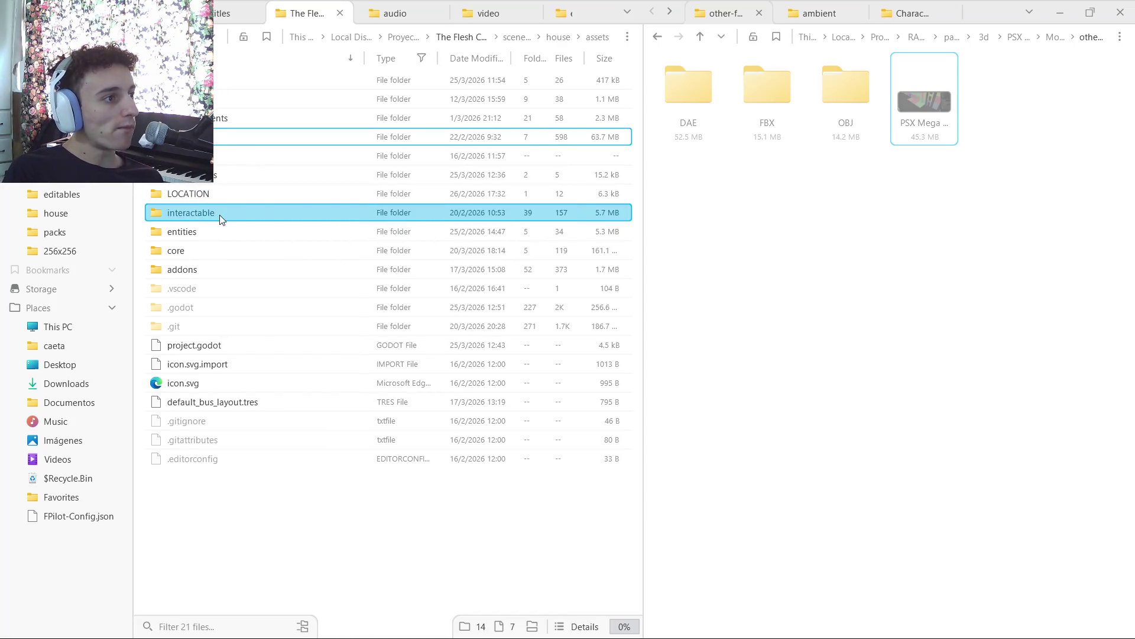
pyautogui.doubleClick(222, 213)
pyautogui.doubleClick(201, 98)
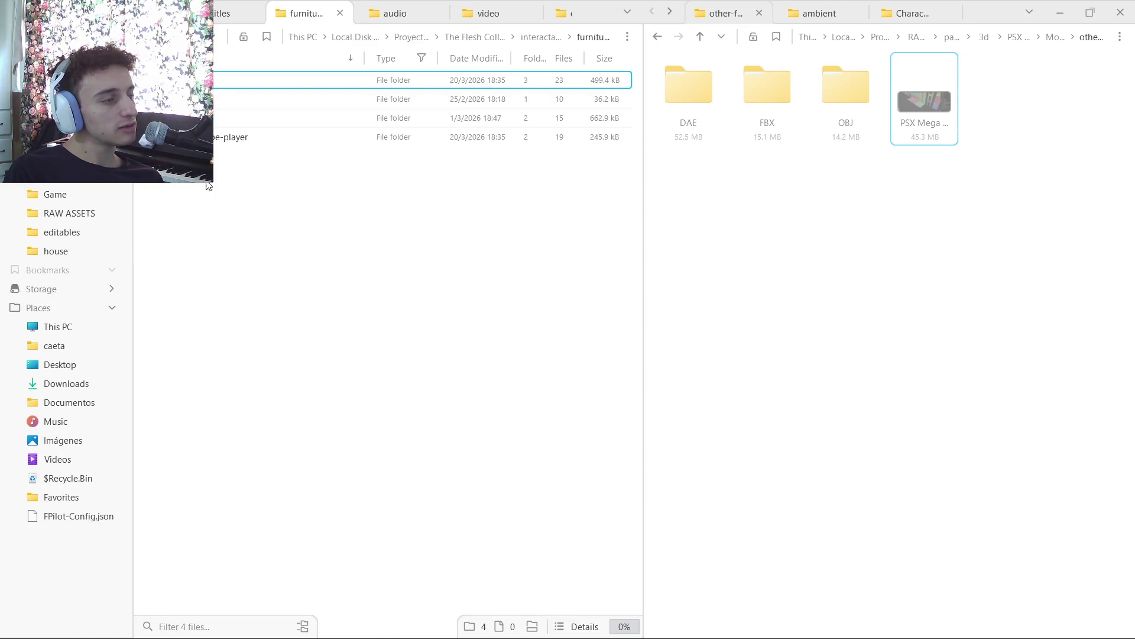
pyautogui.rightClick(303, 225)
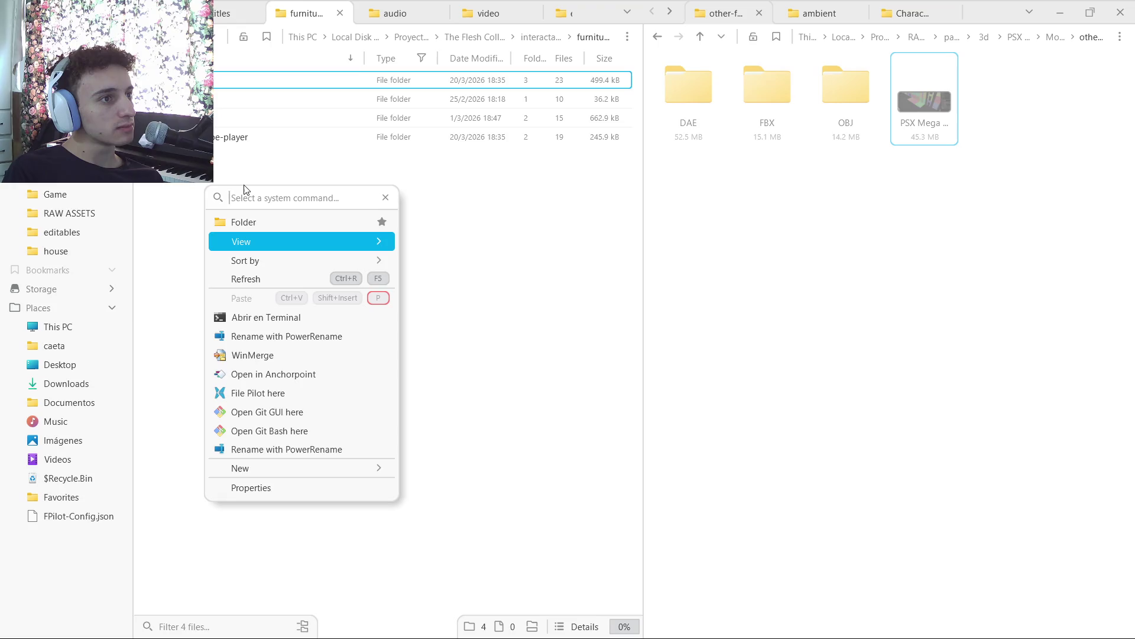
# Create a new lights folder inside furniture, with a new subfolder inside it.
pyautogui.click(264, 228)
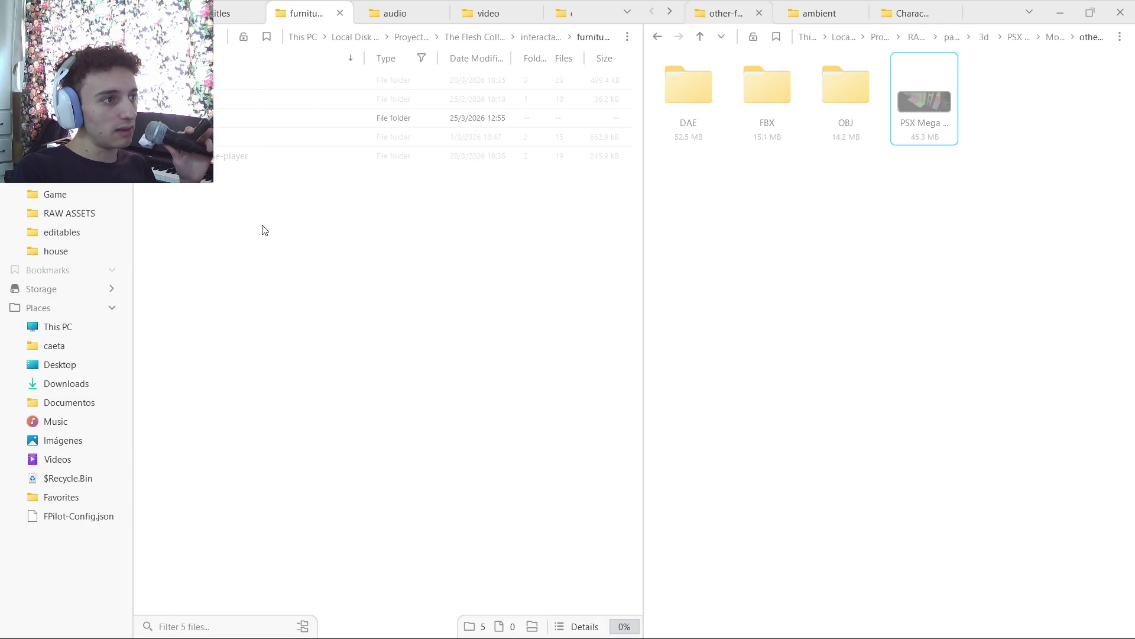
pyautogui.press('Return')
pyautogui.press('Return')
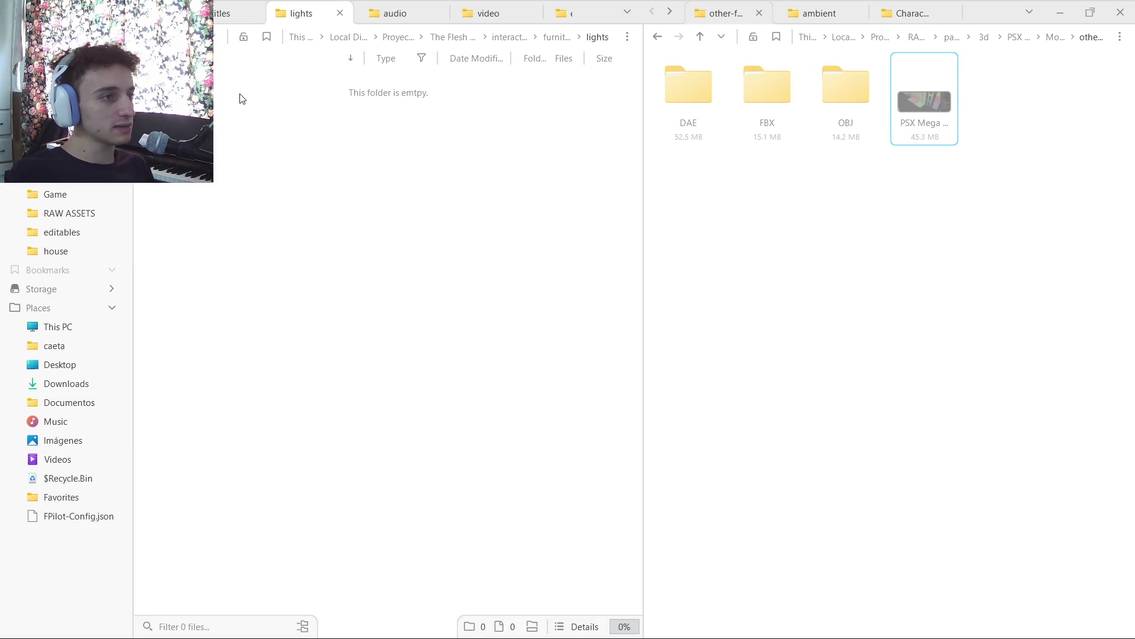
pyautogui.rightClick(289, 156)
pyautogui.click(330, 134)
pyautogui.press('Return')
pyautogui.press('Return')
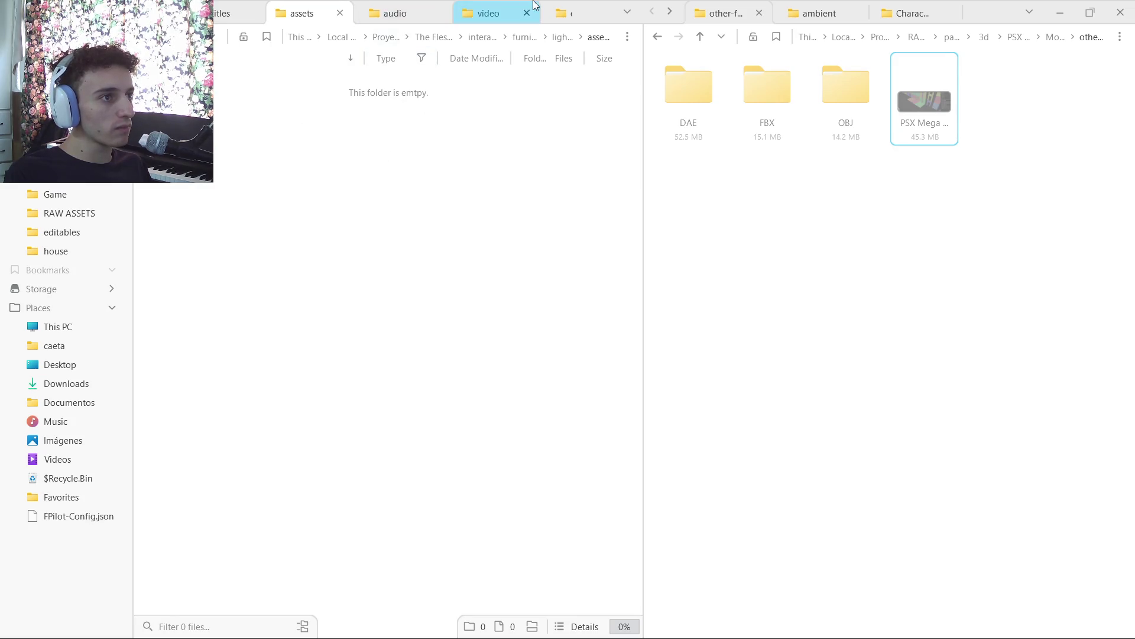
# Move through the open folder tabs to the exports folder and clear the 'fa' name filter.
pyautogui.scroll(-2, 494, 12)
pyautogui.click(397, 11)
pyautogui.click(335, 80)
pyautogui.keyDown('shift'); pyautogui.click(335, 97); pyautogui.keyUp('shift')
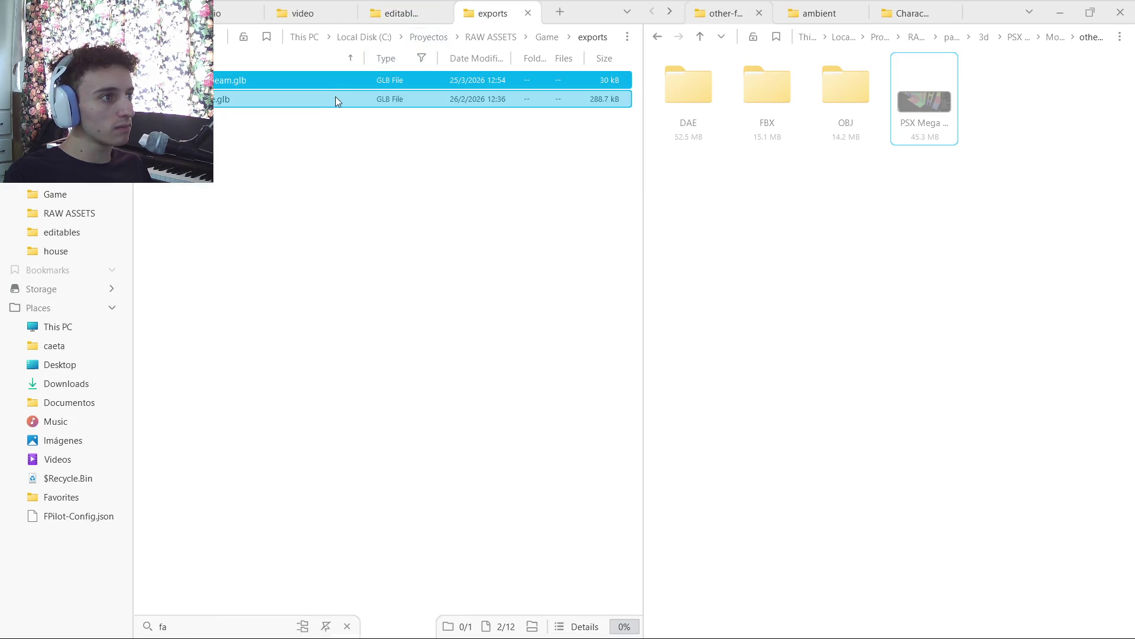
pyautogui.scroll(2, 236, 12)
pyautogui.click(228, 12)
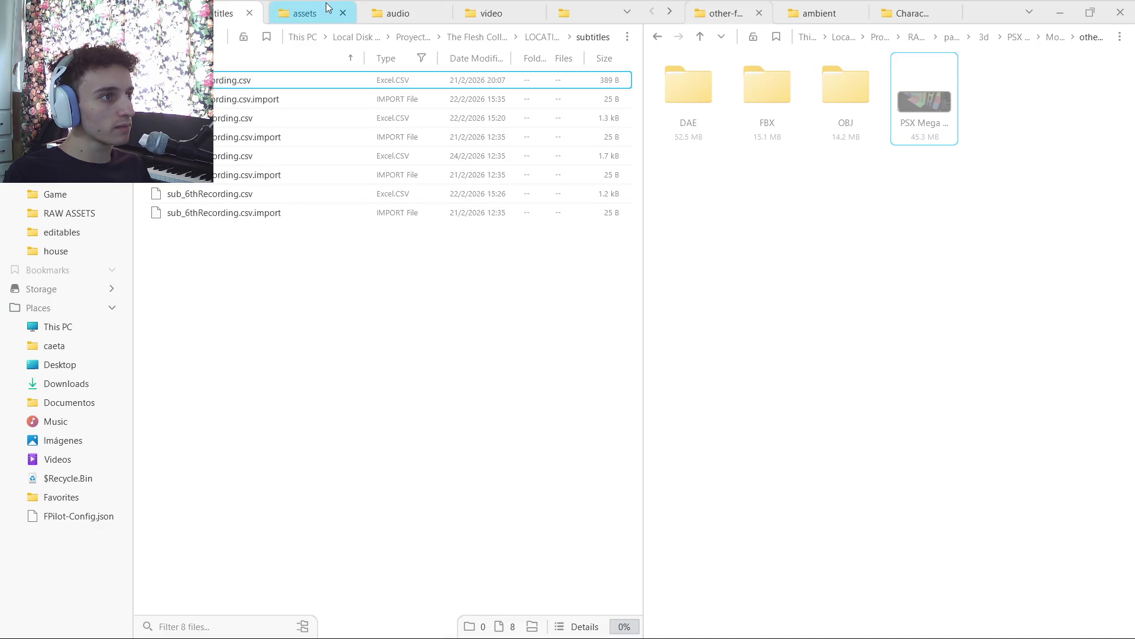
pyautogui.click(305, 14)
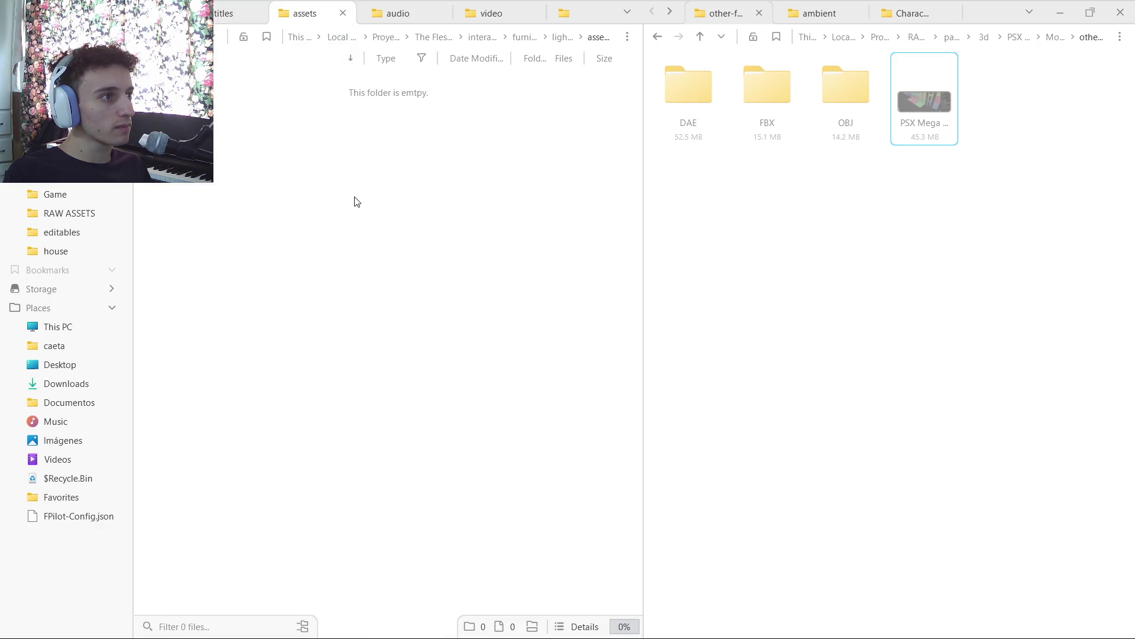
pyautogui.scroll(-2, 445, 11)
pyautogui.click(493, 13)
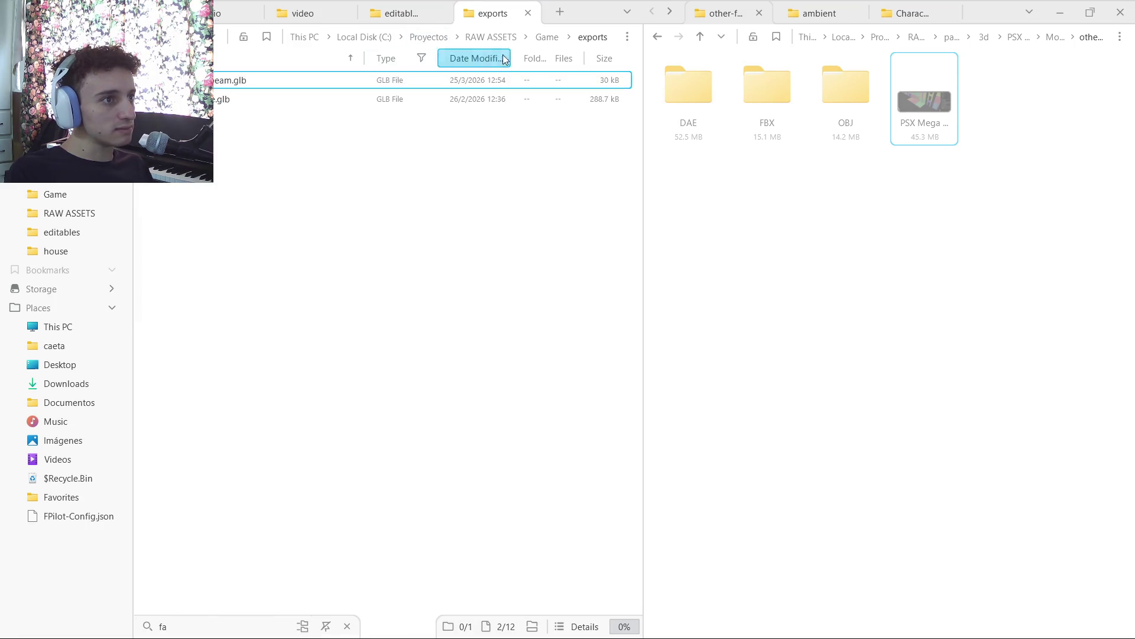
pyautogui.click(197, 626)
pyautogui.press('BackSpace')
pyautogui.press('BackSpace')
pyautogui.click(287, 324)
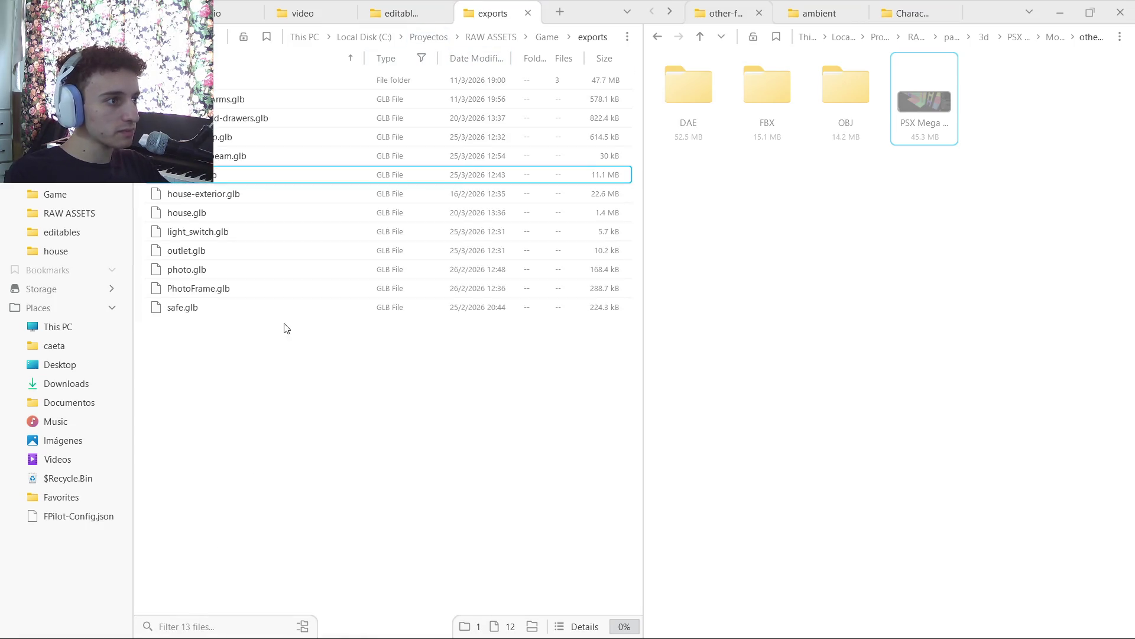
# Copy fake_light_beam, outlet, light_switch and ceiling_lamp .glb models into the lights assets folder.
pyautogui.click(250, 156)
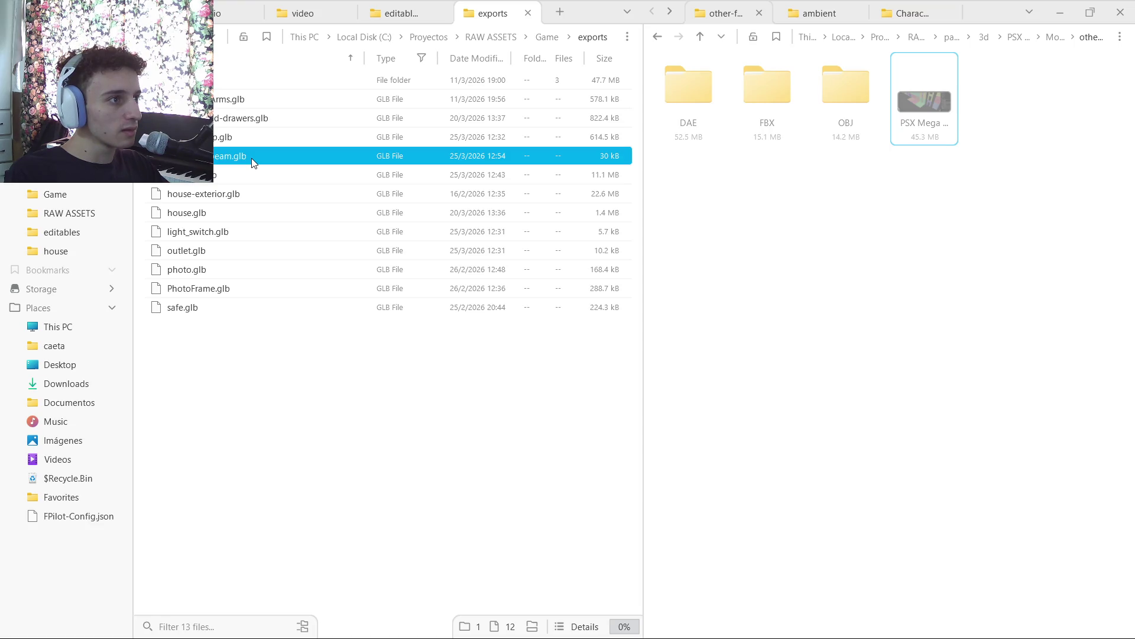
pyautogui.click(228, 250)
pyautogui.keyDown('ctrl'); pyautogui.click(239, 228); pyautogui.keyUp('ctrl')
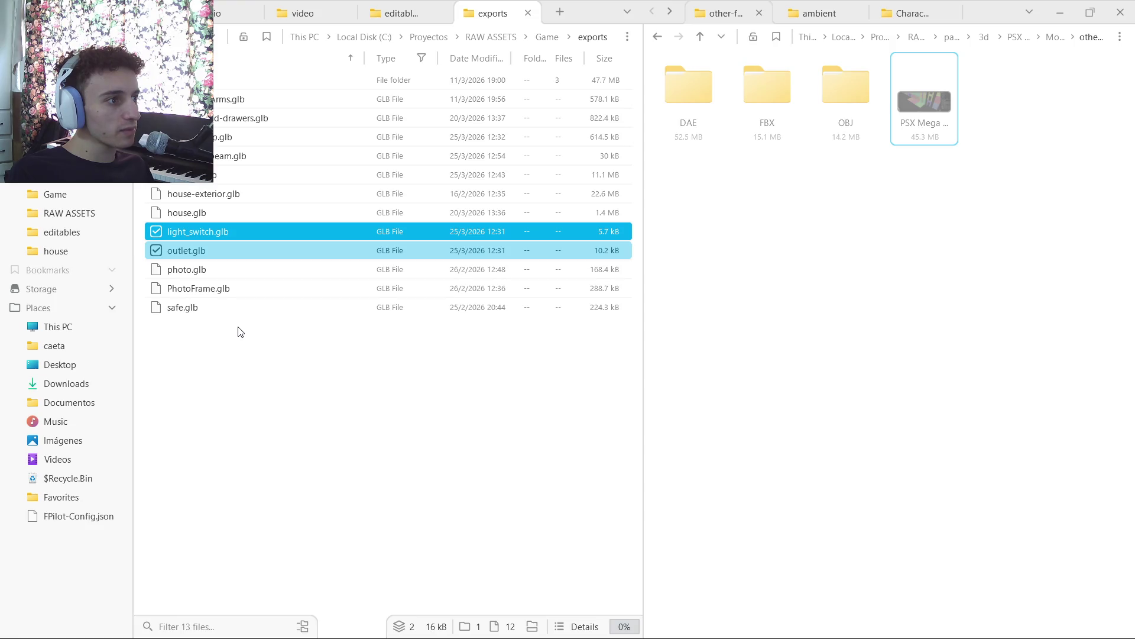
pyautogui.keyDown('ctrl'); pyautogui.click(242, 138); pyautogui.keyUp('ctrl')
pyautogui.scroll(2, 214, 17)
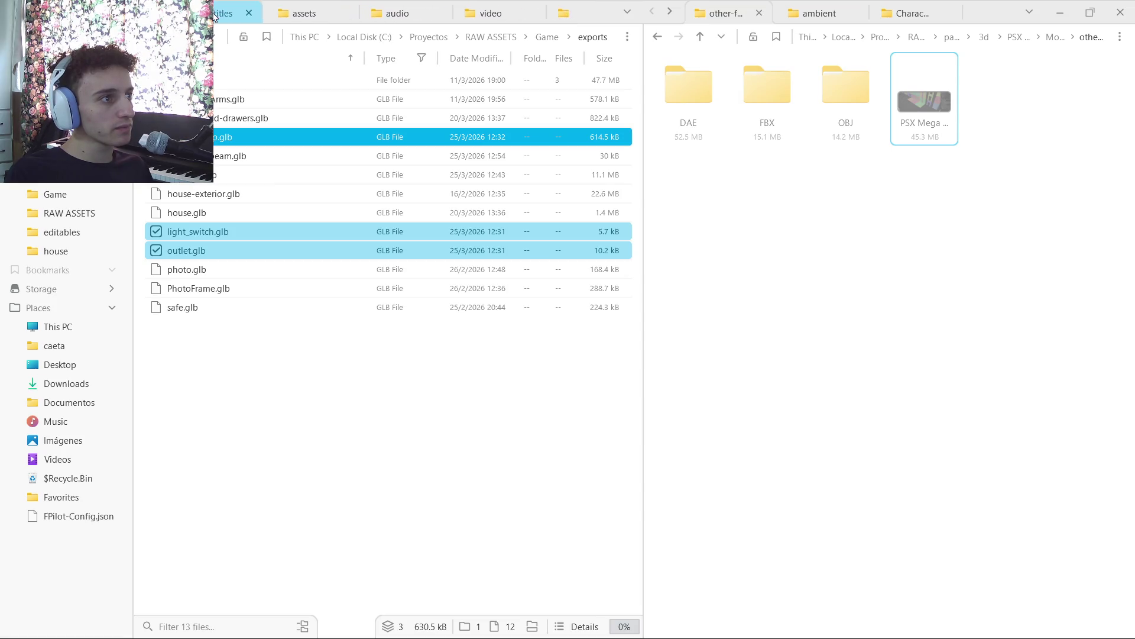
pyautogui.click(289, 7)
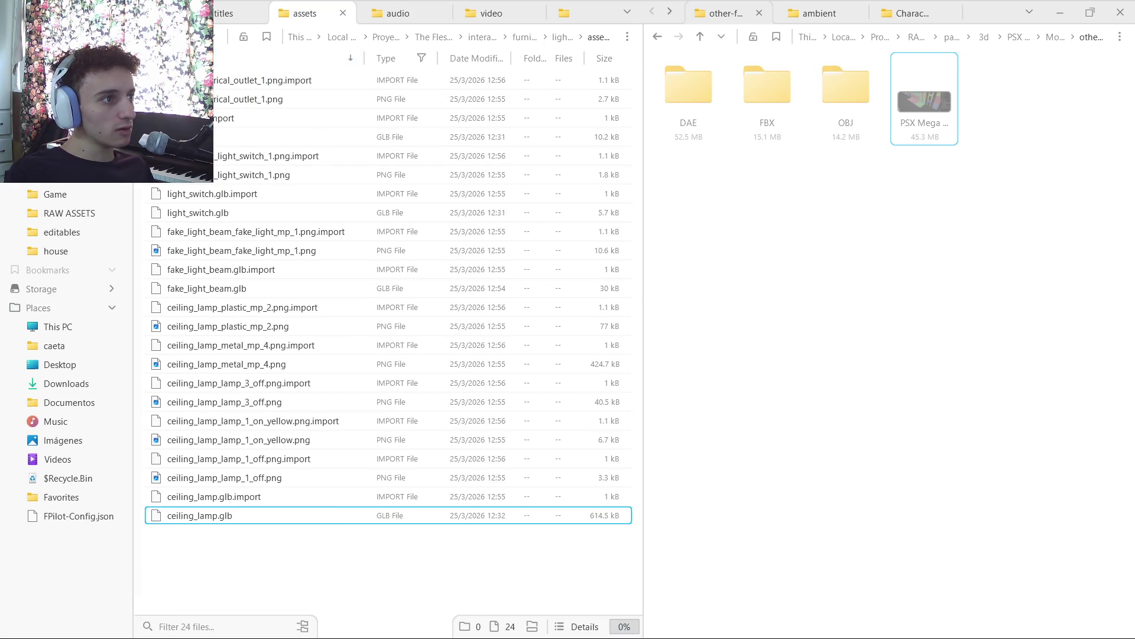
# Add two more new folders in the lights folder.
pyautogui.click(190, 36)
pyautogui.rightClick(226, 207)
pyautogui.click(284, 242)
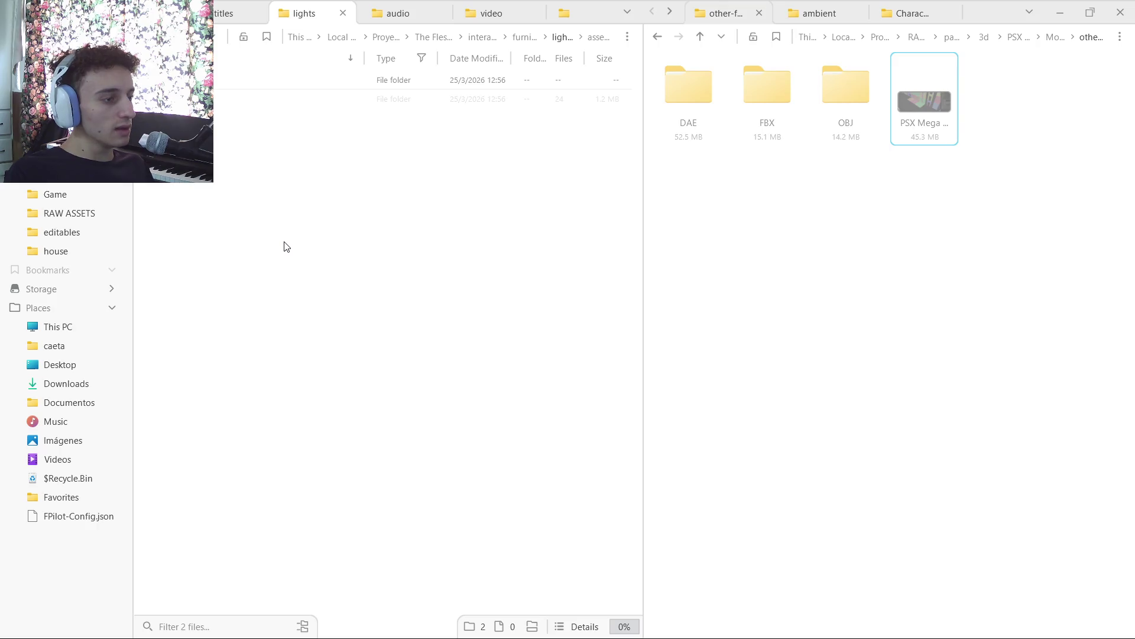
pyautogui.rightClick(256, 212)
pyautogui.click(321, 241)
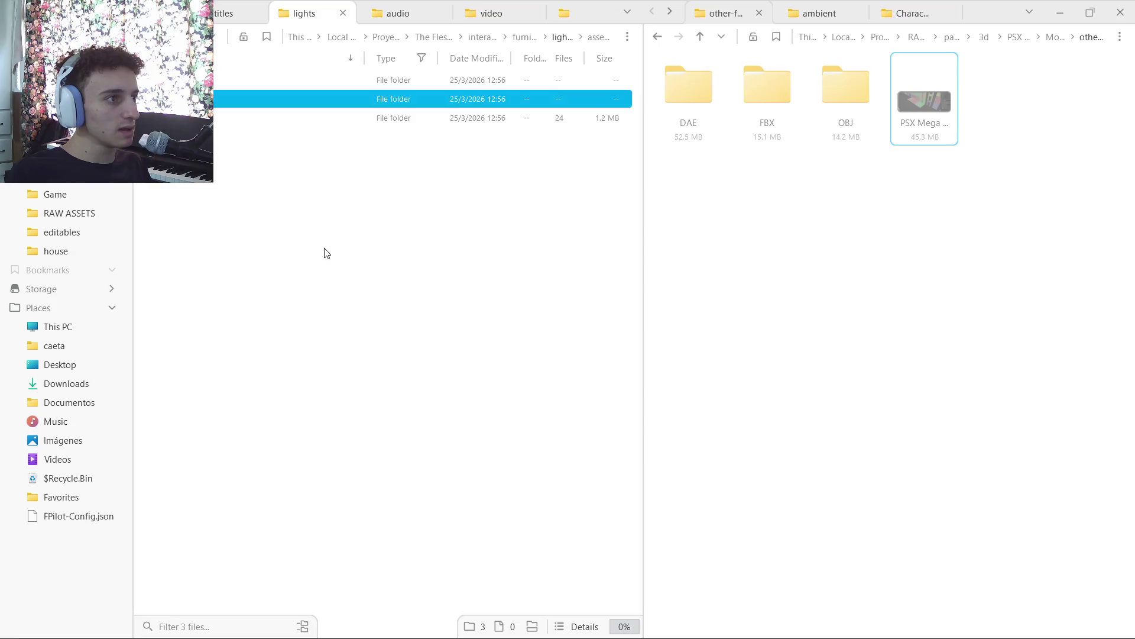
pyautogui.moveTo(746, 607)
pyautogui.click(668, 620)
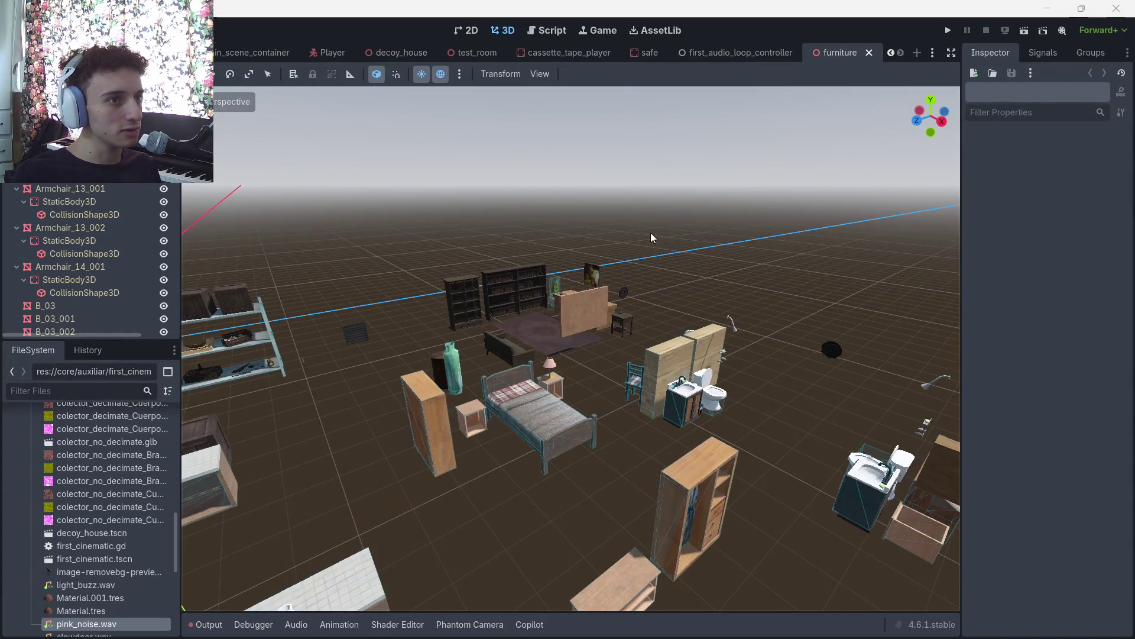
# Close the furniture scene and reopen main_scene showing the study room.
pyautogui.moveTo(762, 176)
pyautogui.mouseDown()
pyautogui.moveTo(680, 177)
pyautogui.moveTo(763, 176)
pyautogui.mouseUp()
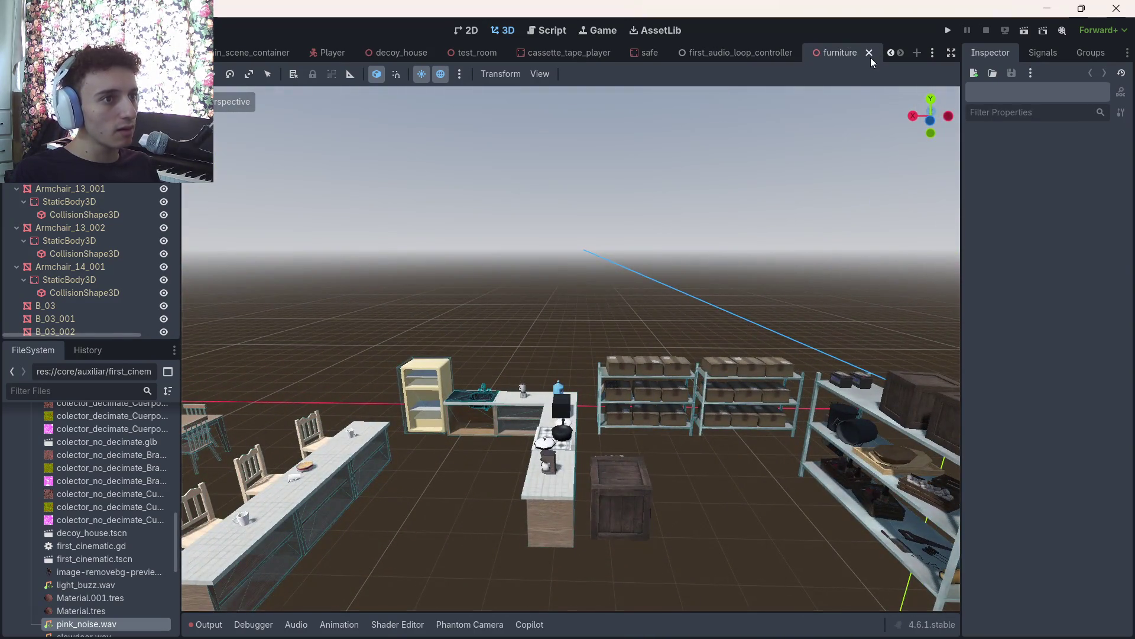
pyautogui.click(869, 53)
pyautogui.click(232, 56)
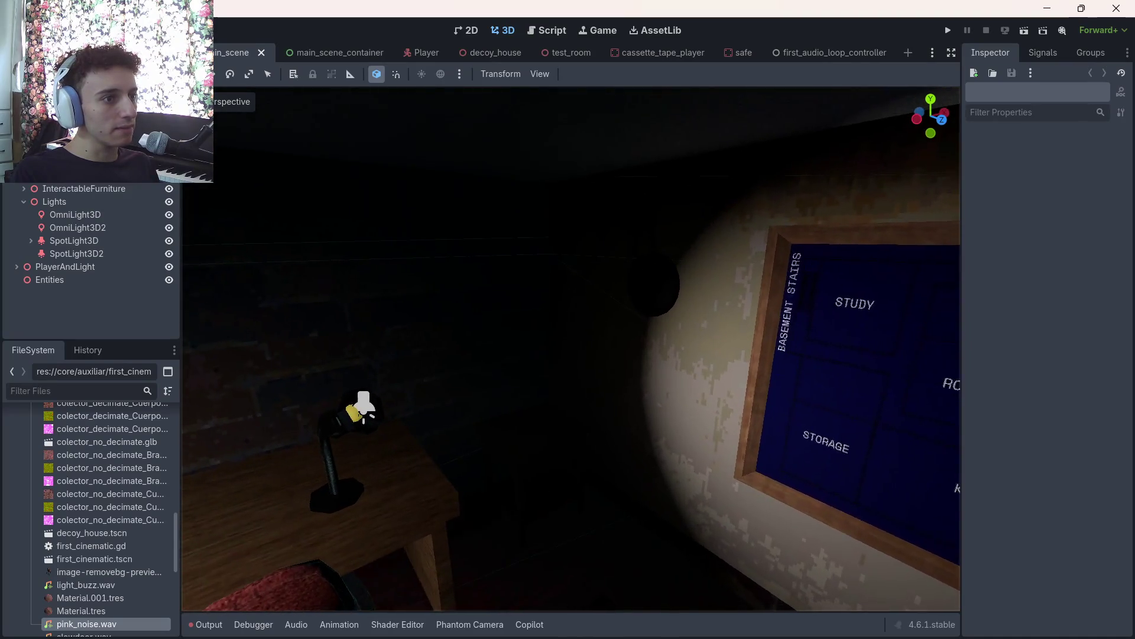
# Set SpotLight3D2's Volumetric Fog Energy to 21.605 in the Inspector's Light section.
pyautogui.click(77, 253)
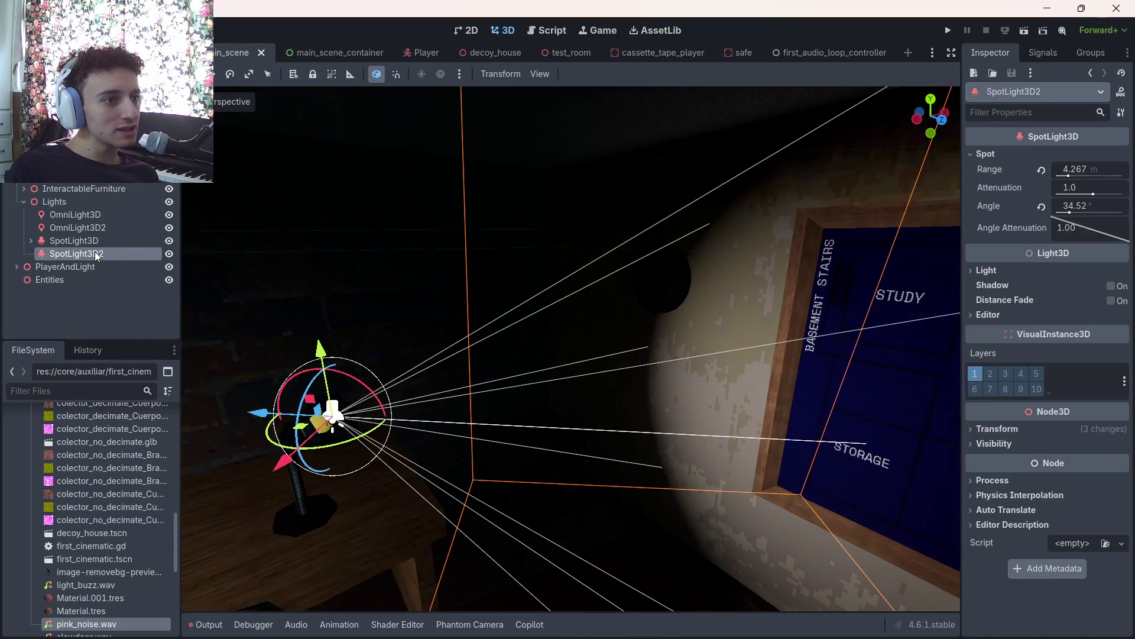
pyautogui.click(998, 269)
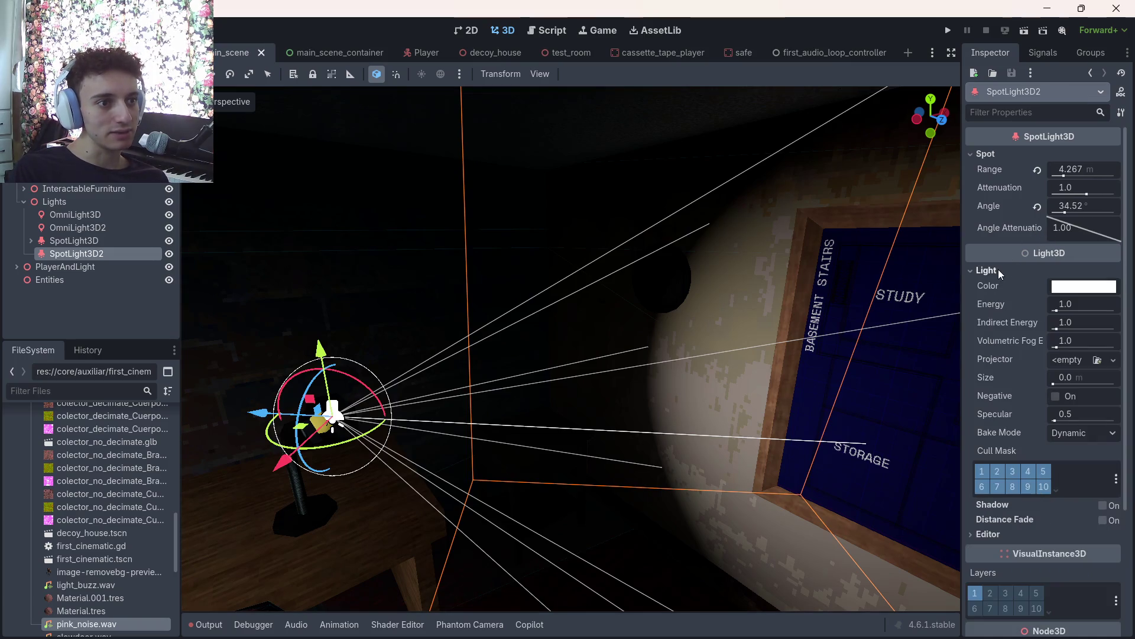
pyautogui.moveTo(1072, 342); pyautogui.dragTo(1111, 343)
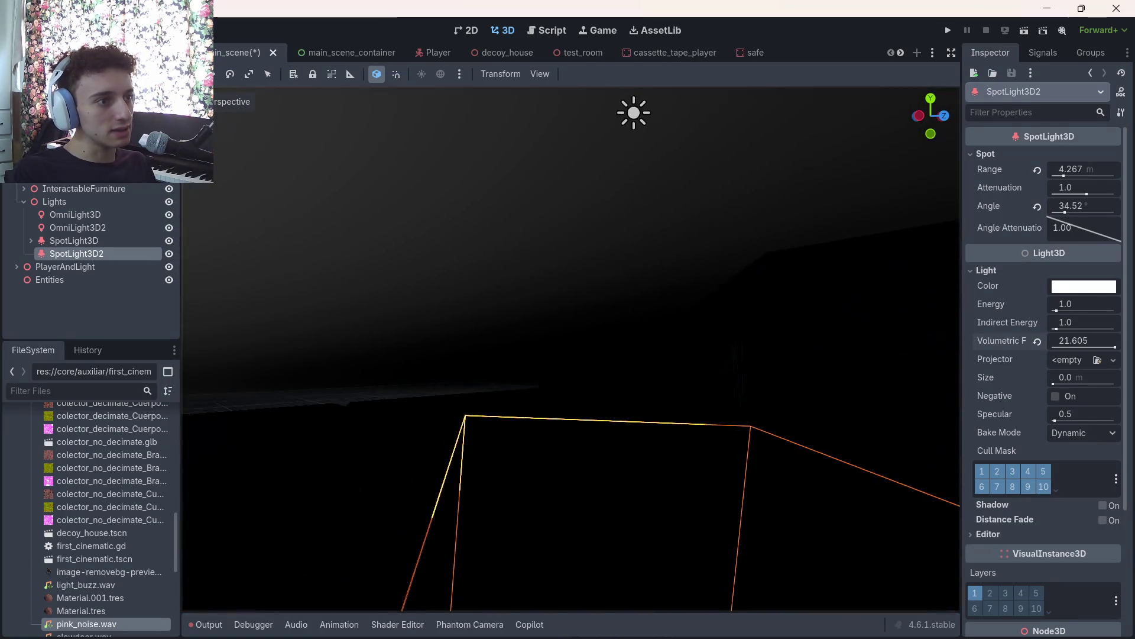
pyautogui.click(482, 271)
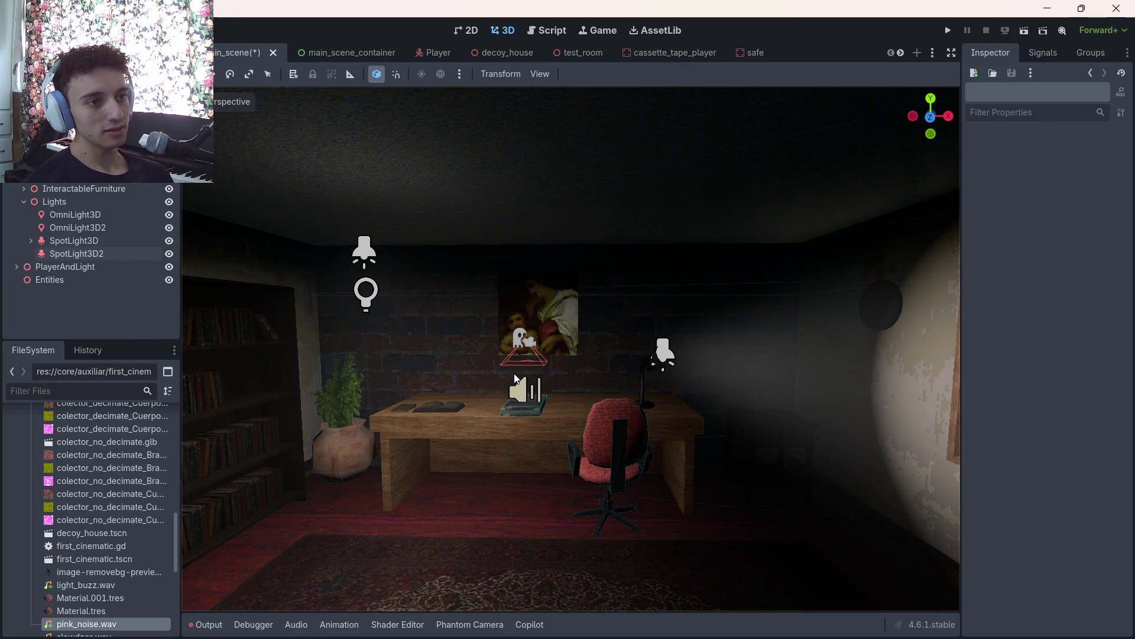
# Save main_scene with Ctrl+S, collapse the FileSystem folders, and view the House Plans board.
pyautogui.hotkey('ctrl', 's')
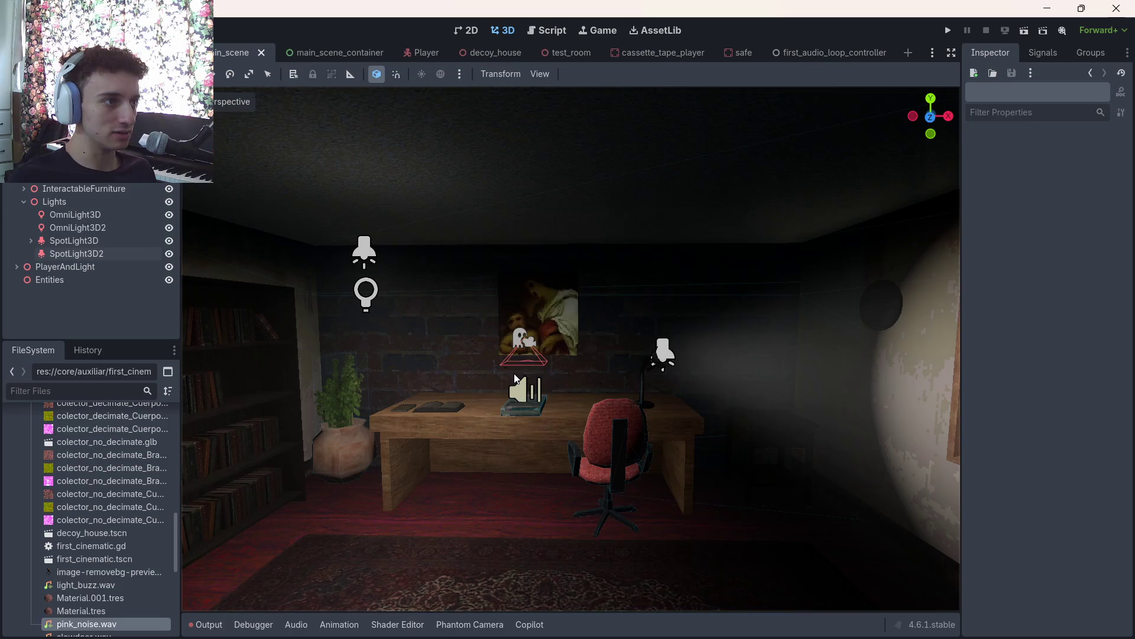
pyautogui.scroll(10, 57, 491)
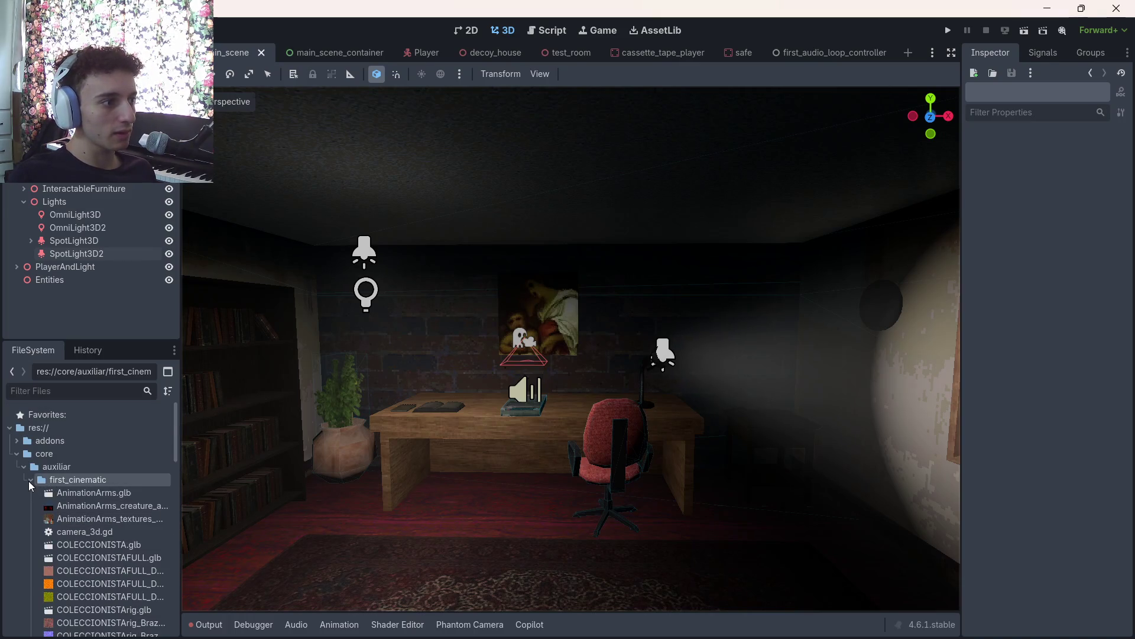
pyautogui.click(23, 466)
pyautogui.click(17, 453)
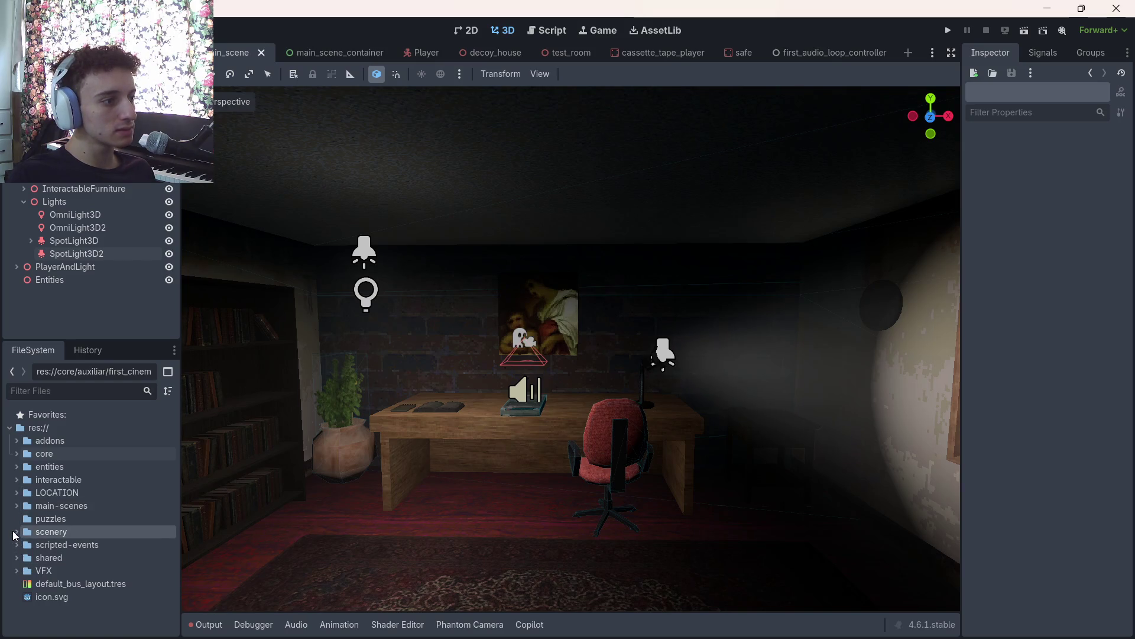
pyautogui.click(16, 505)
pyautogui.click(16, 505)
pyautogui.moveTo(473, 355)
pyautogui.mouseDown()
pyautogui.moveTo(621, 355)
pyautogui.moveTo(355, 364)
pyautogui.moveTo(414, 361)
pyautogui.moveTo(501, 325)
pyautogui.mouseUp()
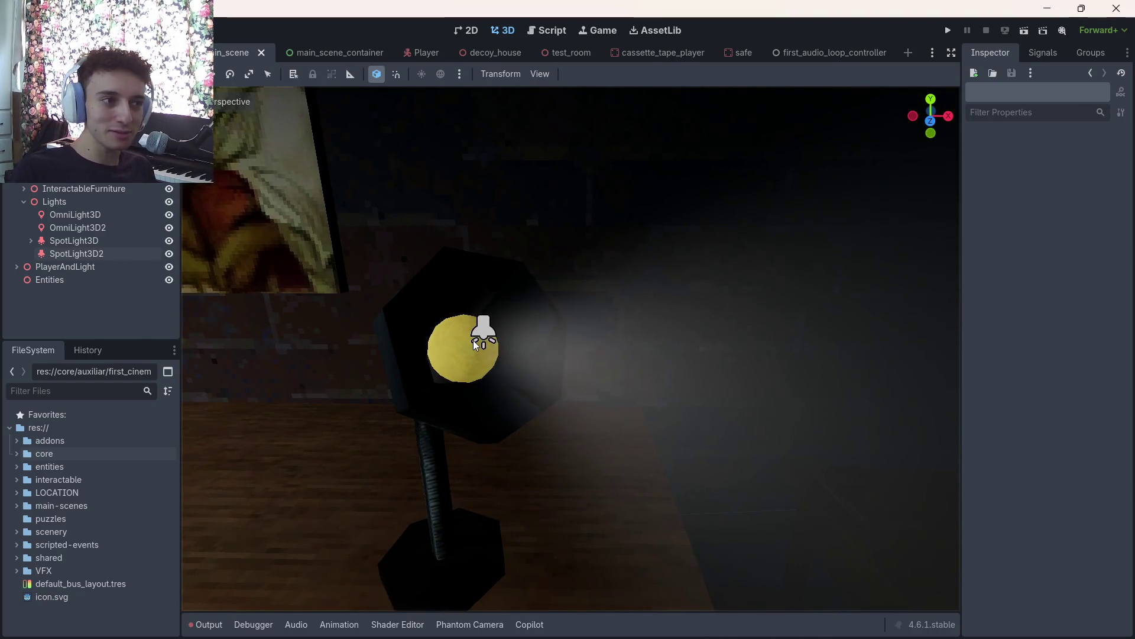
pyautogui.scroll(-5, 473, 339)
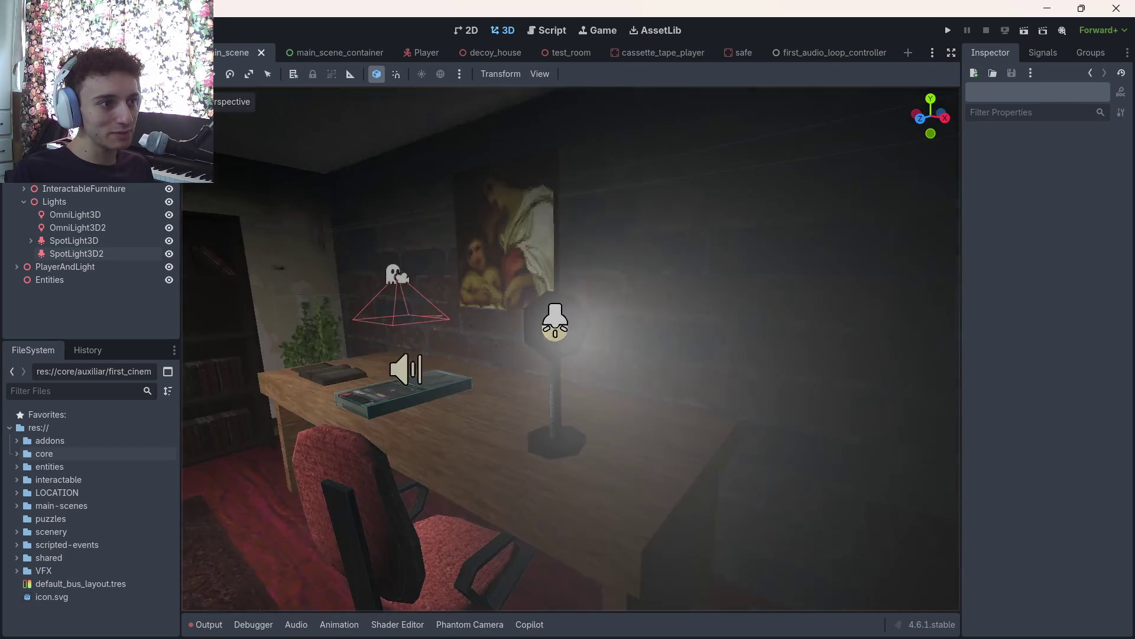
pyautogui.moveTo(473, 340)
pyautogui.mouseDown()
pyautogui.moveTo(603, 338)
pyautogui.moveTo(420, 343)
pyautogui.moveTo(527, 342)
pyautogui.mouseUp()
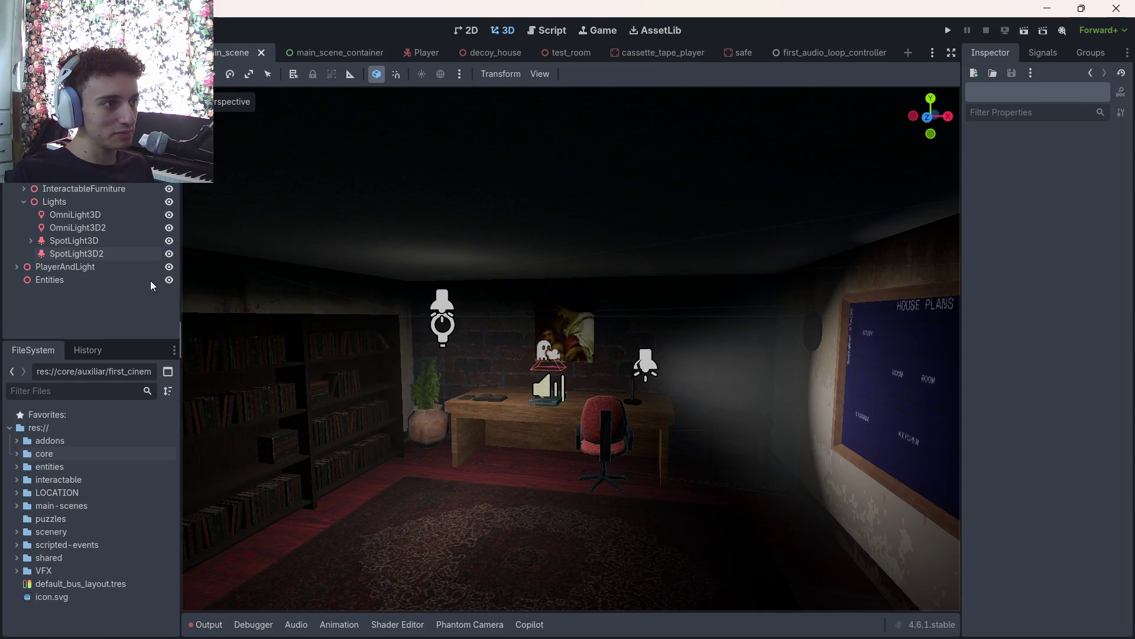
# Dim SpotLight3D's energy, then lower SpotLight3D2's energy to 0.915.
pyautogui.click(87, 241)
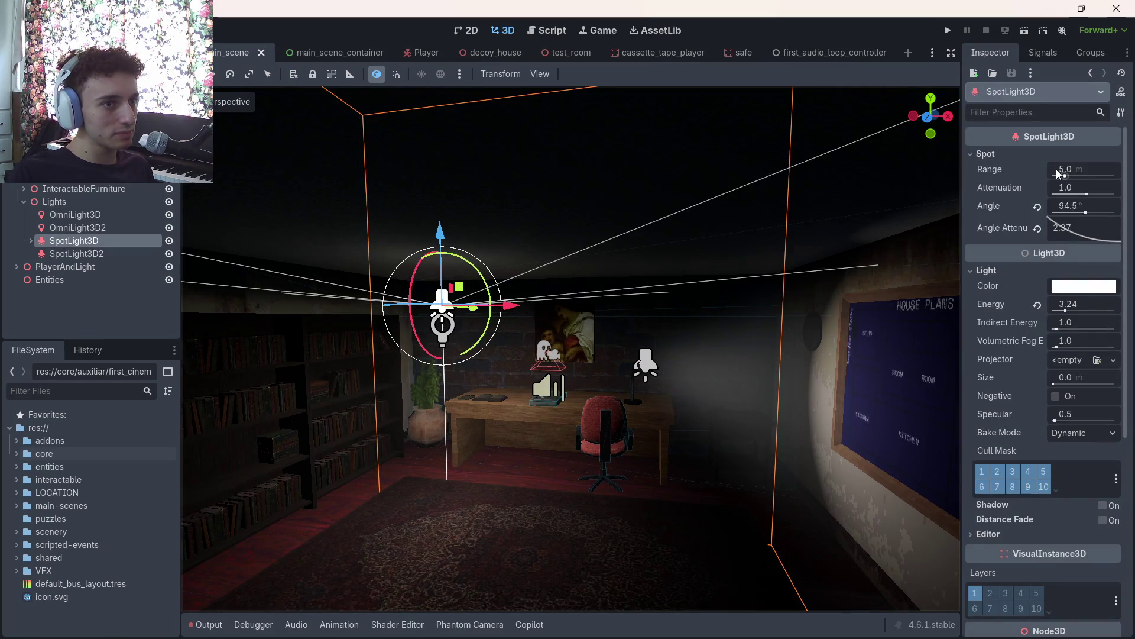
pyautogui.moveTo(1089, 301); pyautogui.dragTo(1082, 300)
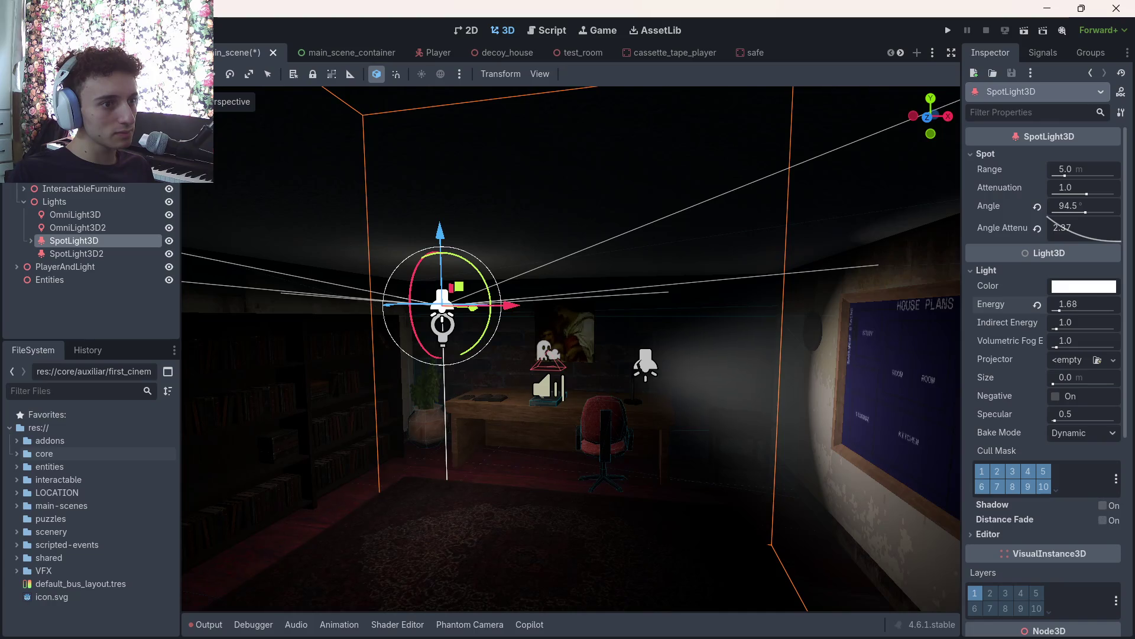
pyautogui.moveTo(1082, 303)
pyautogui.mouseDown()
pyautogui.moveTo(1064, 303)
pyautogui.moveTo(1082, 303)
pyautogui.mouseUp()
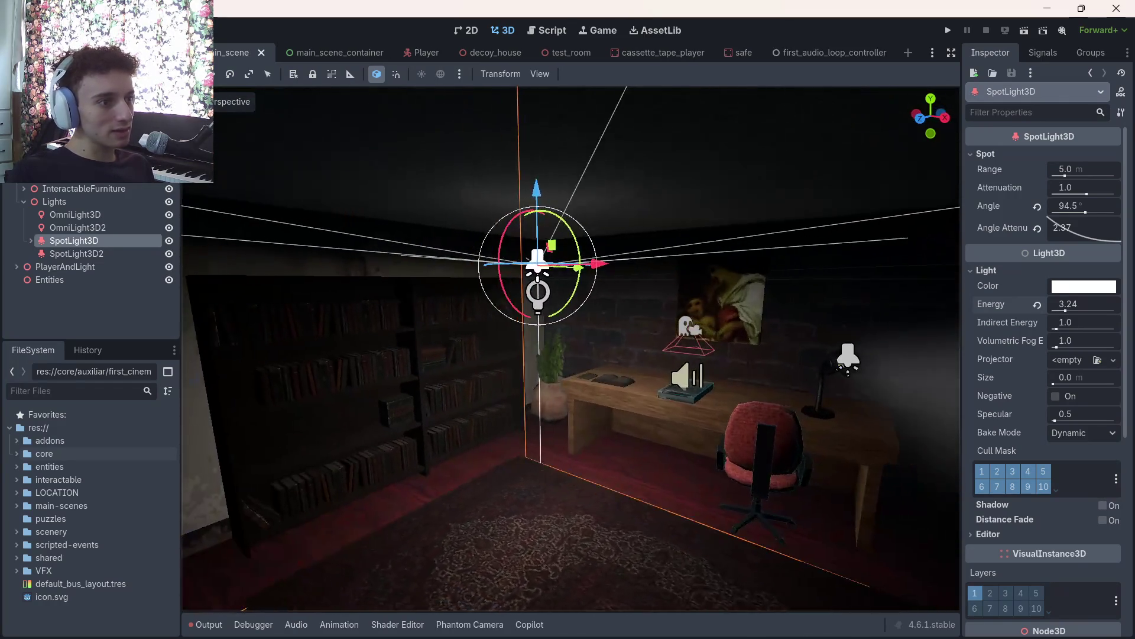
pyautogui.moveTo(572, 349)
pyautogui.mouseDown()
pyautogui.moveTo(669, 349)
pyautogui.moveTo(556, 384)
pyautogui.moveTo(564, 389)
pyautogui.mouseUp()
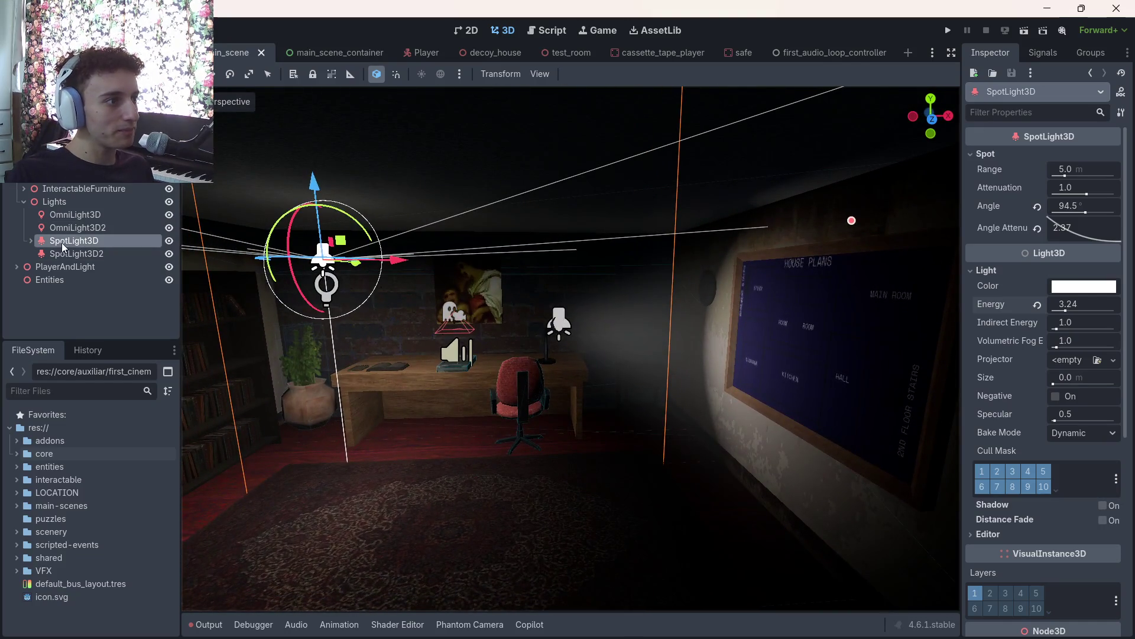
pyautogui.press('Down')
pyautogui.moveTo(1086, 305)
pyautogui.mouseDown()
pyautogui.moveTo(1029, 306)
pyautogui.moveTo(1082, 305)
pyautogui.mouseUp()
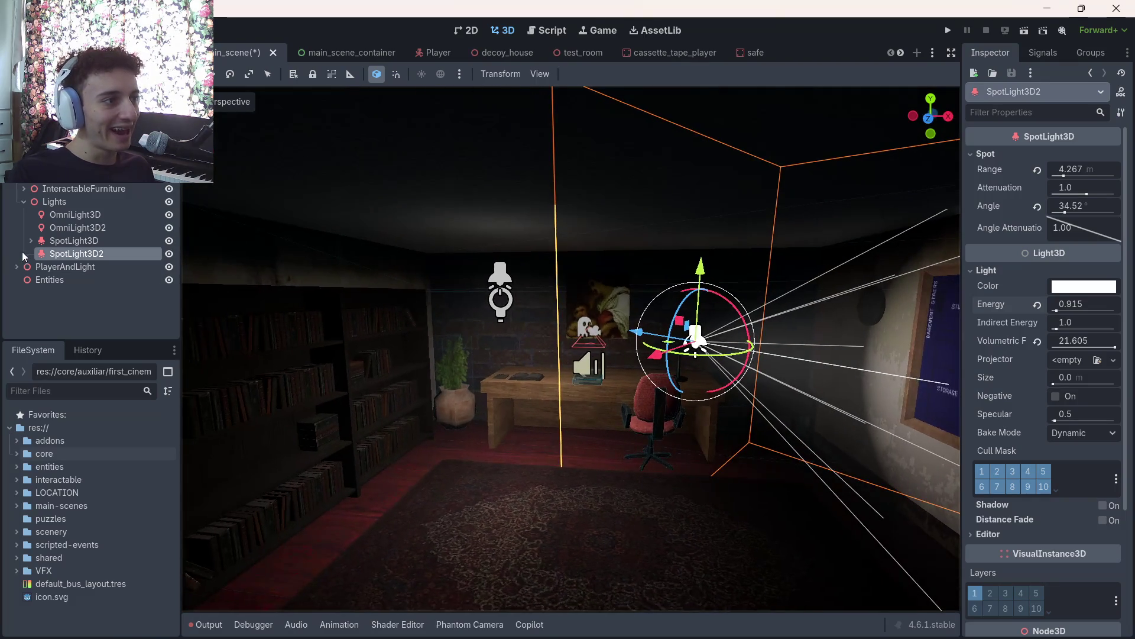
# Bring SpotLight3D's energy down to 1.9 and check the House Plans board and desk.
pyautogui.click(74, 241)
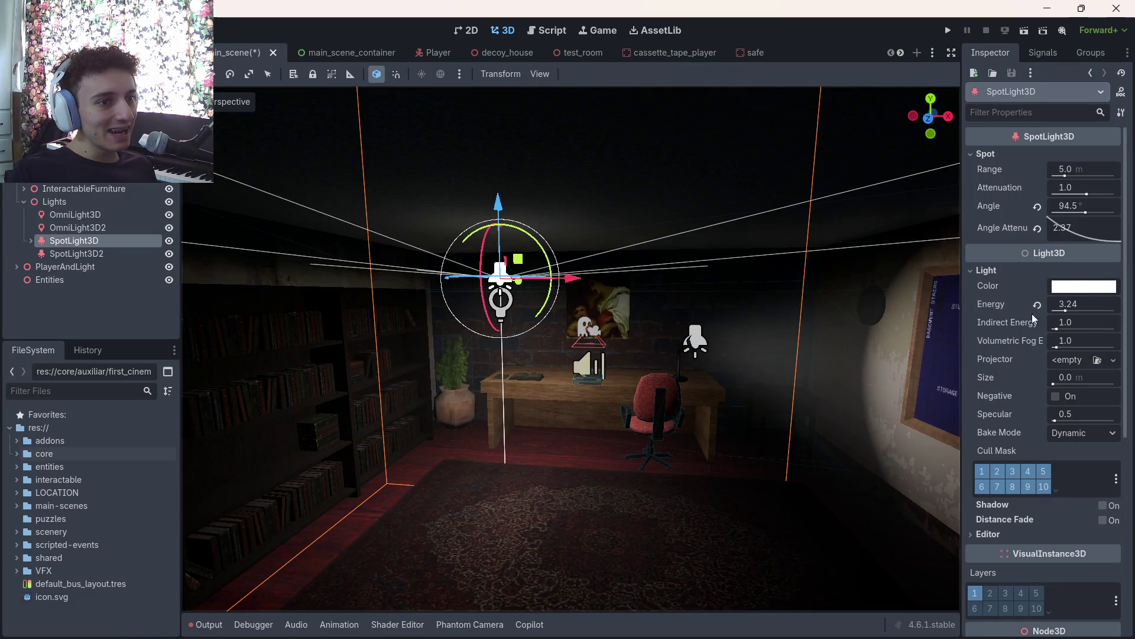
pyautogui.moveTo(1085, 304); pyautogui.dragTo(1058, 304)
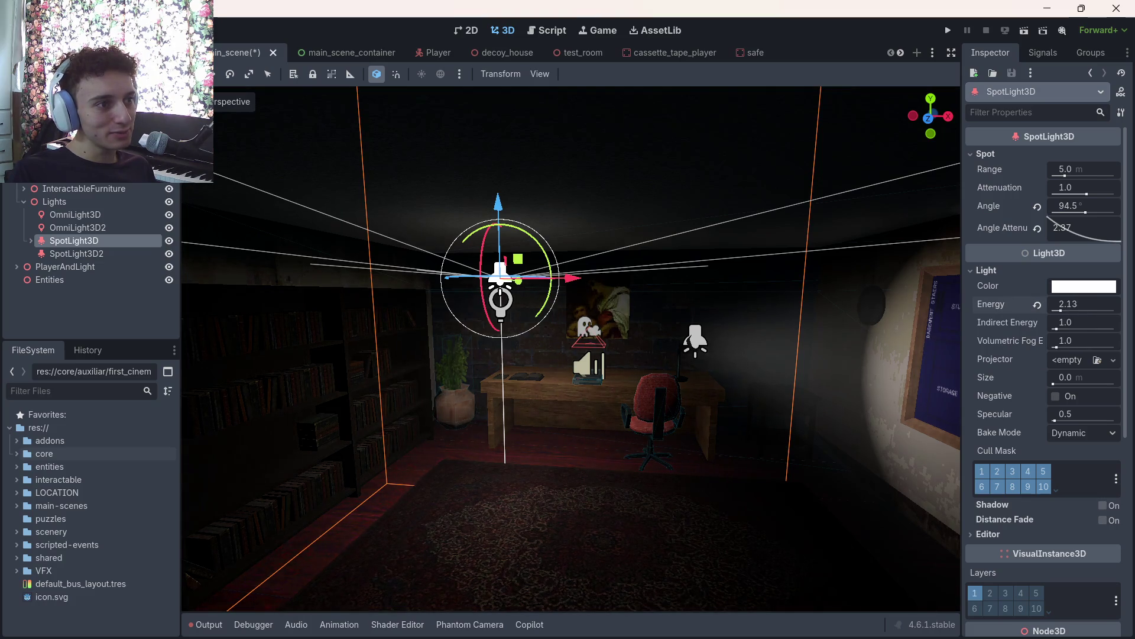
pyautogui.moveTo(571, 349)
pyautogui.mouseDown()
pyautogui.moveTo(656, 346)
pyautogui.moveTo(520, 346)
pyautogui.mouseUp()
pyautogui.moveTo(594, 242)
pyautogui.mouseDown()
pyautogui.moveTo(827, 203)
pyautogui.moveTo(705, 254)
pyautogui.moveTo(674, 312)
pyautogui.moveTo(649, 258)
pyautogui.moveTo(736, 237)
pyautogui.moveTo(902, 243)
pyautogui.moveTo(894, 232)
pyautogui.mouseUp()
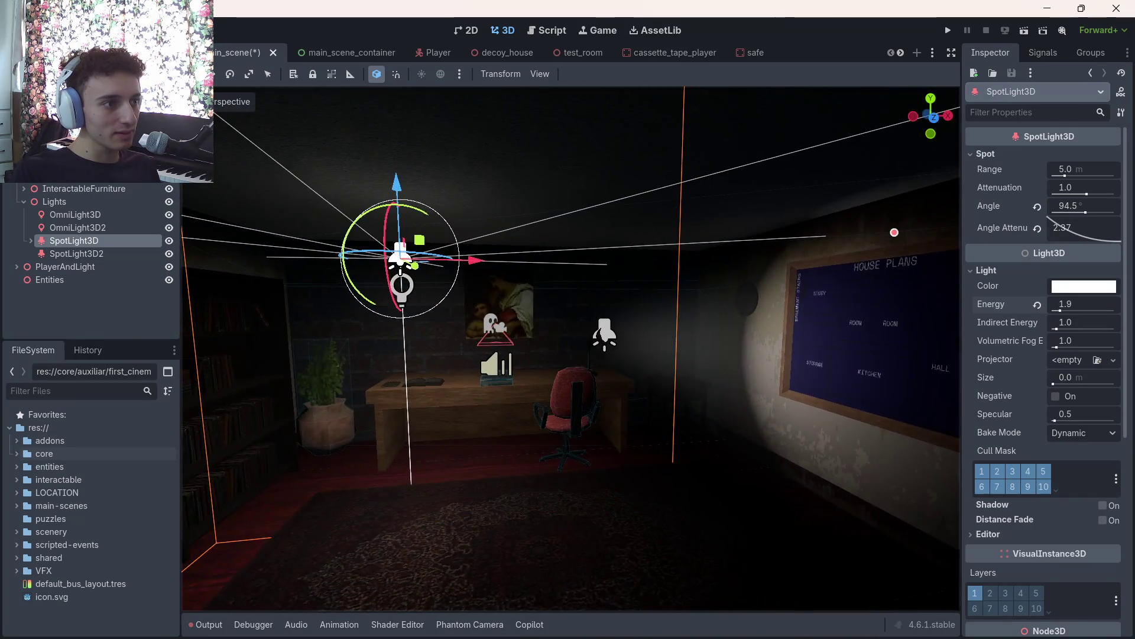
# Compare SpotLight3D hidden and shown, then set angle attenuation 1.99 and volumetric fog energy 2.88.
pyautogui.click(169, 240)
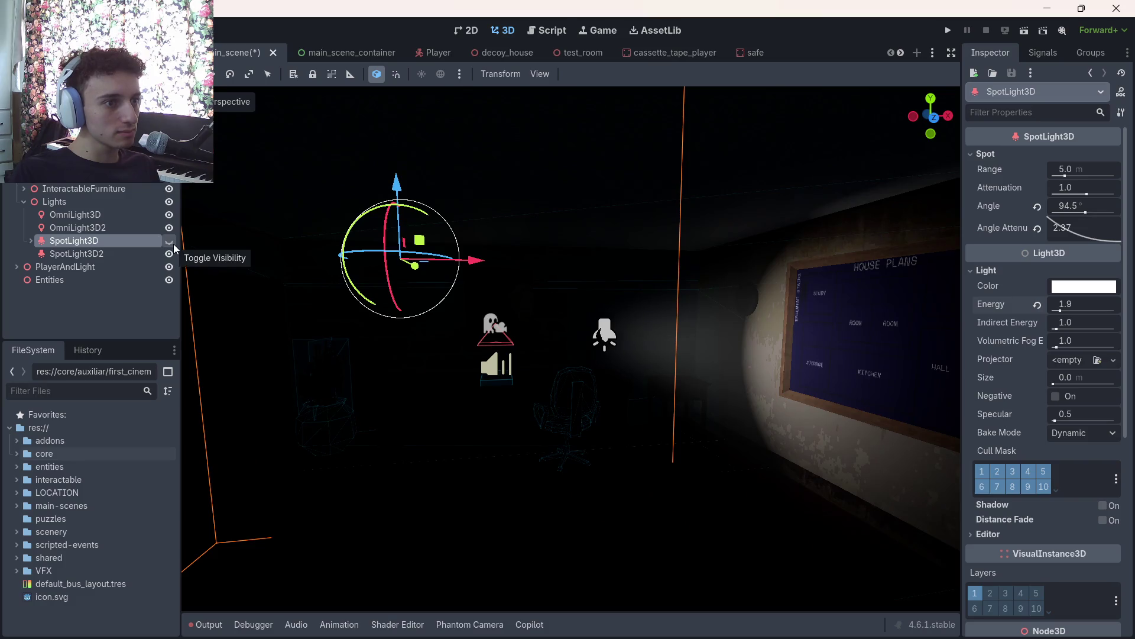
pyautogui.click(171, 243)
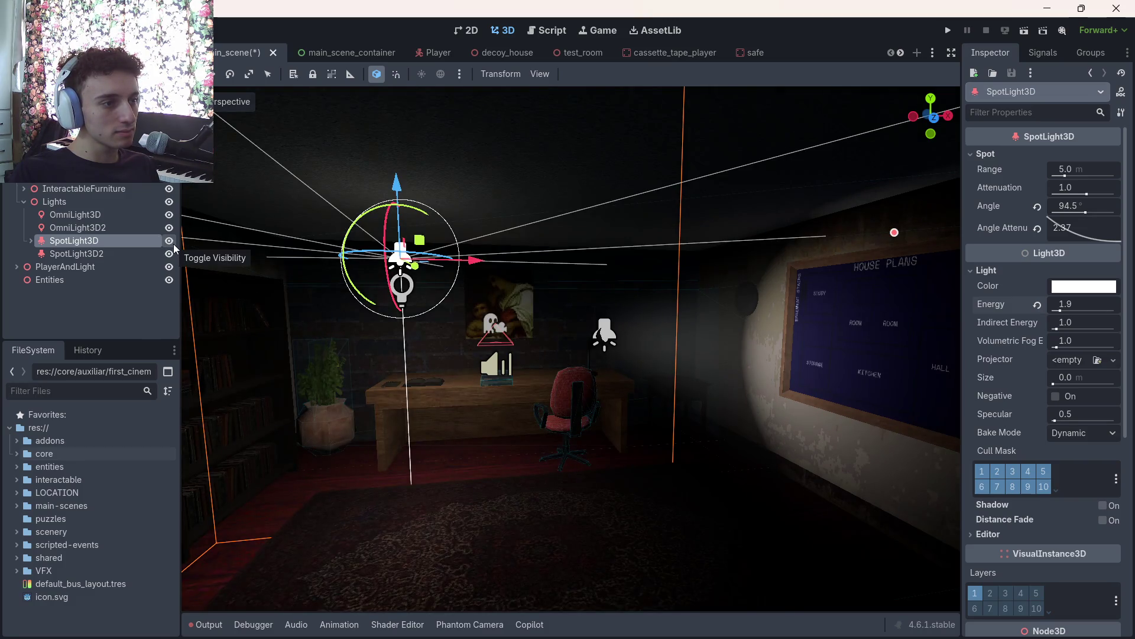
pyautogui.moveTo(462, 355); pyautogui.dragTo(384, 350)
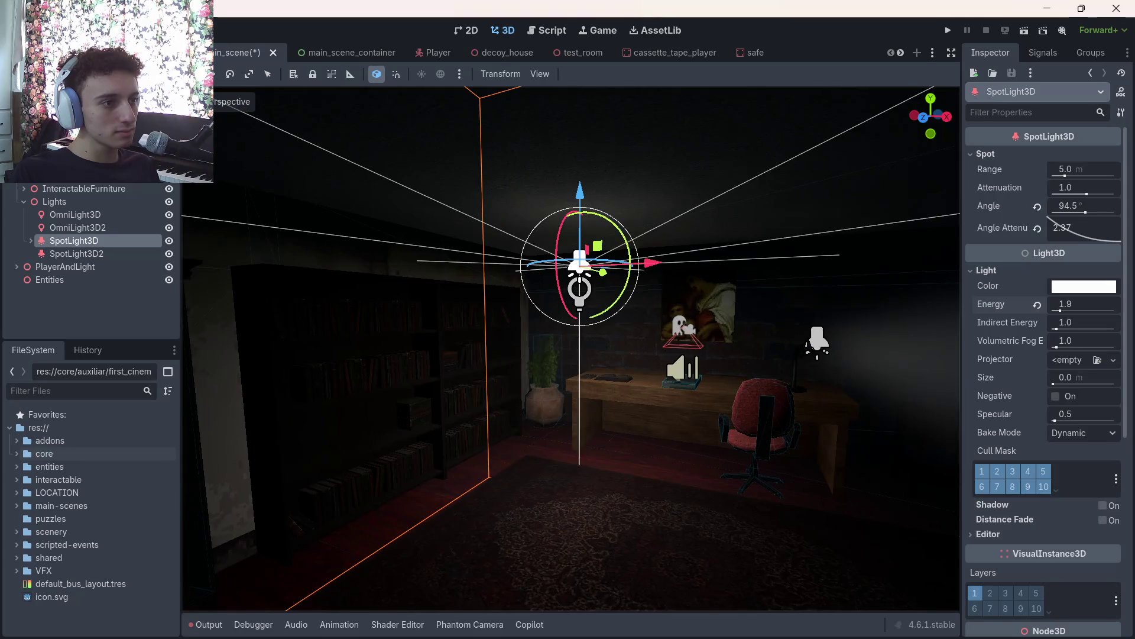
pyautogui.moveTo(1076, 235); pyautogui.dragTo(1069, 240)
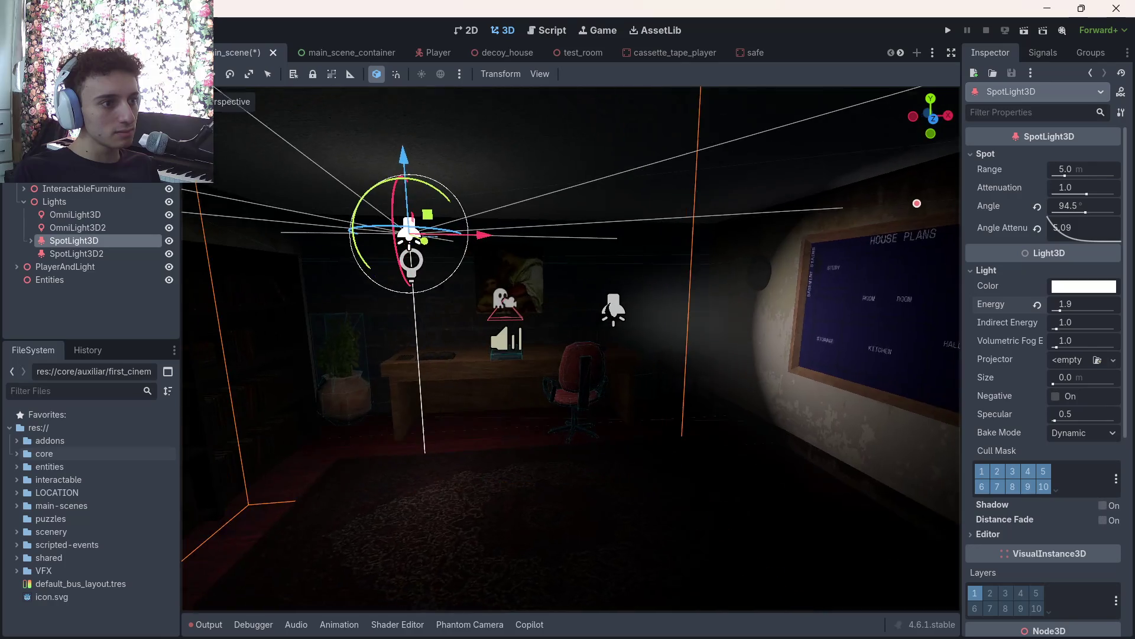
pyautogui.moveTo(1072, 232)
pyautogui.mouseDown()
pyautogui.moveTo(1054, 240)
pyautogui.moveTo(1077, 235)
pyautogui.mouseUp()
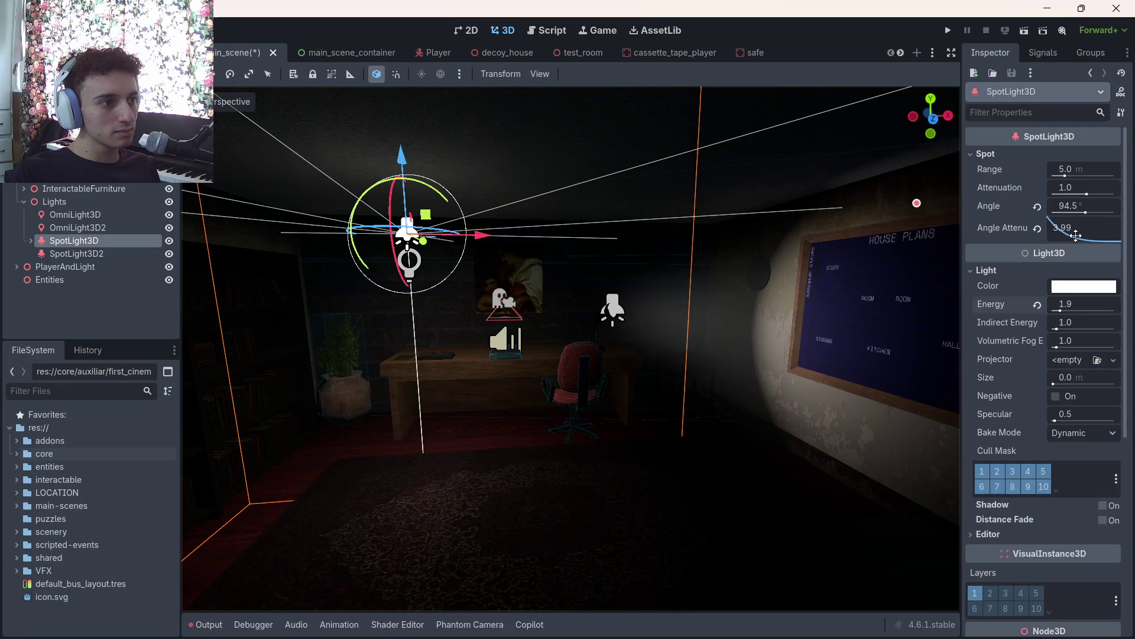
pyautogui.moveTo(1059, 346); pyautogui.dragTo(1091, 345)
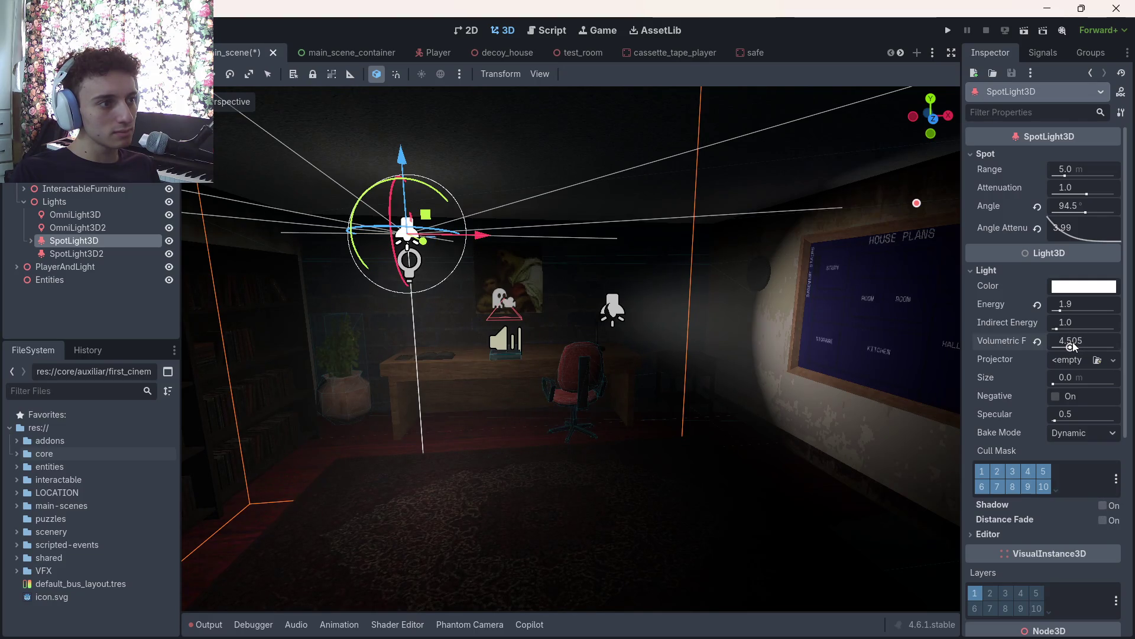
# Reset the volumetric fog energy to 1.0 and select SpotLight3D2 in the viewport.
pyautogui.moveTo(919, 342)
pyautogui.mouseDown()
pyautogui.moveTo(740, 341)
pyautogui.moveTo(781, 355)
pyautogui.mouseUp()
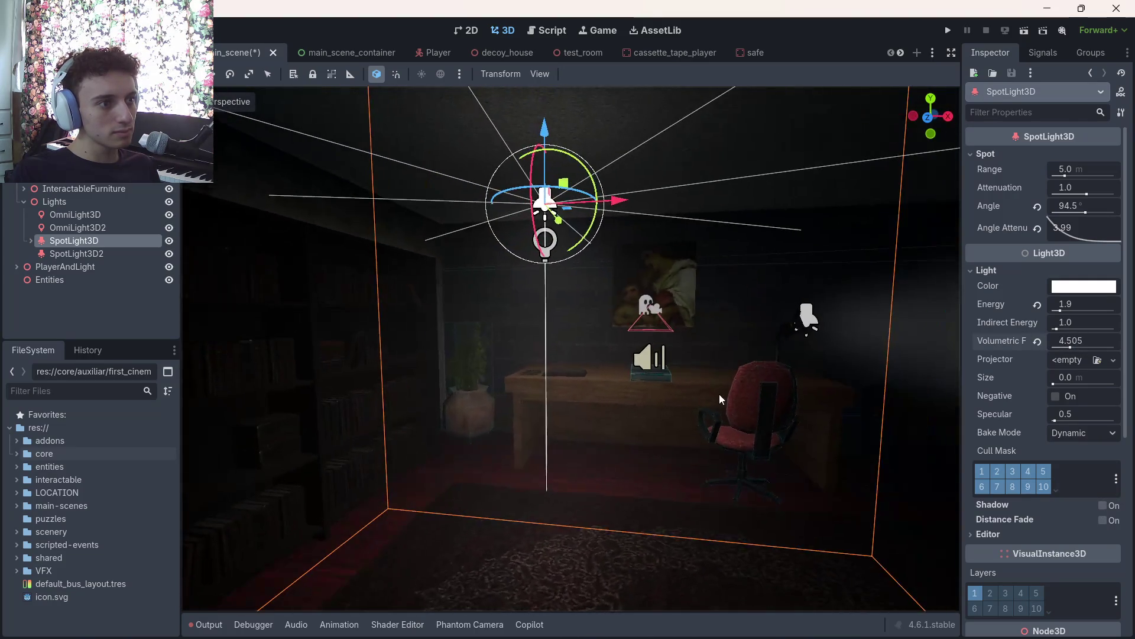
pyautogui.moveTo(719, 393); pyautogui.dragTo(662, 379)
pyautogui.click(1037, 341)
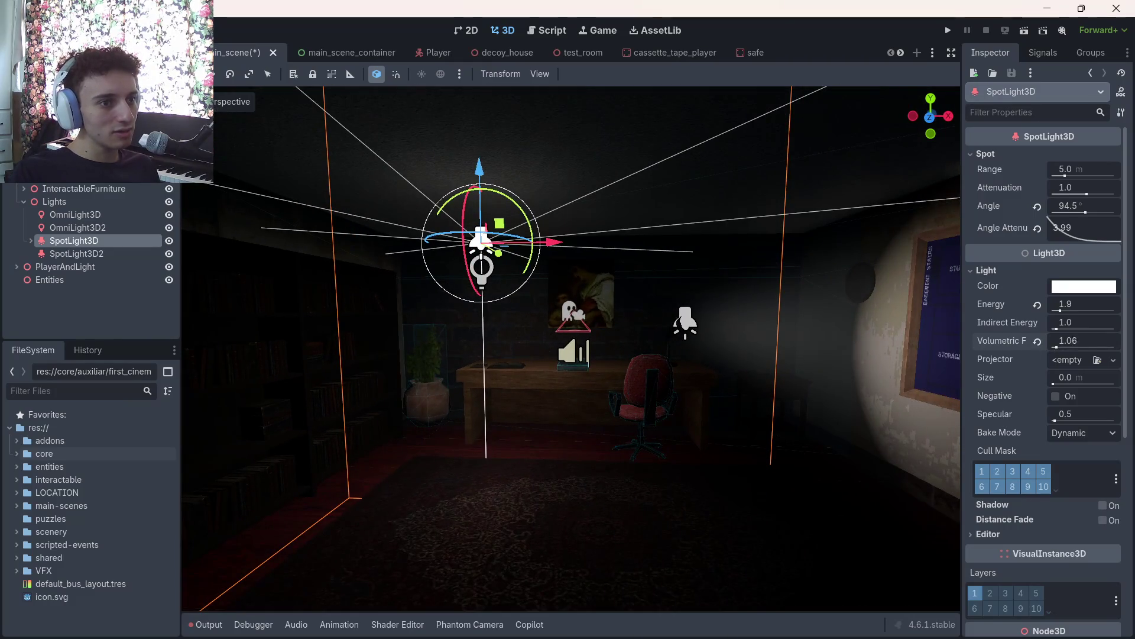
pyautogui.moveTo(769, 236)
pyautogui.mouseDown()
pyautogui.moveTo(654, 223)
pyautogui.moveTo(773, 183)
pyautogui.moveTo(541, 385)
pyautogui.mouseUp()
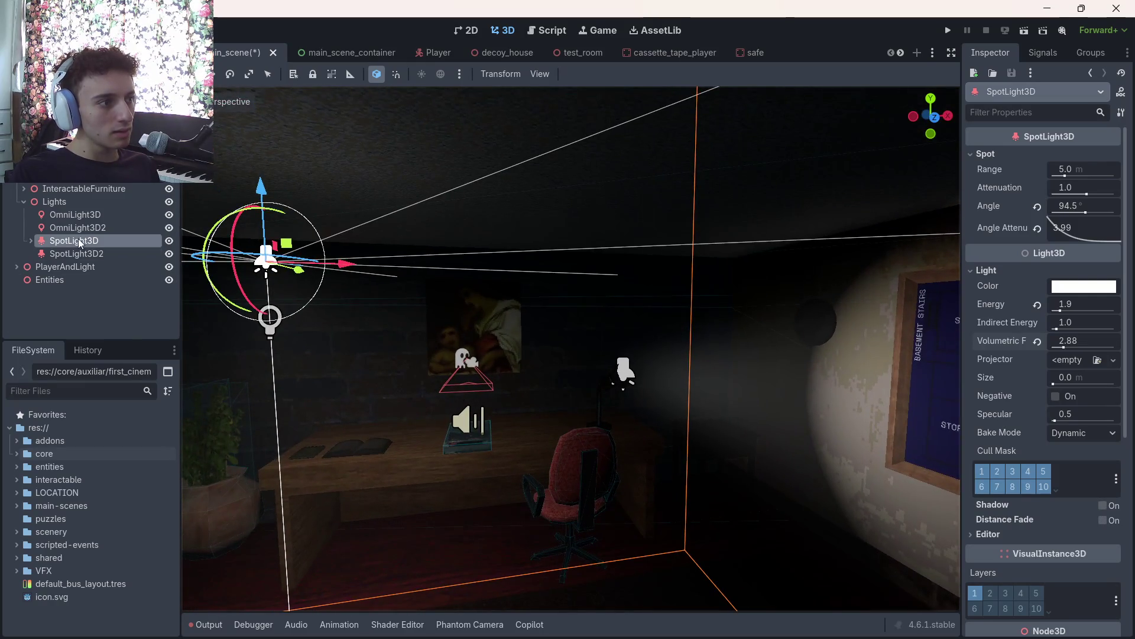
pyautogui.click(623, 371)
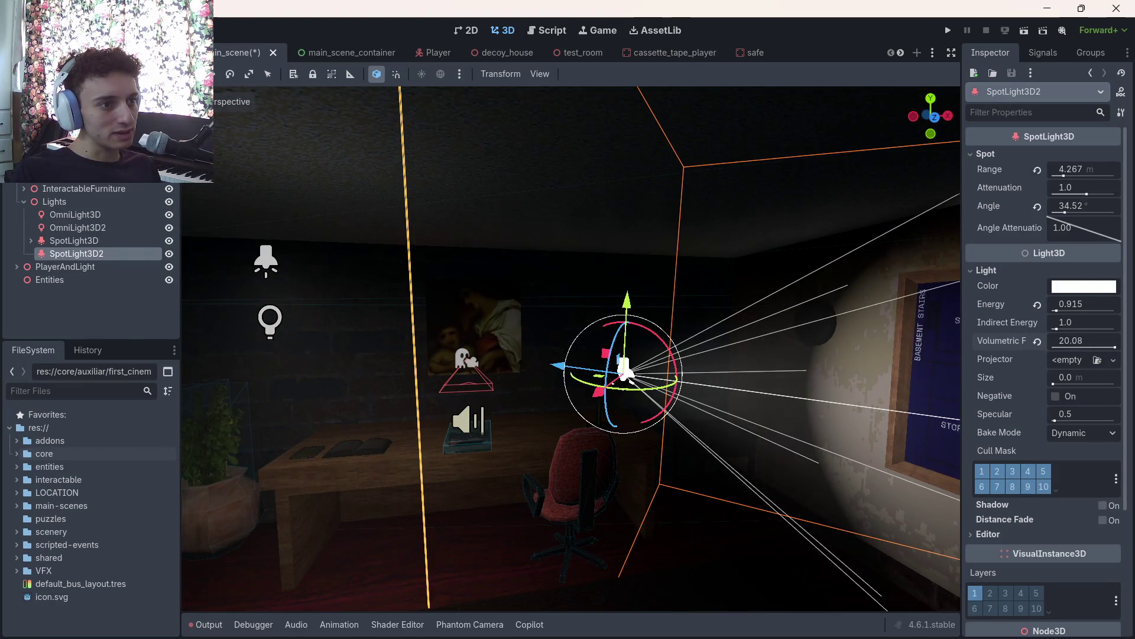
pyautogui.moveTo(627, 373)
pyautogui.mouseDown()
pyautogui.moveTo(380, 406)
pyautogui.moveTo(456, 178)
pyautogui.moveTo(508, 253)
pyautogui.moveTo(502, 317)
pyautogui.moveTo(477, 355)
pyautogui.moveTo(559, 310)
pyautogui.mouseUp()
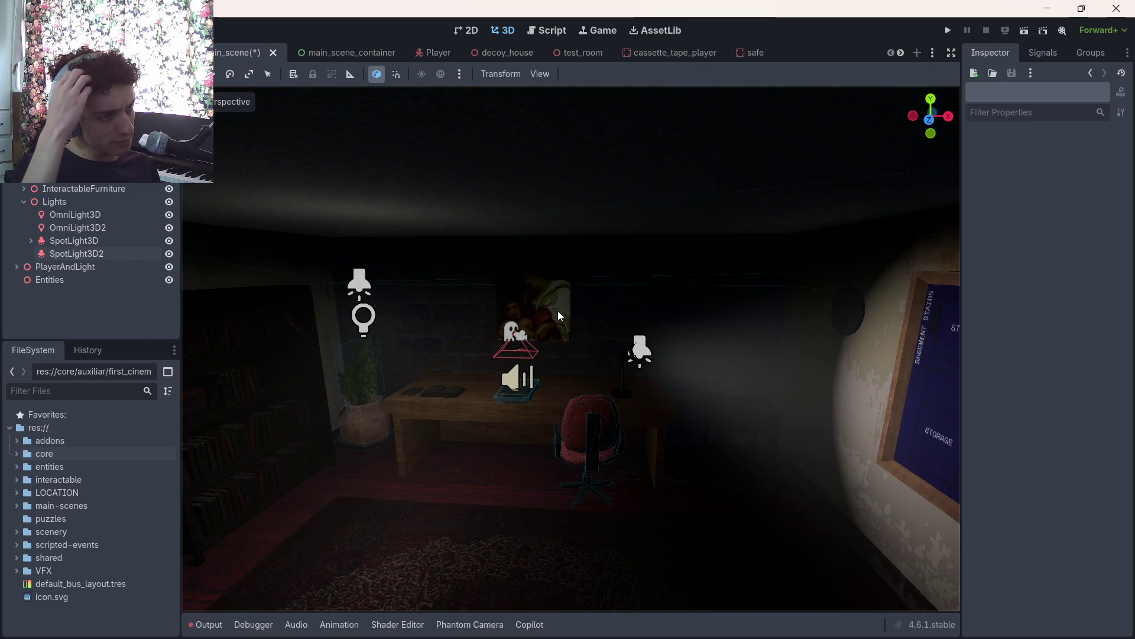
# Save main_scene and close the audio loop controller, safe, cassette player, decoy_house and Player scenes.
pyautogui.moveTo(629, 308); pyautogui.dragTo(675, 335)
pyautogui.hotkey('ctrl', 's')
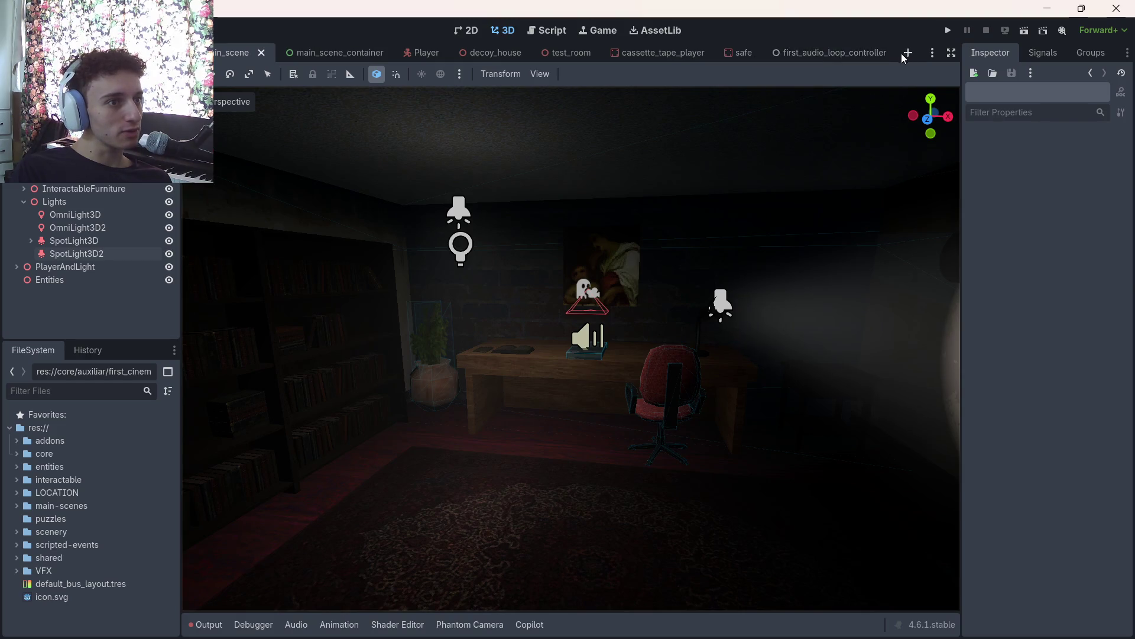
pyautogui.rightClick(813, 58)
pyautogui.click(882, 53)
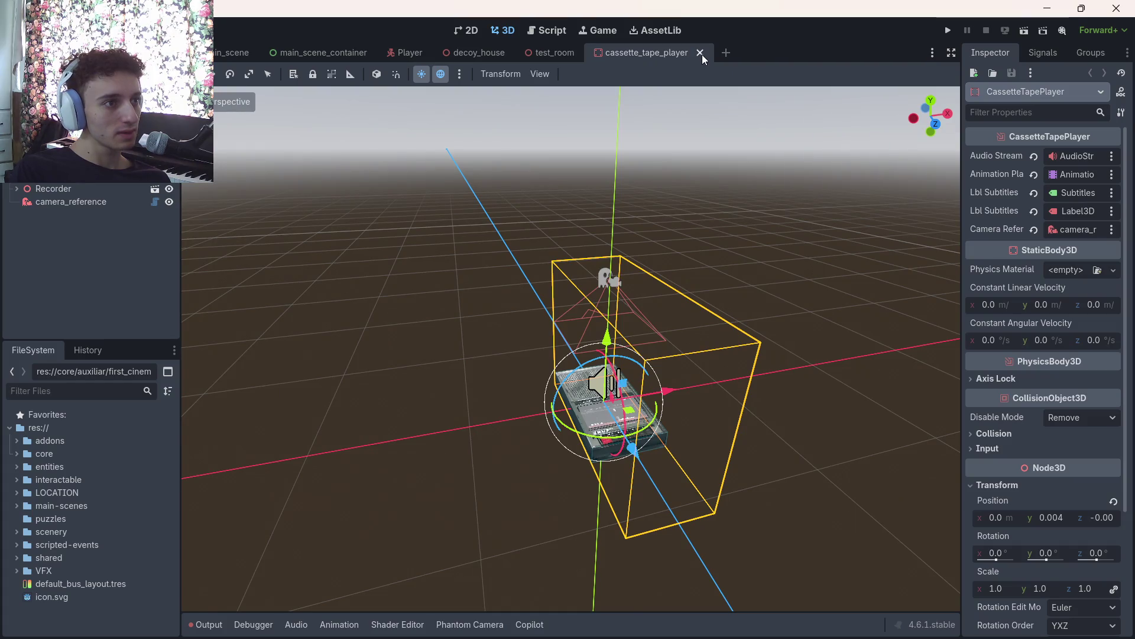
pyautogui.click(702, 55)
pyautogui.click(502, 55)
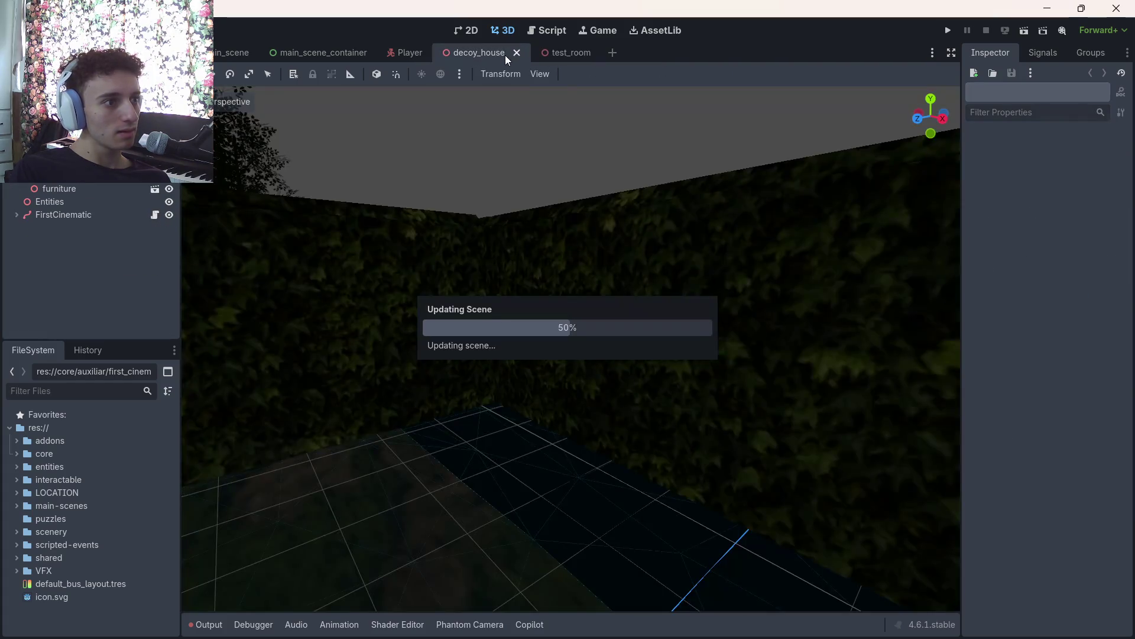
pyautogui.click(517, 54)
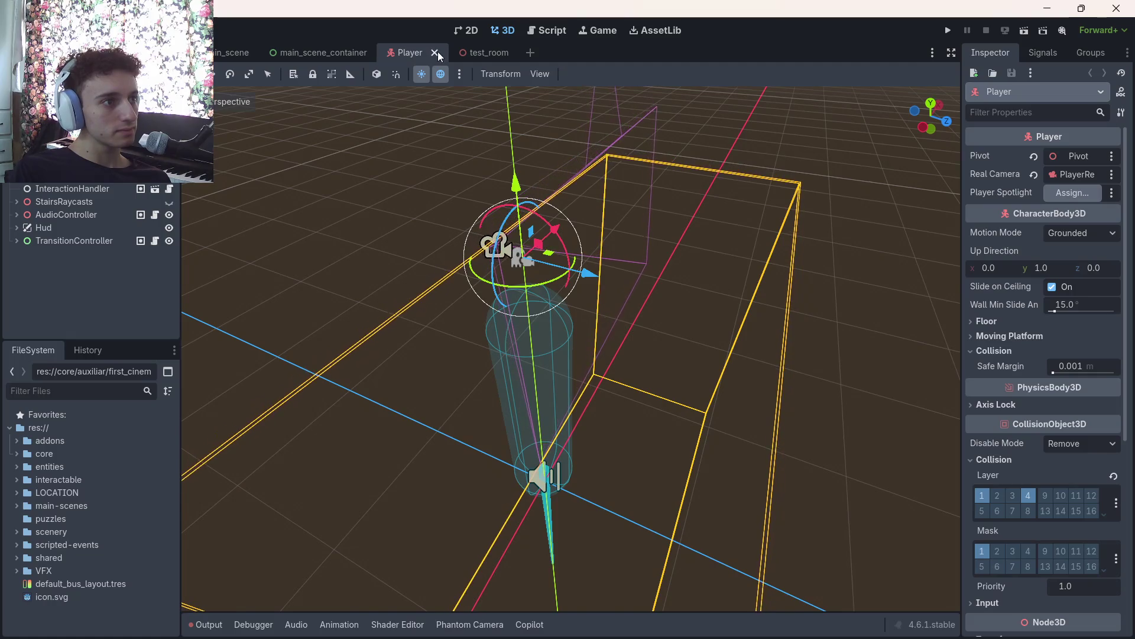
pyautogui.click(310, 55)
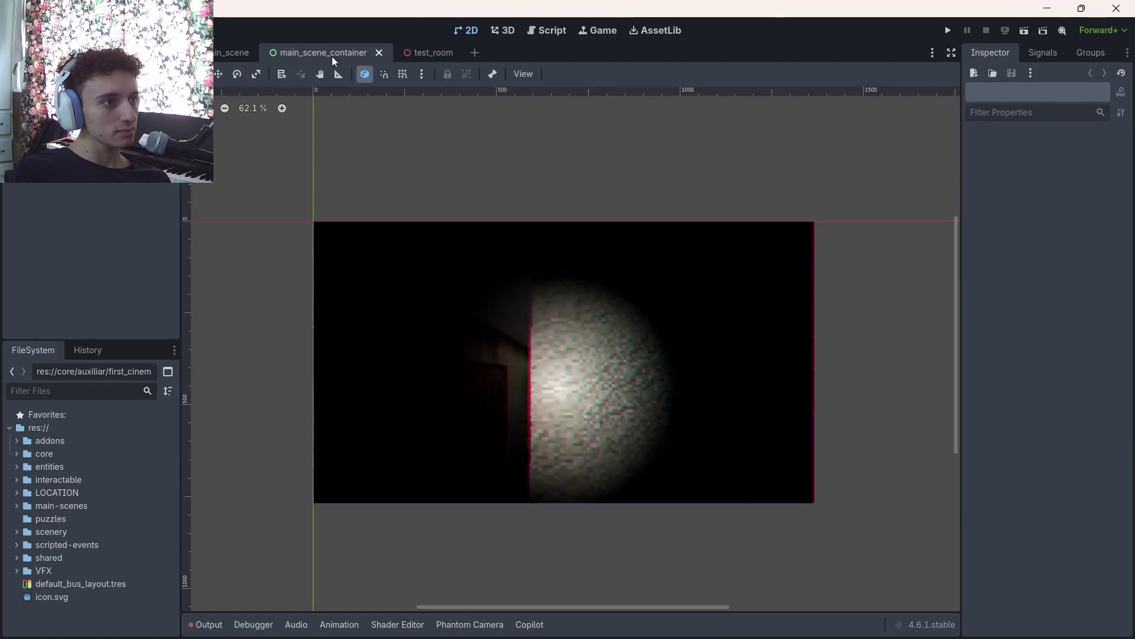
pyautogui.middleClick(439, 50)
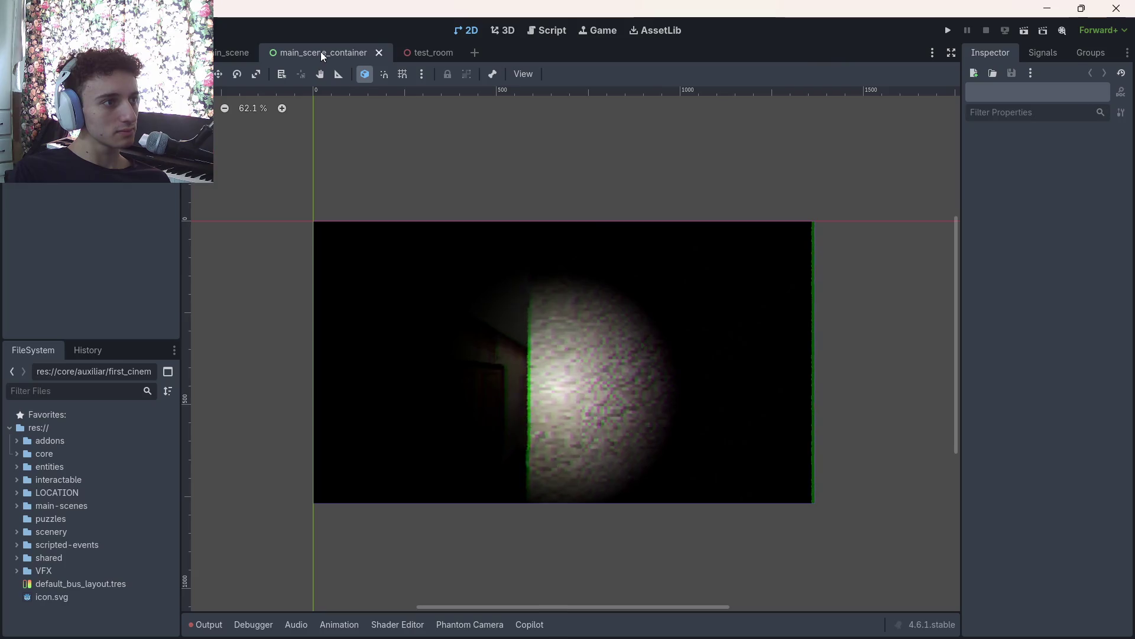
pyautogui.click(229, 56)
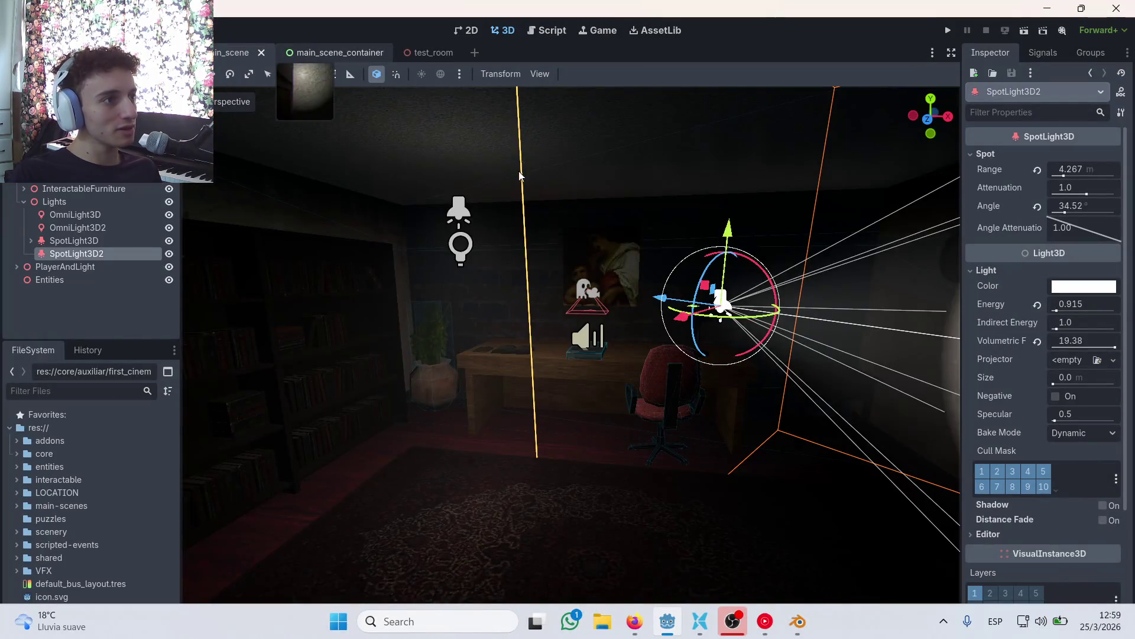
# Run the game to test the lighting, hitting the Nil play_tape error.
pyautogui.press('F5')
pyautogui.click(1024, 31)
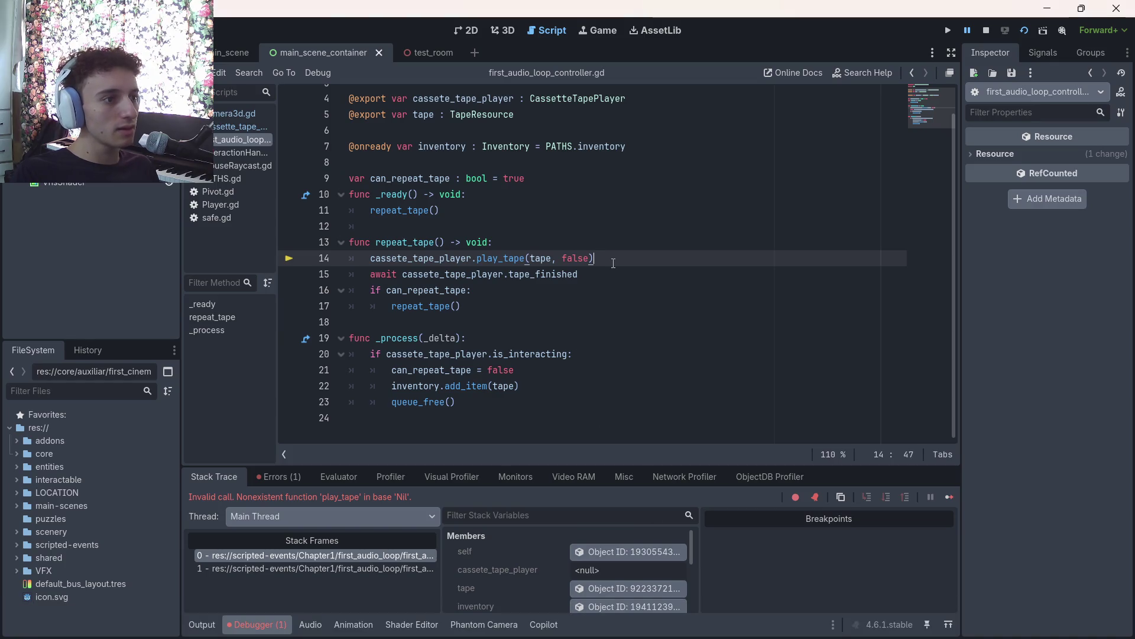
pyautogui.click(220, 52)
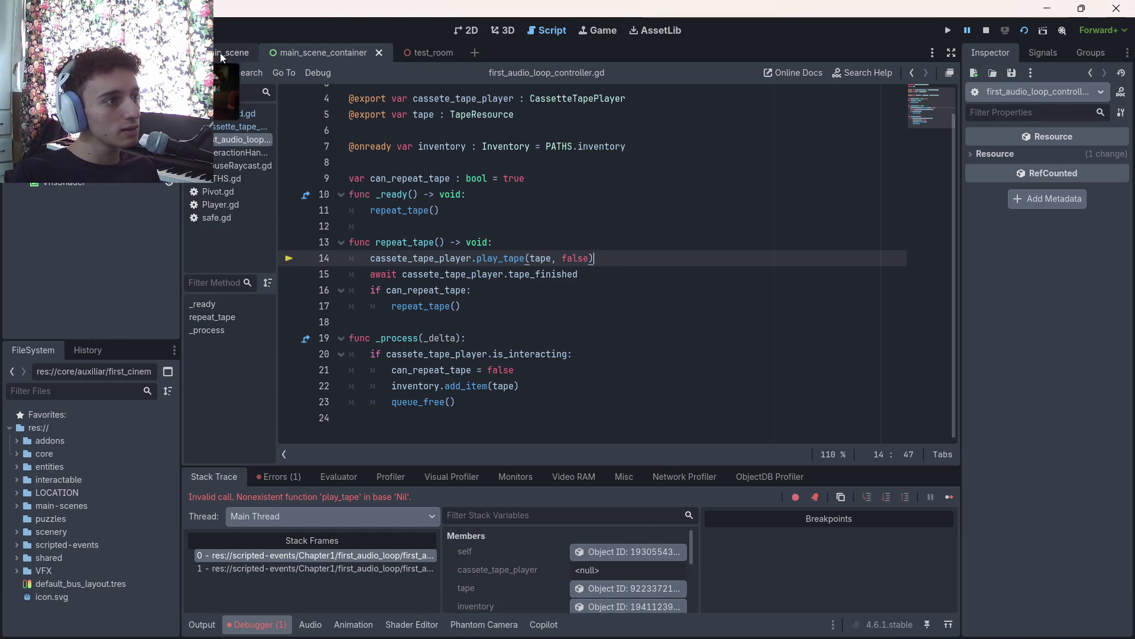
# Assign CassetteTapePlayer to FirstAudioLoopController's Cassette Tape Player slot and save.
pyautogui.click(22, 223)
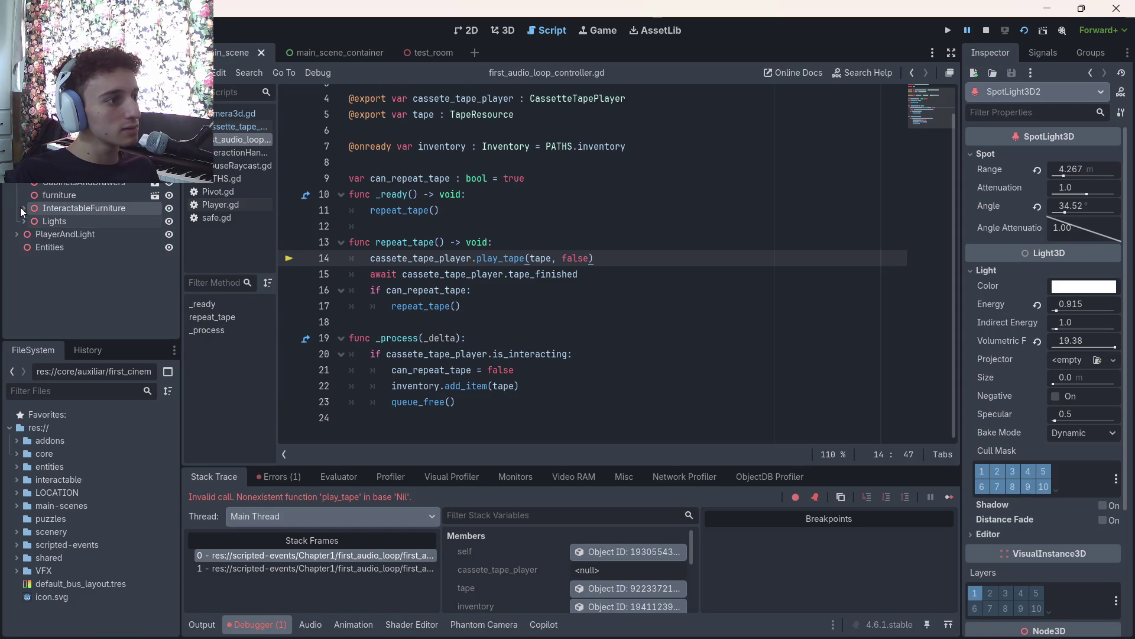
pyautogui.click(24, 208)
pyautogui.click(42, 234)
pyautogui.click(31, 234)
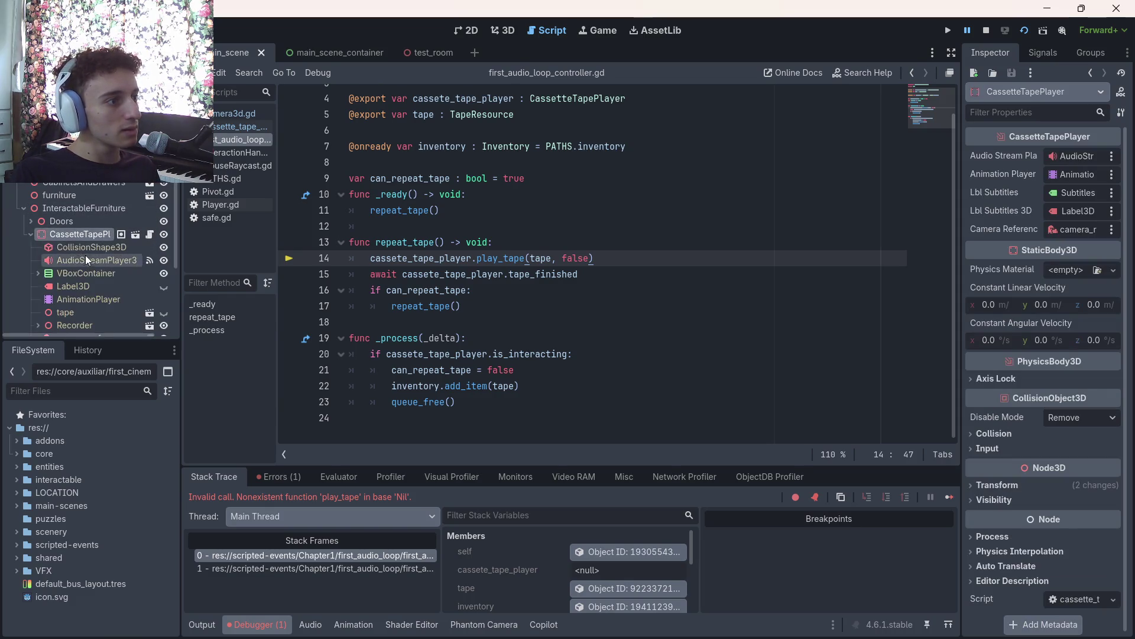
pyautogui.scroll(-3, 47, 254)
pyautogui.click(77, 272)
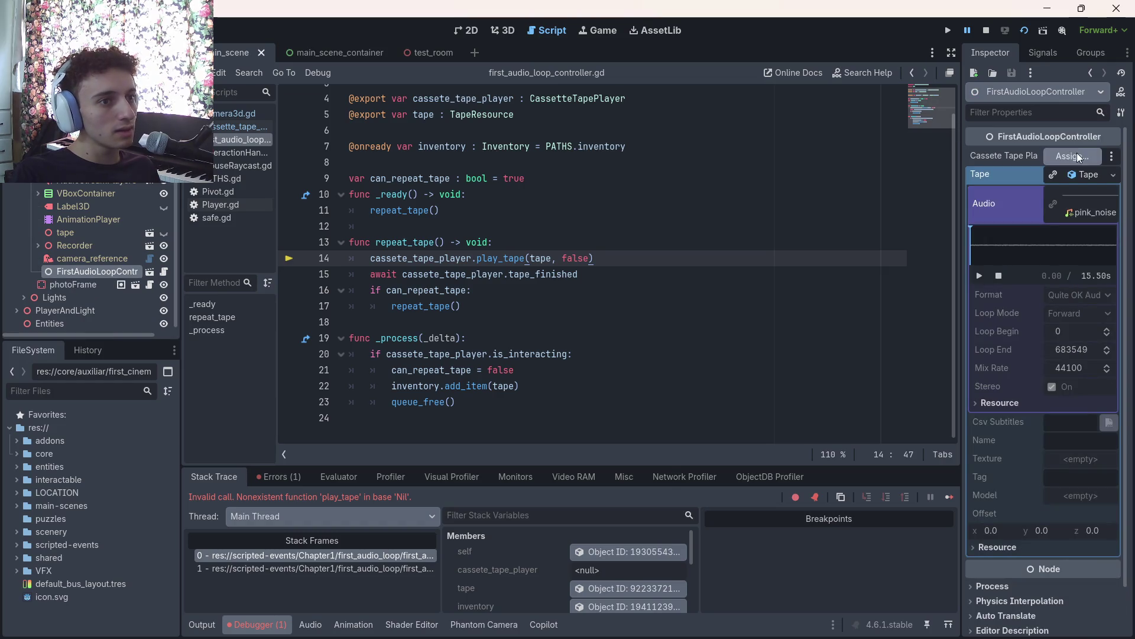
pyautogui.click(1073, 155)
pyautogui.click(551, 213)
pyautogui.click(524, 510)
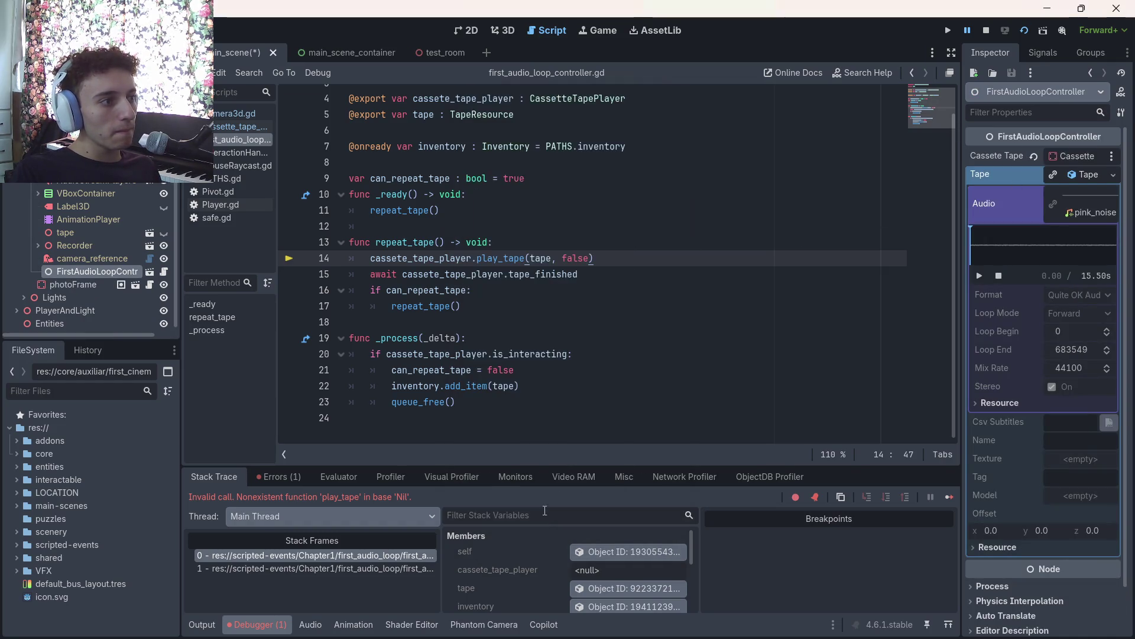
pyautogui.hotkey('ctrl', 's')
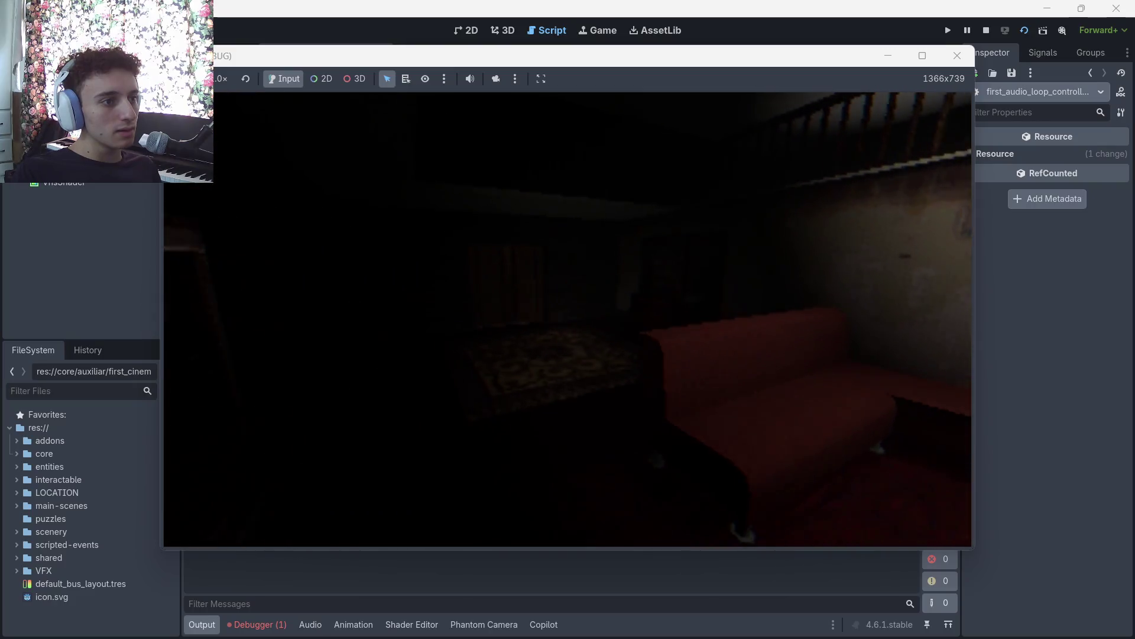
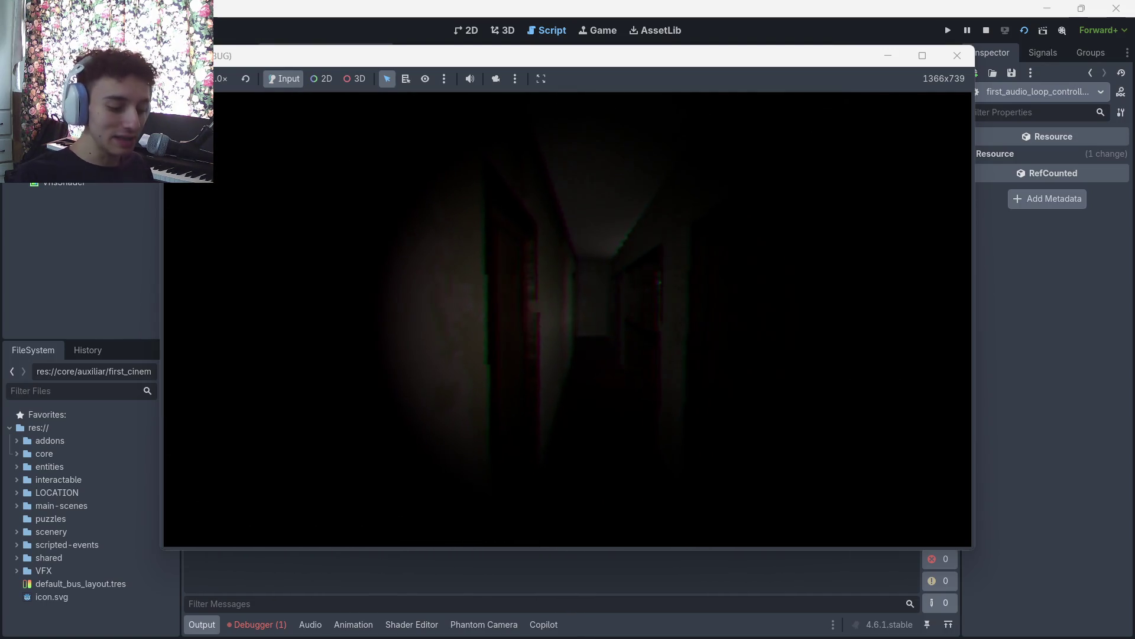
# Stop the game and hide the player's SpotLight3D under PlayerAndLight in main_scene.
pyautogui.press('F8')
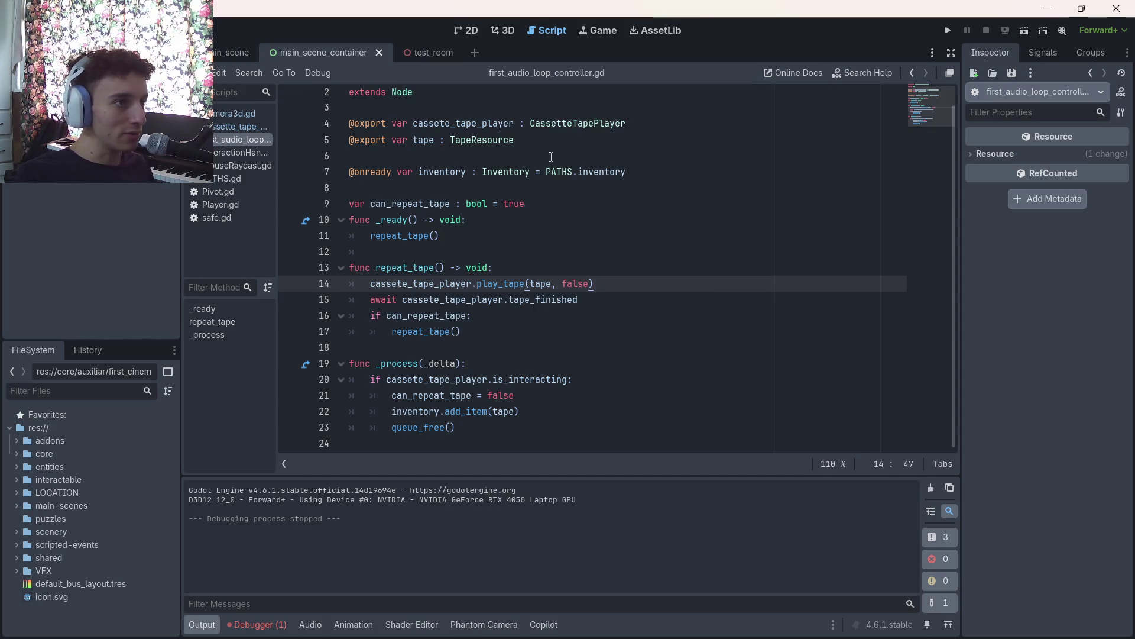
pyautogui.click(220, 52)
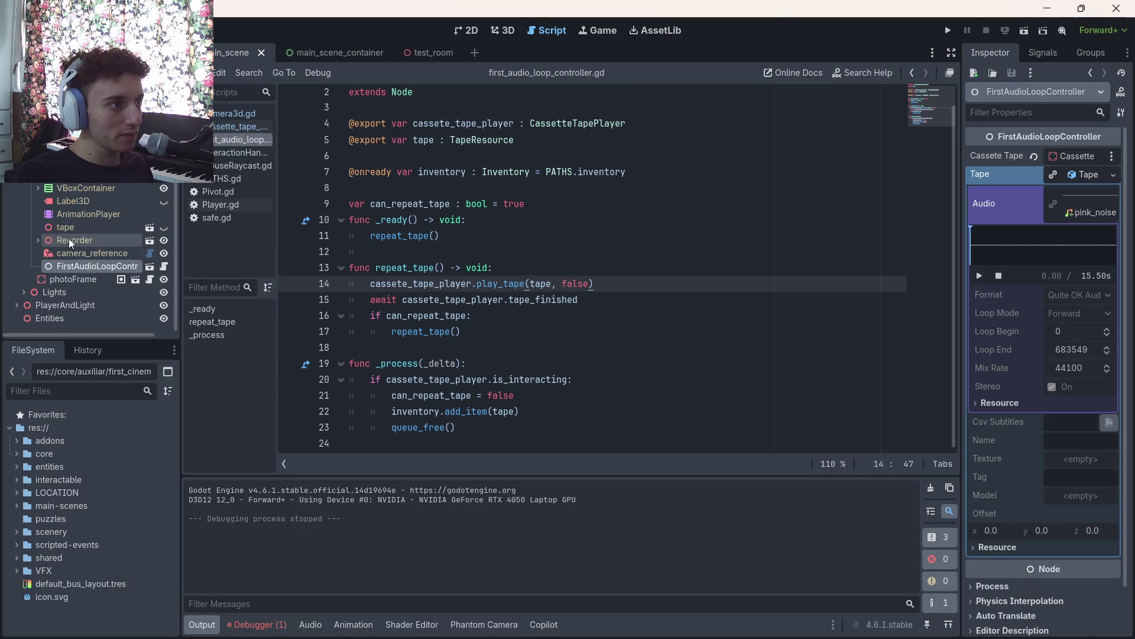
pyautogui.click(30, 175)
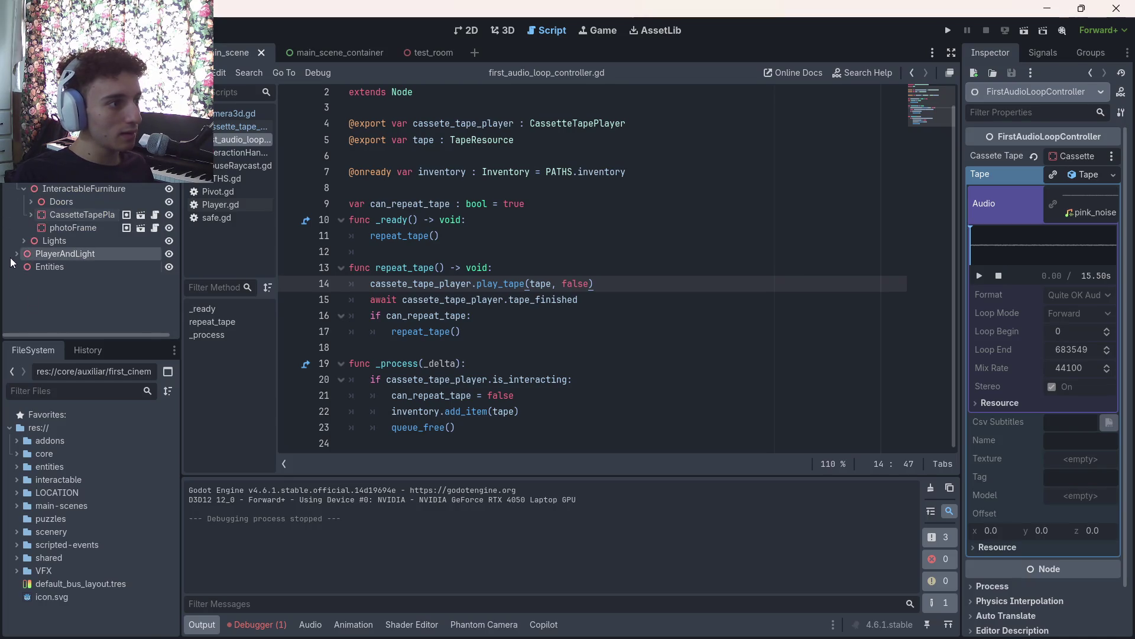
pyautogui.click(170, 279)
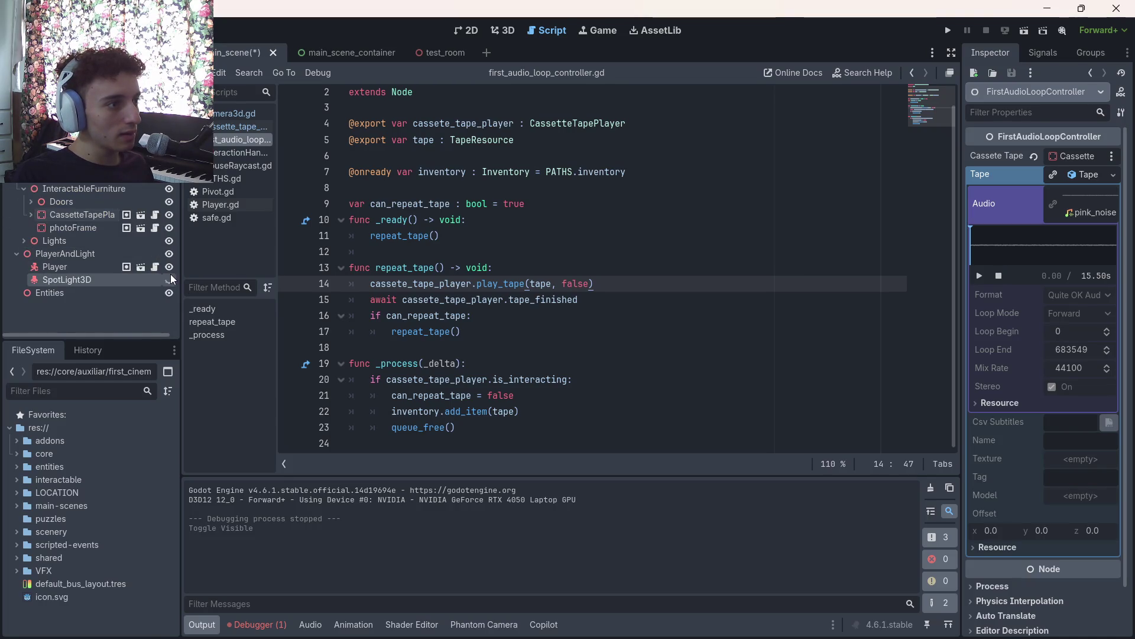
# Test-run the game with the player's light hidden, then stop it.
pyautogui.click(1024, 33)
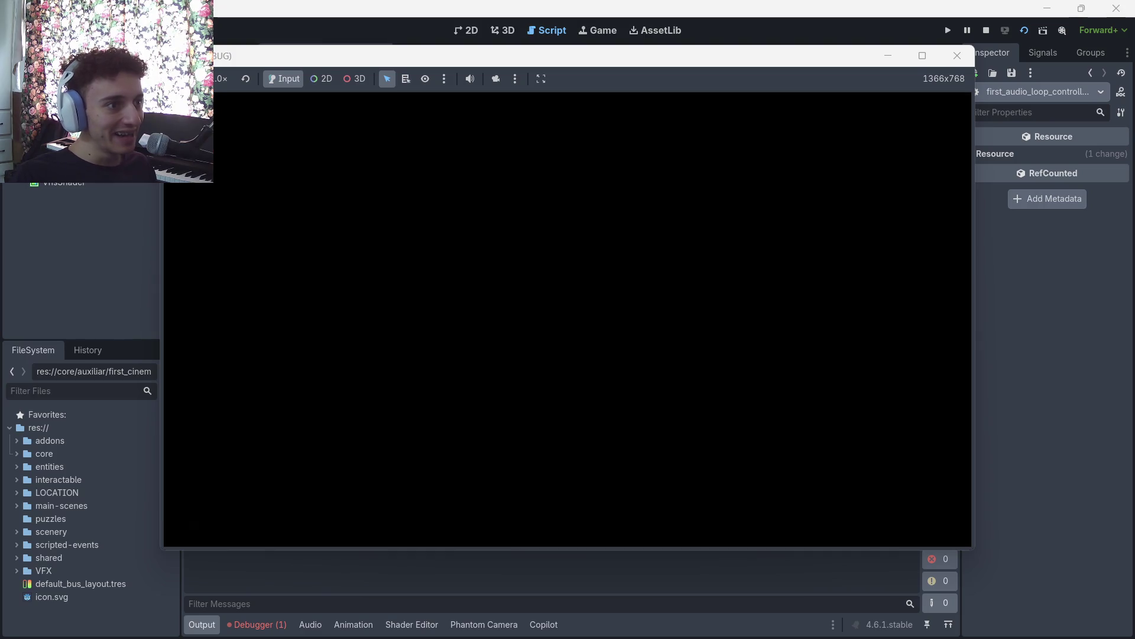
pyautogui.press('F8')
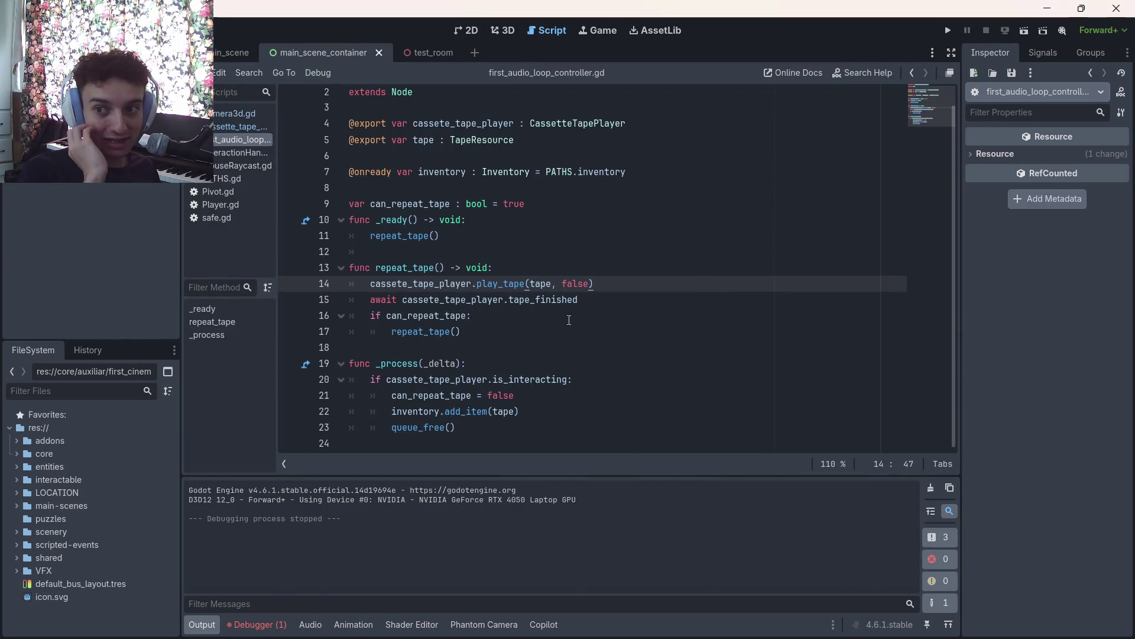
pyautogui.moveTo(433, 54)
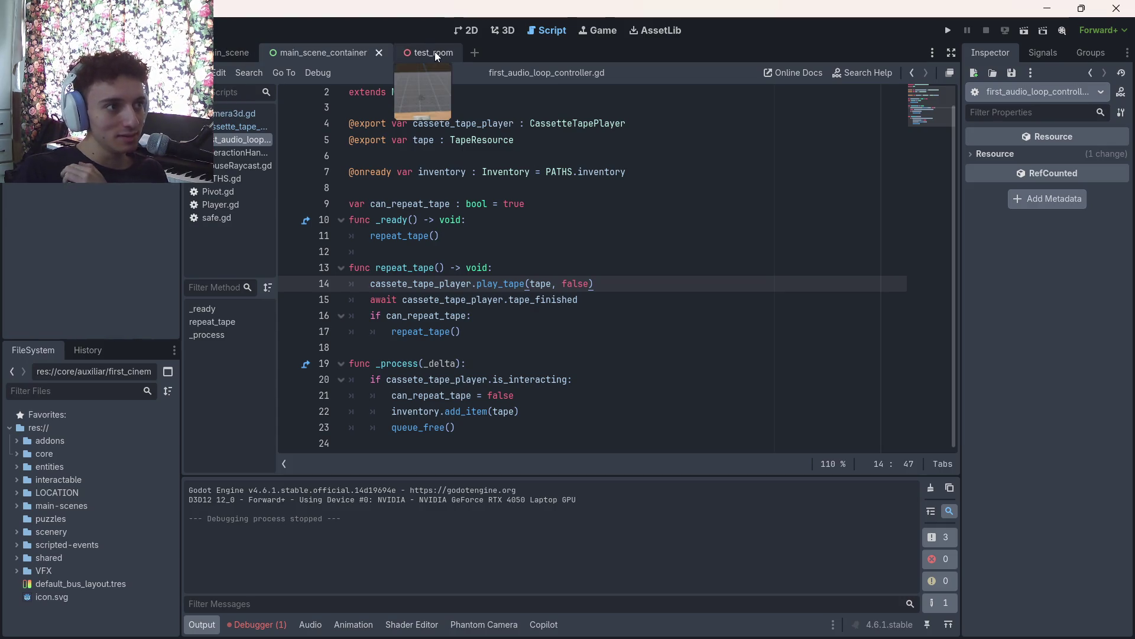
# View the test_room scene in the 3D workspace, then start a new empty scene tab.
pyautogui.click(434, 52)
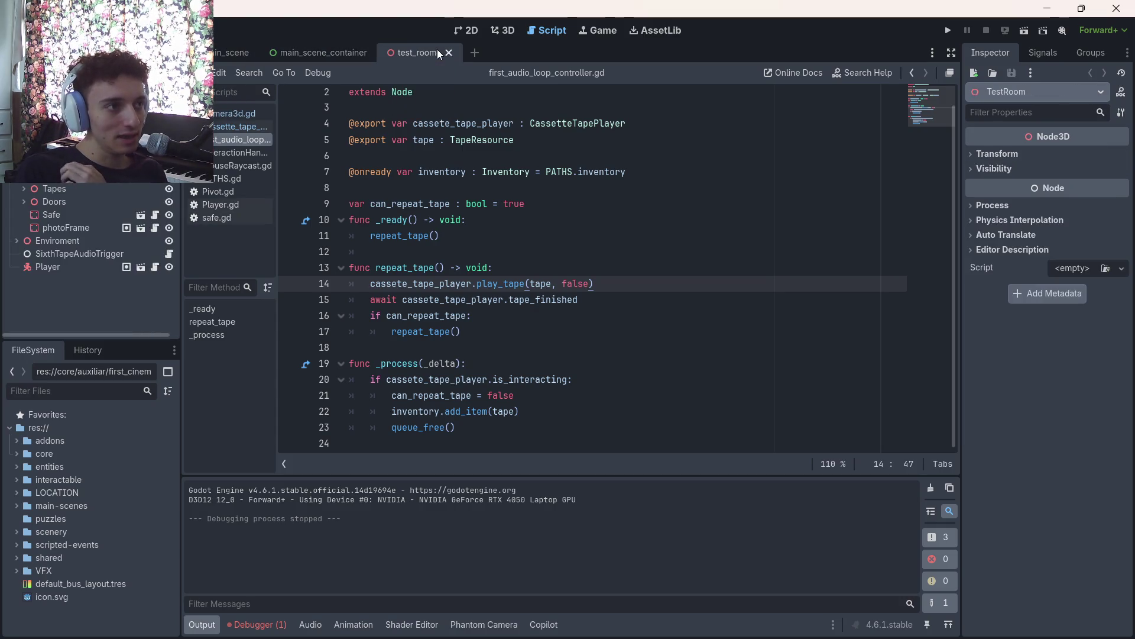
pyautogui.click(505, 31)
pyautogui.click(471, 34)
pyautogui.click(508, 33)
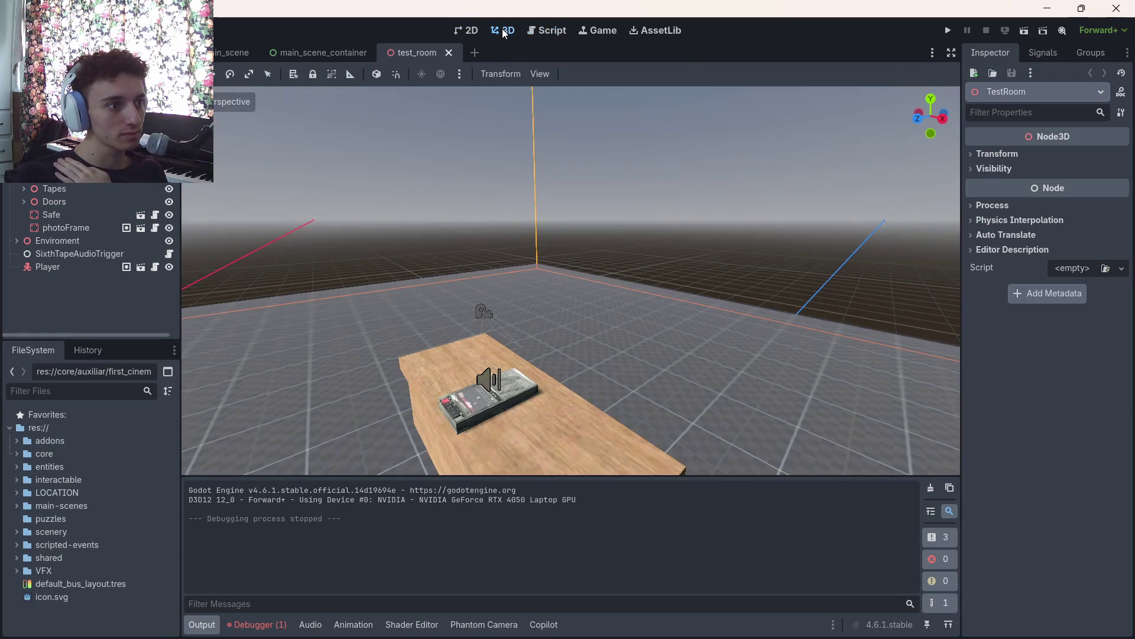
pyautogui.click(476, 52)
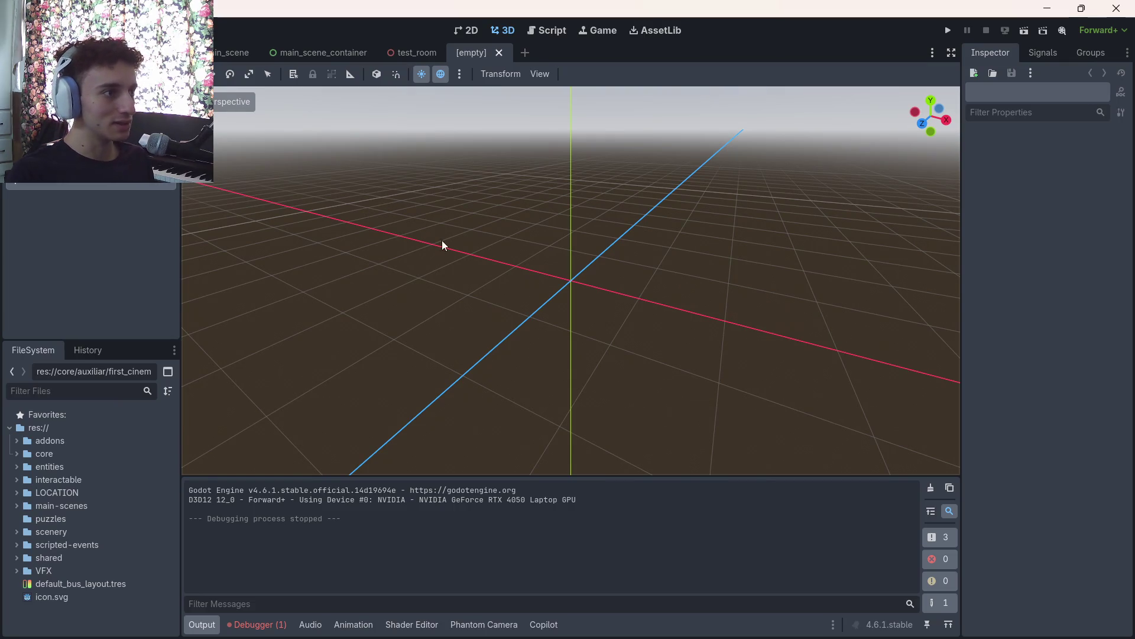
# Create a 3D Scene (Node3D) root for the empty scene.
pyautogui.click(47, 139)
pyautogui.hotkey('ctrl', 'z')
pyautogui.hotkey('ctrl', 'shift', 'z')
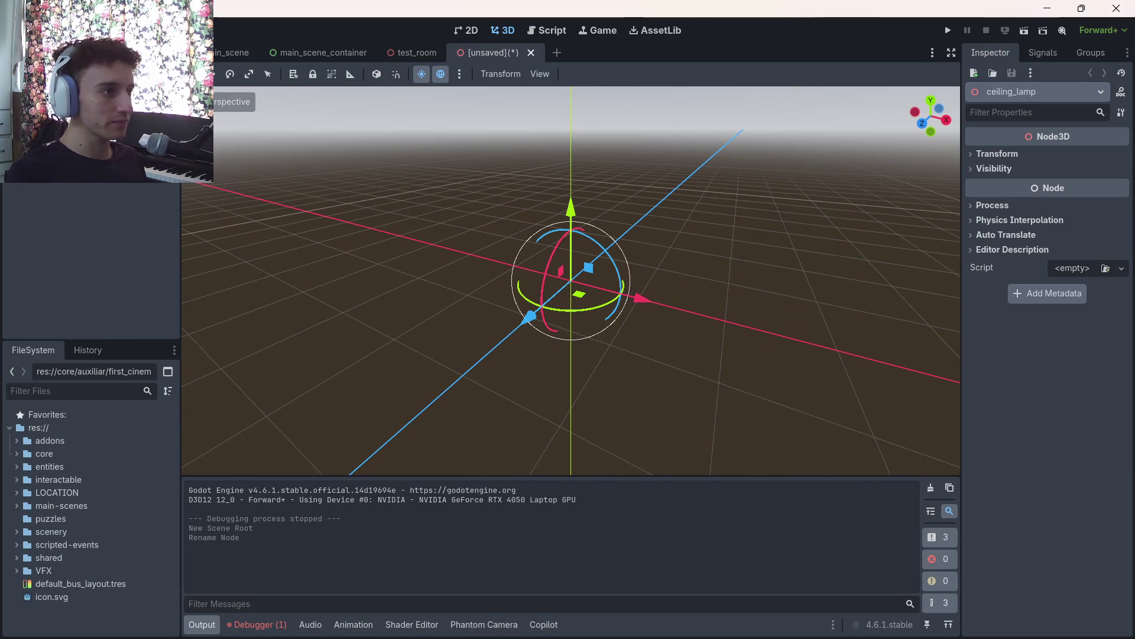
# Rename the Node3D root to ceiling_lamp.
pyautogui.press('Return')
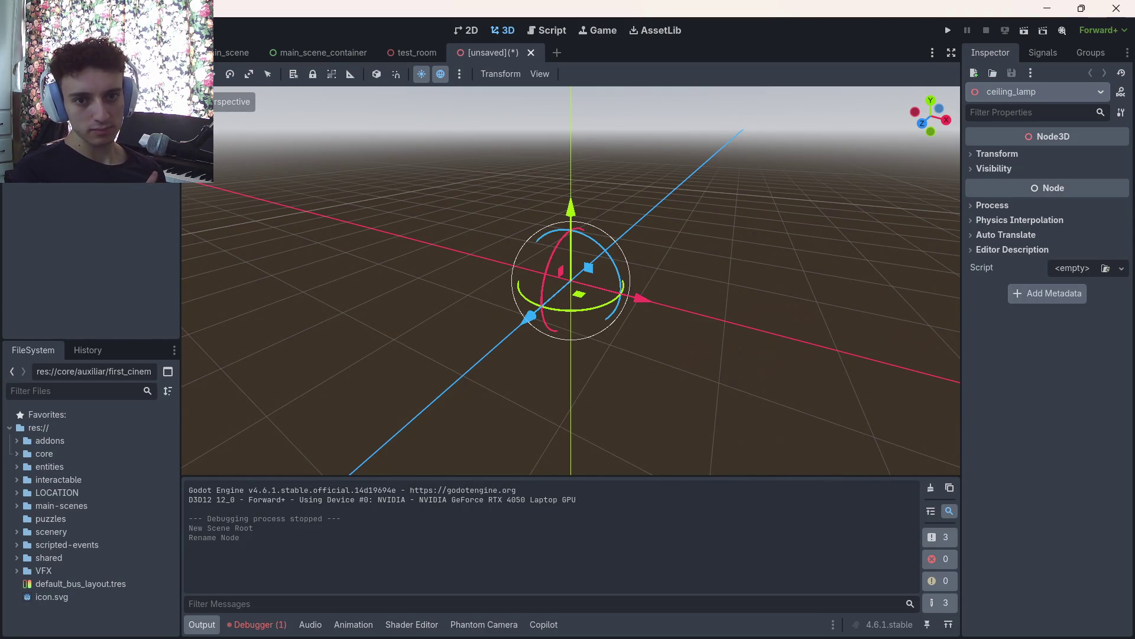
pyautogui.hotkey('ctrl', 'z')
pyautogui.hotkey('ctrl', 'shift', 'z')
pyautogui.hotkey('ctrl', 'z')
pyautogui.hotkey('ctrl', 'shift', 'z')
pyautogui.hotkey('ctrl', 'z')
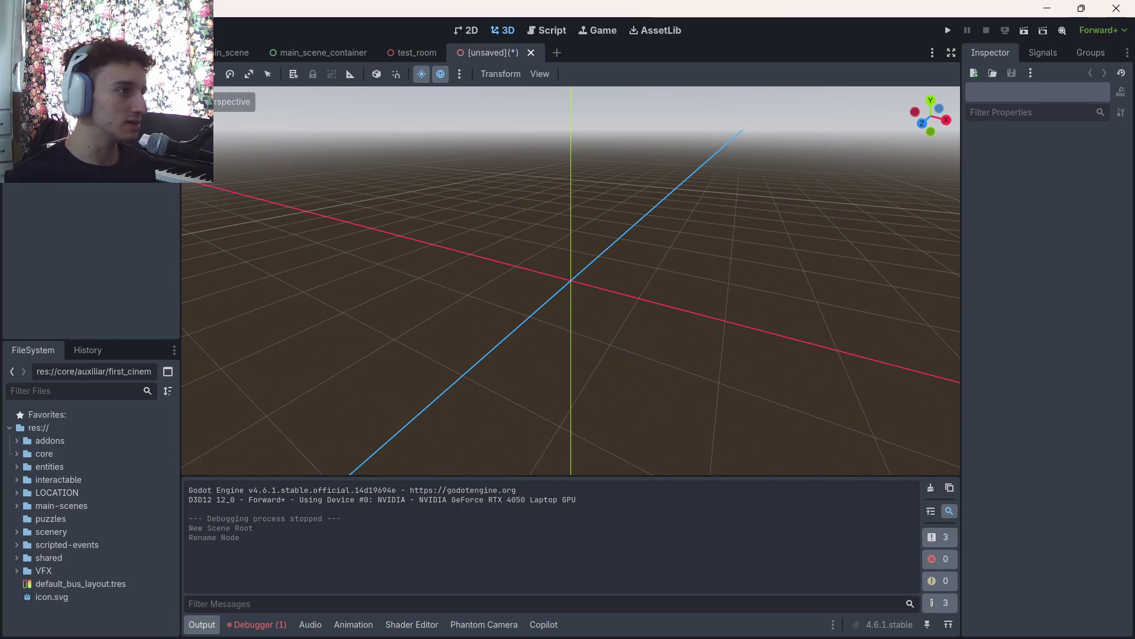
pyautogui.hotkey('ctrl', 'shift', 'z')
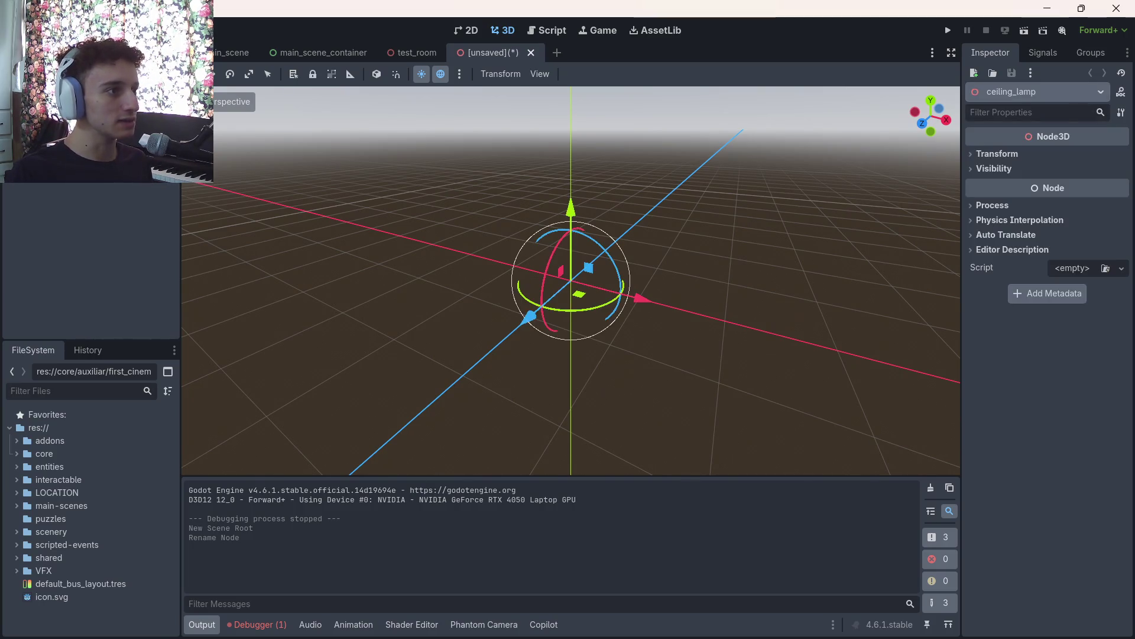
pyautogui.hotkey('ctrl', 'z')
pyautogui.hotkey('ctrl', 'shift', 'z')
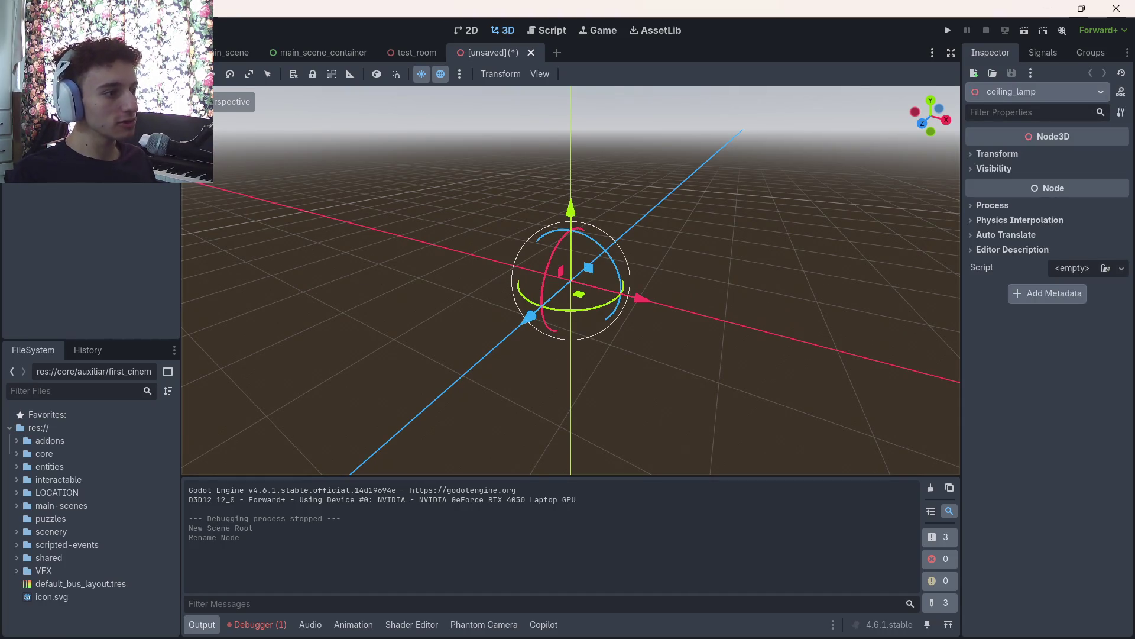
pyautogui.hotkey('ctrl', 'shift', 'a')
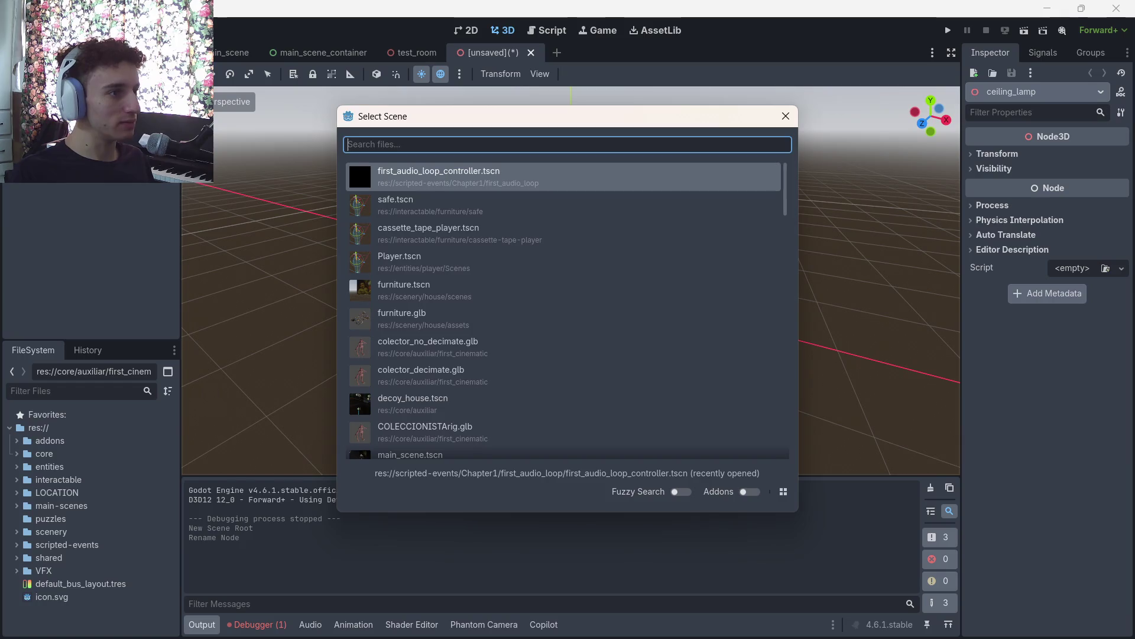
# Instance the ceiling_lamp model found by searching 'ceiling' into the scene.
pyautogui.write('ceiling')
pyautogui.press('Return')
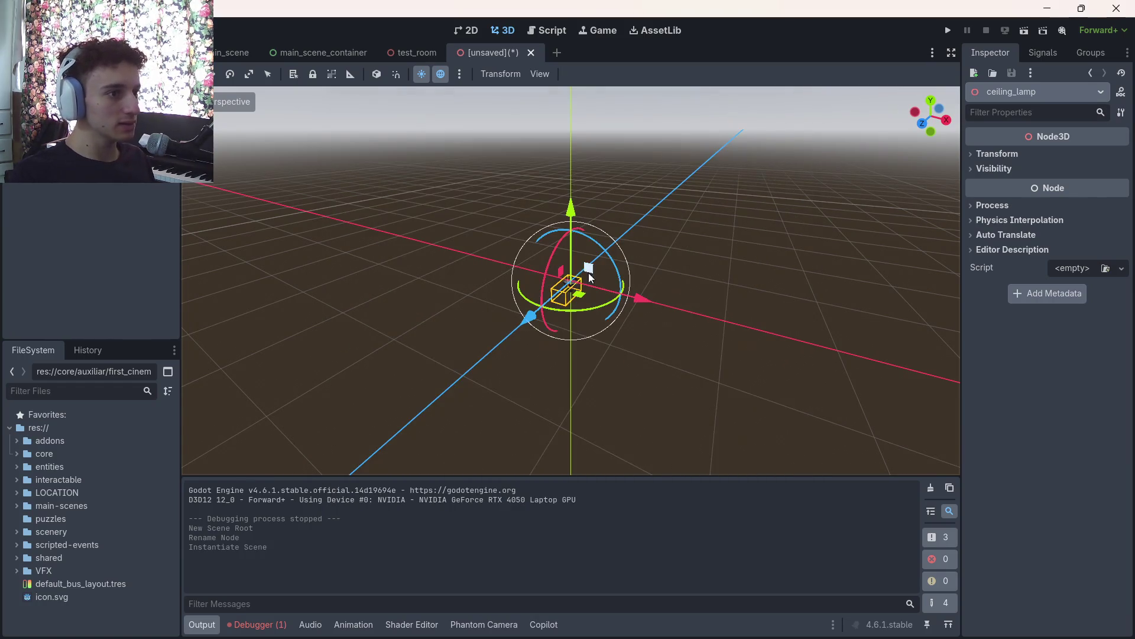
pyautogui.press('w')
pyautogui.press('w')
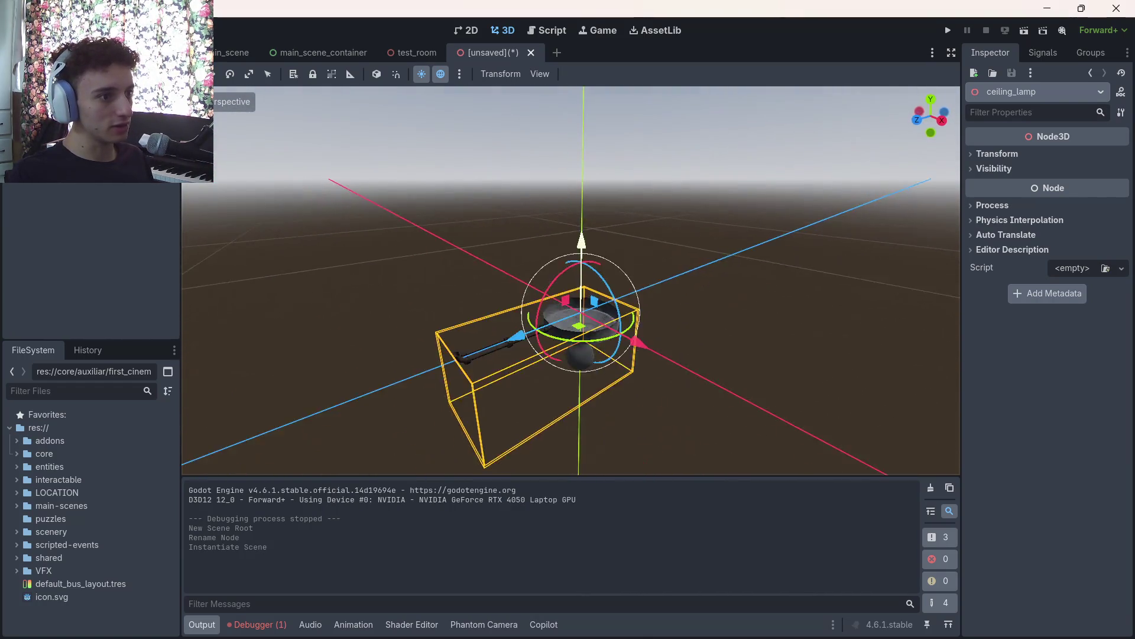
pyautogui.press('w')
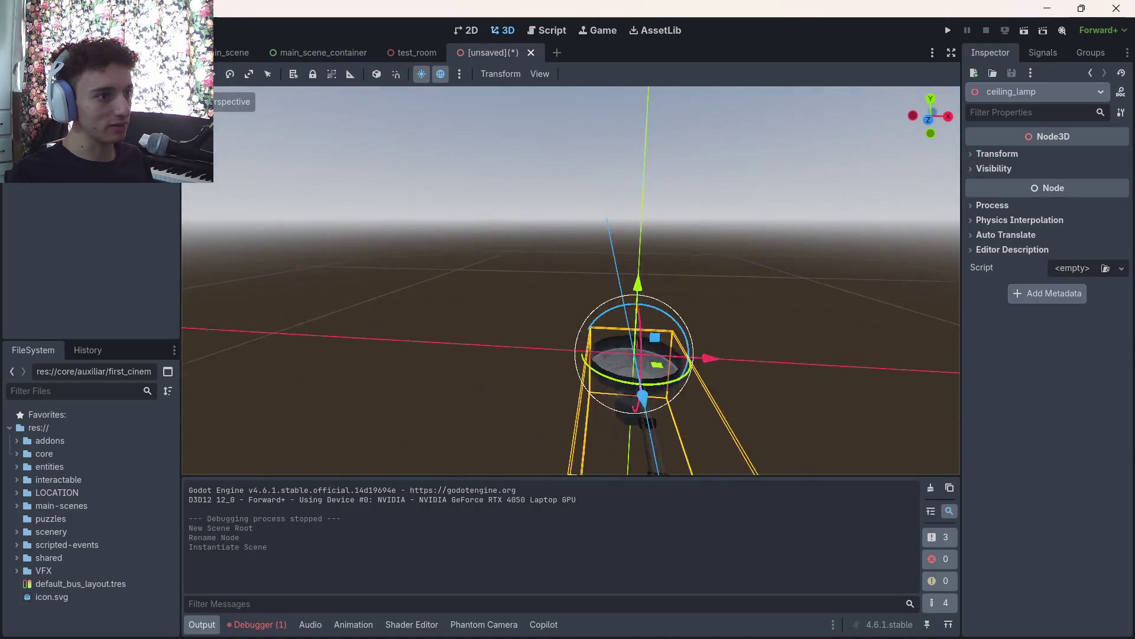
pyautogui.press('w')
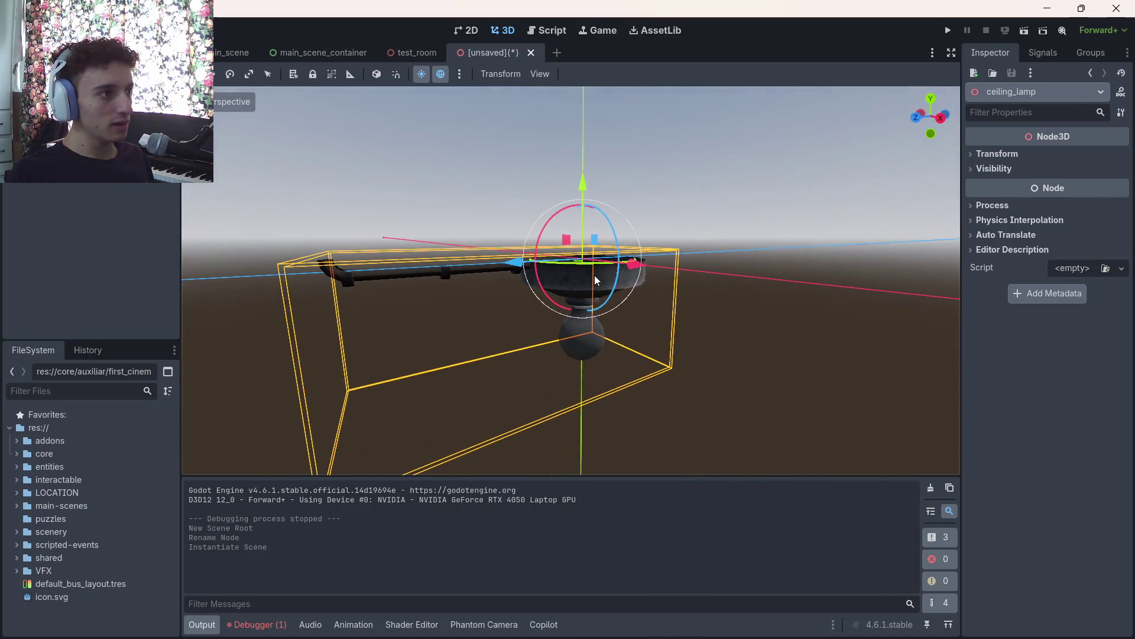
# Make the lamp model local and toggle its parts so the lit yellow bulb shows.
pyautogui.rightClick(102, 110)
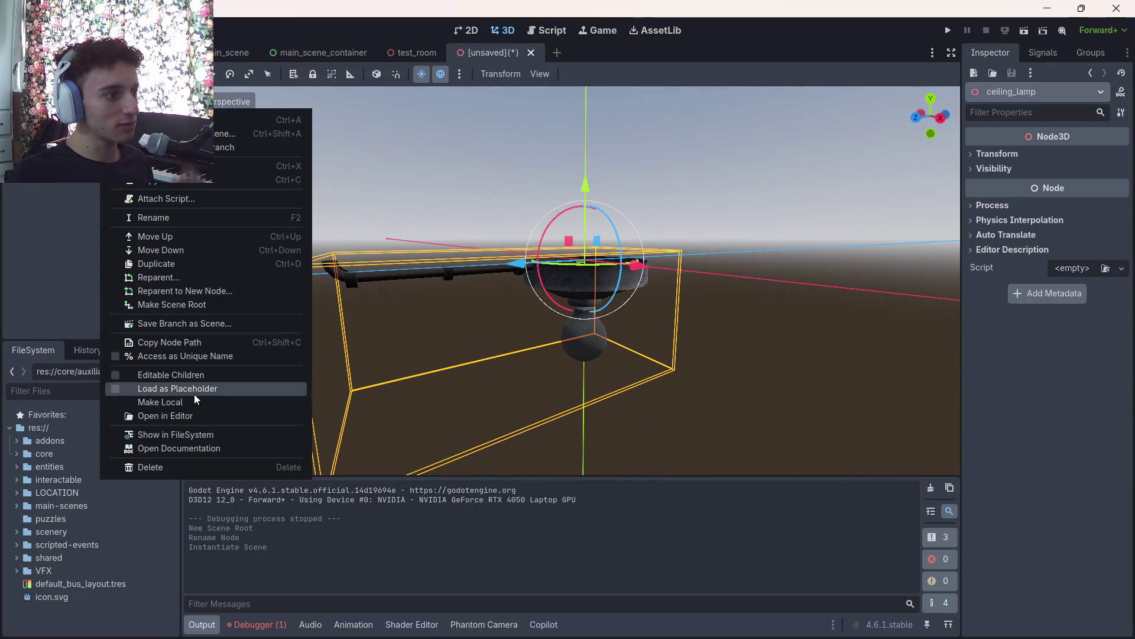
pyautogui.click(189, 401)
pyautogui.click(171, 130)
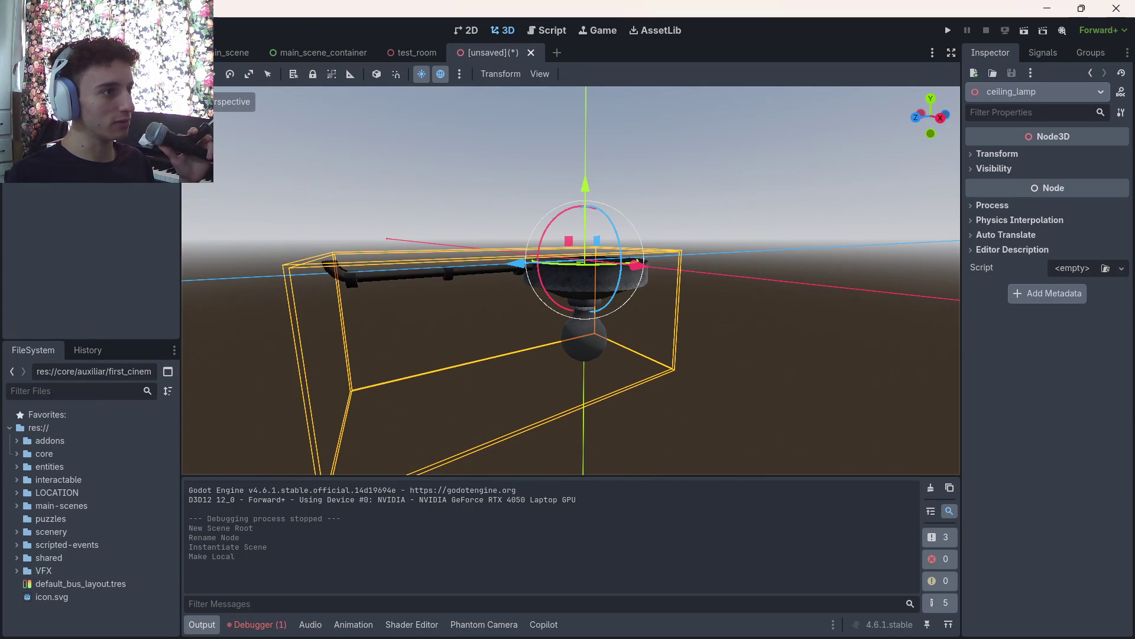
pyautogui.click(172, 130)
pyautogui.click(171, 130)
pyautogui.click(172, 131)
pyautogui.click(172, 131)
pyautogui.click(171, 130)
pyautogui.scroll(-3, 581, 301)
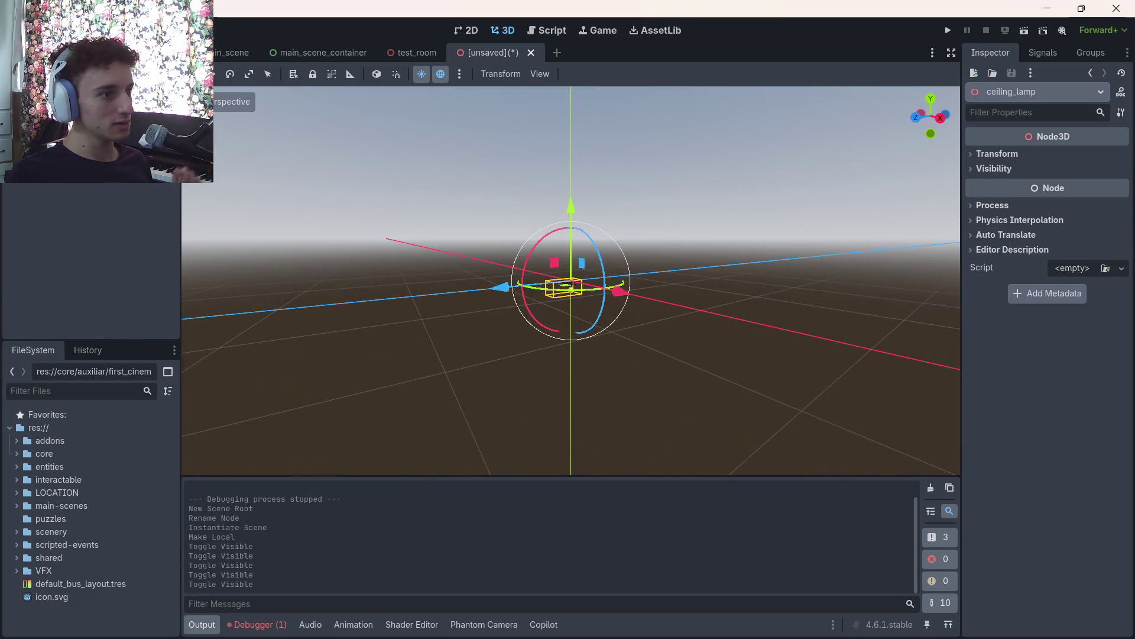
pyautogui.scroll(10, 580, 301)
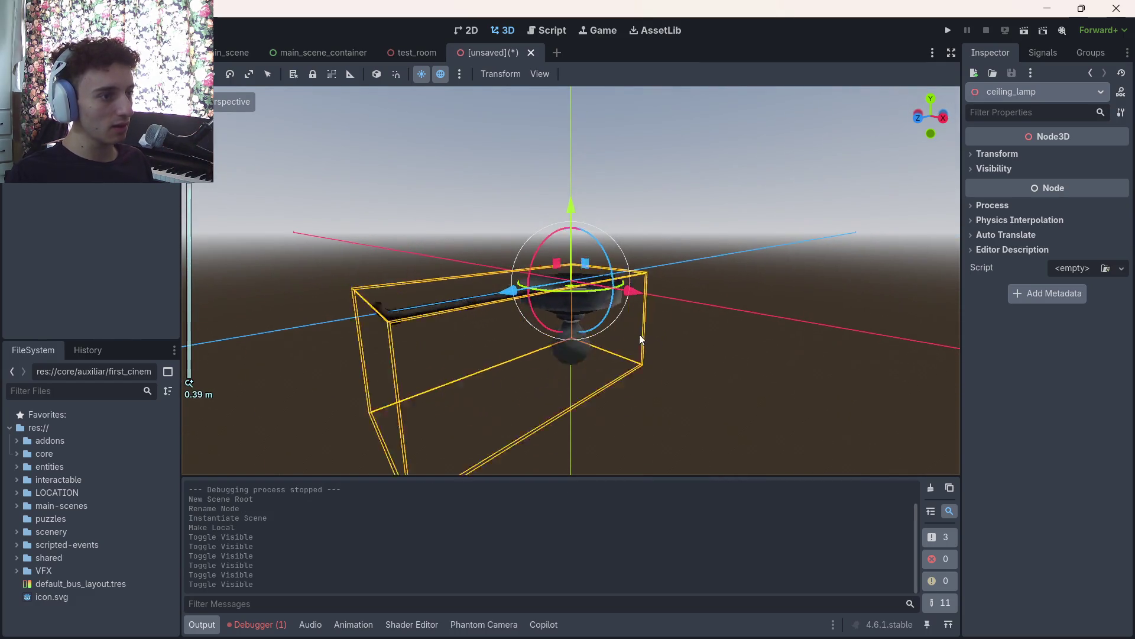
pyautogui.click(172, 130)
pyautogui.click(171, 130)
pyautogui.click(172, 130)
pyautogui.click(172, 130)
pyautogui.click(171, 130)
pyautogui.click(172, 130)
pyautogui.click(172, 130)
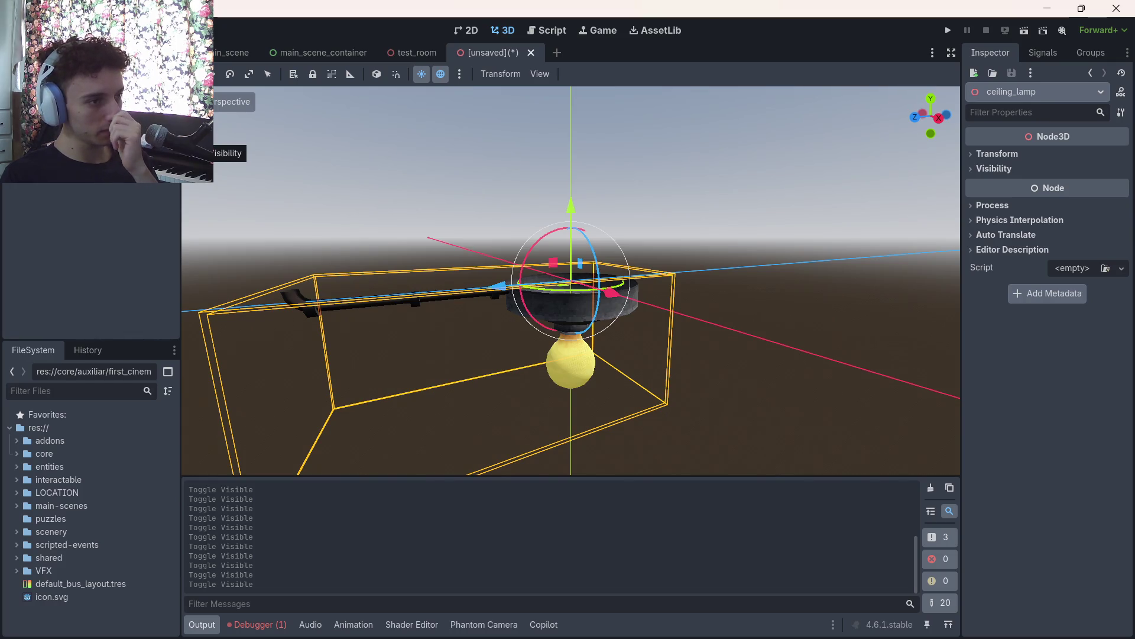
pyautogui.click(89, 144)
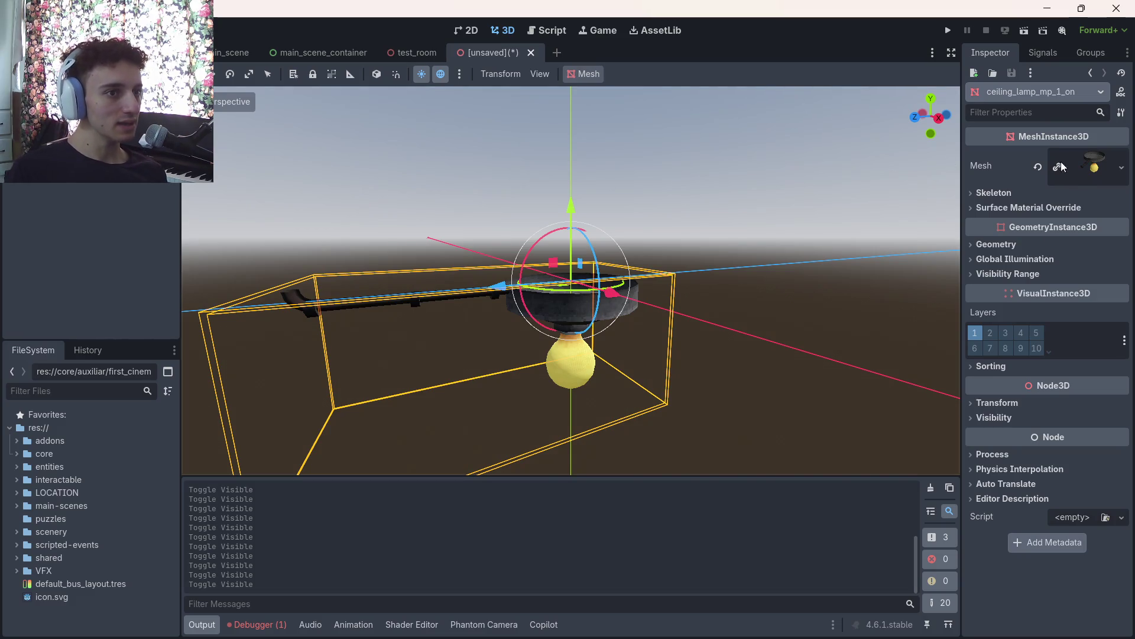
# Make the lamp mesh unique and open the Surface 0 material's Emission settings.
pyautogui.click(1094, 176)
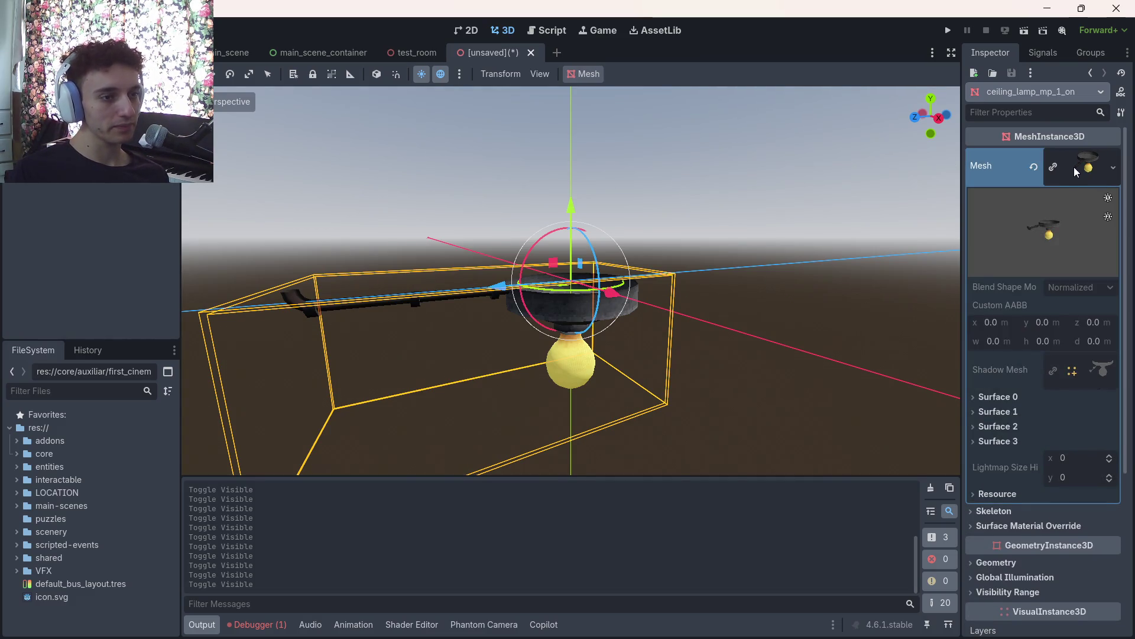
pyautogui.click(998, 397)
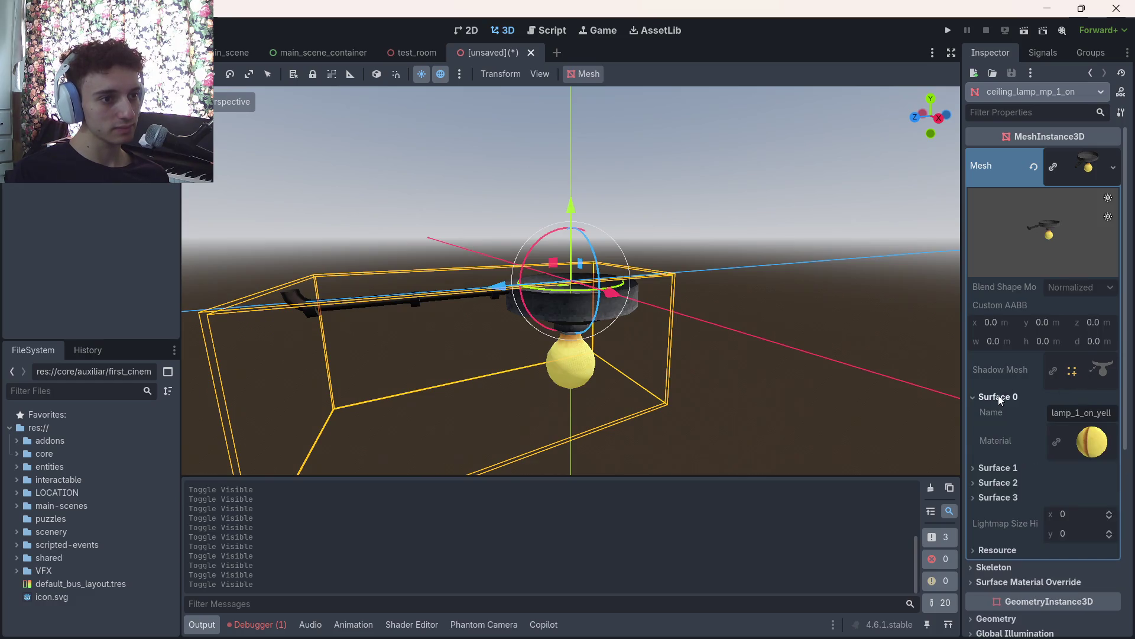
pyautogui.click(1080, 441)
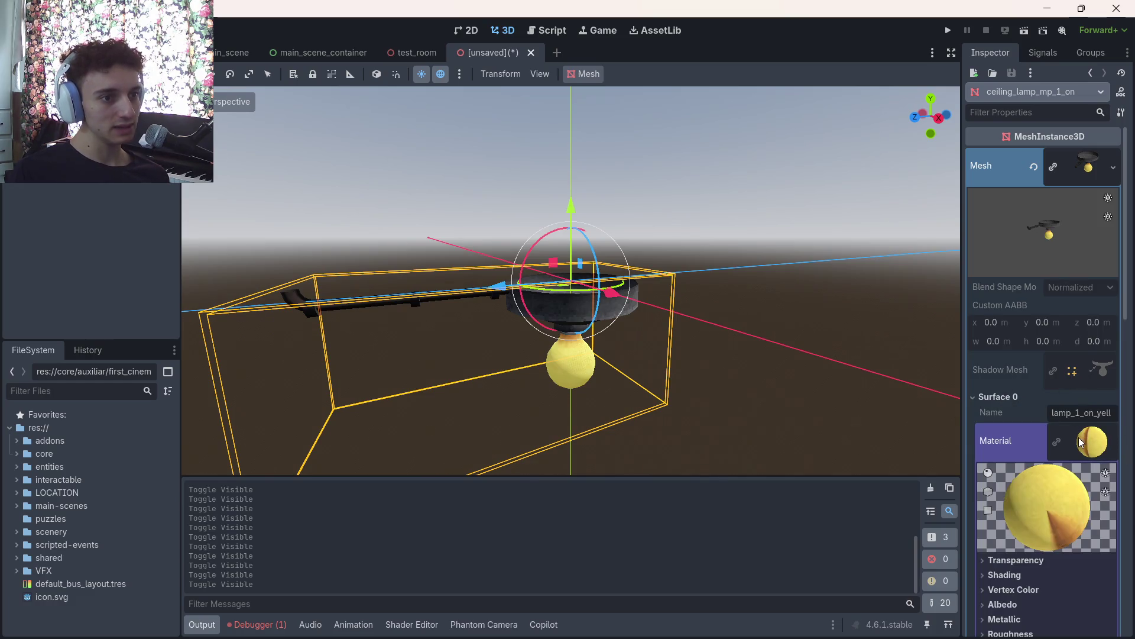
pyautogui.click(1053, 167)
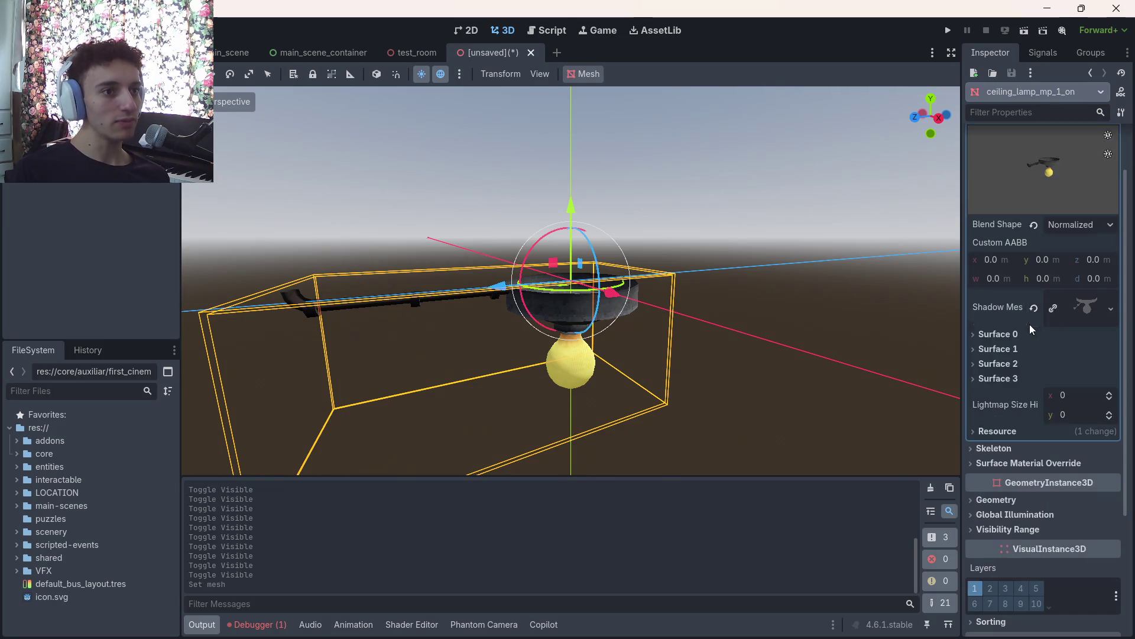
pyautogui.click(1086, 307)
pyautogui.click(1079, 303)
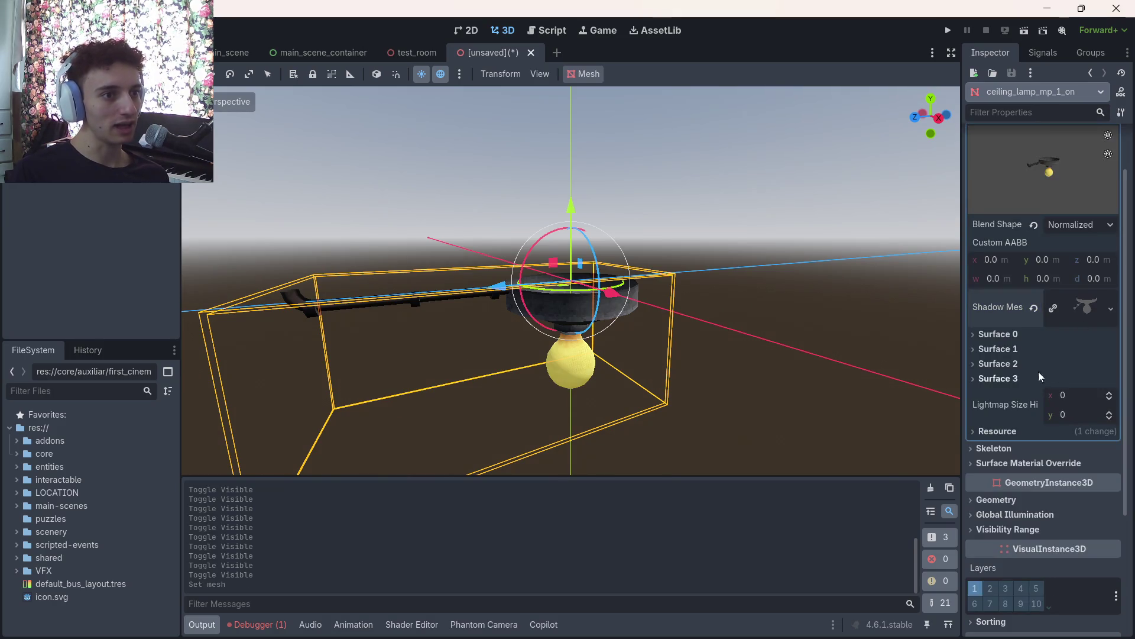
pyautogui.click(1006, 334)
pyautogui.click(1081, 384)
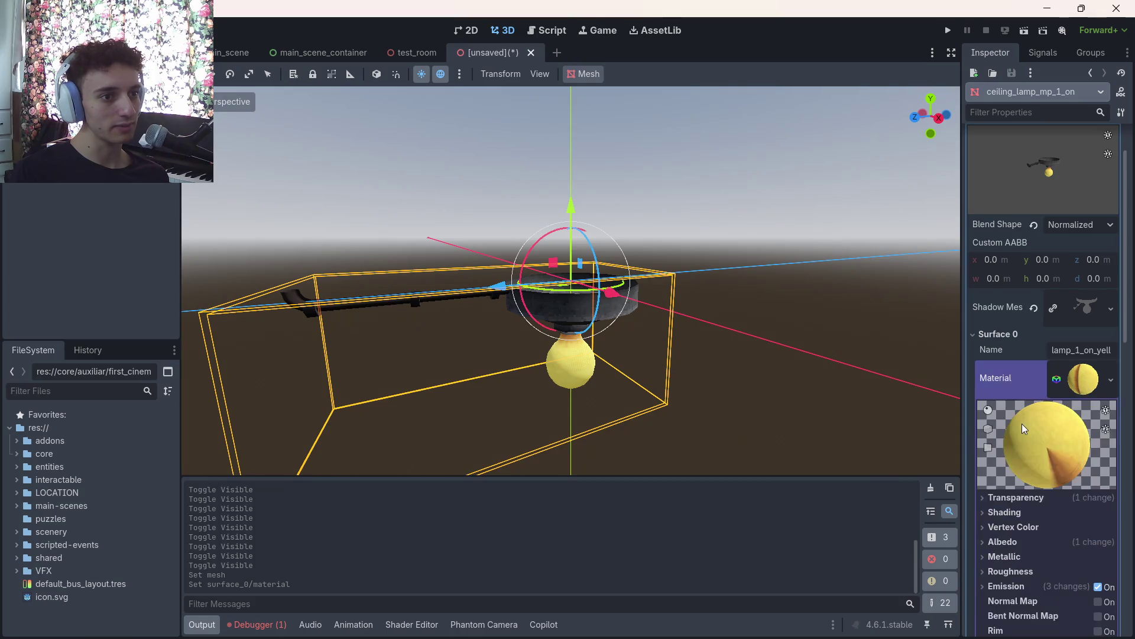
pyautogui.scroll(-3, 1022, 423)
pyautogui.click(1015, 396)
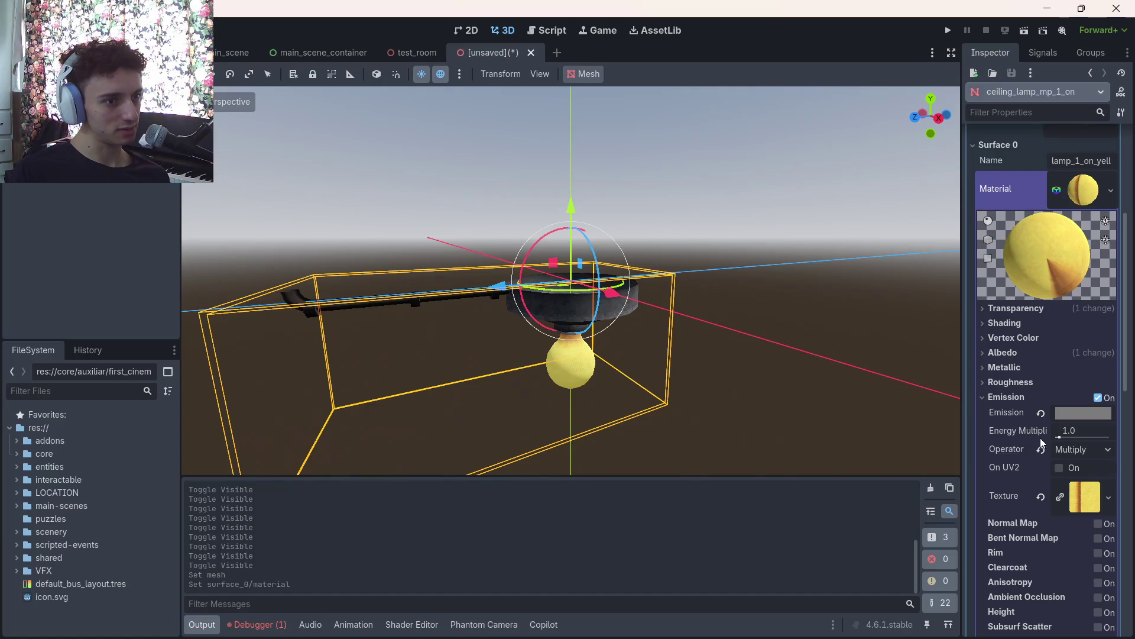
# Try different emission energies and the Add operator, then reset energy to 1.0.
pyautogui.moveTo(1061, 431)
pyautogui.mouseDown()
pyautogui.moveTo(1112, 432)
pyautogui.moveTo(1085, 432)
pyautogui.moveTo(1096, 435)
pyautogui.mouseUp()
pyautogui.moveTo(733, 395)
pyautogui.mouseDown()
pyautogui.moveTo(846, 318)
pyautogui.moveTo(846, 375)
pyautogui.moveTo(720, 379)
pyautogui.moveTo(667, 407)
pyautogui.mouseUp()
pyautogui.scroll(-2, 846, 349)
pyautogui.click(571, 331)
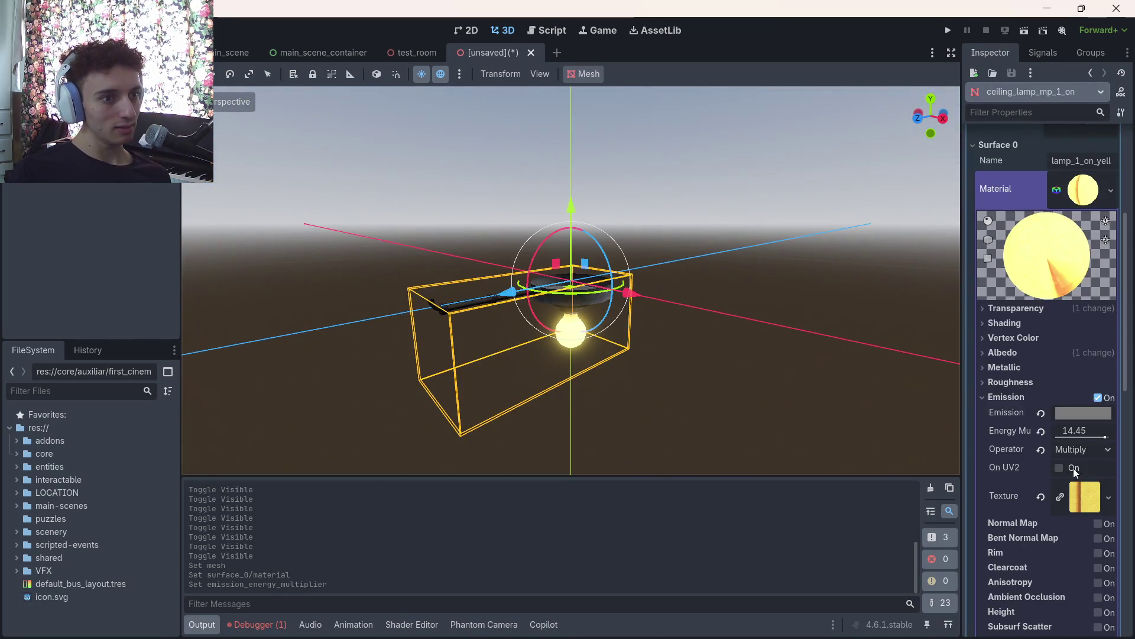
pyautogui.moveTo(1073, 431); pyautogui.dragTo(1053, 430)
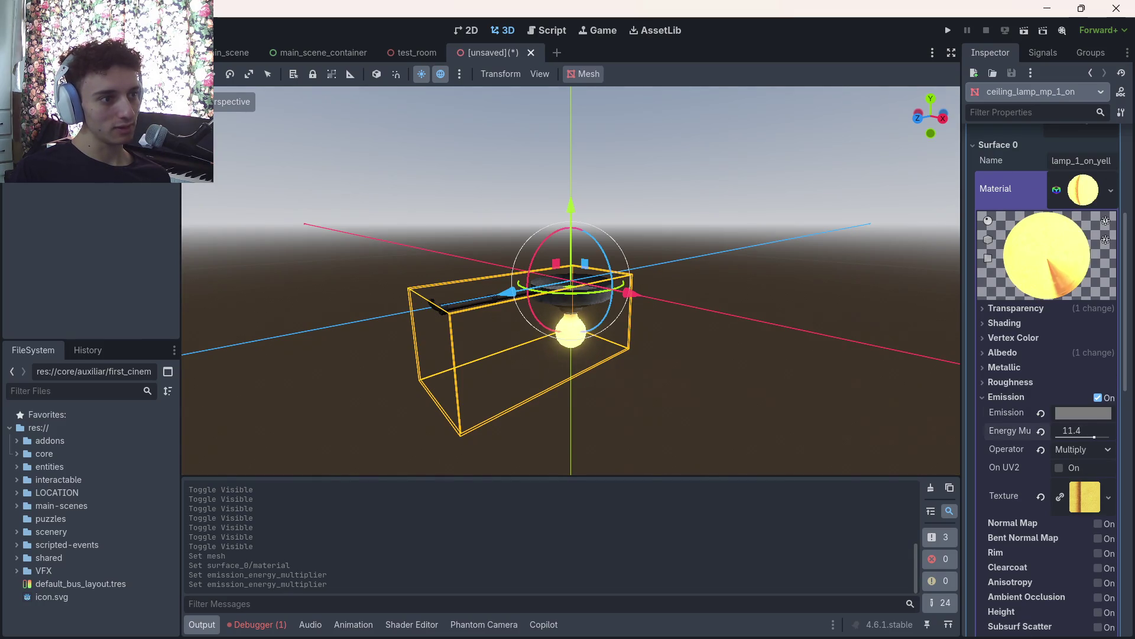
pyautogui.click(1094, 449)
pyautogui.click(1083, 467)
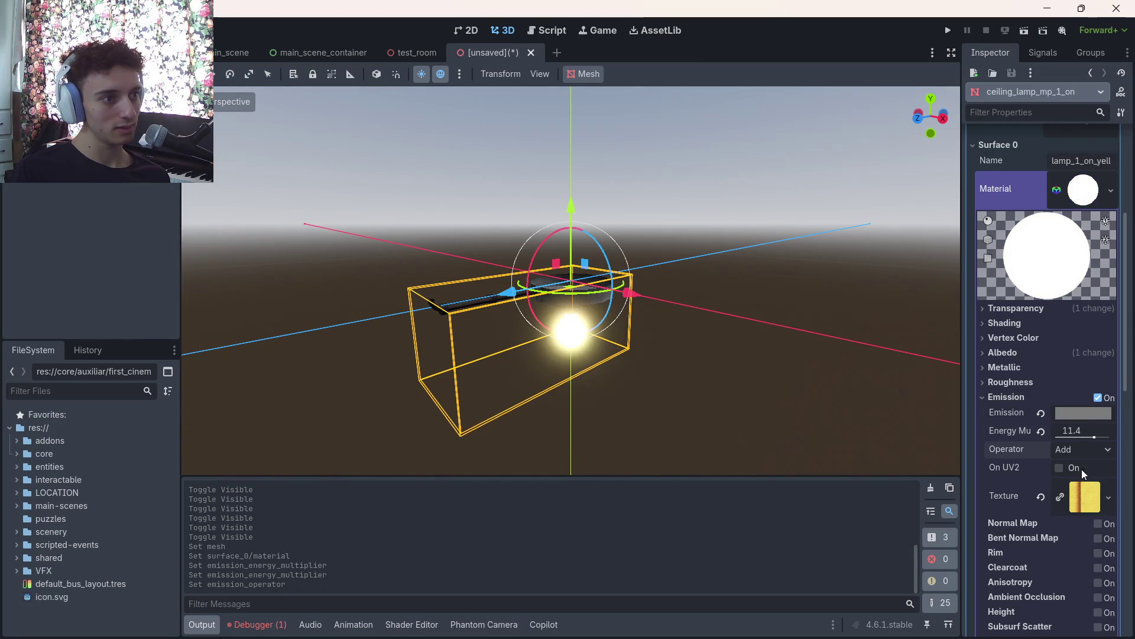
pyautogui.click(1041, 431)
# Set the emission operator back to Multiply and the Energy Multiplier to about 11.5.
pyautogui.click(1082, 449)
pyautogui.click(1082, 480)
pyautogui.moveTo(1063, 435); pyautogui.dragTo(1095, 435)
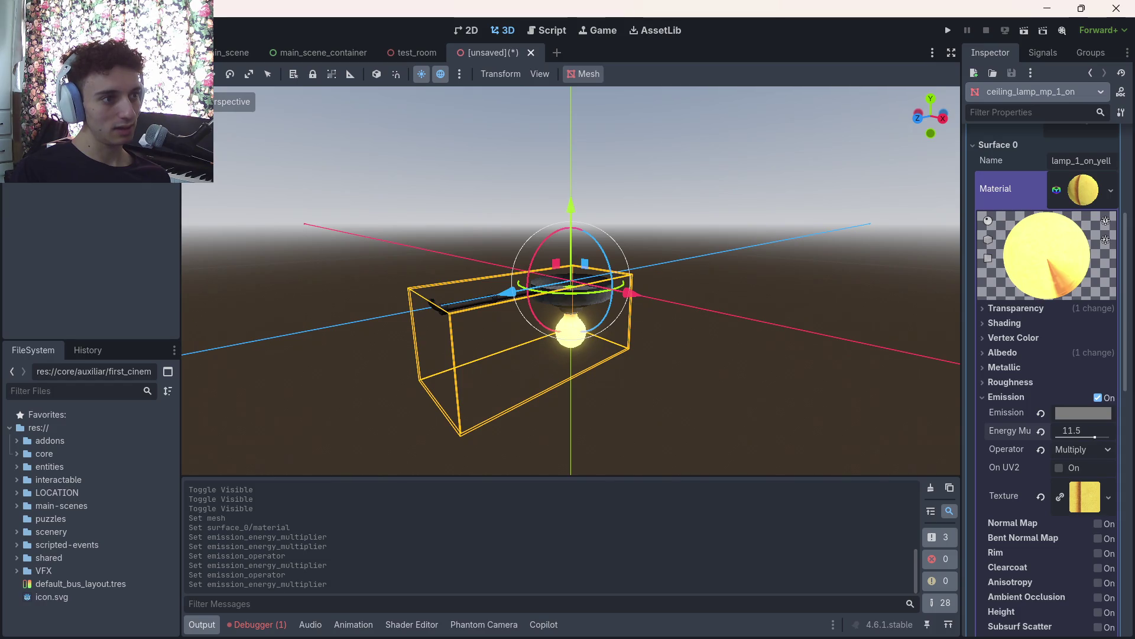
pyautogui.click(772, 370)
pyautogui.moveTo(771, 370)
pyautogui.mouseDown()
pyautogui.moveTo(776, 349)
pyautogui.moveTo(895, 259)
pyautogui.moveTo(764, 369)
pyautogui.moveTo(644, 379)
pyautogui.moveTo(697, 392)
pyautogui.mouseUp()
pyautogui.scroll(3, 645, 380)
pyautogui.scroll(-3, 640, 373)
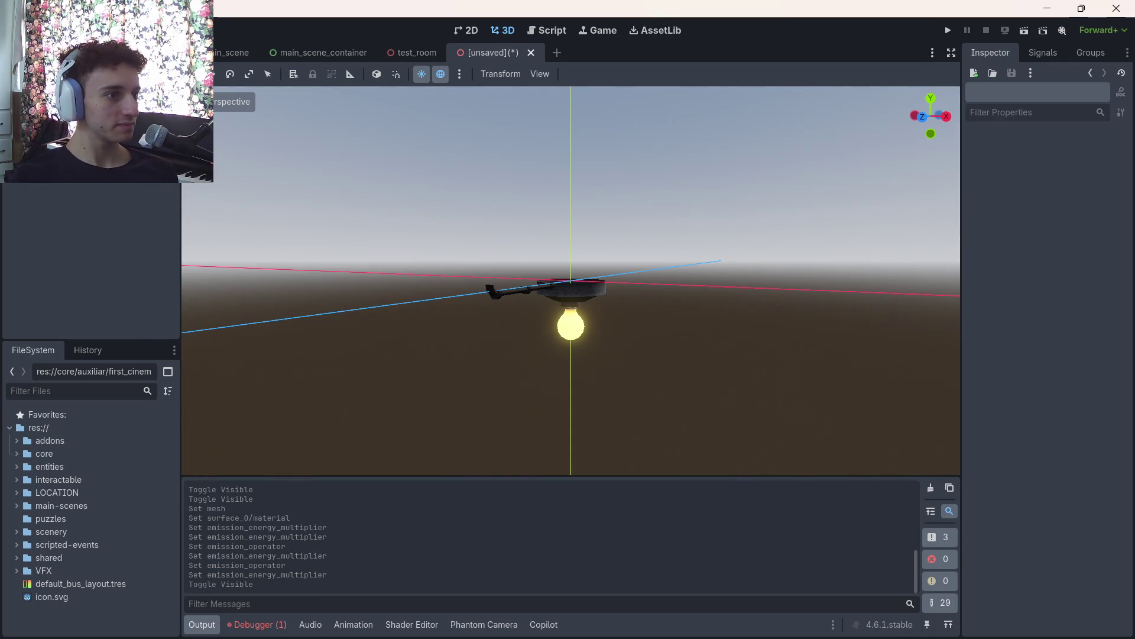
# Toggle the bulb's visibility repeatedly to compare on and off, leaving it on.
pyautogui.click(169, 131)
pyautogui.click(169, 131)
pyautogui.click(168, 131)
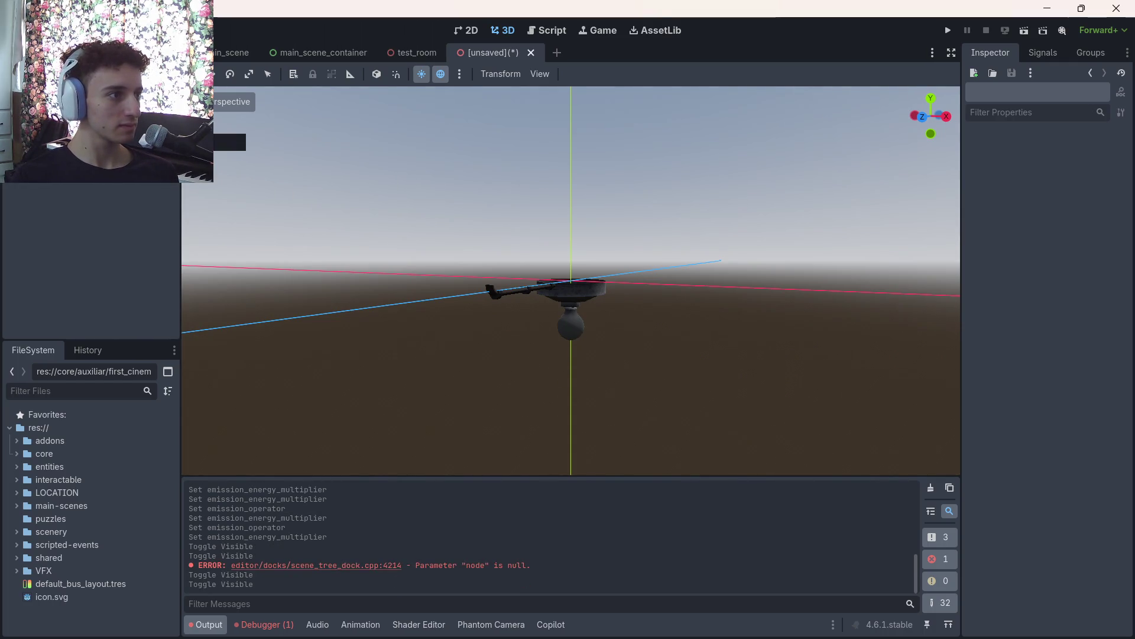
pyautogui.click(169, 132)
pyautogui.click(168, 131)
pyautogui.click(169, 131)
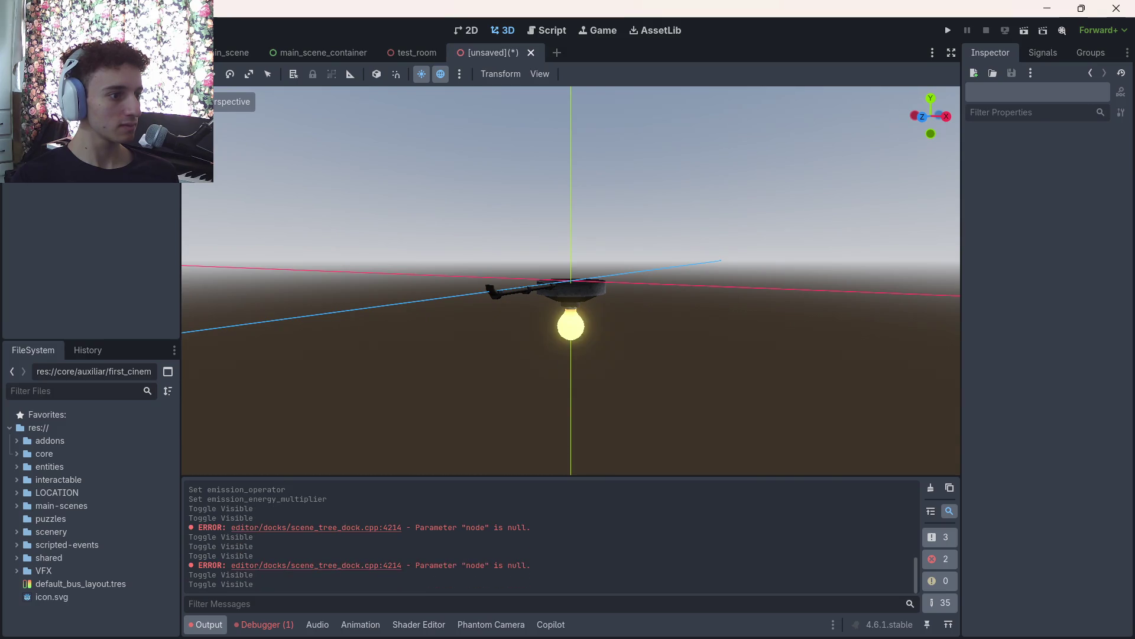
pyautogui.click(168, 131)
pyautogui.click(169, 131)
pyautogui.click(168, 131)
pyautogui.click(169, 131)
pyautogui.click(169, 132)
pyautogui.click(169, 131)
pyautogui.click(168, 131)
pyautogui.click(168, 131)
pyautogui.click(168, 131)
pyautogui.click(168, 132)
pyautogui.click(169, 131)
pyautogui.click(169, 131)
# Save the scene as ceiling_lamp.tscn in res://interactable/furniture/lights/scenes.
pyautogui.hotkey('ctrl', 's')
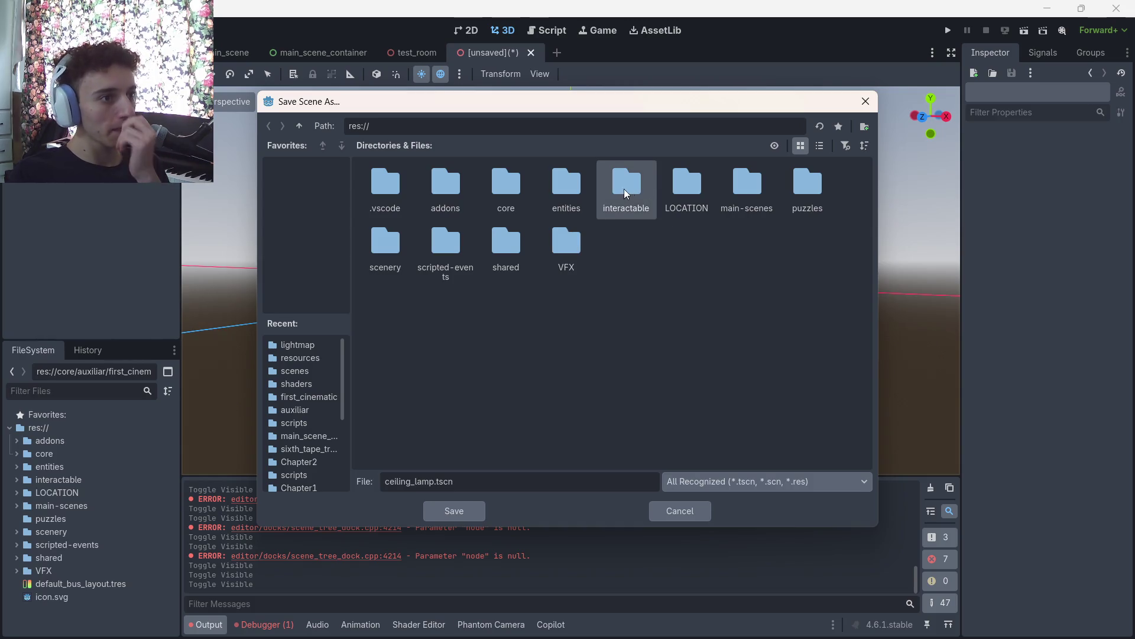
pyautogui.doubleClick(606, 189)
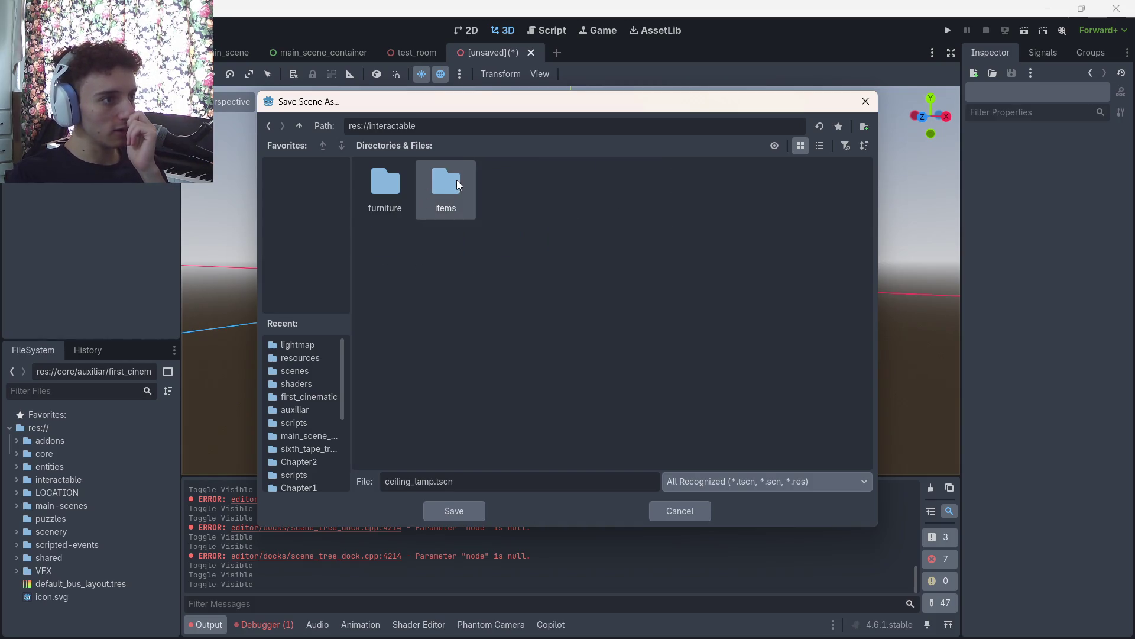
pyautogui.doubleClick(384, 189)
pyautogui.doubleClick(506, 192)
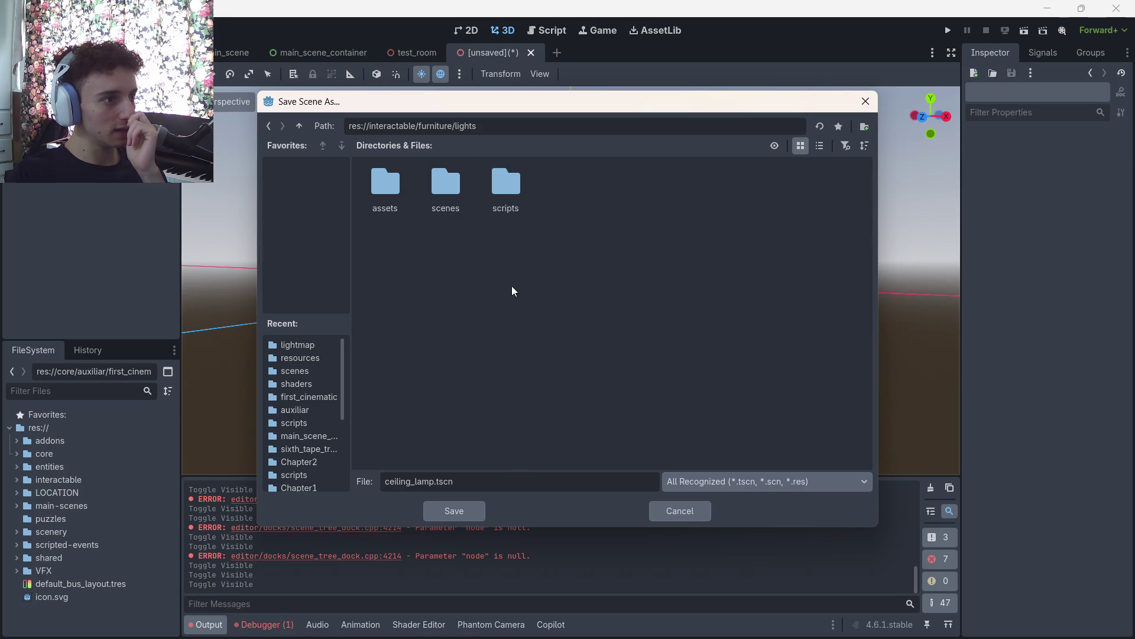
pyautogui.doubleClick(454, 197)
pyautogui.click(464, 508)
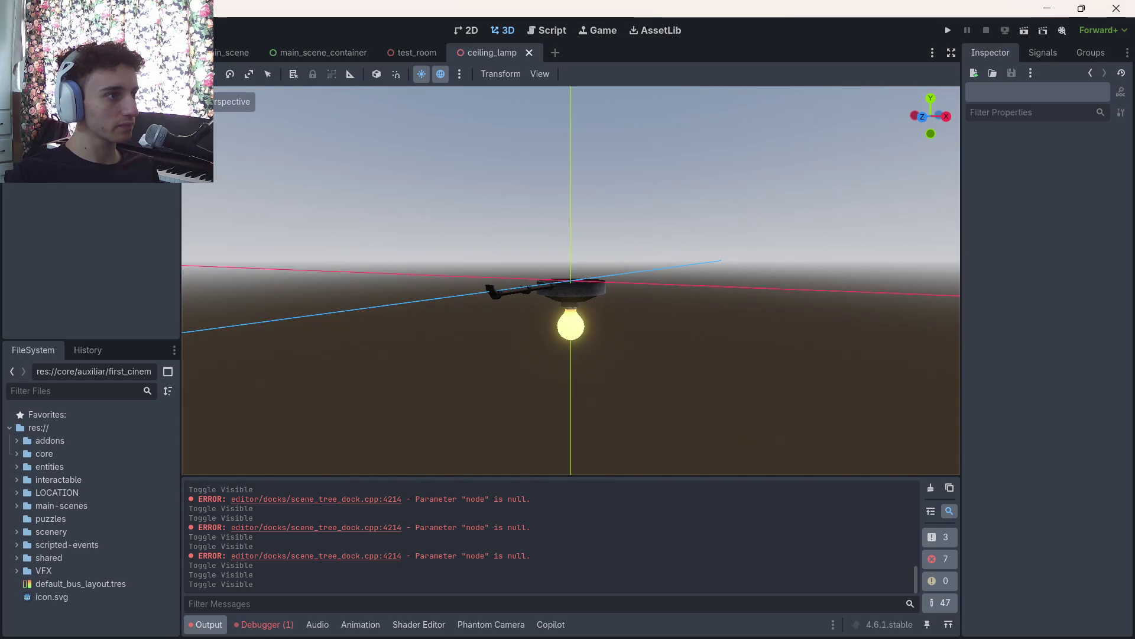
# Rename the bulb mesh node to on and another node to models.
pyautogui.click(571, 324)
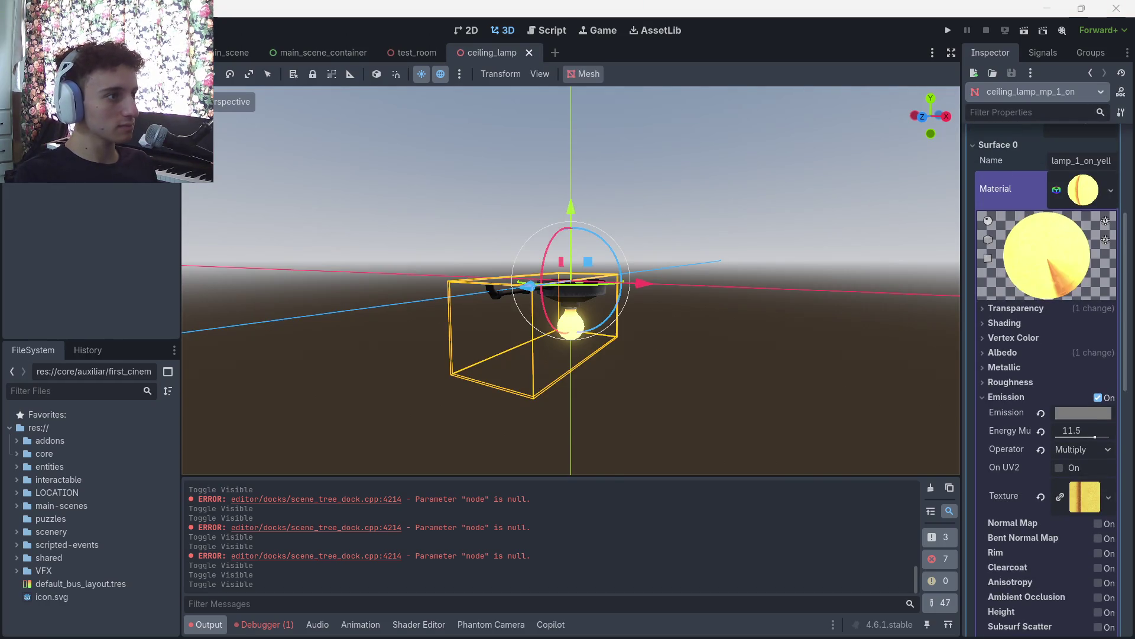
pyautogui.press('Return')
pyautogui.click(54, 77)
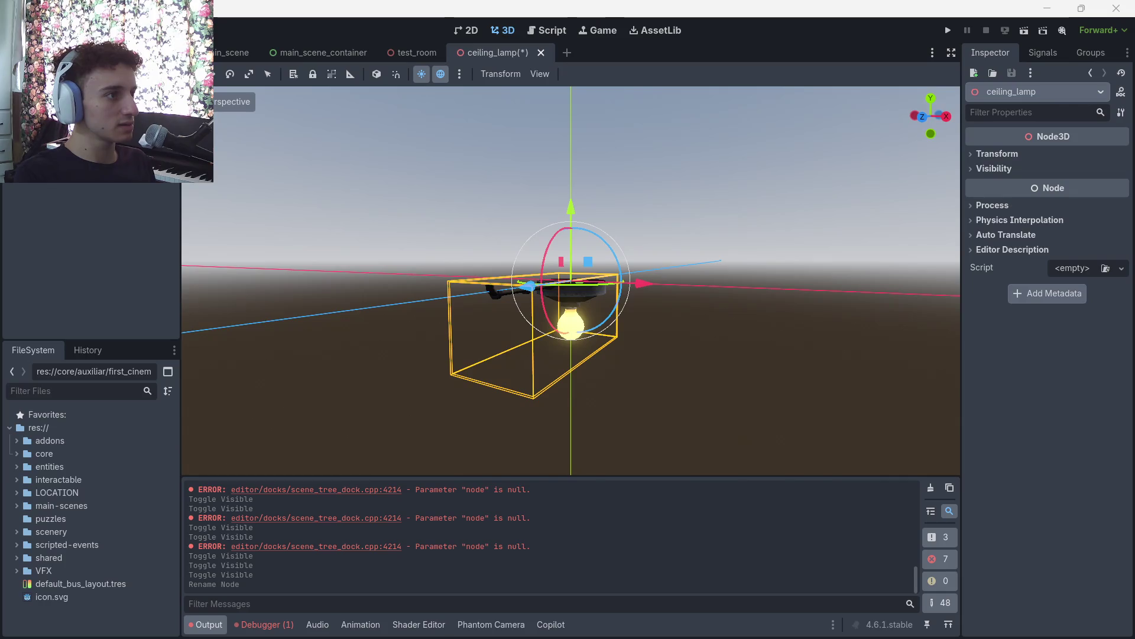
pyautogui.press('Return')
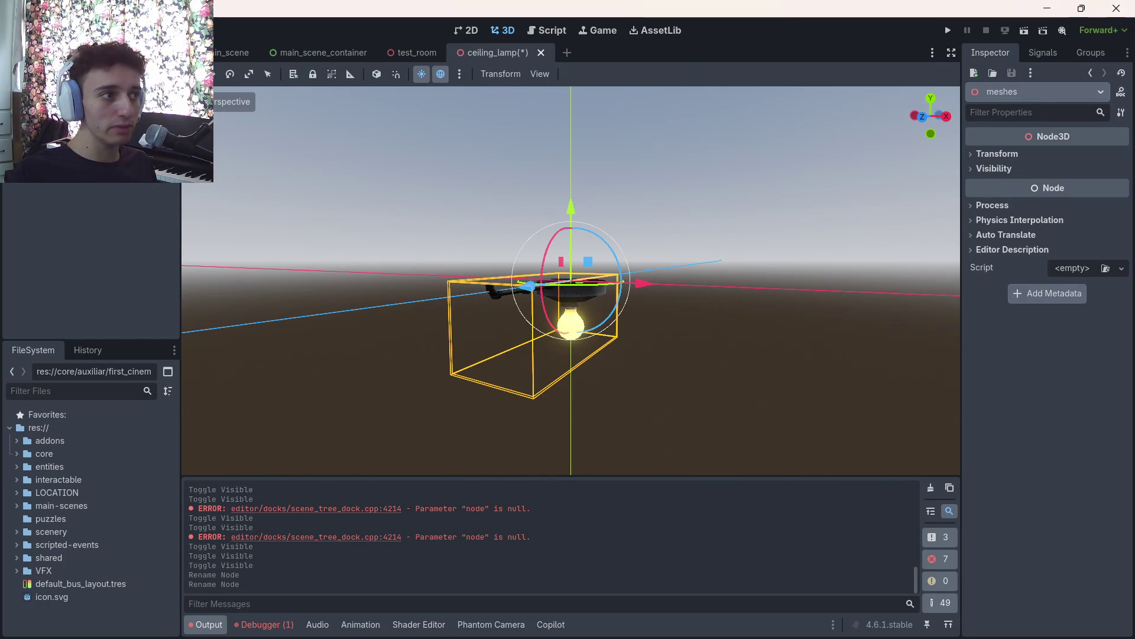
pyautogui.write('models')
pyautogui.press('Return')
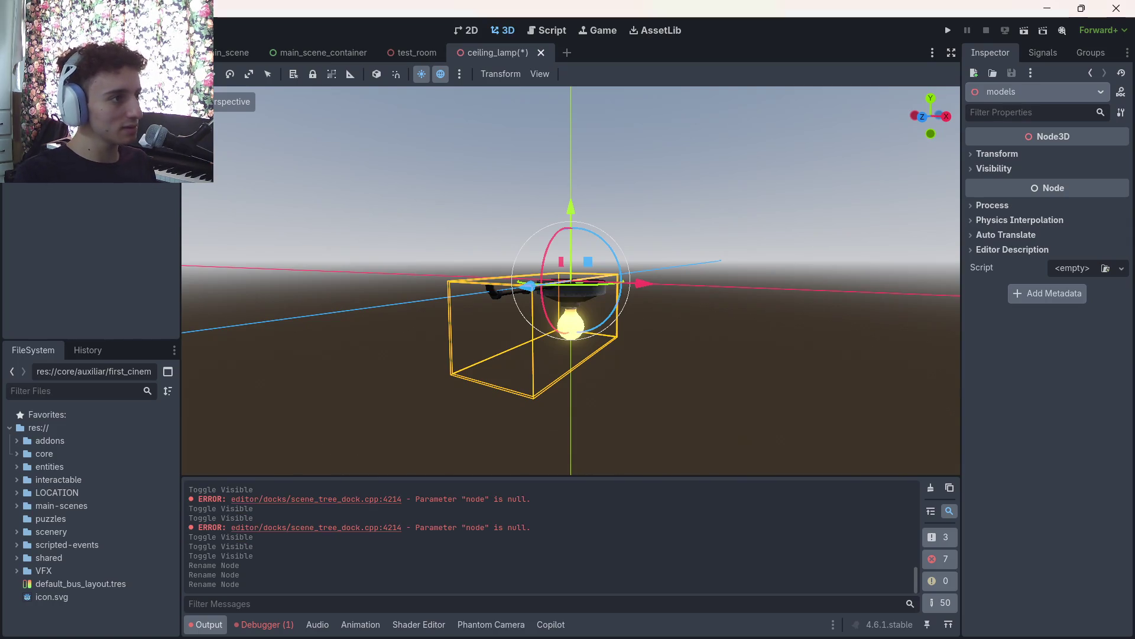
pyautogui.press('Down')
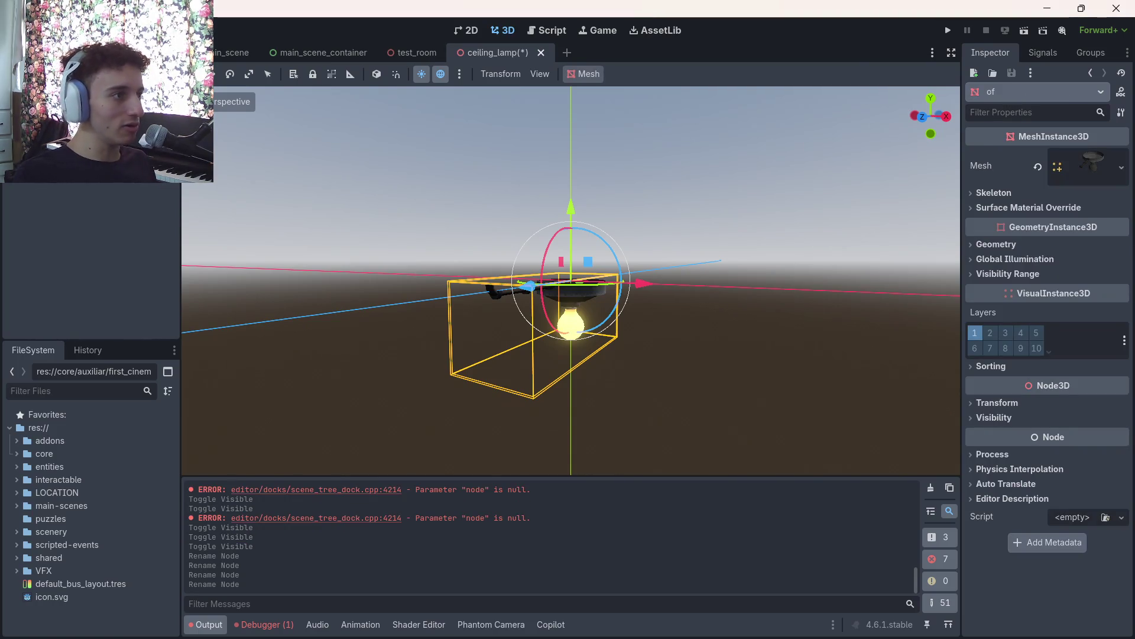
pyautogui.press('Escape')
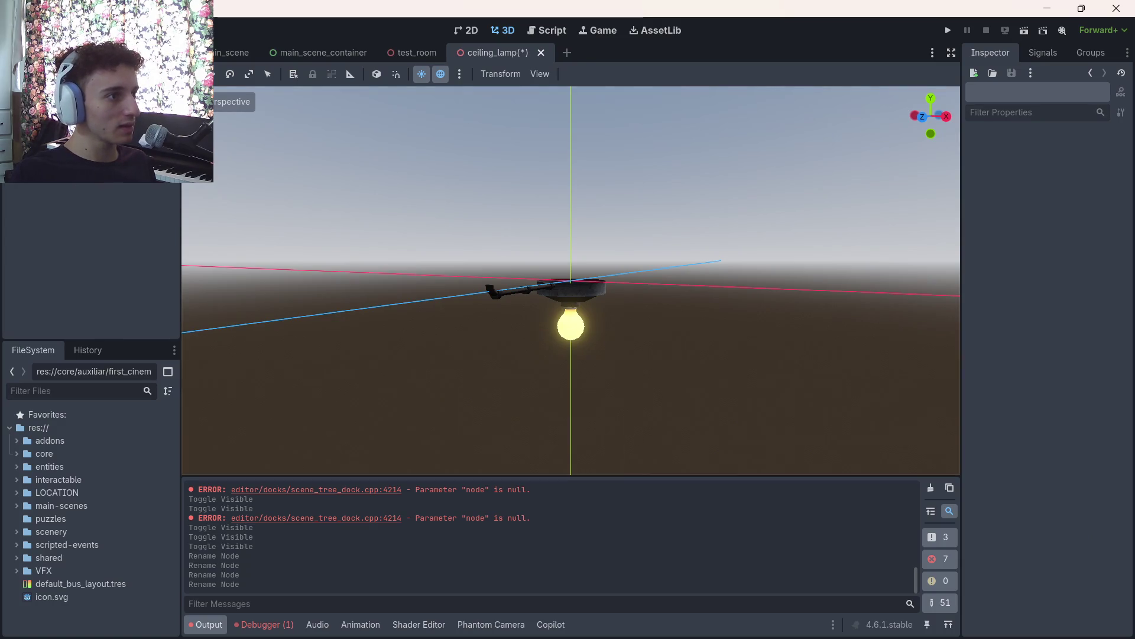
# Hide and reshow the lamp mesh, then save the ceiling_lamp scene again.
pyautogui.hotkey('ctrl', 'h')
pyautogui.hotkey('ctrl', 'h')
pyautogui.hotkey('ctrl', 'h')
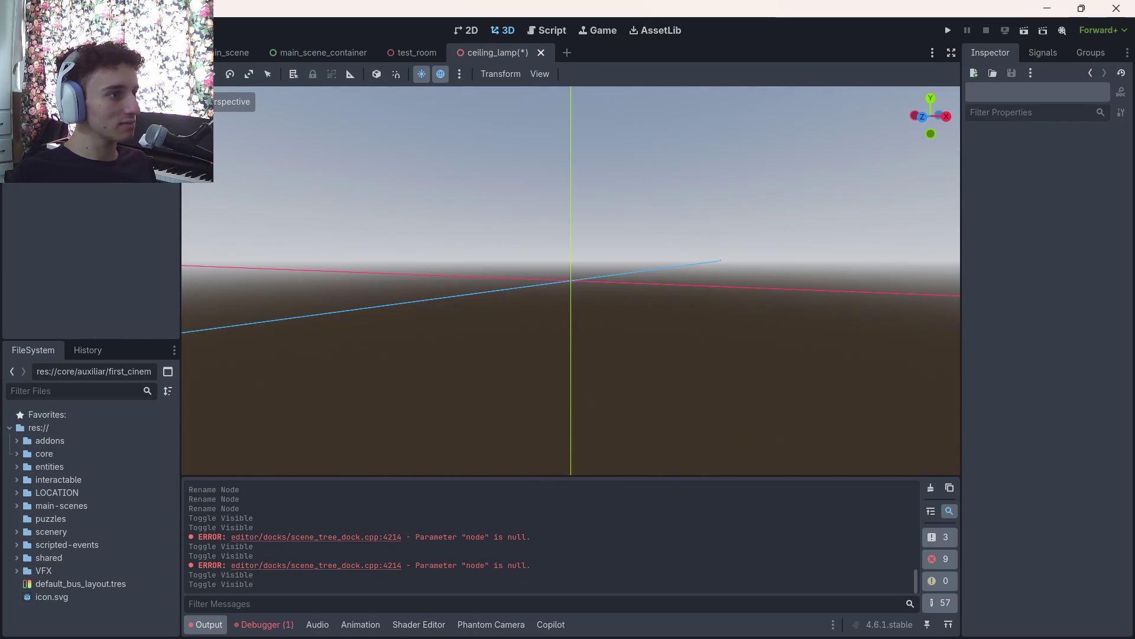
pyautogui.hotkey('ctrl', 'h')
pyautogui.hotkey('ctrl', 'h')
pyautogui.hotkey('ctrl', 'h')
pyautogui.hotkey('ctrl', 'h')
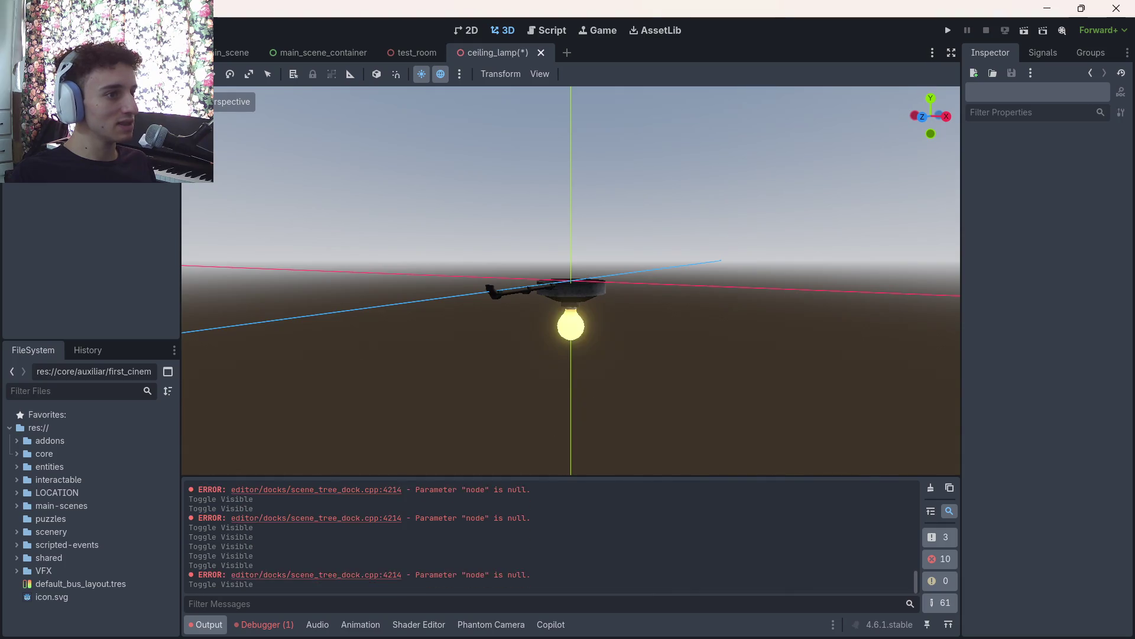
pyautogui.click(571, 322)
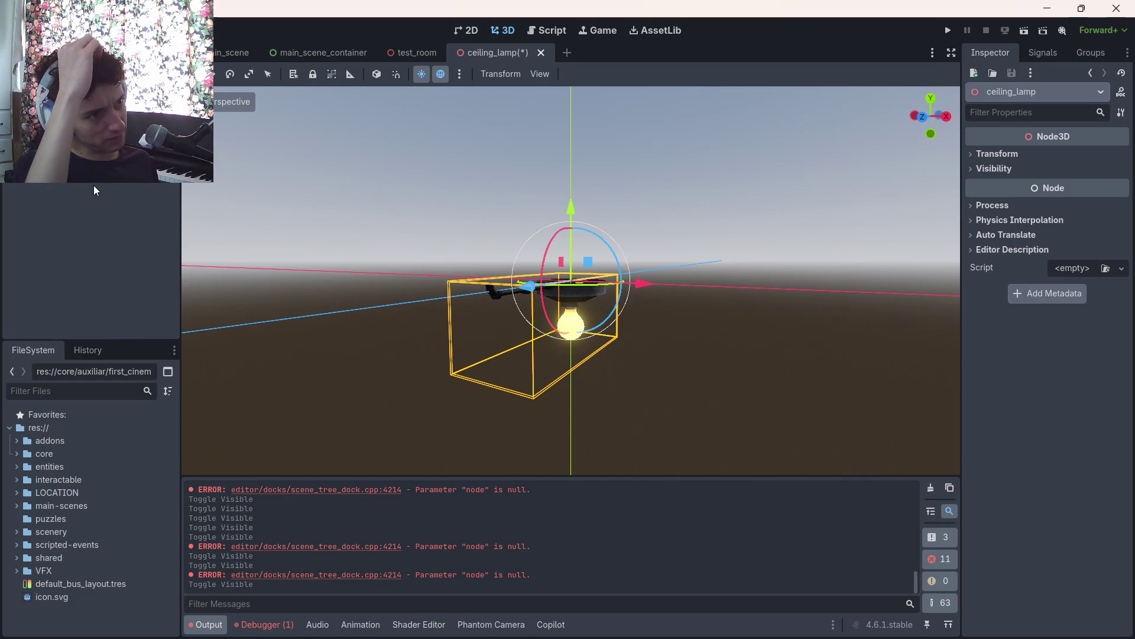
pyautogui.hotkey('ctrl', 's')
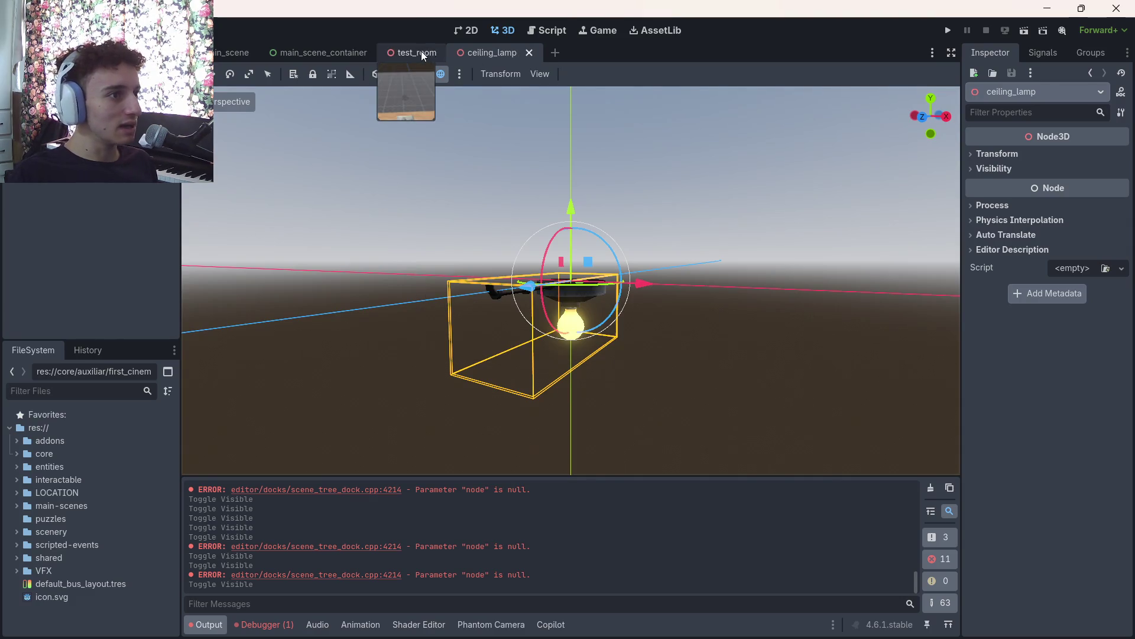
pyautogui.click(419, 52)
pyautogui.click(233, 52)
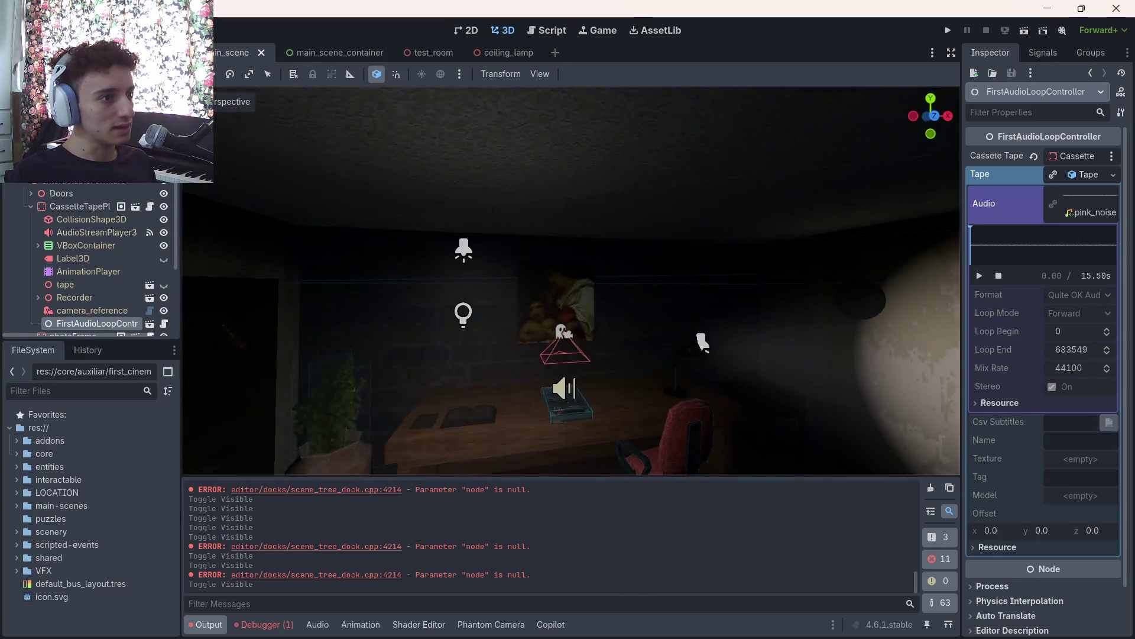
pyautogui.scroll(-2, 139, 270)
pyautogui.scroll(2, 89, 248)
pyautogui.click(31, 206)
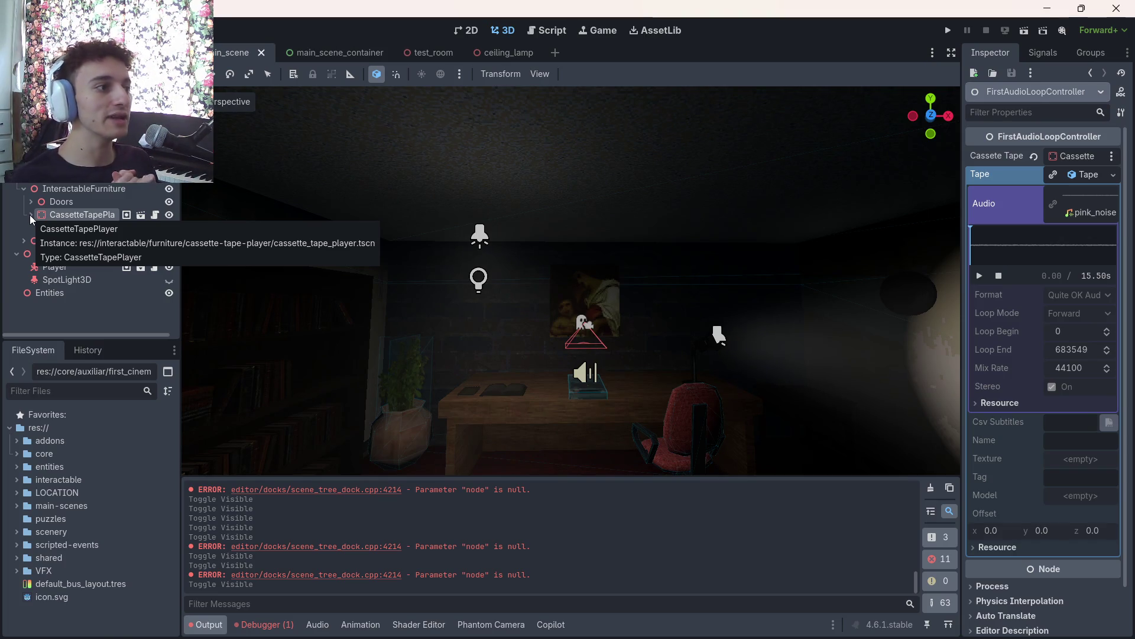
pyautogui.click(23, 188)
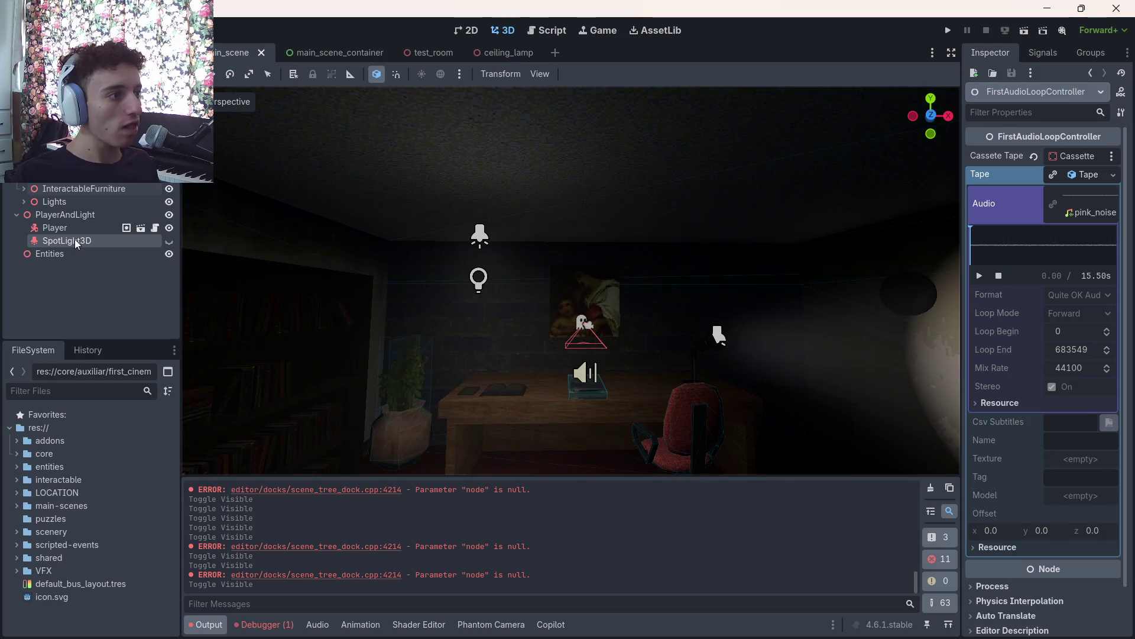
pyautogui.click(16, 215)
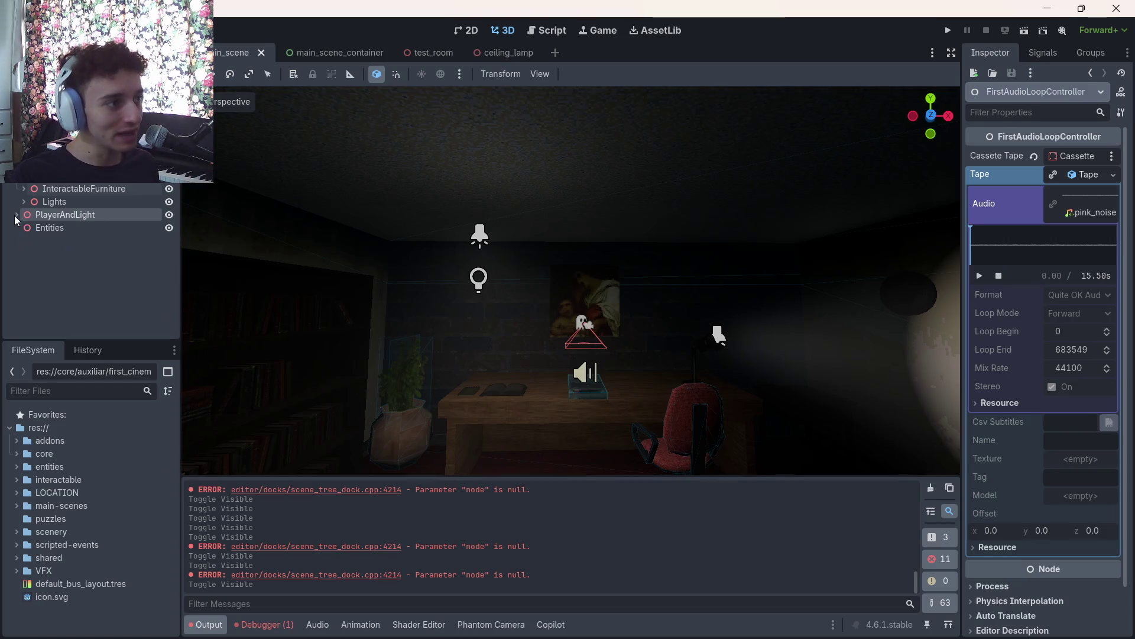
pyautogui.click(24, 202)
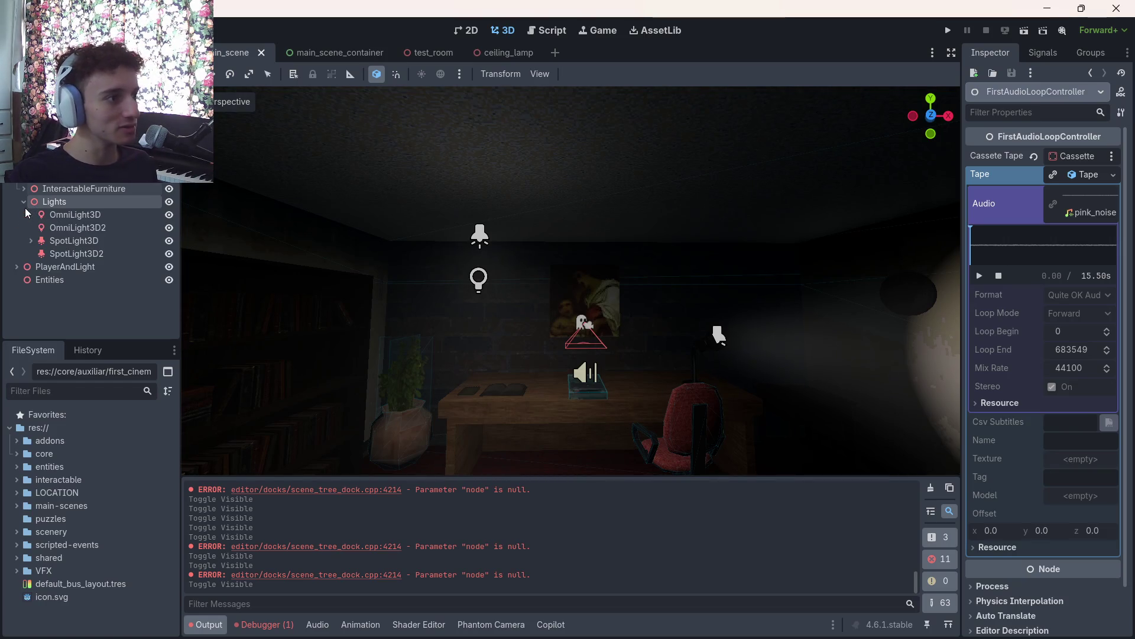
pyautogui.click(73, 240)
pyautogui.press('f')
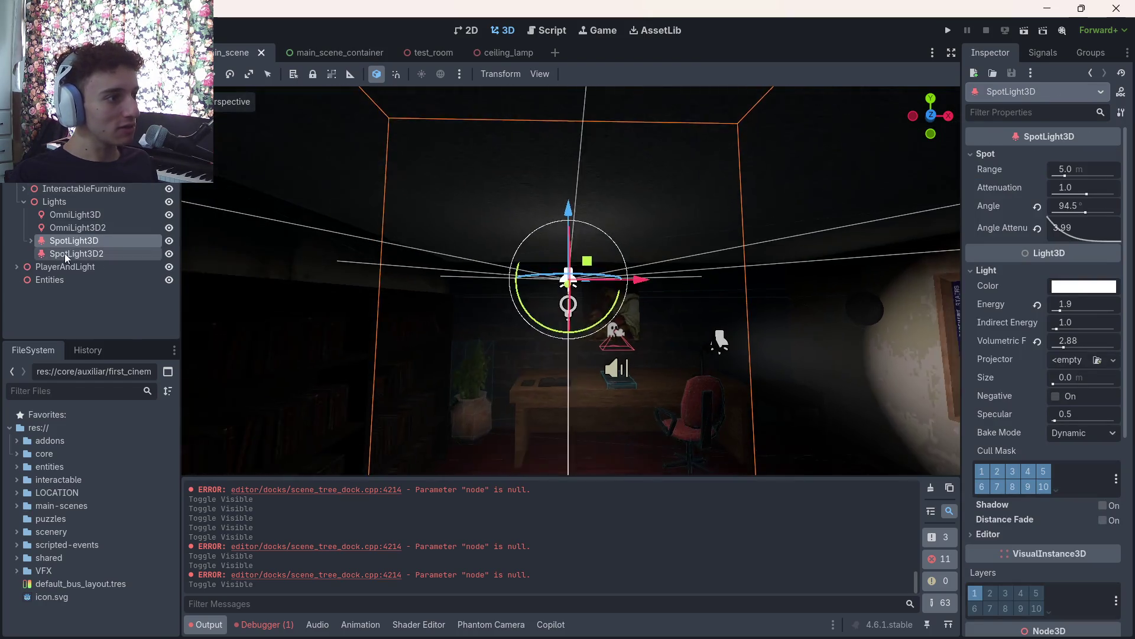
pyautogui.scroll(2, 355, 311)
pyautogui.scroll(1, 502, 353)
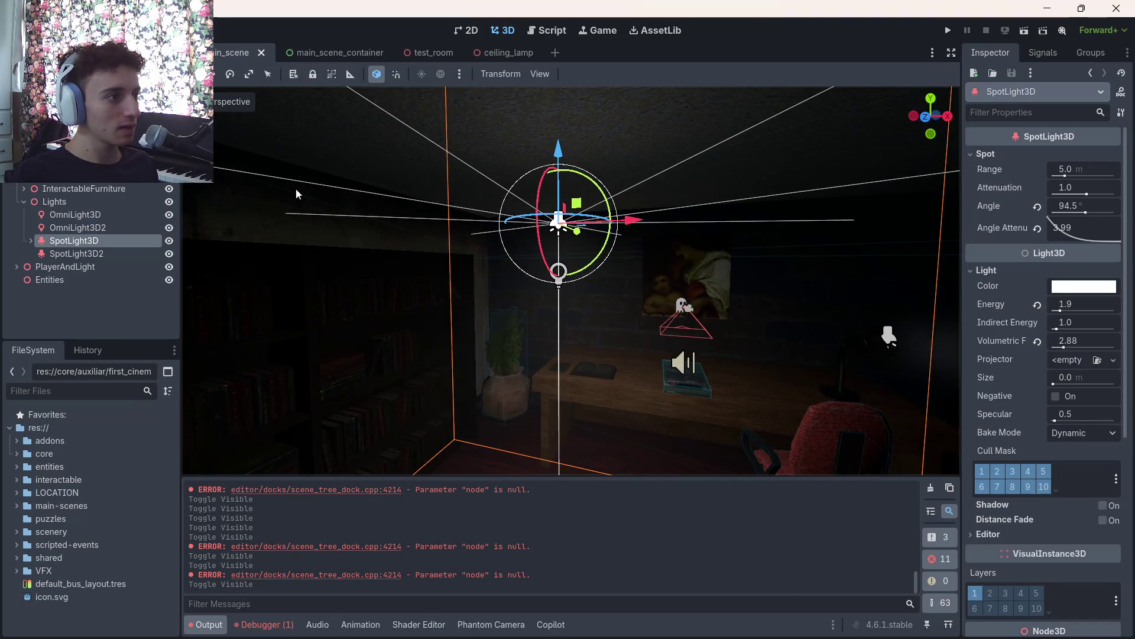
pyautogui.click(509, 53)
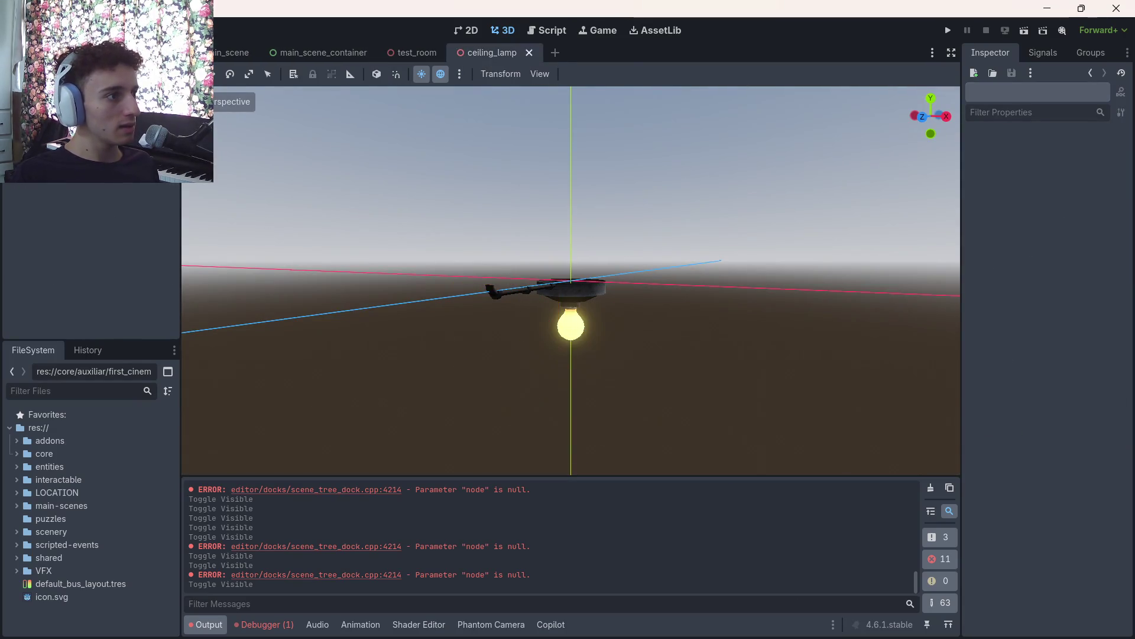
# Add a Node3D named models, rename the root to CeilingLamp, and save.
pyautogui.hotkey('ctrl', 'a')
pyautogui.write('lig')
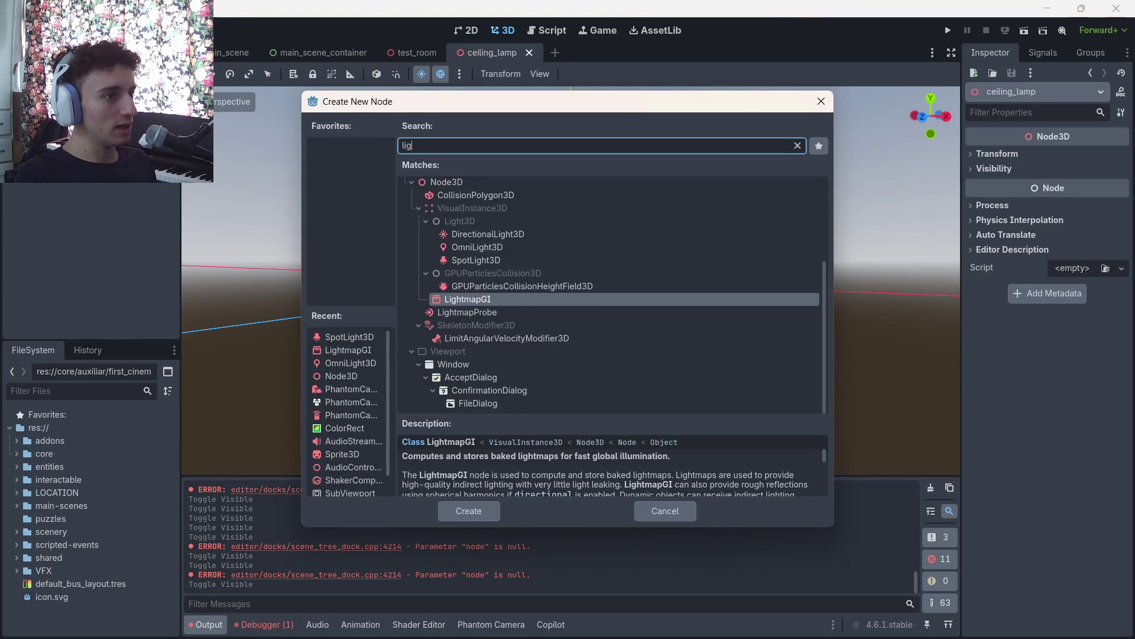
pyautogui.press('BackSpace')
pyautogui.press('BackSpace')
pyautogui.press('BackSpace')
pyautogui.write('node3d')
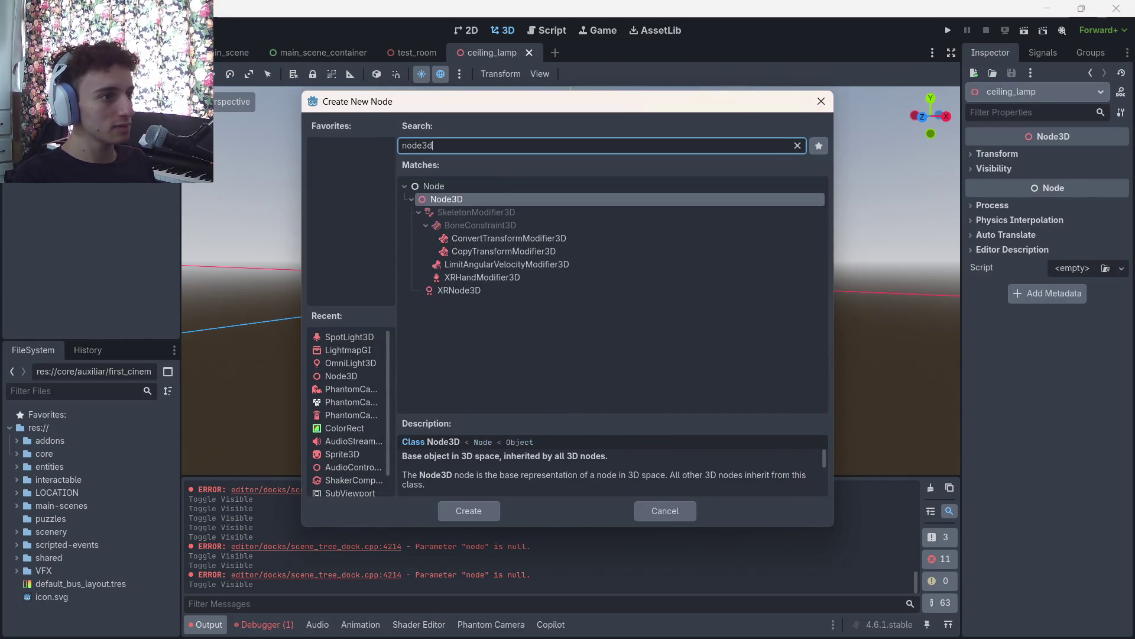
pyautogui.press('Return')
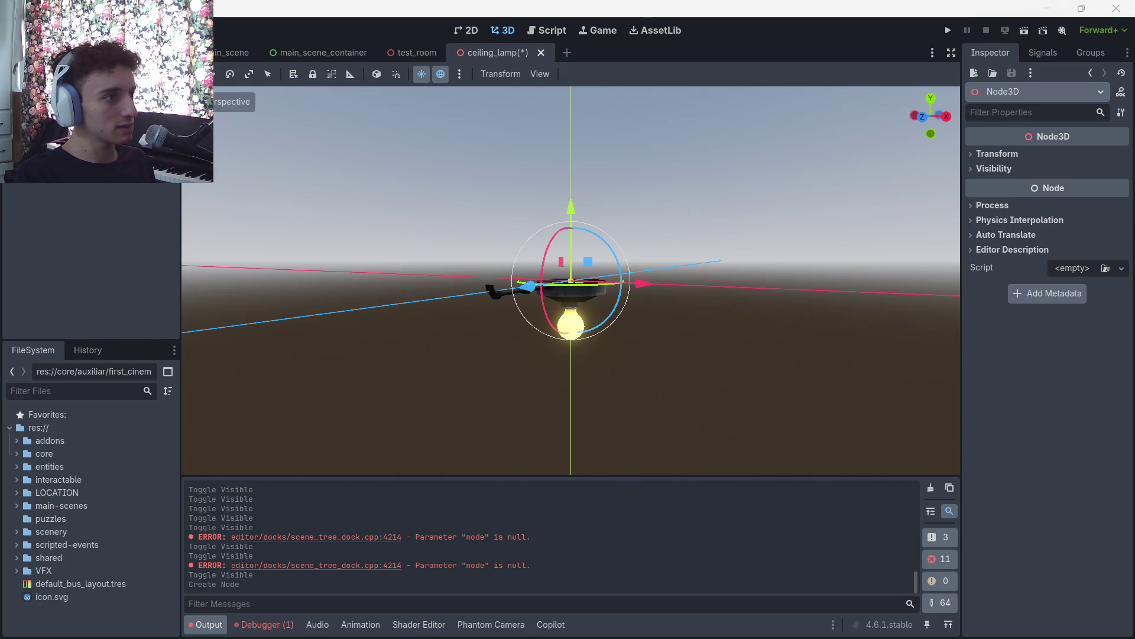
pyautogui.press('Return')
pyautogui.press('Return')
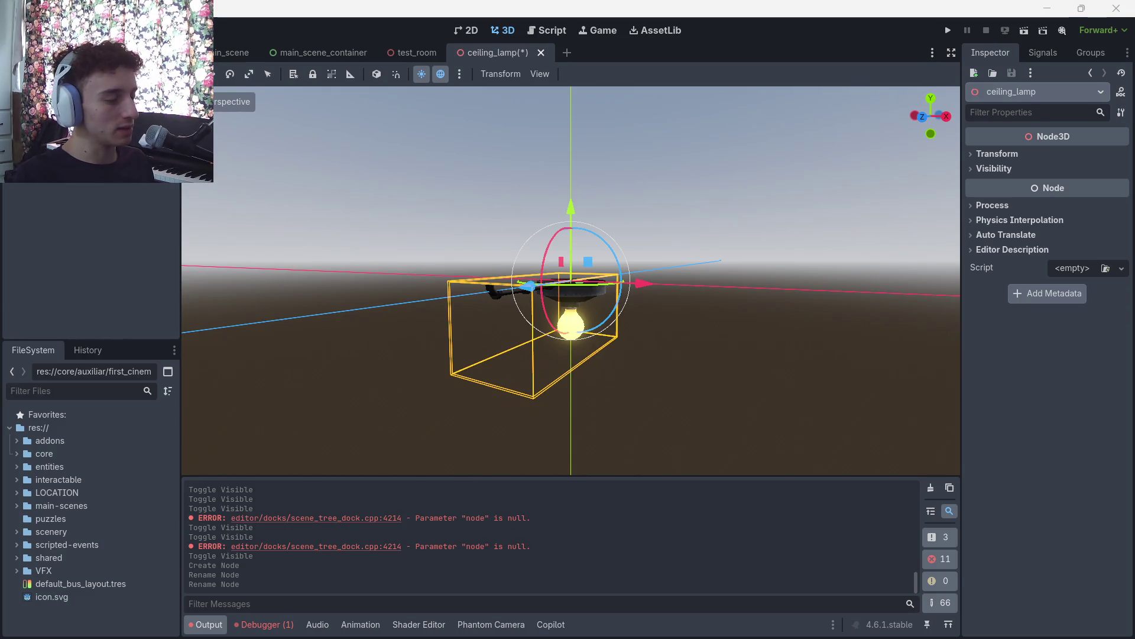
pyautogui.press('Return')
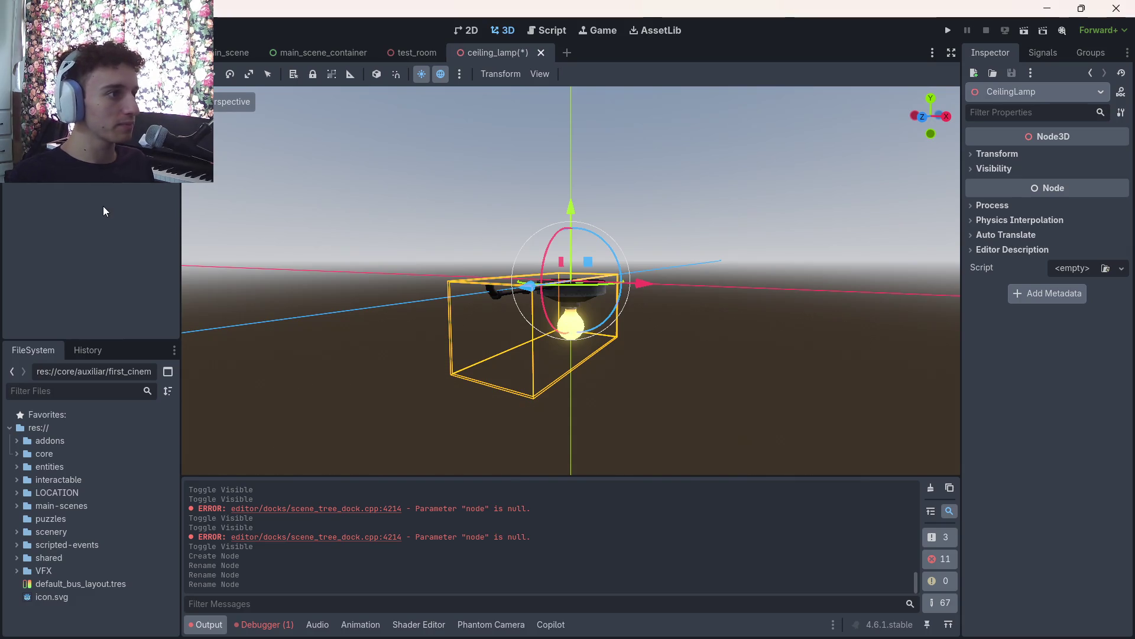
pyautogui.hotkey('ctrl', 's')
# Paste the light under Lights and reset its position to the origin.
pyautogui.hotkey('ctrl', 'v')
pyautogui.click(85, 202)
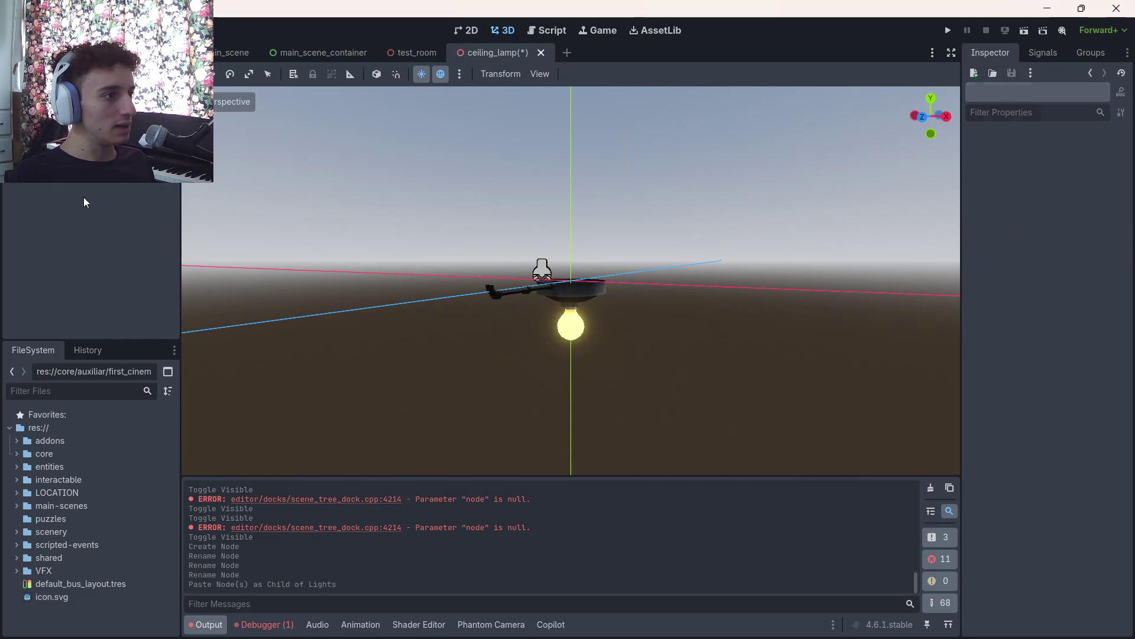
pyautogui.click(541, 269)
pyautogui.moveTo(542, 269)
pyautogui.mouseDown()
pyautogui.moveTo(638, 241)
pyautogui.moveTo(591, 288)
pyautogui.mouseUp()
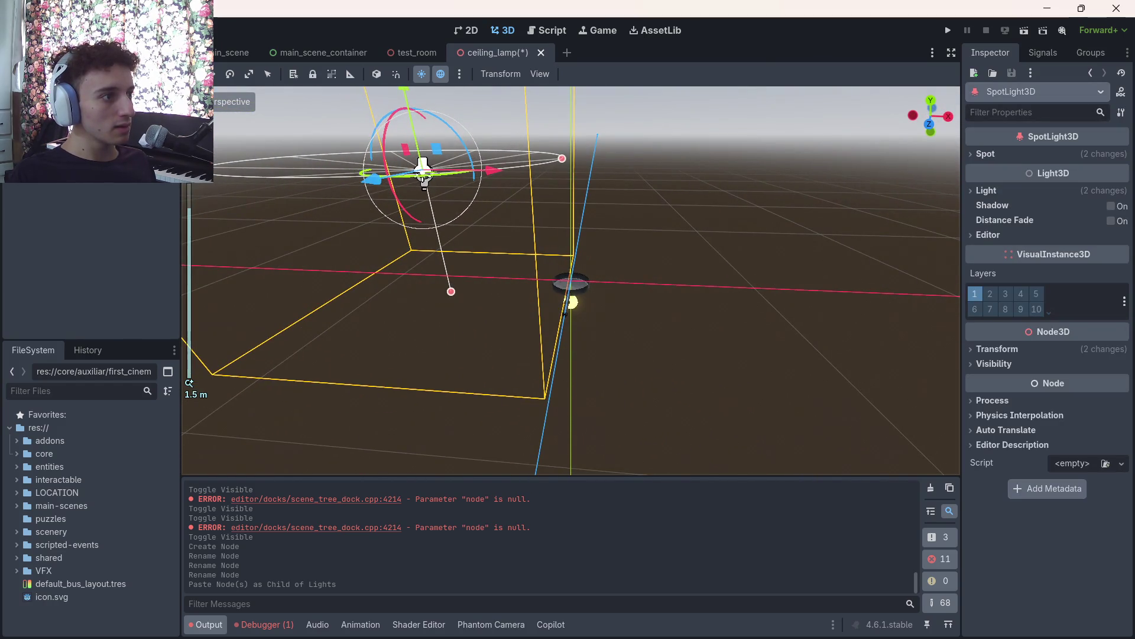
pyautogui.click(571, 286)
pyautogui.click(423, 172)
pyautogui.click(987, 190)
pyautogui.click(989, 190)
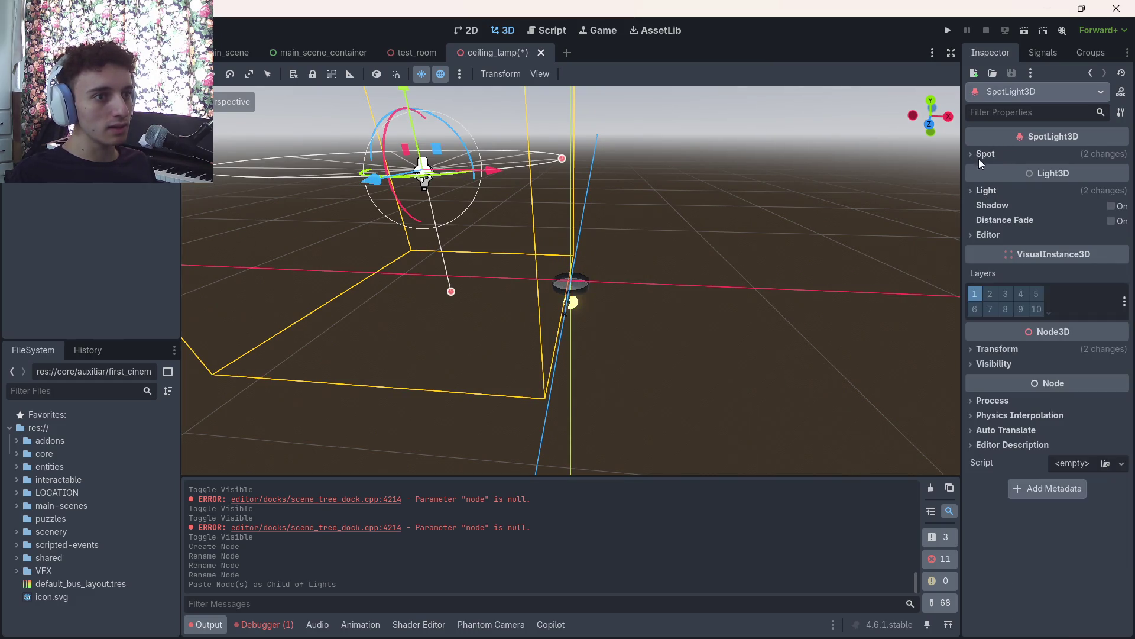
pyautogui.click(975, 349)
pyautogui.click(1113, 364)
pyautogui.scroll(5, 674, 257)
pyautogui.moveTo(680, 178)
pyautogui.mouseDown()
pyautogui.moveTo(648, 256)
pyautogui.moveTo(668, 318)
pyautogui.mouseUp()
pyautogui.scroll(-2, 668, 318)
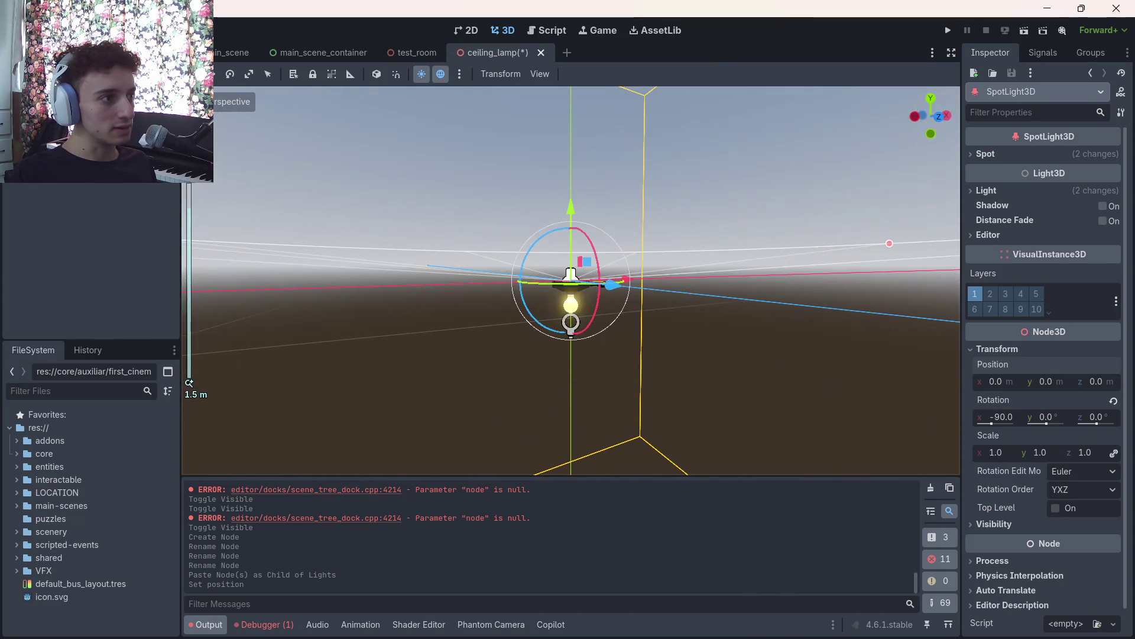
# Reparent OmniLight3D3, lower the Lights group about 0.25 m to the bulb, and save.
pyautogui.click(571, 274)
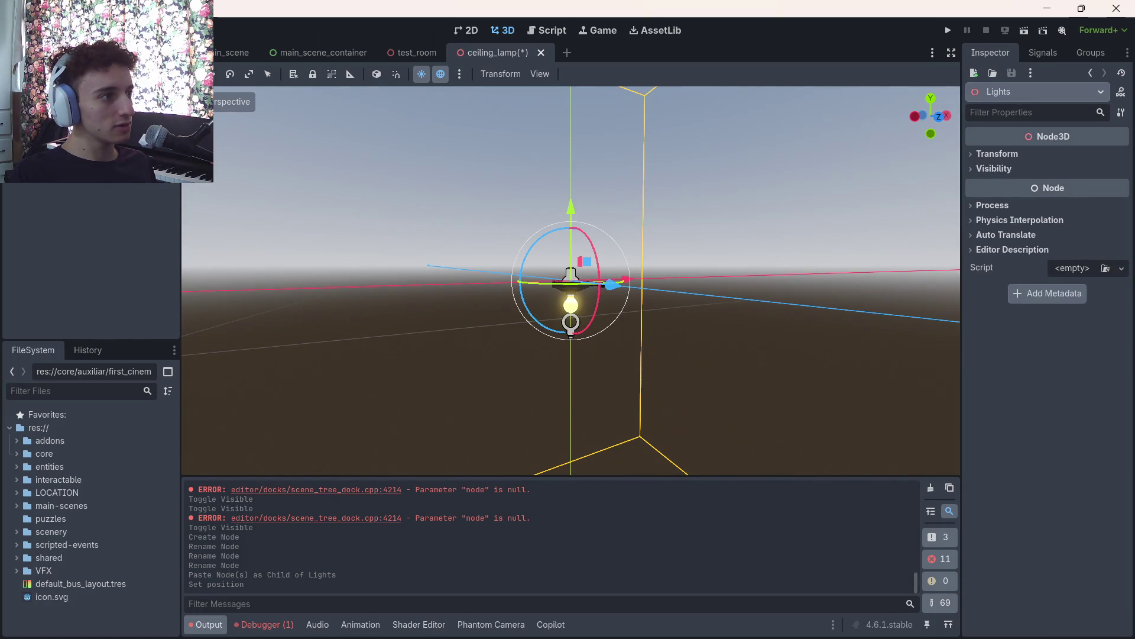
pyautogui.moveTo(71, 155); pyautogui.dragTo(82, 178)
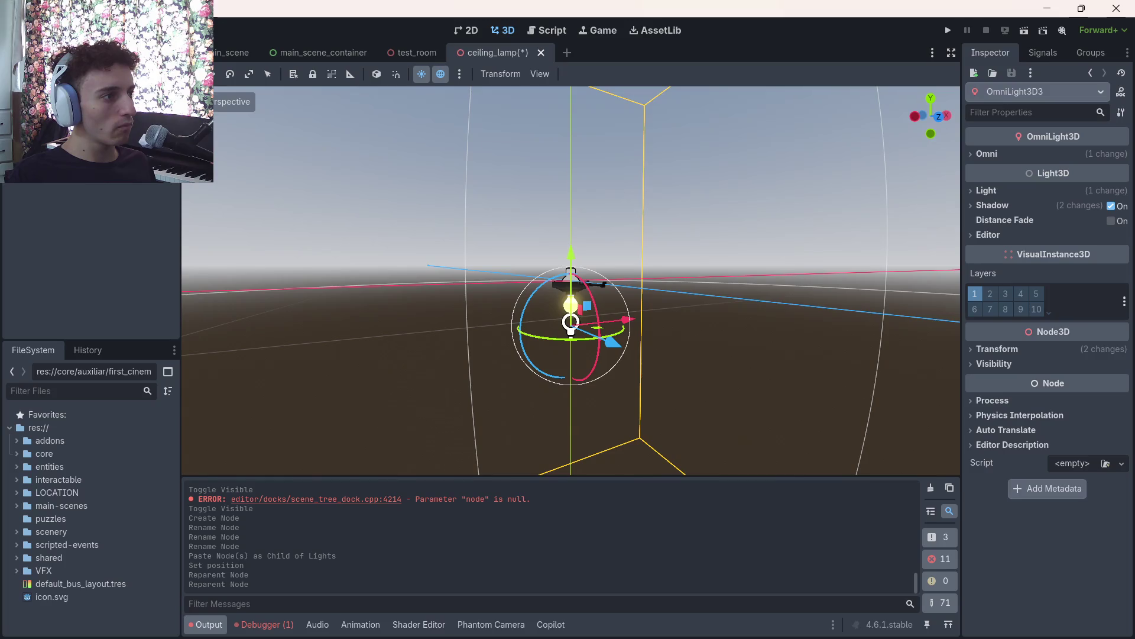
pyautogui.click(570, 251)
pyautogui.moveTo(570, 206)
pyautogui.mouseDown()
pyautogui.moveTo(577, 251)
pyautogui.moveTo(577, 229)
pyautogui.mouseUp()
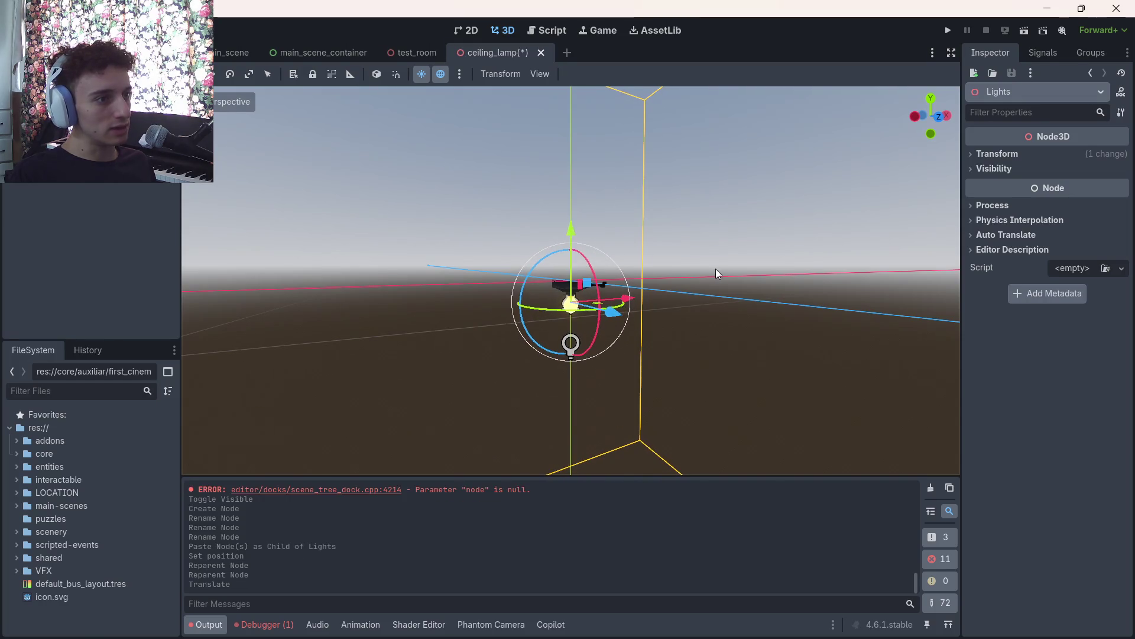
pyautogui.click(714, 278)
pyautogui.hotkey('ctrl', 's')
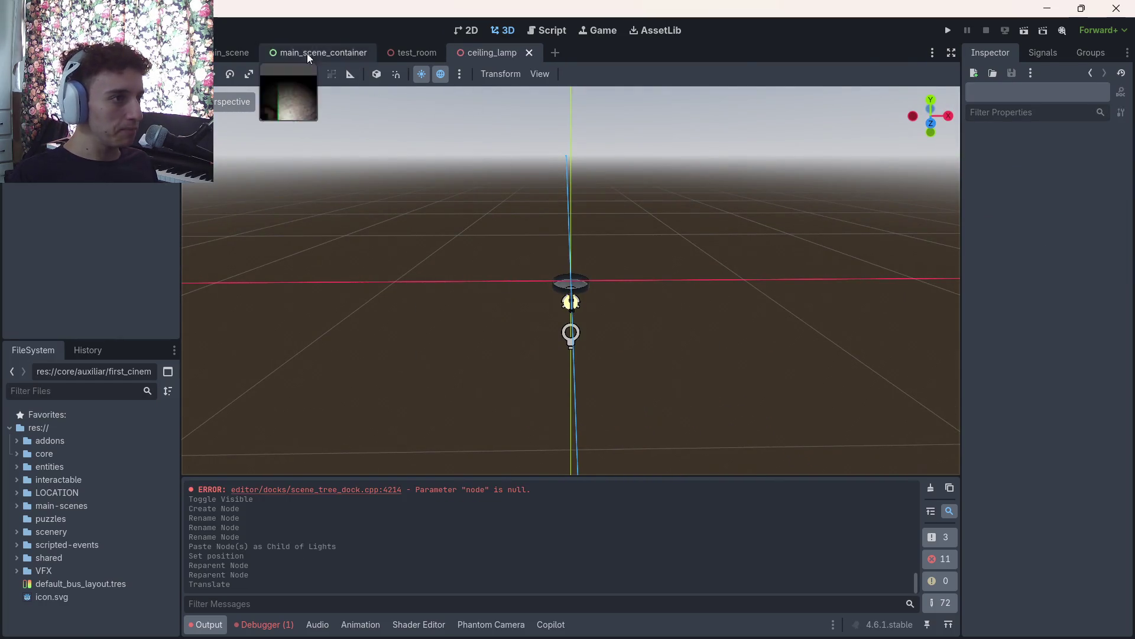
# Switch to main_scene, enlarge the viewport and select the SpotLight3D under Lights.
pyautogui.click(222, 54)
pyautogui.moveTo(236, 203)
pyautogui.mouseDown()
pyautogui.moveTo(308, 248)
pyautogui.moveTo(379, 461)
pyautogui.mouseUp()
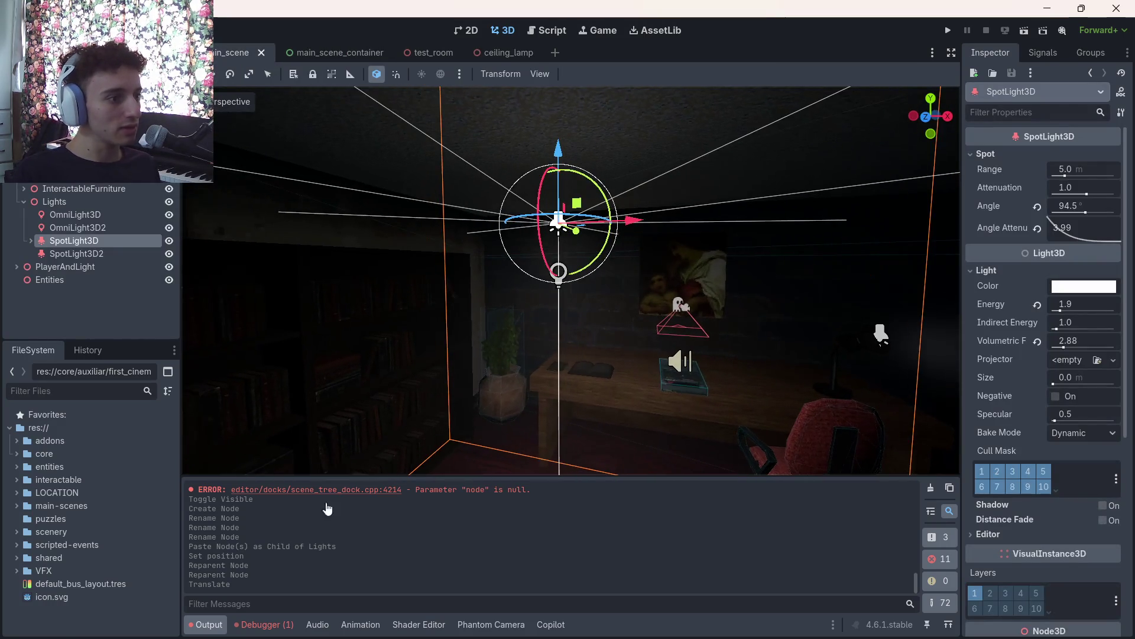
pyautogui.click(206, 625)
pyautogui.moveTo(540, 384); pyautogui.dragTo(547, 388)
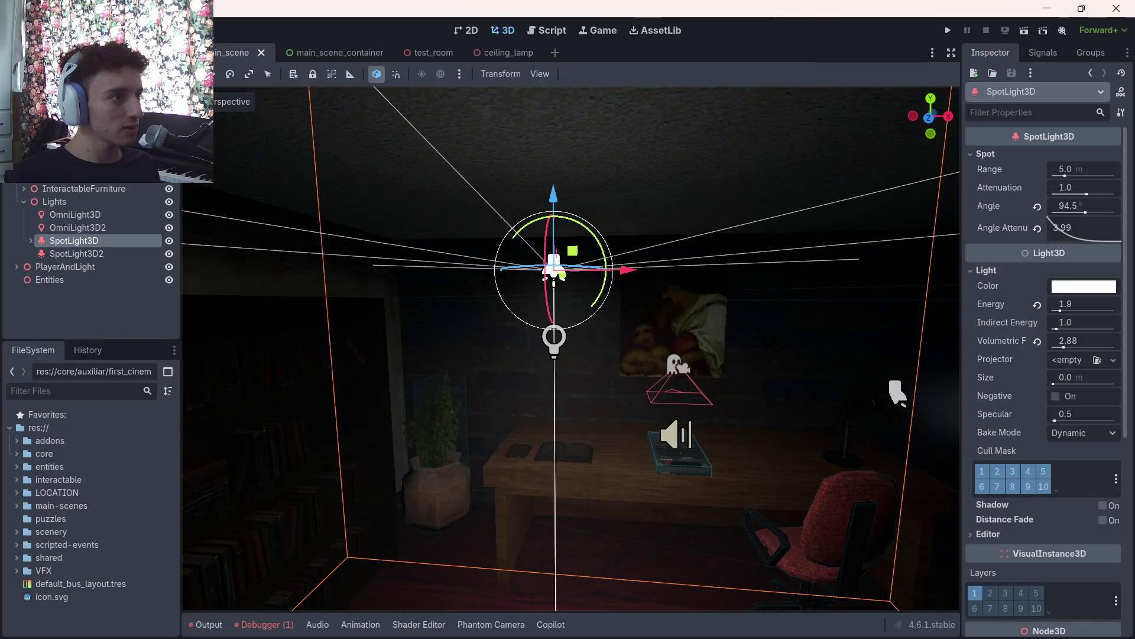
pyautogui.click(101, 237)
pyautogui.rightClick(101, 237)
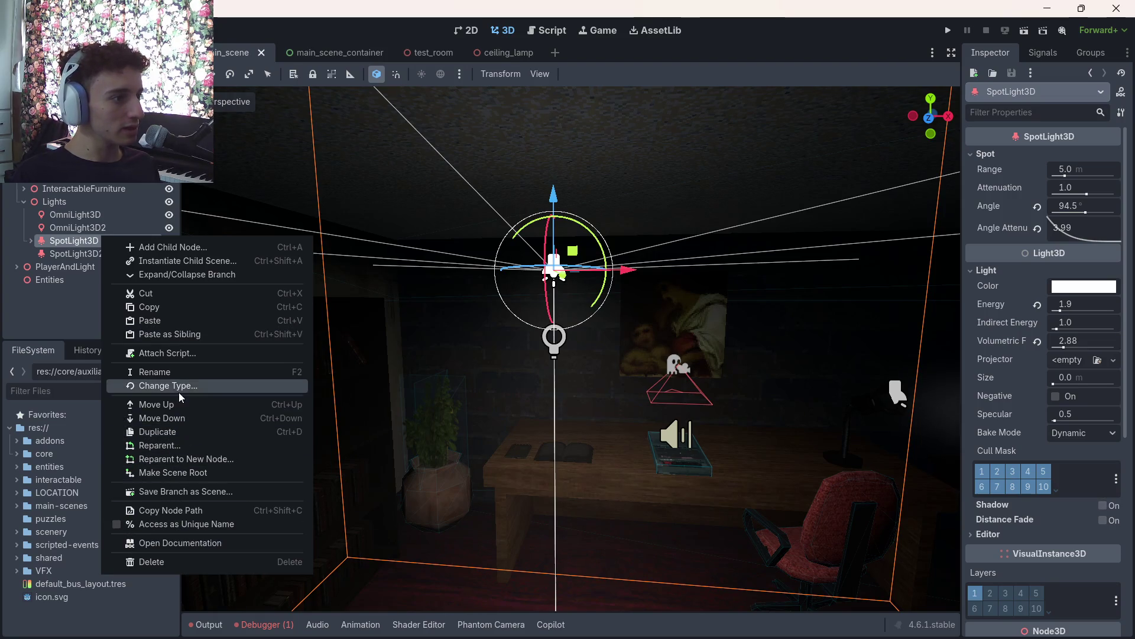
pyautogui.click(178, 386)
pyautogui.click(670, 517)
# Remove the stray OmniLight3D3 that was pasted under SpotLight3D.
pyautogui.hotkey('ctrl', 'v')
pyautogui.click(75, 253)
pyautogui.press('Delete')
pyautogui.click(535, 327)
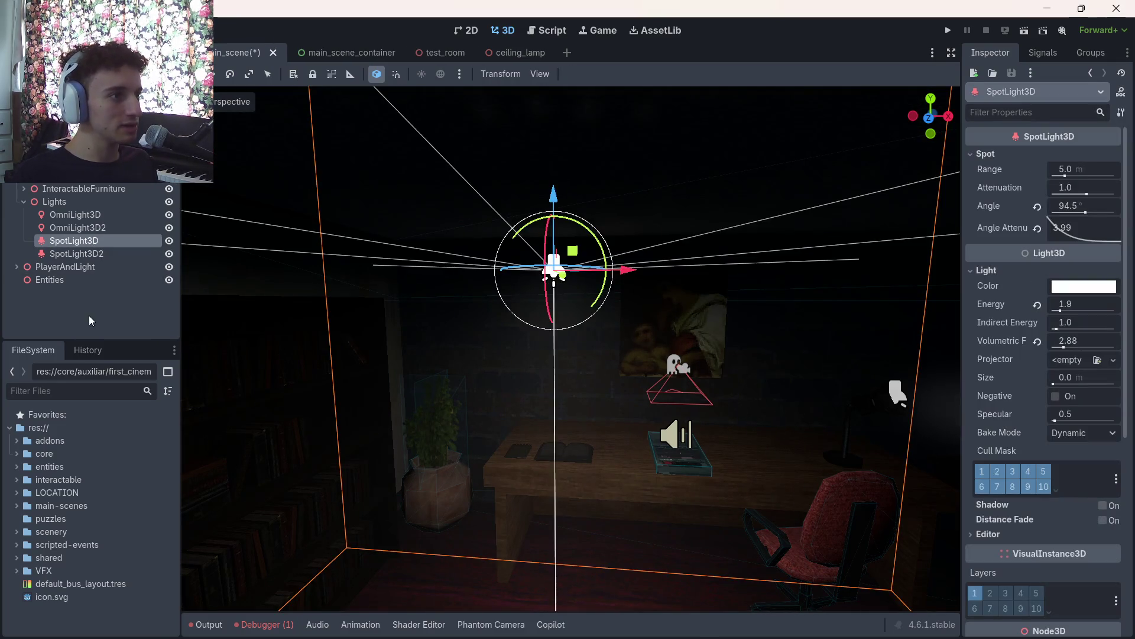
# Instance ceiling_lamp.tscn, found by searching 'ceili', as a child of SpotLight3D.
pyautogui.hotkey('ctrl', 'a')
pyautogui.write('ceili')
pyautogui.press('Escape')
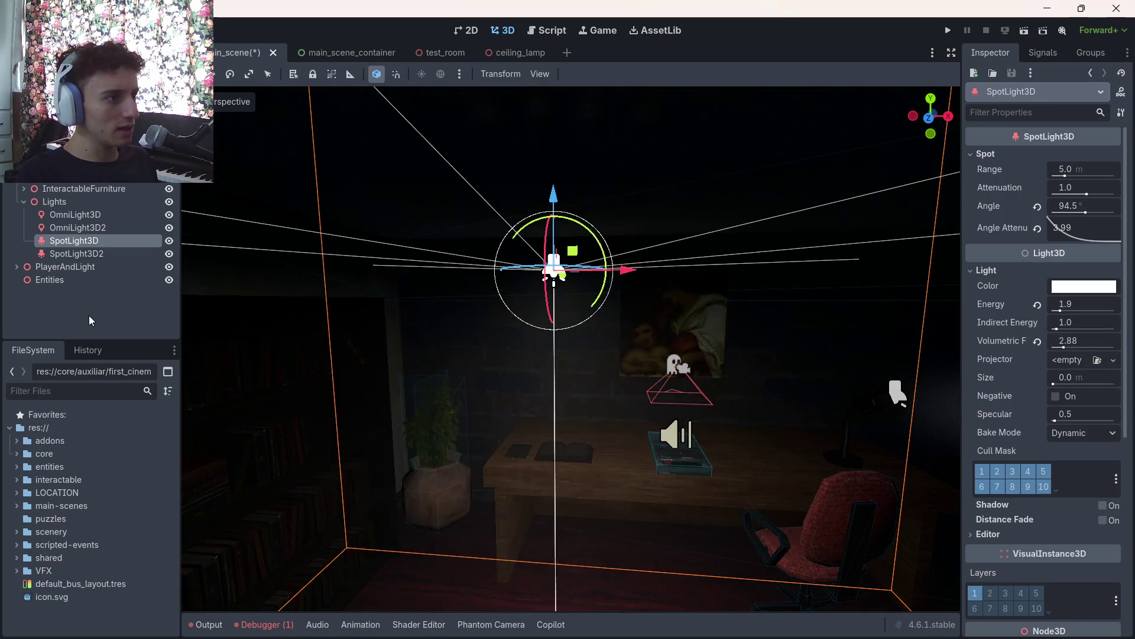
pyautogui.hotkey('ctrl', 'shift', 'a')
pyautogui.write('ceili')
pyautogui.press('Return')
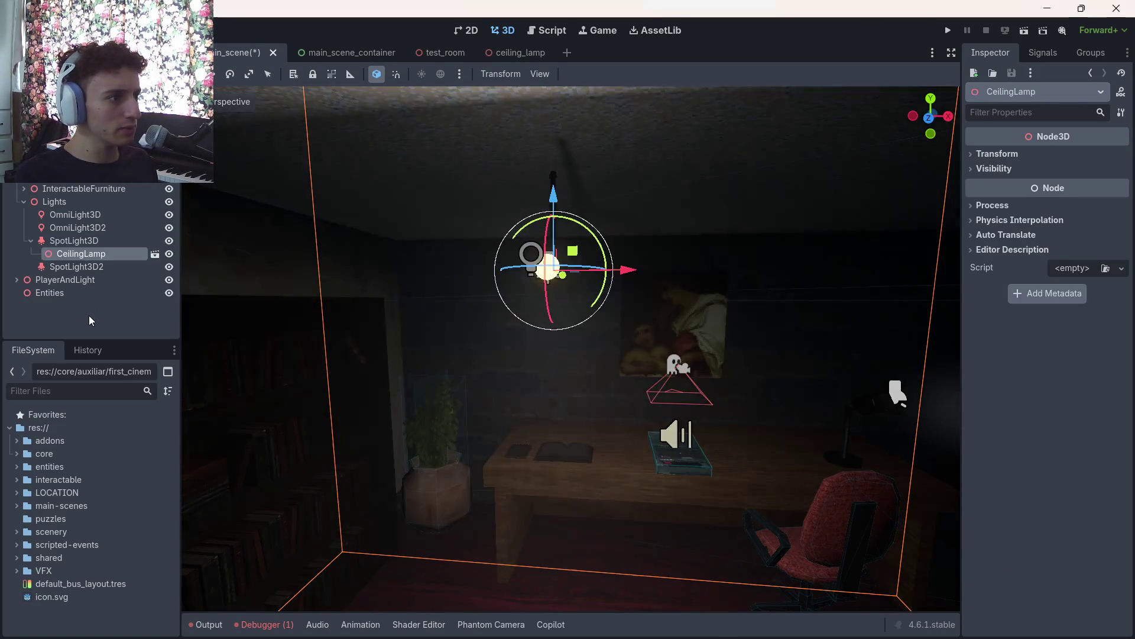
# Move CeilingLamp directly under Lights and delete the old SpotLight3D.
pyautogui.moveTo(62, 238); pyautogui.dragTo(63, 236)
pyautogui.click(74, 257)
pyautogui.press('Delete')
pyautogui.click(545, 328)
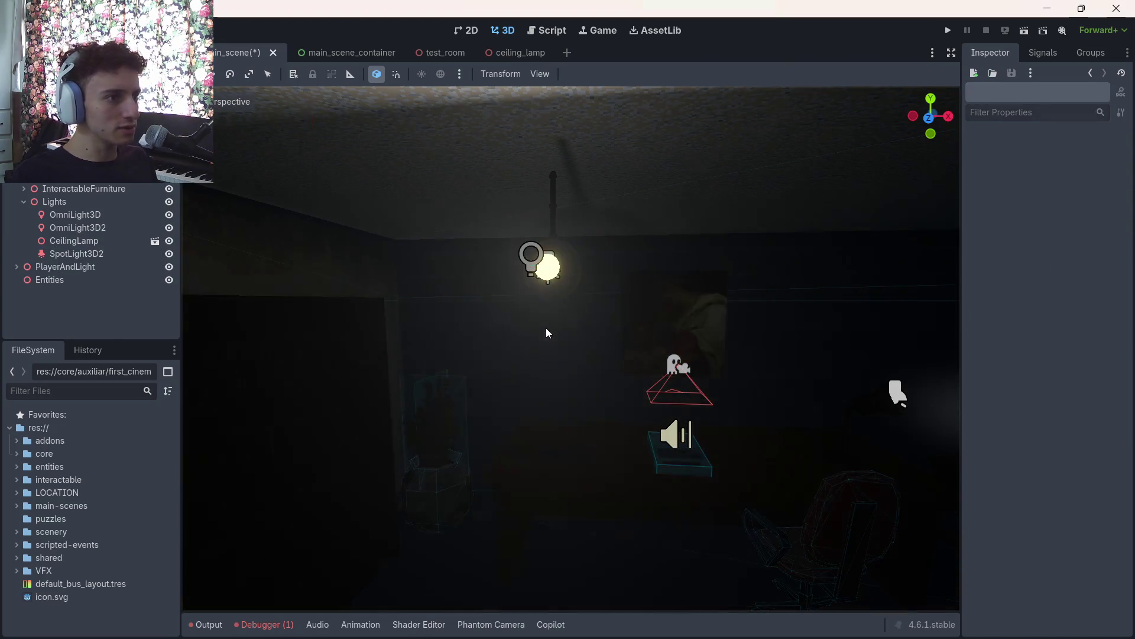
# Set CeilingLamp's X rotation to 0 so the lamp hangs upright.
pyautogui.moveTo(583, 345)
pyautogui.mouseDown()
pyautogui.moveTo(650, 331)
pyautogui.moveTo(716, 266)
pyautogui.moveTo(745, 289)
pyautogui.moveTo(763, 278)
pyautogui.moveTo(739, 290)
pyautogui.moveTo(256, 309)
pyautogui.mouseUp()
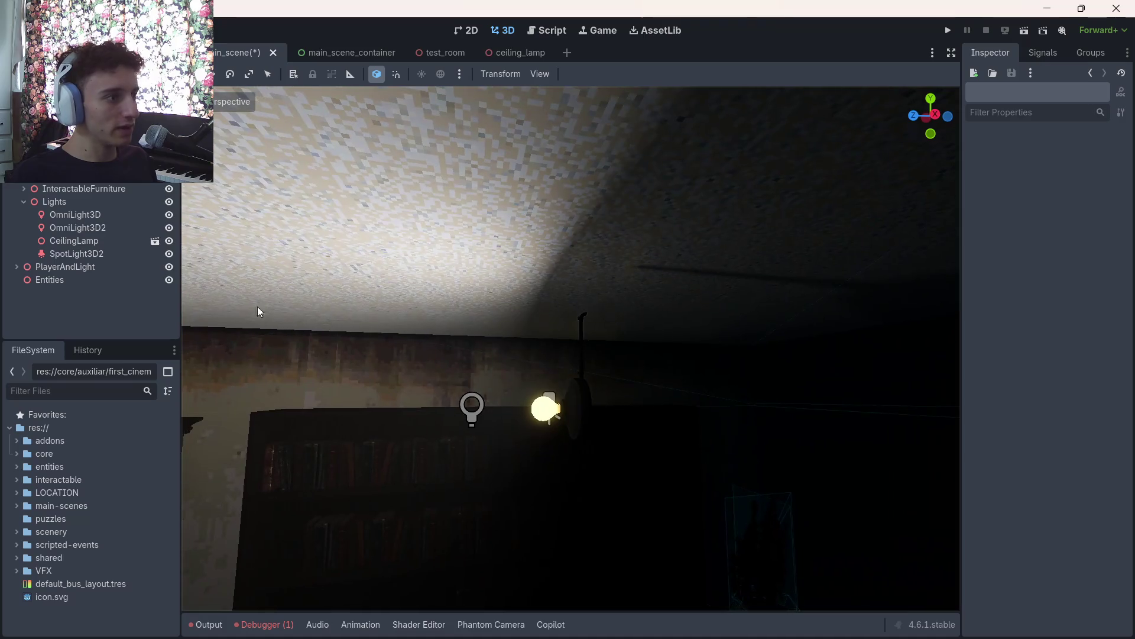
pyautogui.click(89, 242)
pyautogui.click(995, 156)
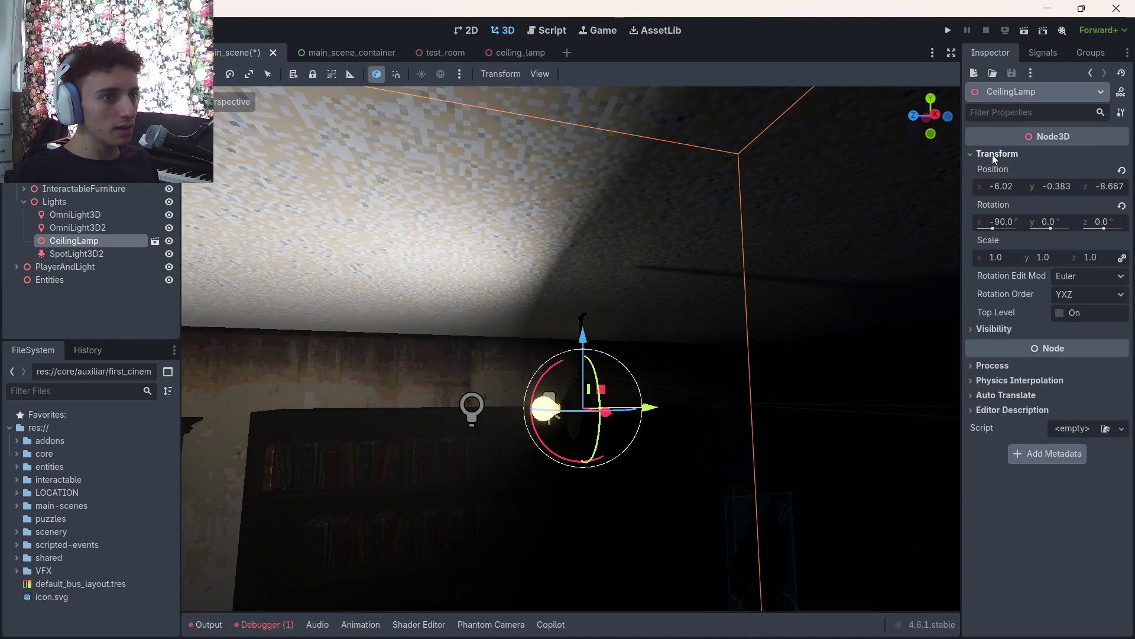
pyautogui.click(1005, 222)
pyautogui.write('0')
pyautogui.press('Return')
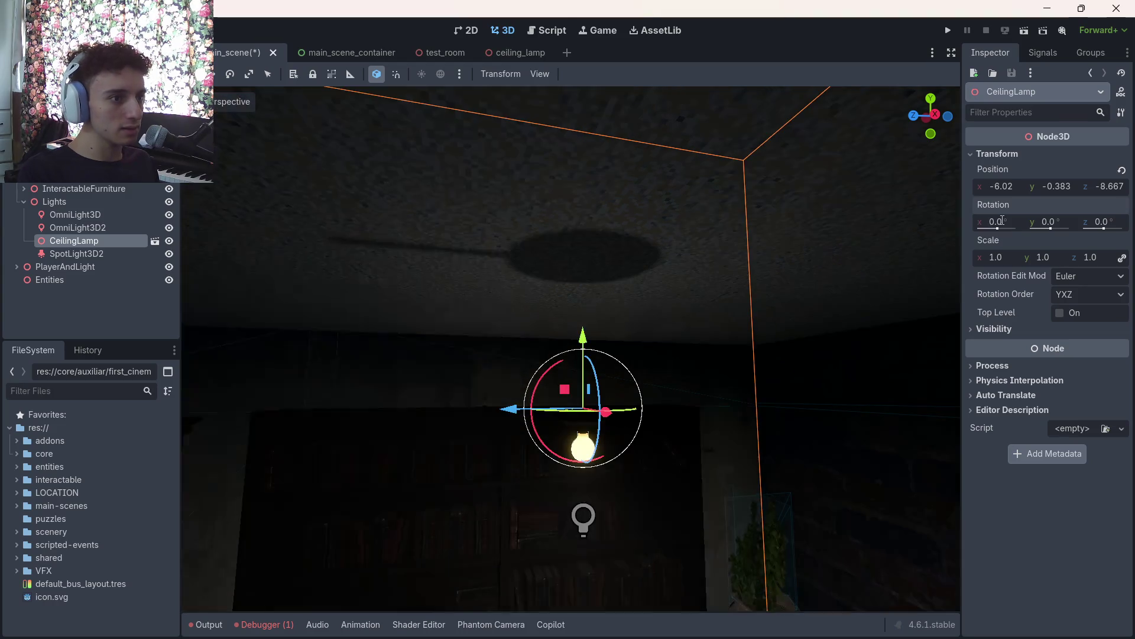
# Raise the lamp to the ceiling and move it along the X and Z axes.
pyautogui.moveTo(582, 337); pyautogui.dragTo(584, 197)
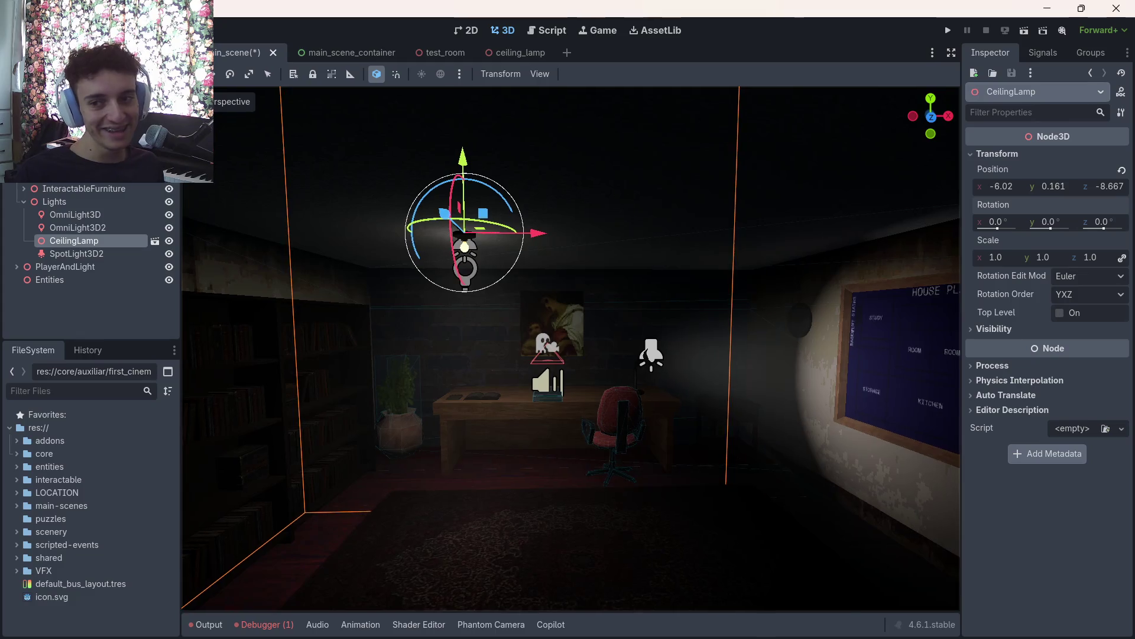
pyautogui.press('g')
pyautogui.press('x')
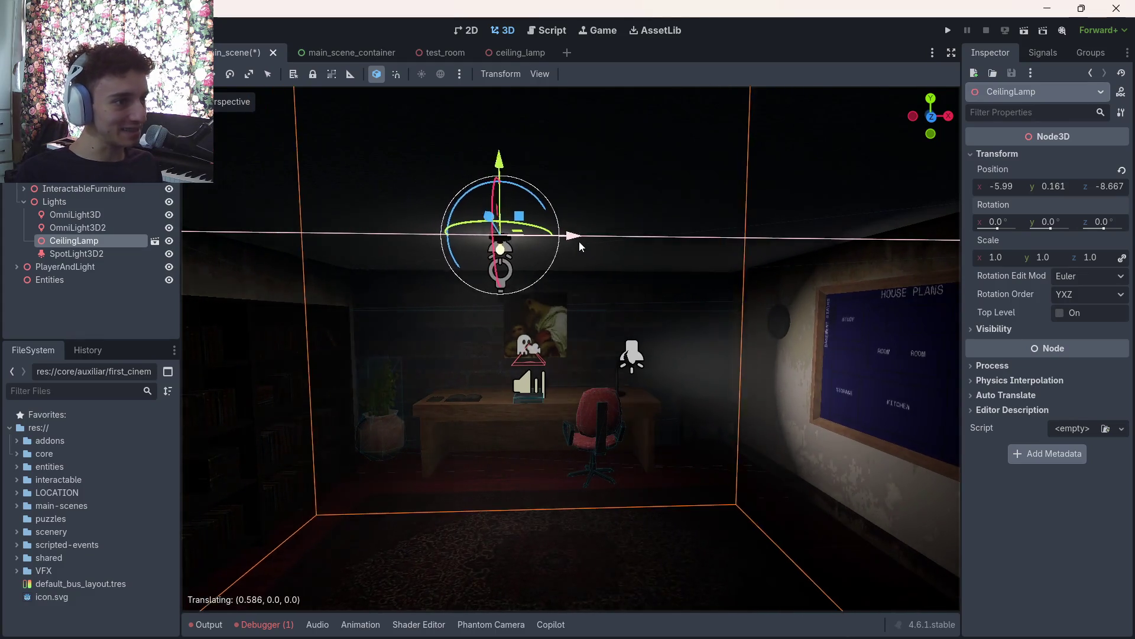
pyautogui.click(629, 247)
pyautogui.press('a')
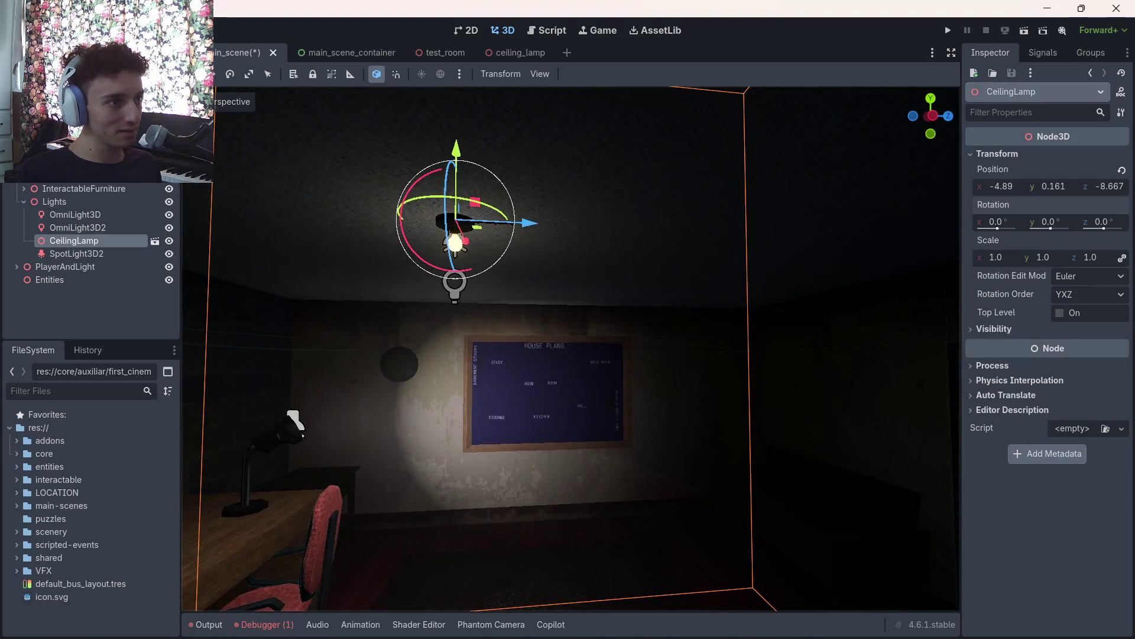
pyautogui.press('g')
pyautogui.press('z')
pyautogui.click(627, 236)
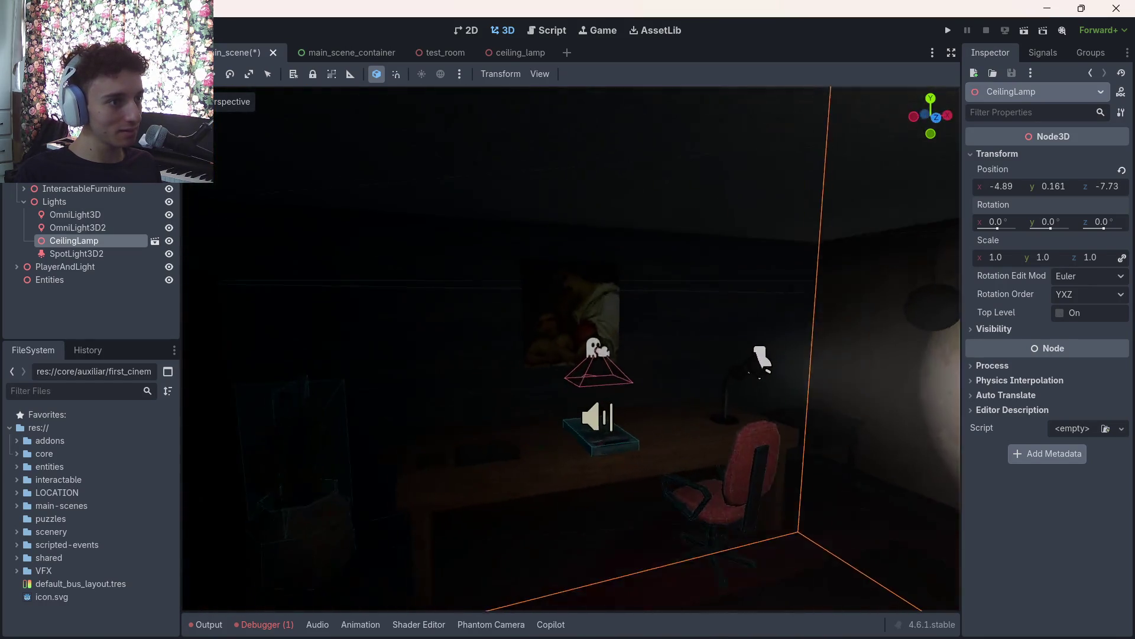
# Fine-tune the ceiling lamp's Z and X position over the room.
pyautogui.press('a')
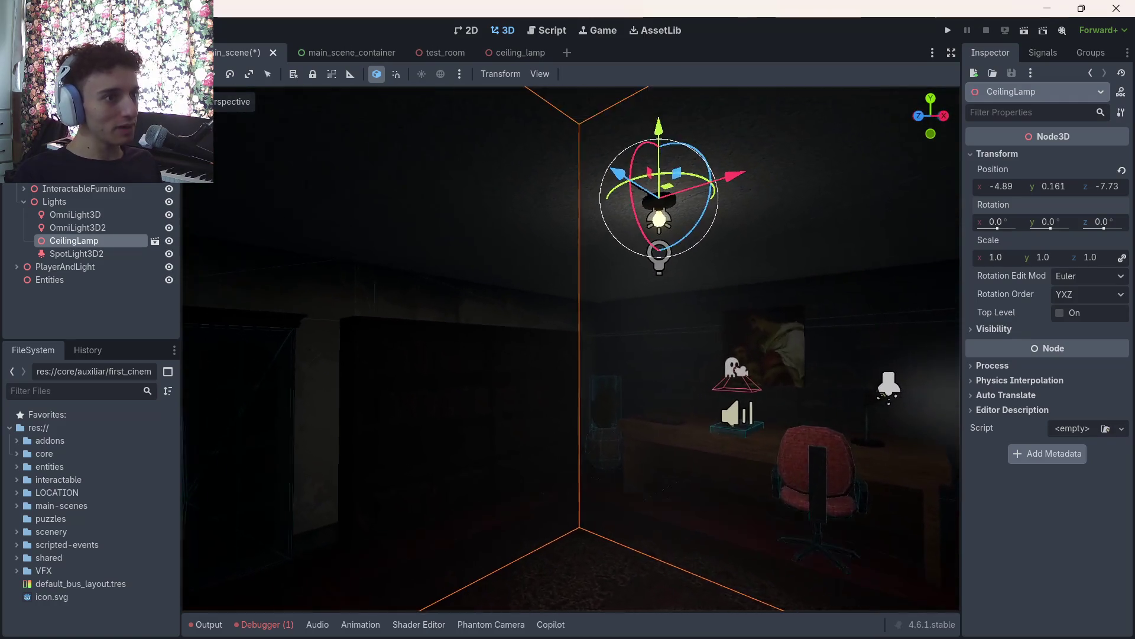
pyautogui.press('g')
pyautogui.press('z')
pyautogui.click(717, 185)
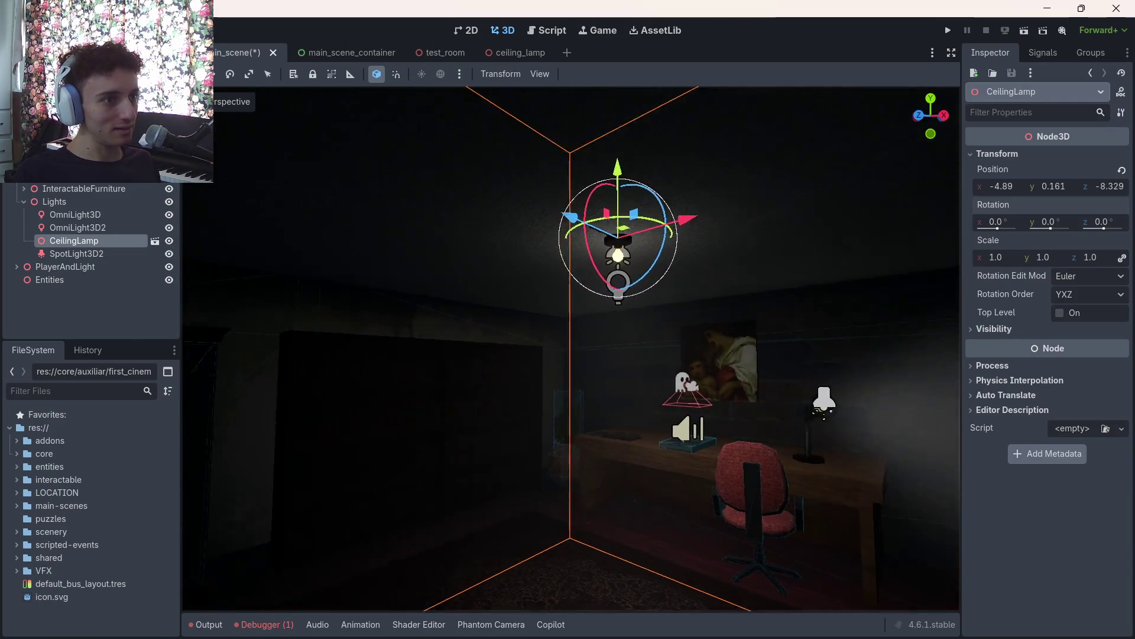
pyautogui.press('a')
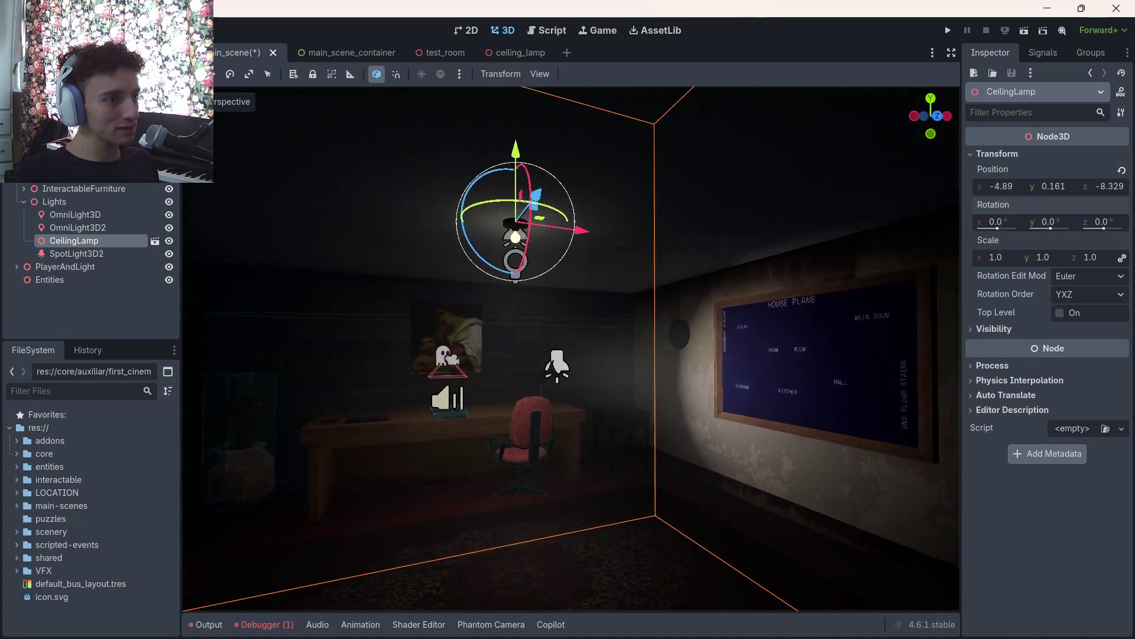
pyautogui.press('g')
pyautogui.press('x')
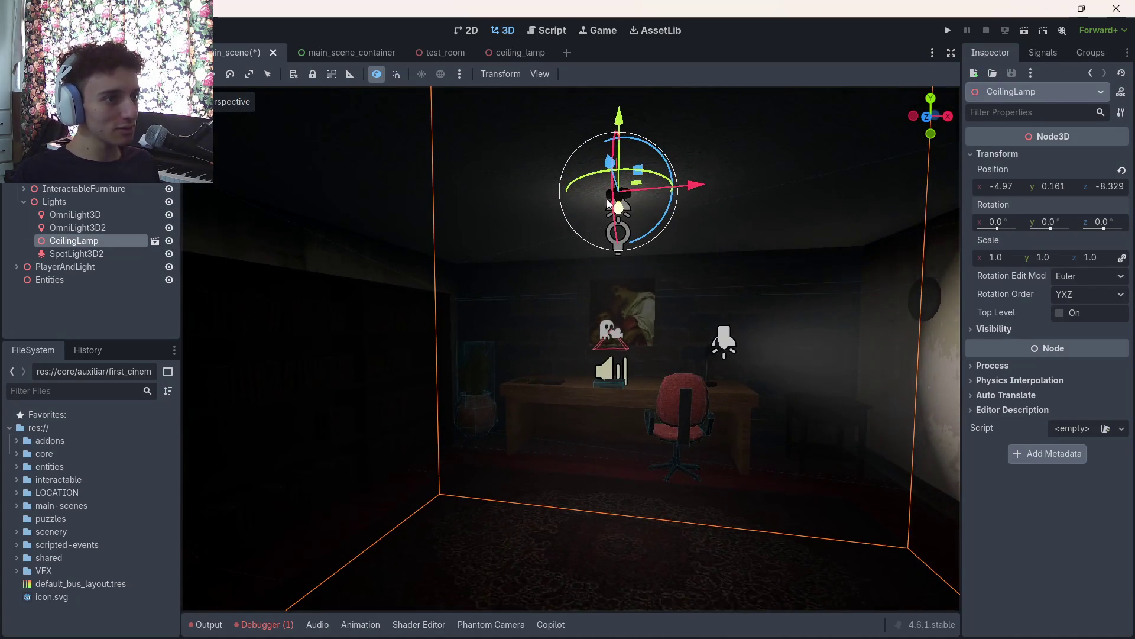
pyautogui.press('g')
pyautogui.click(650, 331)
pyautogui.press('g')
pyautogui.click(626, 328)
# Save the main scene, look over the desk lamp, and open furniture.tscn in its own tab.
pyautogui.hotkey('ctrl', 's')
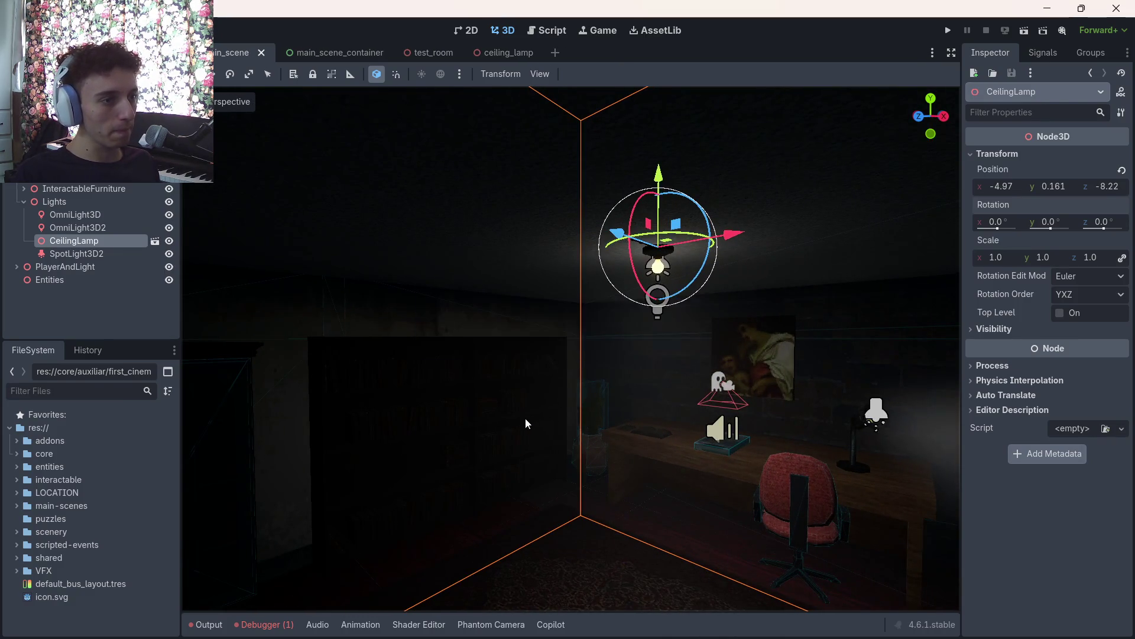
pyautogui.press('f')
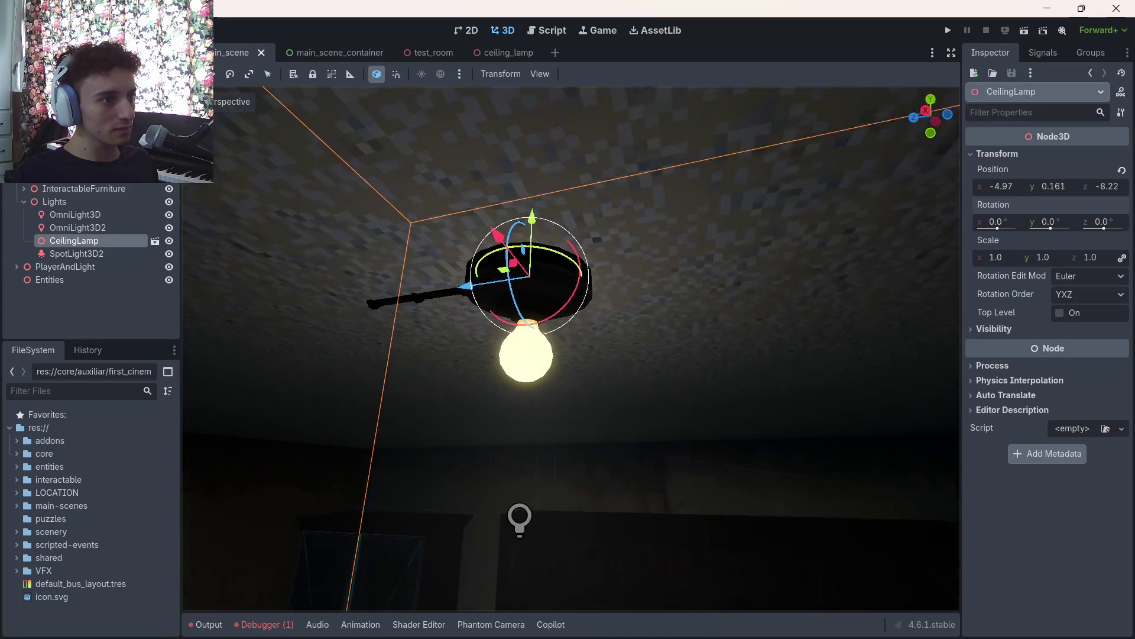
pyautogui.press('s')
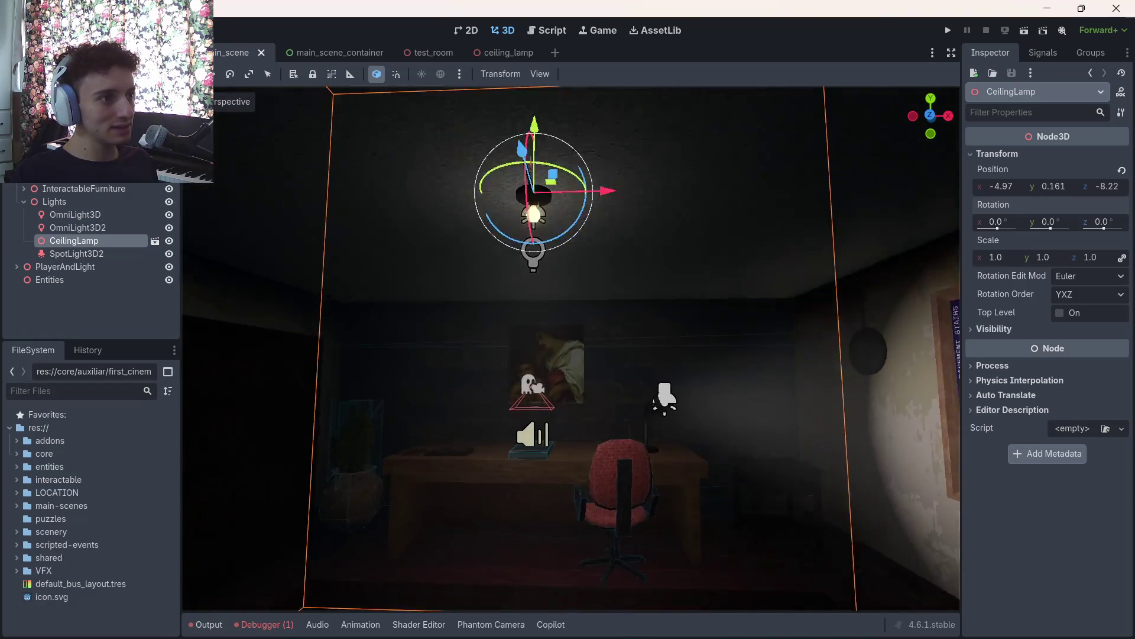
pyautogui.click(93, 320)
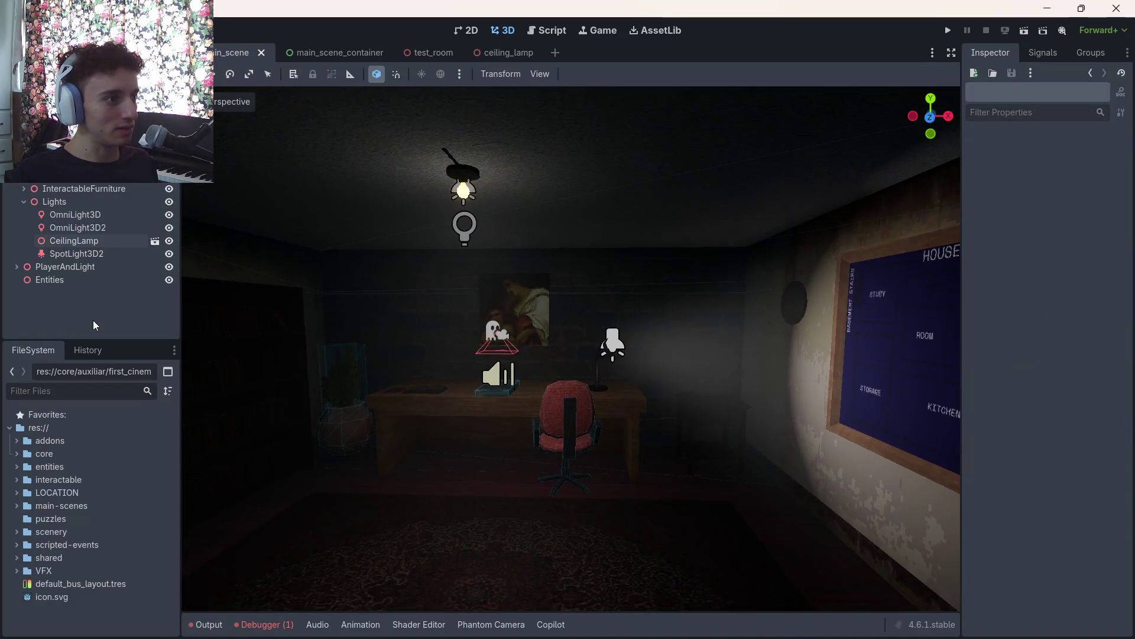
pyautogui.press('w')
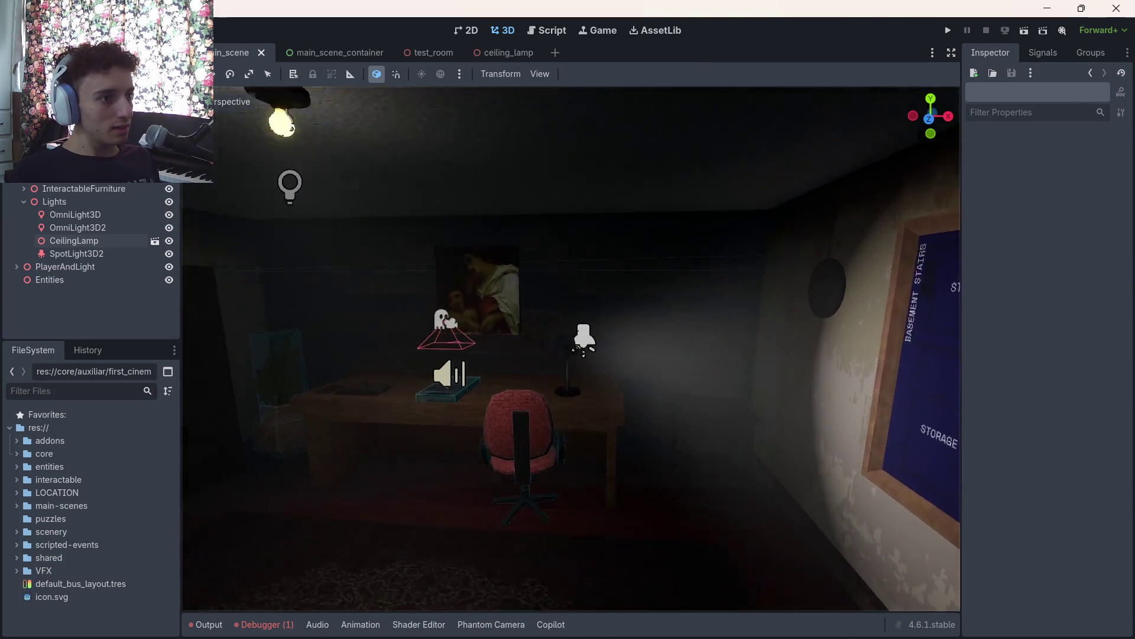
pyautogui.press('w')
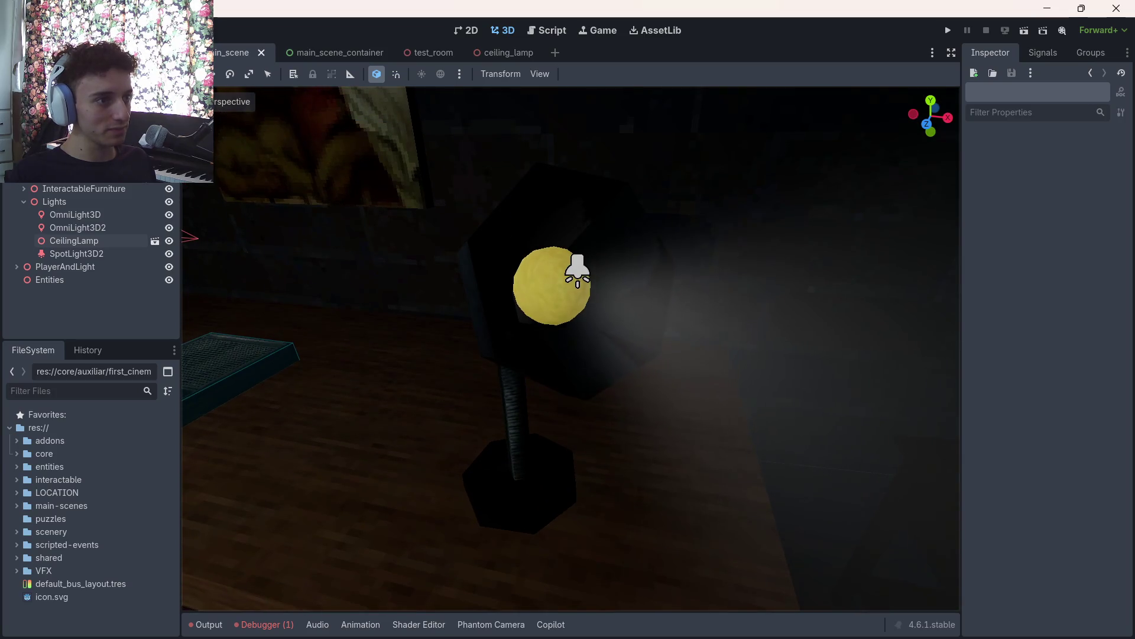
pyautogui.press('w')
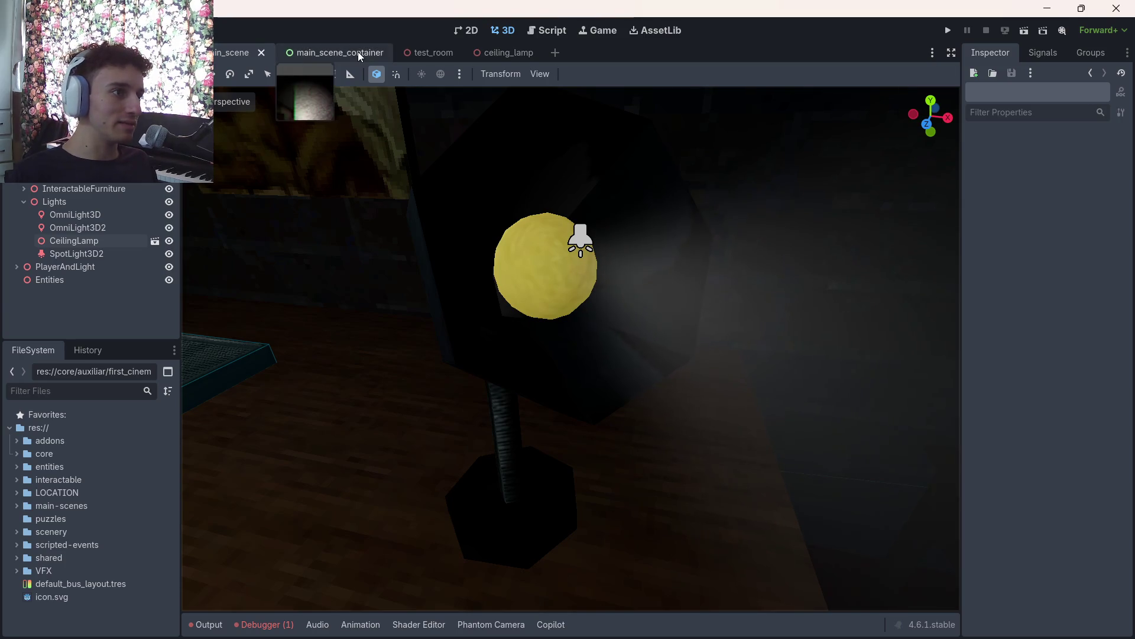
pyautogui.click(216, 48)
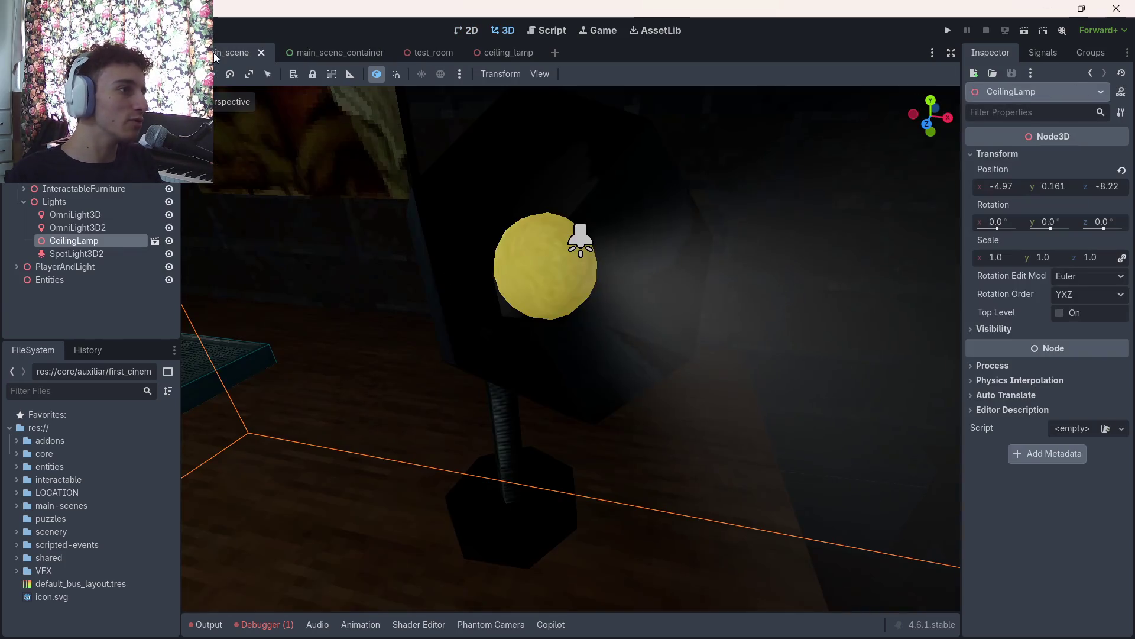
pyautogui.click(156, 187)
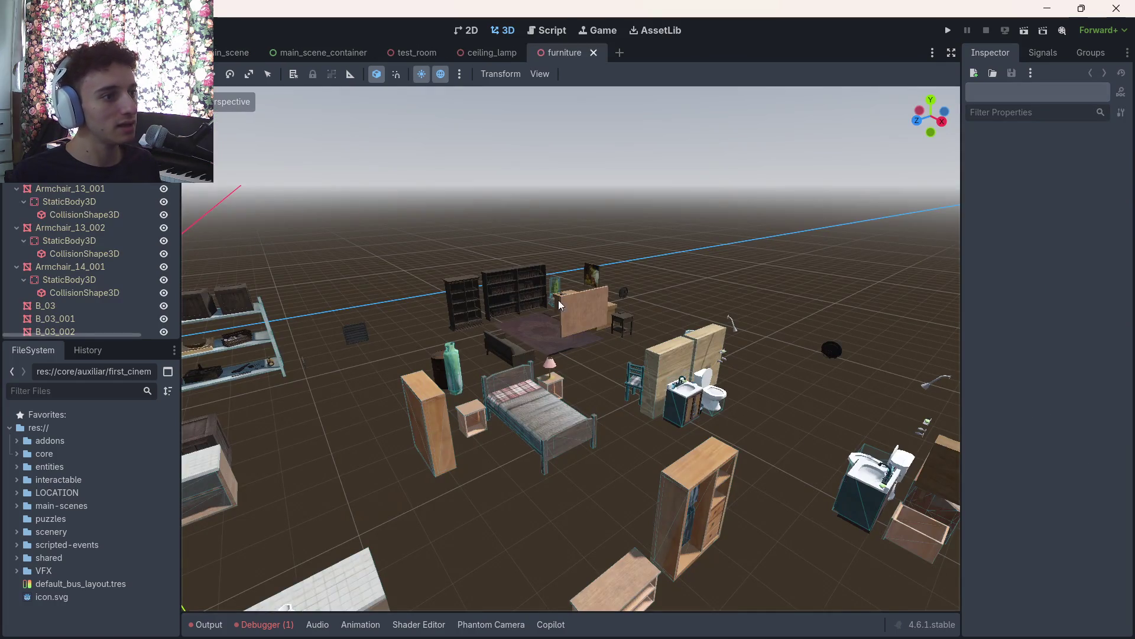
# Select the Lamp_01 desk lamp and expand its mesh surface entries.
pyautogui.press('w')
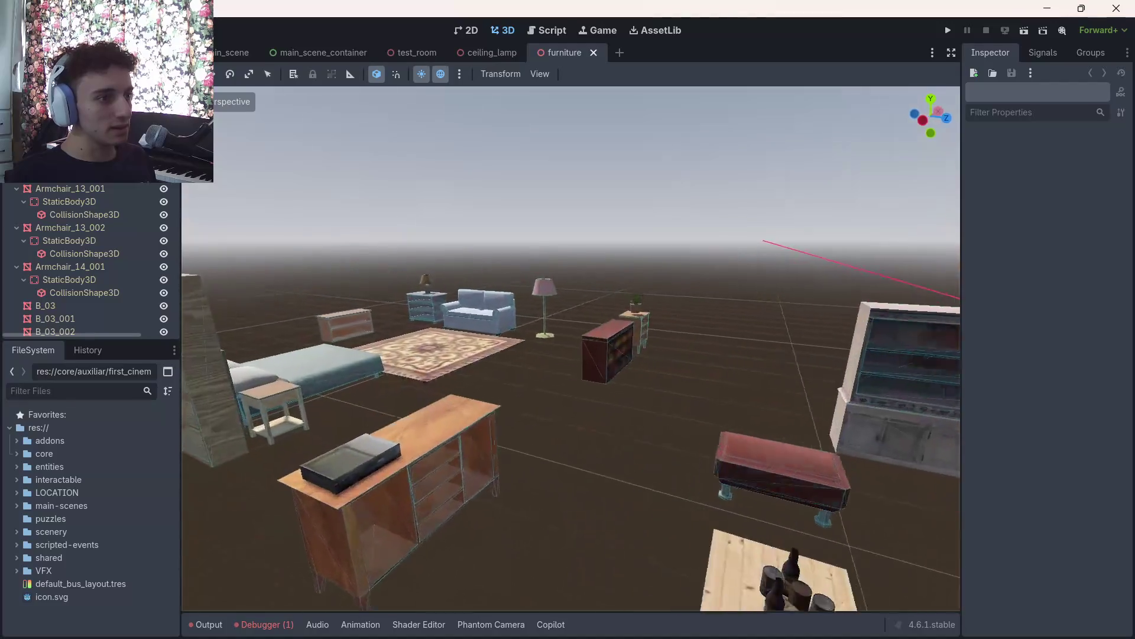
pyautogui.press('w')
pyautogui.press('w')
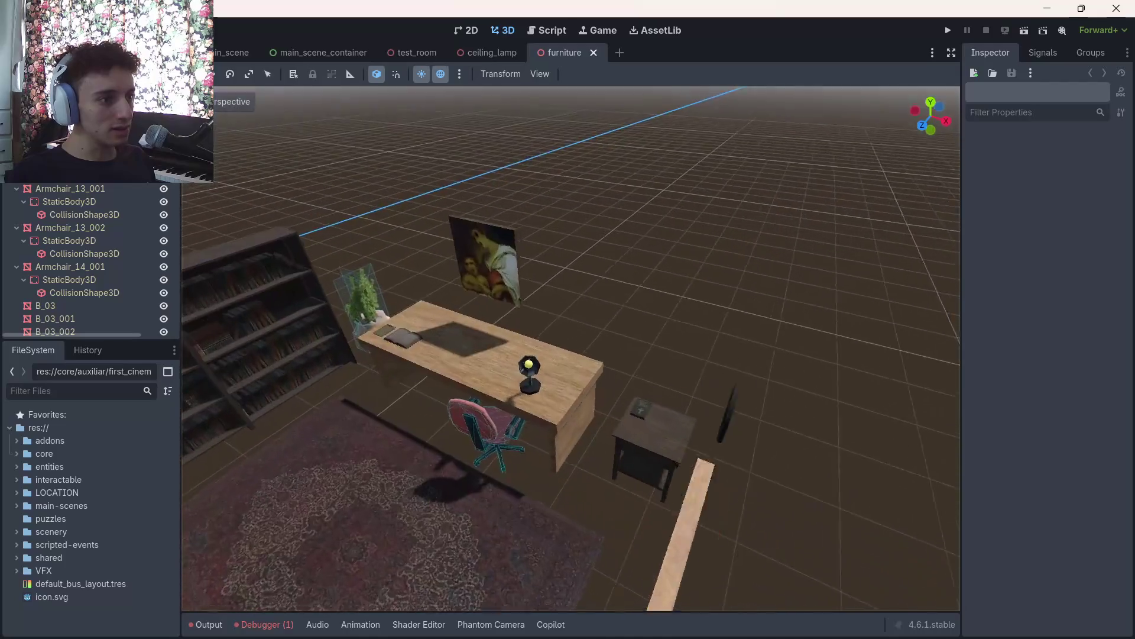
pyautogui.click(529, 349)
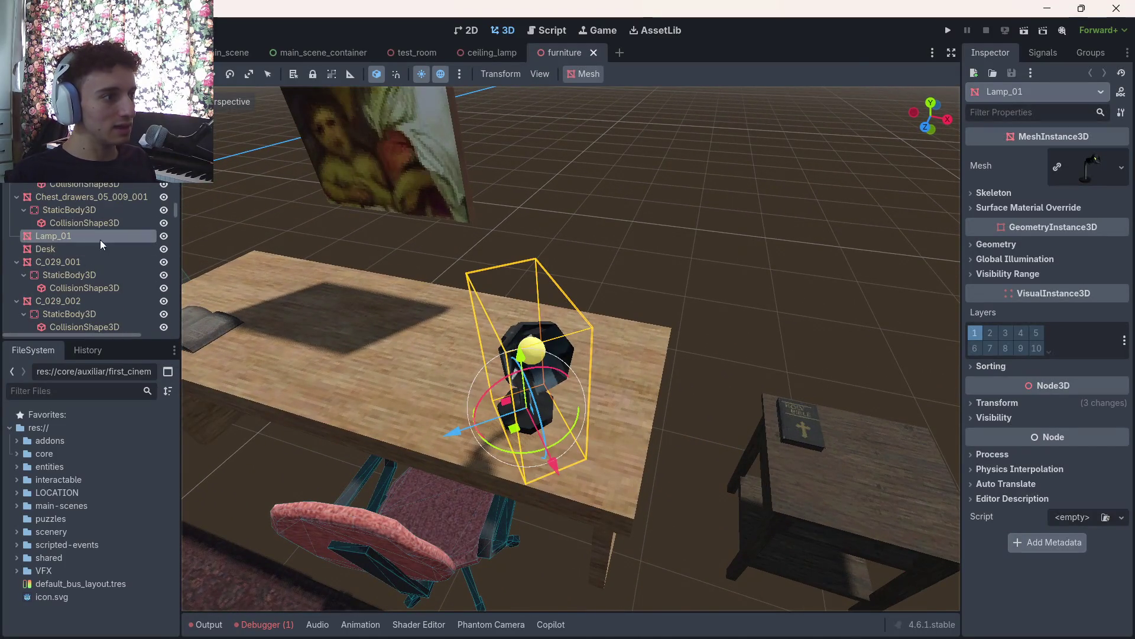
pyautogui.click(1063, 179)
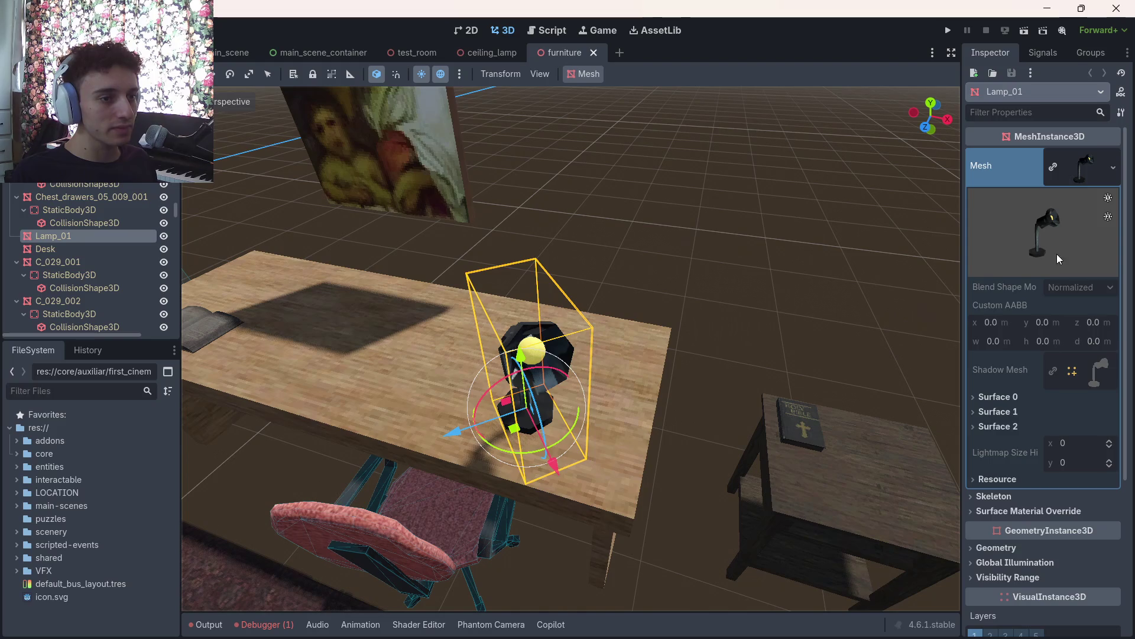
pyautogui.click(999, 395)
pyautogui.click(999, 466)
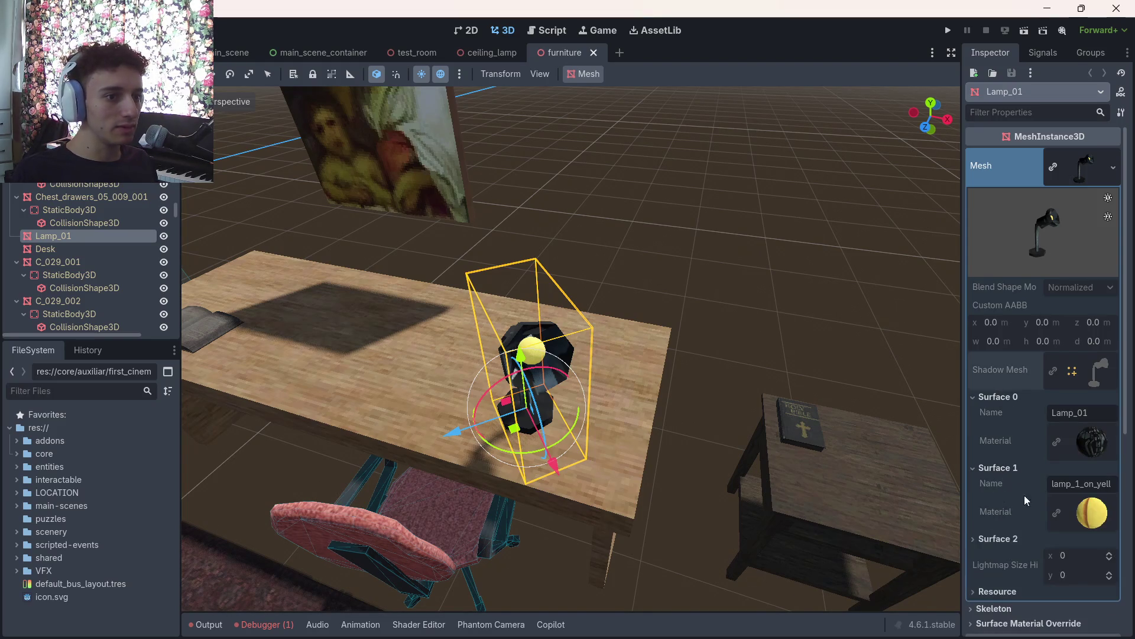
# Open the desk lamp bulb's yellow emissive material and show its properties.
pyautogui.click(1058, 518)
pyautogui.scroll(-4, 1053, 295)
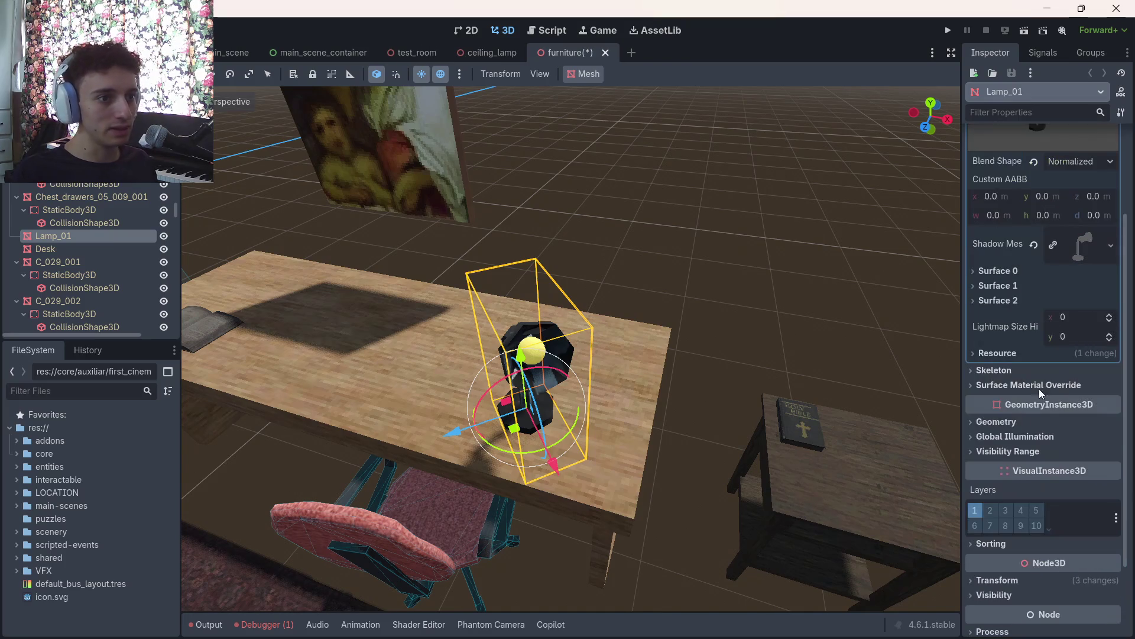
pyautogui.click(999, 285)
pyautogui.click(1065, 356)
pyautogui.click(1065, 357)
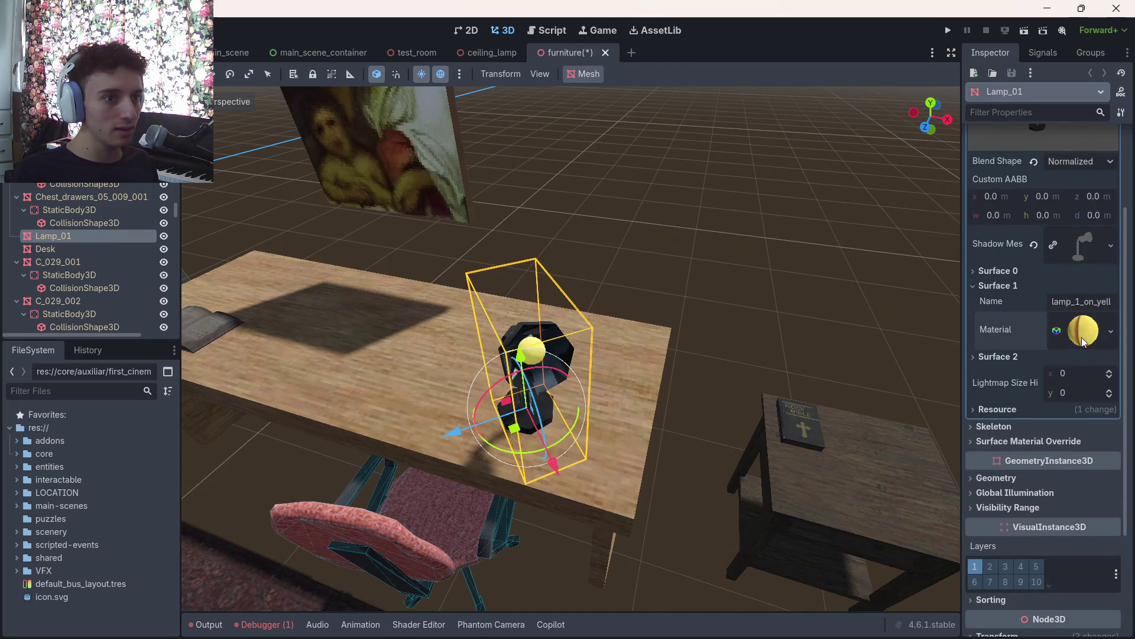
pyautogui.click(1084, 329)
pyautogui.scroll(-5, 1062, 399)
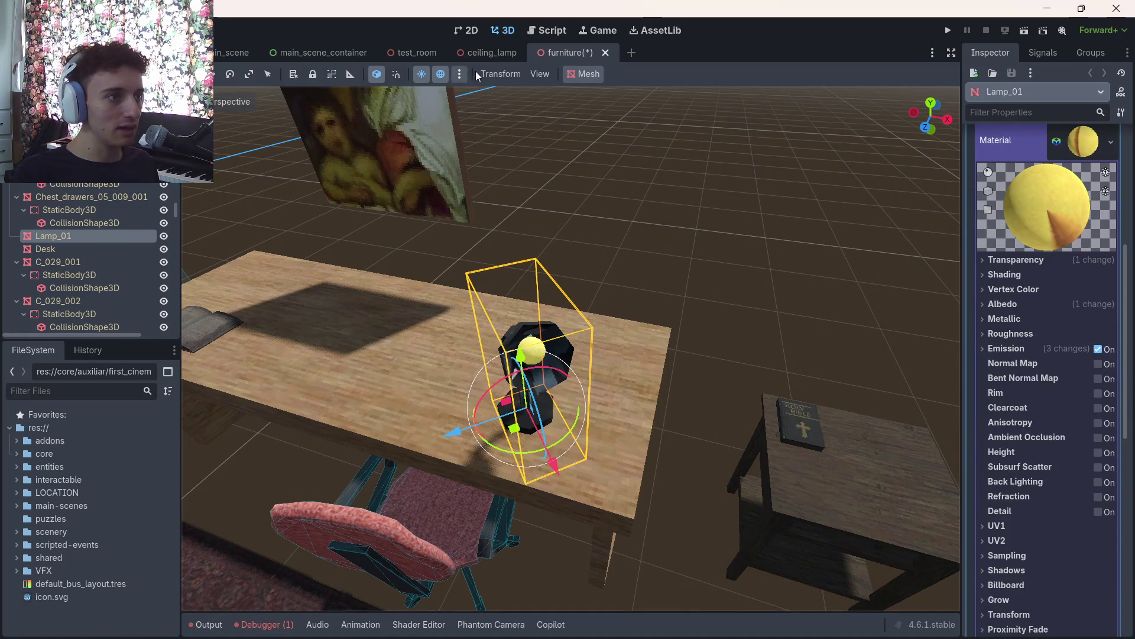
# Copy the glowing yellow bulb material between the desk lamp and the ceiling lamp's 'on' mesh.
pyautogui.click(491, 53)
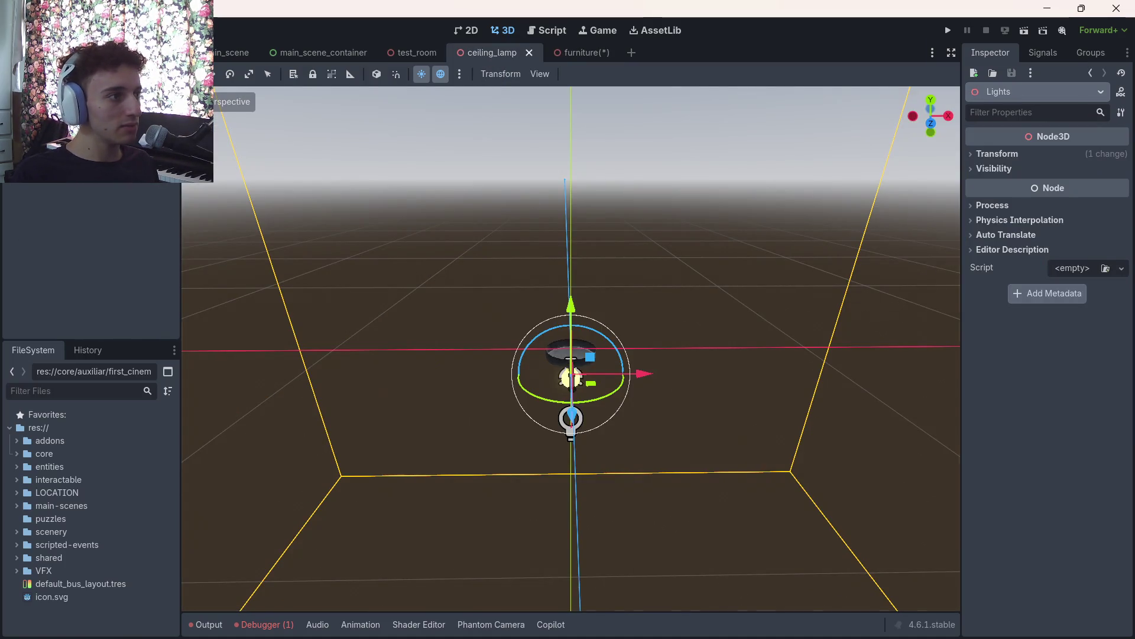
pyautogui.click(571, 355)
pyautogui.rightClick(1007, 180)
pyautogui.click(1009, 191)
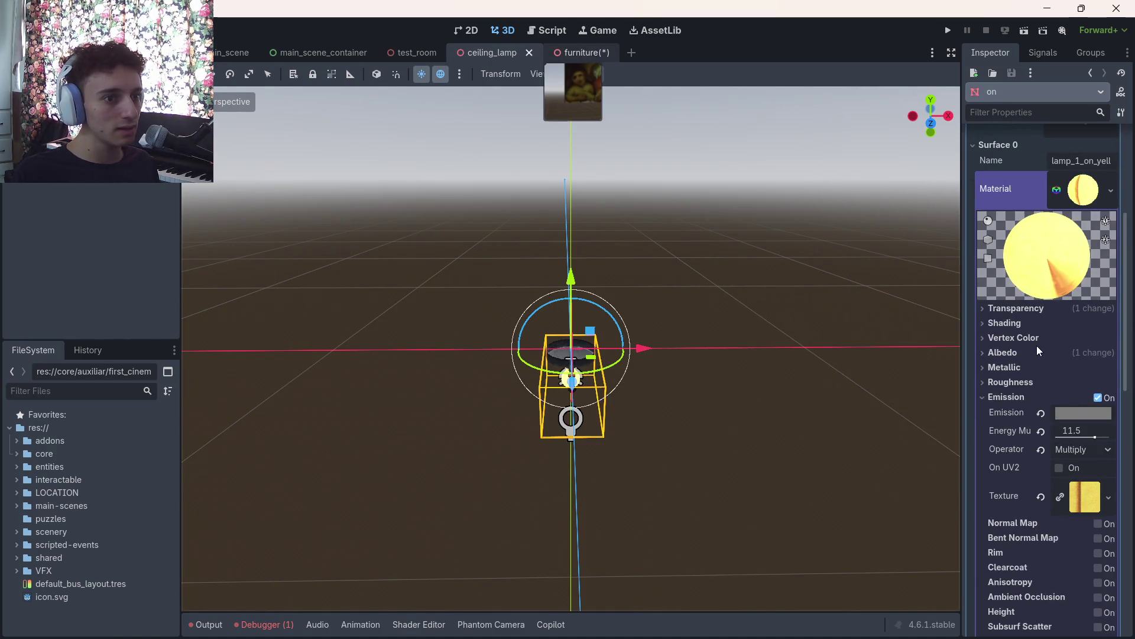
# Save and close the furniture scene.
pyautogui.hotkey('ctrl', 'Tab')
pyautogui.hotkey('ctrl', 's')
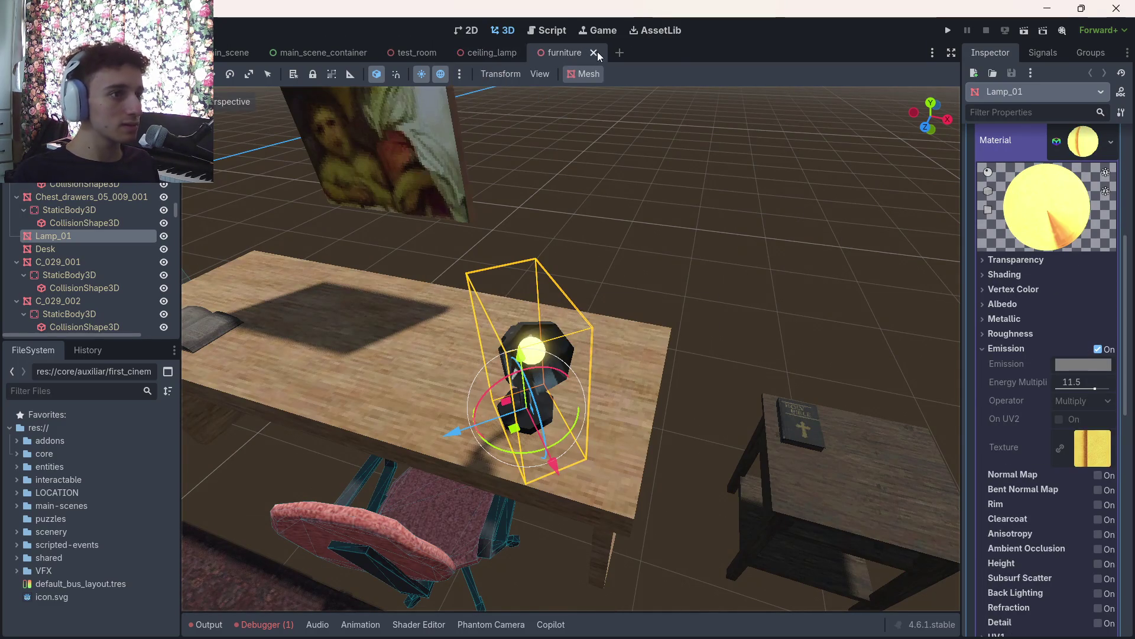
pyautogui.click(595, 53)
# Save main_scene, then delete the Lights group in the ceiling_lamp scene.
pyautogui.click(240, 53)
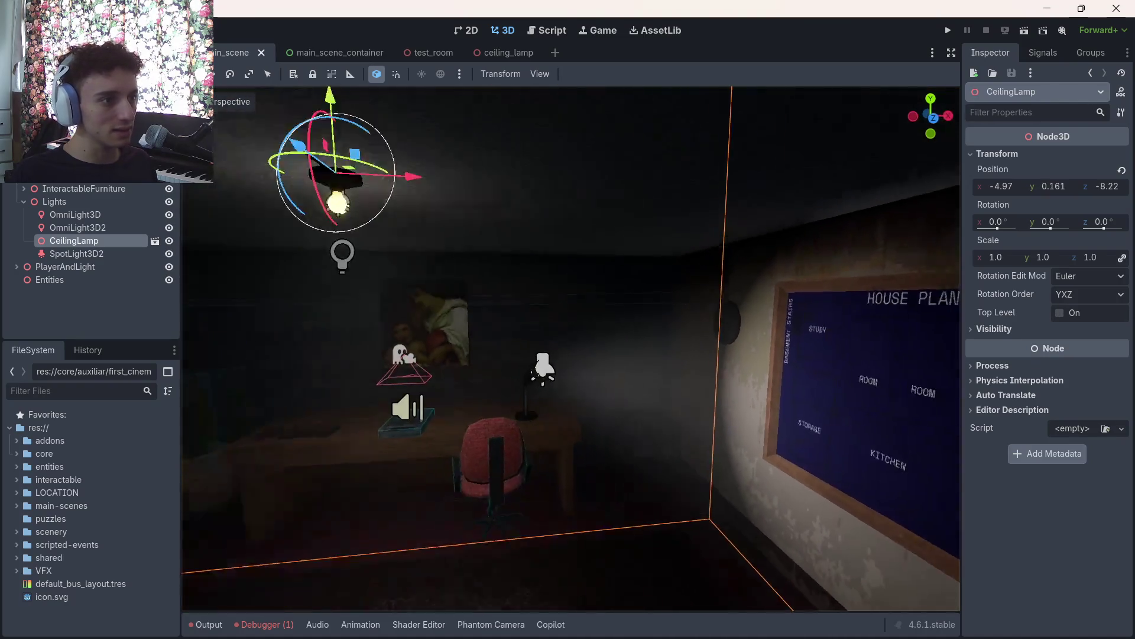
pyautogui.hotkey('ctrl', 's')
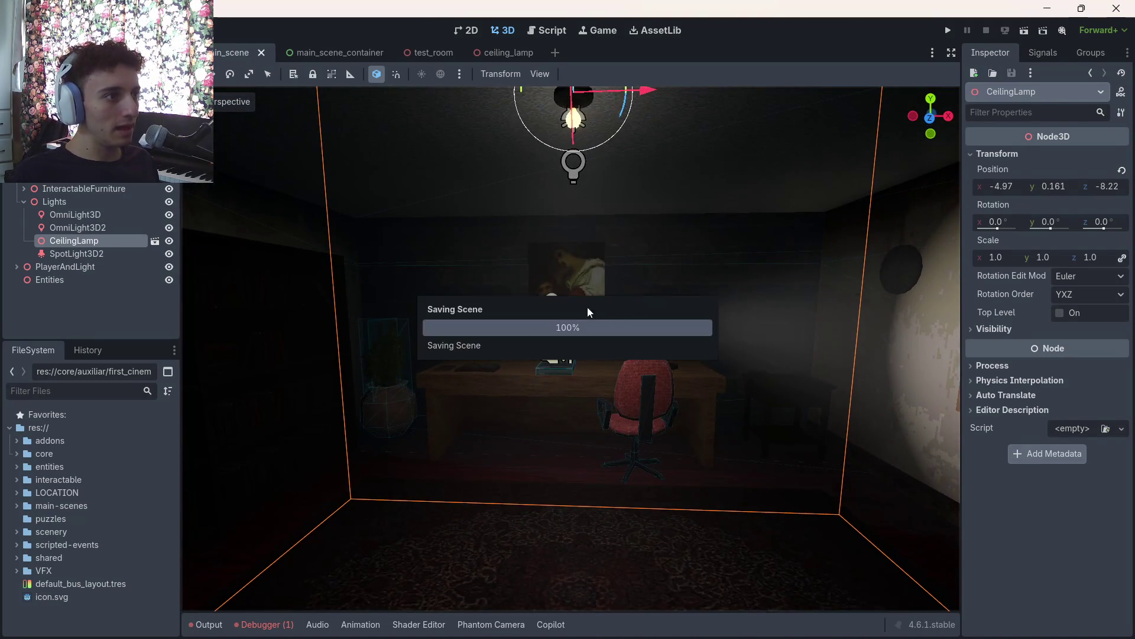
pyautogui.click(519, 52)
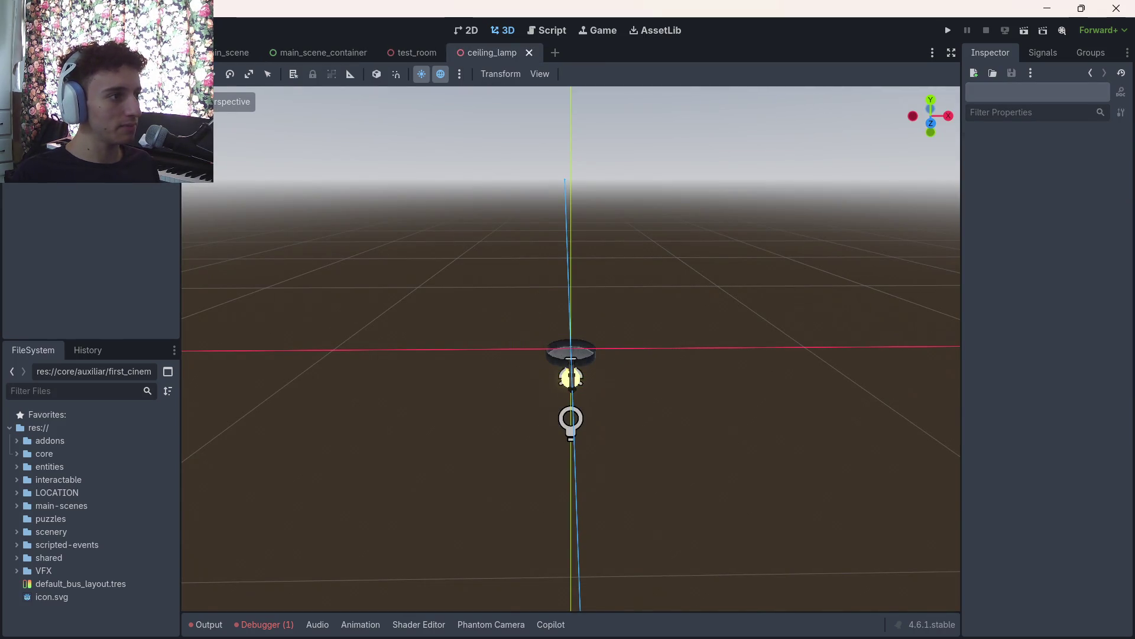
pyautogui.hotkey('ctrl', 'd')
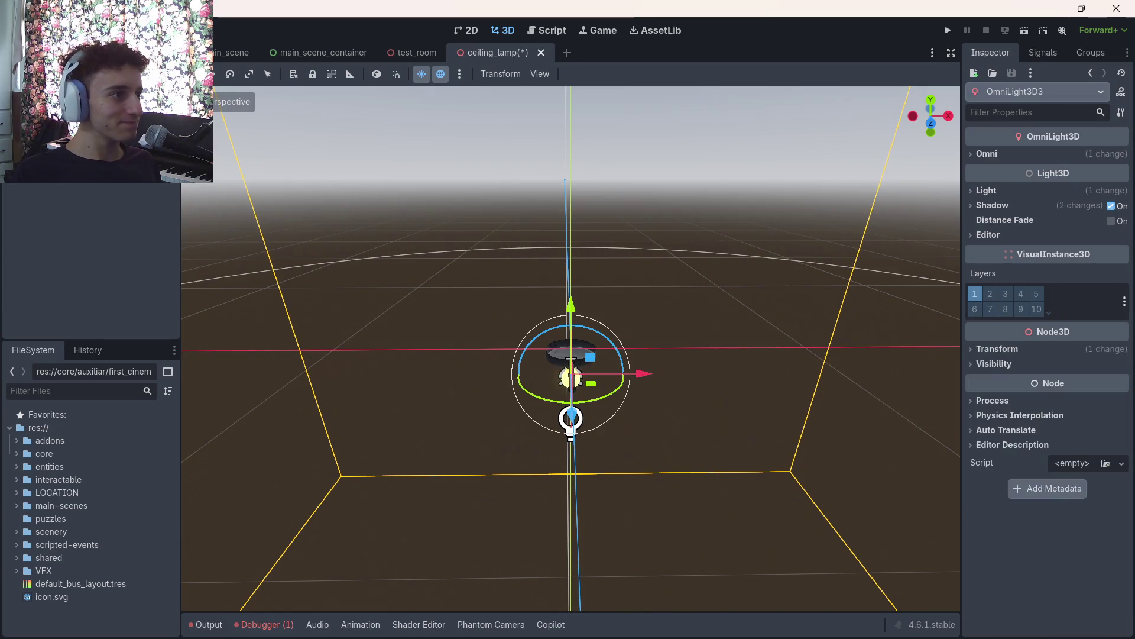
pyautogui.press('Up')
pyautogui.press('Up')
pyautogui.press('Delete')
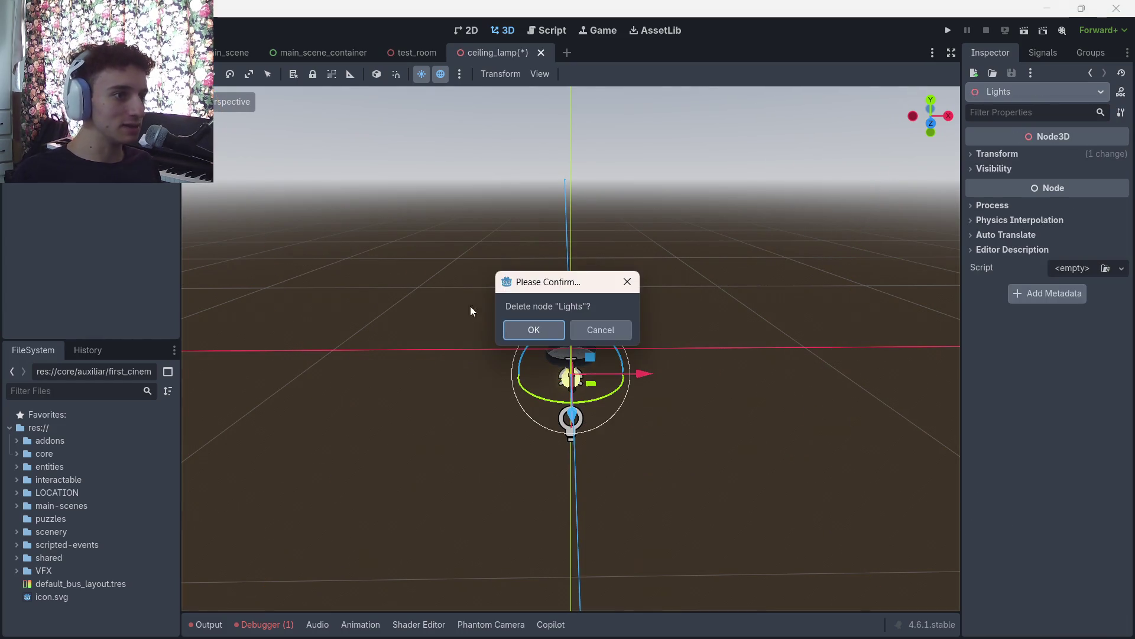
pyautogui.click(537, 329)
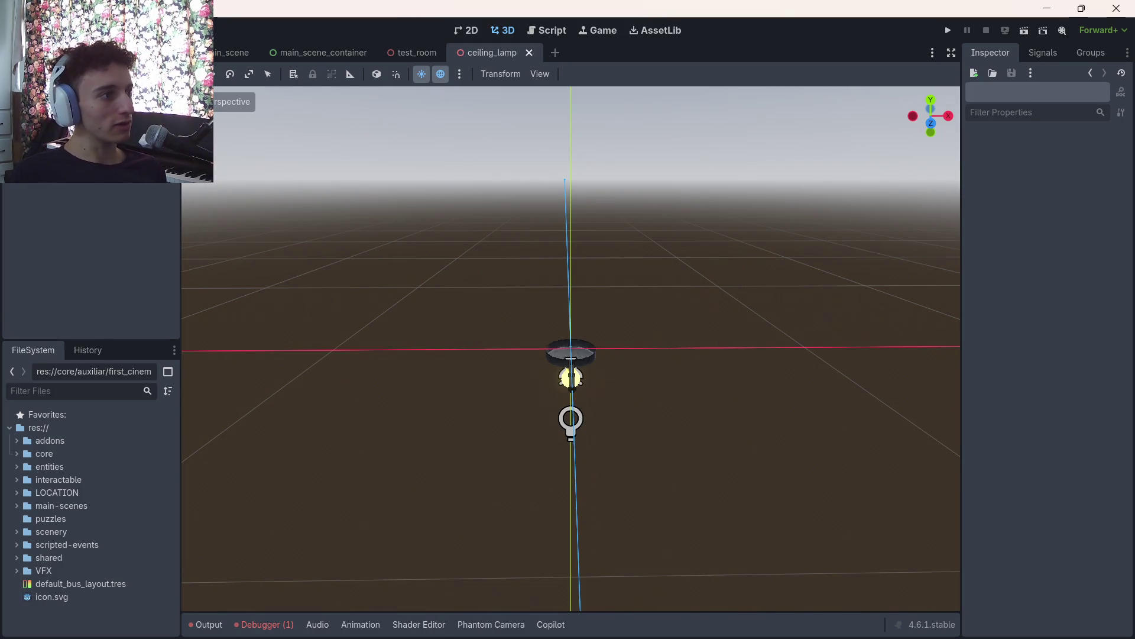
# Restore the SpotLight3D, rename it Lights, save, and select the CeilingLamp root.
pyautogui.hotkey('ctrl', 'z')
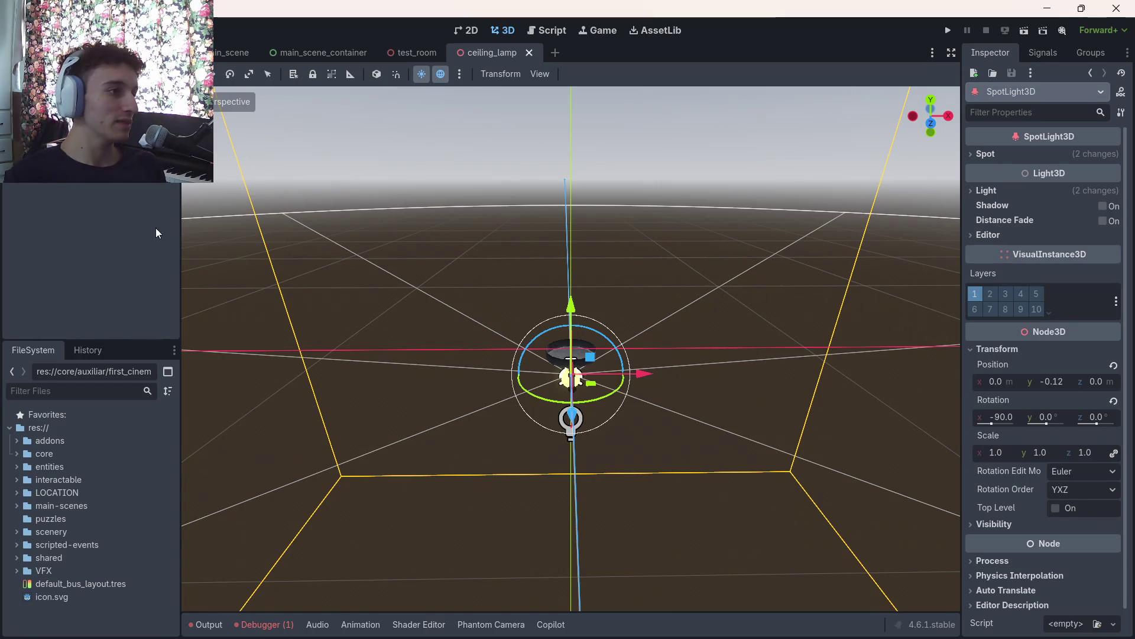
pyautogui.press('Return')
pyautogui.hotkey('ctrl', 's')
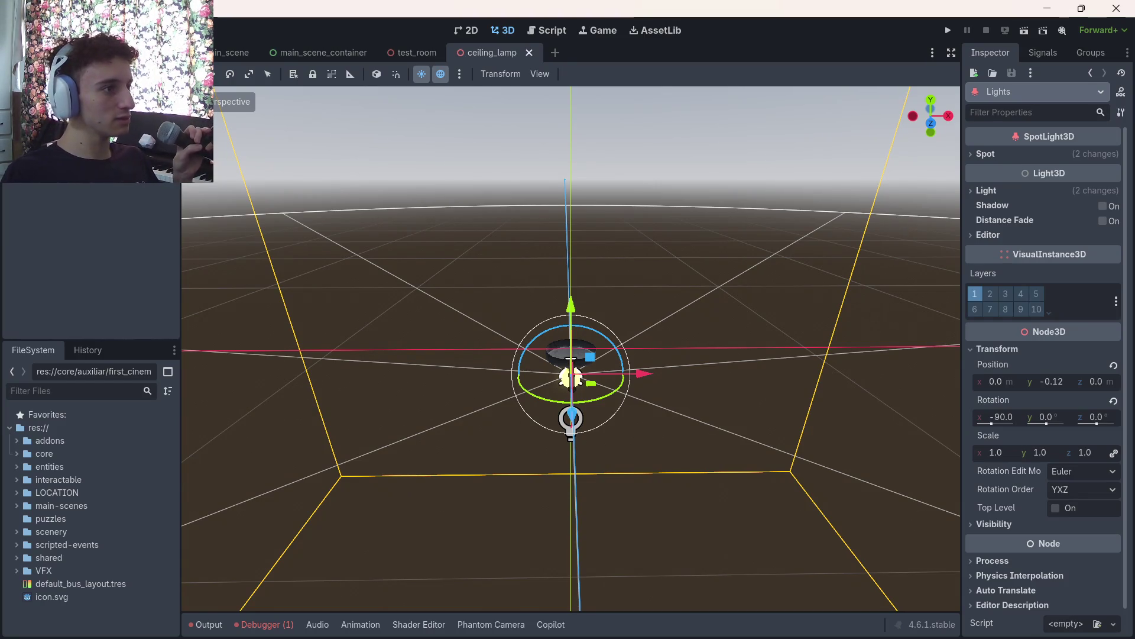
pyautogui.click(53, 89)
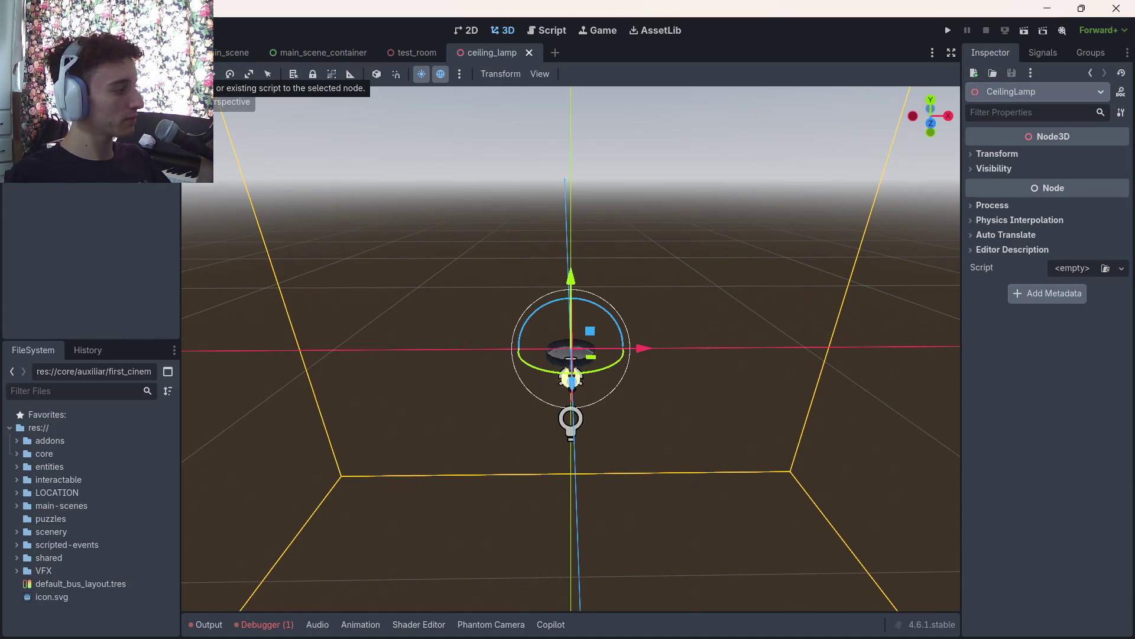
# Attach a new ceiling_lamp.gd script to CeilingLamp, saved in the scripts folder.
pyautogui.click(155, 72)
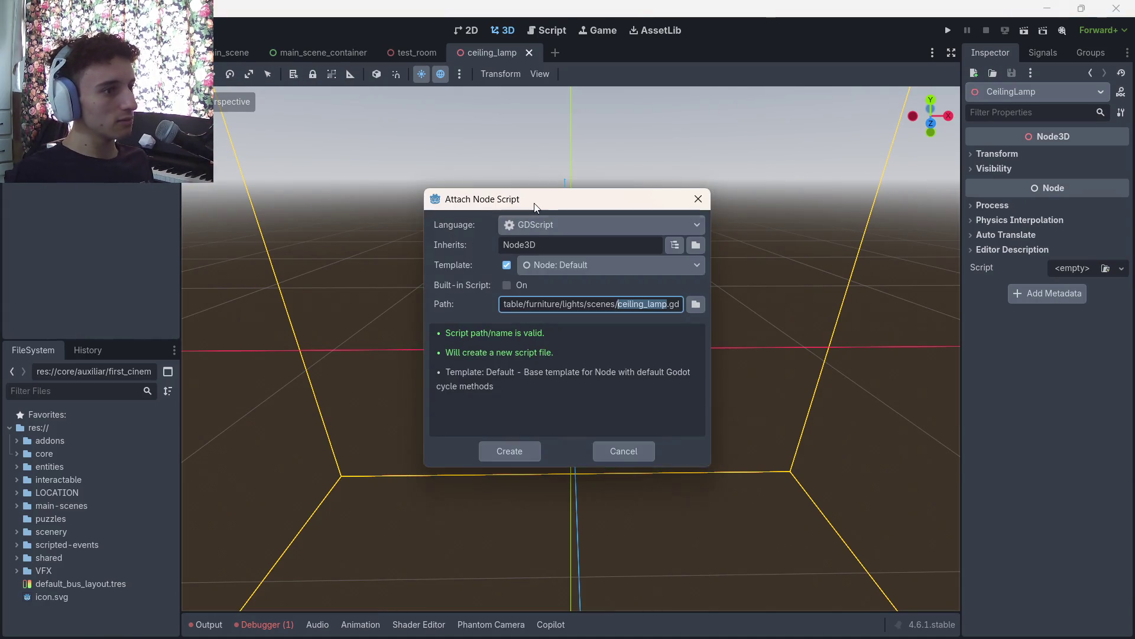
pyautogui.click(696, 303)
pyautogui.click(299, 126)
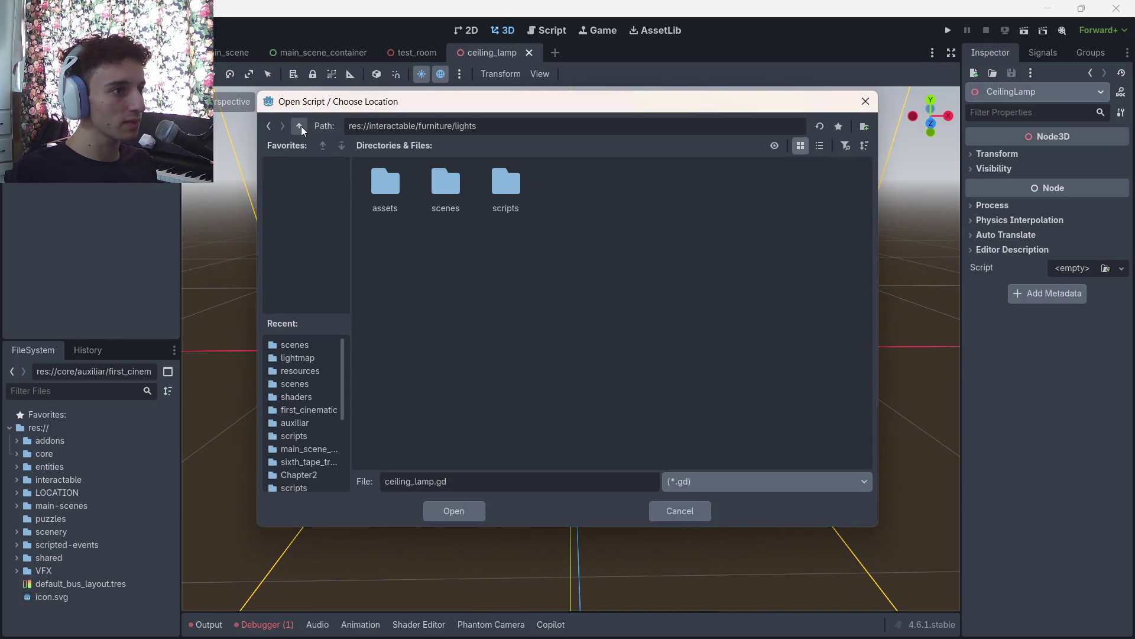
pyautogui.doubleClick(508, 208)
pyautogui.click(461, 520)
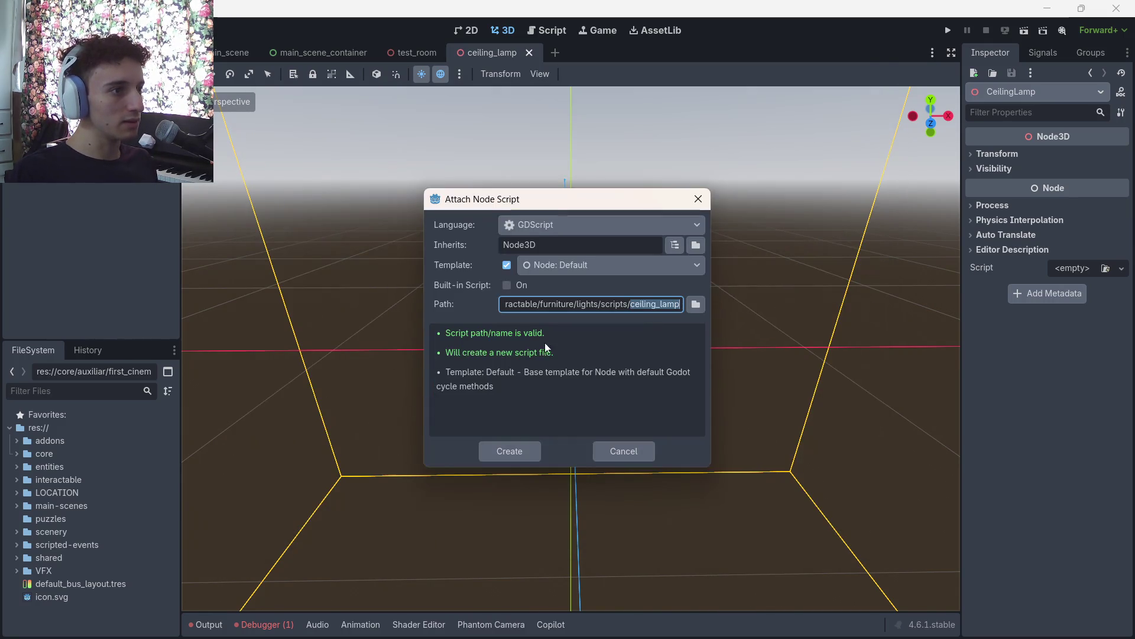
pyautogui.click(514, 456)
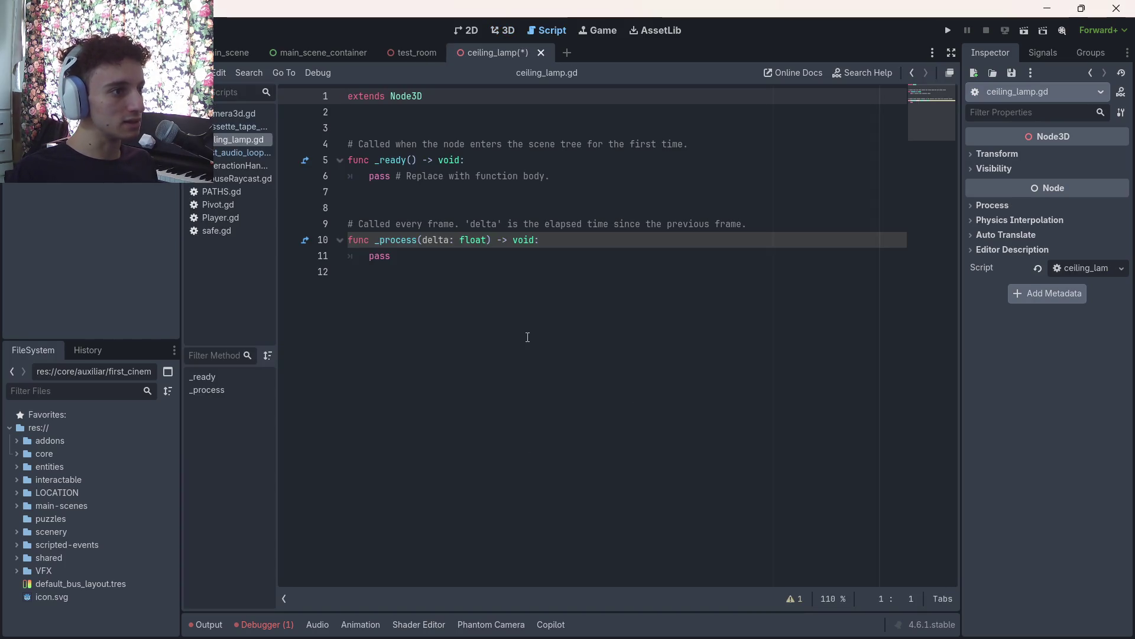
# Delete the template code and add 'class_name CeilingLamp' above extends Node3D.
pyautogui.click(541, 625)
pyautogui.click(547, 625)
pyautogui.click(406, 272)
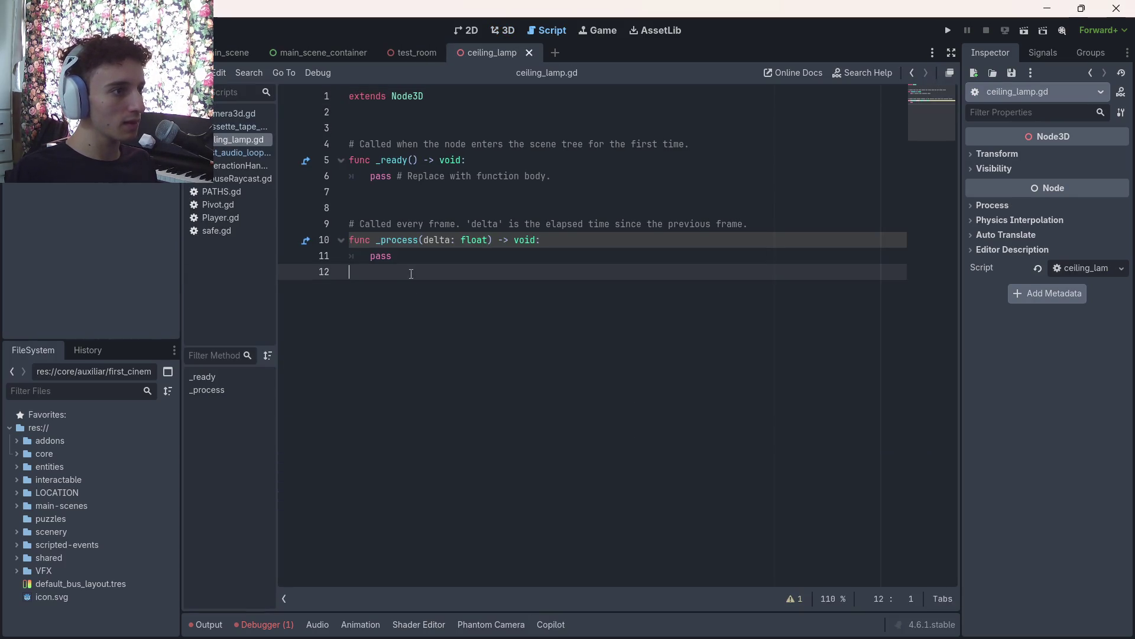
pyautogui.hotkey('shift', 'Up')
pyautogui.hotkey('shift', 'Up')
pyautogui.hotkey('shift', 'Up')
pyautogui.press('BackSpace')
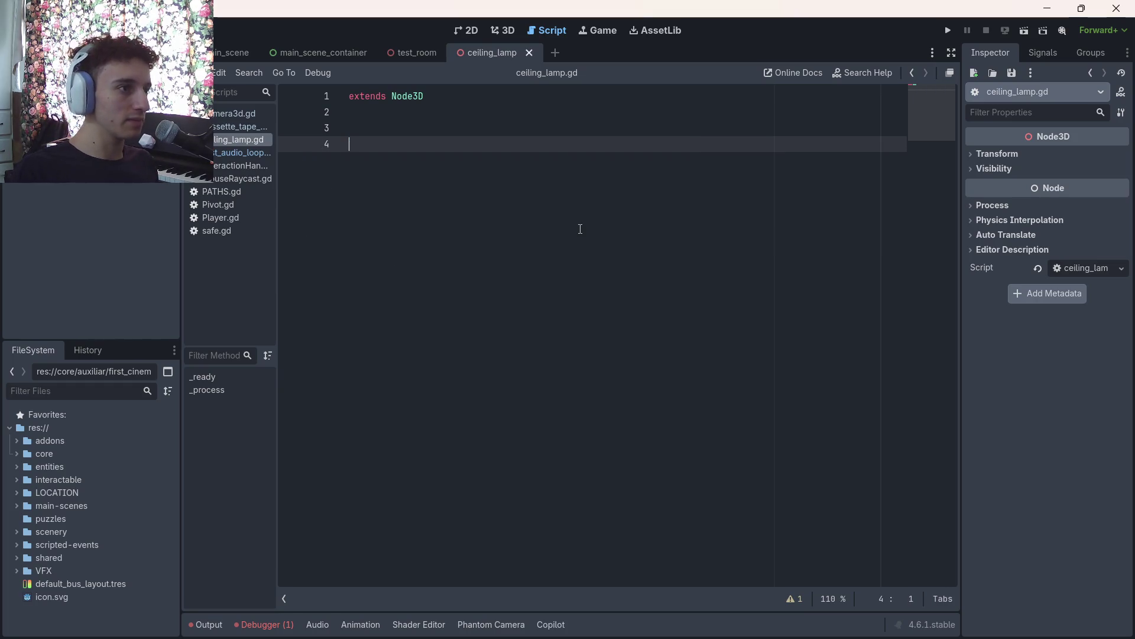
pyautogui.press('Up')
pyautogui.press('Up')
pyautogui.press('Up')
pyautogui.press('Return')
pyautogui.press('Up')
pyautogui.press('BackSpace')
pyautogui.write('s_name CeilingLamp')
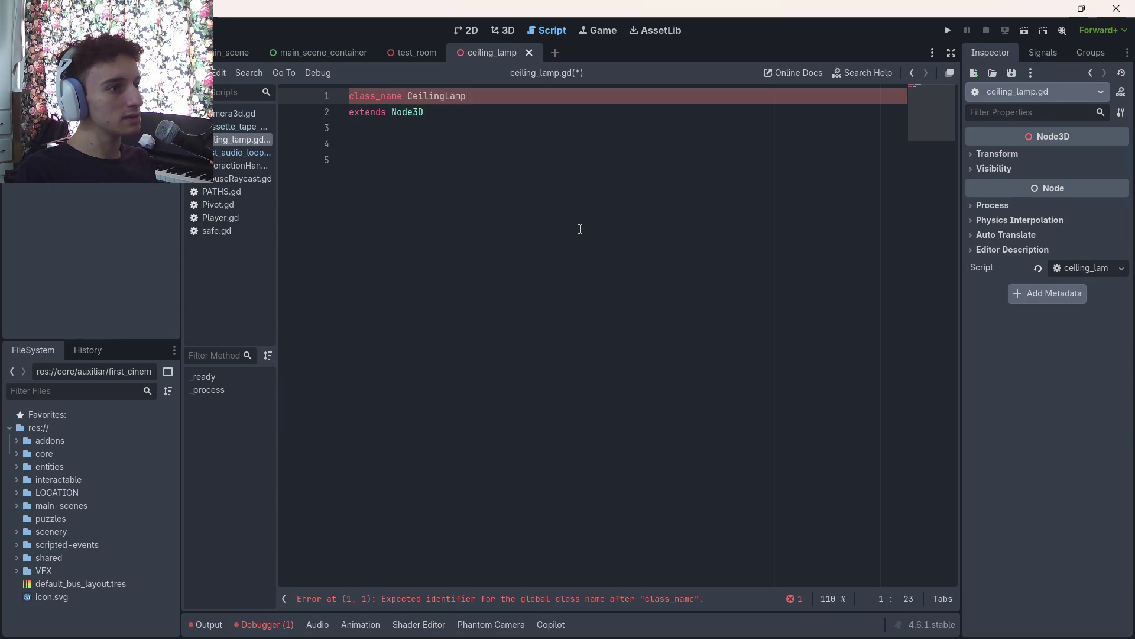
# Add a turn_on function setting light.visible = true and remove the 'var light = $Light' line.
pyautogui.click(553, 230)
pyautogui.press('BackSpace')
pyautogui.press('BackSpace')
pyautogui.press('Return')
pyautogui.write('func')
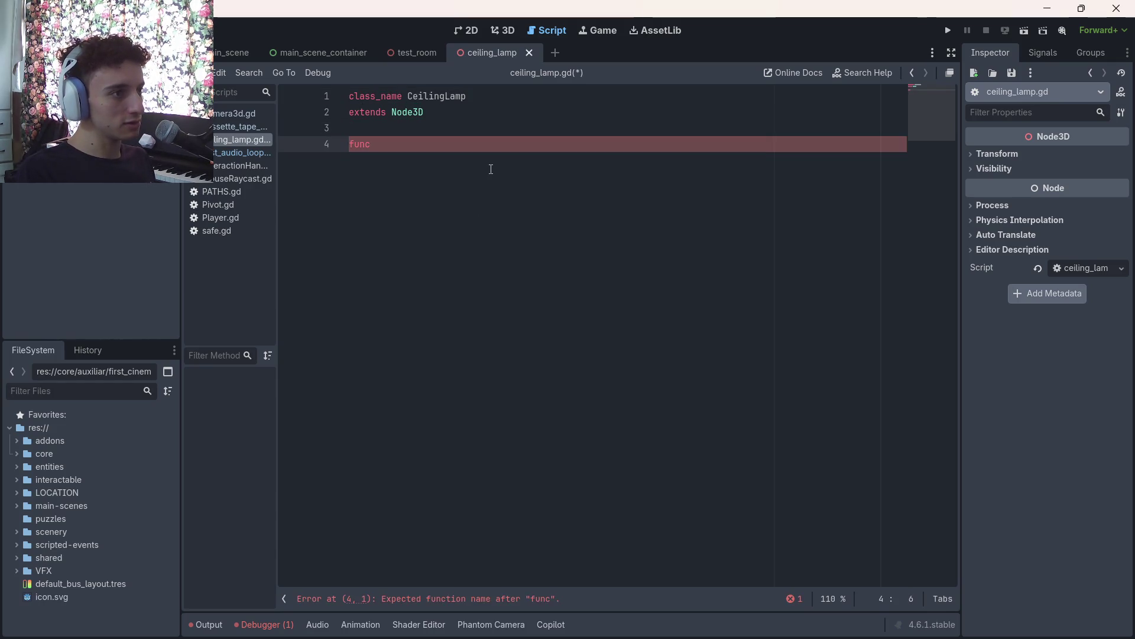
pyautogui.write('turn_on')
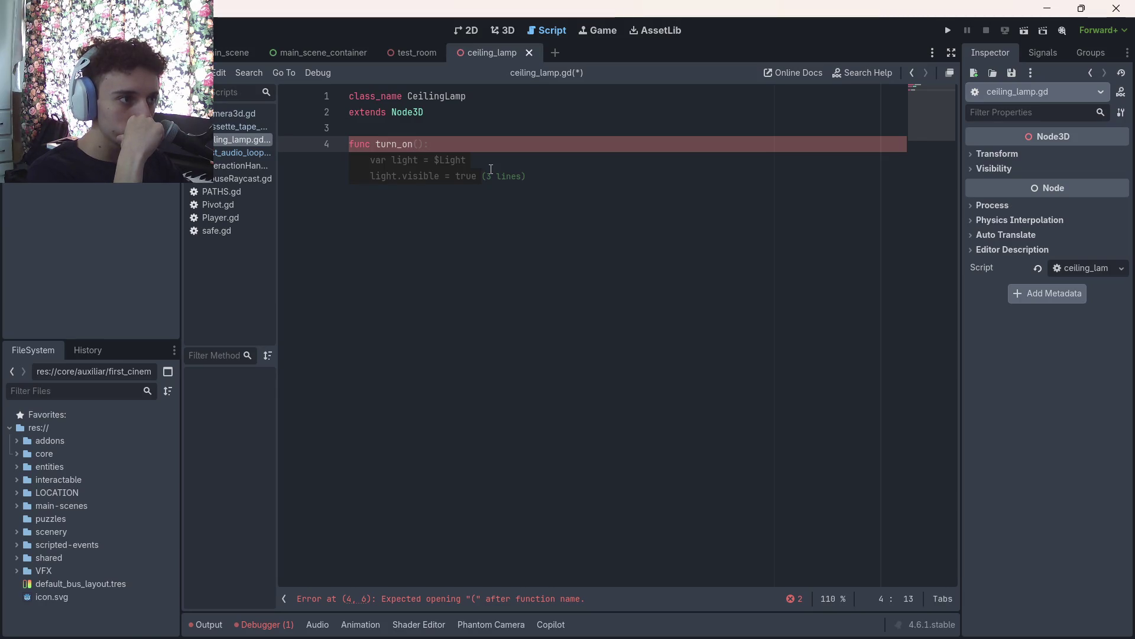
pyautogui.press('Tab')
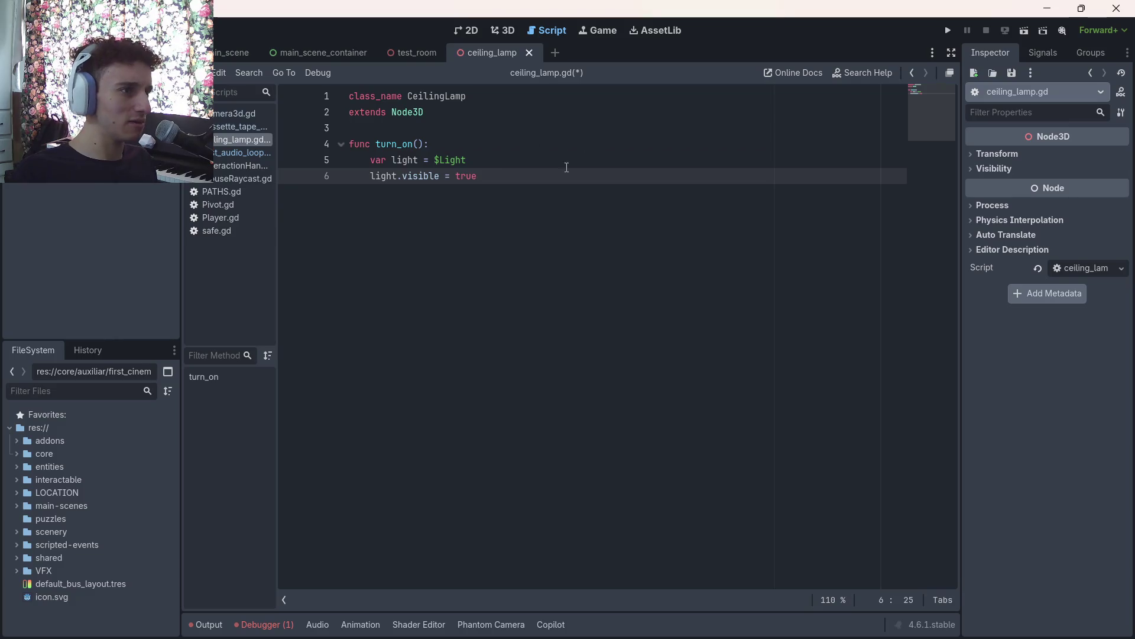
pyautogui.moveTo(491, 158); pyautogui.dragTo(371, 159)
pyautogui.press('BackSpace')
pyautogui.press('BackSpace')
pyautogui.press('BackSpace')
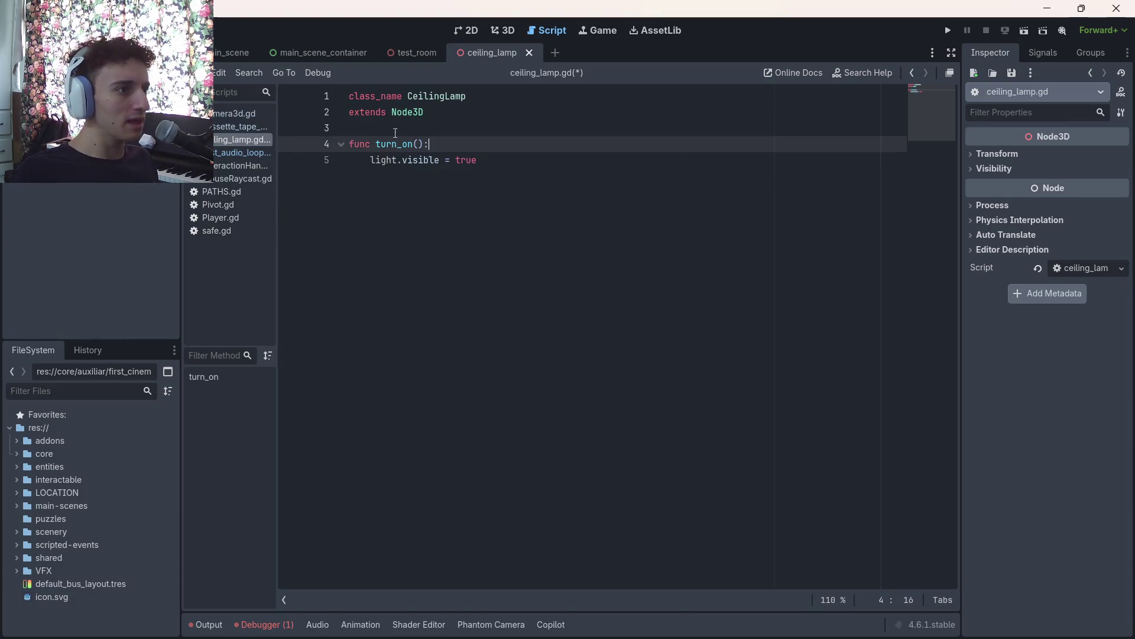
pyautogui.click(450, 116)
# Add an exported 'on_model : MeshInstance3D' variable and save the script.
pyautogui.press('Return')
pyautogui.press('Return')
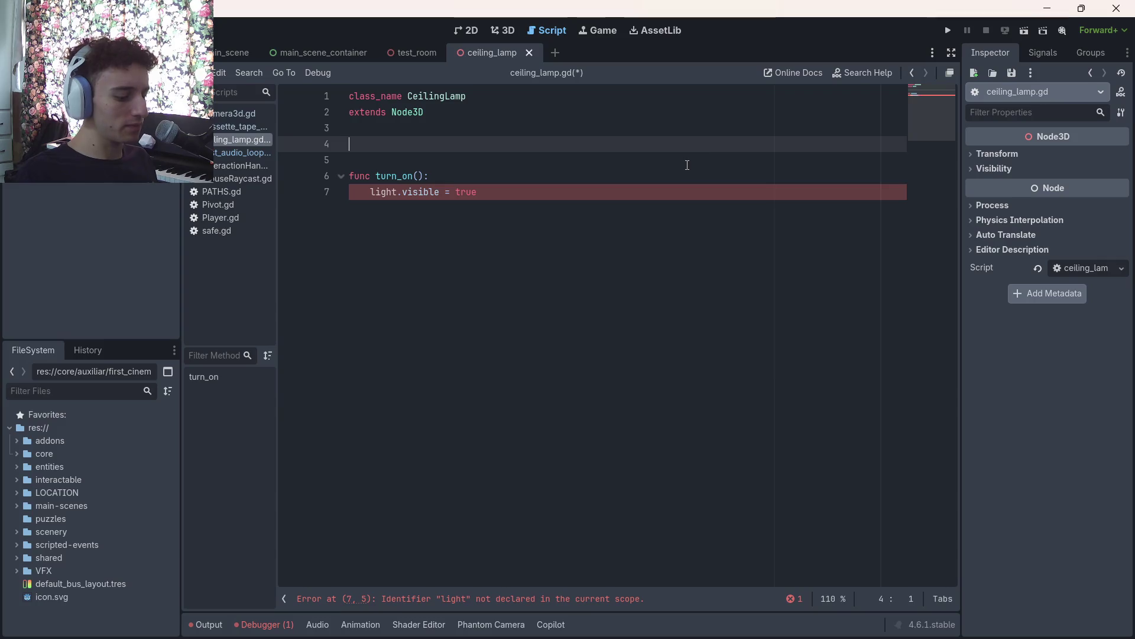
pyautogui.write('@exportvar')
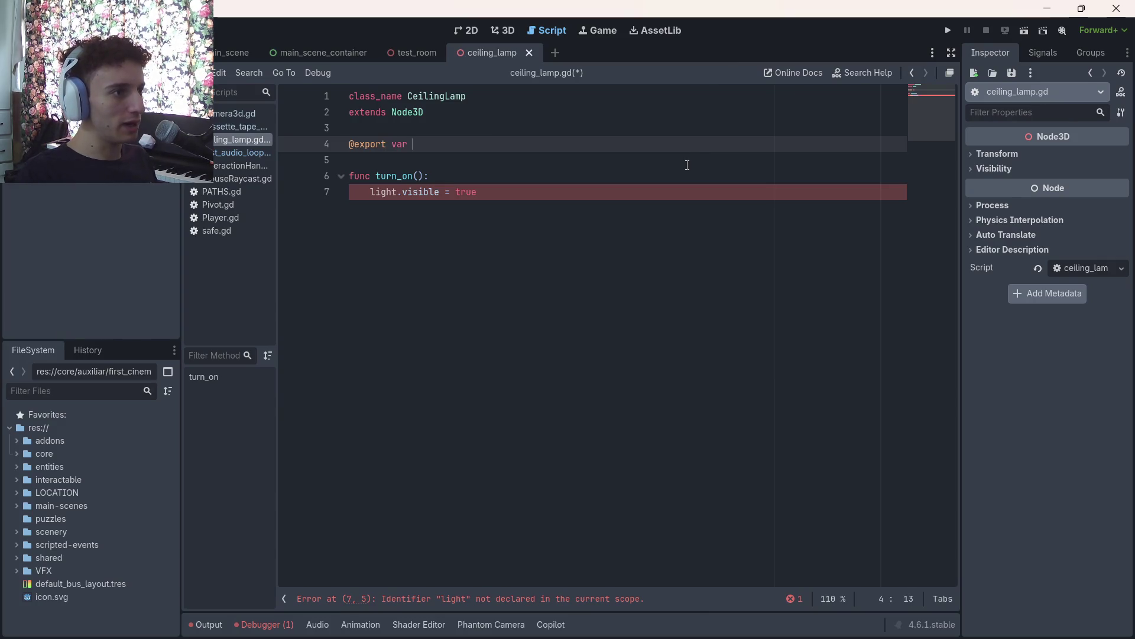
pyautogui.press('BackSpace')
pyautogui.press('BackSpace')
pyautogui.press('BackSpace')
pyautogui.write('on_model : ')
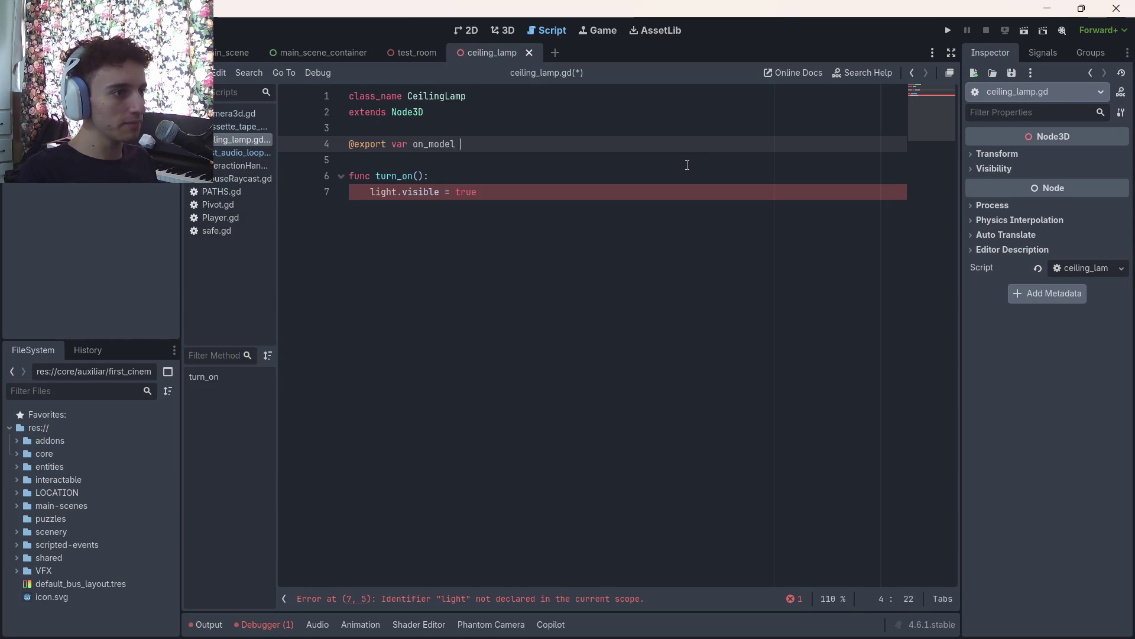
pyautogui.write('Mes')
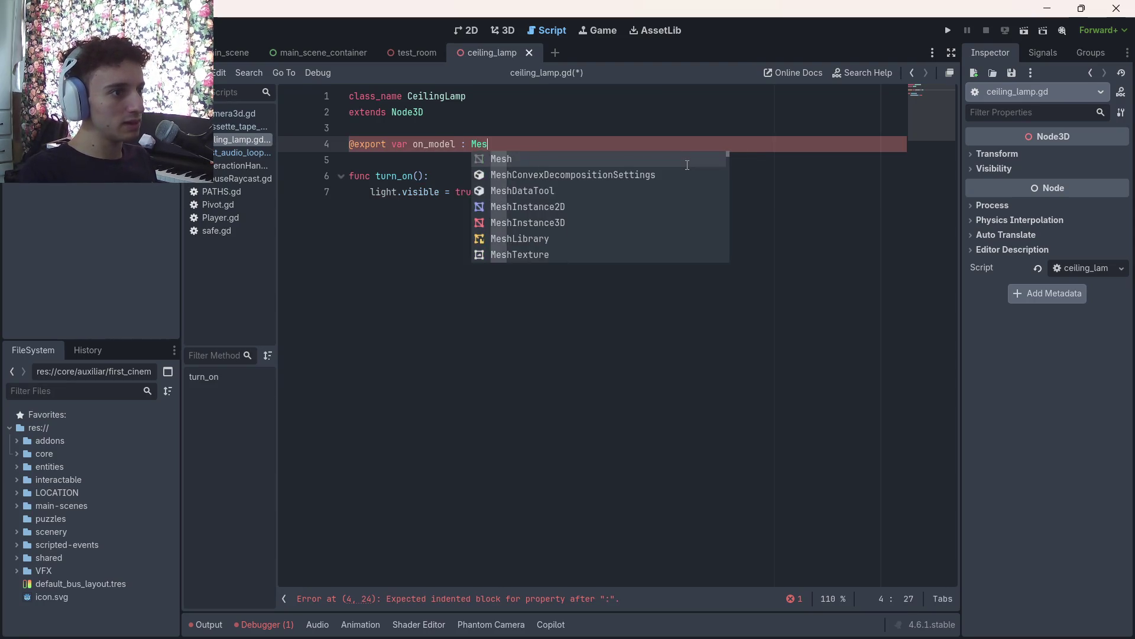
pyautogui.write('hIn')
pyautogui.press('Down')
pyautogui.press('Return')
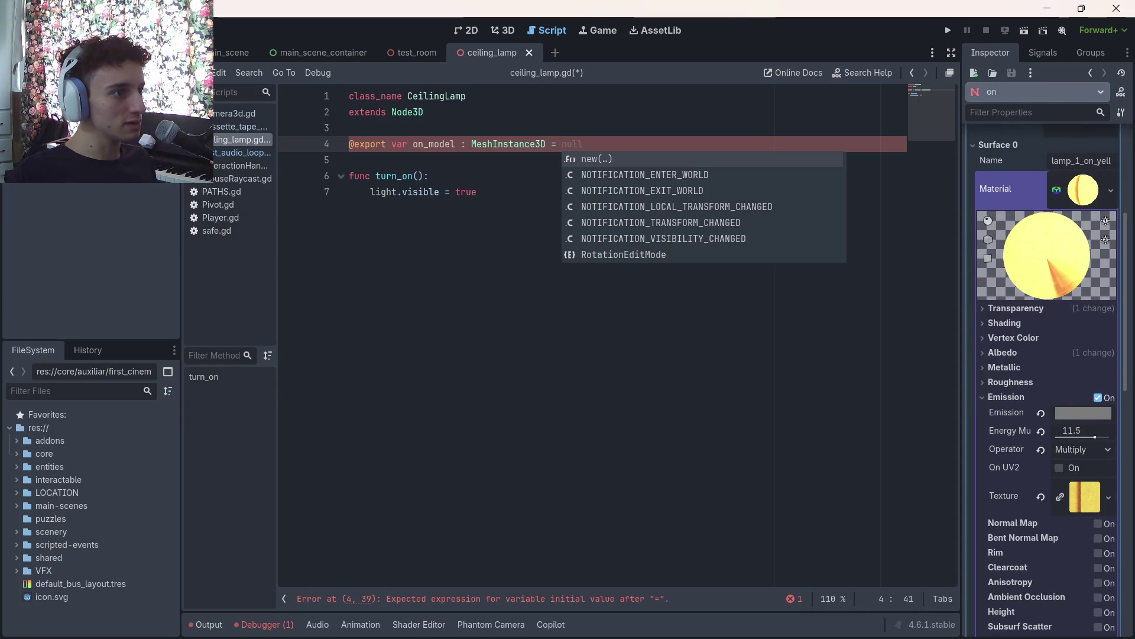
pyautogui.click(574, 142)
pyautogui.click(550, 194)
pyautogui.hotkey('ctrl', 's')
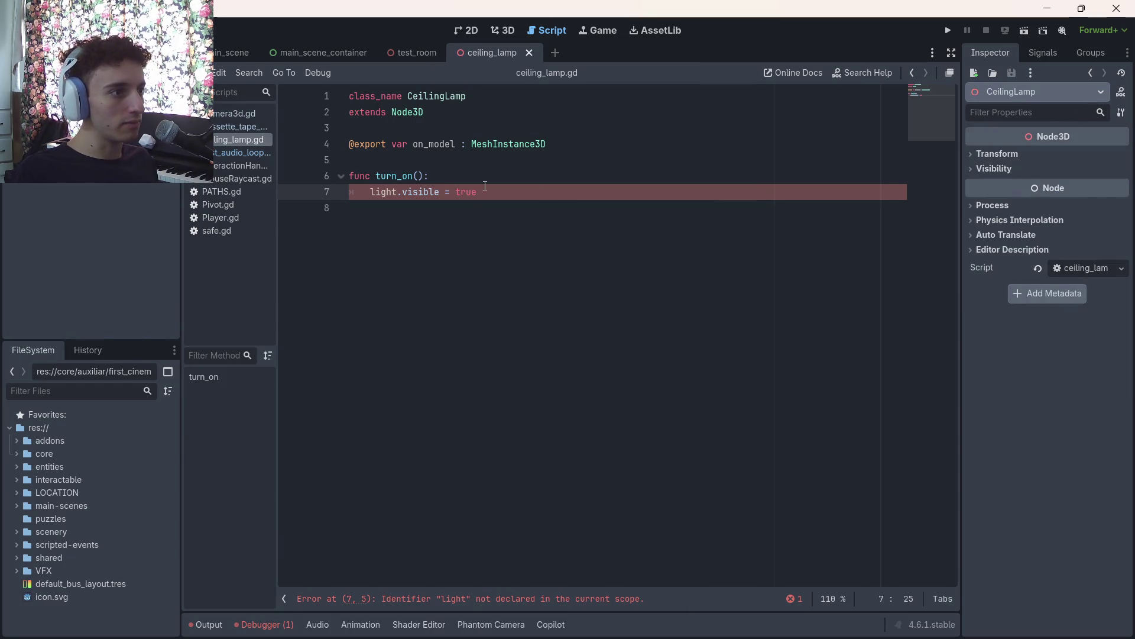
# Change turn_on to set on_model.visible = true instead of light.
pyautogui.moveTo(514, 191); pyautogui.dragTo(367, 194)
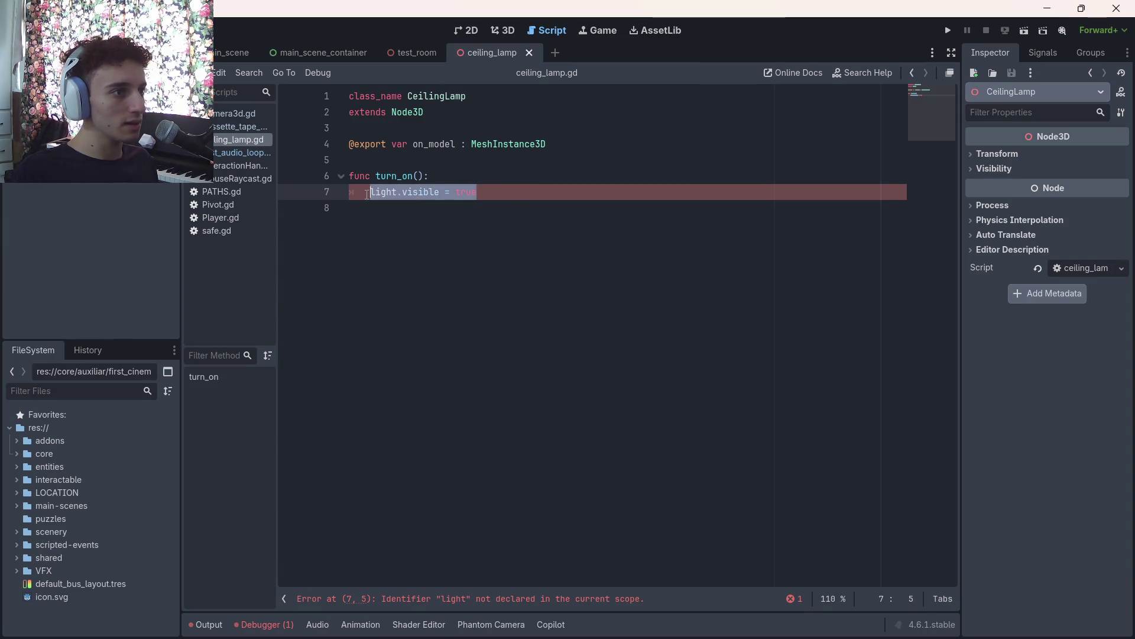
pyautogui.write('on_model')
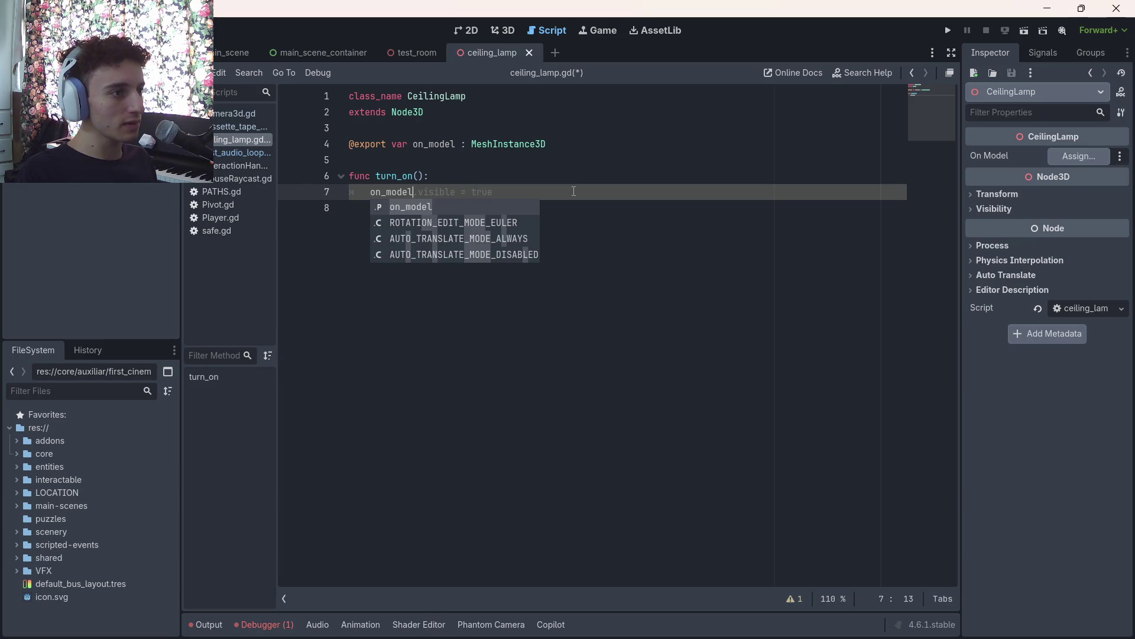
pyautogui.hotkey('ctrl', 's')
pyautogui.press('Tab')
# Start a new 'func turn_off():' function below turn_on.
pyautogui.click(498, 238)
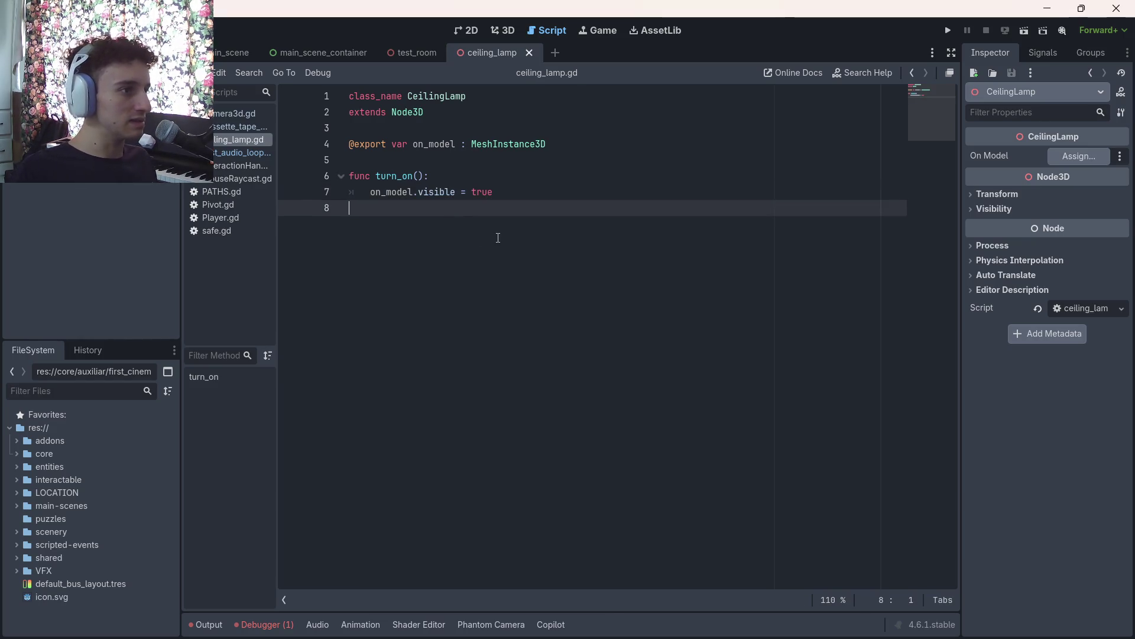
pyautogui.press('Return')
pyautogui.write('func turn_off')
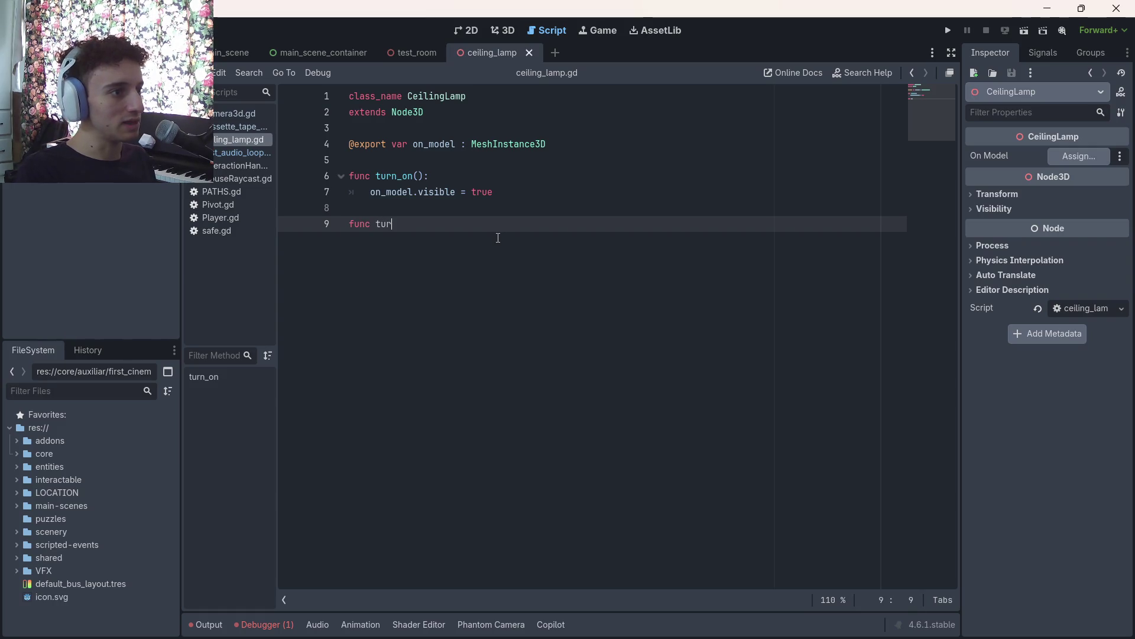
pyautogui.write('():')
pyautogui.press('Return')
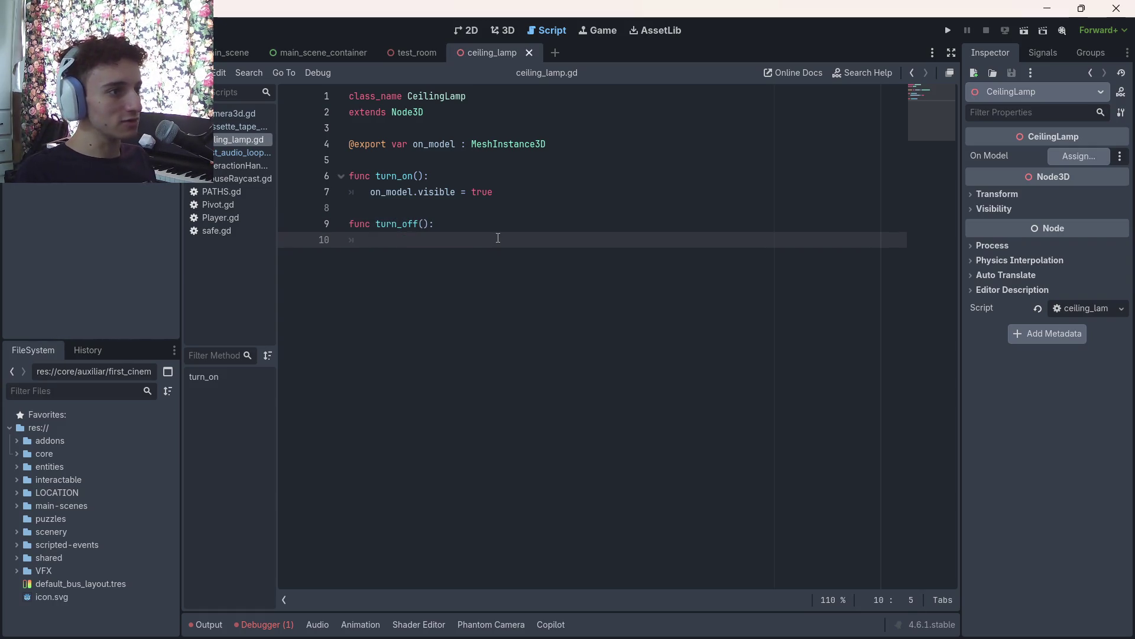
# Give turn_off the body 'on_model.visible = false' and save.
pyautogui.press('Tab')
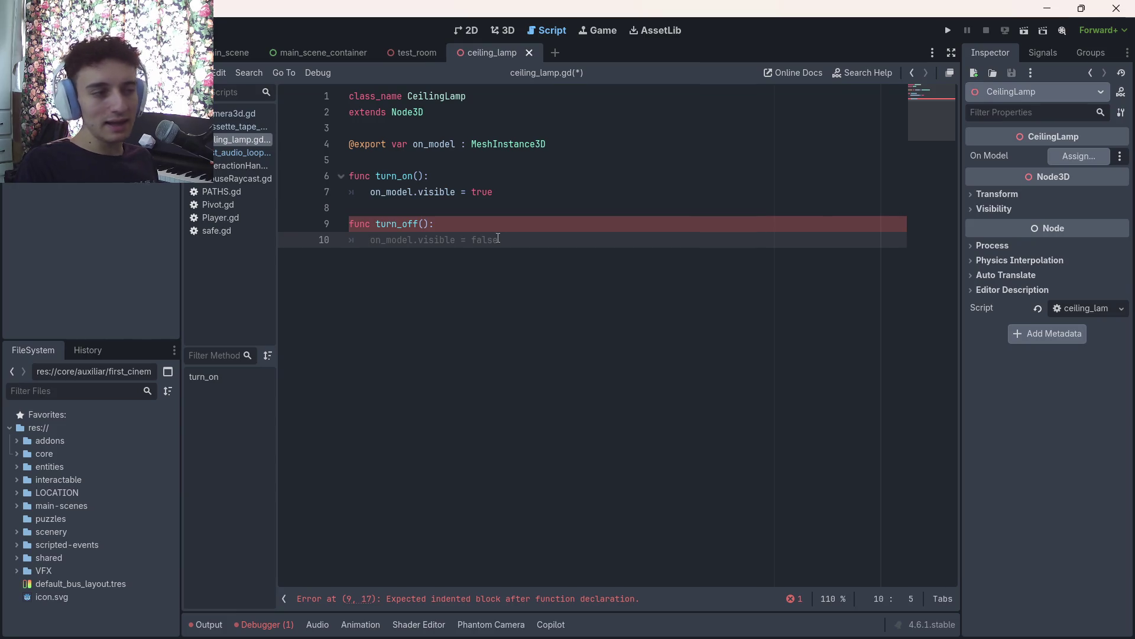
pyautogui.hotkey('ctrl', 's')
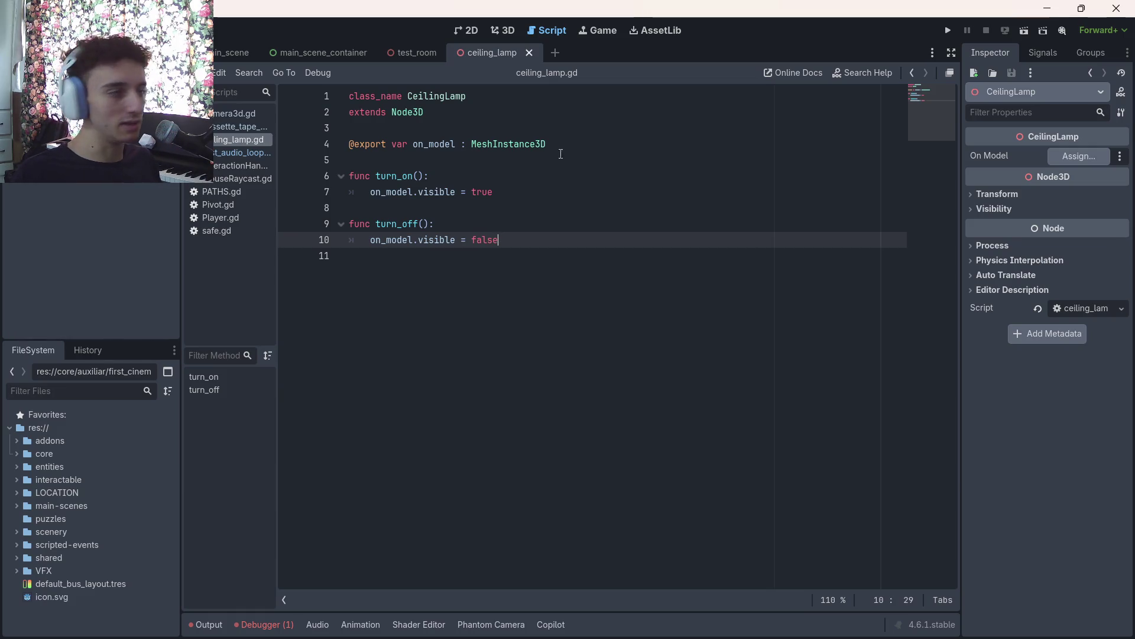
pyautogui.hotkey('ctrl', 's')
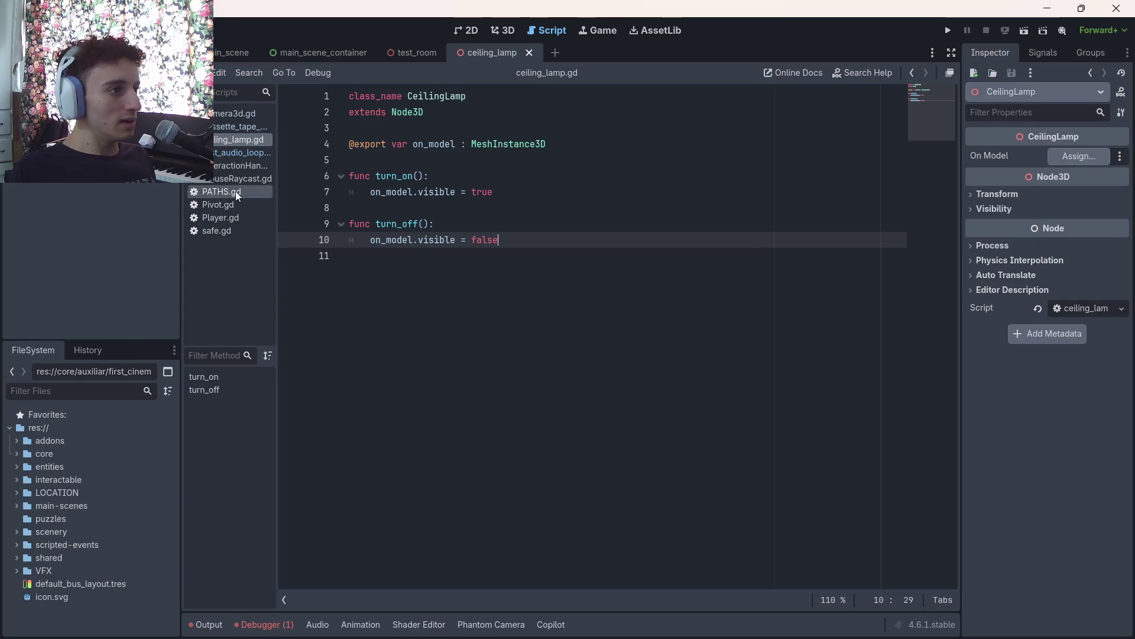
# Assign the 'on' bulb node to CeilingLamp's On Model property and save the scene and script.
pyautogui.moveTo(118, 148)
pyautogui.mouseDown()
pyautogui.moveTo(904, 131)
pyautogui.moveTo(1087, 156)
pyautogui.mouseUp()
pyautogui.click(614, 209)
pyautogui.hotkey('ctrl', 's')
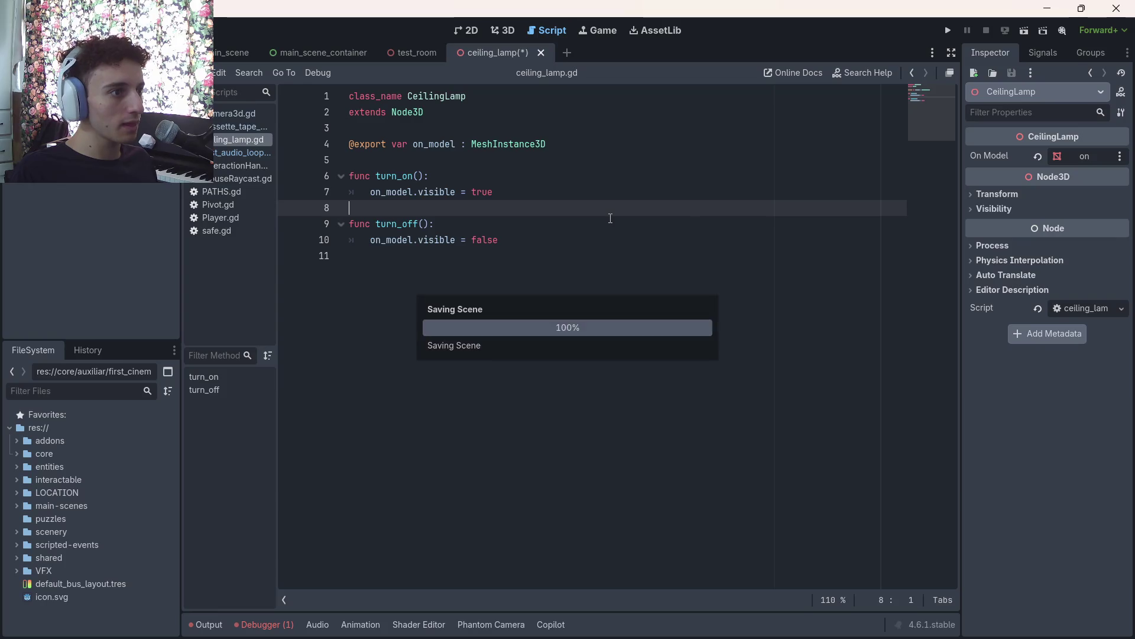
pyautogui.click(563, 223)
pyautogui.hotkey('ctrl', 's')
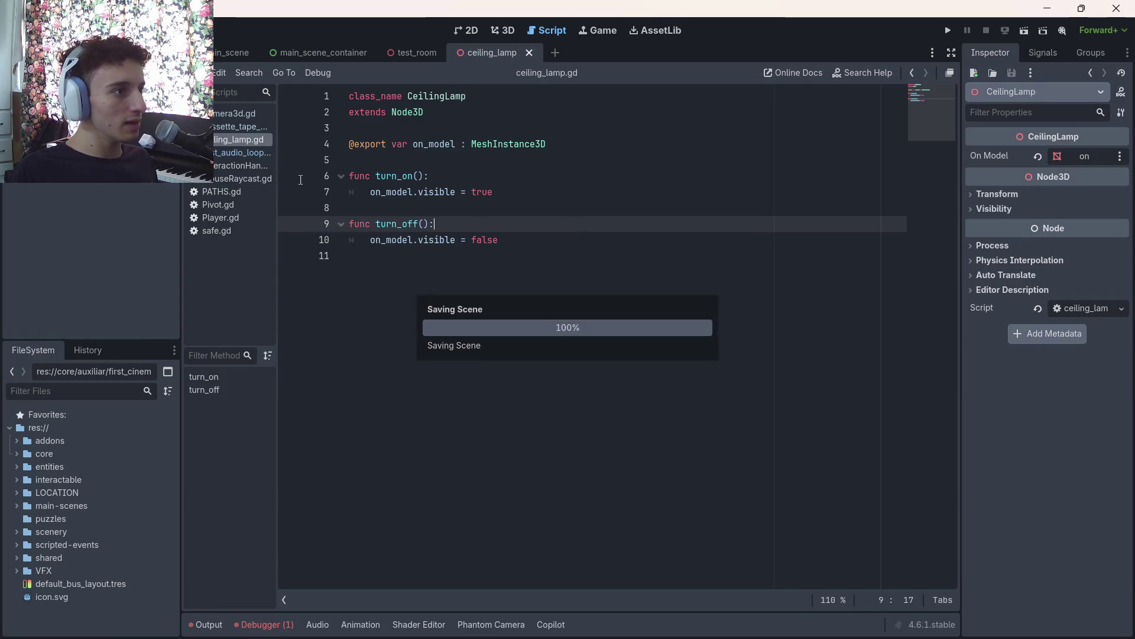
pyautogui.hotkey('ctrl', 's')
pyautogui.press('Up')
pyautogui.press('Up')
pyautogui.press('Up')
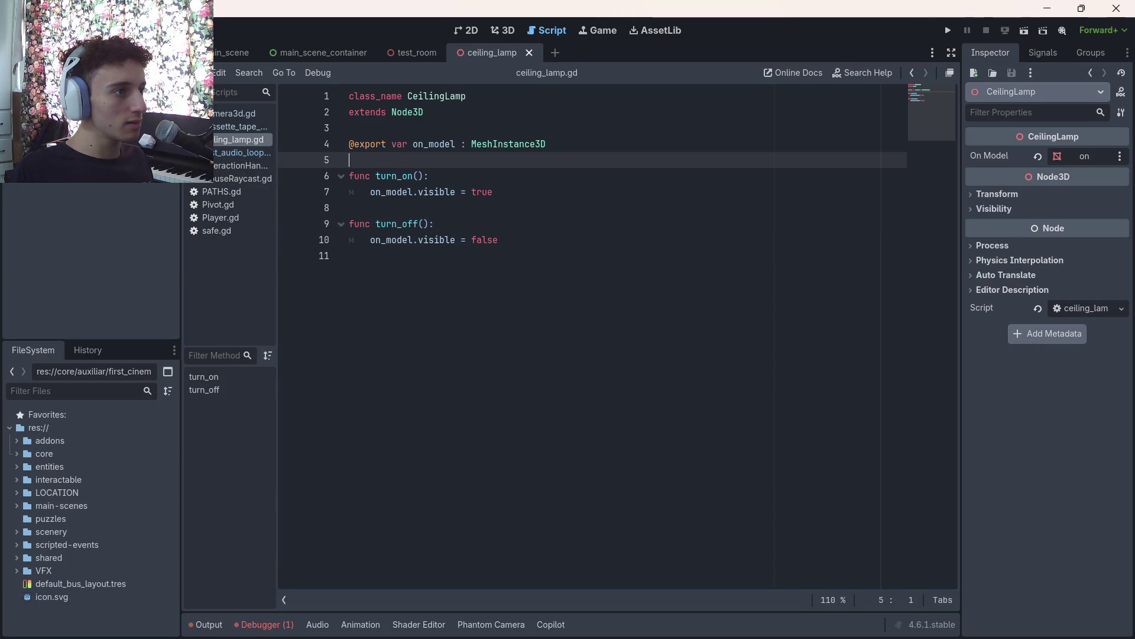
# Add blank lines below the on_model export to make room for a new export.
pyautogui.click(475, 176)
pyautogui.click(487, 166)
pyautogui.hotkey('ctrl', 's')
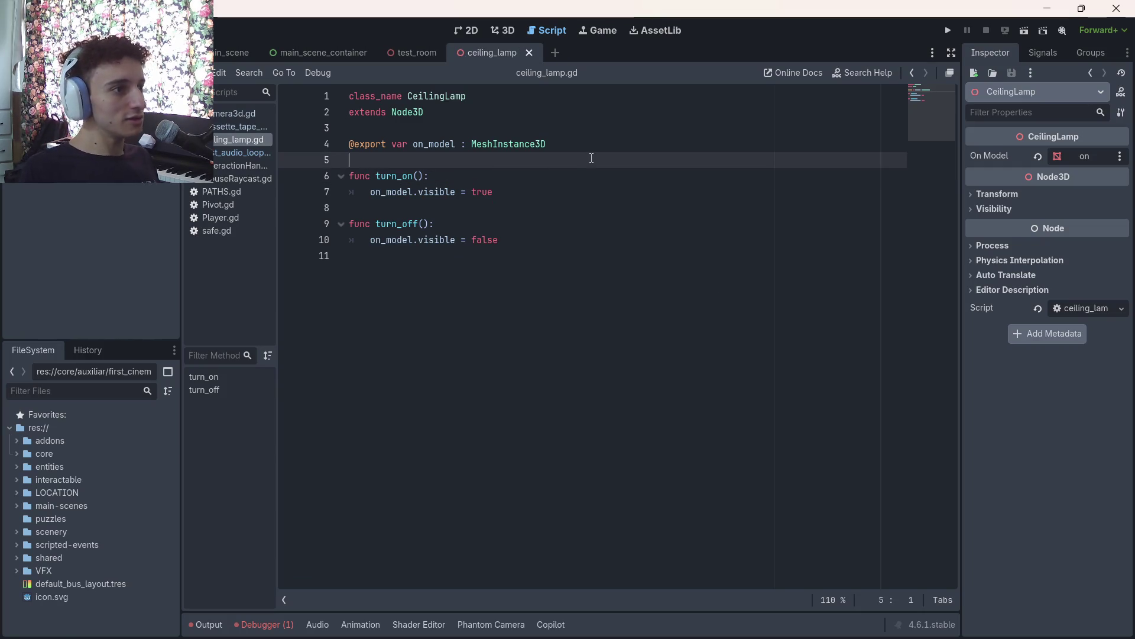
pyautogui.press('Return')
pyautogui.press('Return')
pyautogui.click(591, 157)
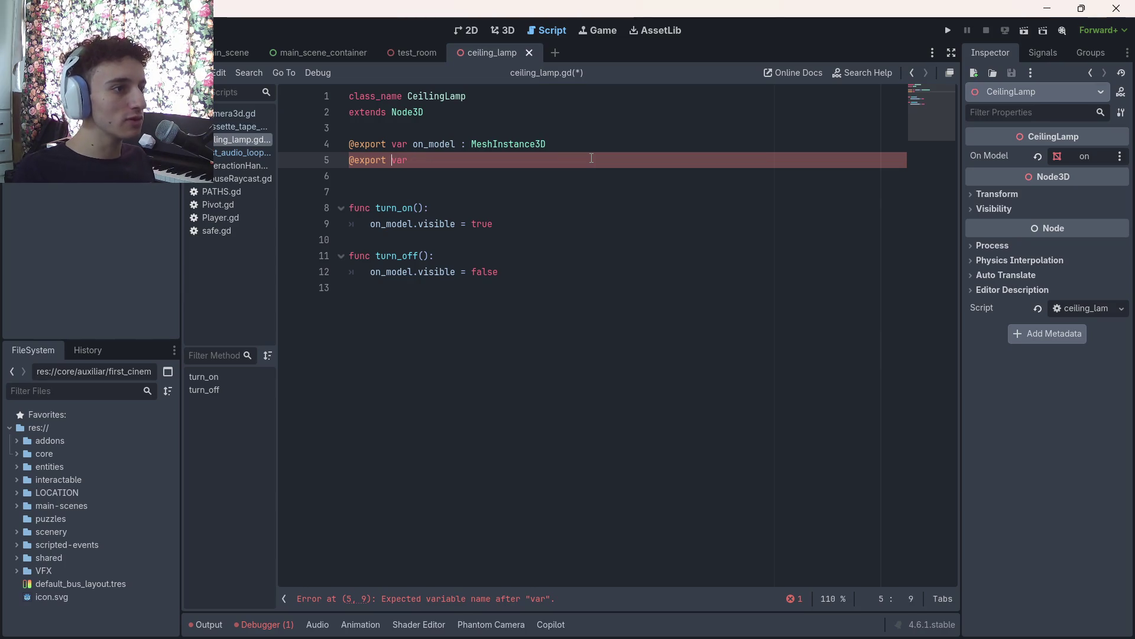
pyautogui.press('Up')
pyautogui.press('End')
pyautogui.press('Return')
pyautogui.press('Down')
# Declare the exported is_on variable, change its default from false to true, and save.
pyautogui.press('End')
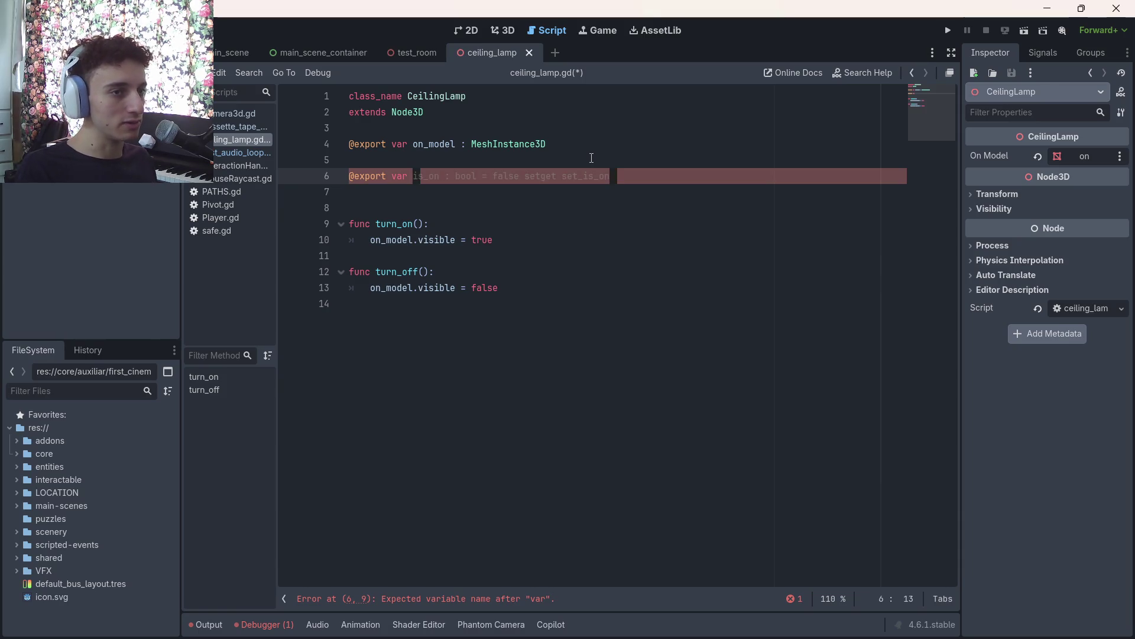
pyautogui.write('is_on')
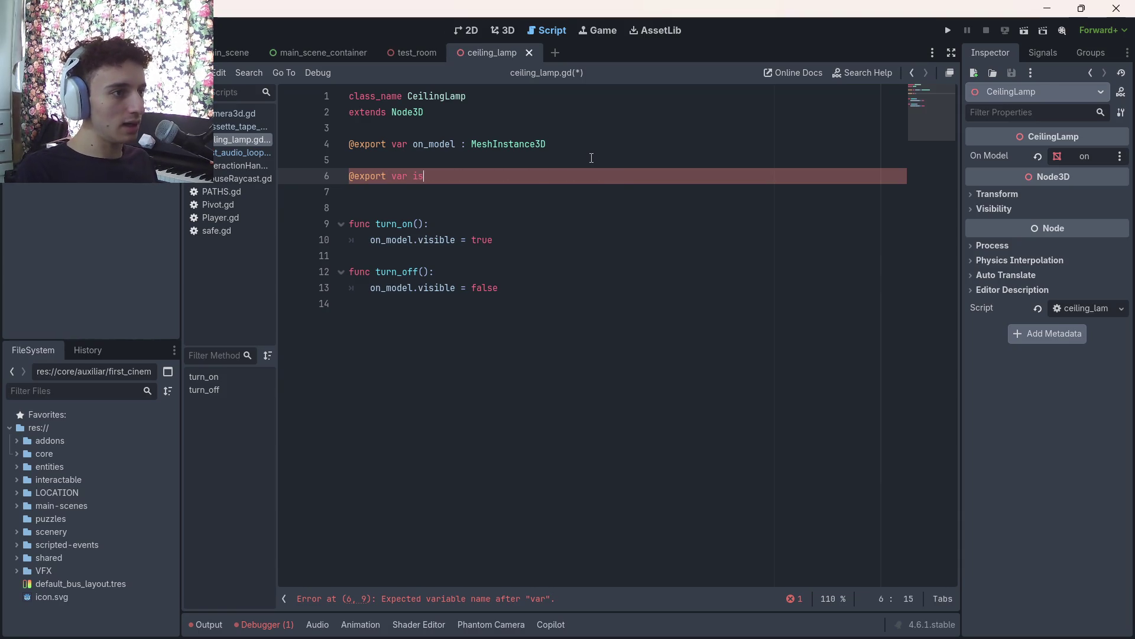
pyautogui.press('BackSpace')
pyautogui.press('BackSpace')
pyautogui.write(':=')
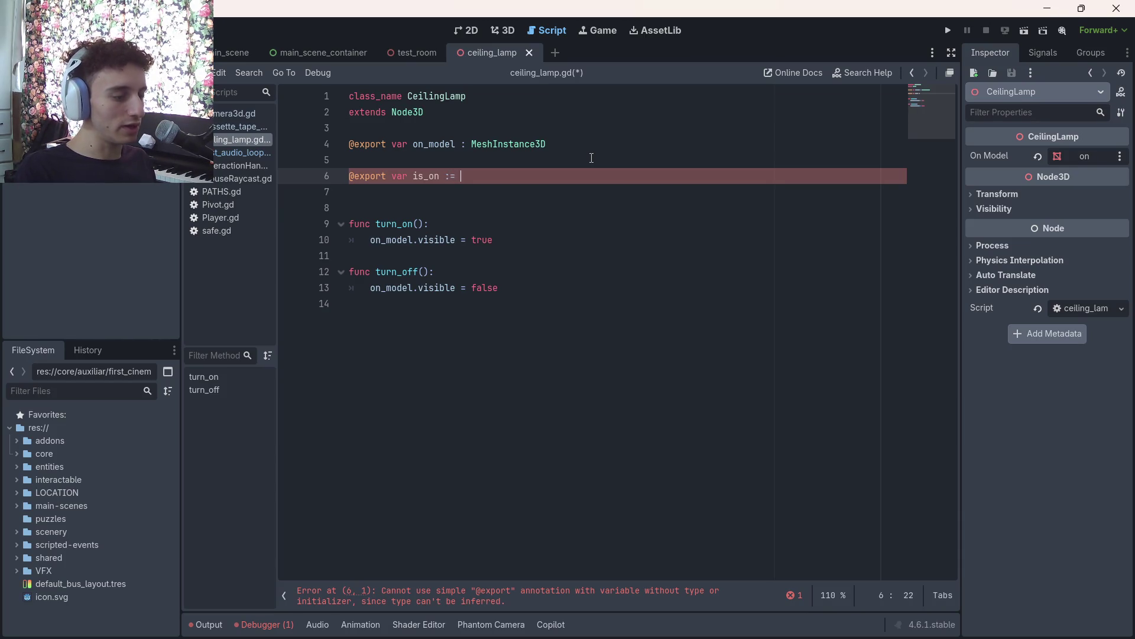
pyautogui.write('e')
pyautogui.hotkey('ctrl', 's')
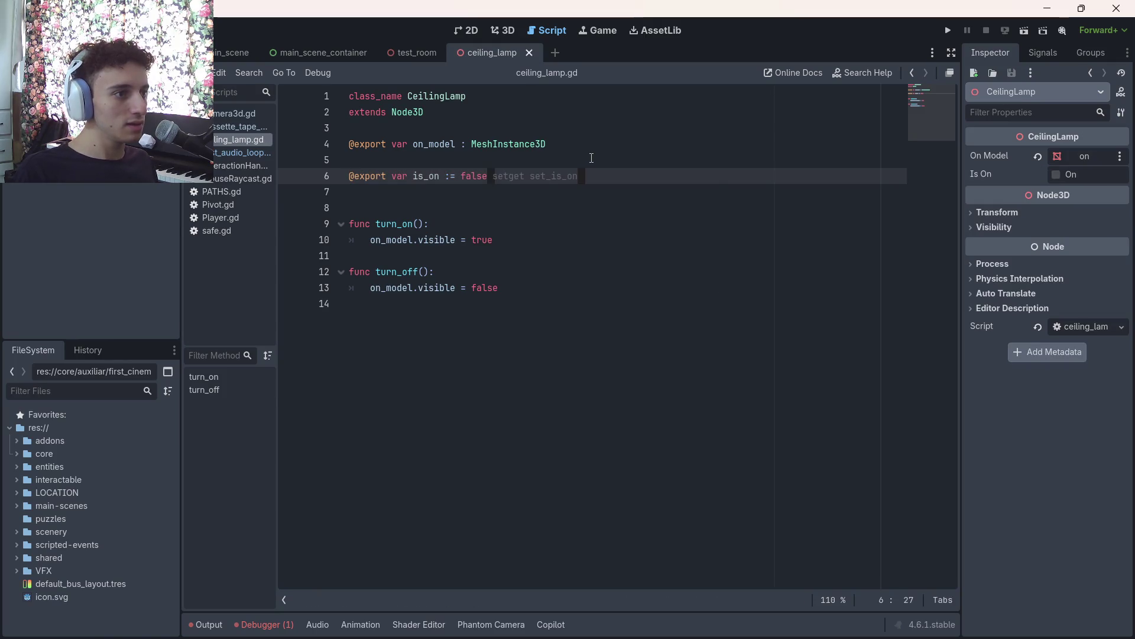
pyautogui.click(598, 226)
pyautogui.click(586, 255)
pyautogui.hotkey('ctrl', 's')
pyautogui.doubleClick(473, 176)
pyautogui.write('true')
pyautogui.hotkey('ctrl', 's')
# Add a _ready function below is_on using the suggested turn_on/turn_off body.
pyautogui.click(560, 204)
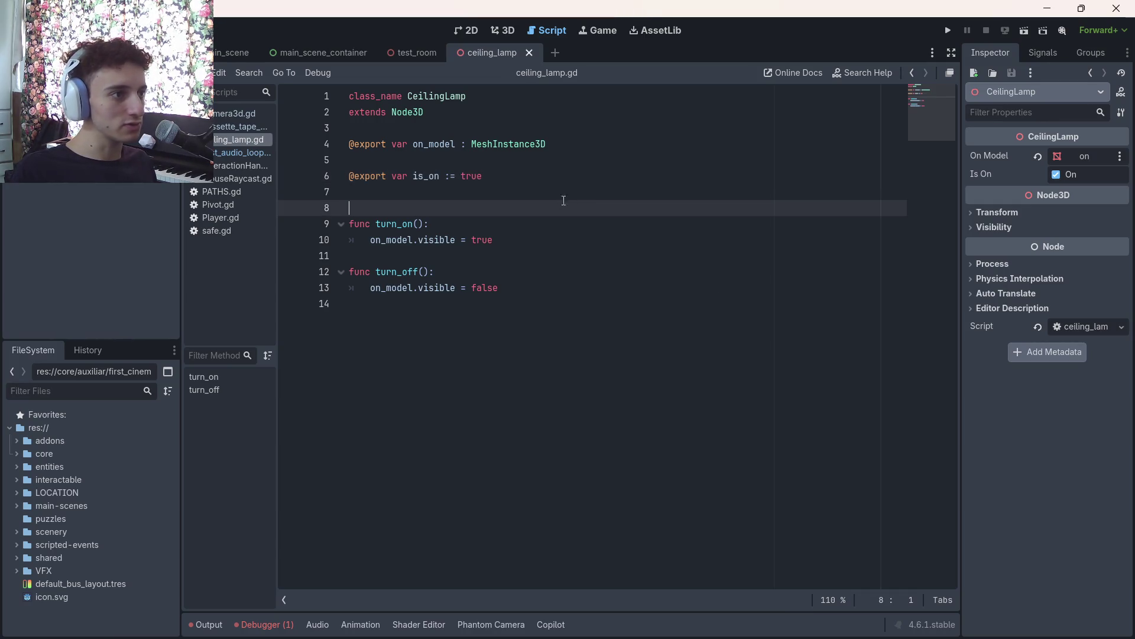
pyautogui.press('Return')
pyautogui.click(692, 203)
pyautogui.write('func _')
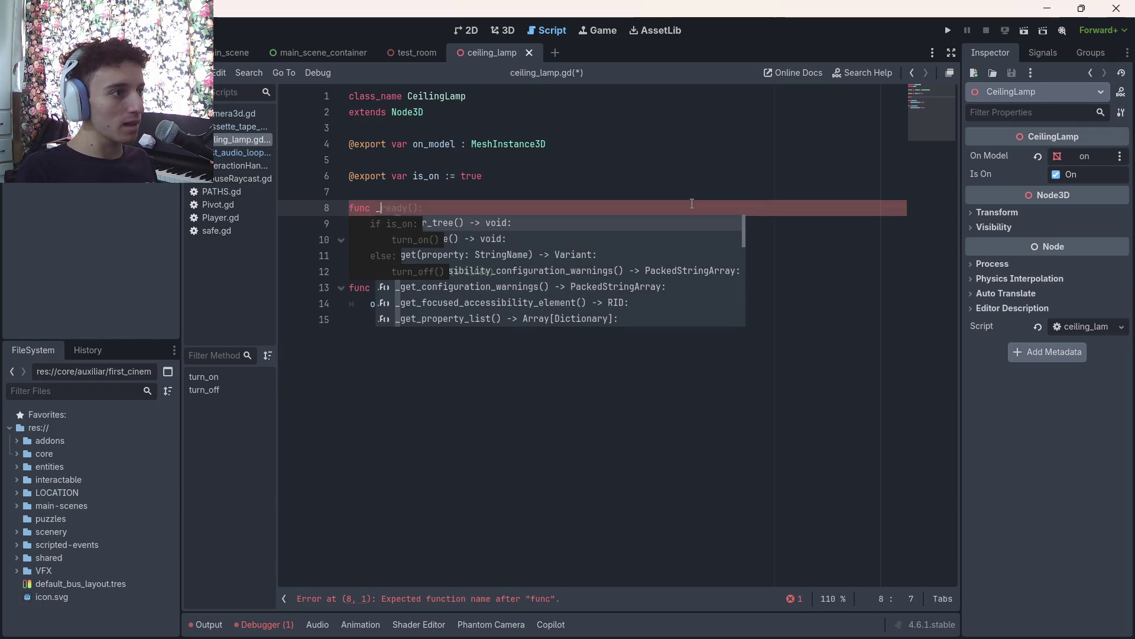
pyautogui.click(383, 206)
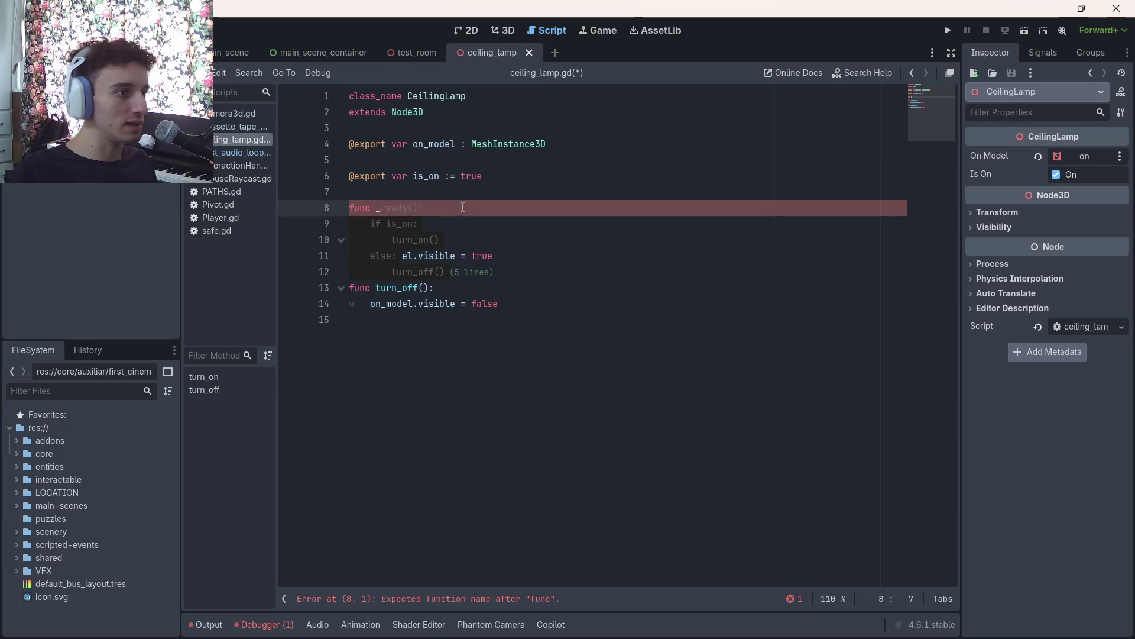
pyautogui.press('Tab')
pyautogui.hotkey('ctrl', 's')
# Add a new line inside turn_on() after on_model.visible = true and save.
pyautogui.click(444, 220)
pyautogui.click(474, 240)
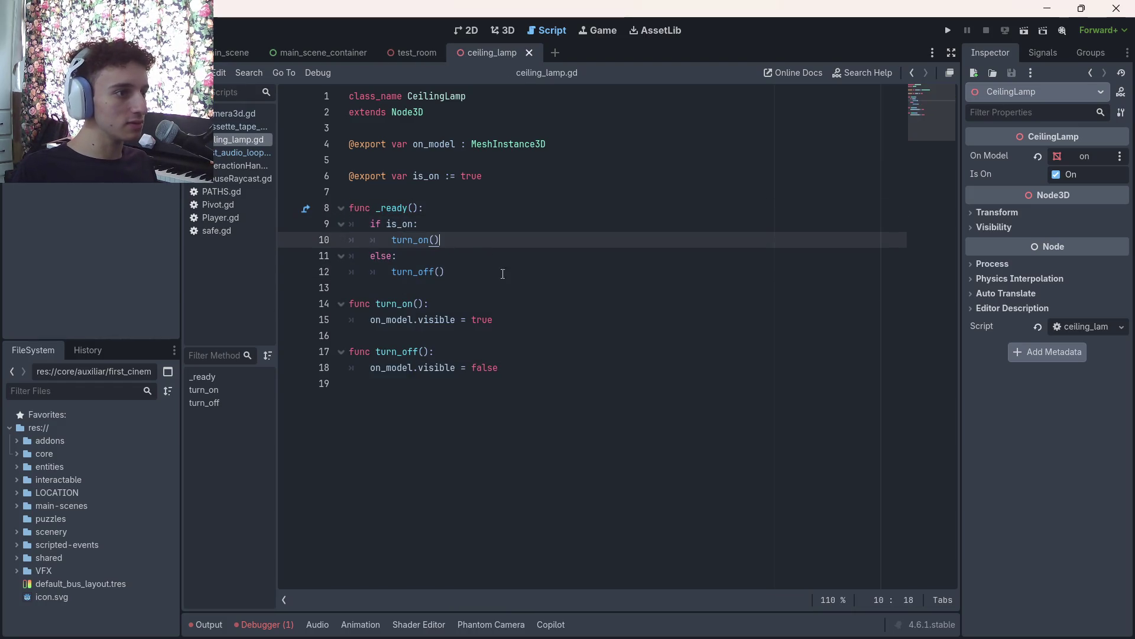
pyautogui.click(501, 271)
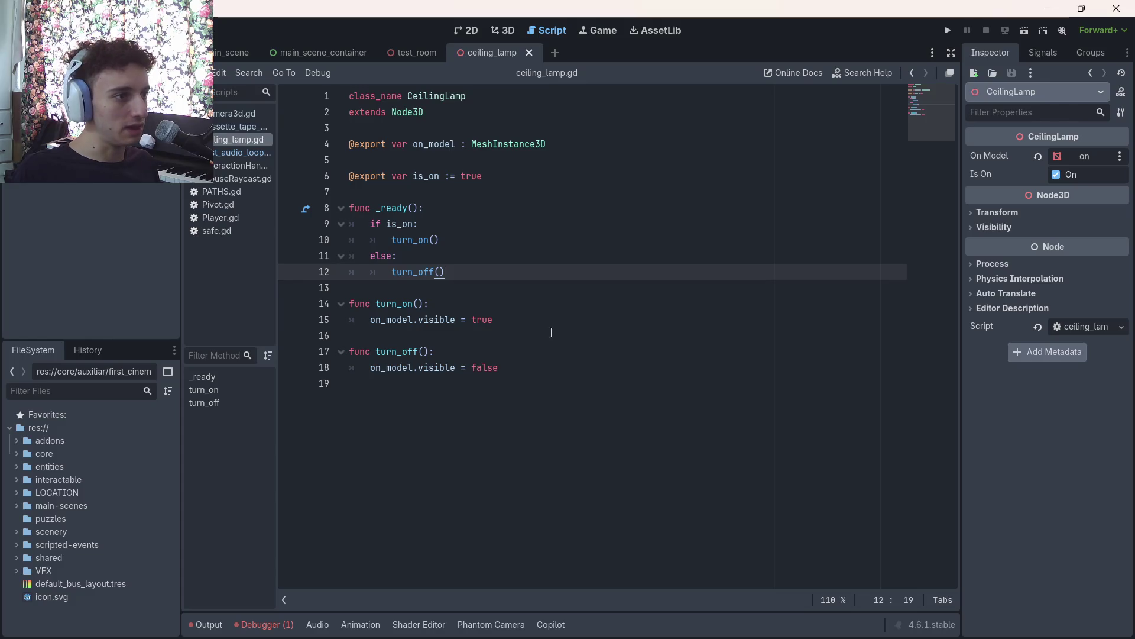
pyautogui.click(556, 351)
pyautogui.click(572, 383)
pyautogui.click(598, 303)
pyautogui.click(644, 323)
pyautogui.press('Return')
pyautogui.hotkey('ctrl', 's')
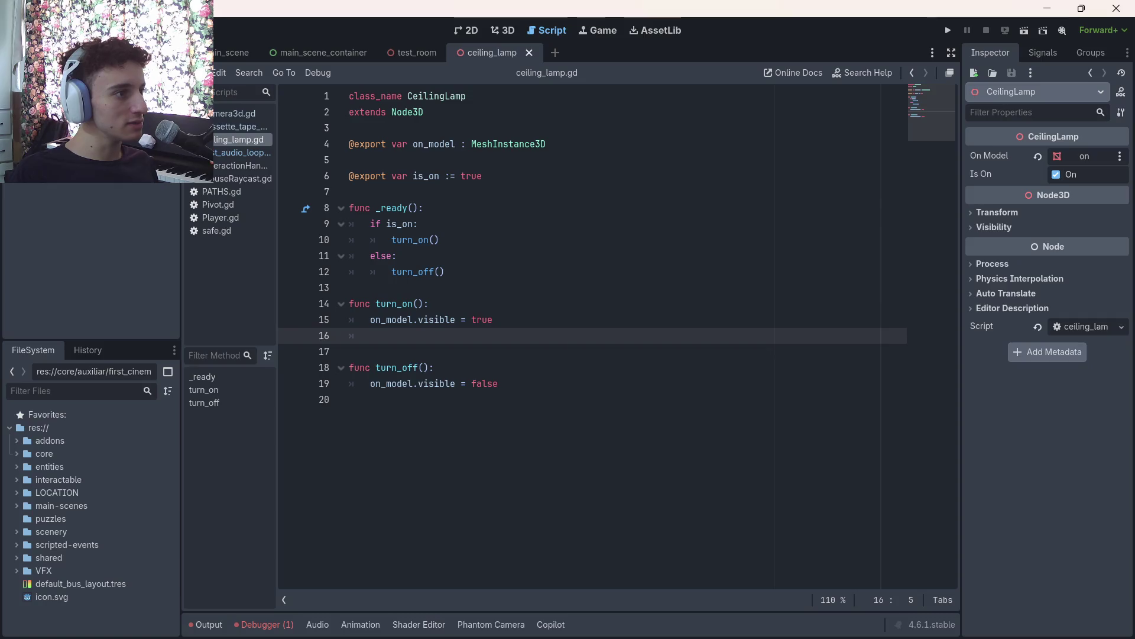
pyautogui.click(590, 149)
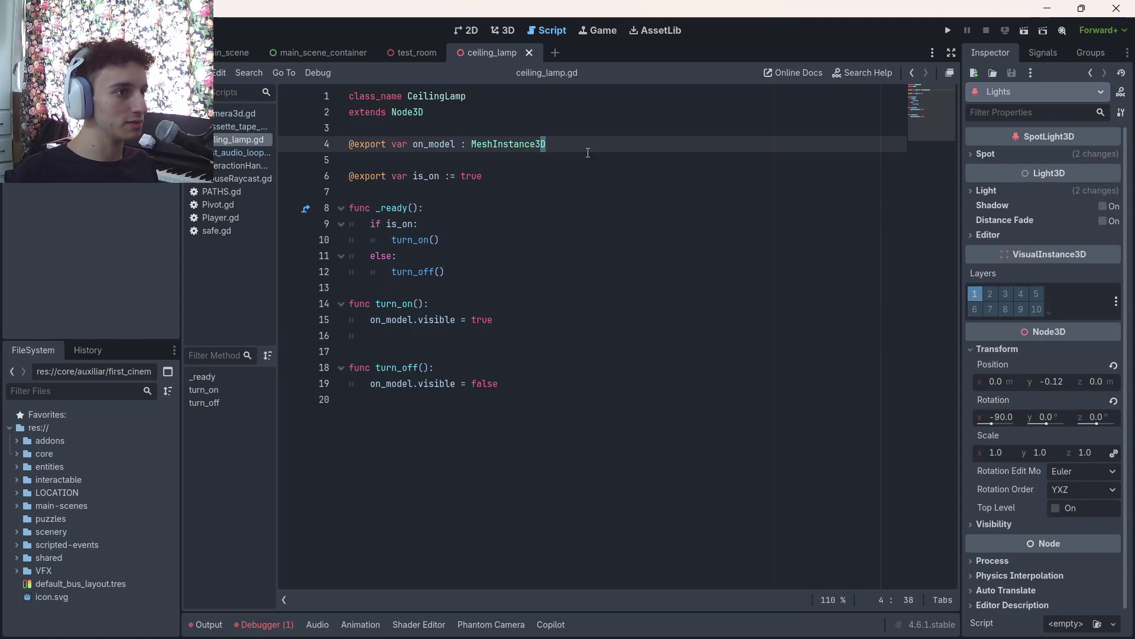
pyautogui.press('Return')
pyautogui.write('@export var lights')
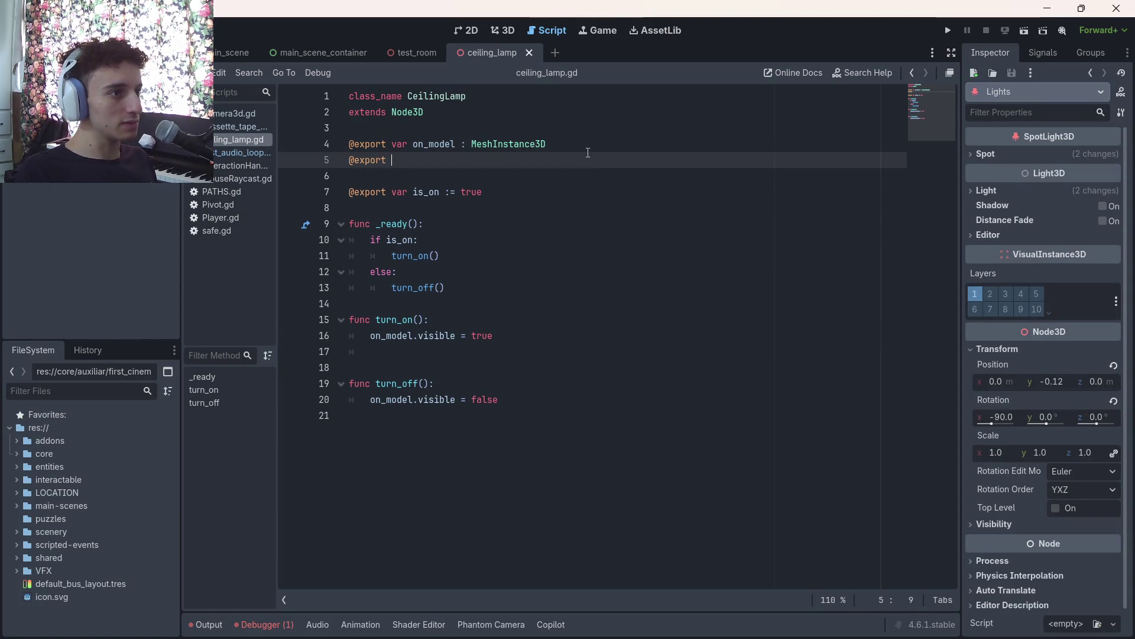
pyautogui.write(' :')
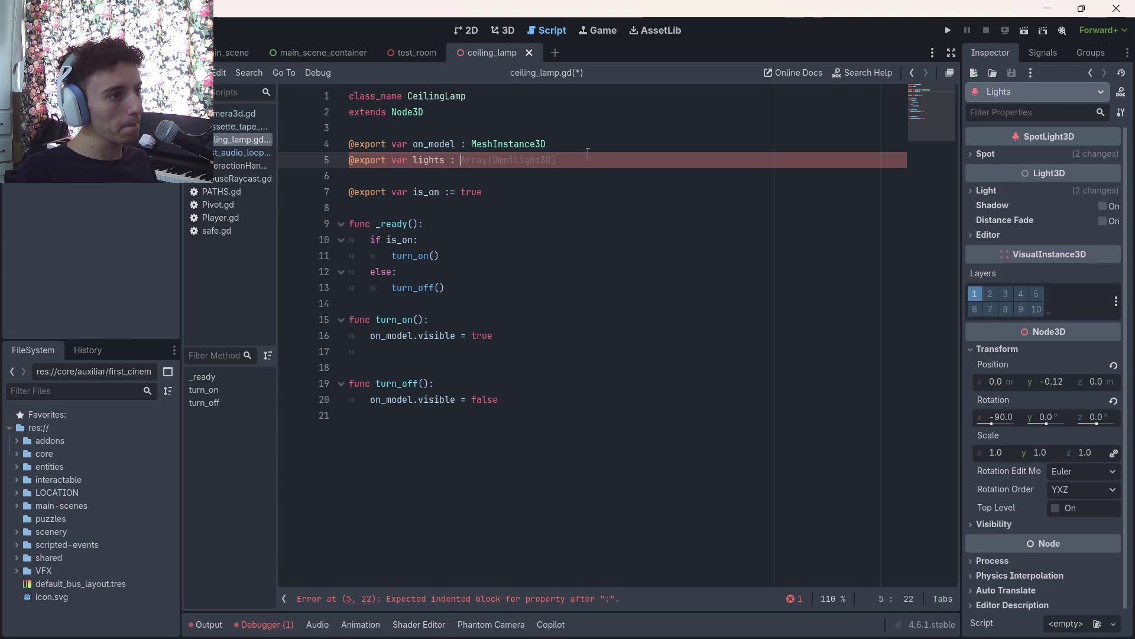
pyautogui.press('BackSpace')
pyautogui.press('BackSpace')
pyautogui.press('BackSpace')
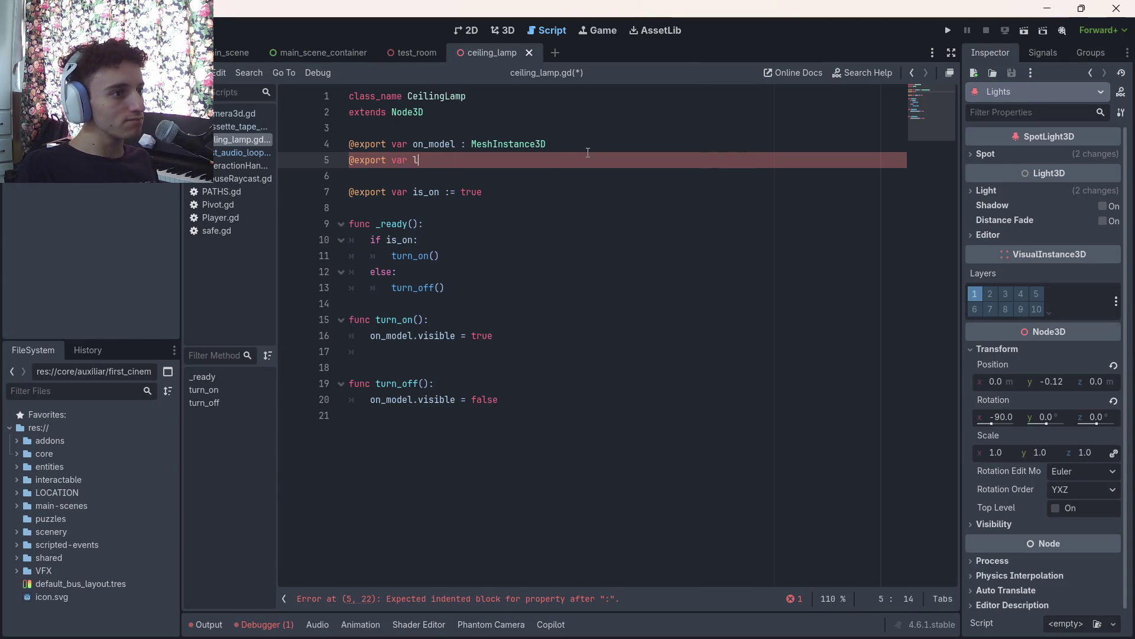
pyautogui.write('s')
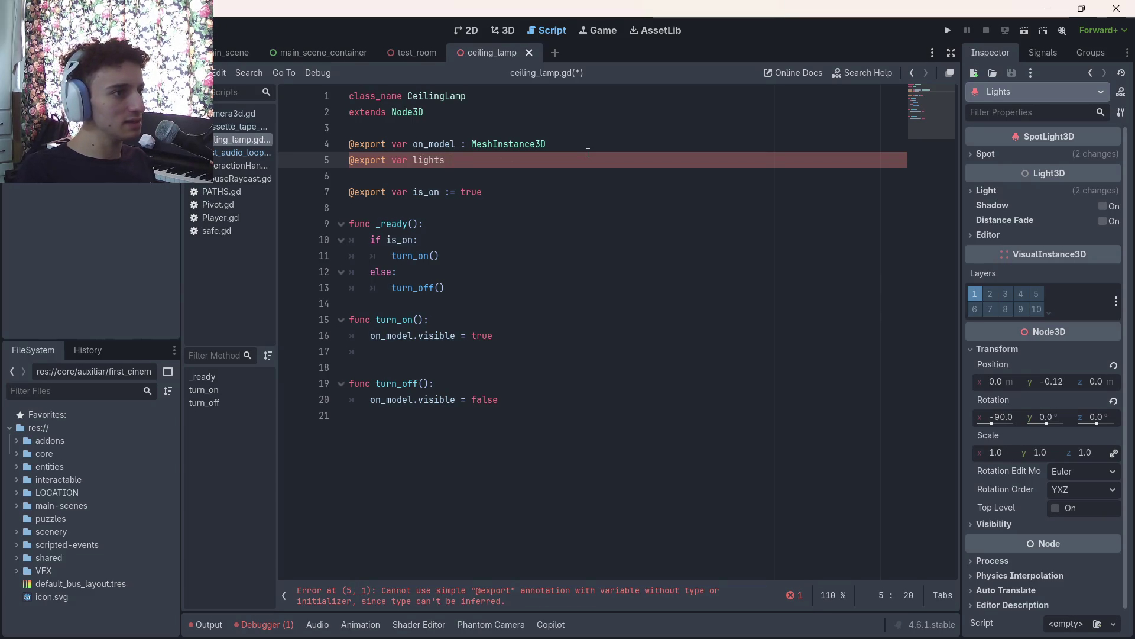
pyautogui.write(' :')
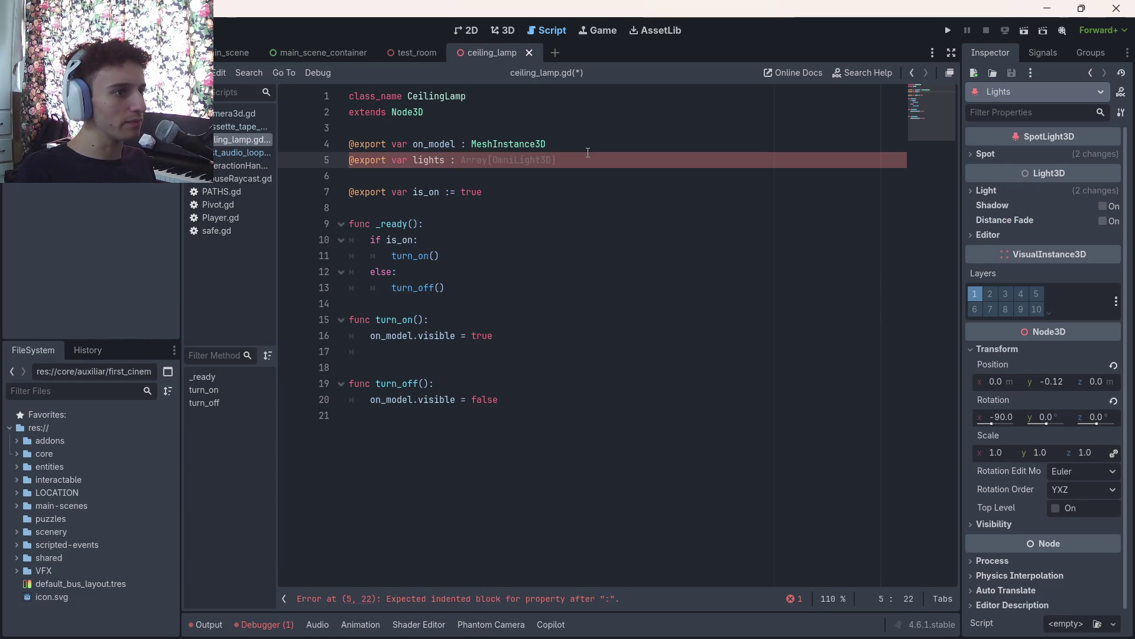
pyautogui.press('BackSpace')
pyautogui.press('BackSpace')
pyautogui.press('BackSpace')
pyautogui.write(': SpotLight3D')
pyautogui.press('Return')
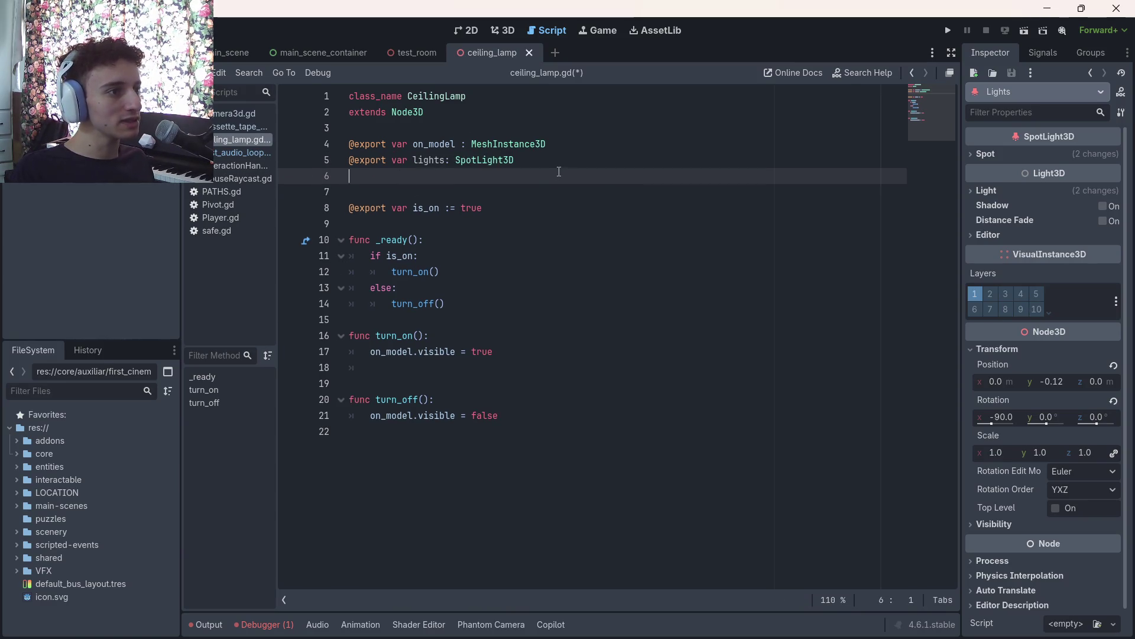
pyautogui.press('BackSpace')
pyautogui.hotkey('ctrl', 's')
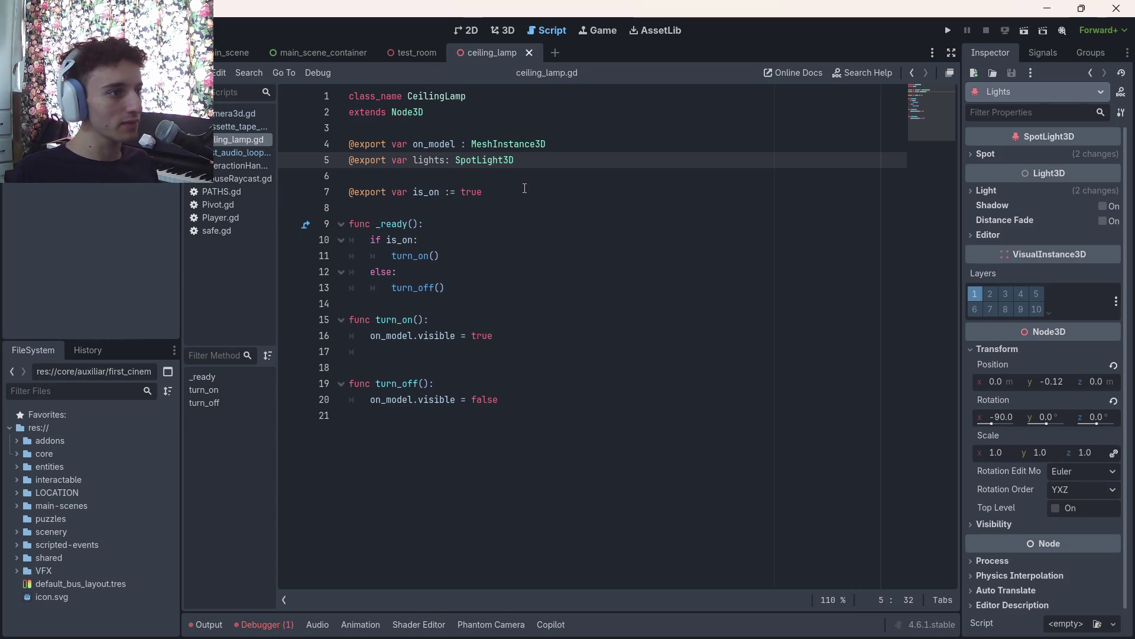
# Cut the on_model and lights declarations and open a blank line under is_on.
pyautogui.click(476, 184)
pyautogui.moveTo(559, 160); pyautogui.dragTo(350, 144)
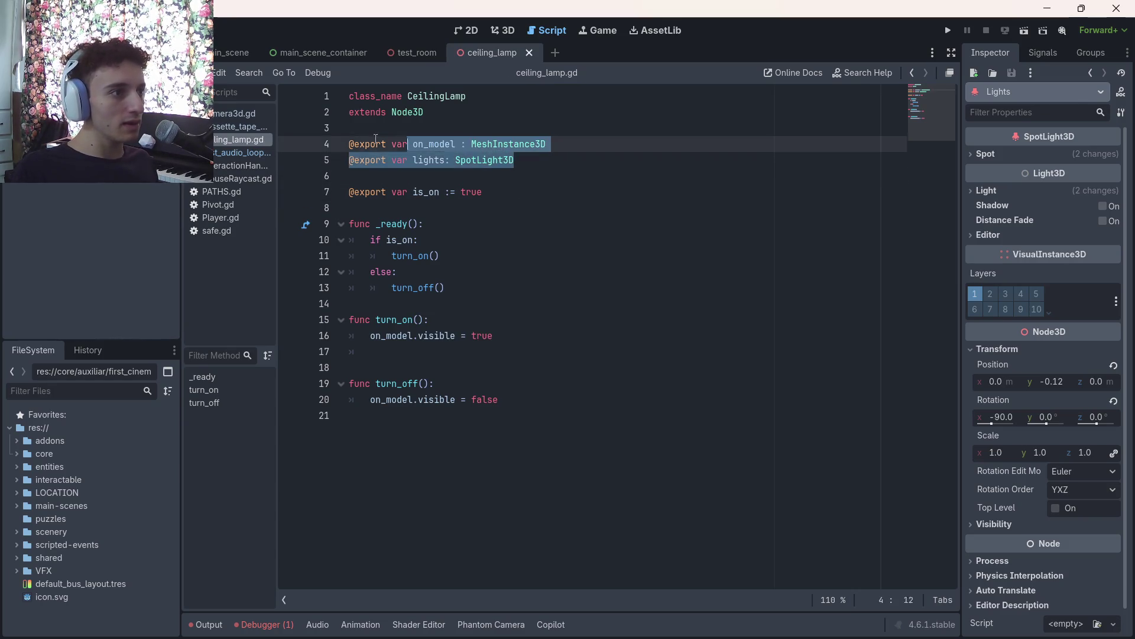
pyautogui.press('BackSpace')
pyautogui.press('Down')
pyautogui.press('Down')
pyautogui.hotkey('alt', 'Up')
pyautogui.hotkey('alt', 'Up')
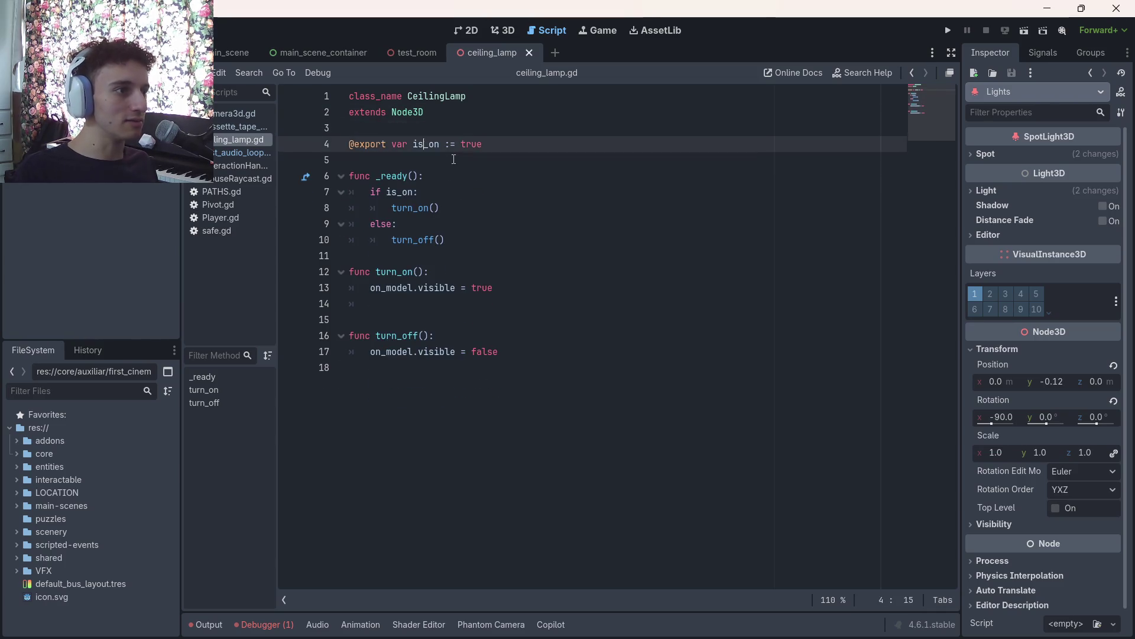
pyautogui.press('Down')
pyautogui.press('Down')
pyautogui.write('@export ca')
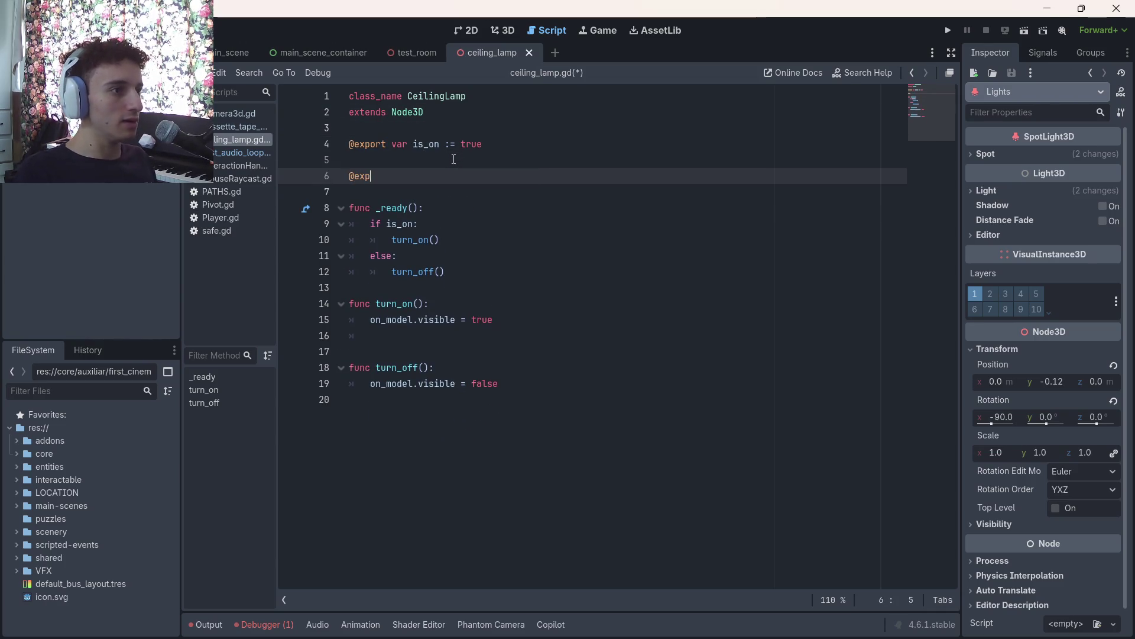
pyautogui.write('tegor')
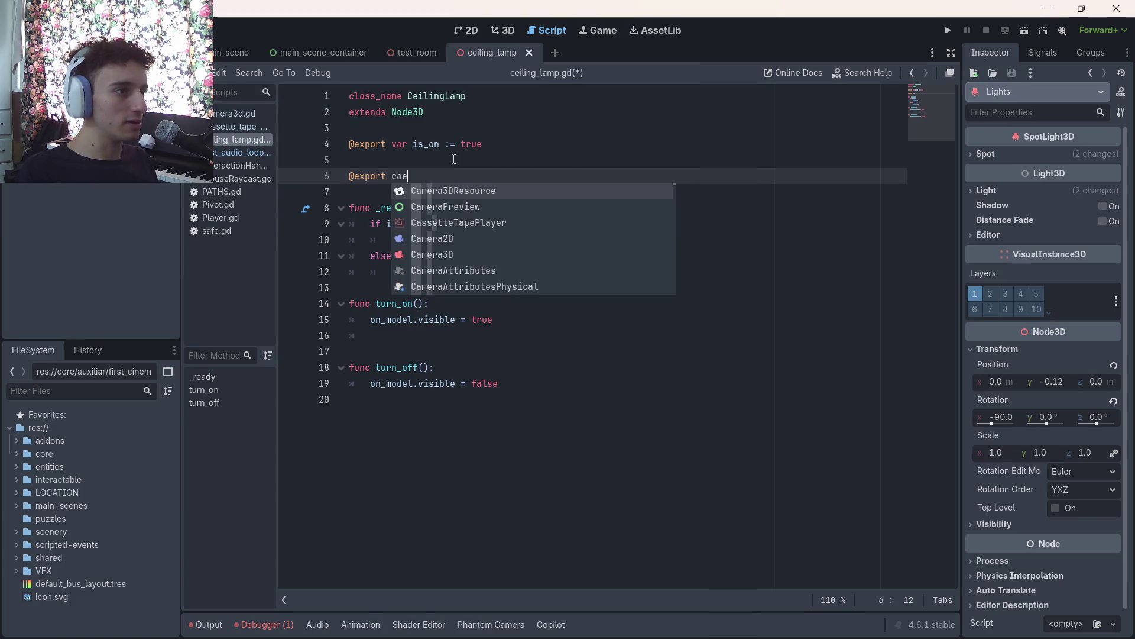
pyautogui.press('BackSpace')
pyautogui.press('BackSpace')
pyautogui.press('BackSpace')
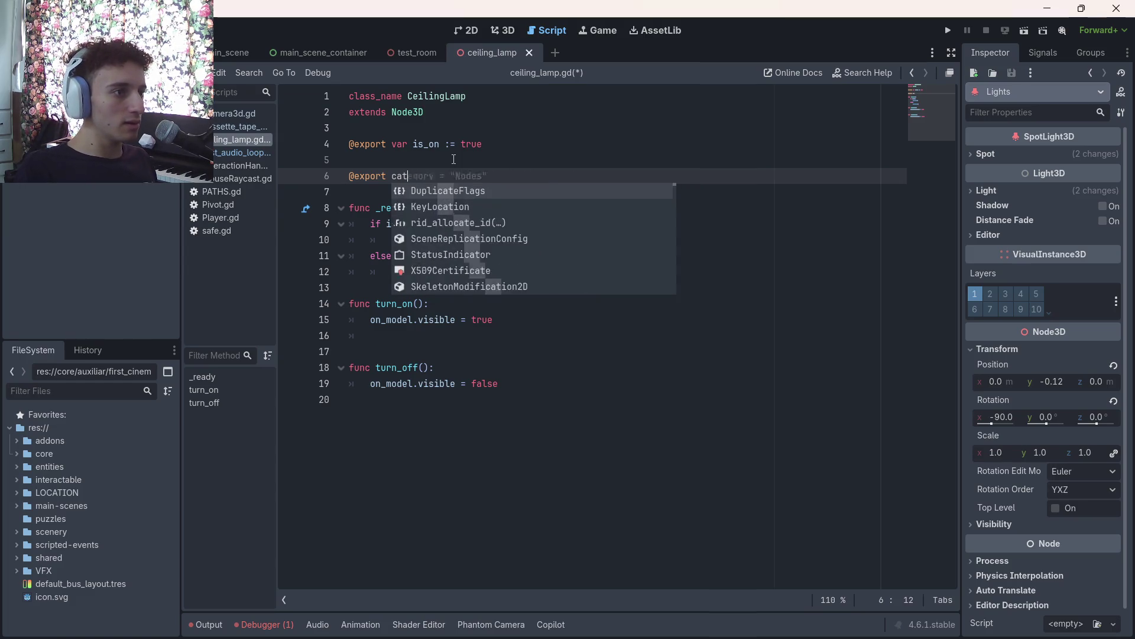
pyautogui.write('_ca')
pyautogui.press('Return')
pyautogui.write('"dependencik')
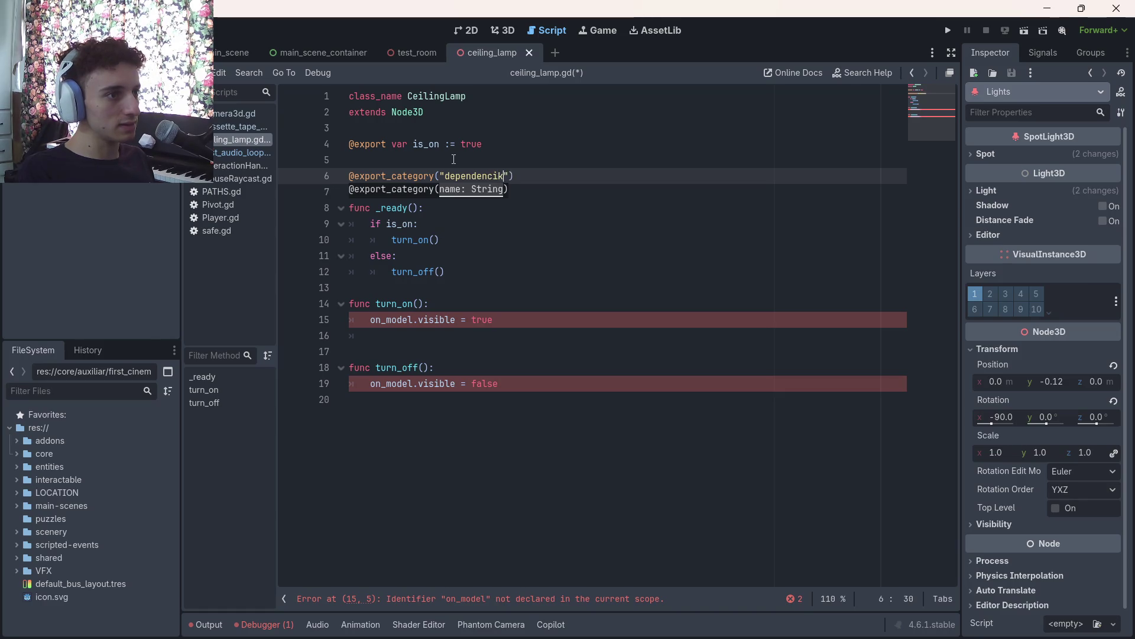
pyautogui.write('oes')
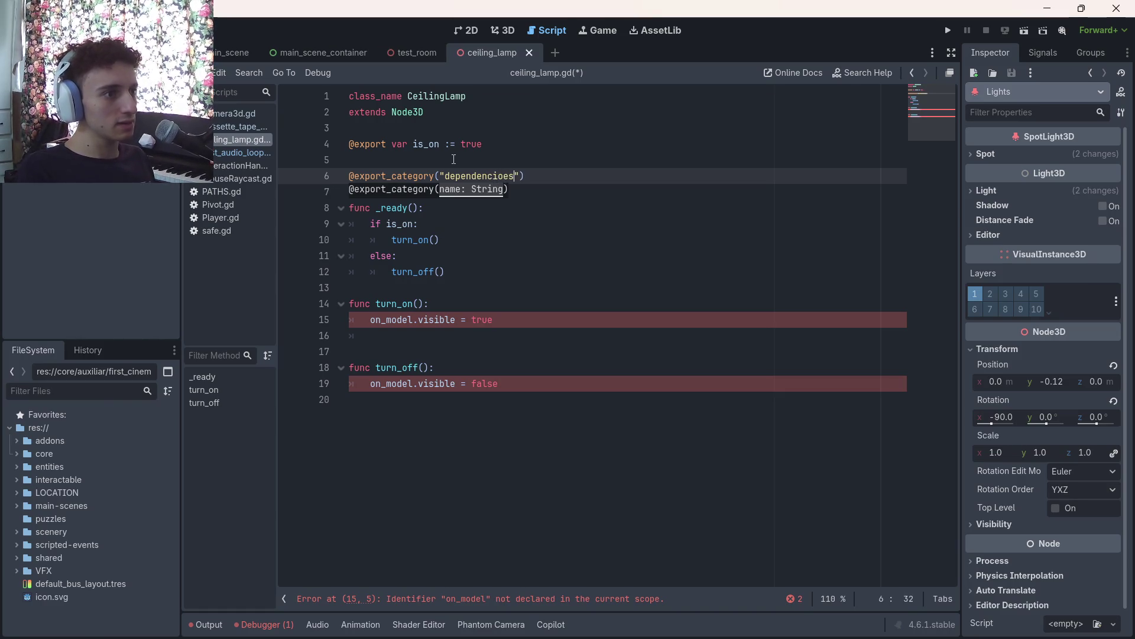
pyautogui.press('BackSpace')
pyautogui.press('BackSpace')
pyautogui.press('BackSpace')
pyautogui.write('es')
pyautogui.press('Return')
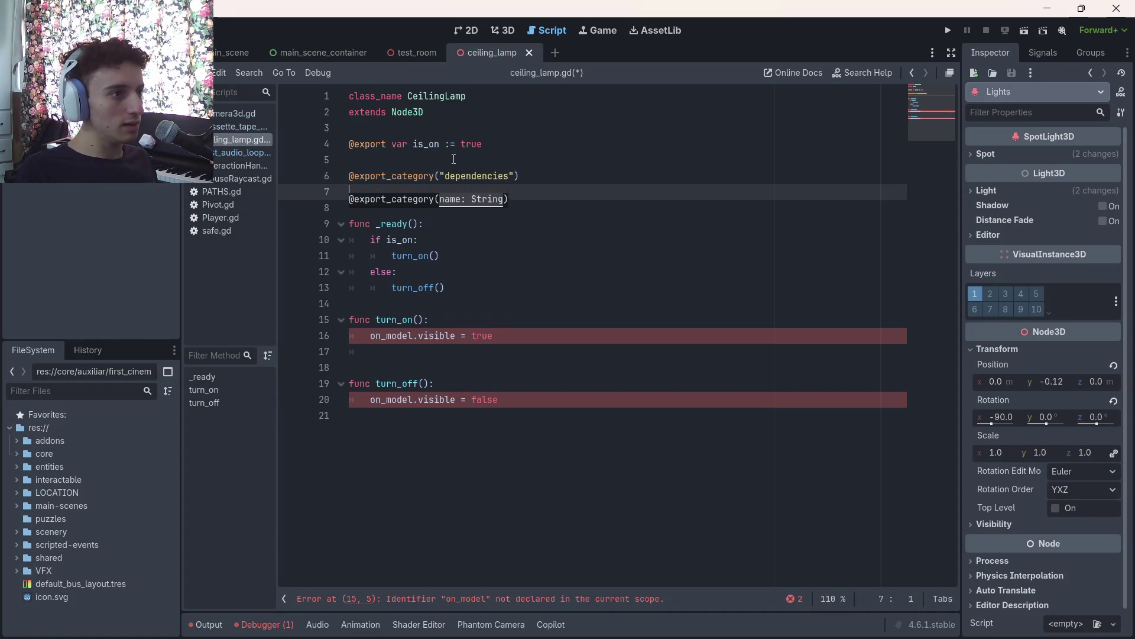
pyautogui.write('@export var on_model : MeshInstance3D @export var lights: SpotLight3D')
pyautogui.hotkey('ctrl', 's')
# Save the script again and move the caret toward the turn_on function.
pyautogui.click(515, 155)
pyautogui.click(515, 149)
pyautogui.hotkey('ctrl', 's')
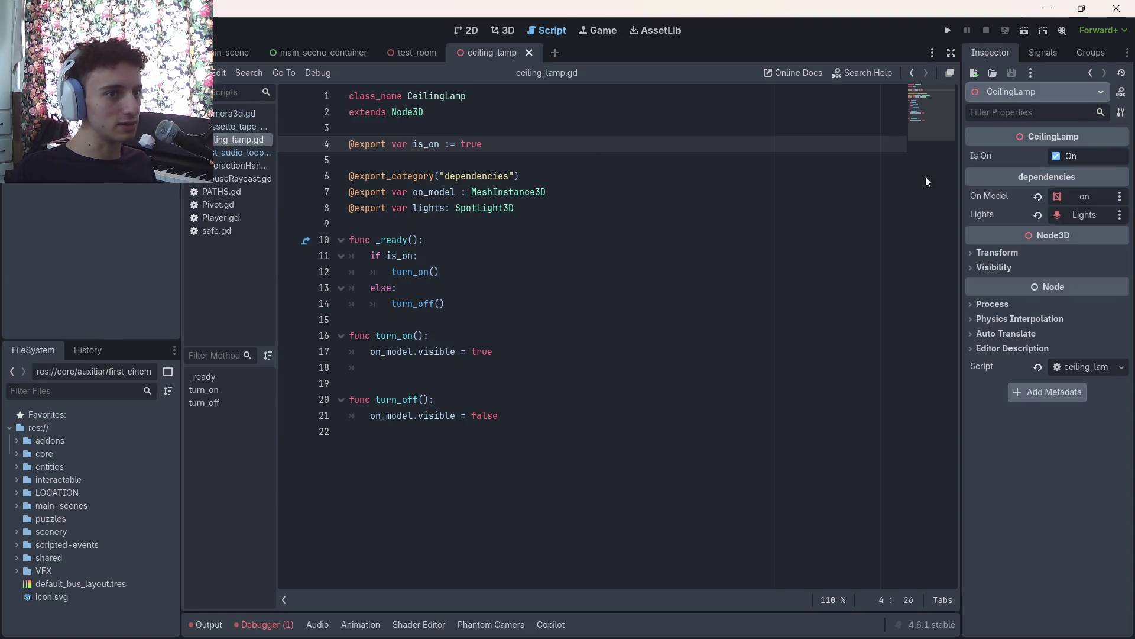
pyautogui.hotkey('ctrl', 's')
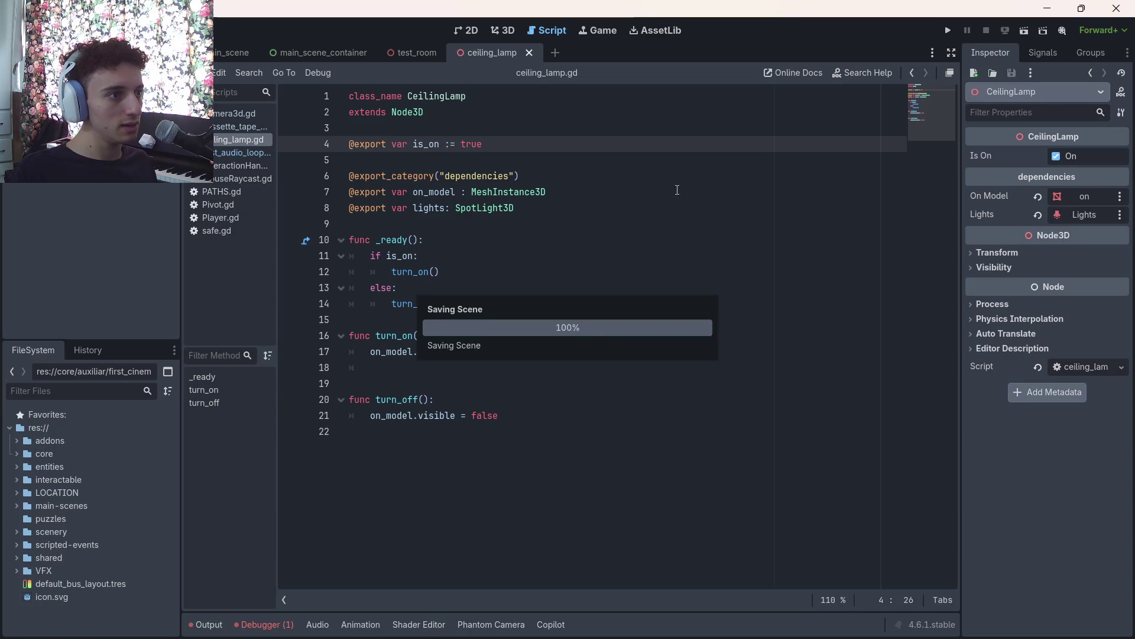
pyautogui.click(600, 224)
pyautogui.press('Down')
pyautogui.press('Down')
pyautogui.press('Down')
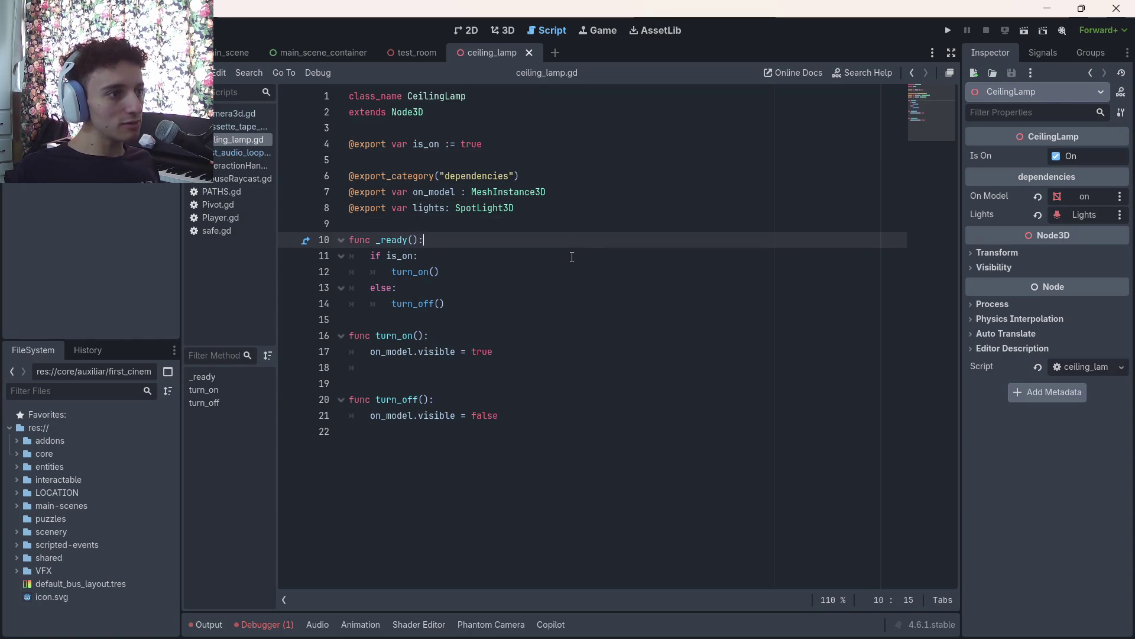
# In turn_on(), add a lights.light_energy line, then remove its 0 value.
pyautogui.press('End')
pyautogui.press('Return')
pyautogui.write('liugh')
pyautogui.press('BackSpace')
pyautogui.press('BackSpace')
pyautogui.press('BackSpace')
pyautogui.write('gh')
pyautogui.press('Return')
pyautogui.write('.light_energ')
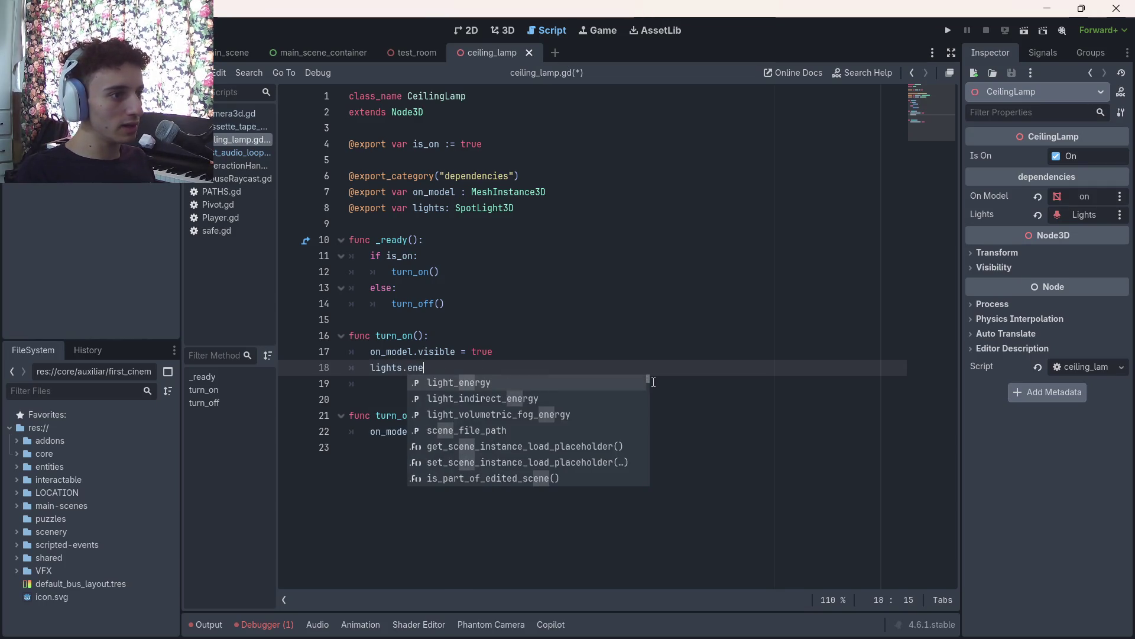
pyautogui.press('Return')
pyautogui.write('0')
pyautogui.hotkey('ctrl', 's')
pyautogui.press('BackSpace')
pyautogui.hotkey('ctrl', 's')
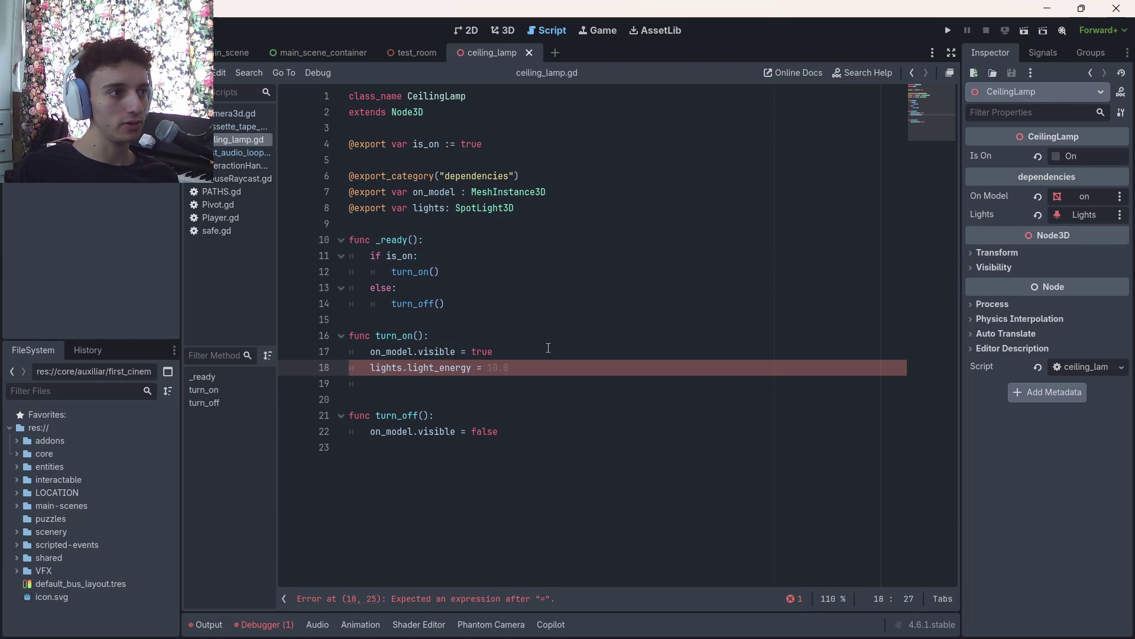
# Start a new variable line below the dependency exports, then delete it and save.
pyautogui.click(515, 223)
pyautogui.press('Return')
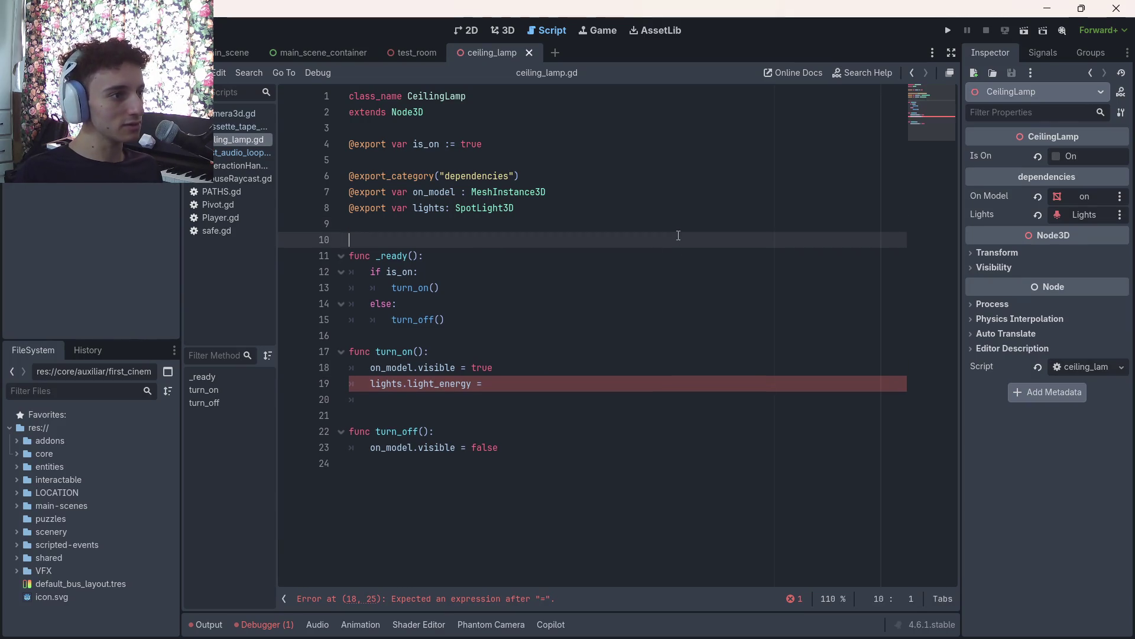
pyautogui.press('Up')
pyautogui.press('Return')
pyautogui.write('ul')
pyautogui.press('BackSpace')
pyautogui.press('BackSpace')
pyautogui.press('BackSpace')
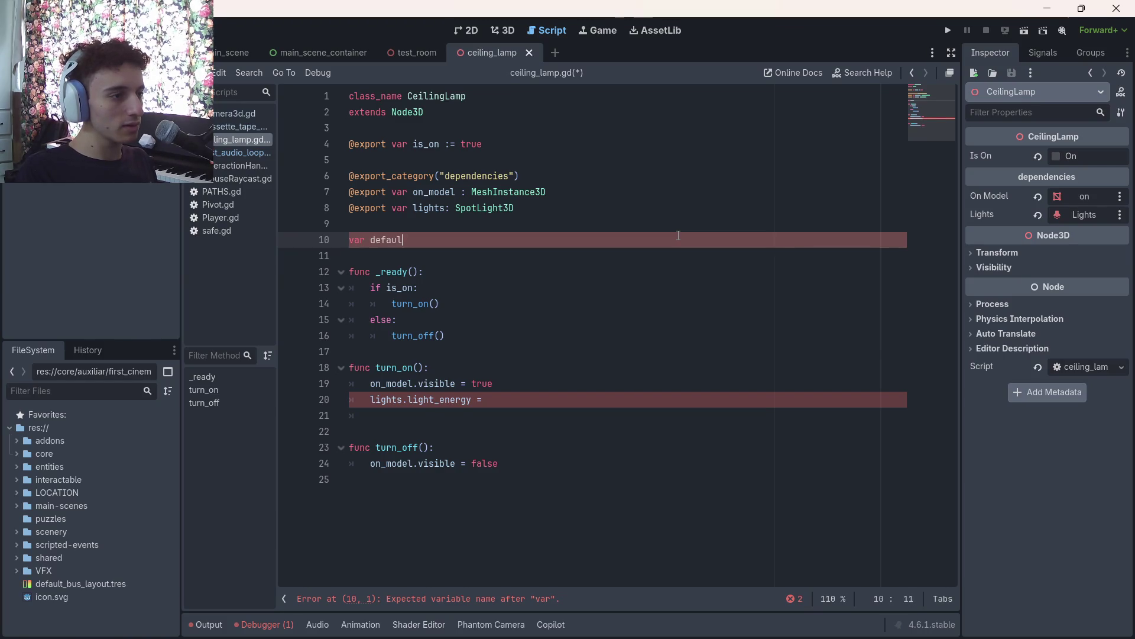
pyautogui.press('BackSpace')
pyautogui.press('BackSpace')
pyautogui.press('BackSpace')
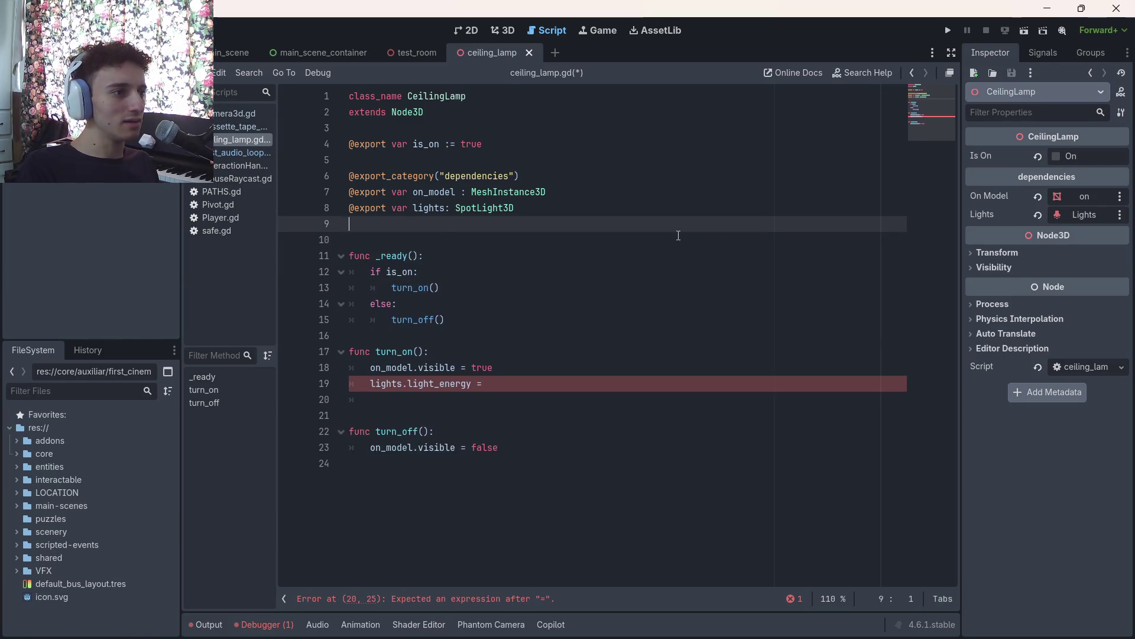
pyautogui.hotkey('ctrl', 's')
# Replace the light_energy line in turn_on() with 'lights.visible = true' and save.
pyautogui.moveTo(486, 367); pyautogui.dragTo(397, 368)
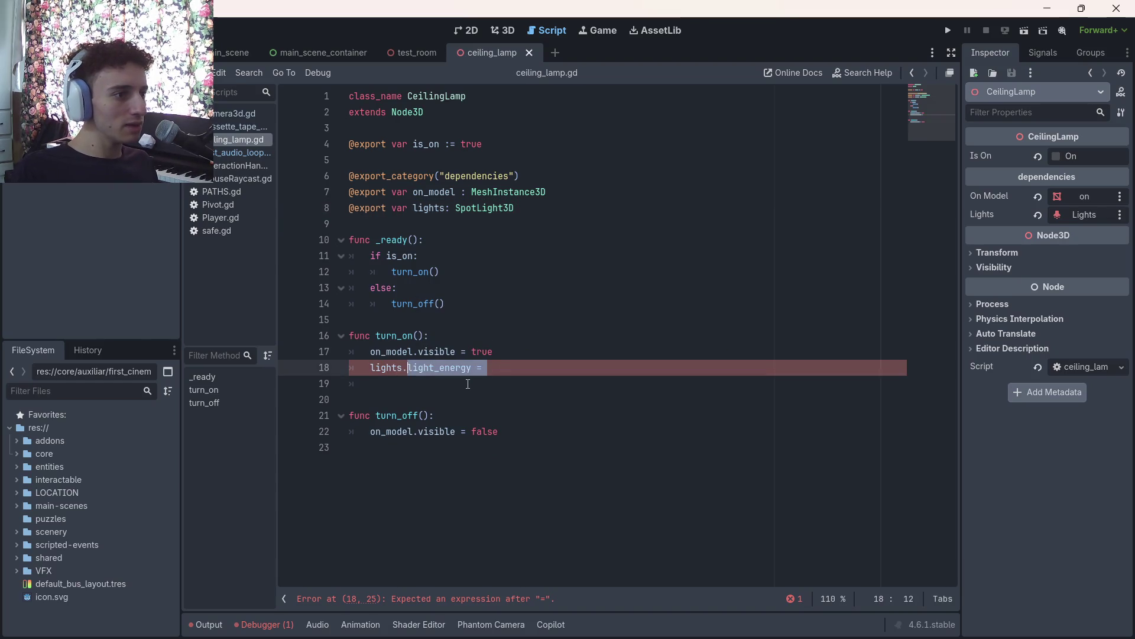
pyautogui.write('s.visible =')
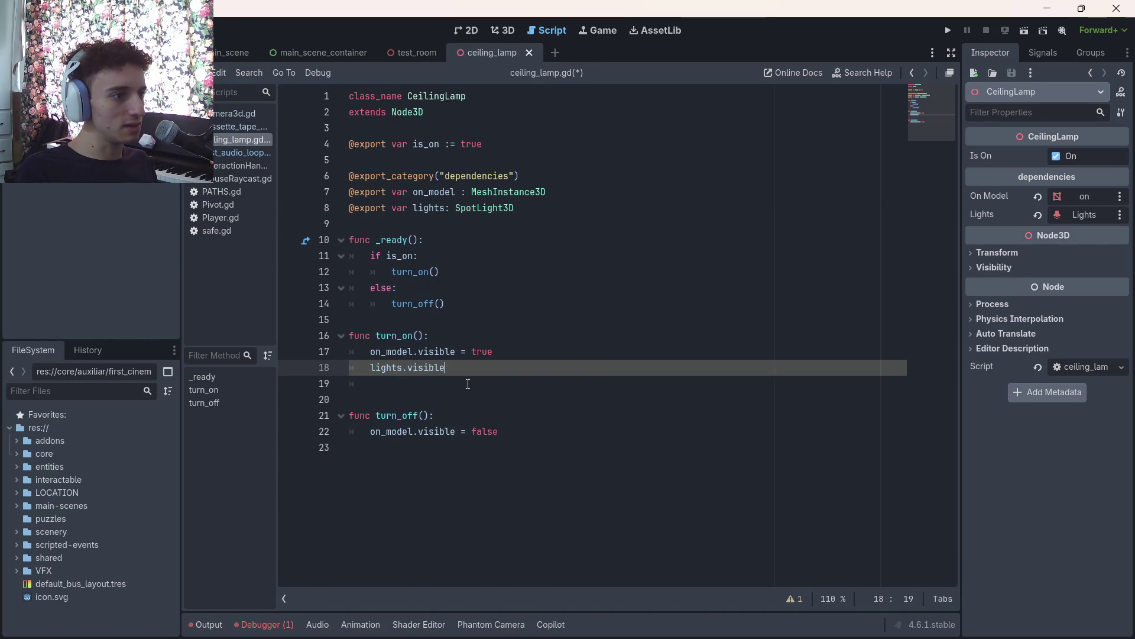
pyautogui.press('BackSpace')
pyautogui.press('BackSpace')
pyautogui.write('true')
pyautogui.hotkey('ctrl', 's')
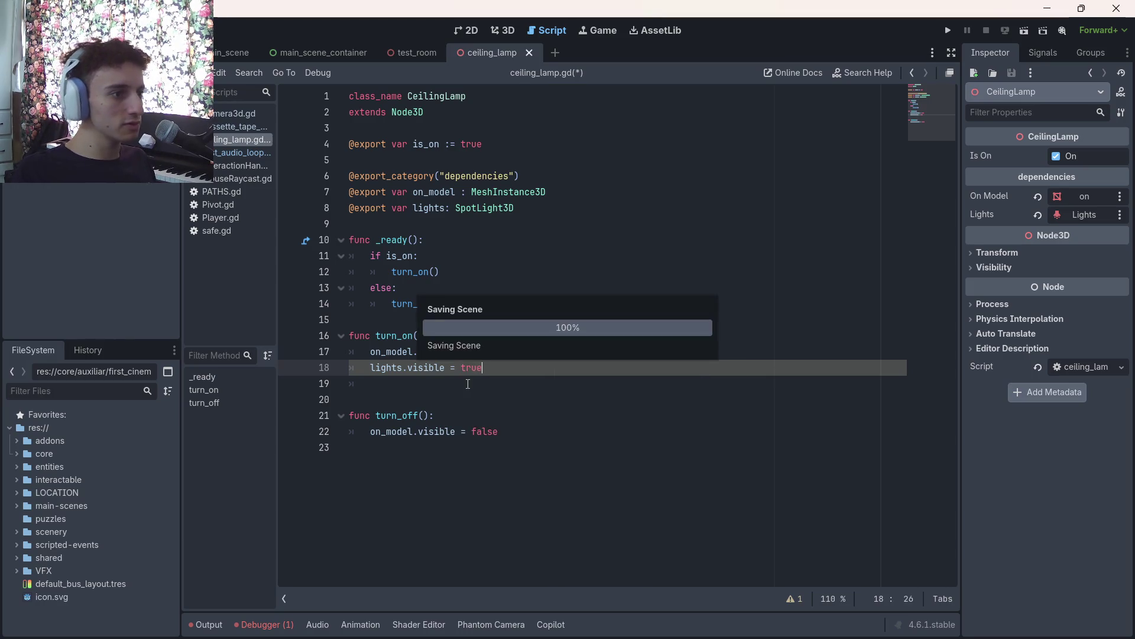
# Copy the lights.visible line into turn_off(), change it to false, and save.
pyautogui.moveTo(482, 368); pyautogui.dragTo(349, 367)
pyautogui.hotkey('ctrl', 'c')
pyautogui.click(545, 432)
pyautogui.press('Return')
pyautogui.hotkey('ctrl', 'v')
pyautogui.press('BackSpace')
pyautogui.press('BackSpace')
pyautogui.press('BackSpace')
pyautogui.write('false')
pyautogui.hotkey('ctrl', 's')
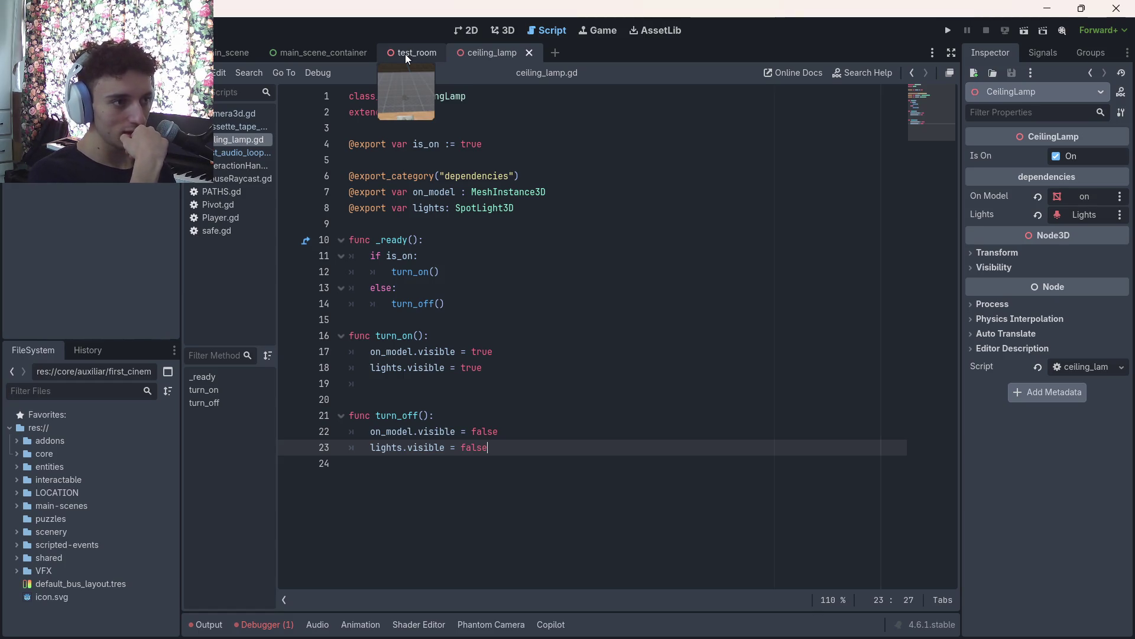
pyautogui.moveTo(647, 603)
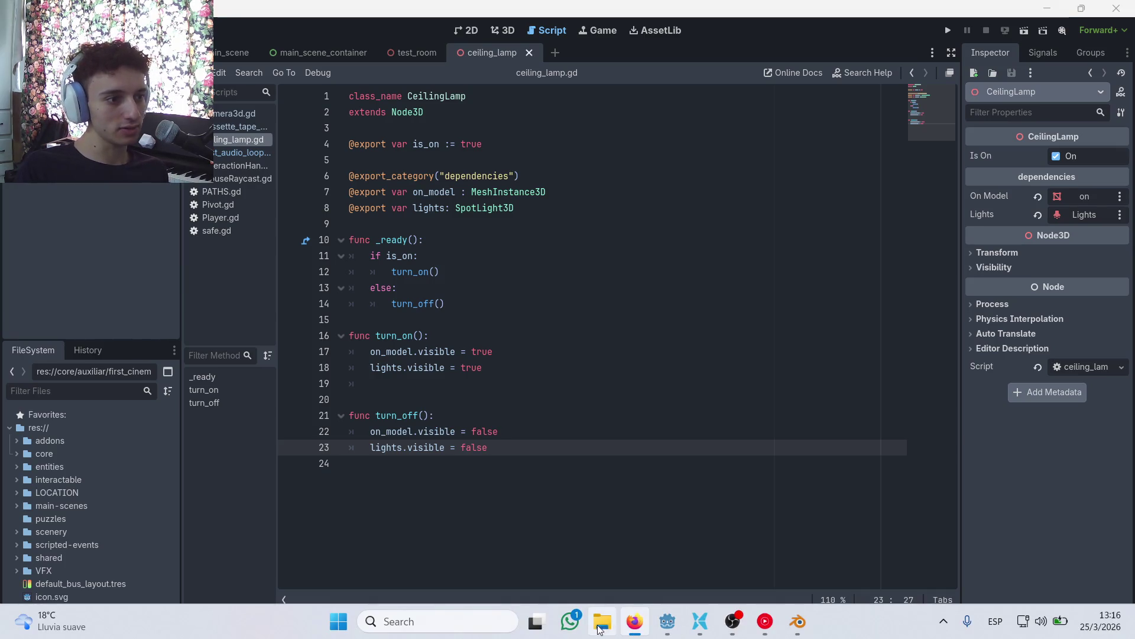